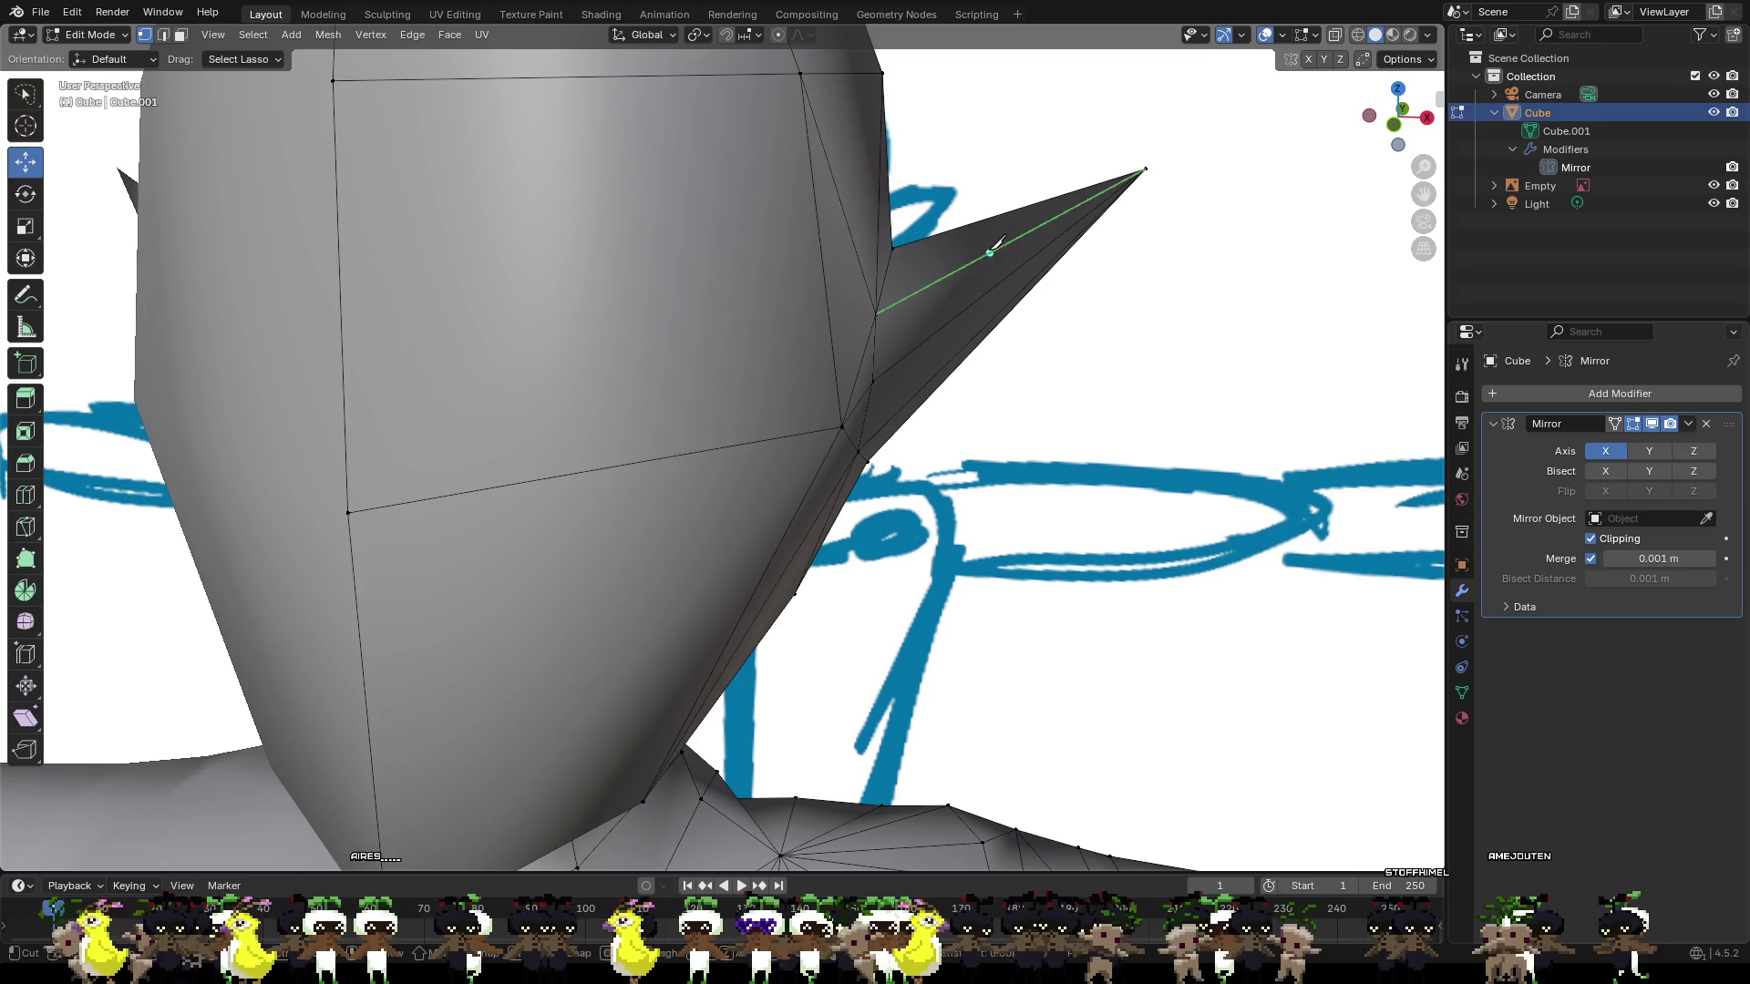
# Knife-cut a line of new edges across and around the ear prong.
pyautogui.moveTo(980, 305)
pyautogui.mouseDown(button='middle')
pyautogui.moveTo(953, 235)
pyautogui.moveTo(793, 299)
pyautogui.mouseUp(button='middle')
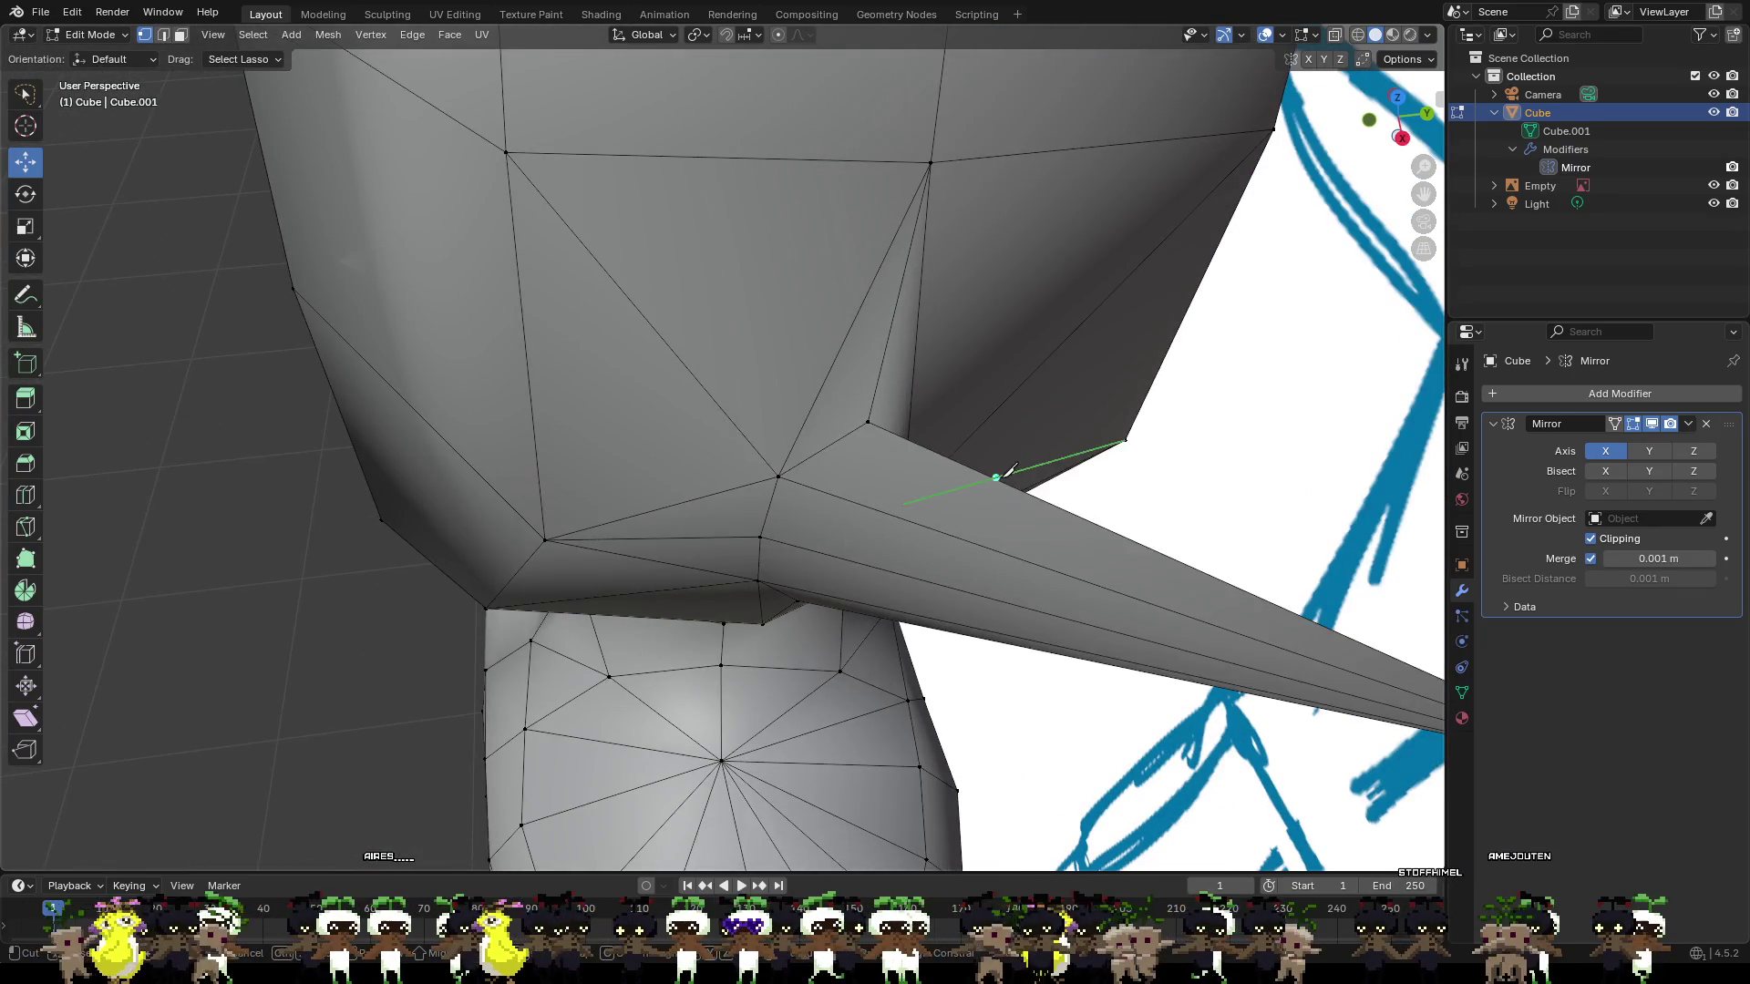
pyautogui.click(1034, 496)
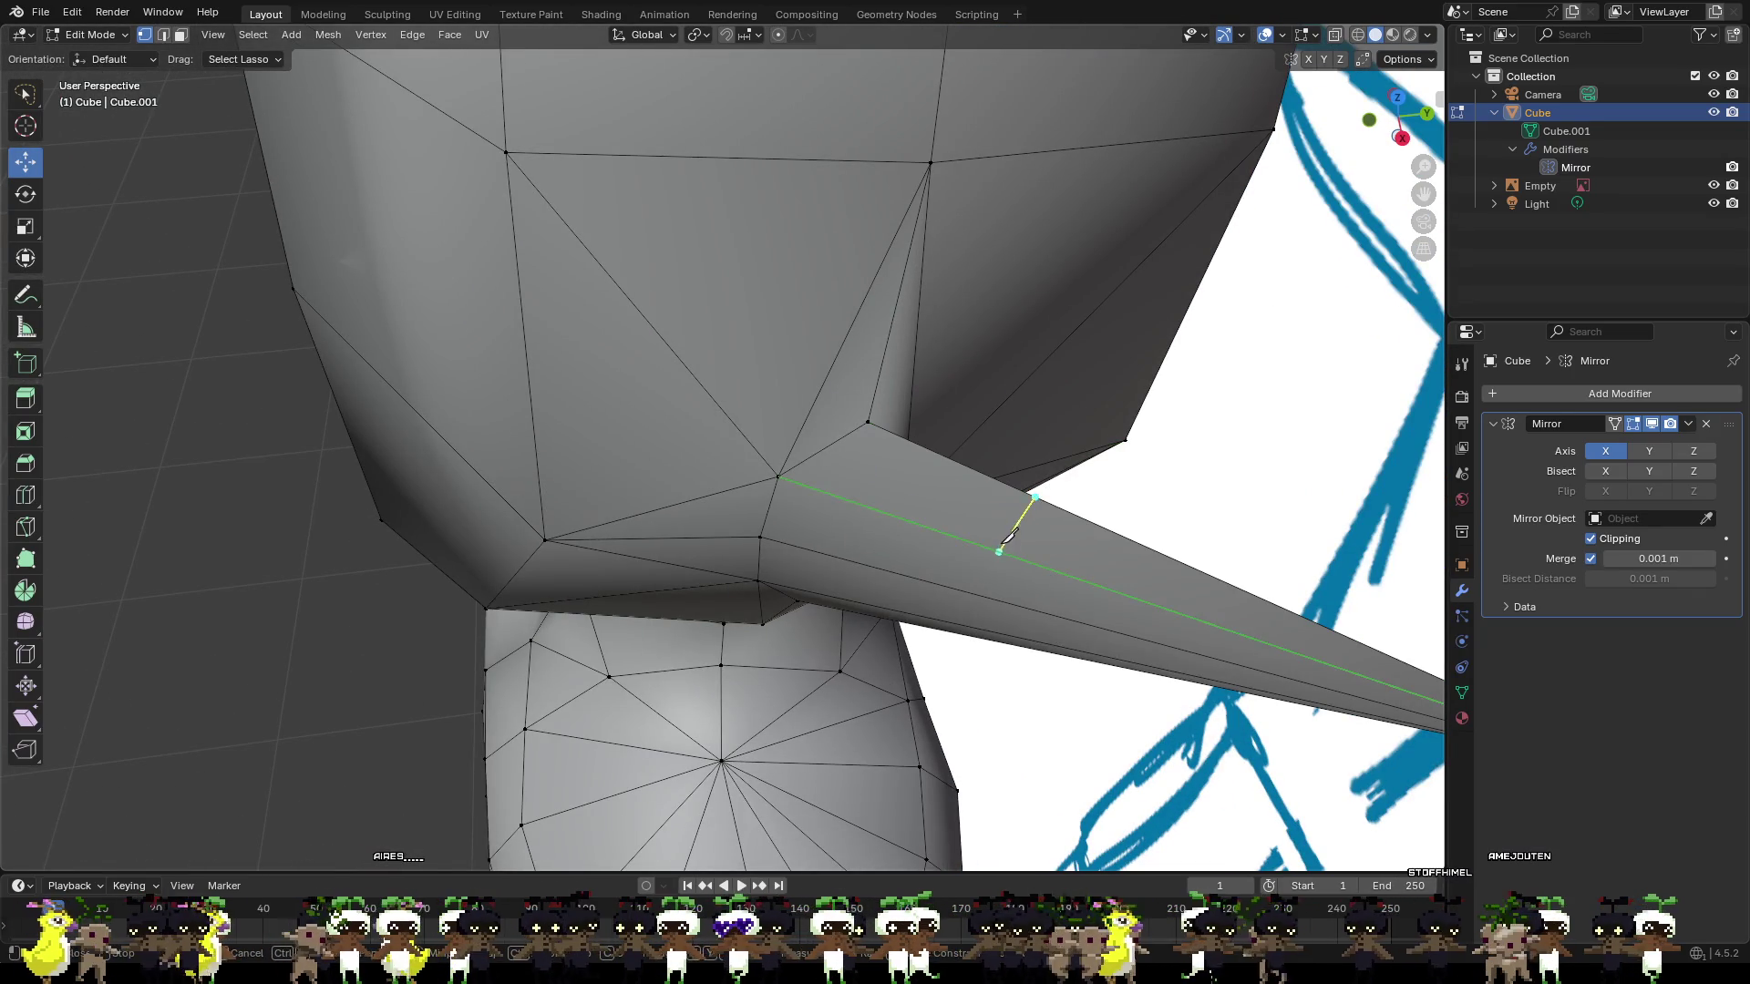
pyautogui.click(976, 594)
pyautogui.click(980, 629)
pyautogui.moveTo(979, 629)
pyautogui.mouseDown(button='middle')
pyautogui.moveTo(925, 456)
pyautogui.moveTo(741, 461)
pyautogui.mouseUp(button='middle')
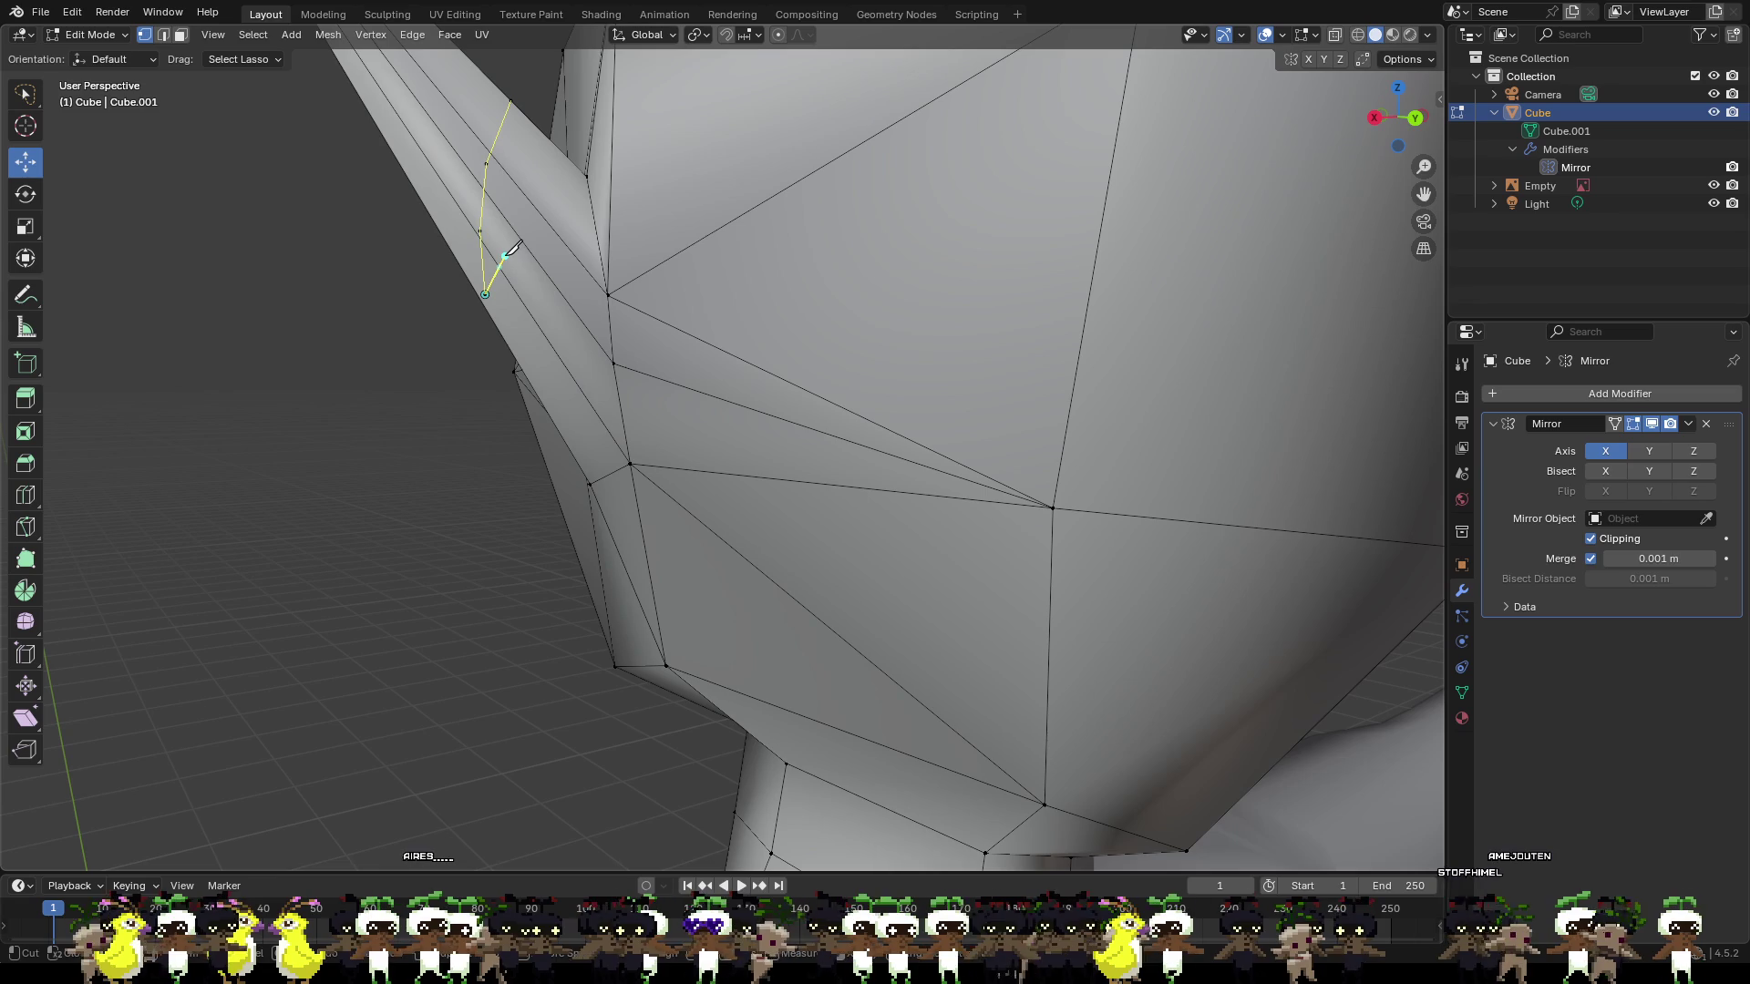
pyautogui.click(484, 292)
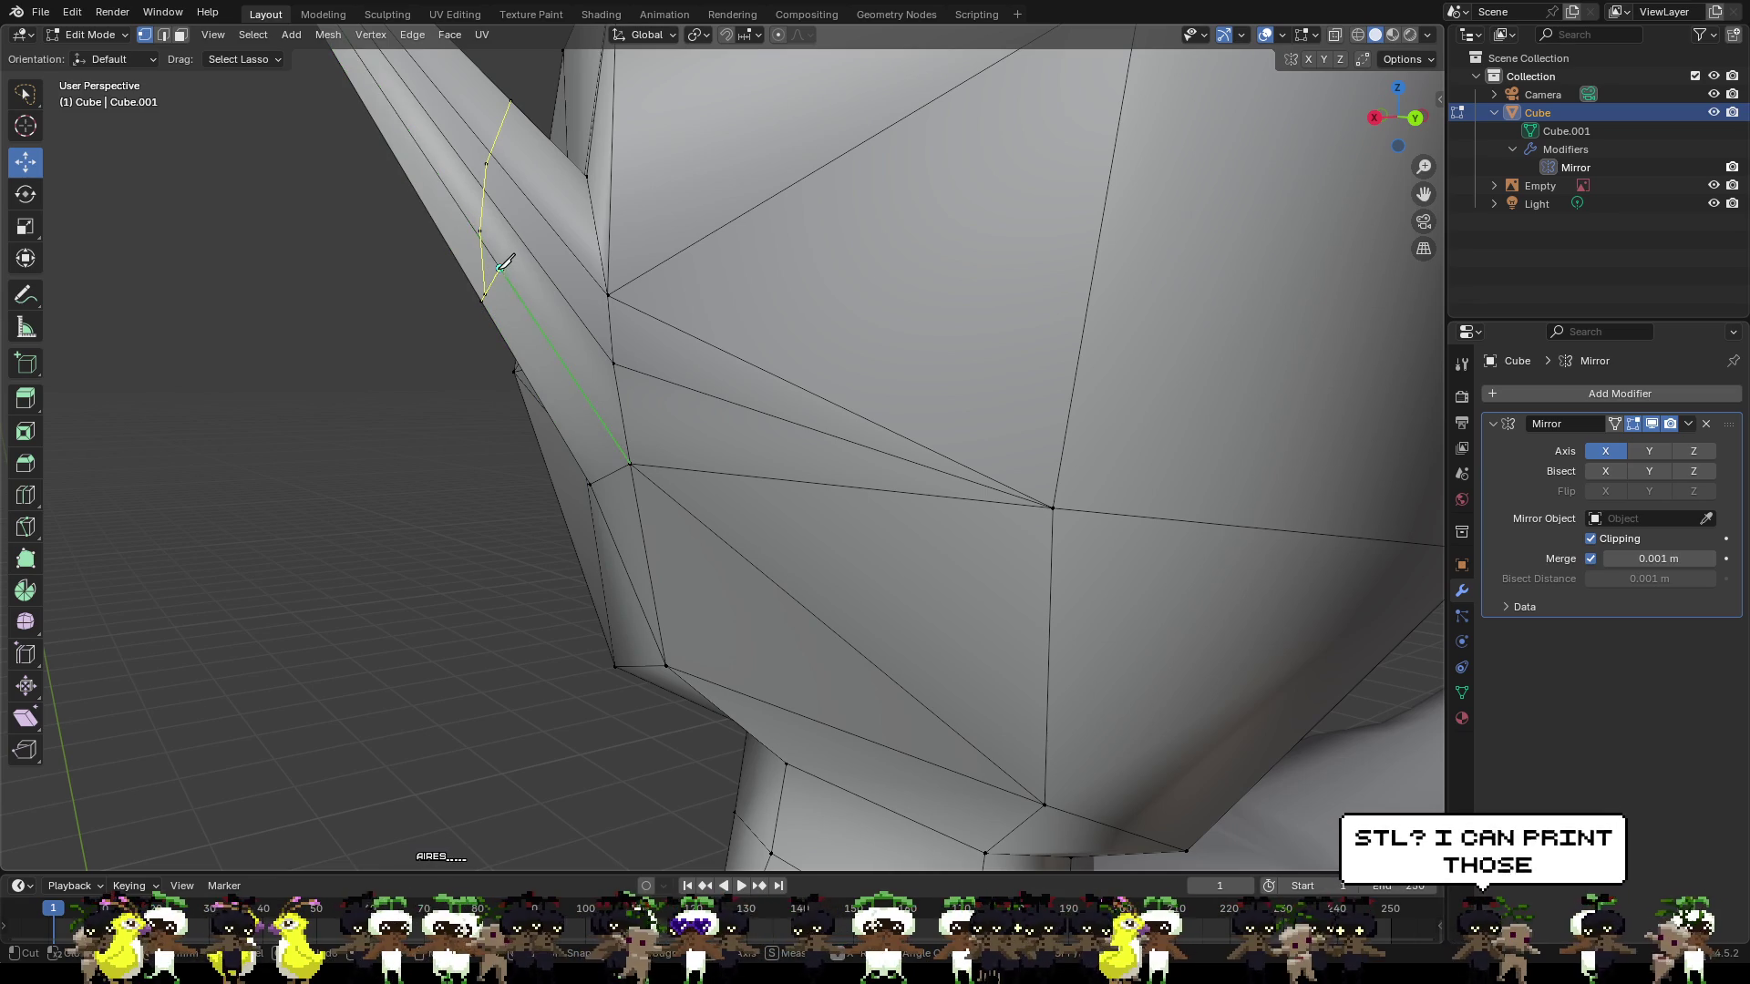
pyautogui.click(504, 217)
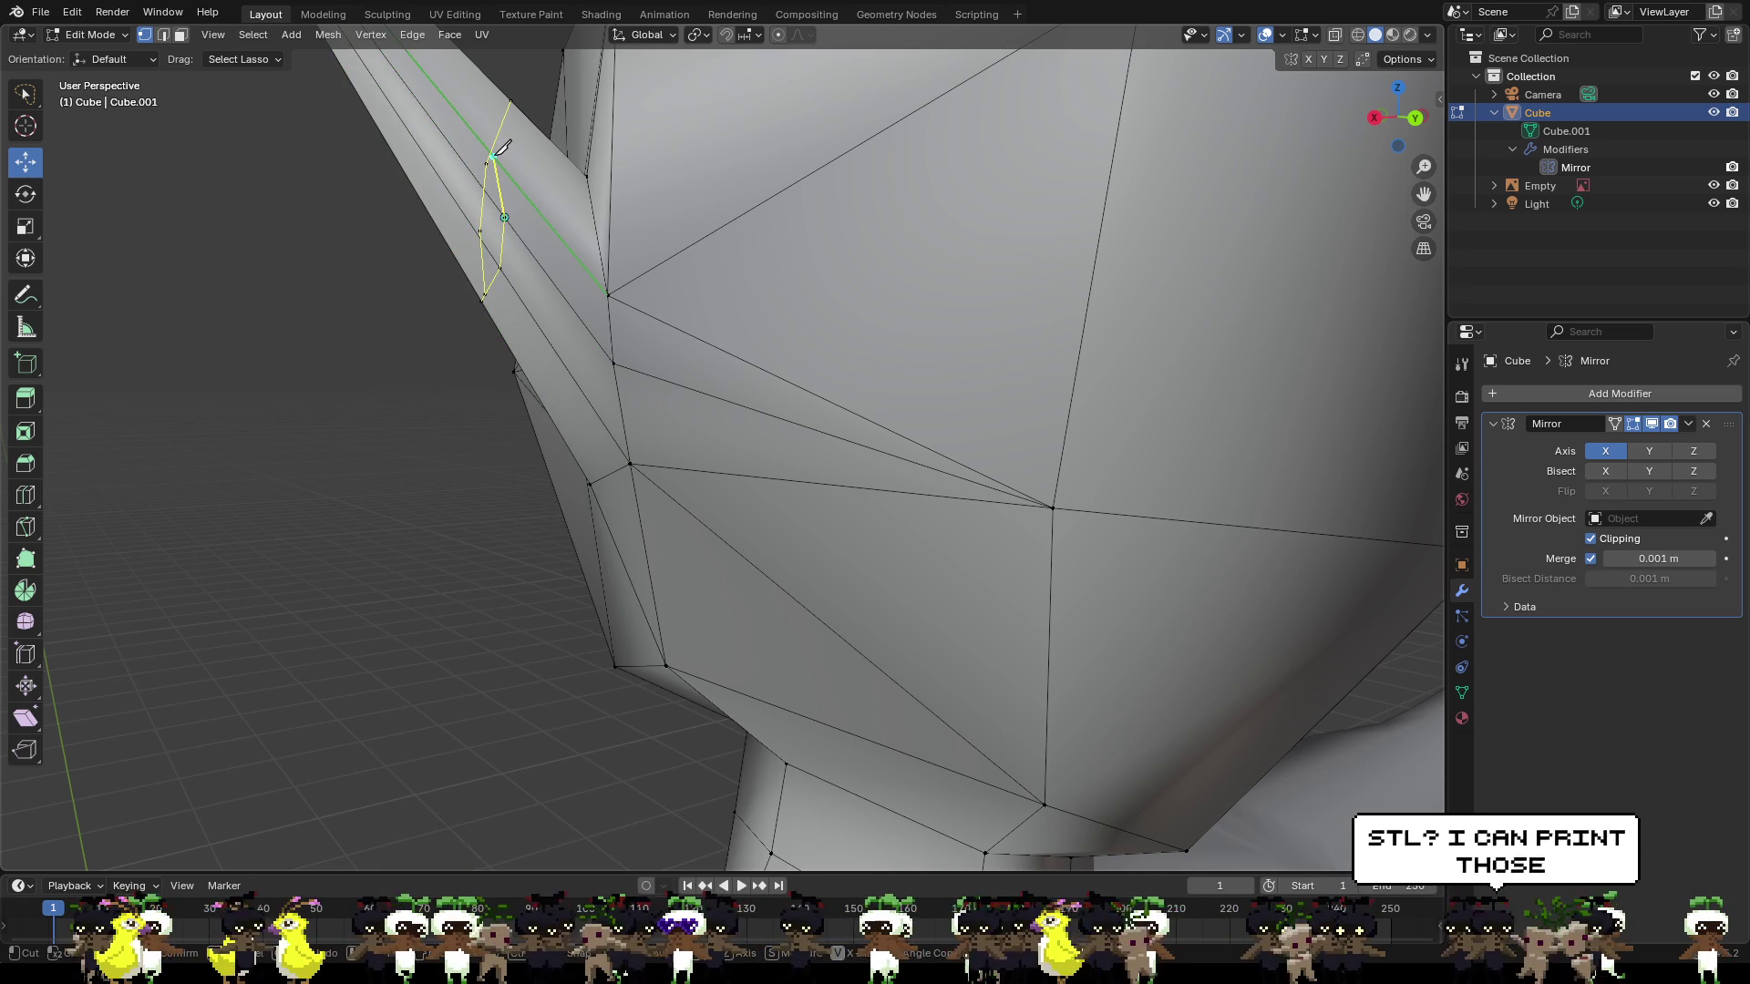
pyautogui.moveTo(504, 146); pyautogui.dragTo(497, 196, button='middle')
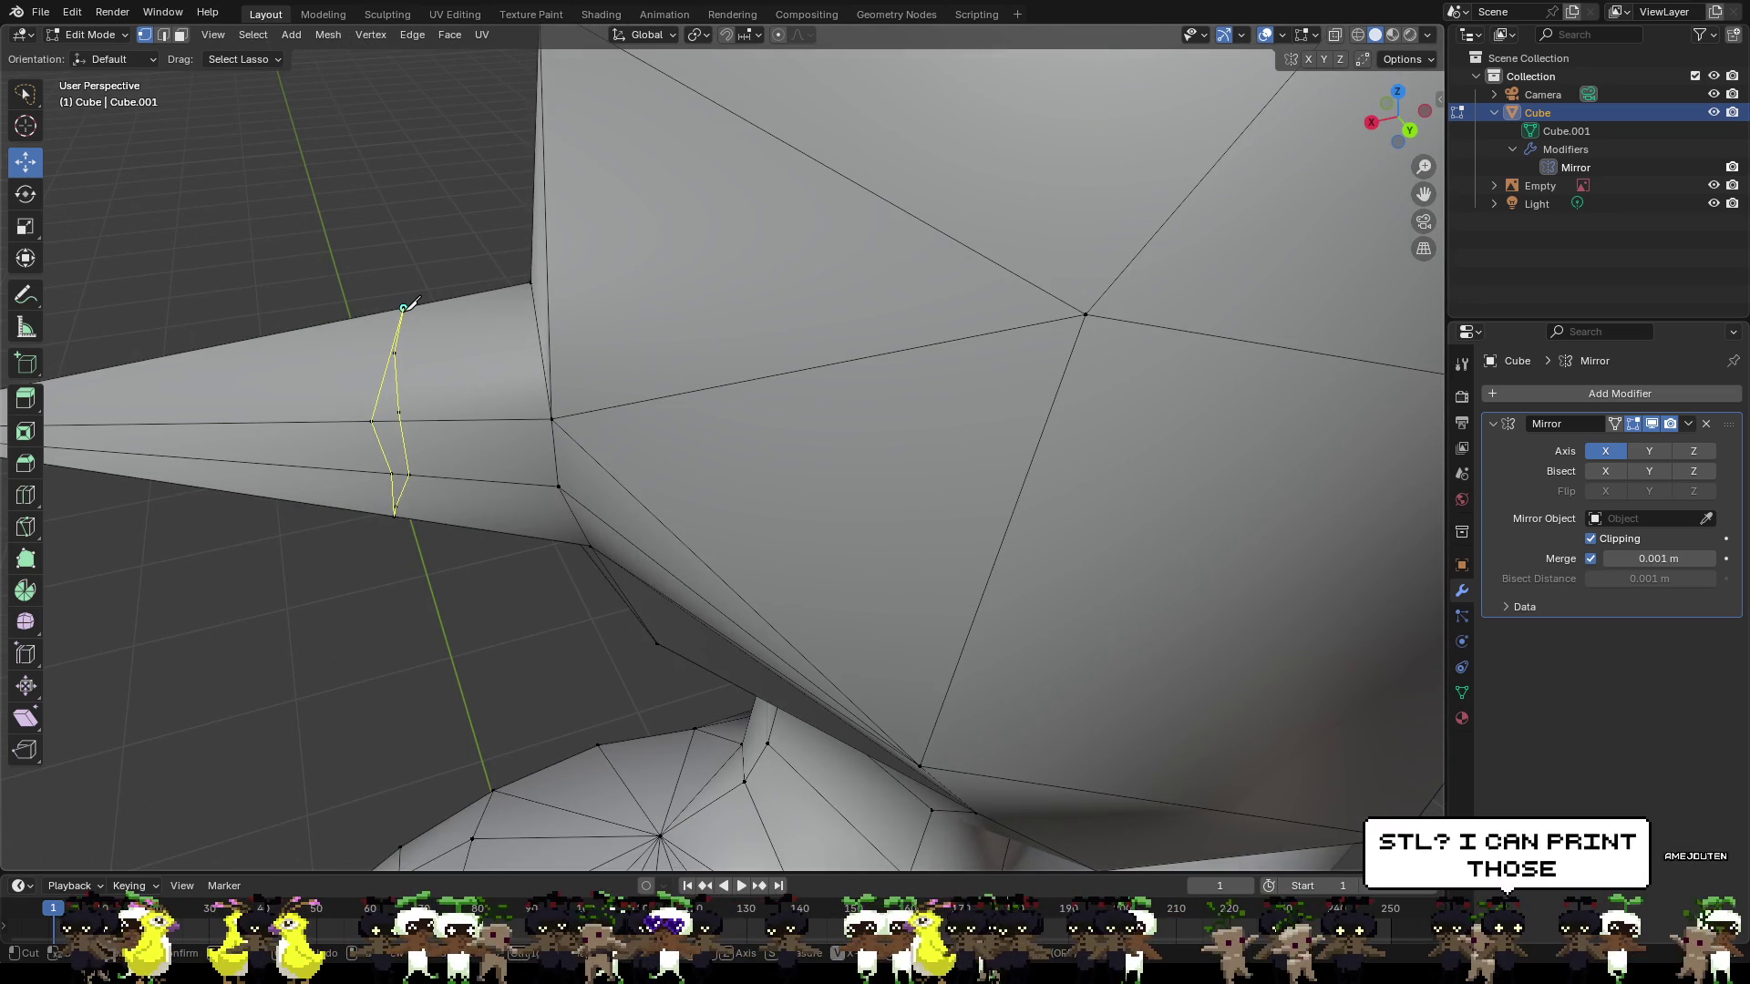
pyautogui.press('Return')
# Add a centred edge loop along the pointed ear near its tip.
pyautogui.moveTo(407, 303)
pyautogui.mouseDown(button='middle')
pyautogui.moveTo(371, 203)
pyautogui.moveTo(600, 207)
pyautogui.mouseUp(button='middle')
pyautogui.scroll(-2, 1160, 262)
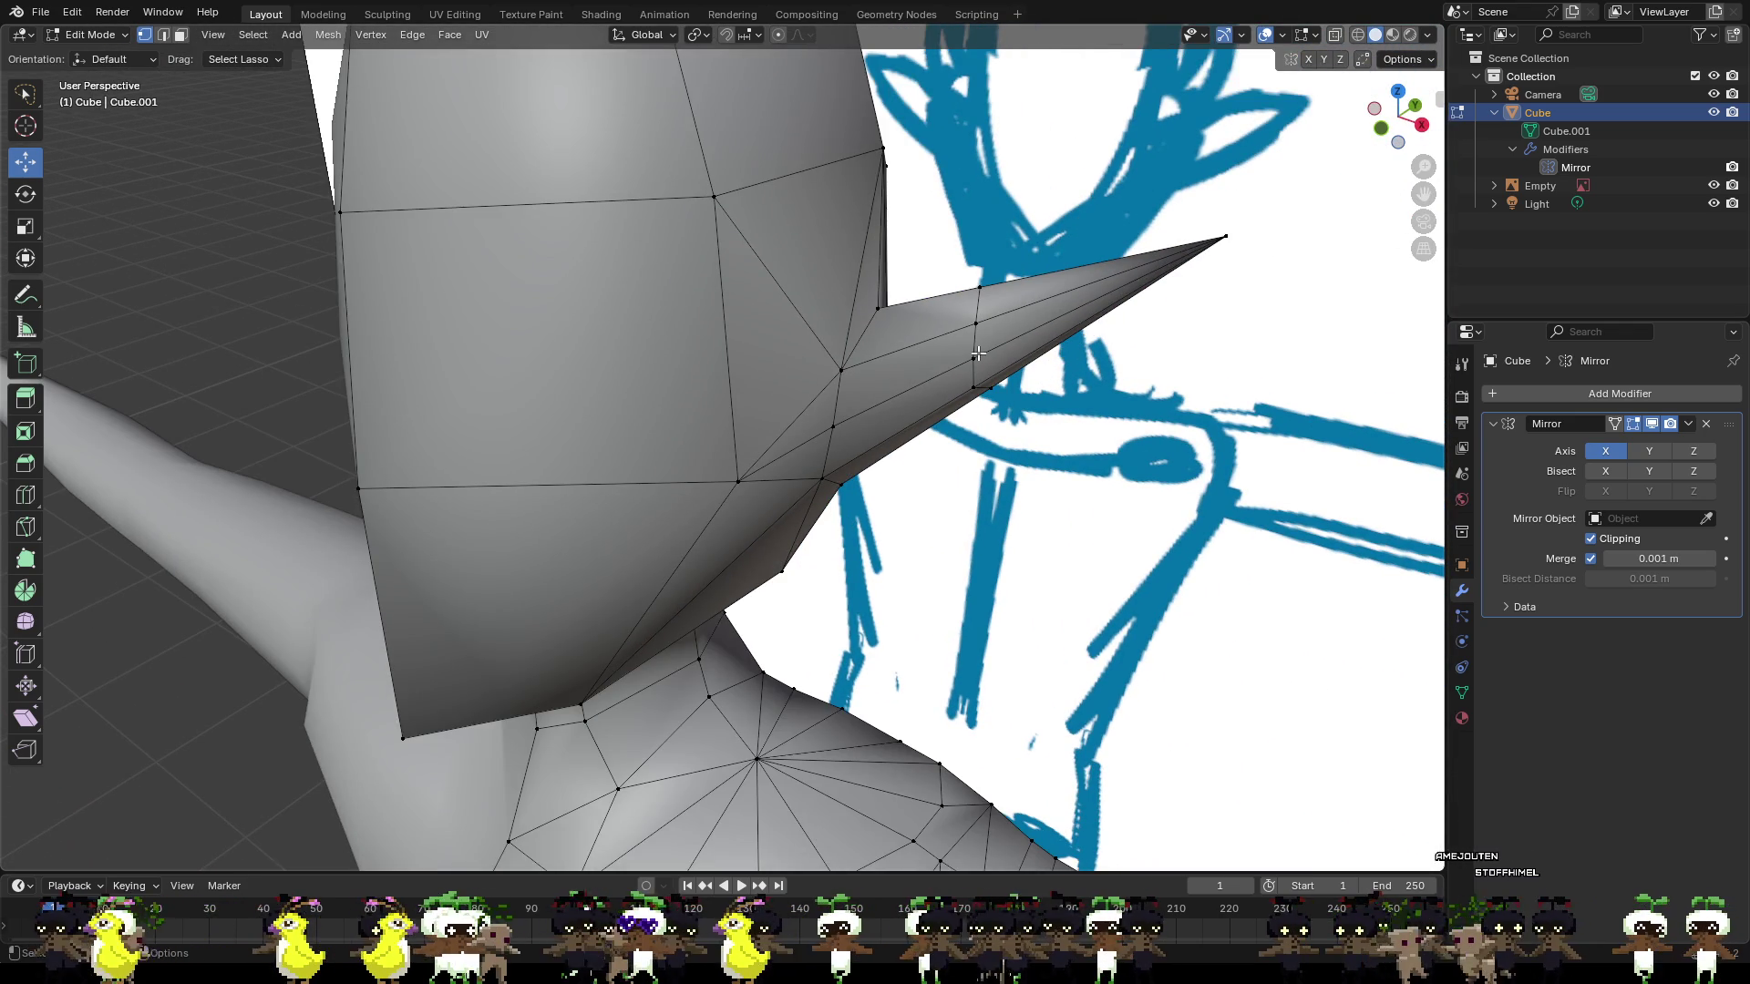
pyautogui.hotkey('ctrl', 'r')
pyautogui.click(938, 347)
pyautogui.rightClick(938, 347)
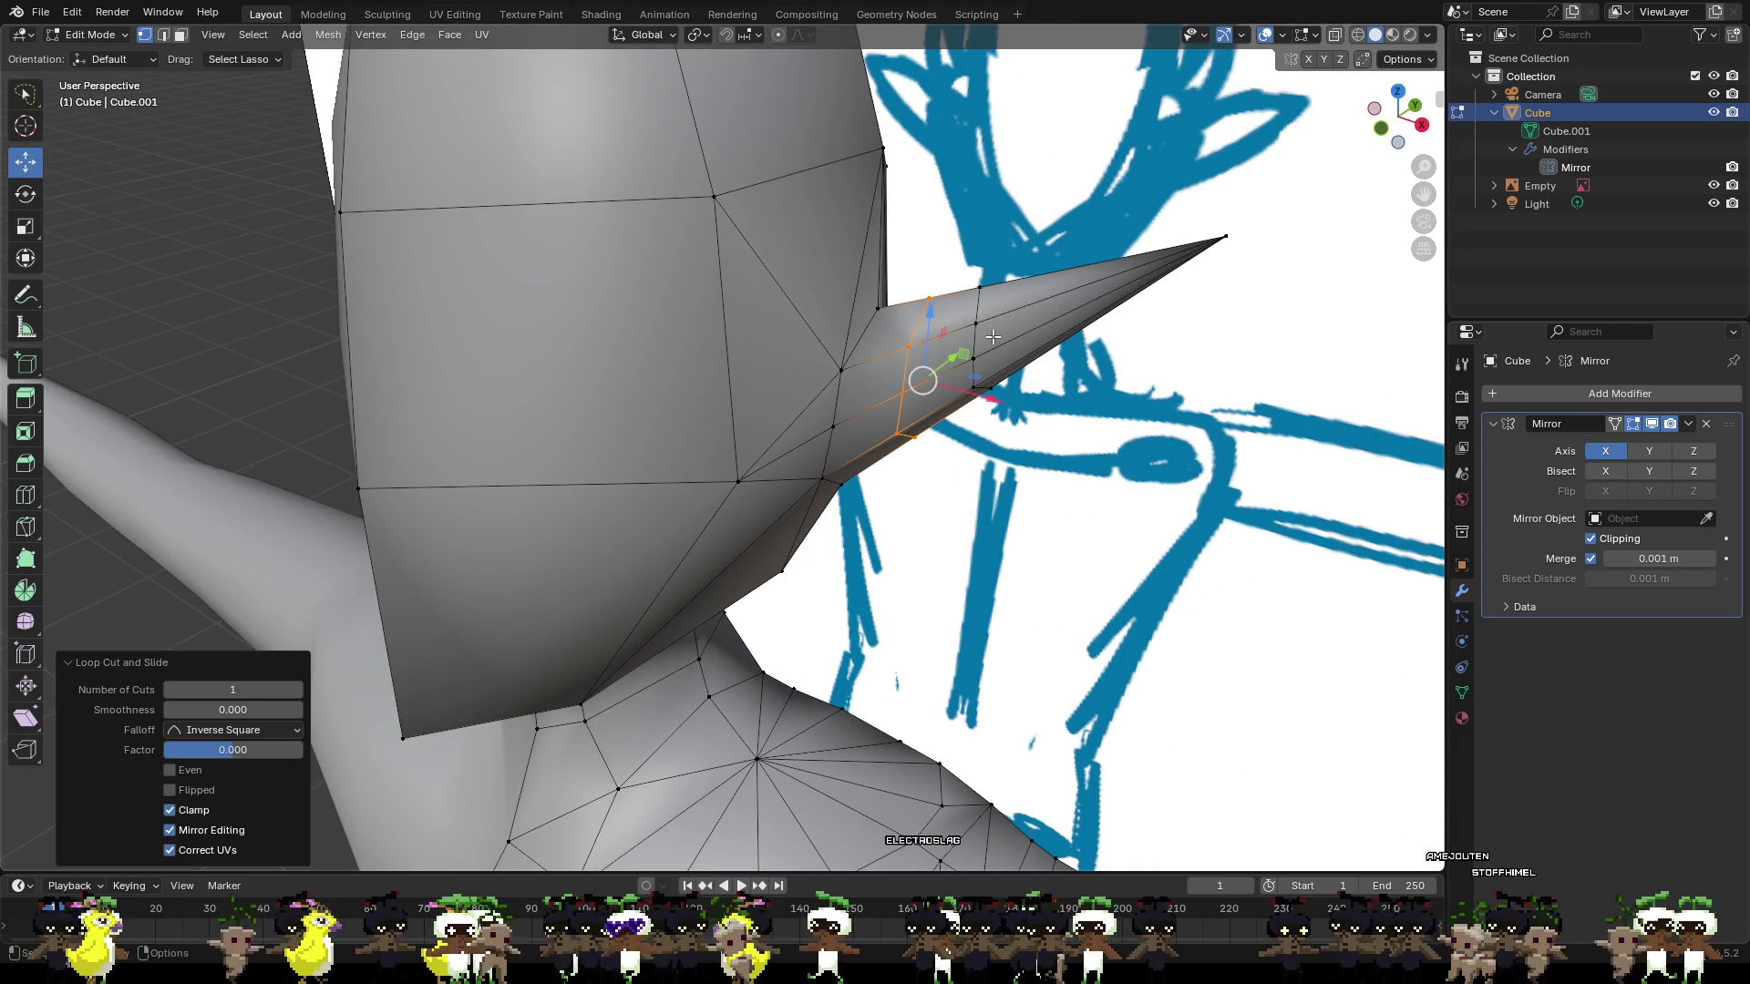
pyautogui.click(1063, 415)
pyautogui.scroll(5, 1002, 383)
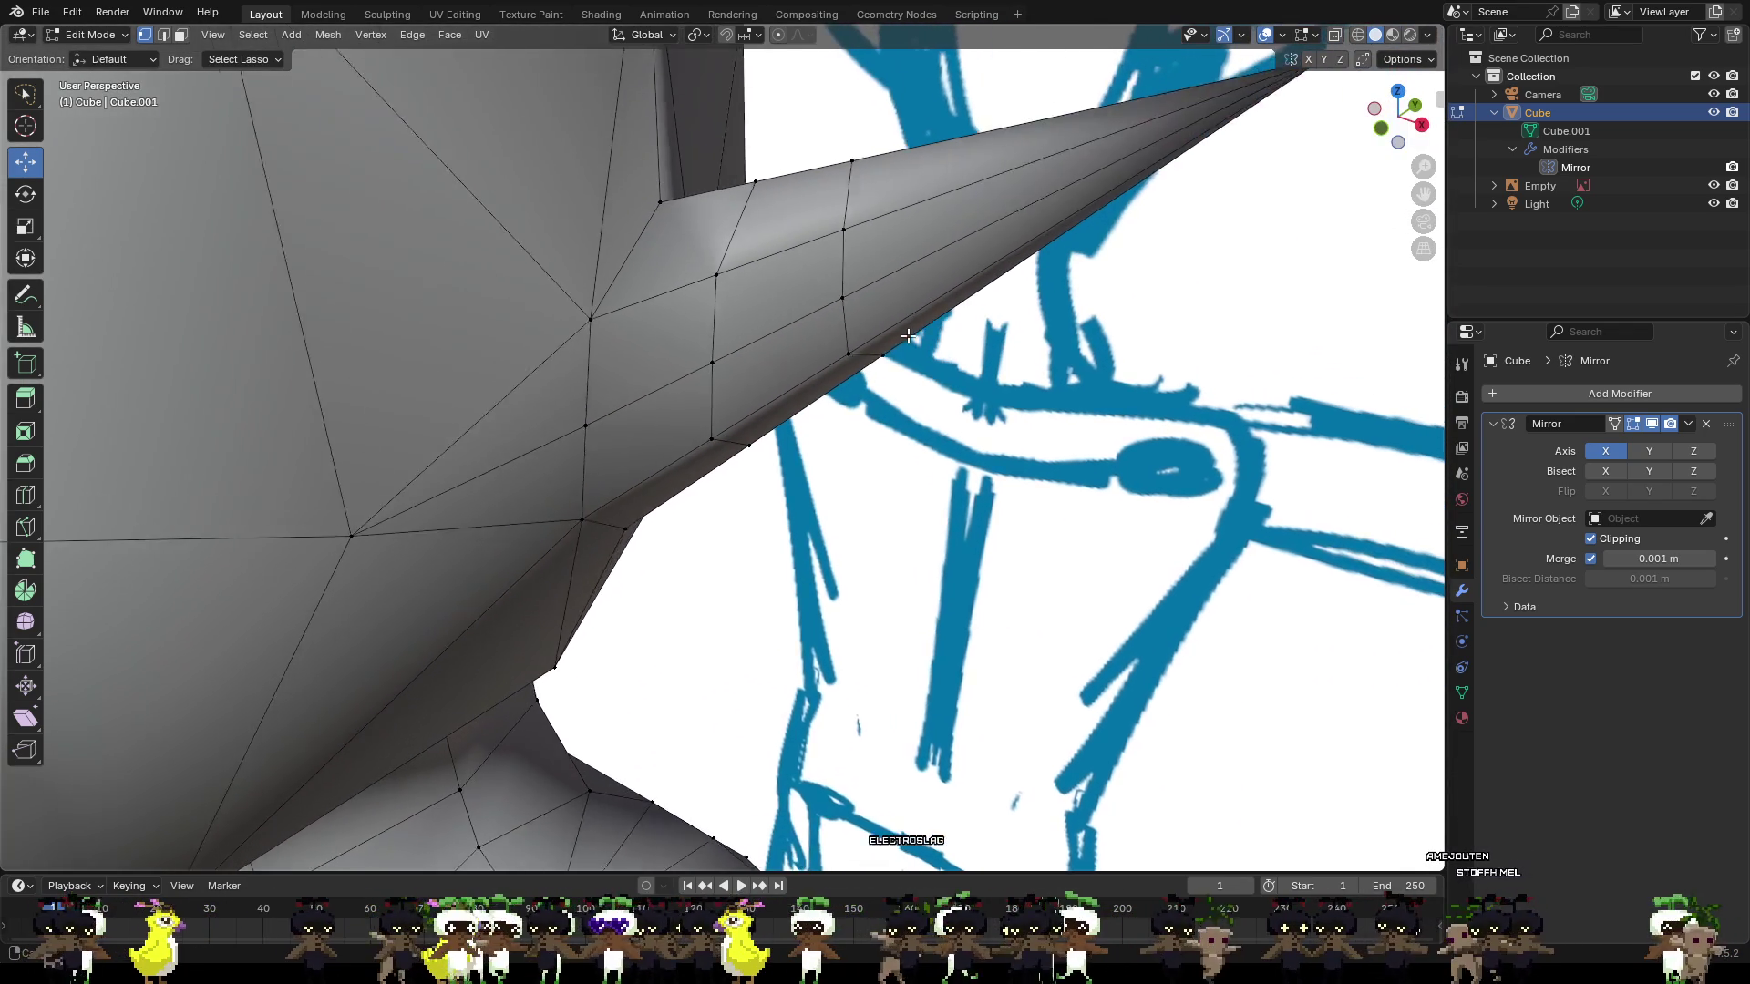
pyautogui.keyDown('shift'); pyautogui.moveTo(908, 335); pyautogui.dragTo(829, 358, button='middle'); pyautogui.keyUp('shift')
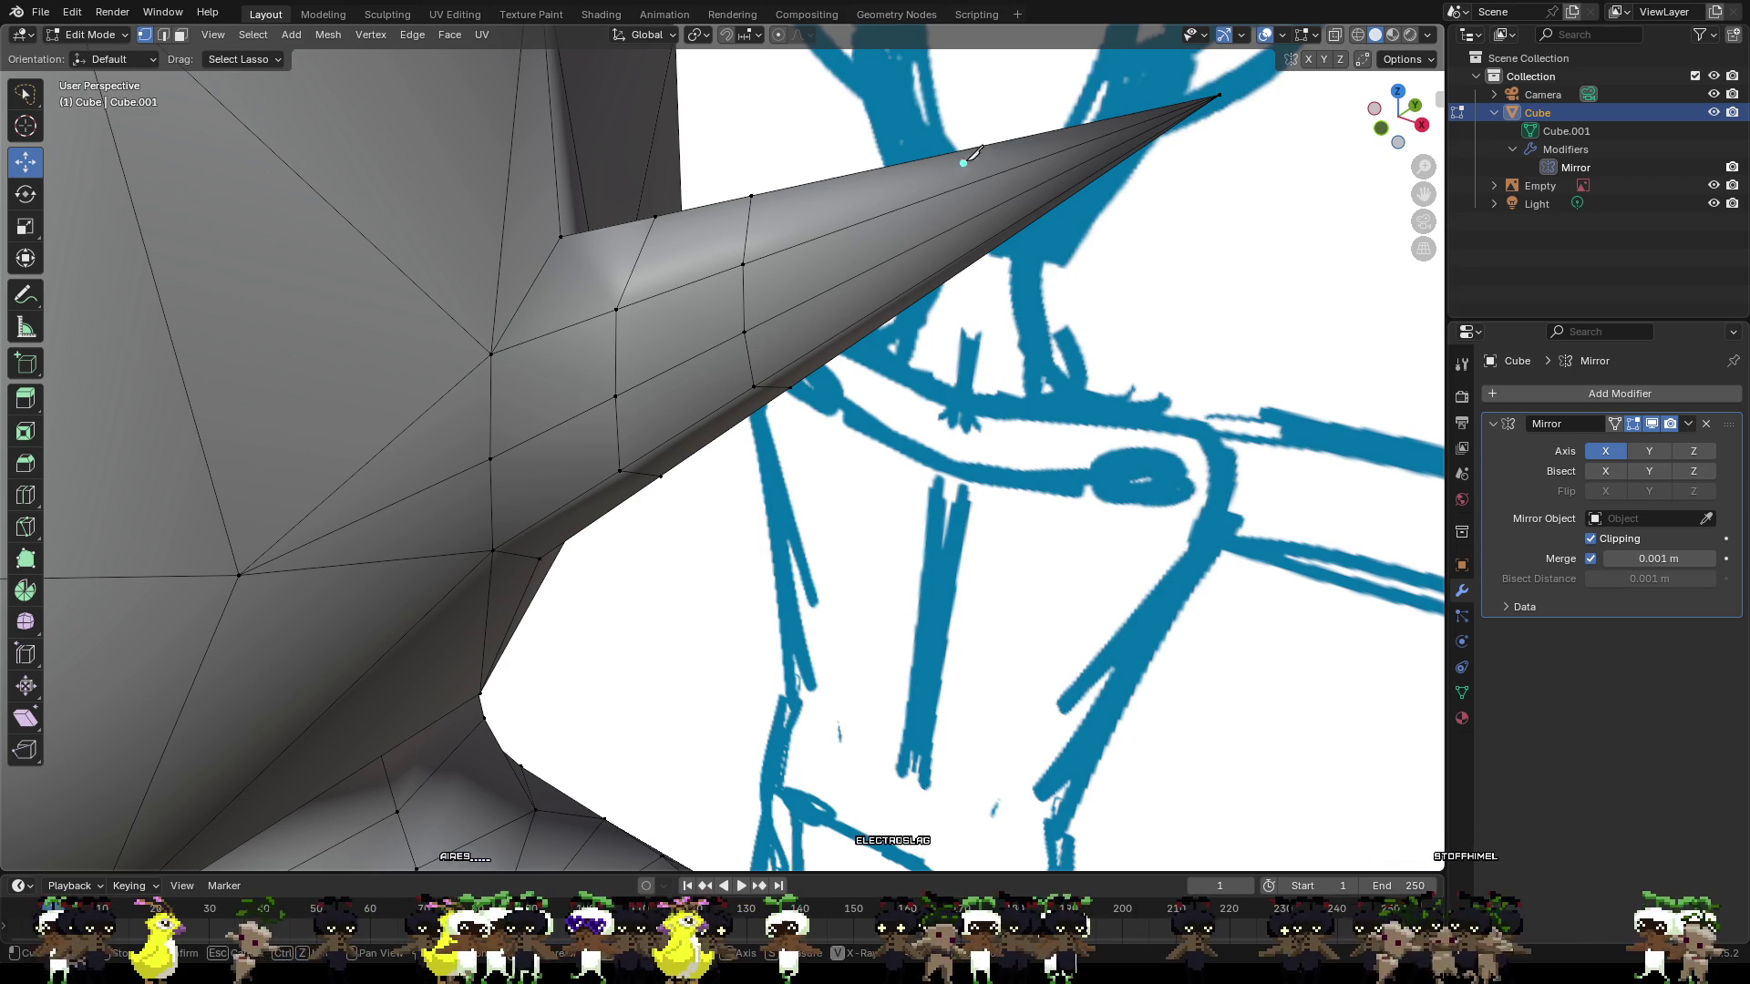
# Start a second knife cut across the ear's face and around its back side.
pyautogui.click(912, 161)
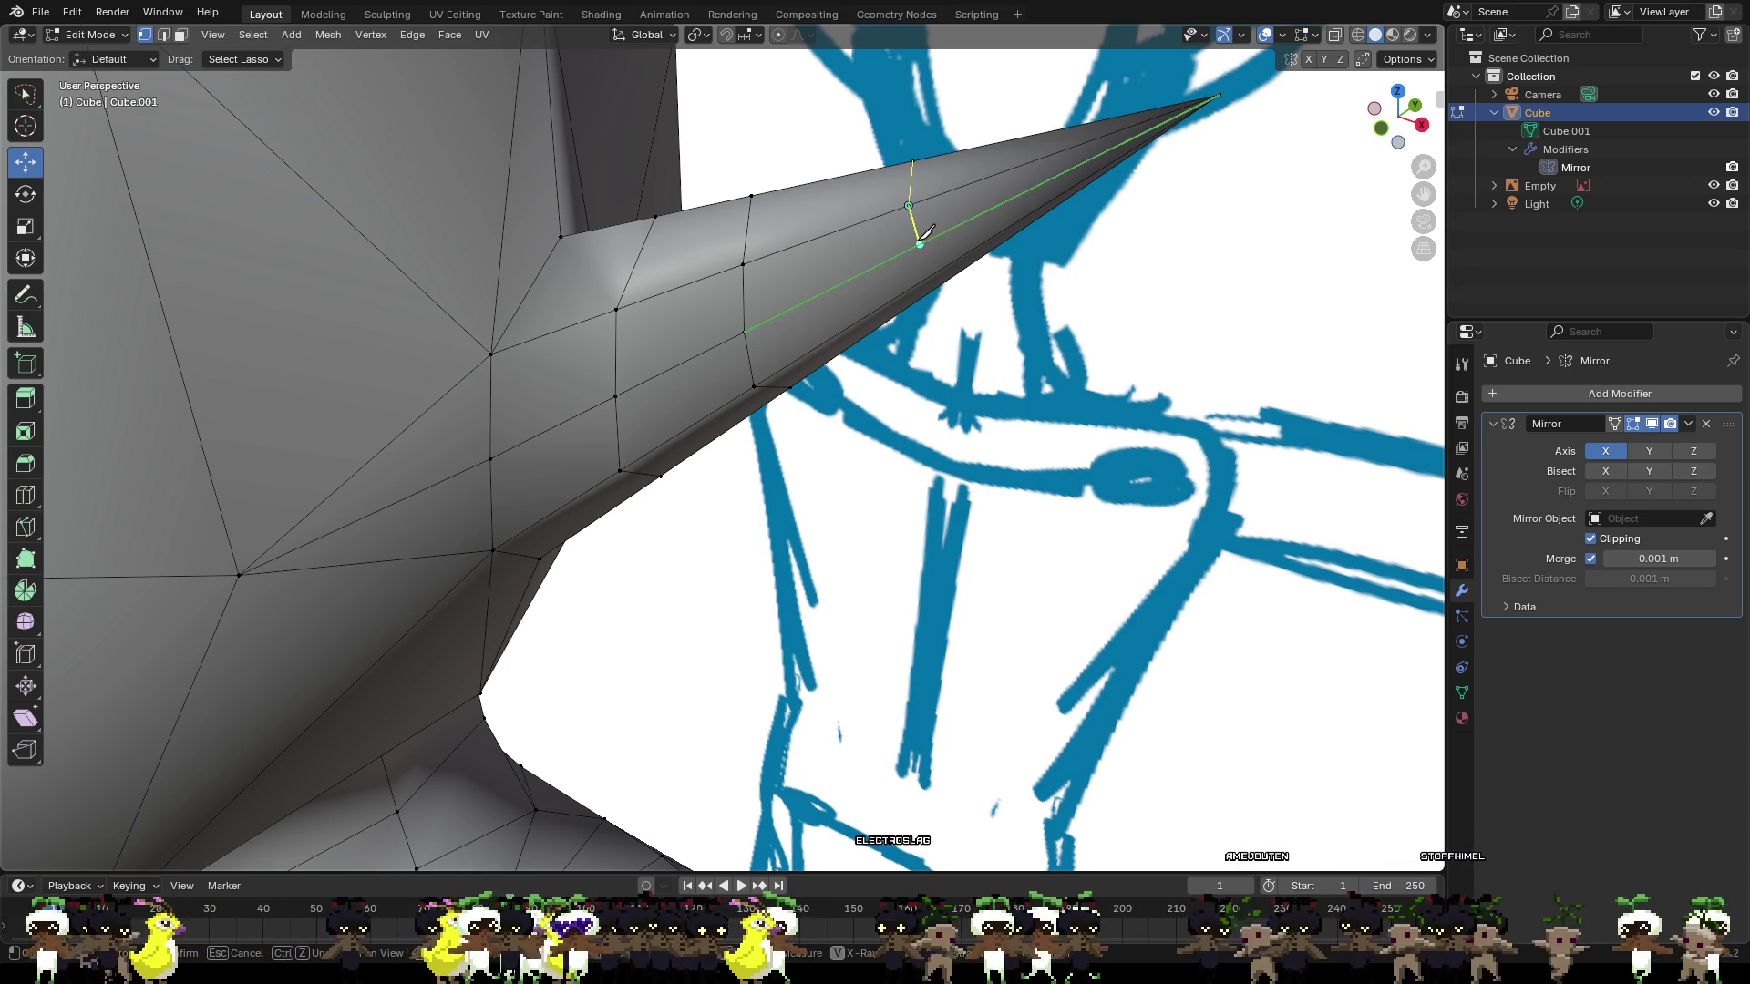
pyautogui.click(920, 244)
pyautogui.click(930, 275)
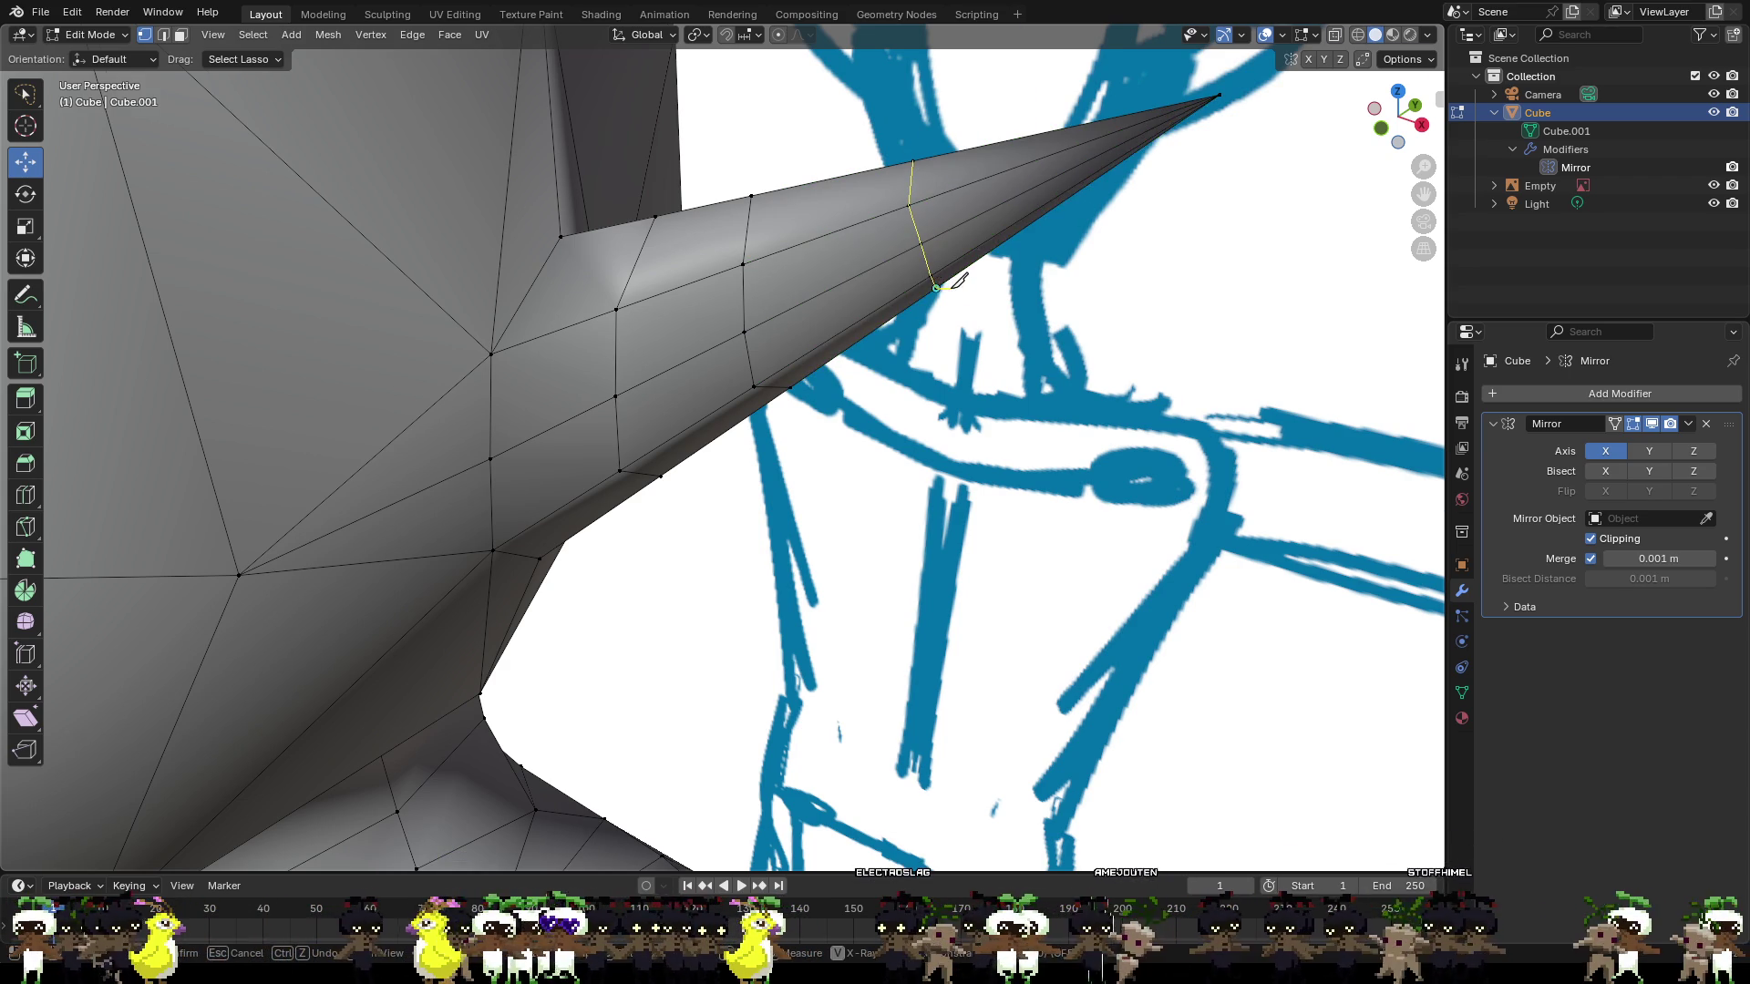
pyautogui.moveTo(933, 276)
pyautogui.mouseDown(button='middle')
pyautogui.moveTo(705, 237)
pyautogui.moveTo(596, 260)
pyautogui.mouseUp(button='middle')
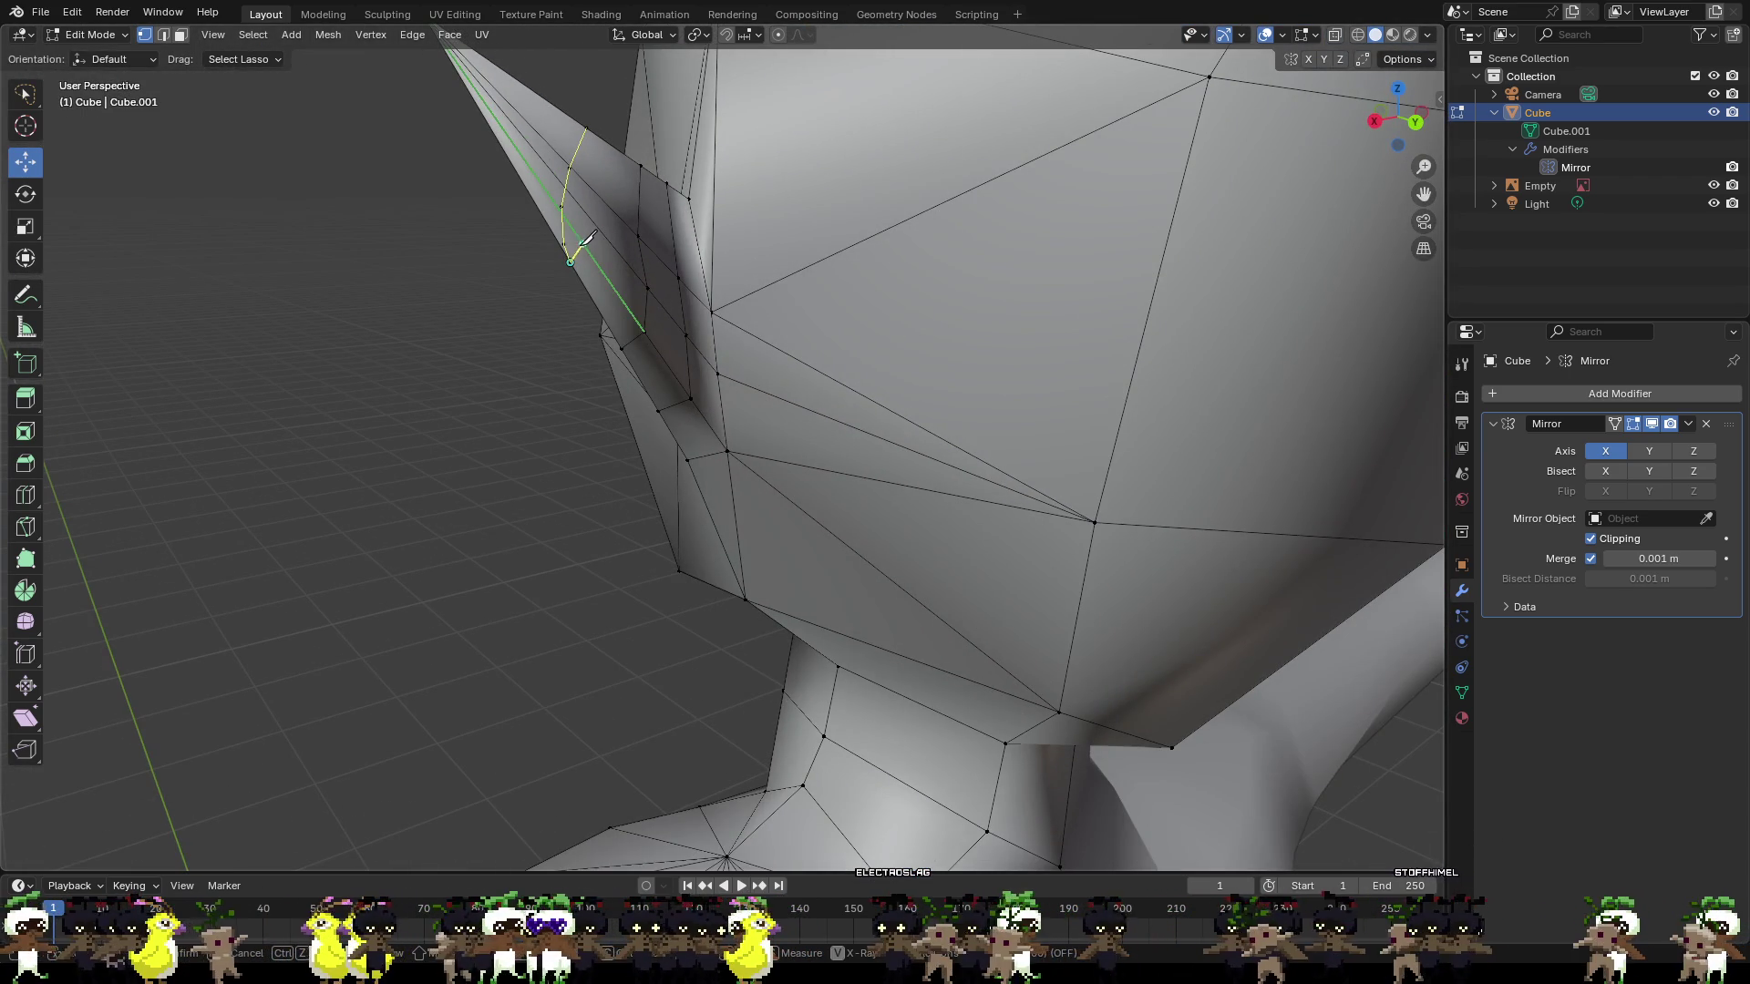
pyautogui.click(584, 208)
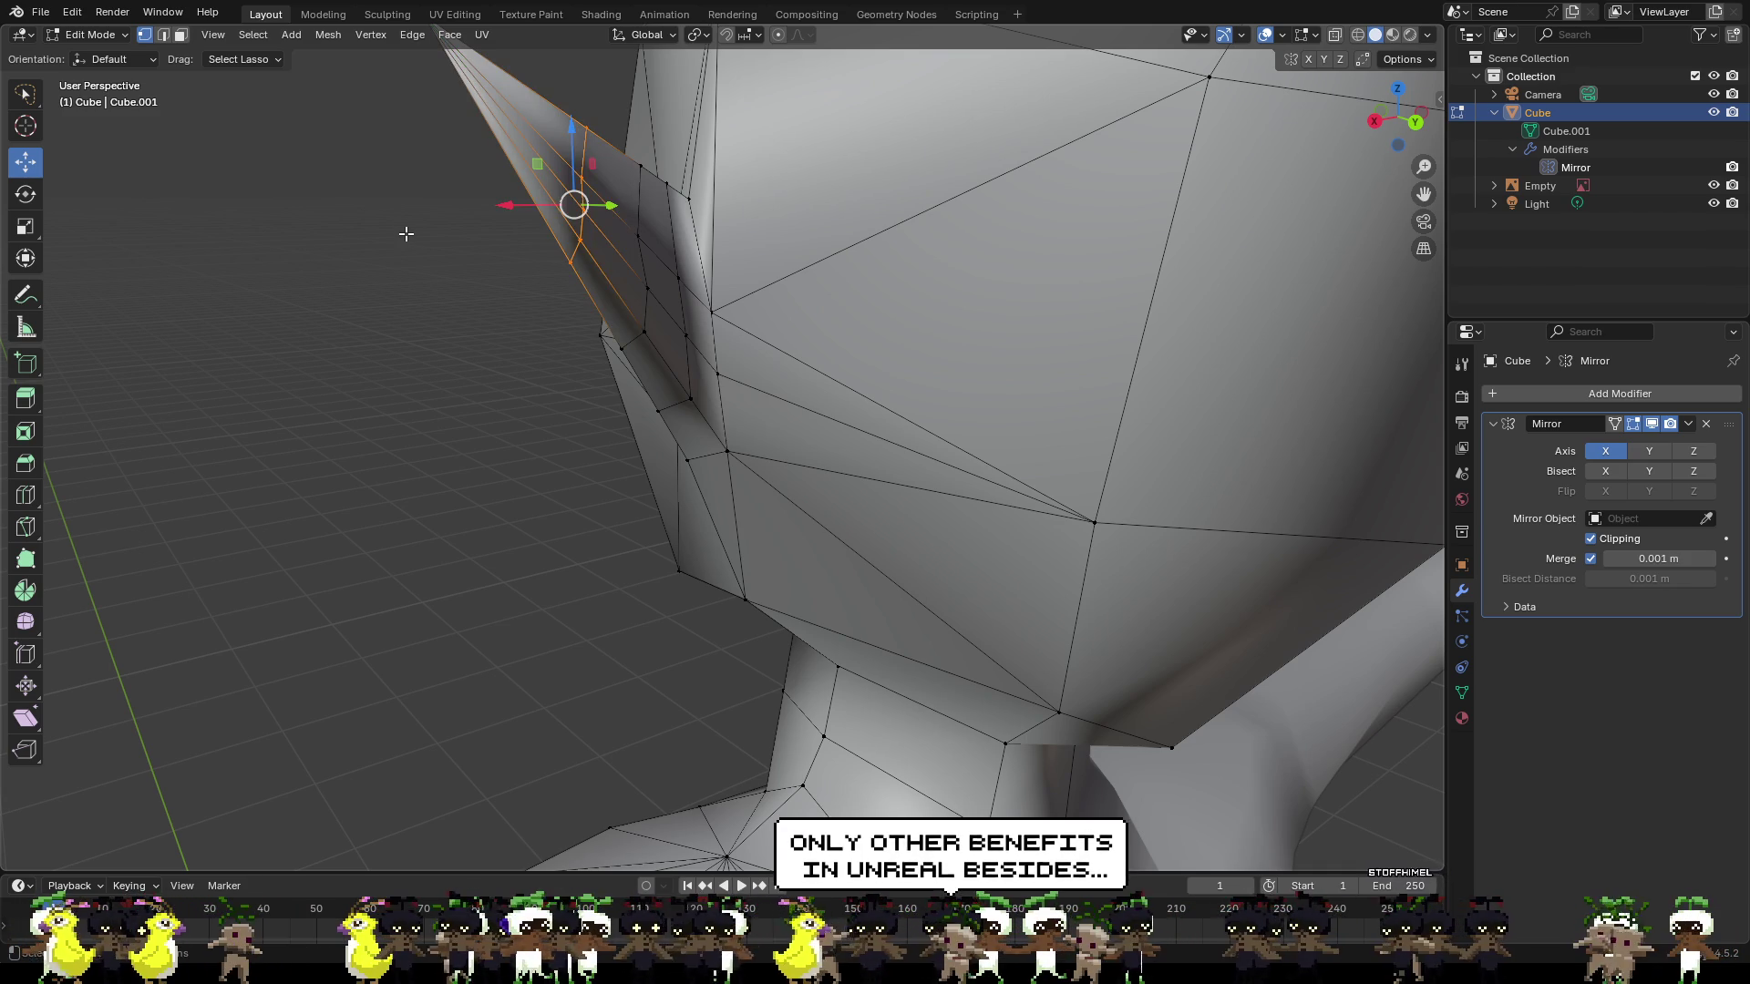
# Confirm the knife cut around the ear and check the tip against the sketch.
pyautogui.press('Return')
pyautogui.moveTo(402, 234); pyautogui.dragTo(566, 246, button='middle')
pyautogui.scroll(5, 566, 246)
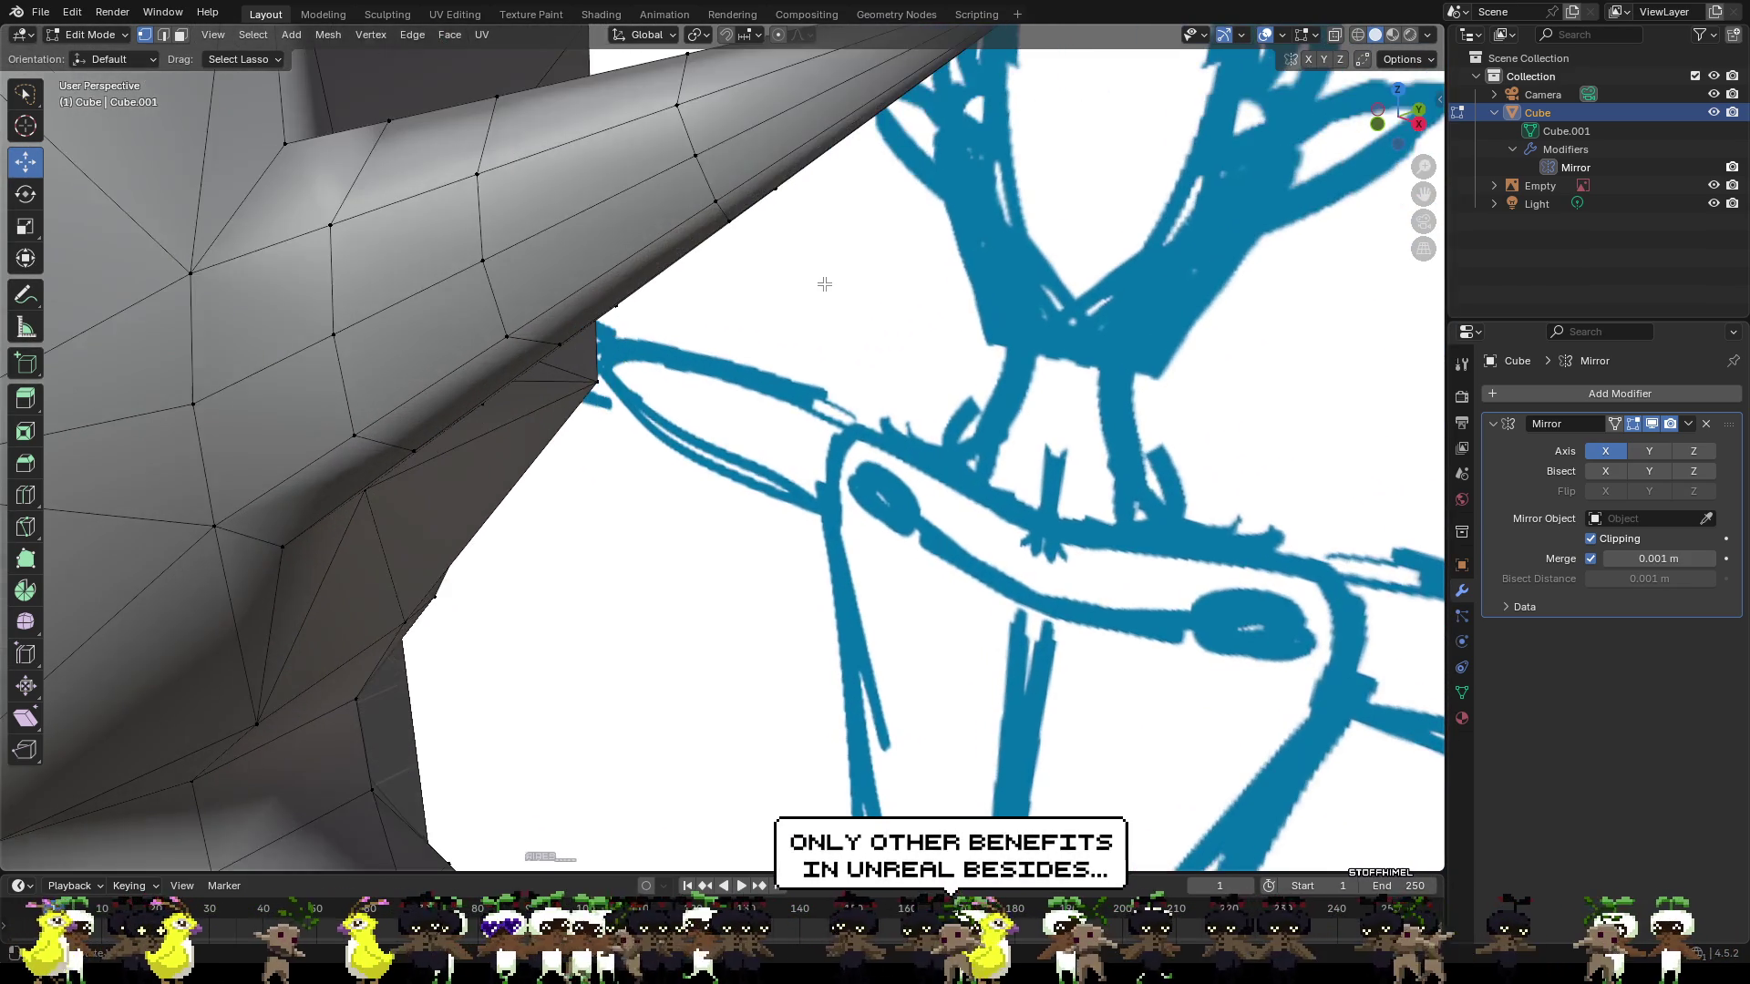
pyautogui.moveTo(824, 284)
pyautogui.mouseDown(button='middle')
pyautogui.moveTo(766, 250)
pyautogui.moveTo(722, 259)
pyautogui.mouseUp(button='middle')
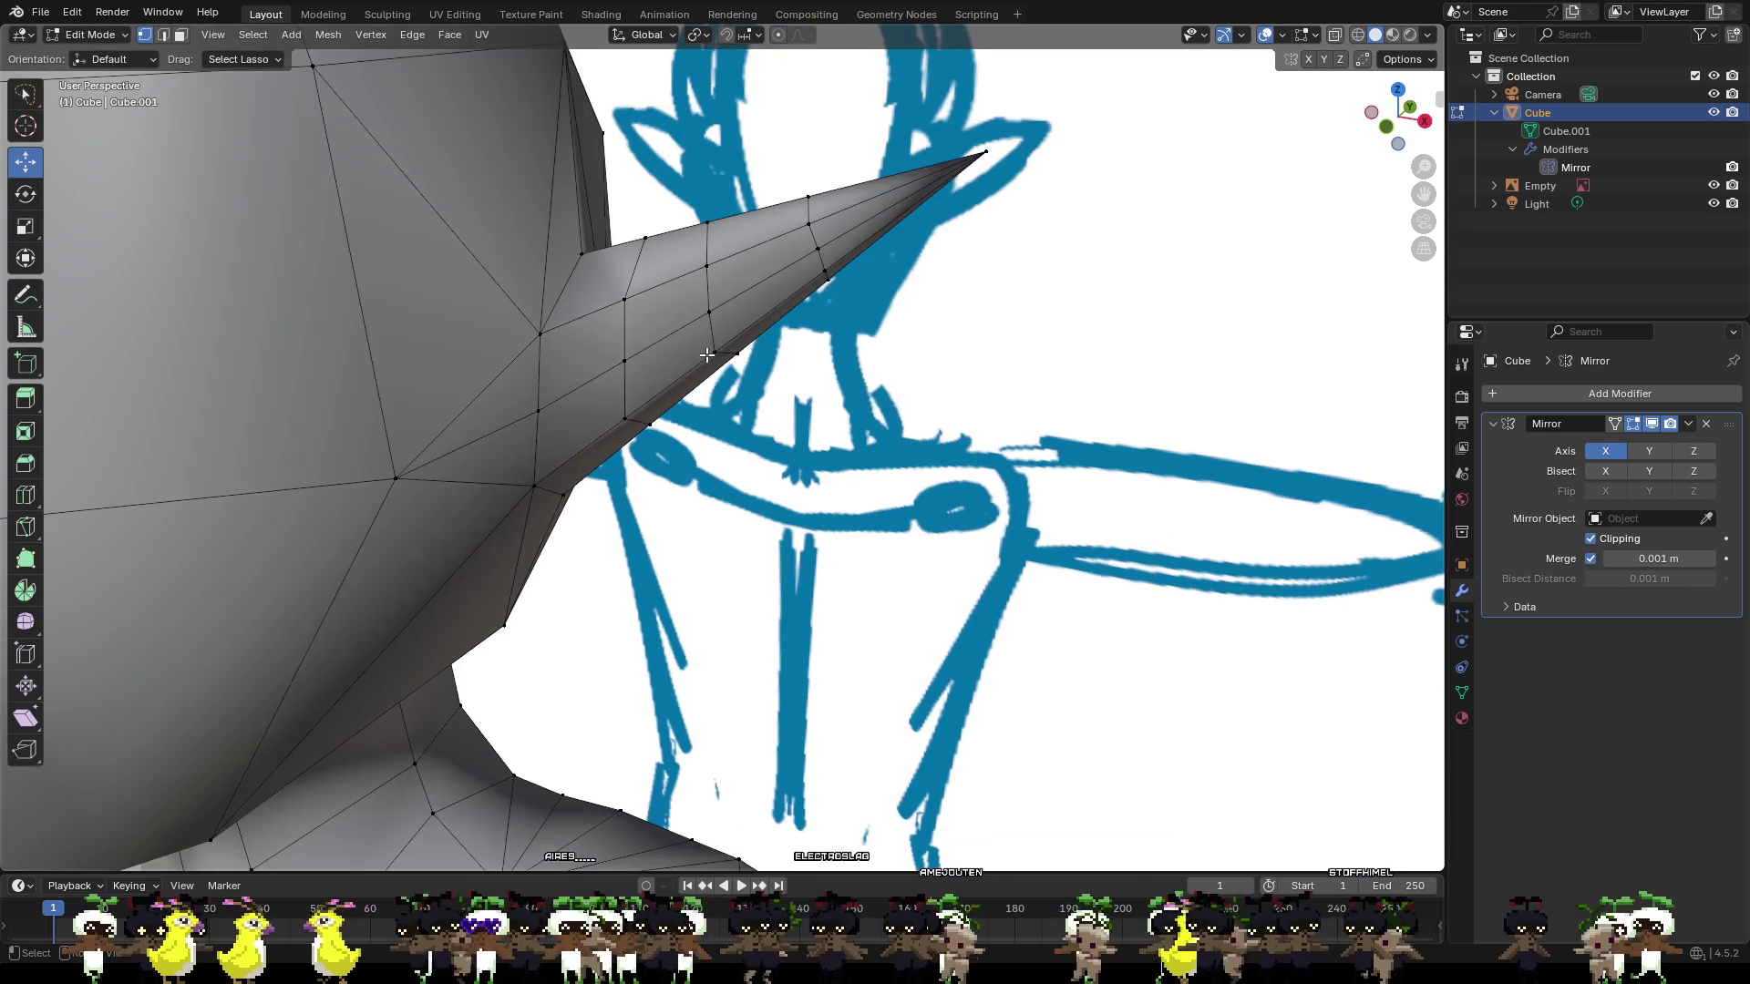
# Add two loops on the ear cone, one near the base and one slid toward the tip.
pyautogui.hotkey('ctrl', 'r')
pyautogui.click(675, 343)
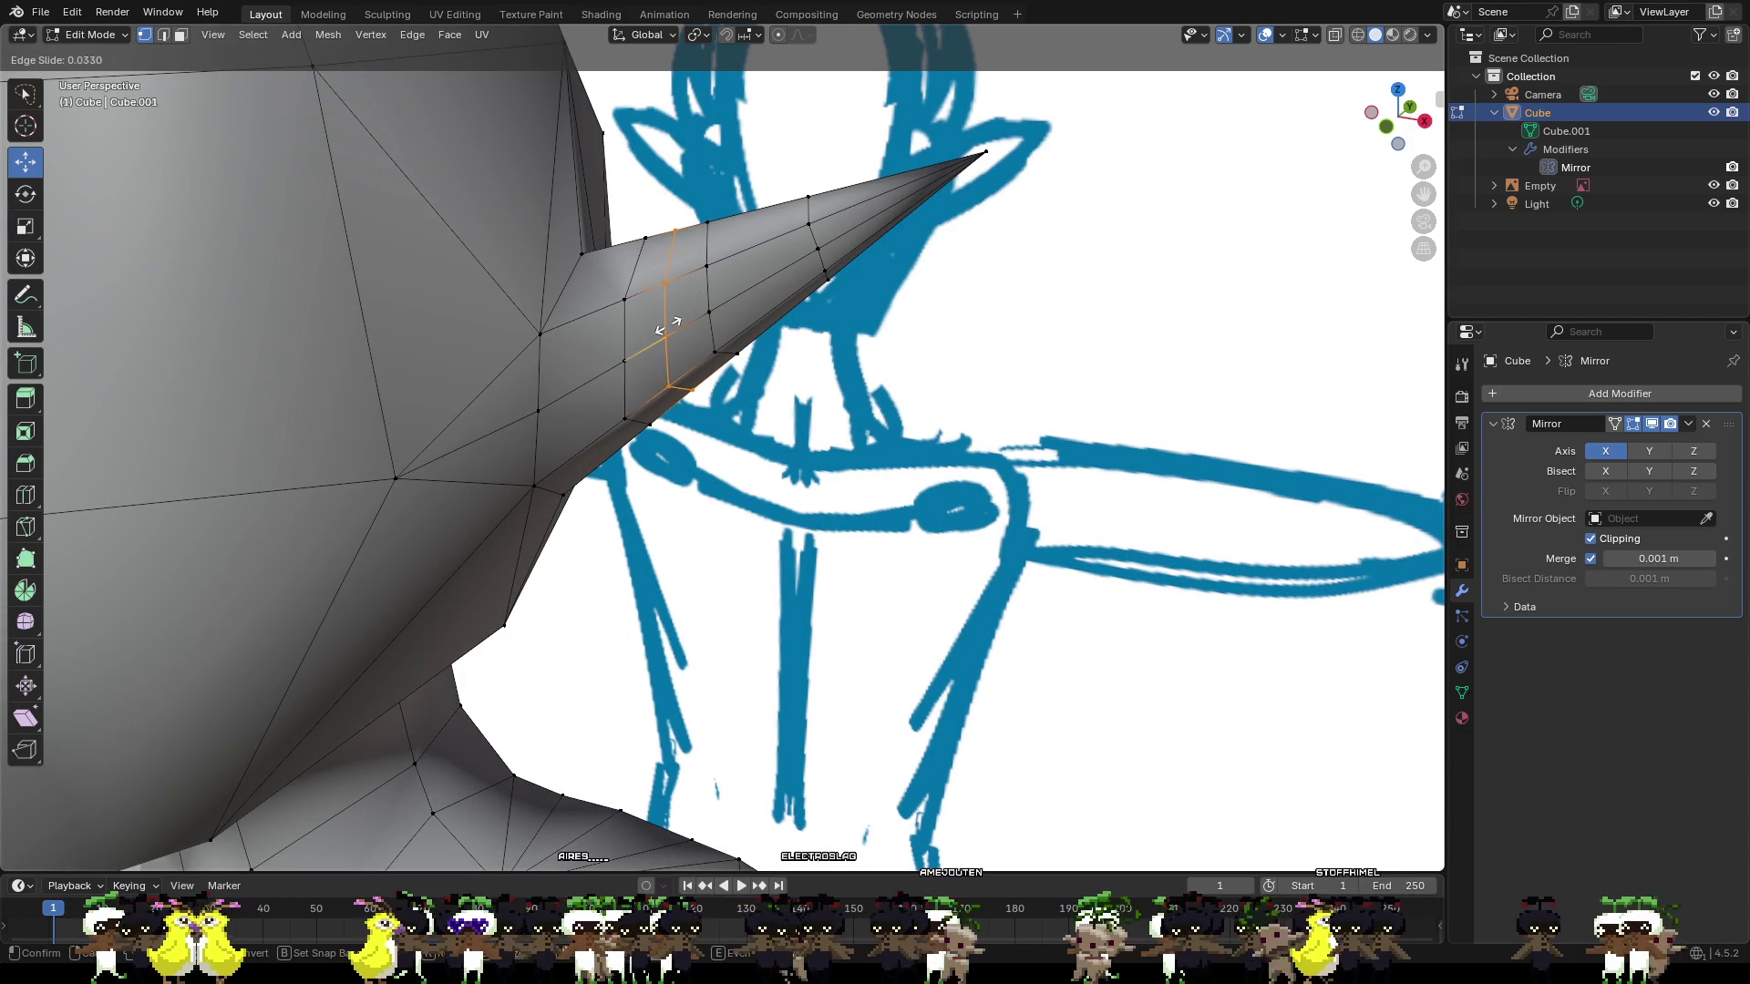
pyautogui.click(629, 332)
pyautogui.hotkey('ctrl', 'r')
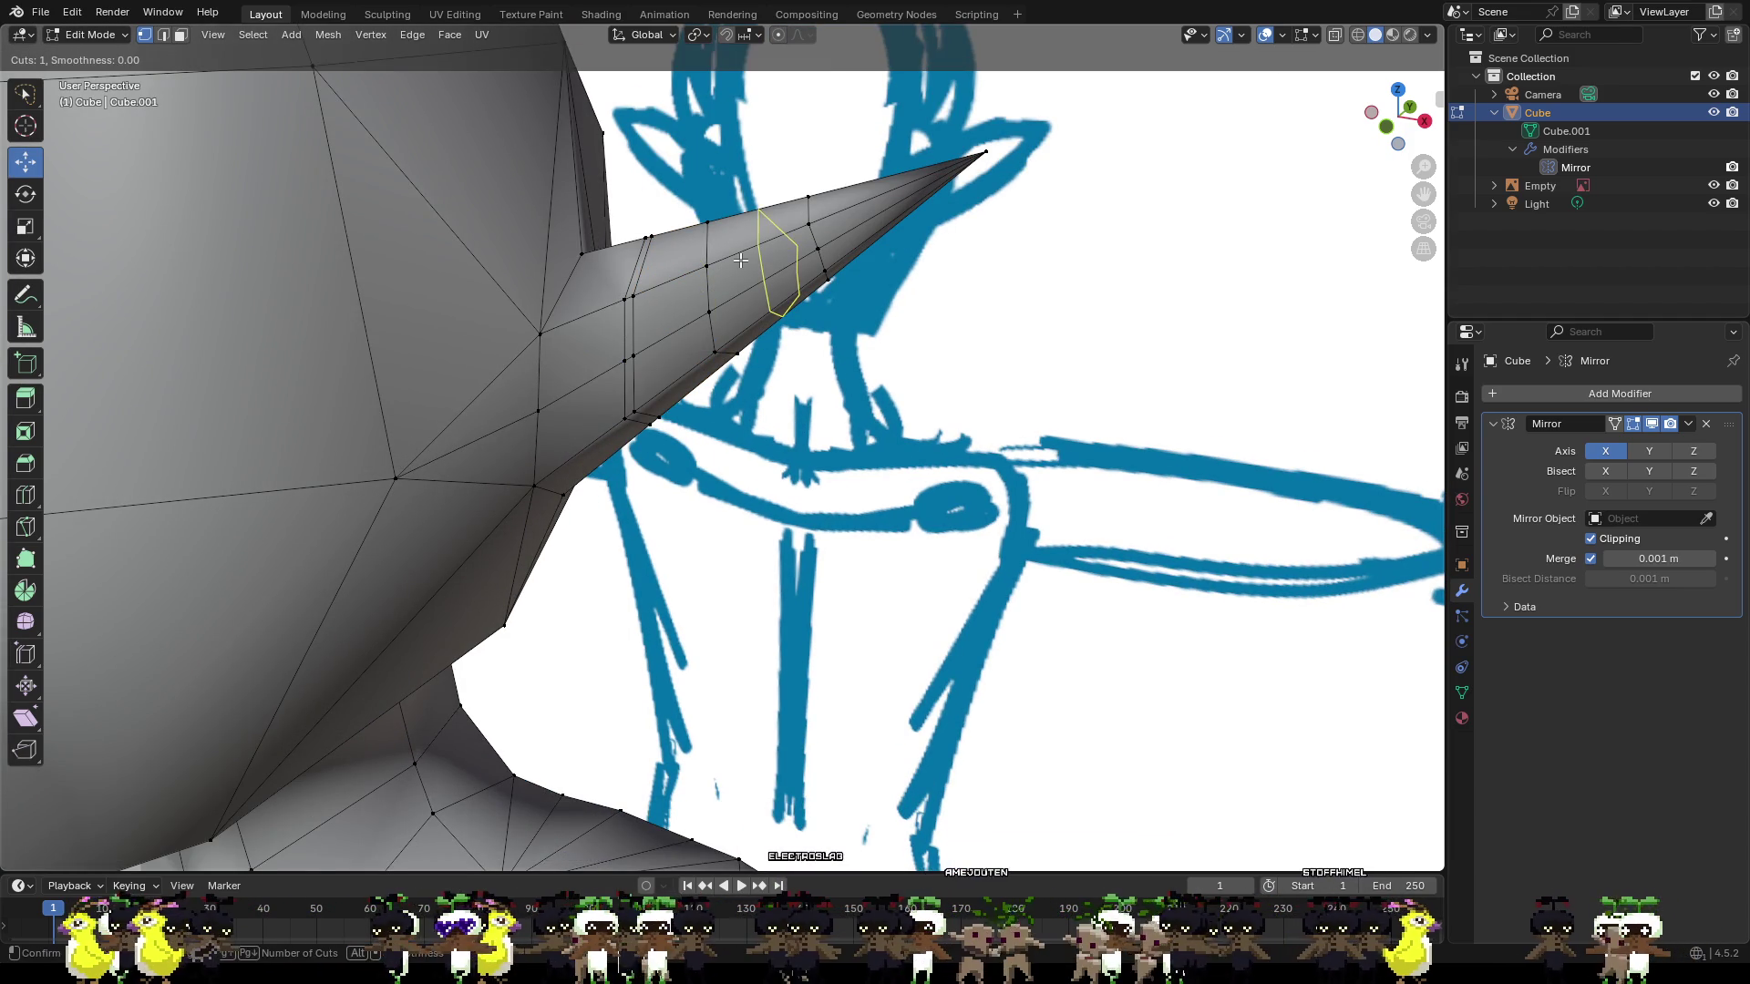
pyautogui.click(740, 260)
pyautogui.rightClick(740, 260)
pyautogui.press('g')
pyautogui.press('g')
pyautogui.click(719, 273)
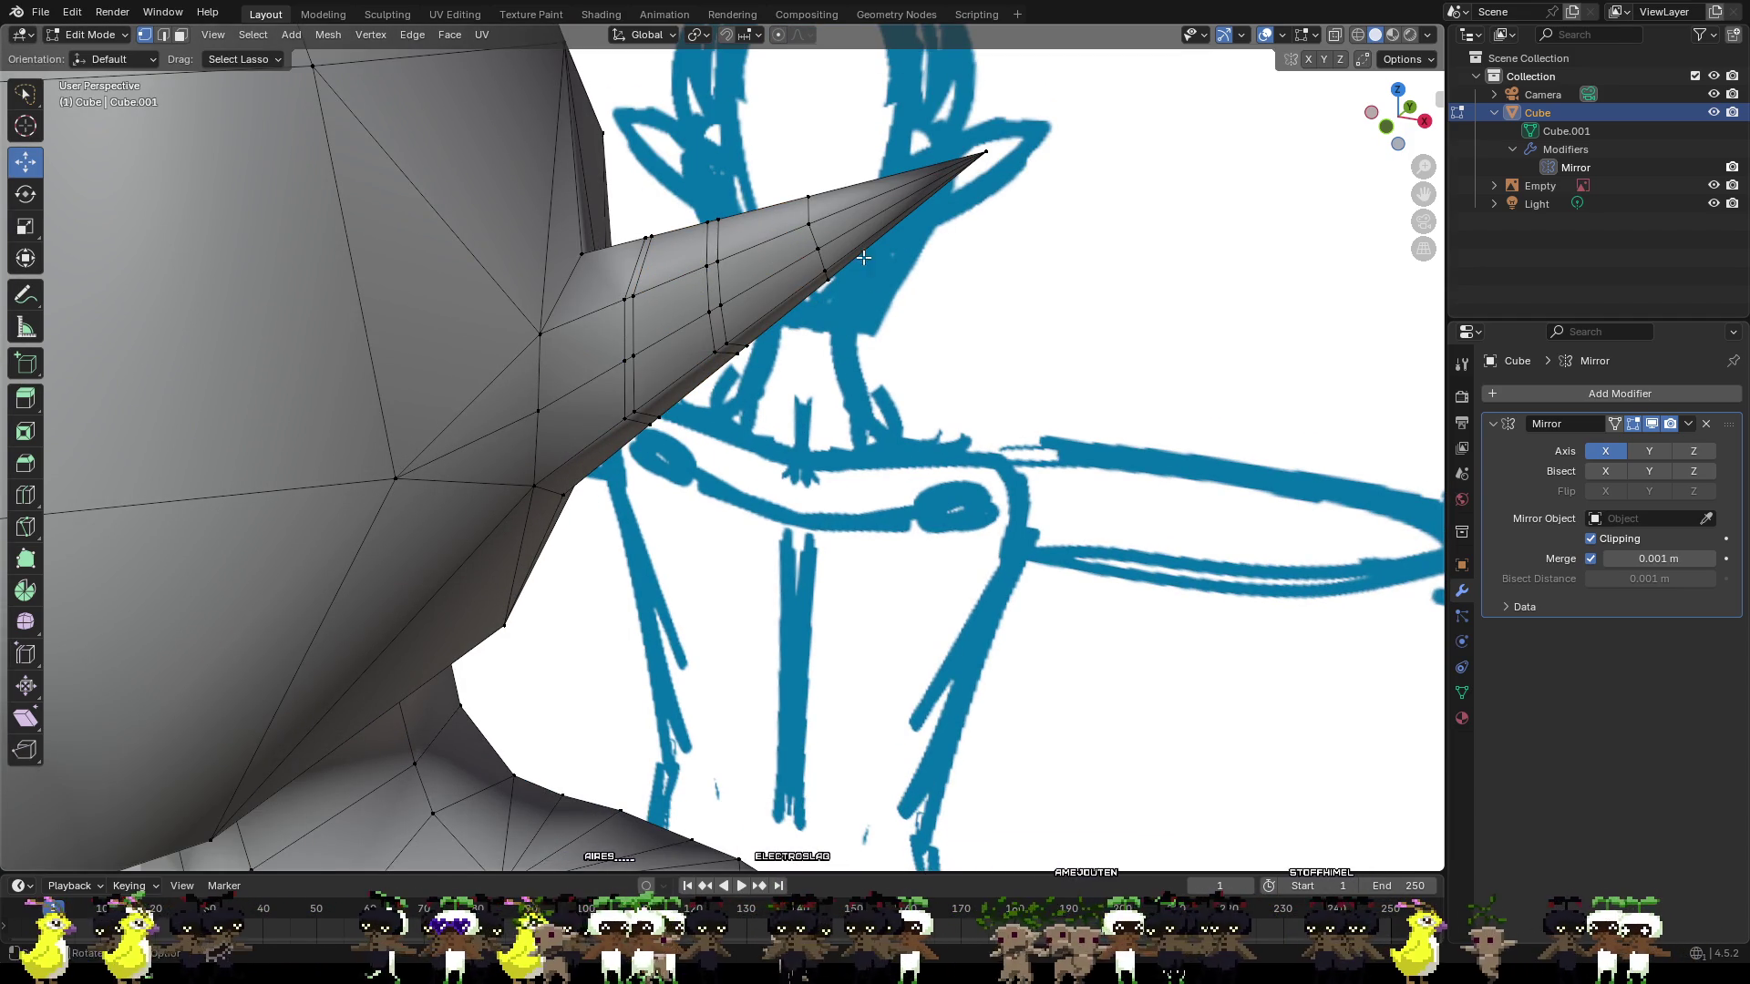
# Add one more loop toward the ear tip and another where the ear meets the head.
pyautogui.hotkey('ctrl', 'r')
pyautogui.click(787, 235)
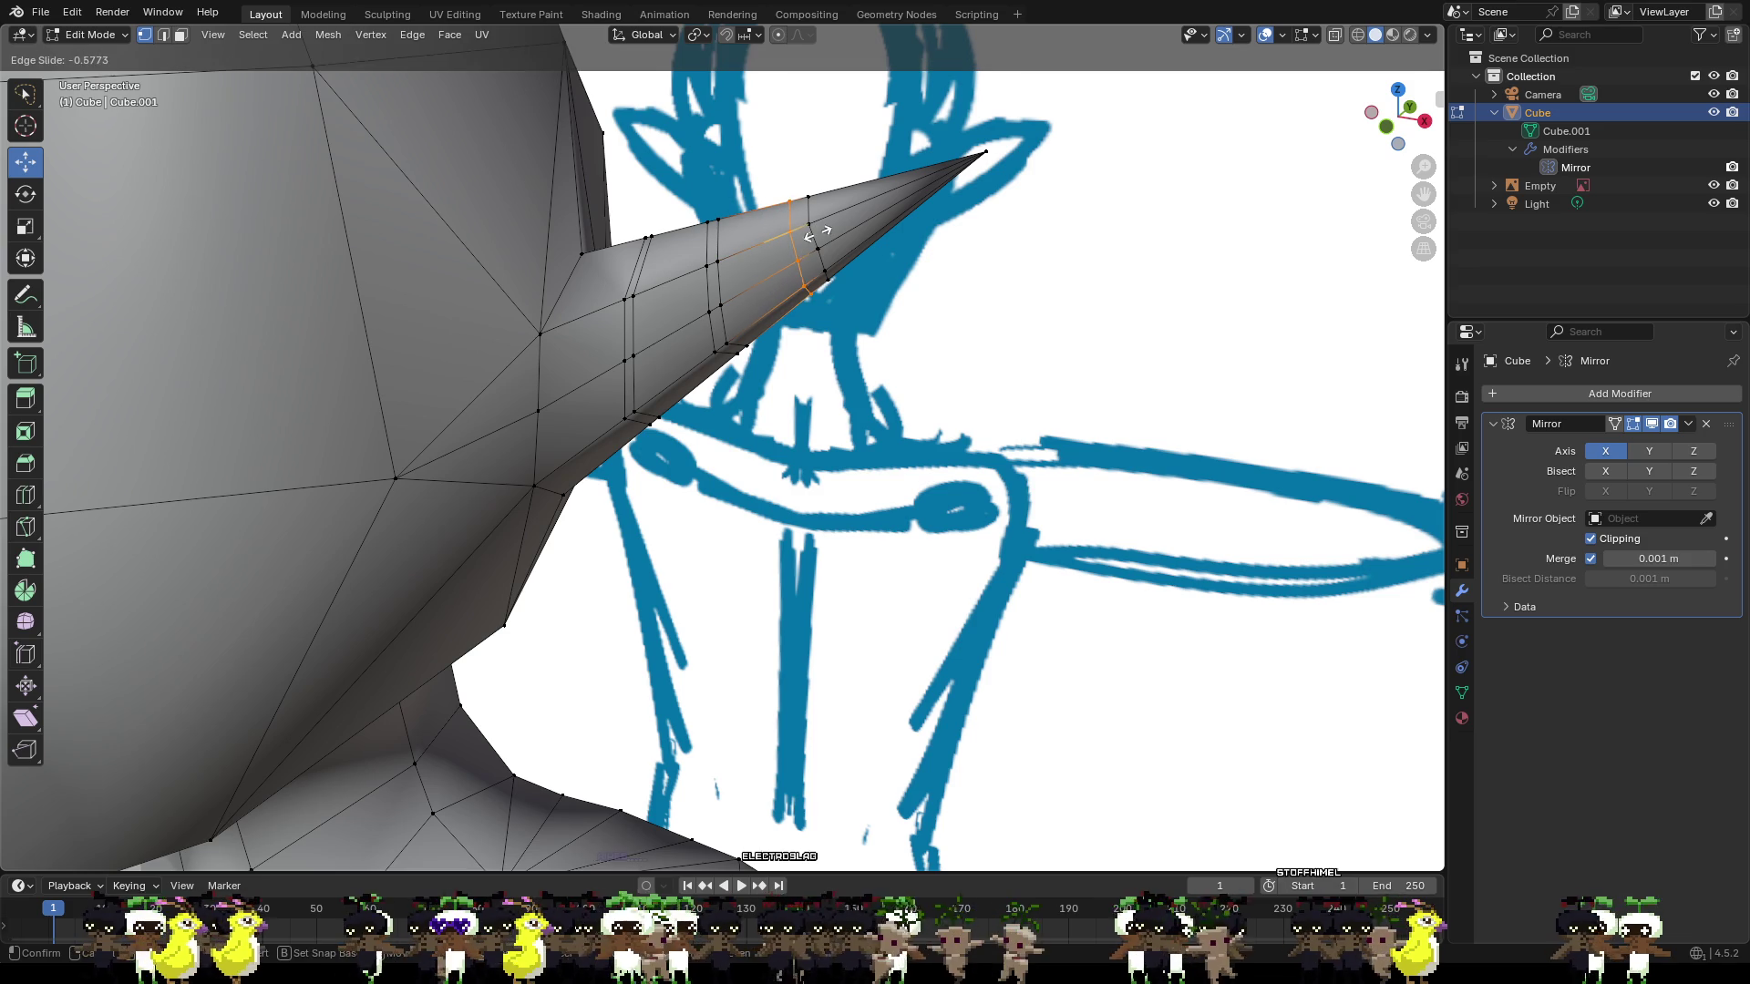
pyautogui.click(829, 228)
pyautogui.click(899, 367)
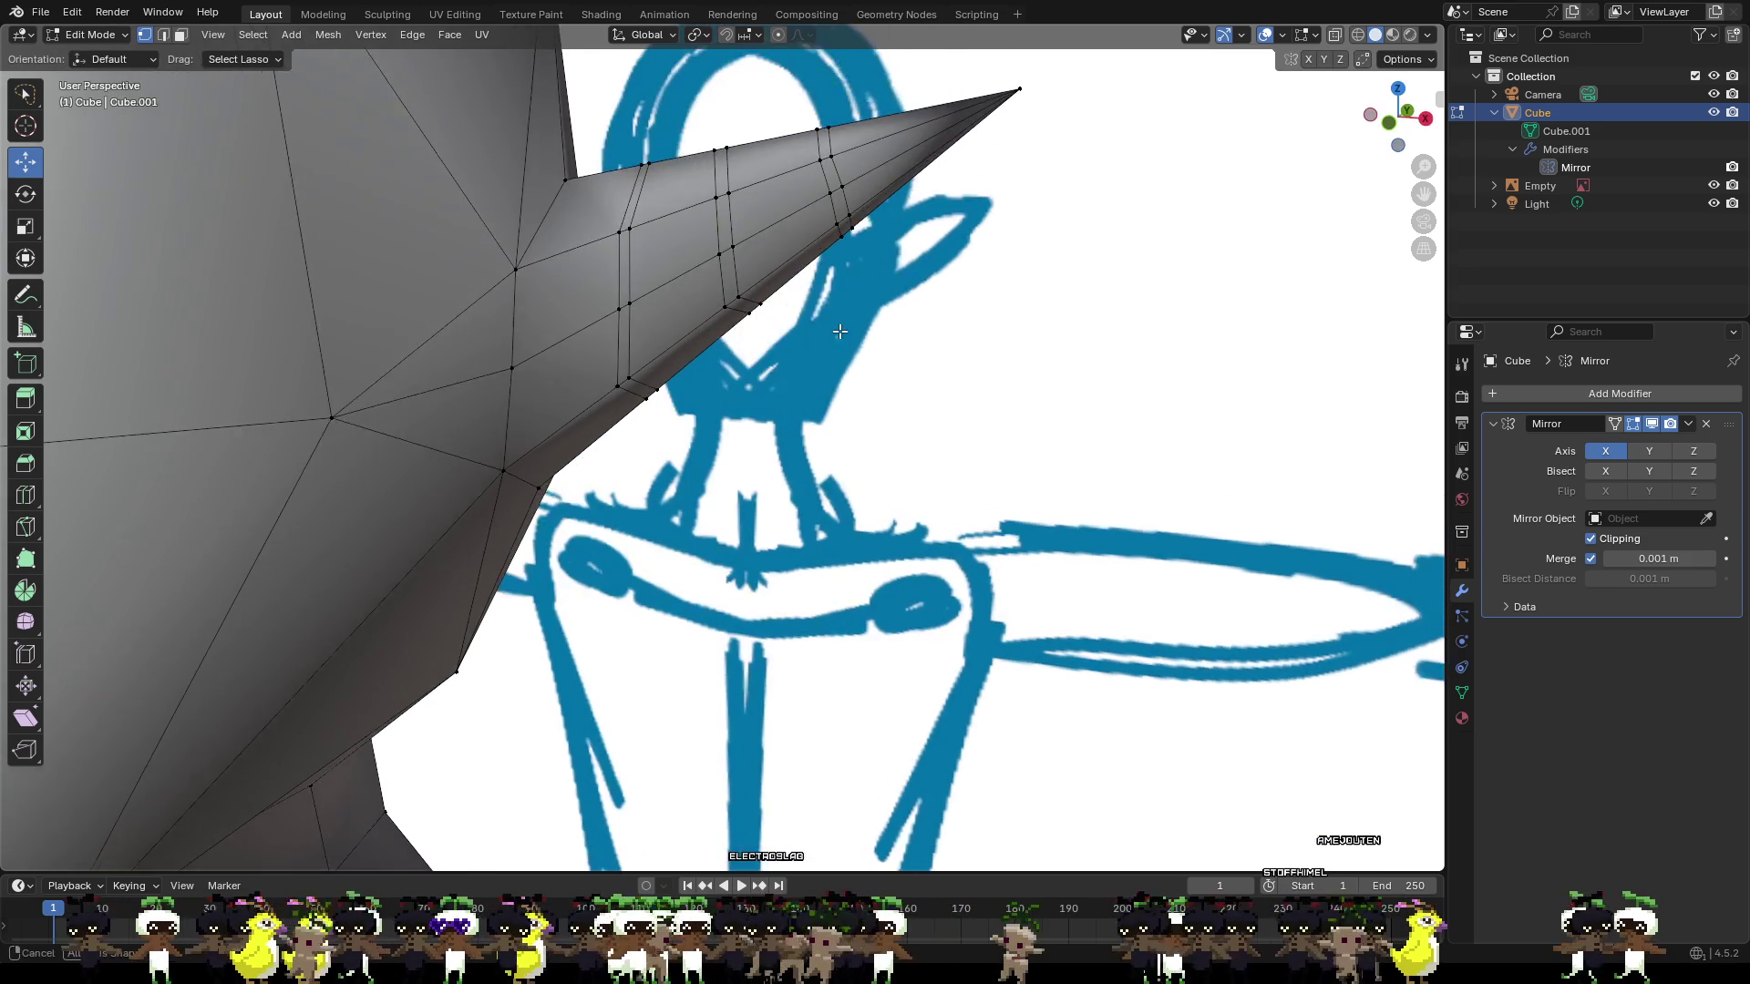
pyautogui.scroll(2, 835, 345)
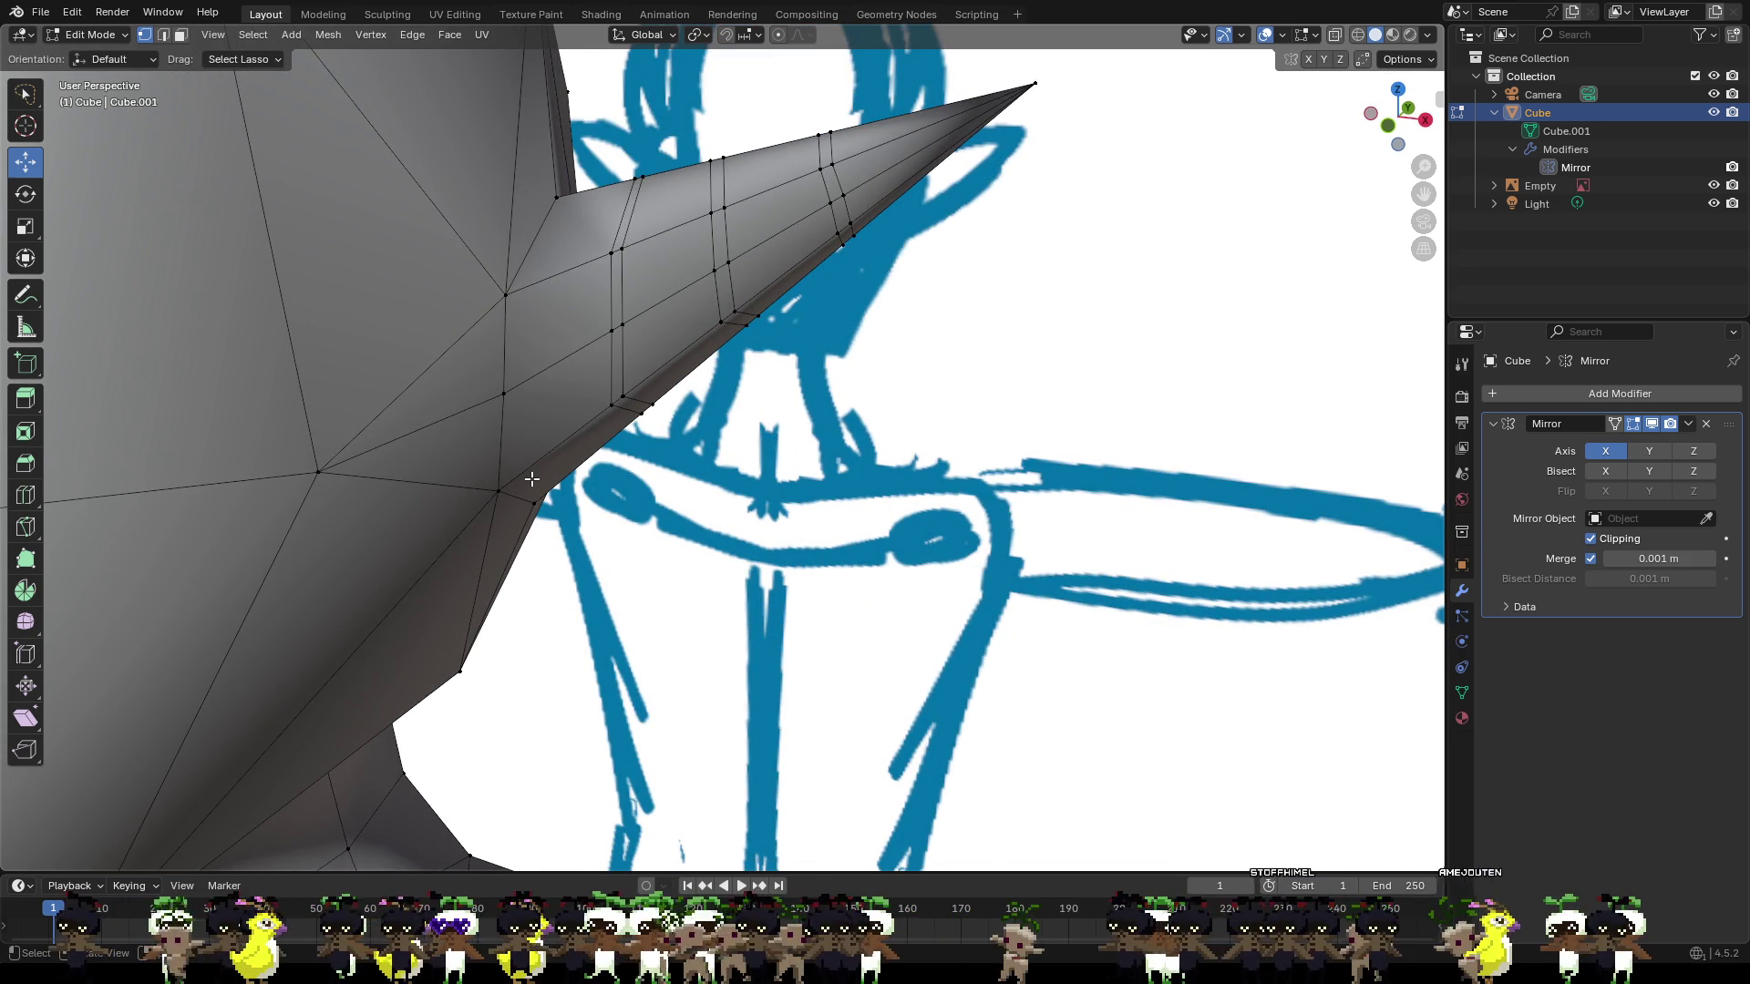
pyautogui.hotkey('ctrl', 'r')
pyautogui.click(546, 440)
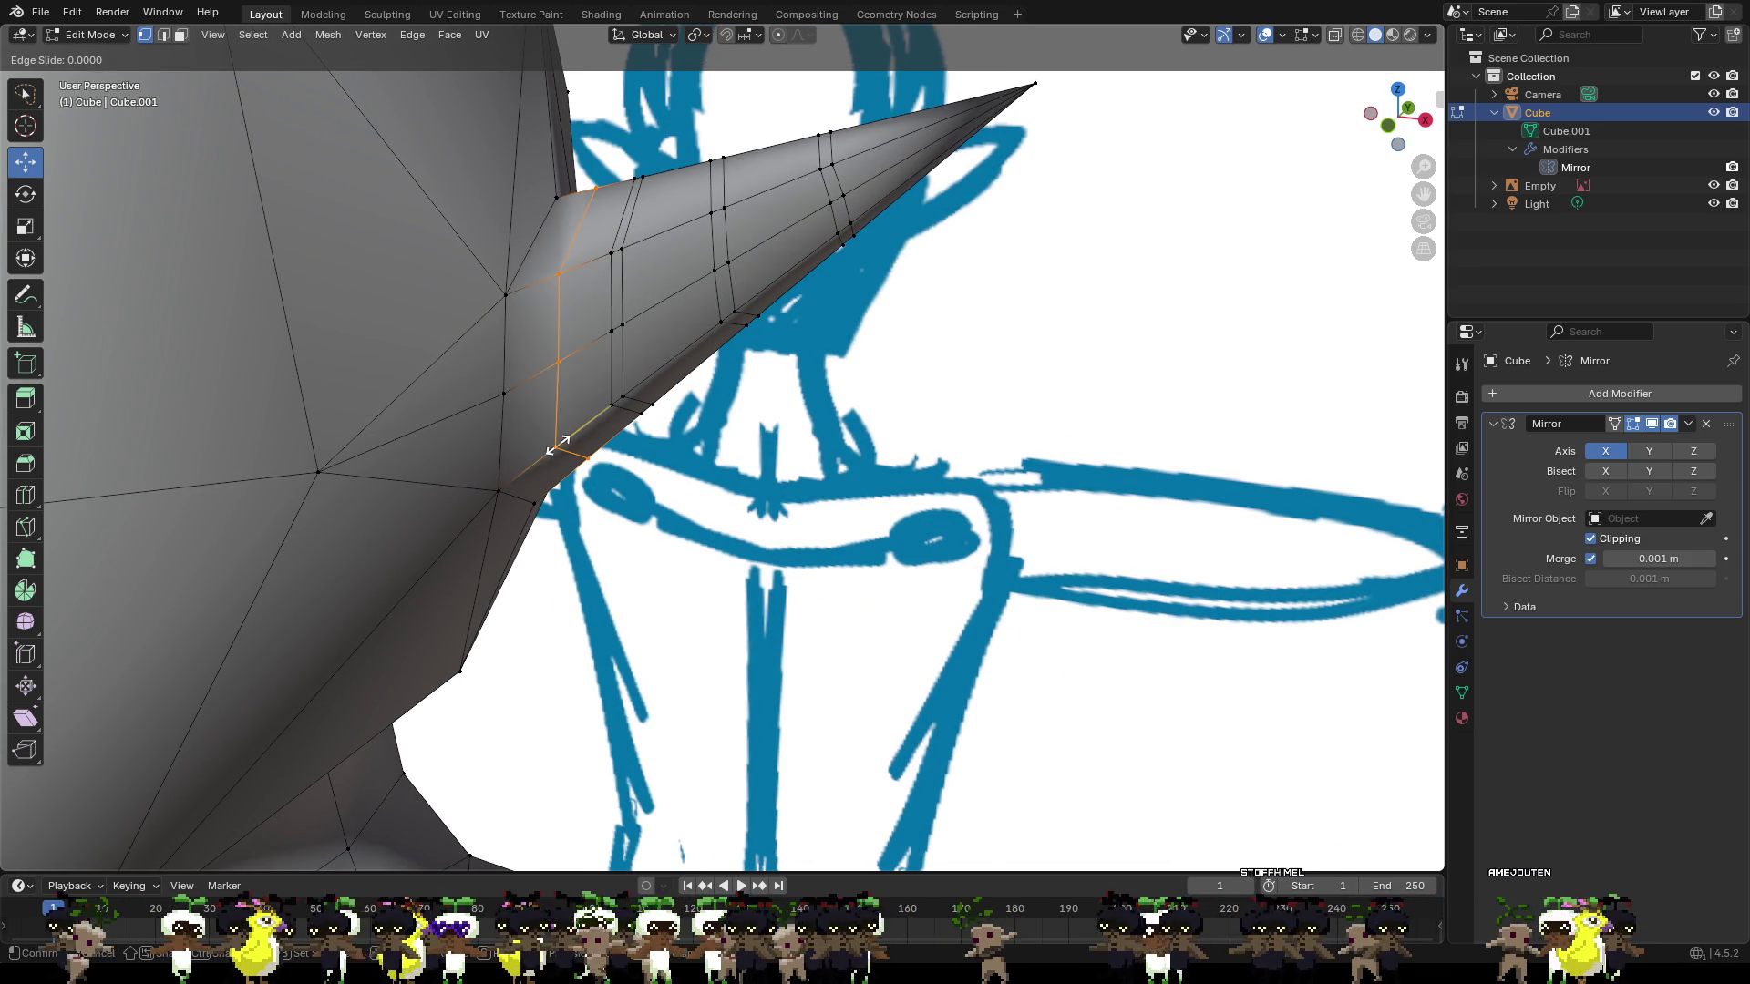
pyautogui.click(508, 451)
pyautogui.click(717, 538)
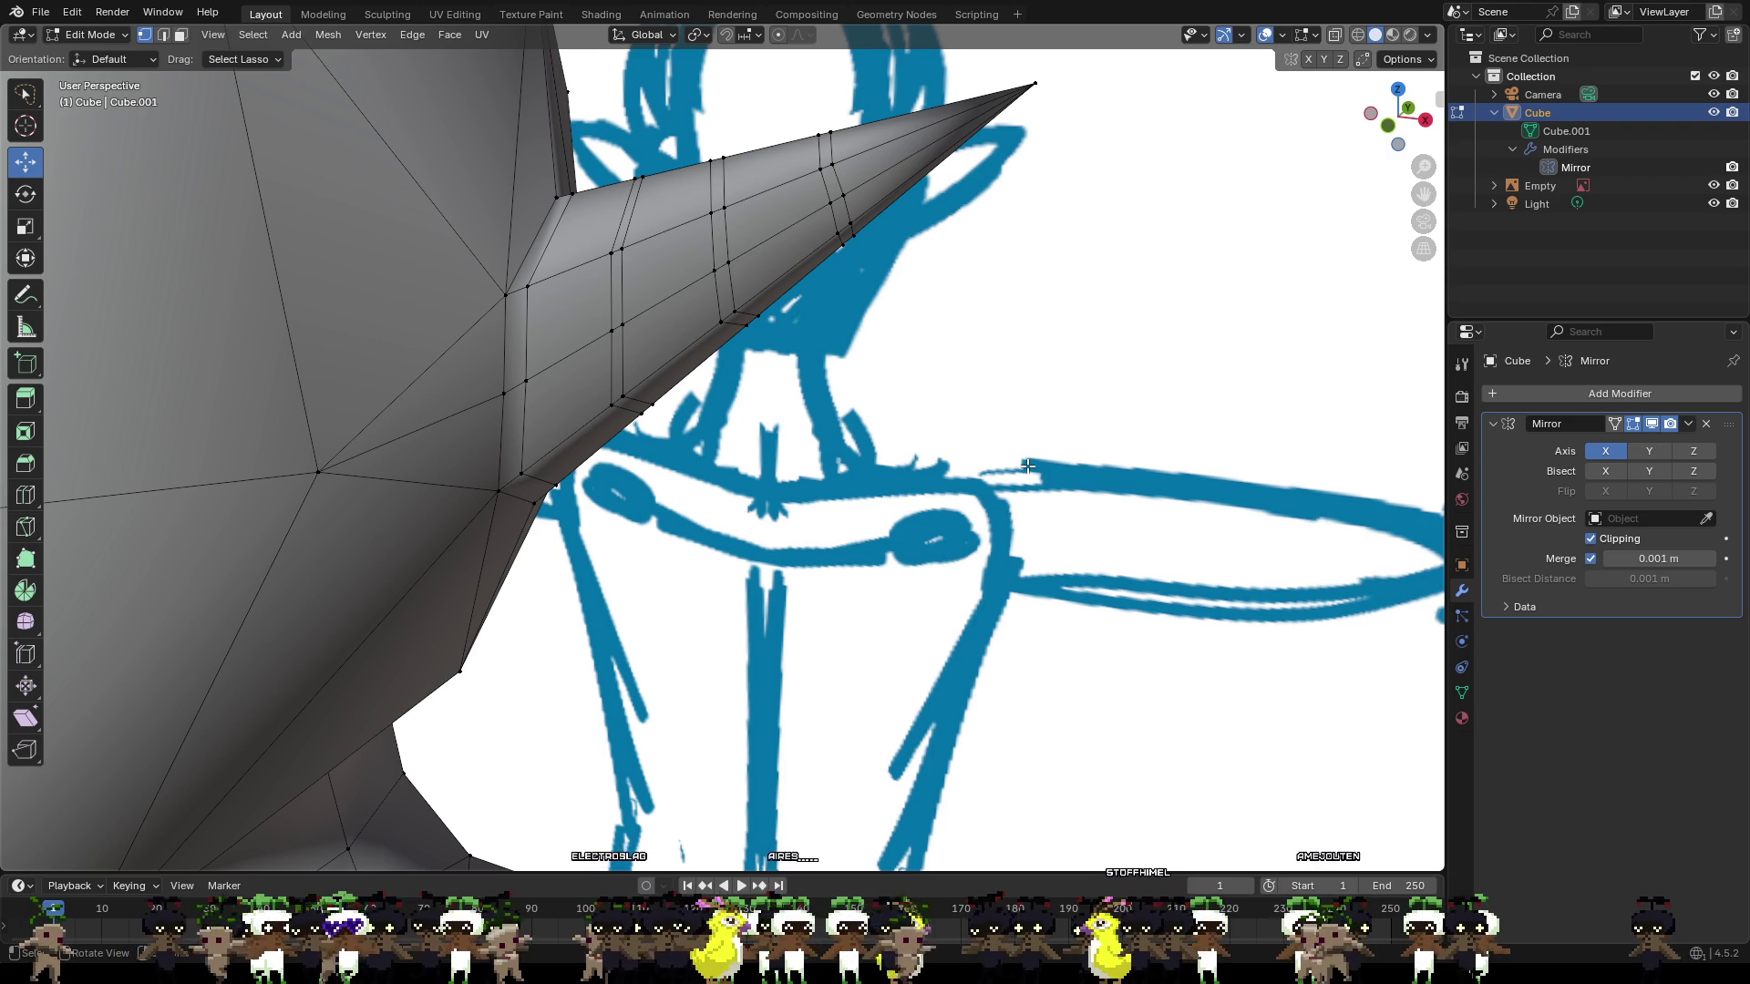
# Inspect the ear base and add a loop cut slid close to it.
pyautogui.moveTo(872, 529)
pyautogui.mouseDown(button='middle')
pyautogui.moveTo(714, 458)
pyautogui.moveTo(769, 495)
pyautogui.moveTo(582, 468)
pyautogui.moveTo(740, 486)
pyautogui.mouseUp(button='middle')
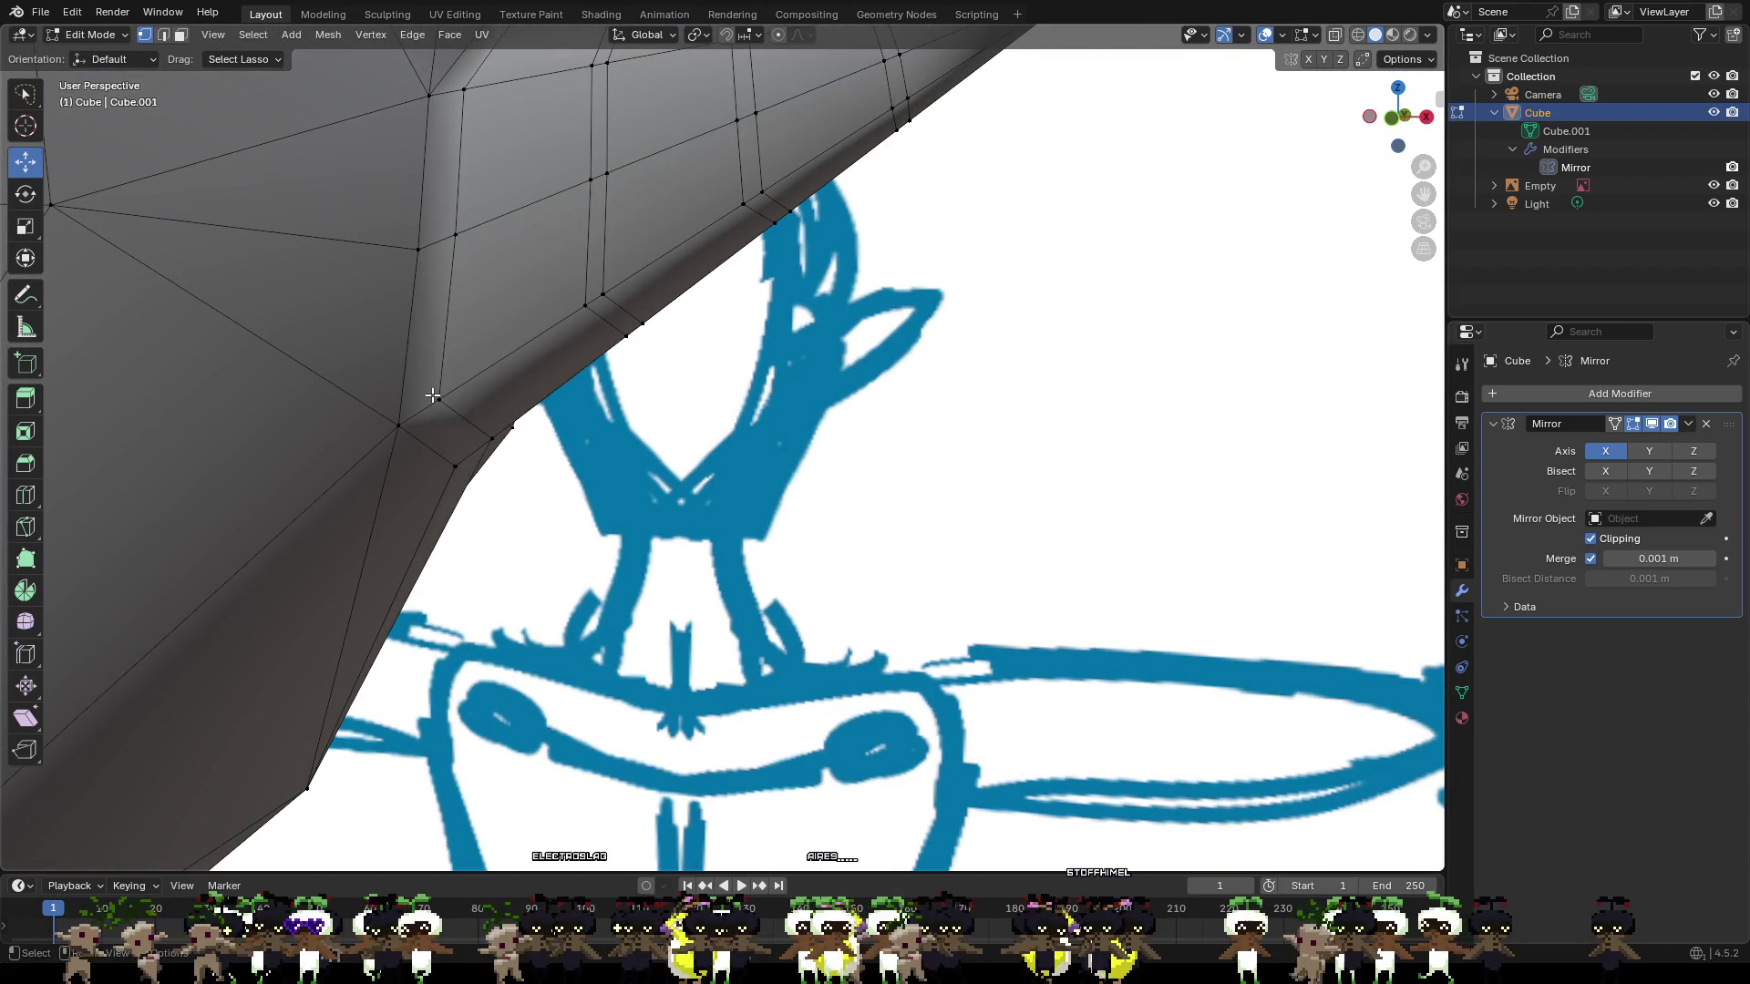
pyautogui.click(435, 398)
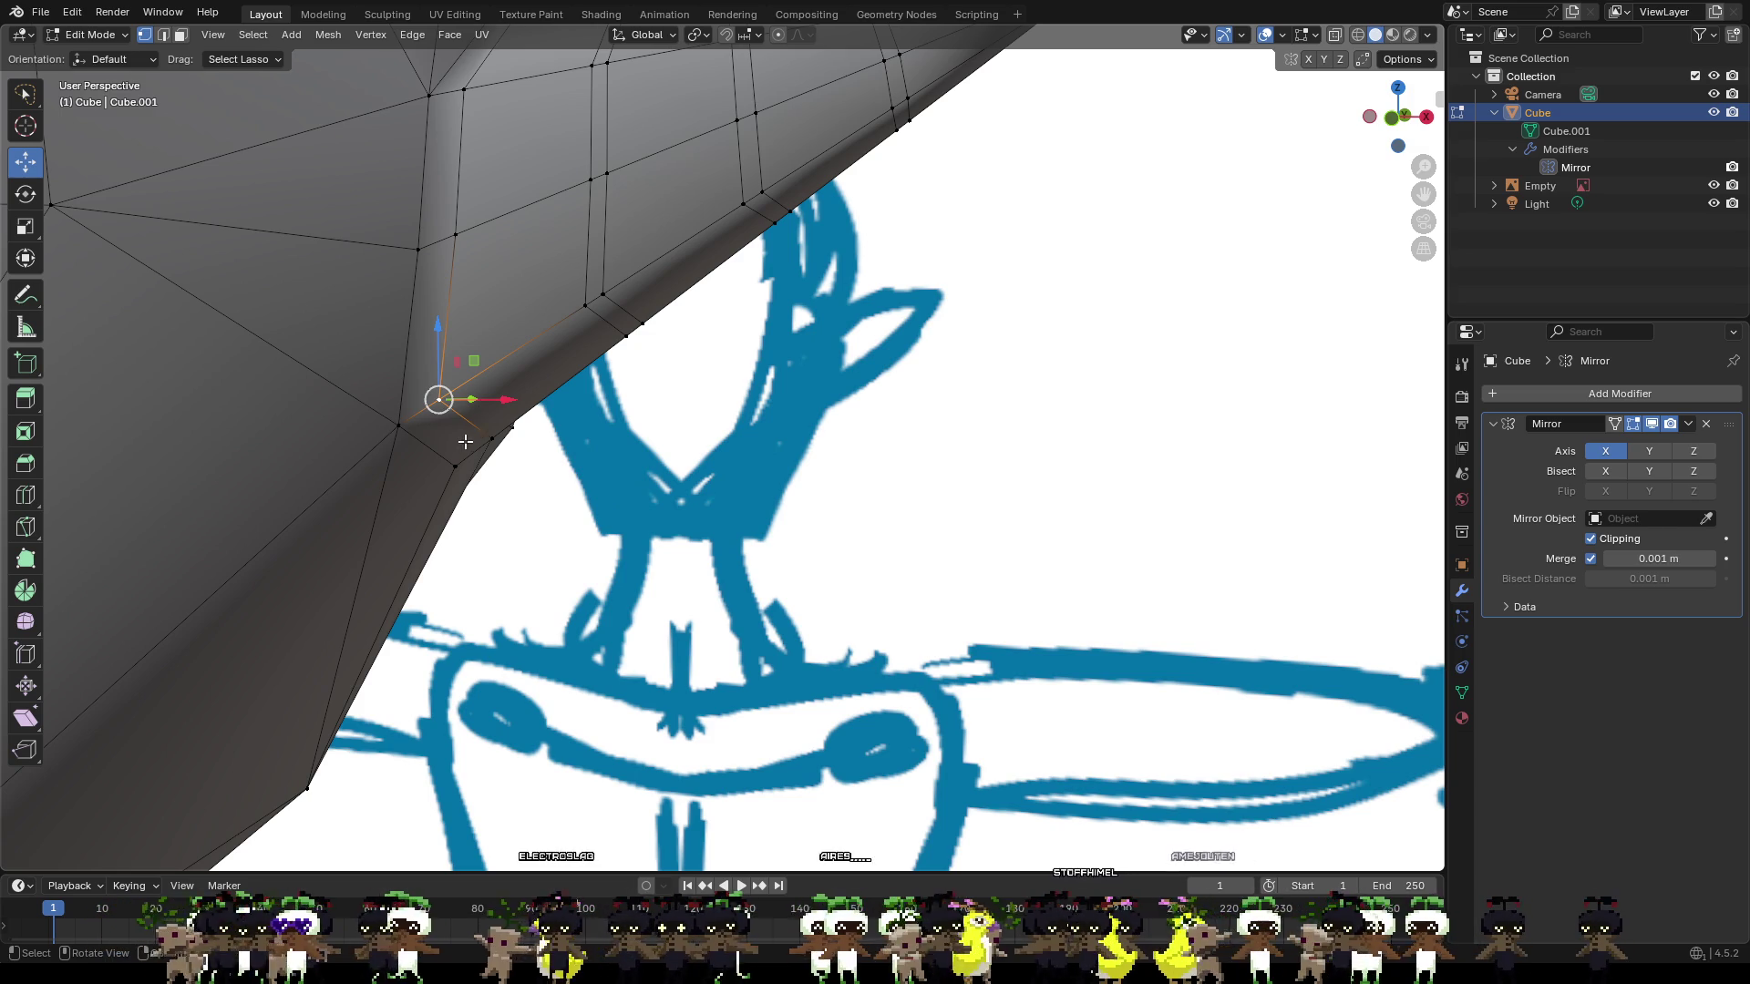
pyautogui.moveTo(464, 441)
pyautogui.mouseDown(button='middle')
pyautogui.moveTo(410, 429)
pyautogui.moveTo(519, 406)
pyautogui.moveTo(446, 434)
pyautogui.moveTo(707, 459)
pyautogui.mouseUp(button='middle')
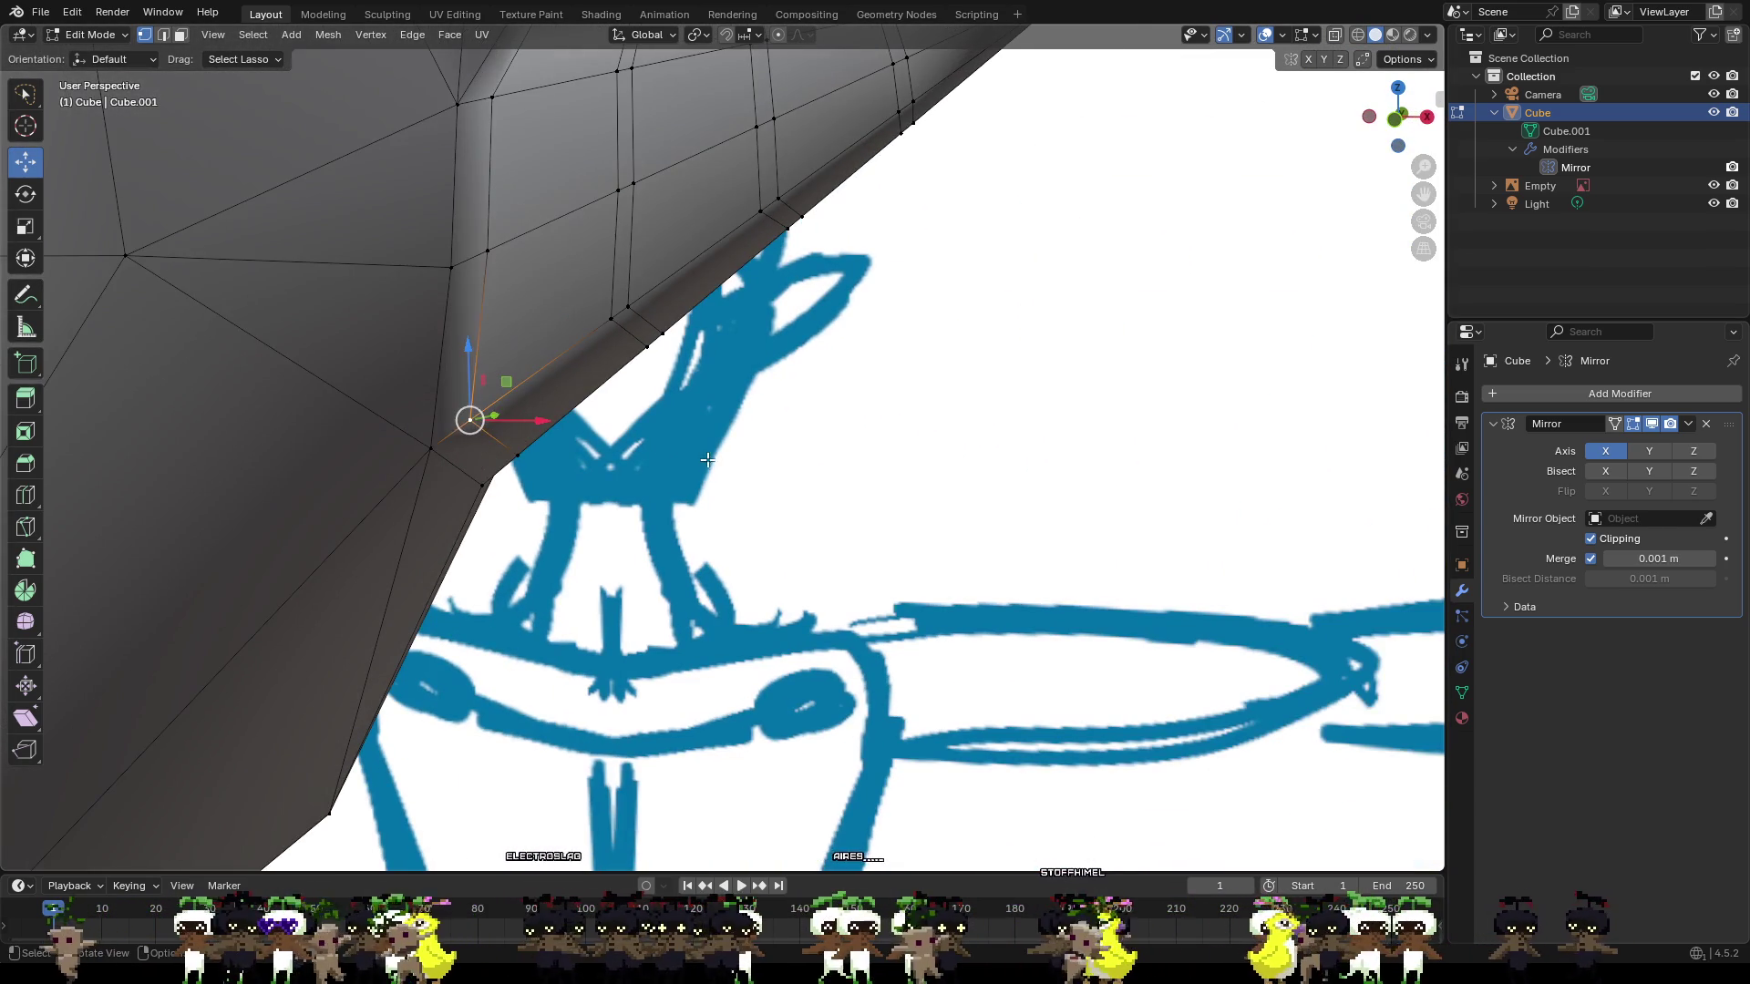
pyautogui.click(853, 478)
pyautogui.hotkey('ctrl', 'r')
pyautogui.click(557, 323)
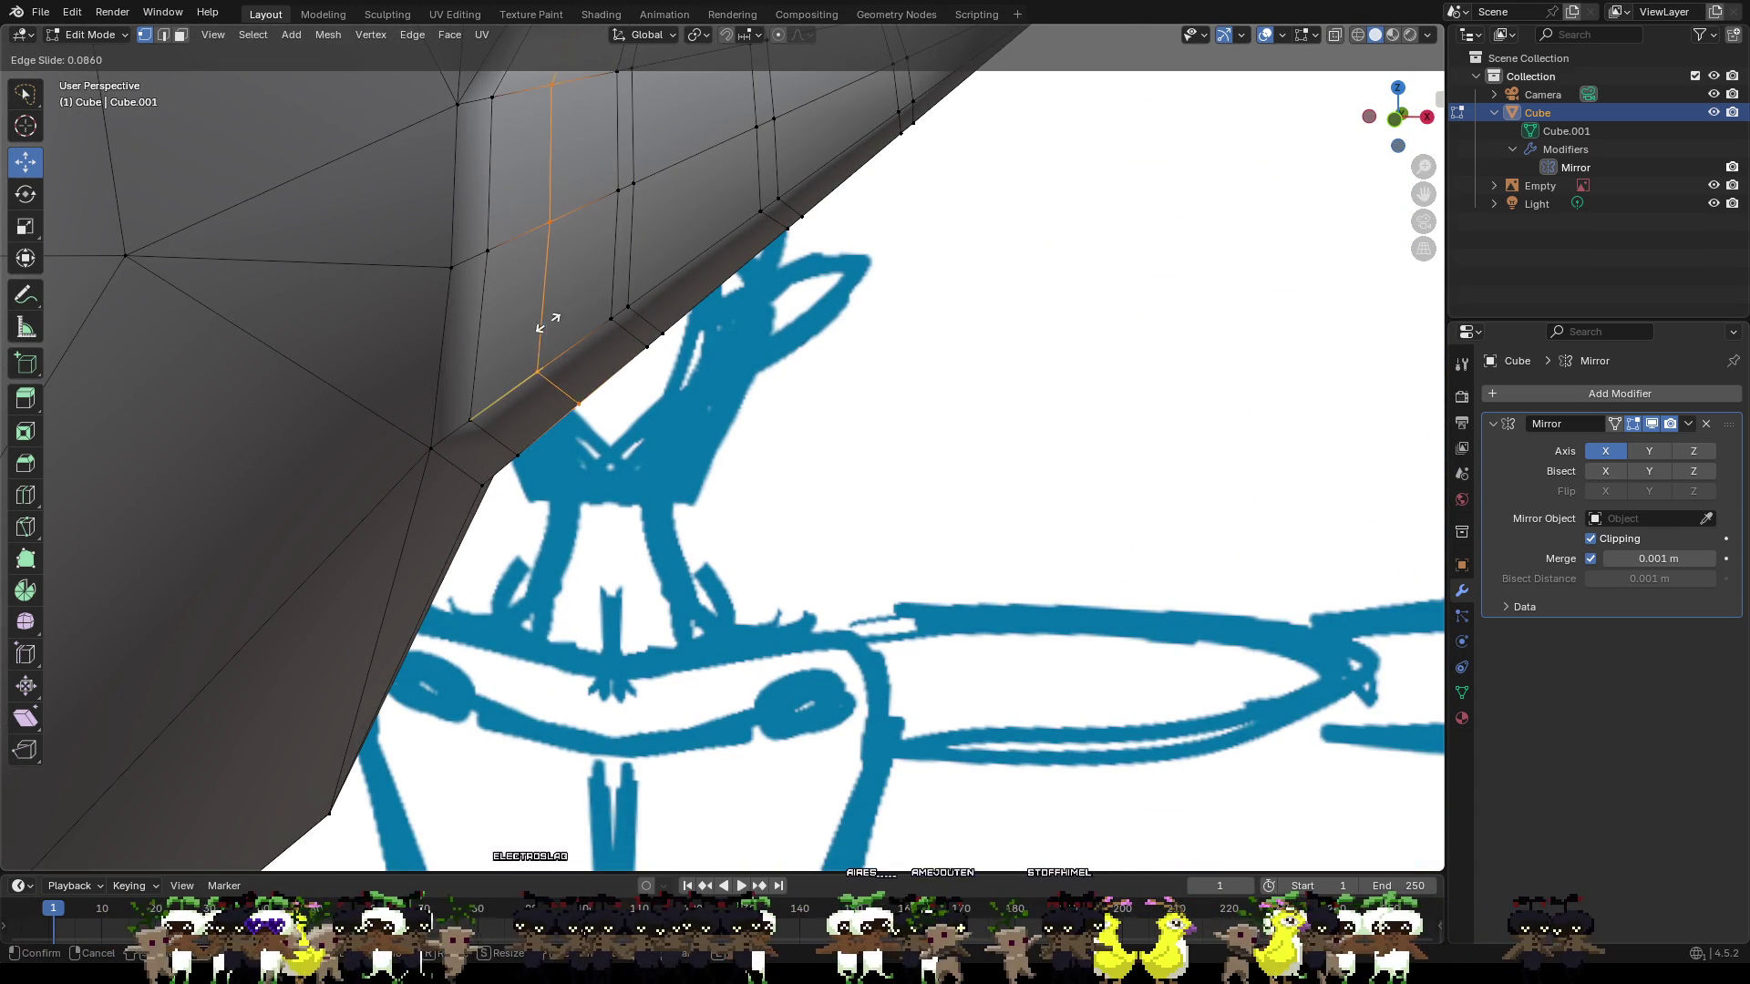
pyautogui.click(480, 351)
pyautogui.click(440, 335)
# Cut another loop across the ear base and select a vertex on its lower edge.
pyautogui.hotkey('ctrl', 'r')
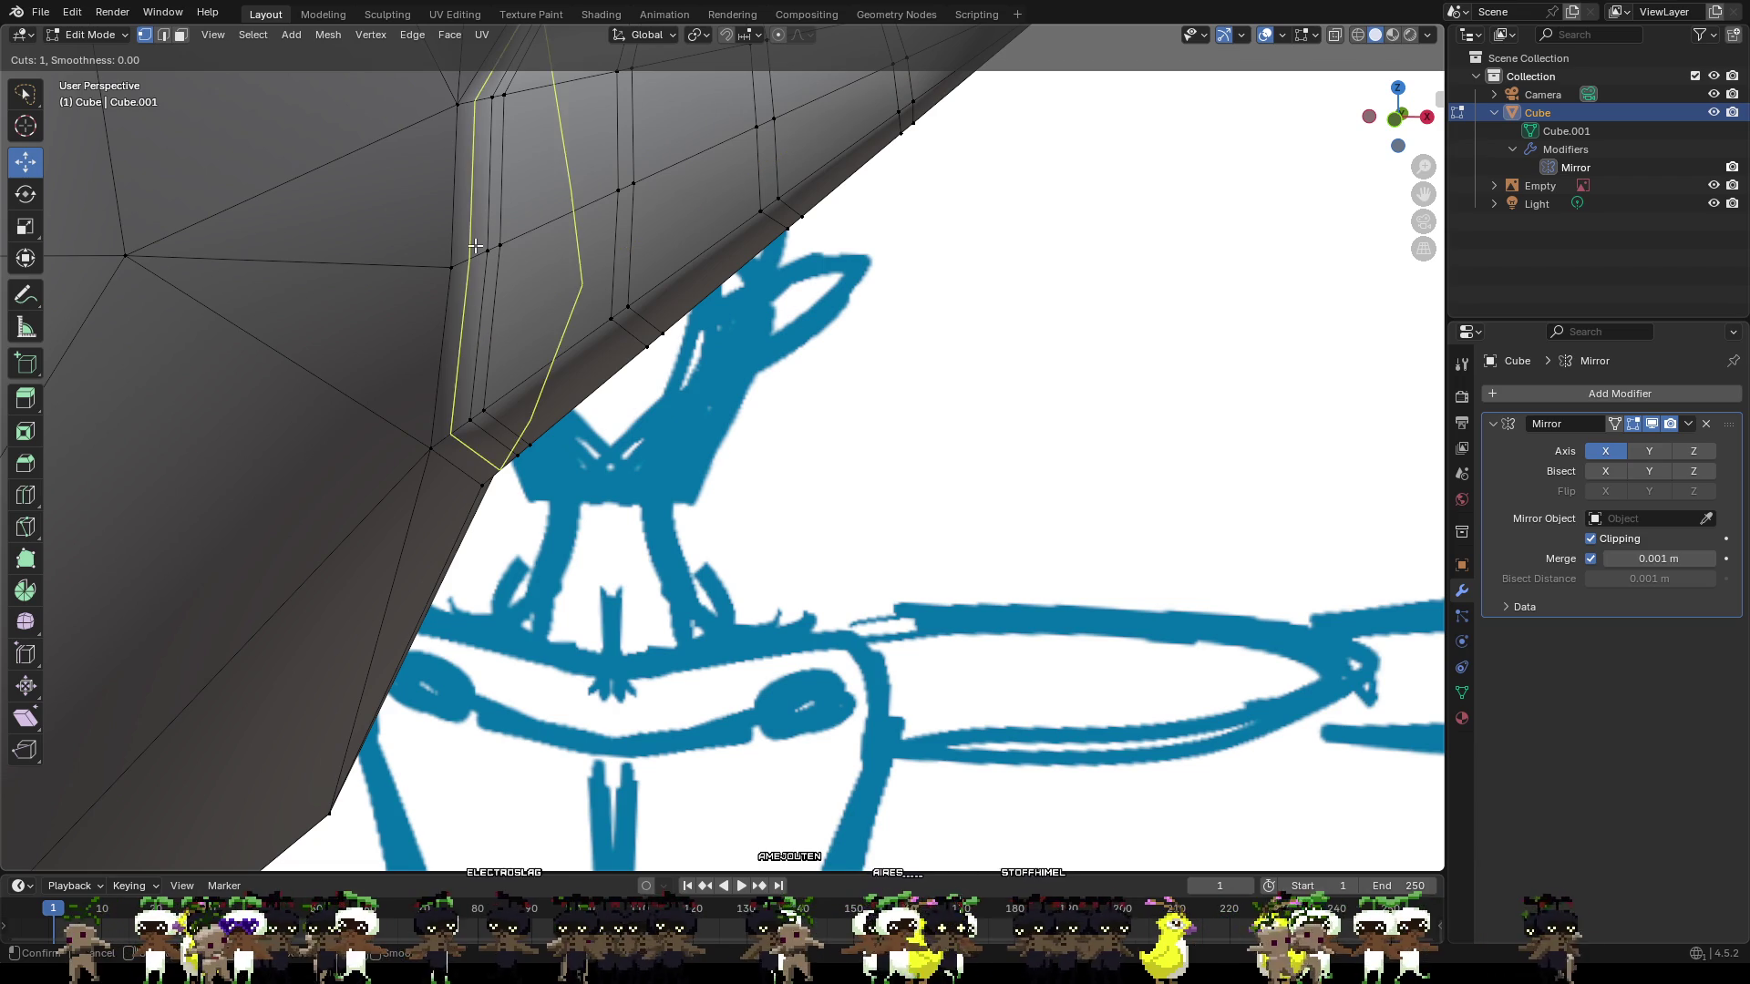
pyautogui.click(475, 246)
pyautogui.click(474, 246)
pyautogui.click(941, 437)
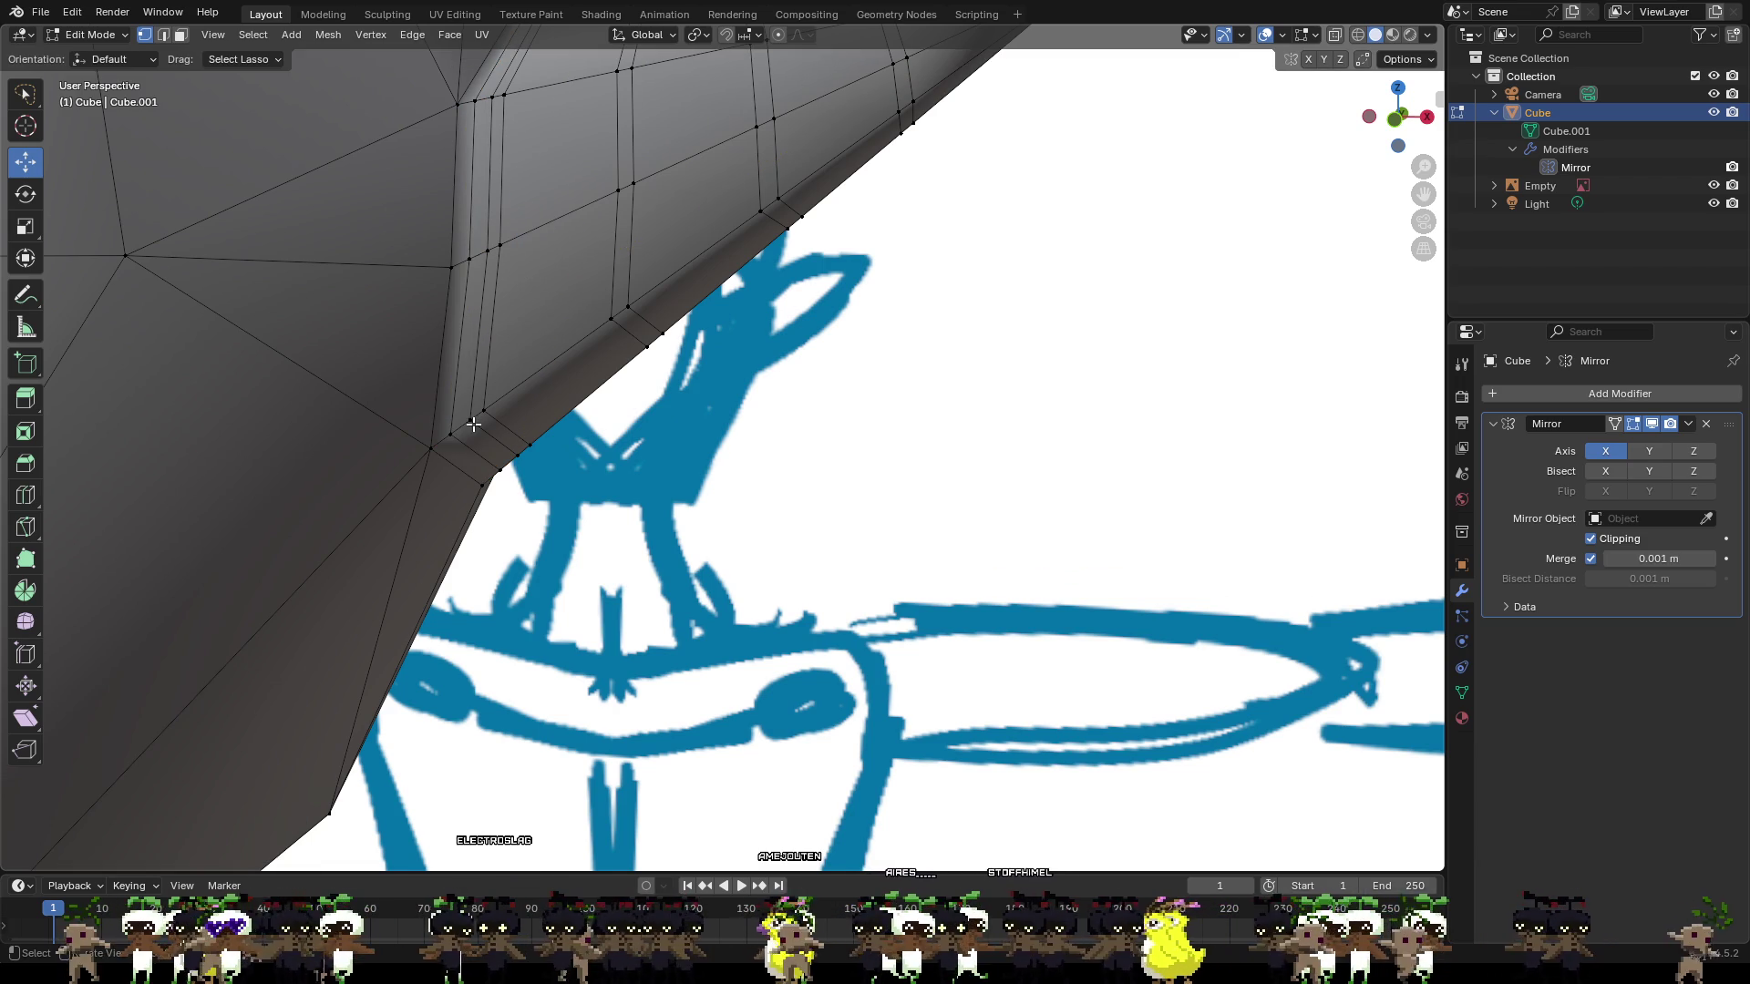
pyautogui.moveTo(473, 424); pyautogui.dragTo(490, 431, button='middle')
pyautogui.click(511, 442)
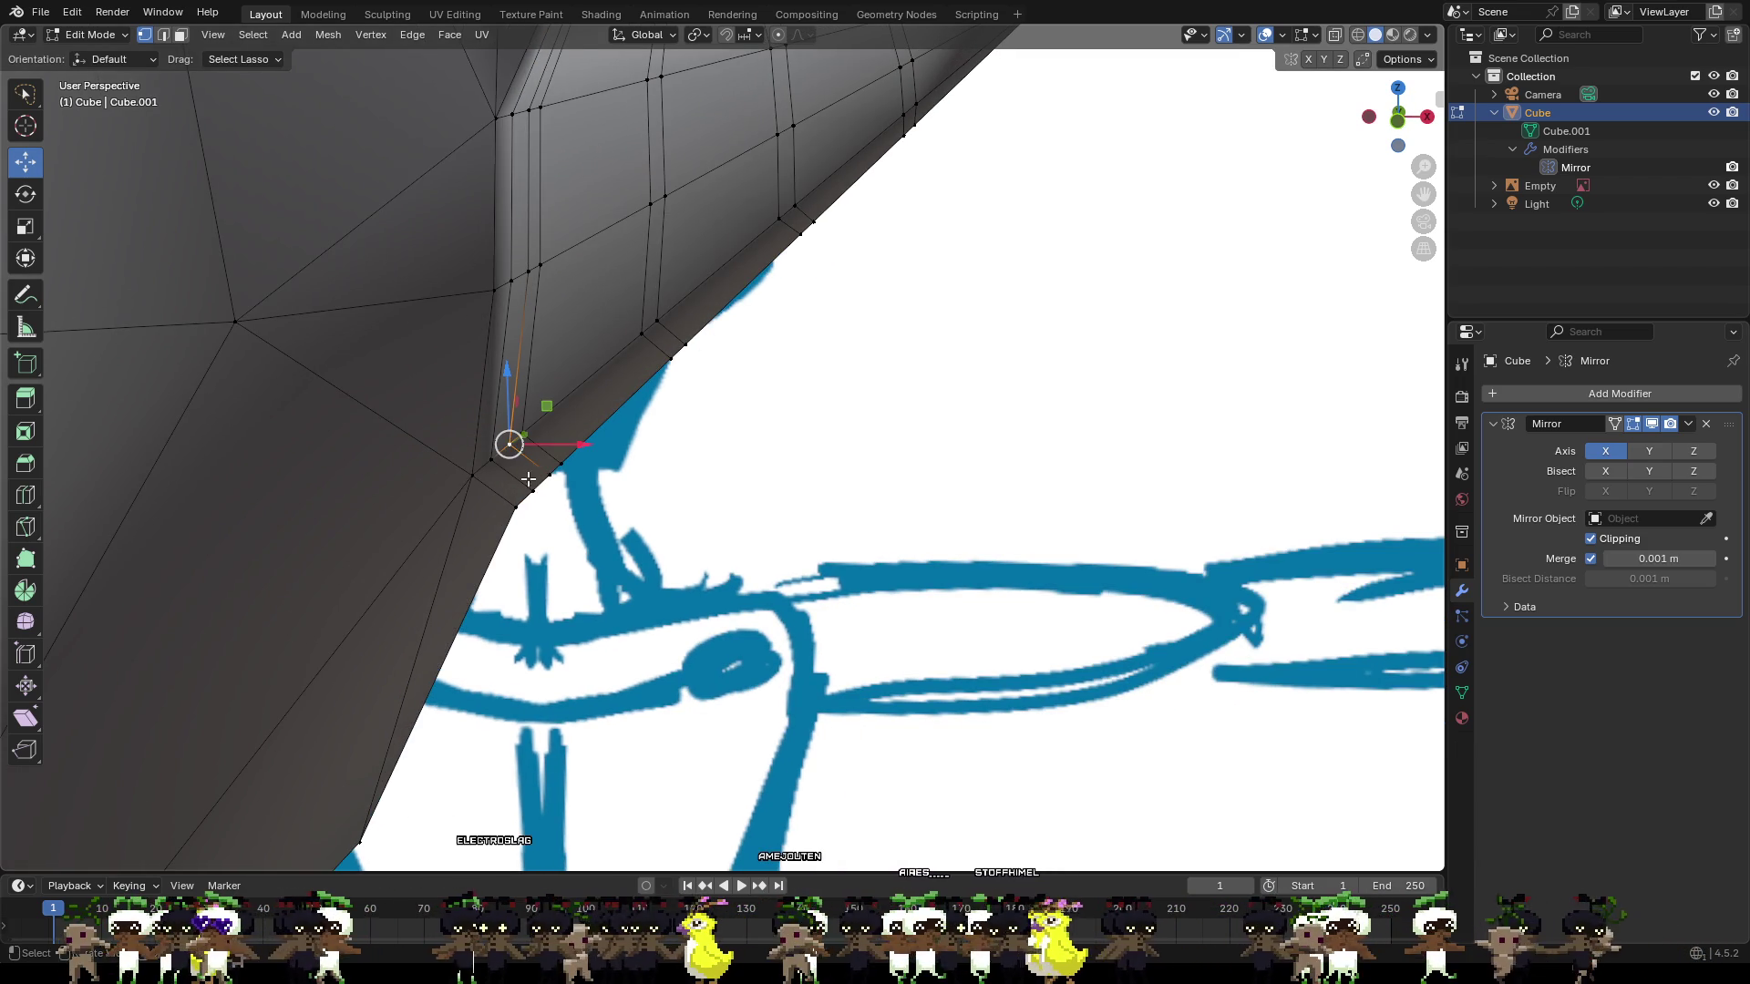
pyautogui.click(491, 458)
pyautogui.moveTo(551, 492); pyautogui.dragTo(339, 446, button='middle')
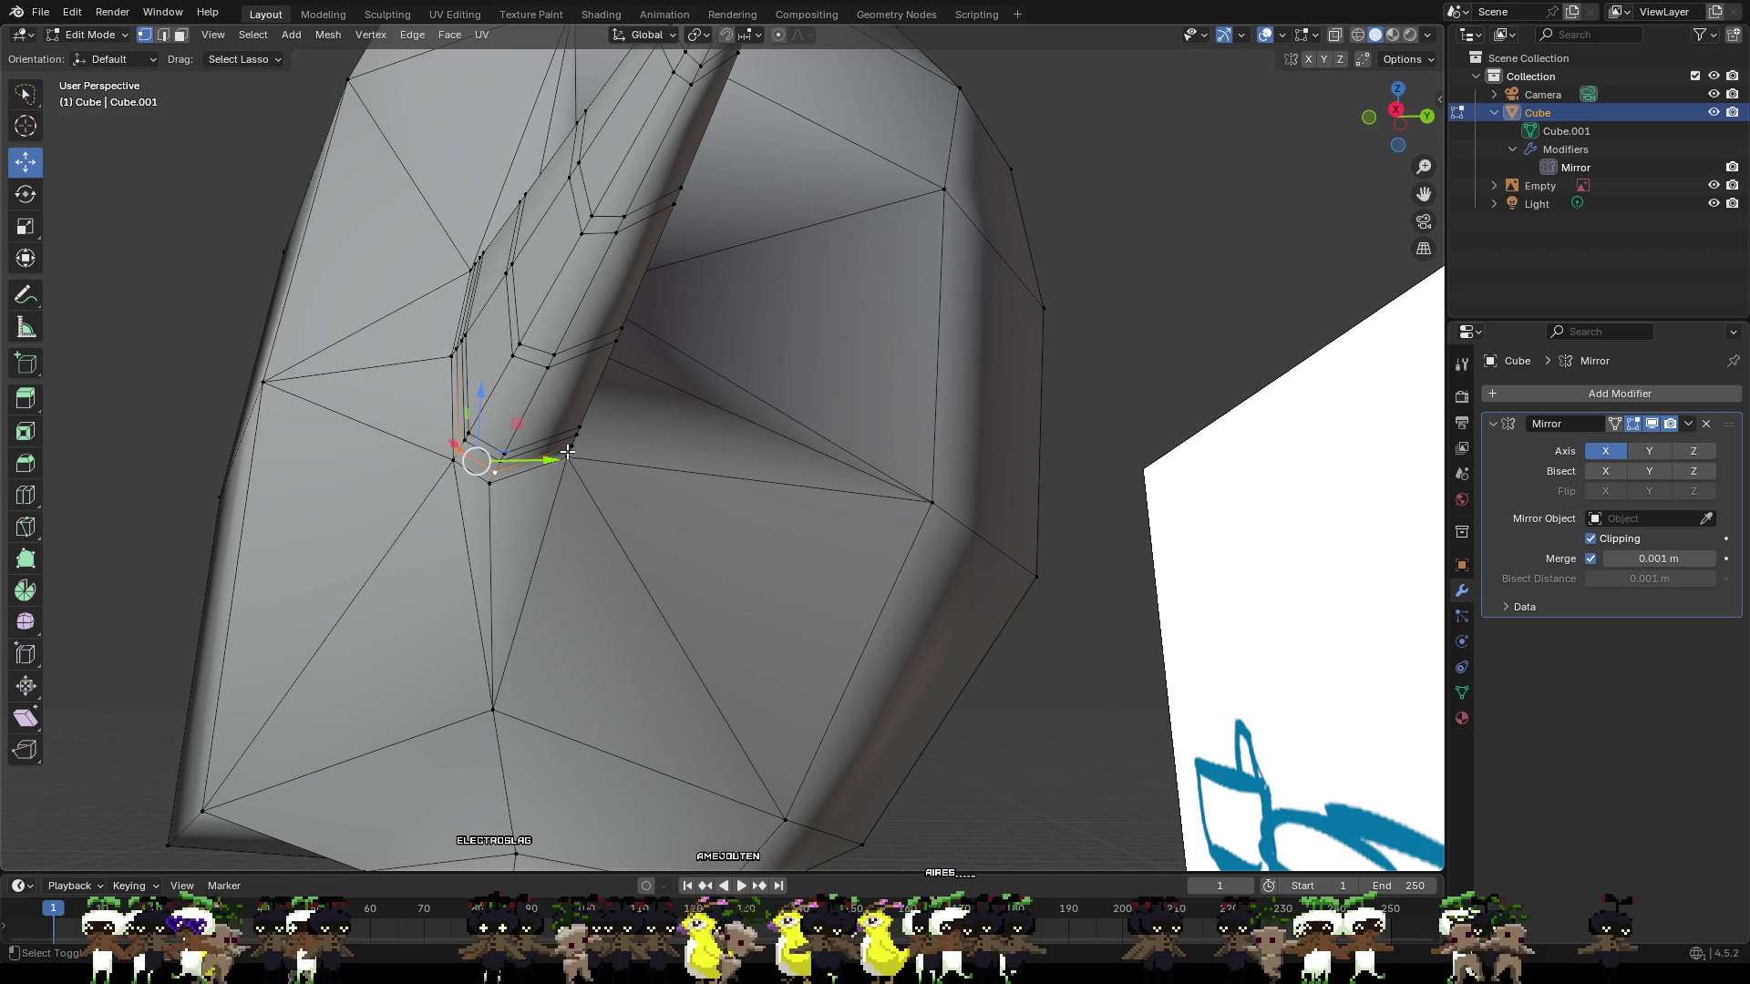
# Raise the selected ear-base vertices and shift one sideways along X to match the sketch.
pyautogui.keyDown('shift'); pyautogui.click(568, 453); pyautogui.keyUp('shift')
pyautogui.moveTo(547, 460); pyautogui.dragTo(746, 521, button='middle')
pyautogui.moveTo(440, 412); pyautogui.dragTo(441, 405)
pyautogui.moveTo(441, 405)
pyautogui.mouseDown(button='middle')
pyautogui.moveTo(439, 355)
pyautogui.moveTo(143, 385)
pyautogui.mouseUp(button='middle')
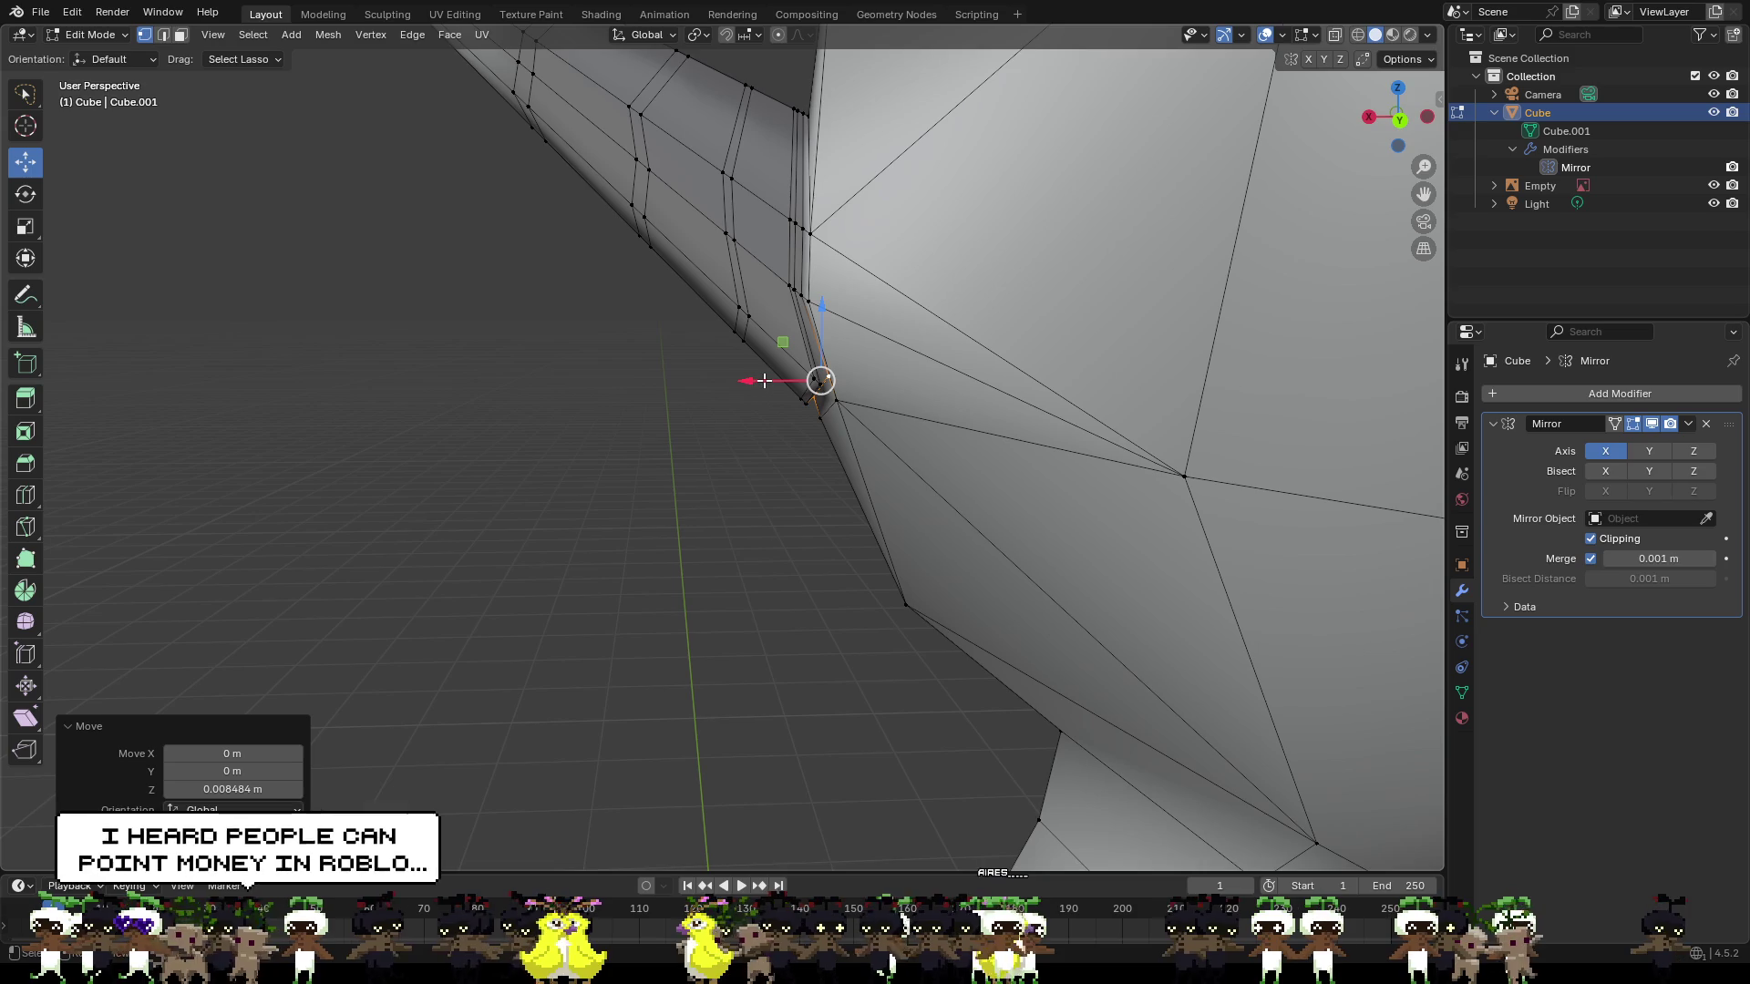
pyautogui.moveTo(753, 380); pyautogui.dragTo(755, 382)
pyautogui.moveTo(755, 382)
pyautogui.mouseDown(button='middle')
pyautogui.moveTo(967, 442)
pyautogui.moveTo(653, 367)
pyautogui.moveTo(671, 292)
pyautogui.moveTo(633, 246)
pyautogui.moveTo(583, 277)
pyautogui.moveTo(640, 369)
pyautogui.moveTo(612, 339)
pyautogui.moveTo(686, 352)
pyautogui.mouseUp(button='middle')
pyautogui.click(786, 419)
# Select more ear-base vertices and shift them along X.
pyautogui.keyDown('shift'); pyautogui.click(539, 343); pyautogui.keyUp('shift')
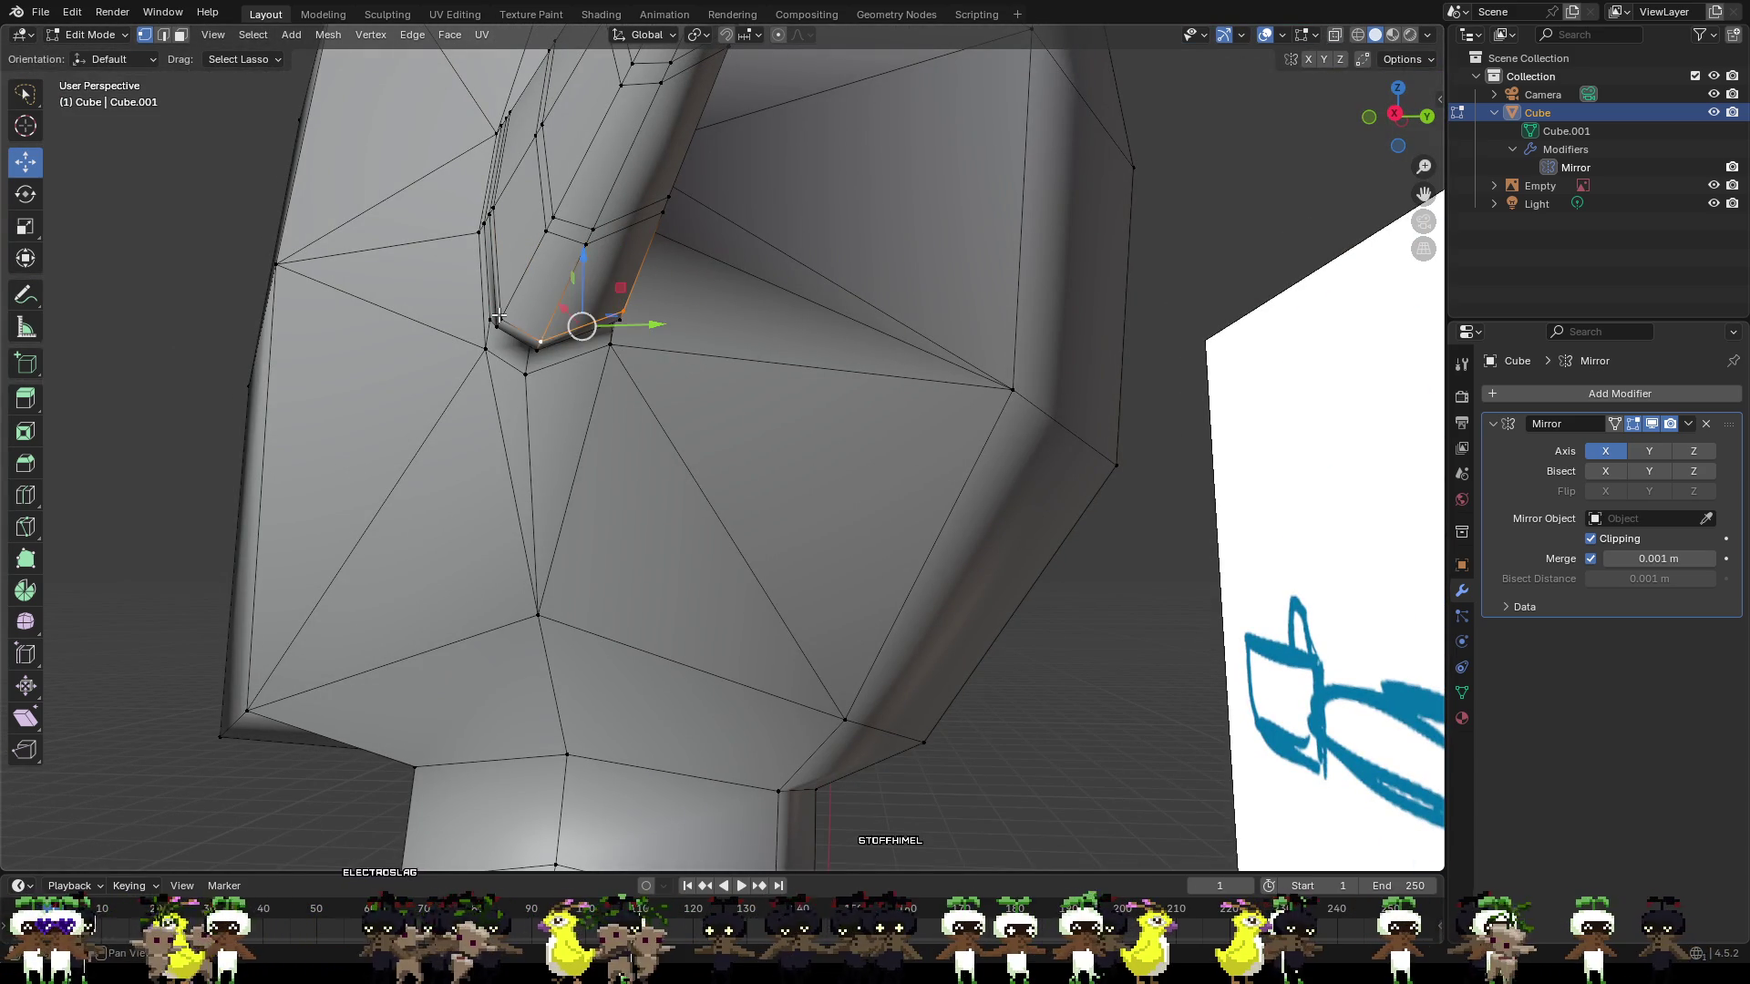
pyautogui.keyDown('shift'); pyautogui.click(499, 319); pyautogui.keyUp('shift')
pyautogui.moveTo(499, 320); pyautogui.dragTo(680, 347, button='middle')
pyautogui.moveTo(680, 347)
pyautogui.mouseDown()
pyautogui.moveTo(715, 351)
pyautogui.moveTo(676, 297)
pyautogui.mouseUp()
pyautogui.moveTo(676, 297); pyautogui.dragTo(688, 308, button='middle')
# Lower another ear-base vertex along Z and push it along X to match the sketch.
pyautogui.click(641, 254)
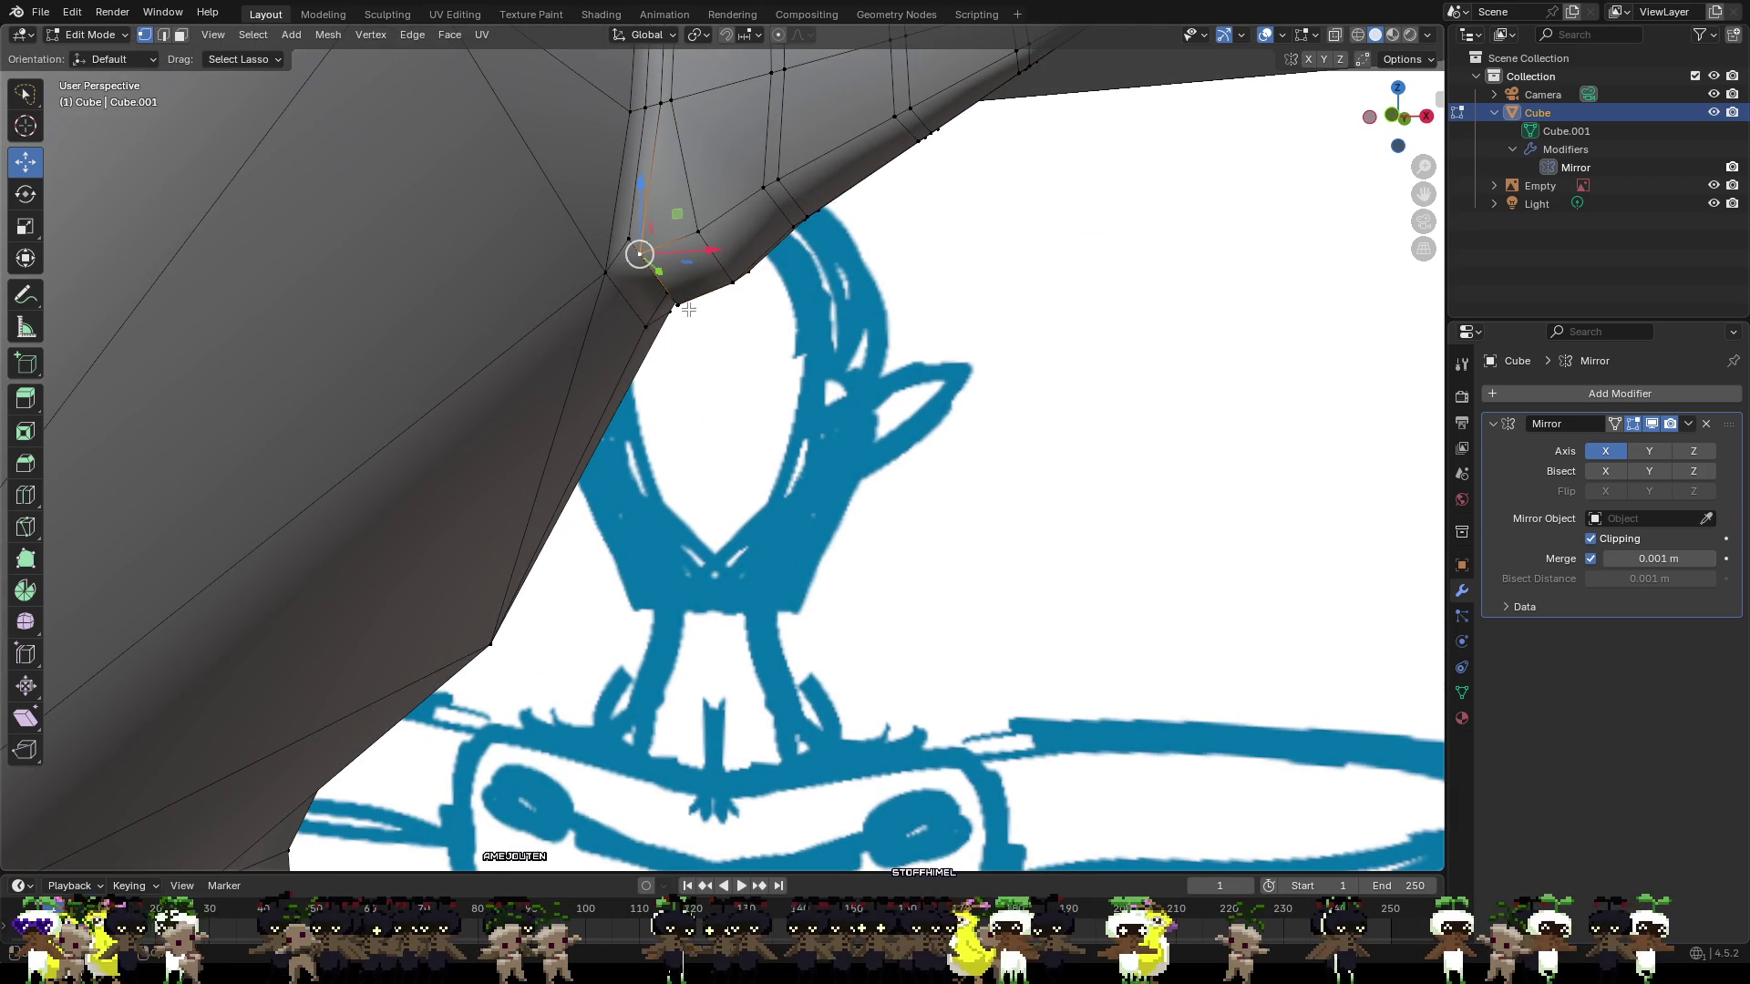
pyautogui.moveTo(641, 187)
pyautogui.mouseDown()
pyautogui.moveTo(661, 301)
pyautogui.moveTo(743, 318)
pyautogui.mouseUp()
pyautogui.moveTo(743, 317)
pyautogui.mouseDown(button='middle')
pyautogui.moveTo(743, 359)
pyautogui.moveTo(801, 383)
pyautogui.moveTo(819, 354)
pyautogui.moveTo(781, 403)
pyautogui.mouseUp(button='middle')
pyautogui.scroll(2, 820, 401)
pyautogui.click(856, 393)
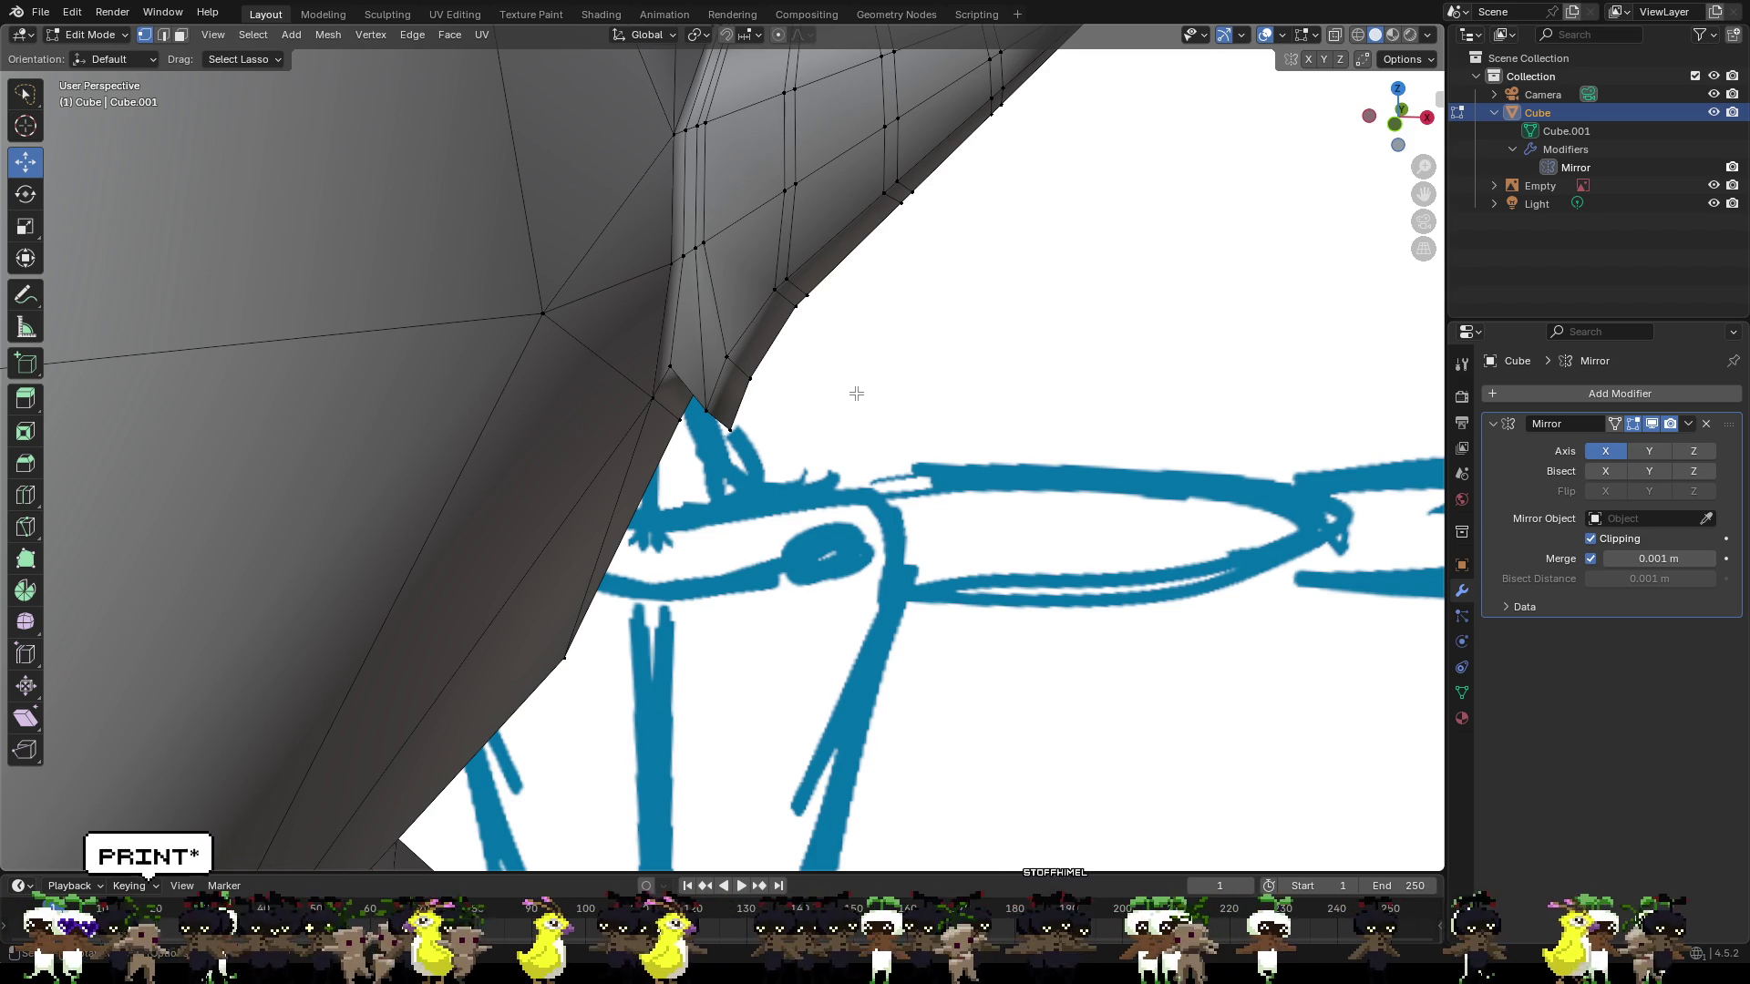
# Cut a new edge loop across the ear base.
pyautogui.scroll(2, 856, 393)
pyautogui.keyDown('shift'); pyautogui.moveTo(850, 311); pyautogui.dragTo(795, 512, button='middle'); pyautogui.keyUp('shift')
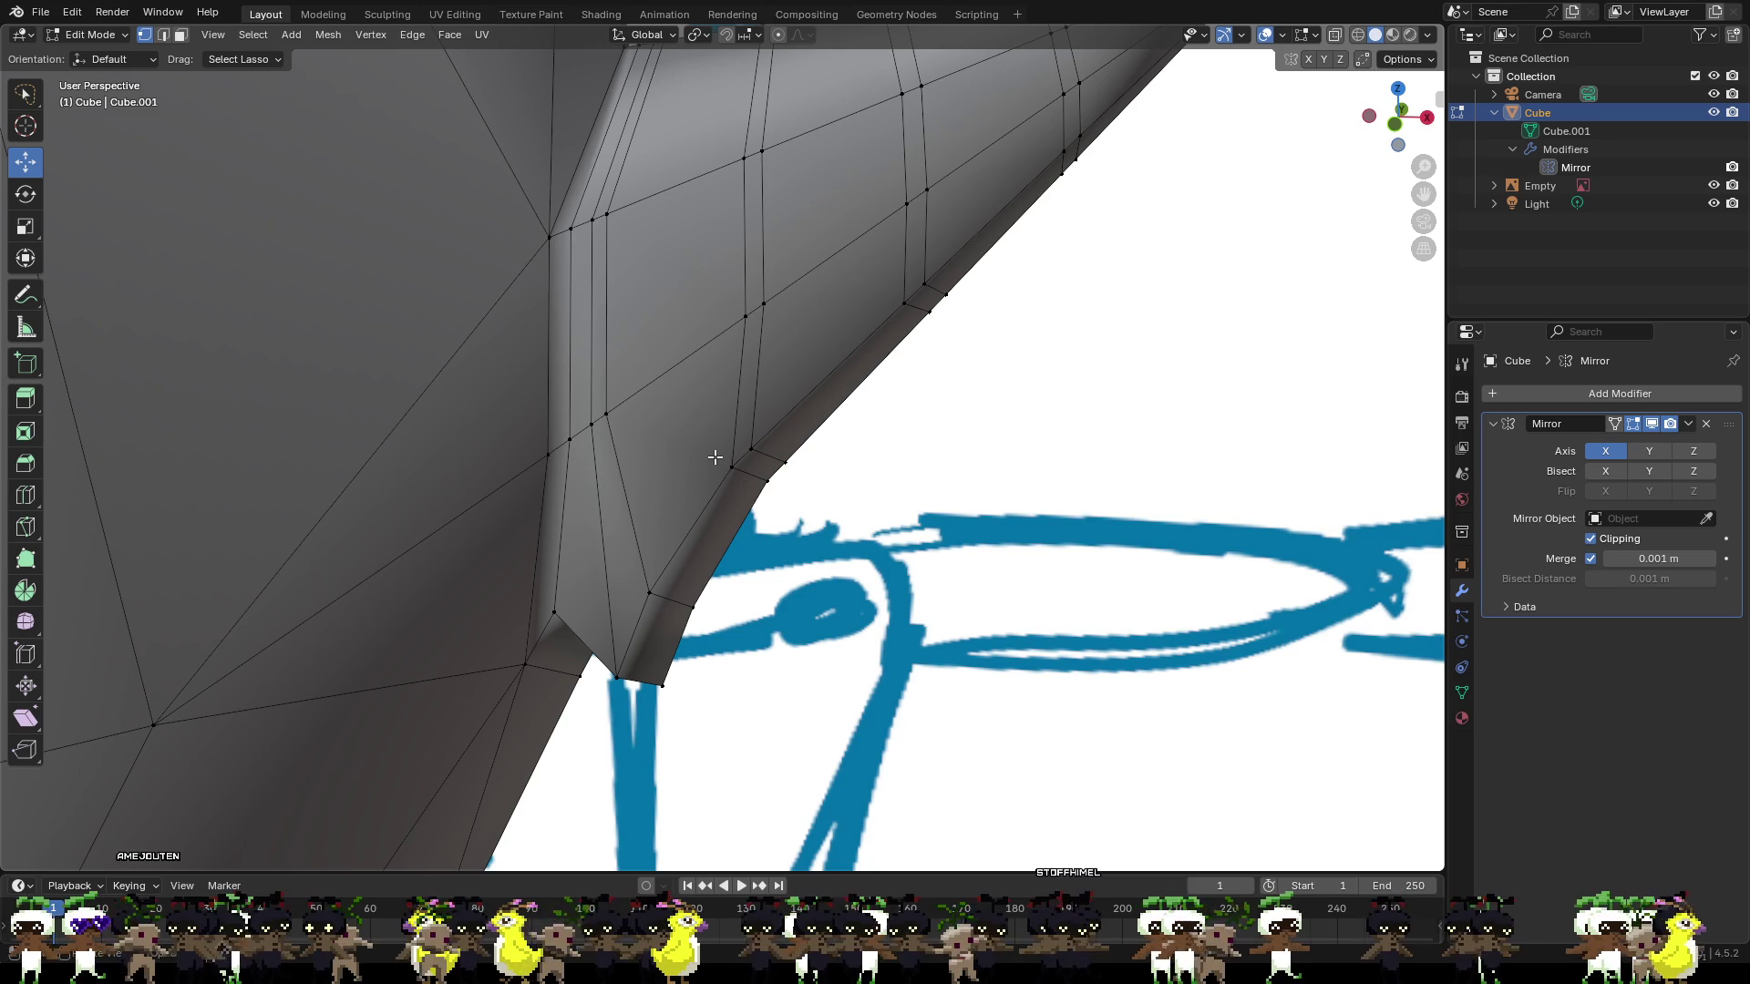
pyautogui.hotkey('ctrl', 'r')
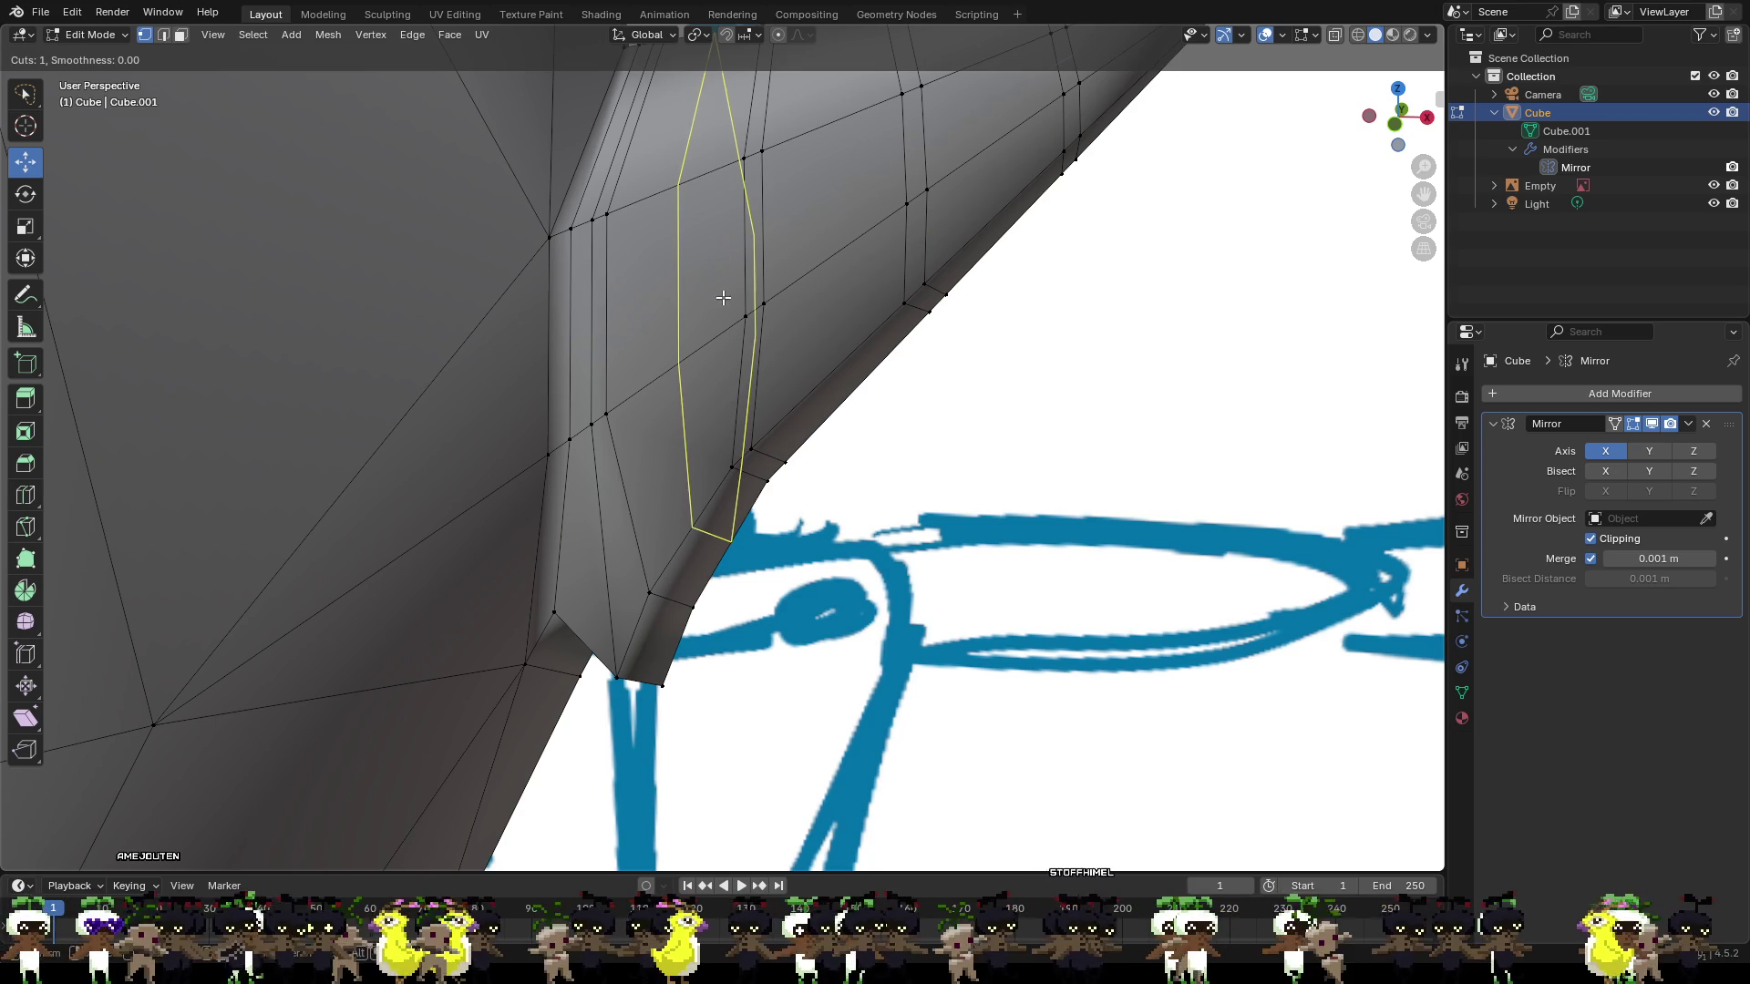
pyautogui.click(717, 329)
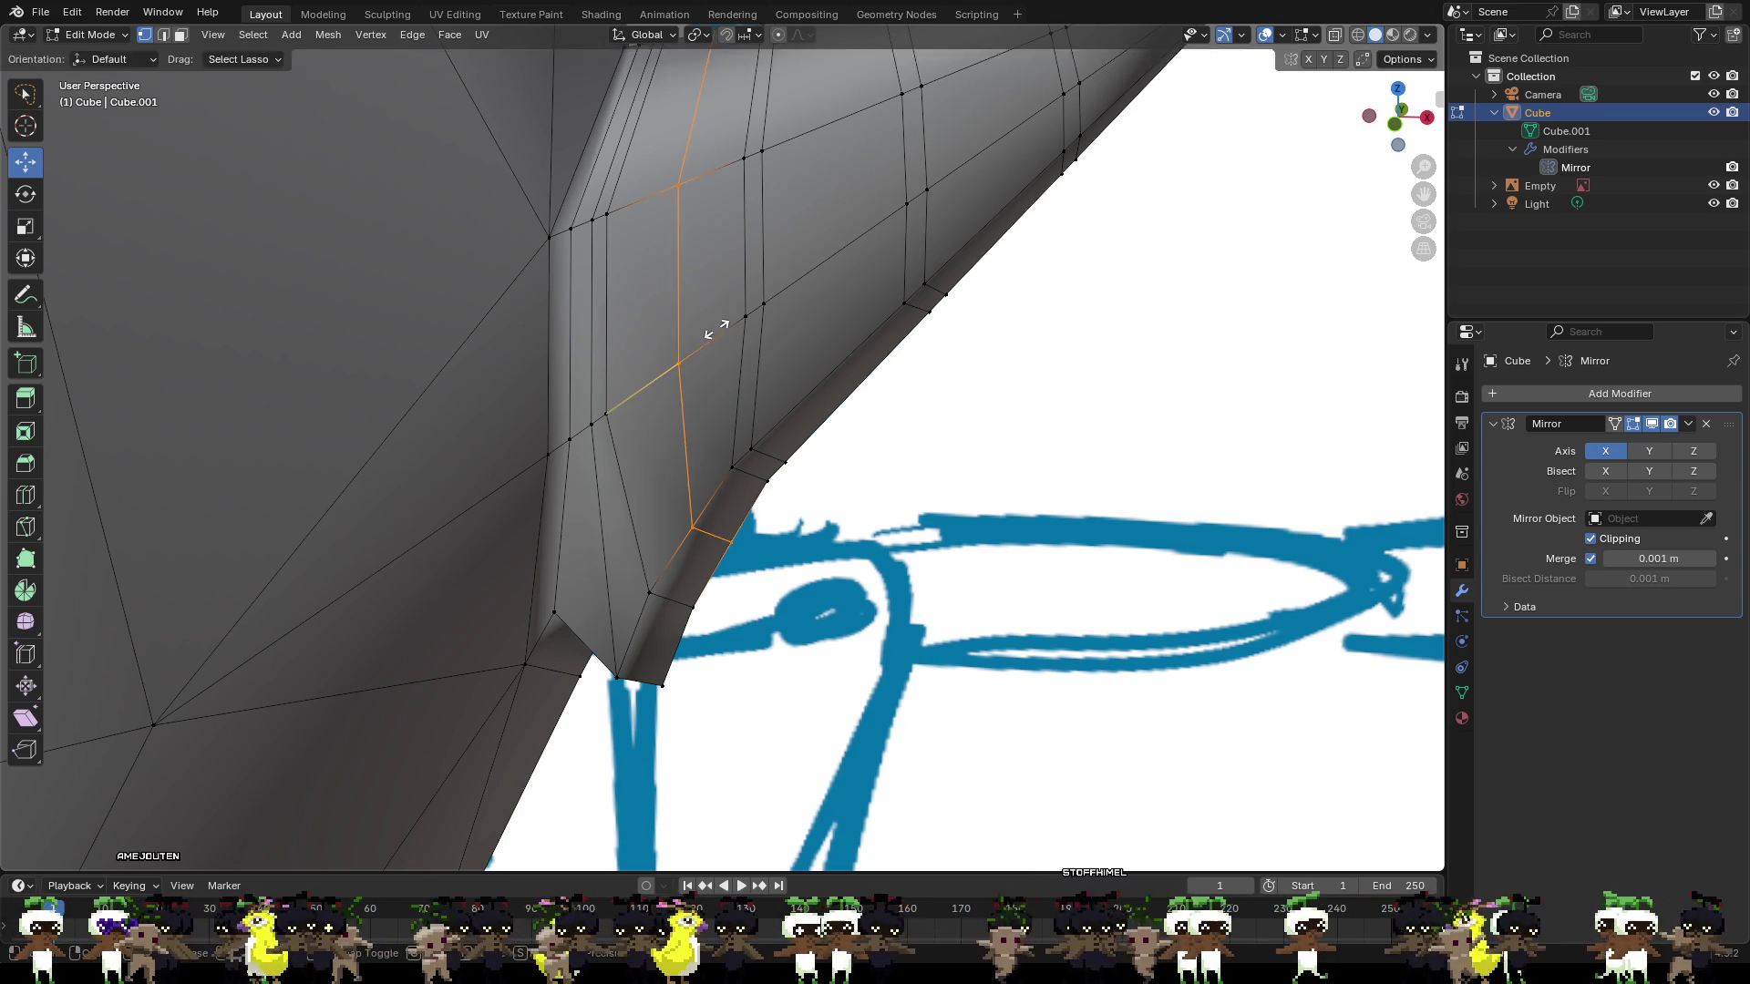
pyautogui.click(770, 311)
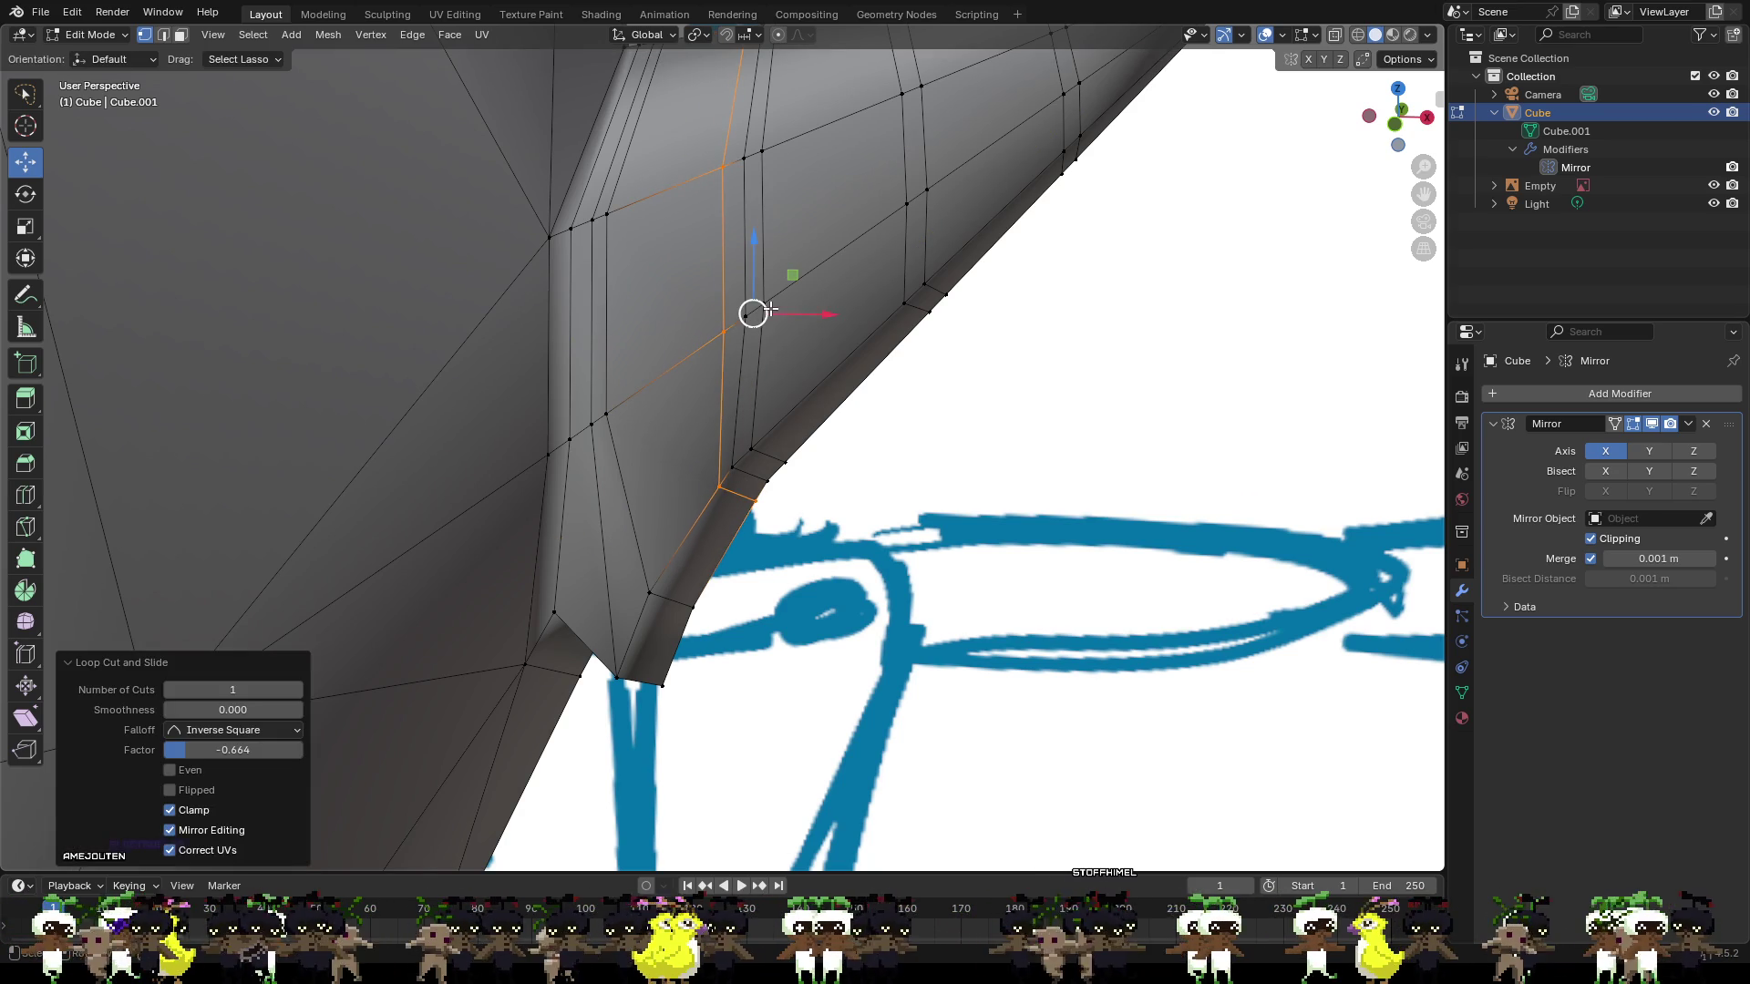
pyautogui.click(1009, 447)
# Select a two-loop band around the ear base, cancelling a trial move along Y.
pyautogui.click(735, 466)
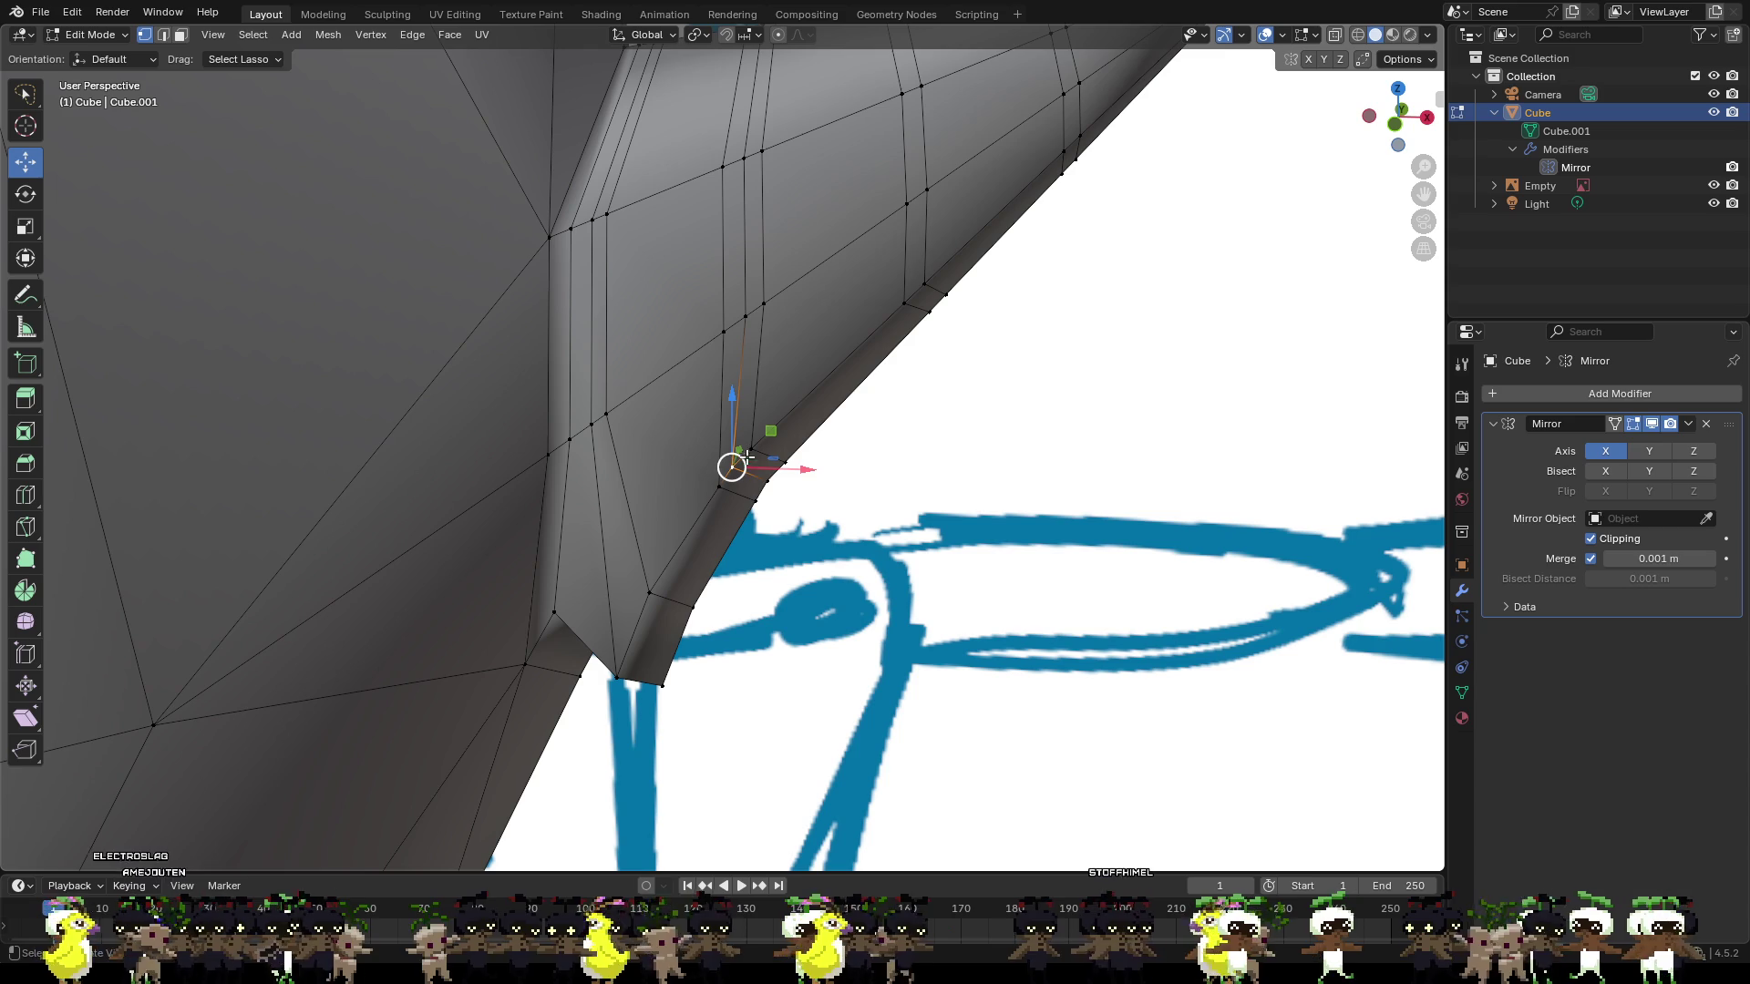
pyautogui.moveTo(800, 499)
pyautogui.mouseDown(button='middle')
pyautogui.moveTo(821, 480)
pyautogui.moveTo(800, 497)
pyautogui.moveTo(475, 448)
pyautogui.moveTo(562, 377)
pyautogui.moveTo(469, 288)
pyautogui.mouseUp(button='middle')
pyautogui.click(563, 377)
pyautogui.keyDown('alt'); pyautogui.click(483, 287); pyautogui.keyUp('alt')
pyautogui.keyDown('alt'); pyautogui.keyDown('shift'); pyautogui.click(497, 284); pyautogui.keyUp('shift'); pyautogui.keyUp('alt')
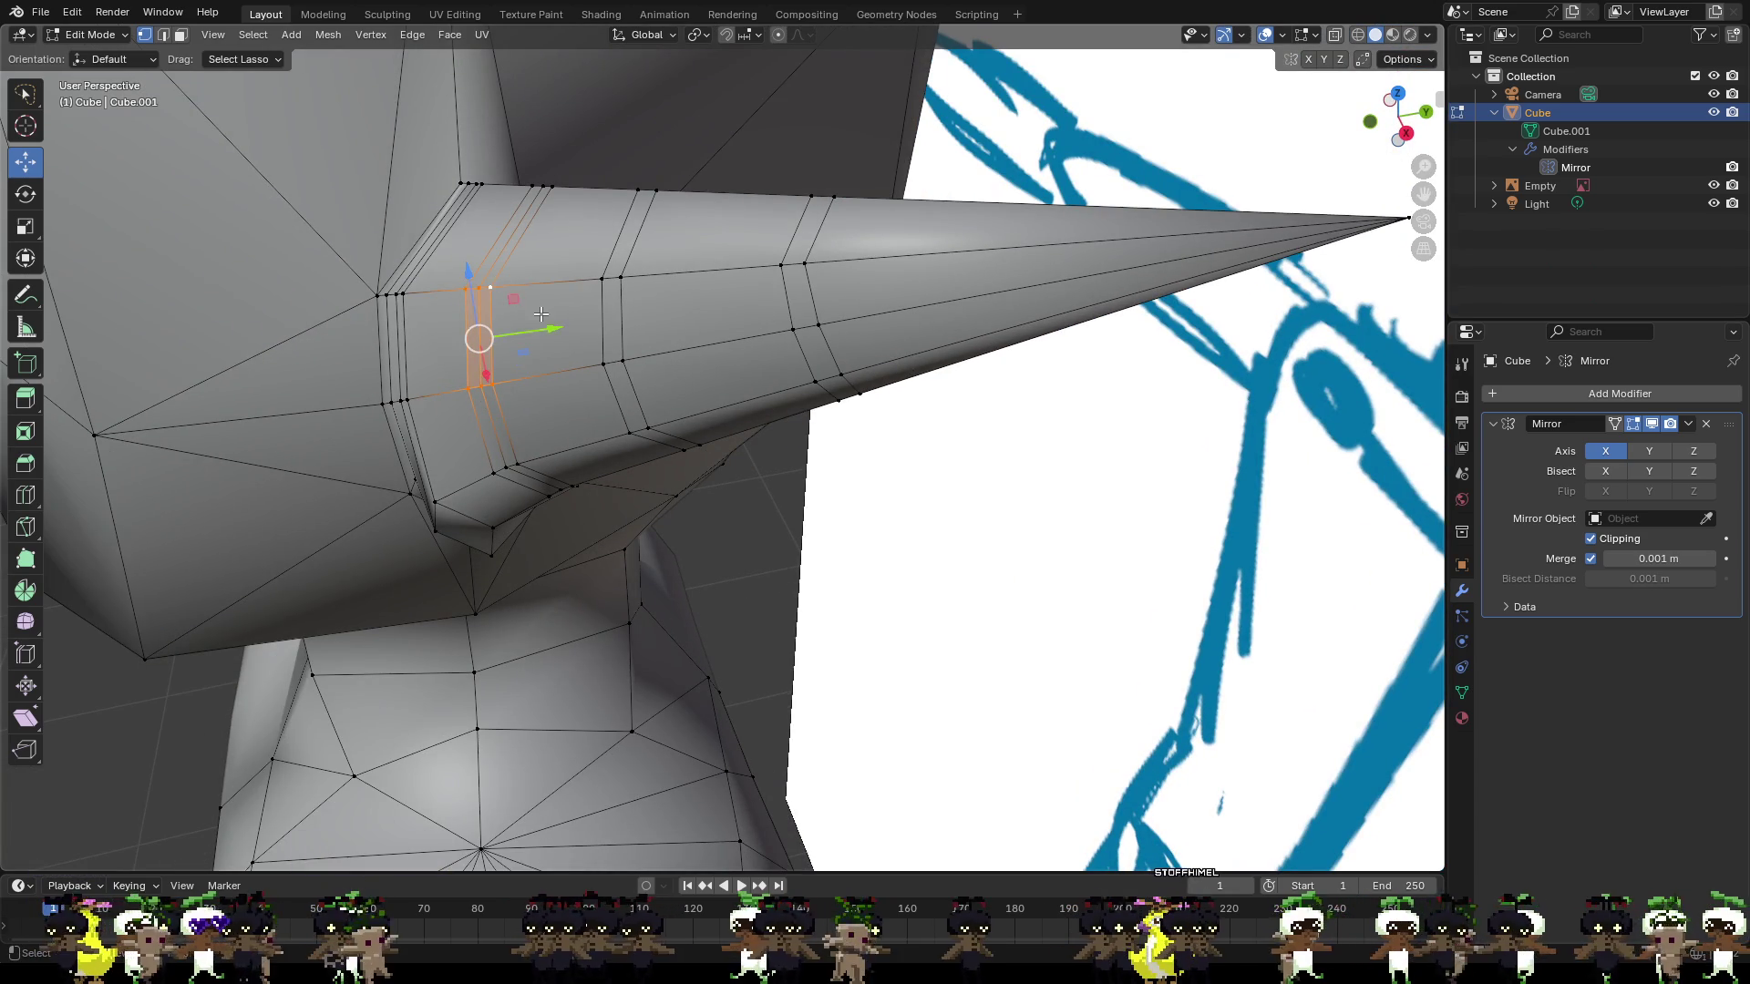
pyautogui.moveTo(537, 333); pyautogui.dragTo(574, 333)
pyautogui.press('Escape')
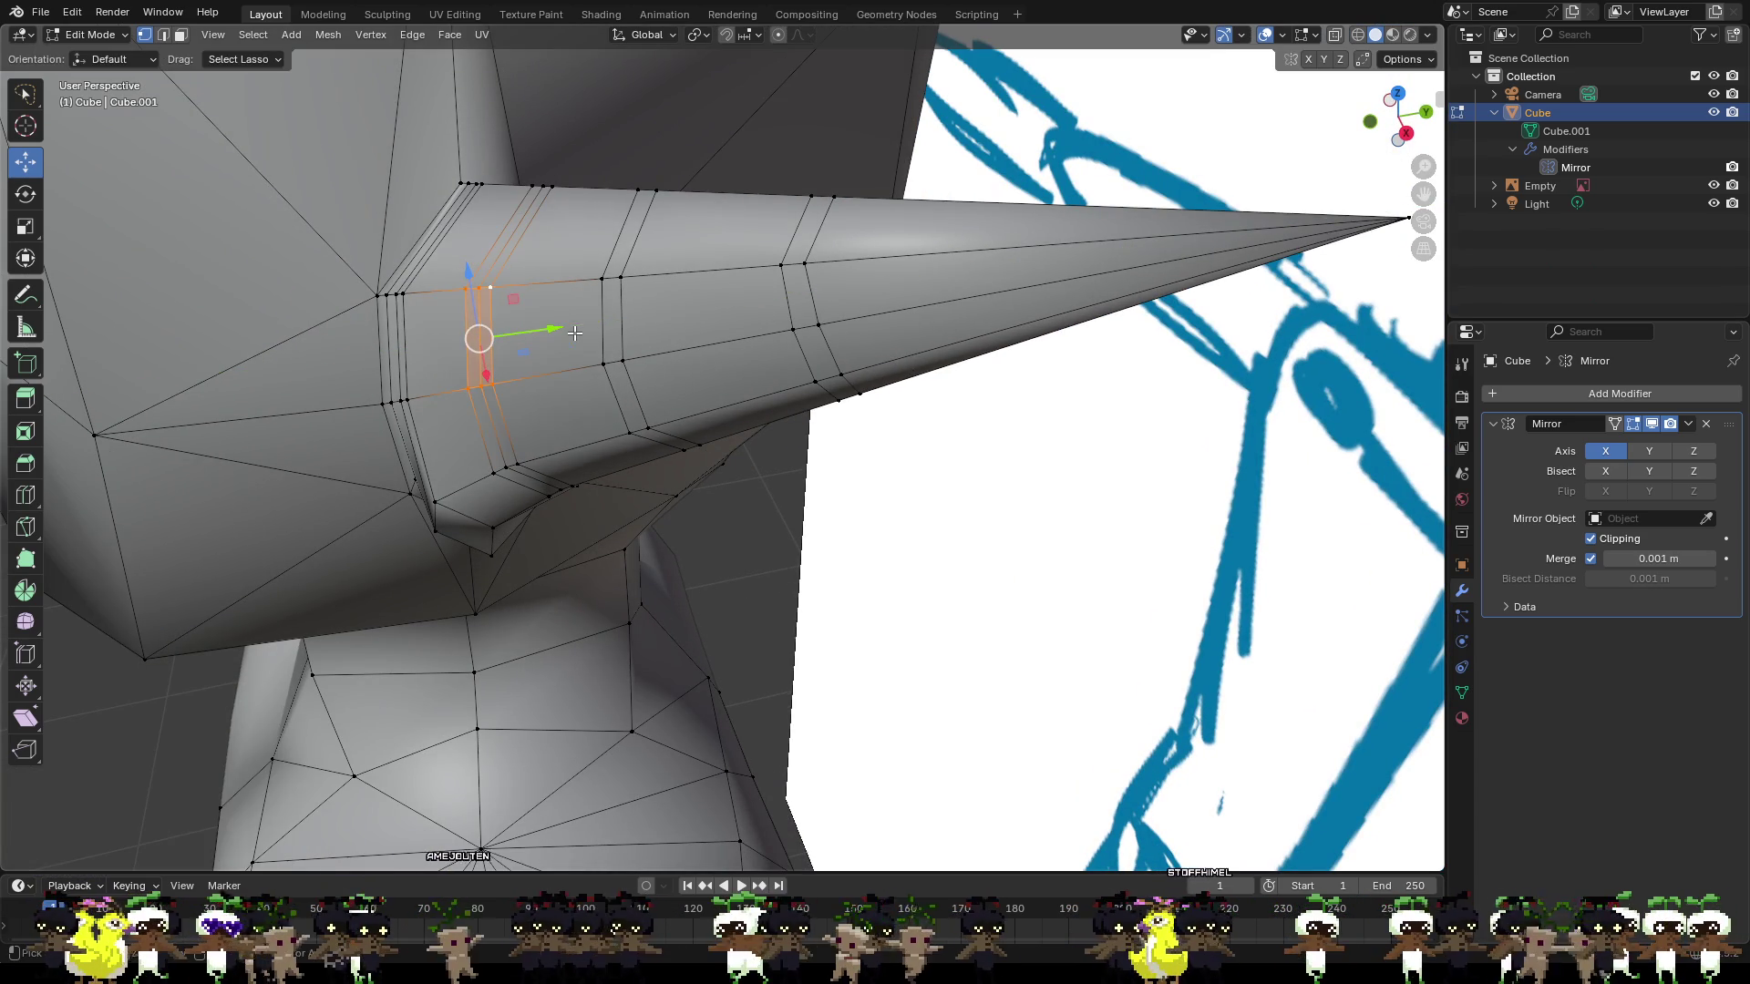
# Push a run of ear-base edges inward along X.
pyautogui.moveTo(780, 524)
pyautogui.mouseDown(button='middle')
pyautogui.moveTo(683, 501)
pyautogui.moveTo(693, 472)
pyautogui.mouseUp(button='middle')
pyautogui.keyDown('shift'); pyautogui.click(518, 393); pyautogui.keyUp('shift')
pyautogui.keyDown('shift'); pyautogui.click(533, 385); pyautogui.keyUp('shift')
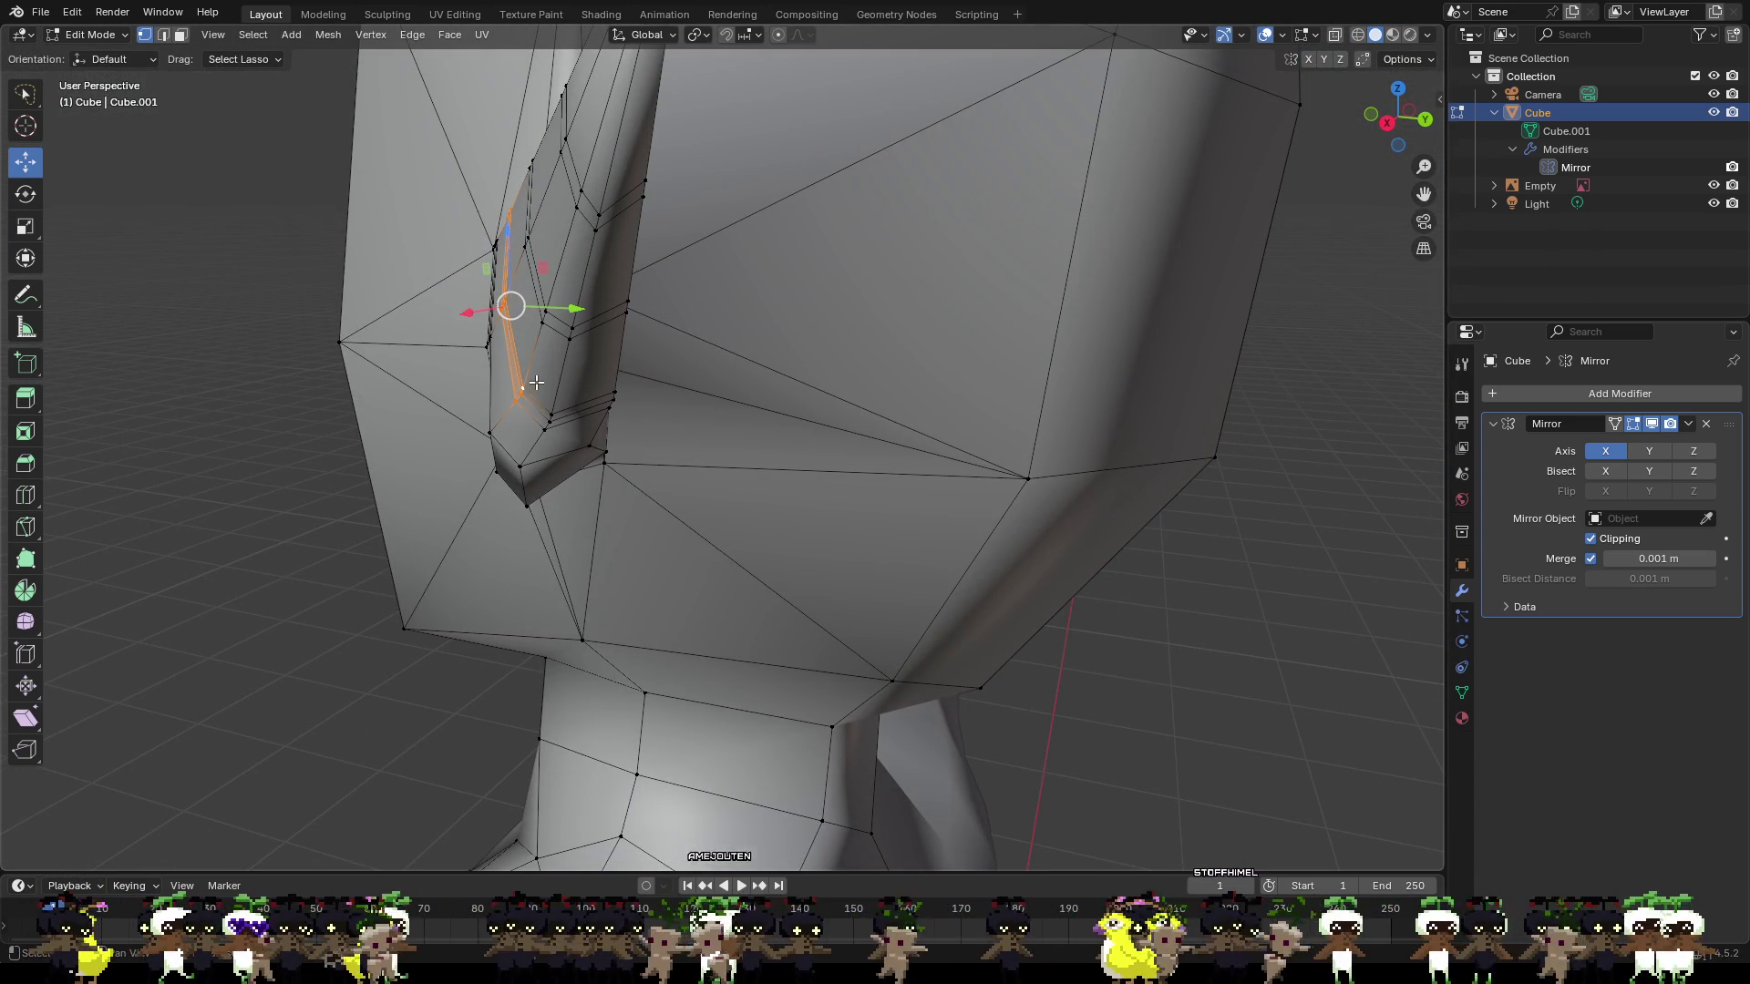
pyautogui.moveTo(484, 310); pyautogui.dragTo(506, 308)
pyautogui.moveTo(696, 392)
pyautogui.mouseDown(button='middle')
pyautogui.moveTo(605, 394)
pyautogui.moveTo(875, 429)
pyautogui.mouseUp(button='middle')
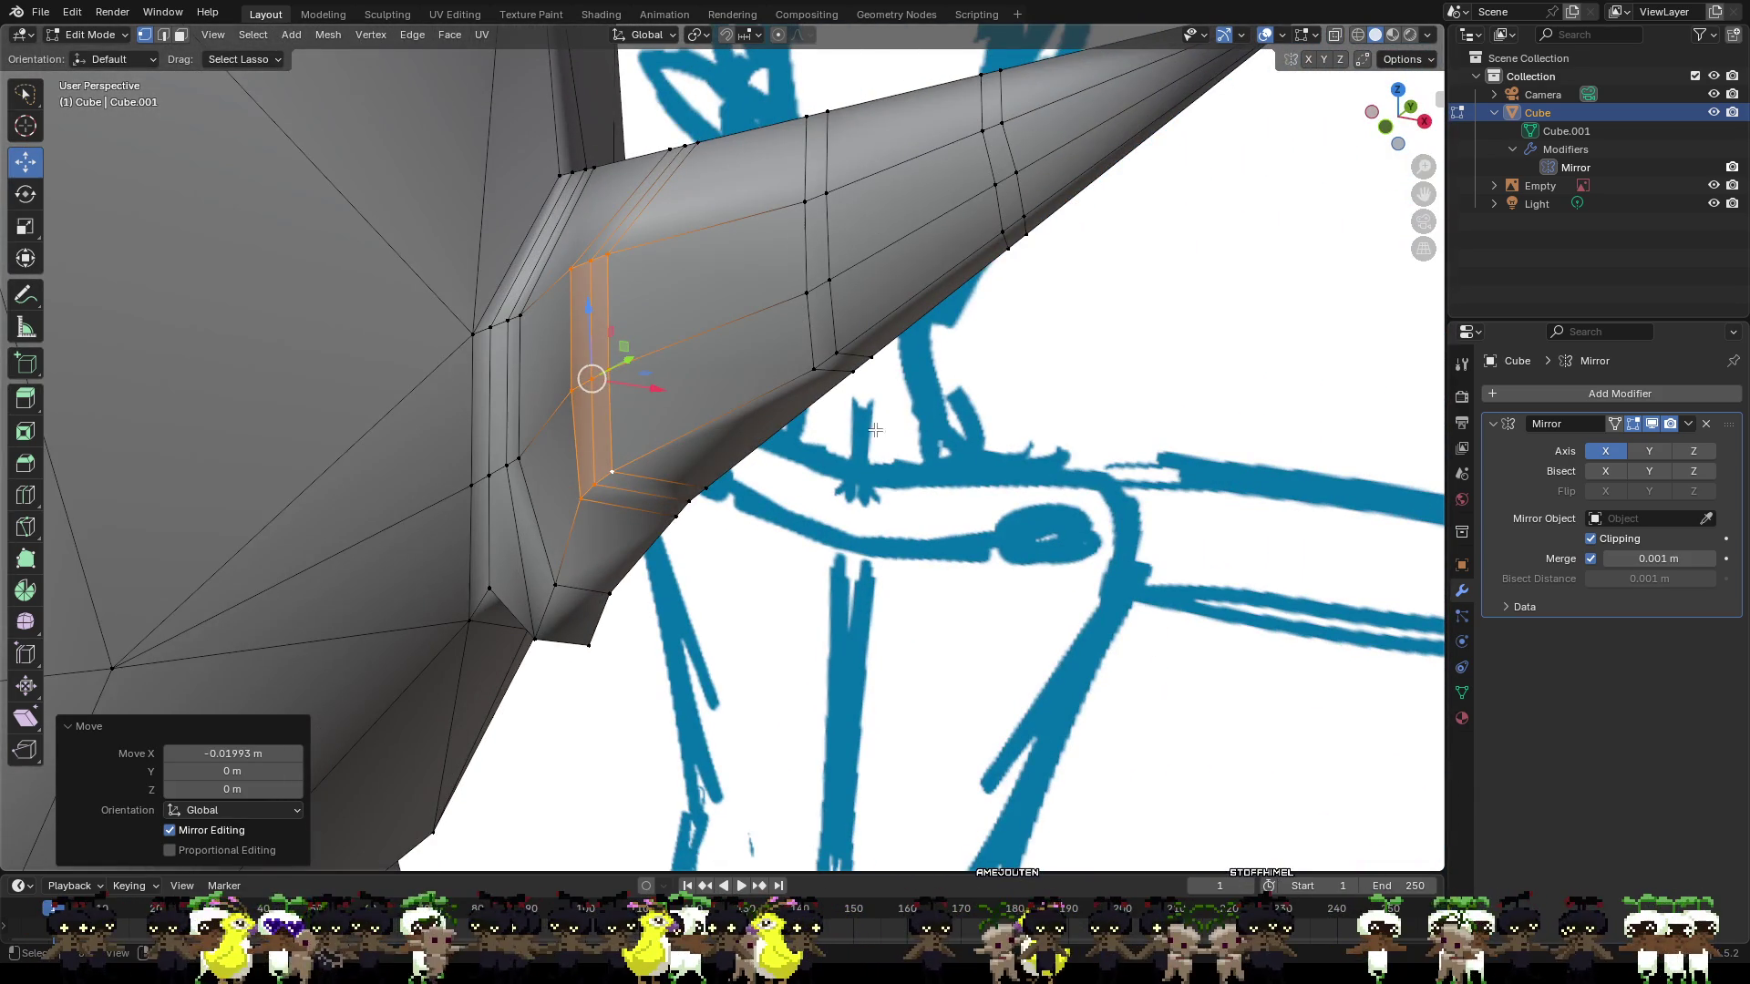
# Select the neighbouring loop down the seam and move it along Y.
pyautogui.keyDown('alt'); pyautogui.click(507, 338); pyautogui.keyUp('alt')
pyautogui.keyDown('shift'); pyautogui.click(507, 460); pyautogui.keyUp('shift')
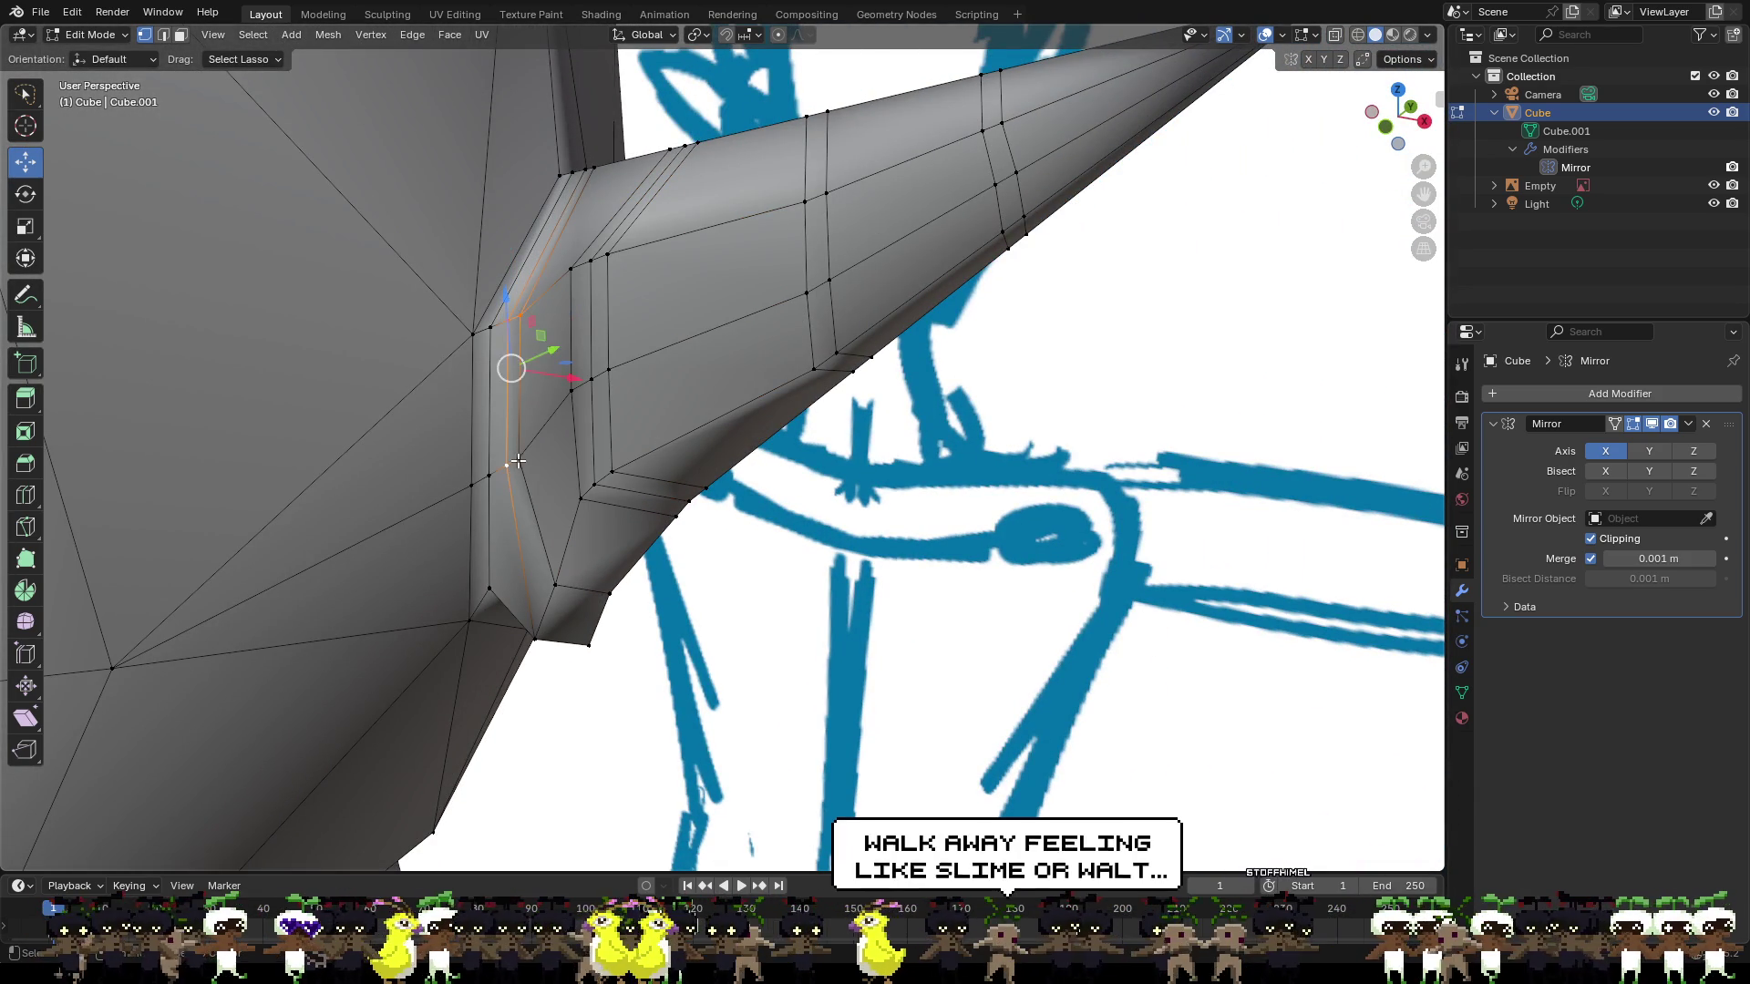
pyautogui.keyDown('shift'); pyautogui.click(542, 454); pyautogui.keyUp('shift')
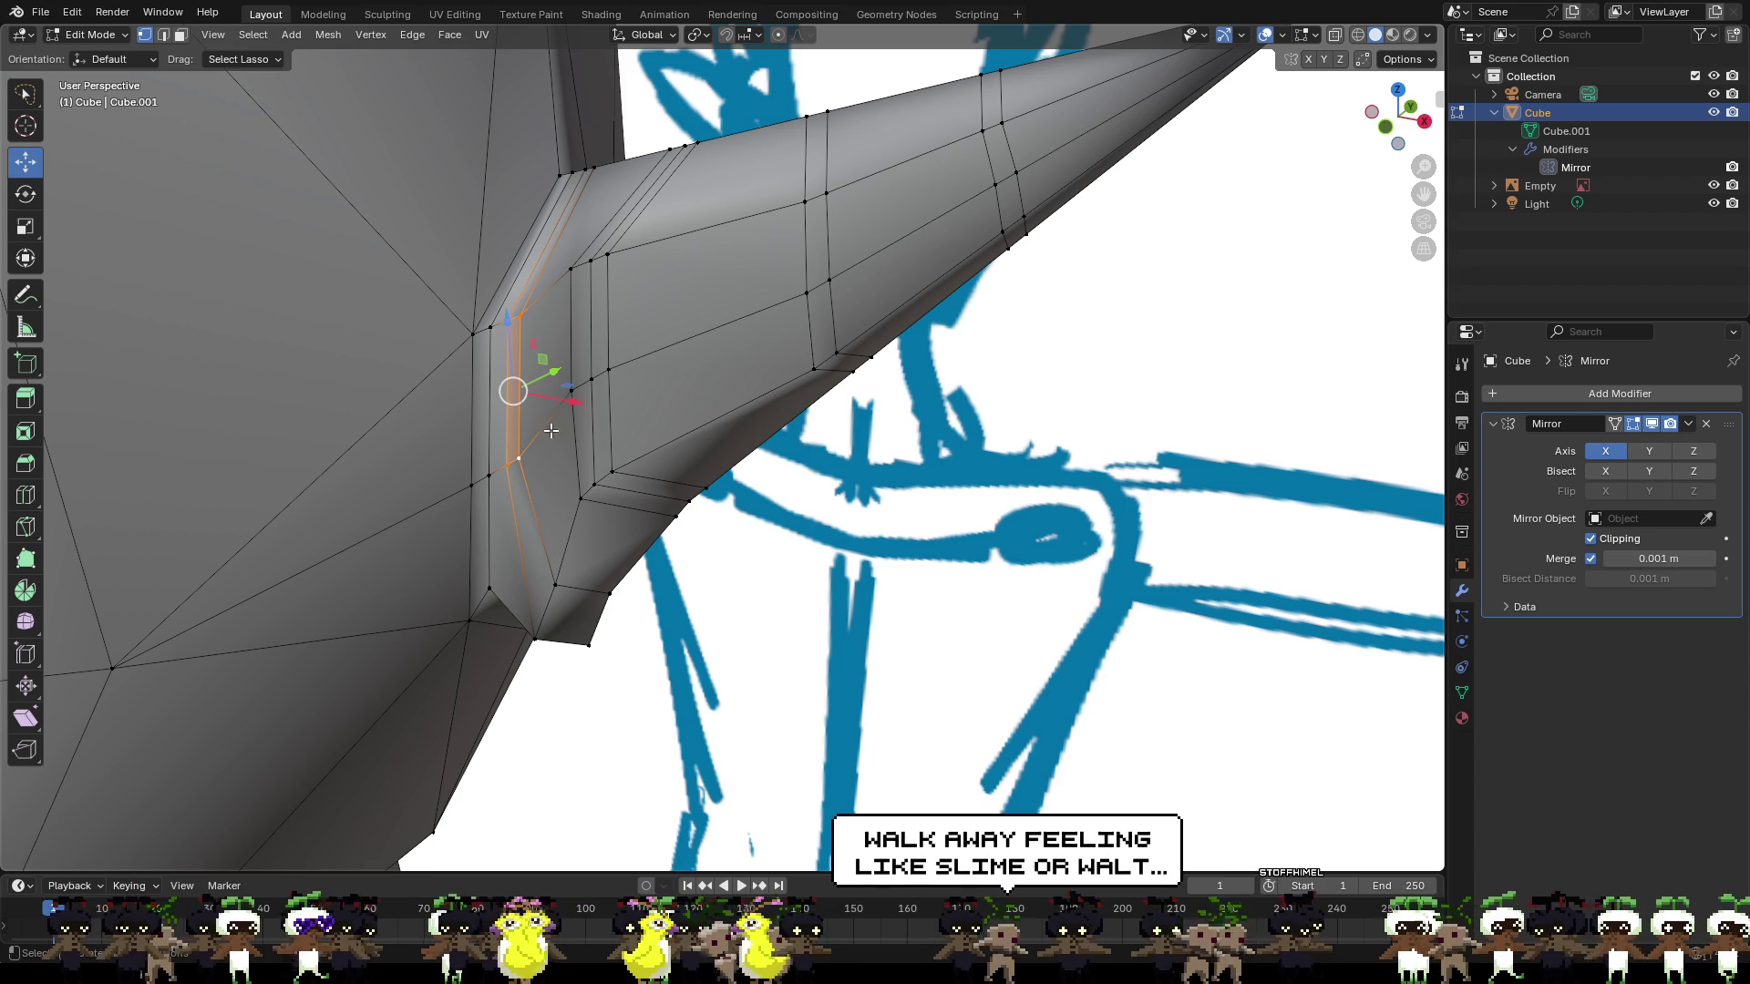
pyautogui.moveTo(552, 462); pyautogui.dragTo(511, 448, button='middle')
pyautogui.moveTo(484, 322); pyautogui.dragTo(475, 340)
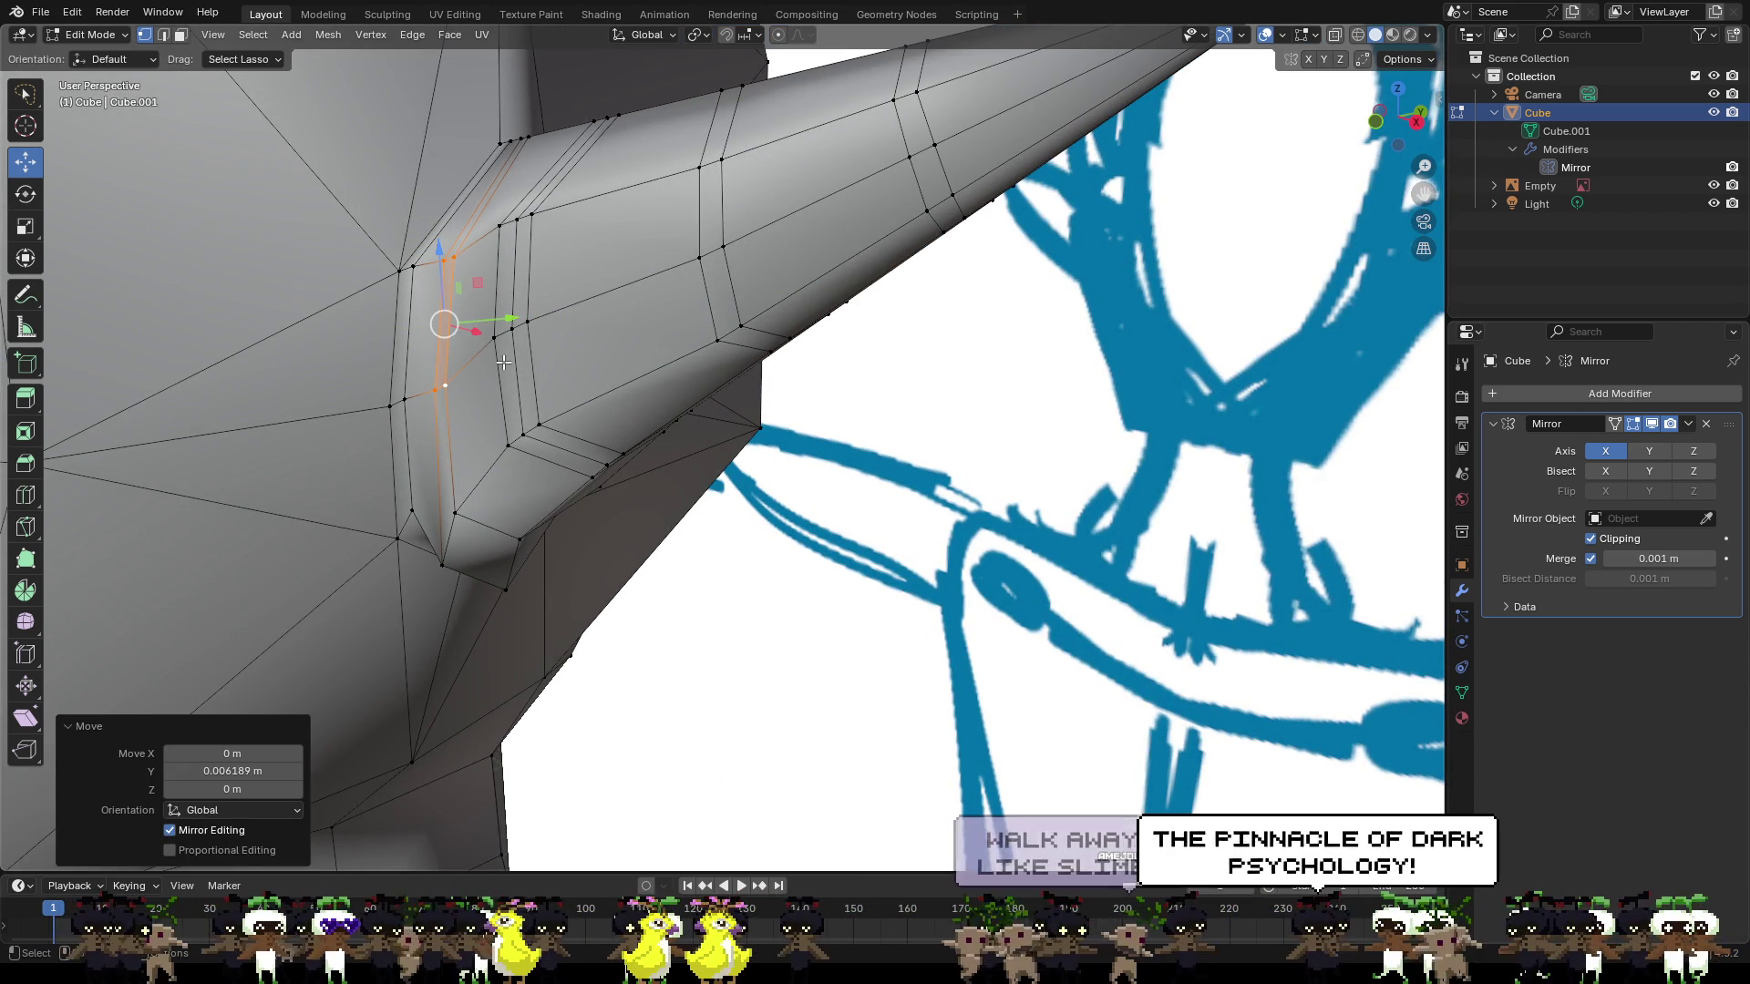
pyautogui.hotkey('ctrl', 'z')
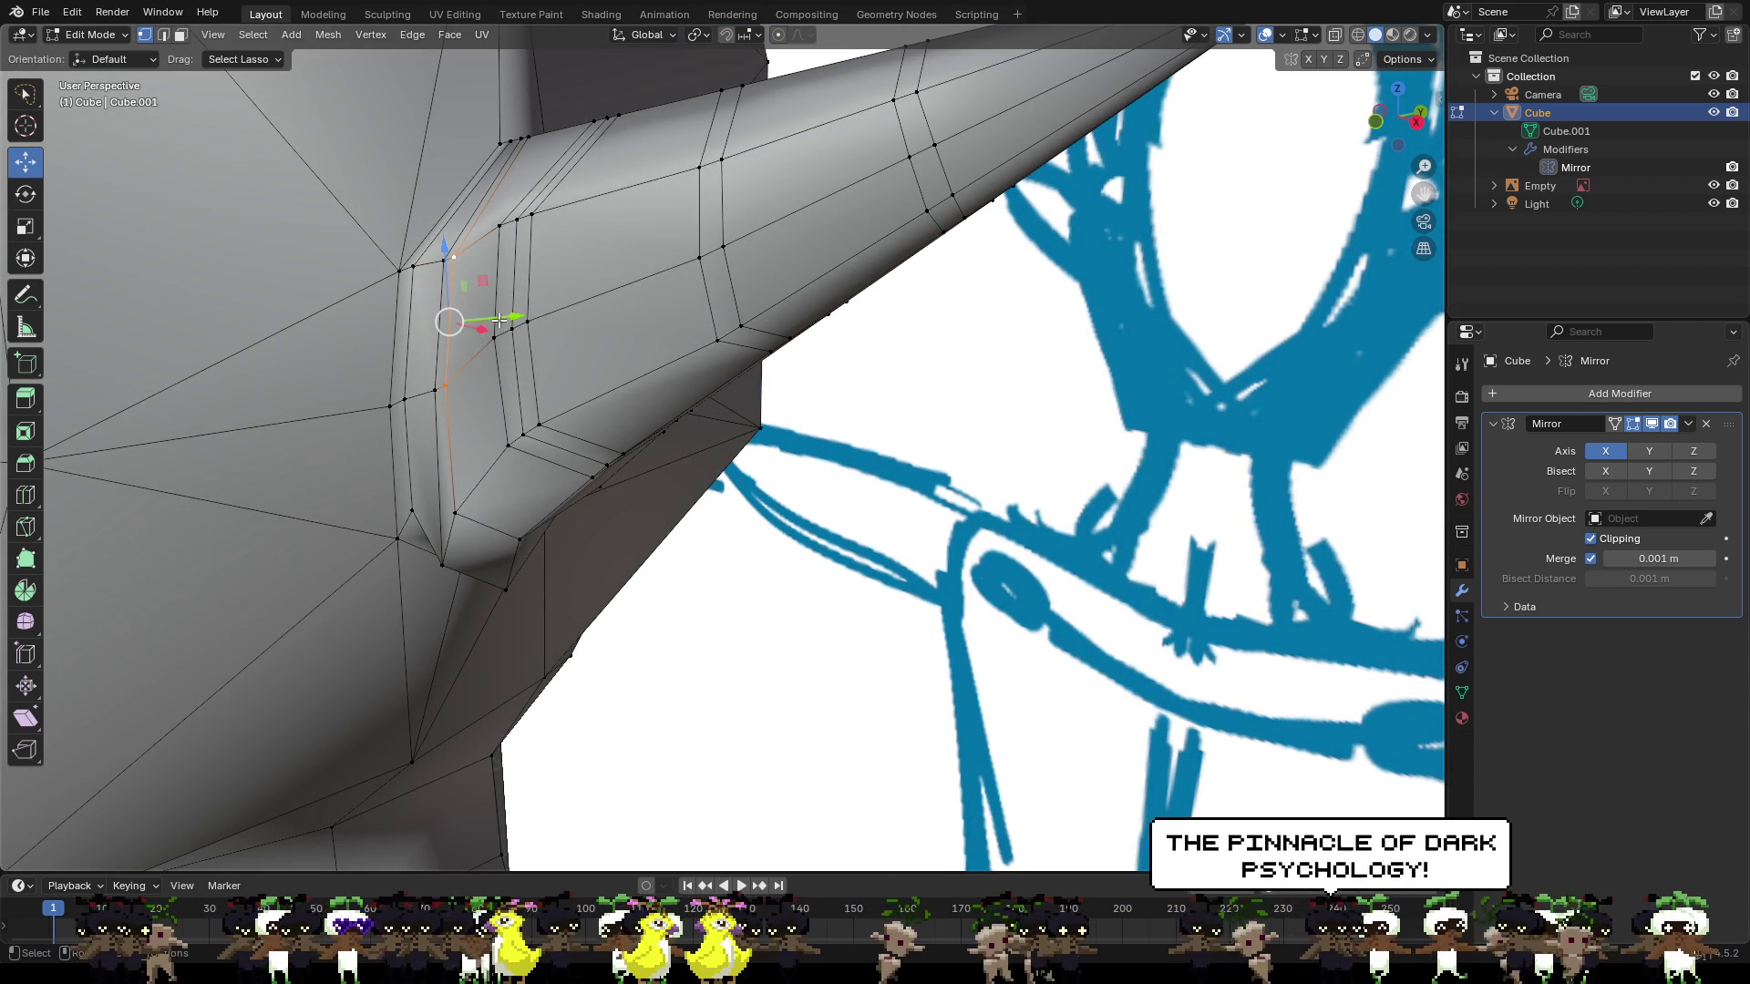
pyautogui.moveTo(499, 320); pyautogui.dragTo(510, 319)
pyautogui.moveTo(510, 319)
pyautogui.mouseDown(button='middle')
pyautogui.moveTo(555, 342)
pyautogui.moveTo(353, 303)
pyautogui.moveTo(286, 313)
pyautogui.mouseUp(button='middle')
# Select another ear-base element and move it in the XY plane (G, Shift+Z).
pyautogui.scroll(5, 460, 328)
pyautogui.moveTo(460, 328)
pyautogui.mouseDown(button='middle')
pyautogui.moveTo(574, 332)
pyautogui.moveTo(627, 366)
pyautogui.mouseUp(button='middle')
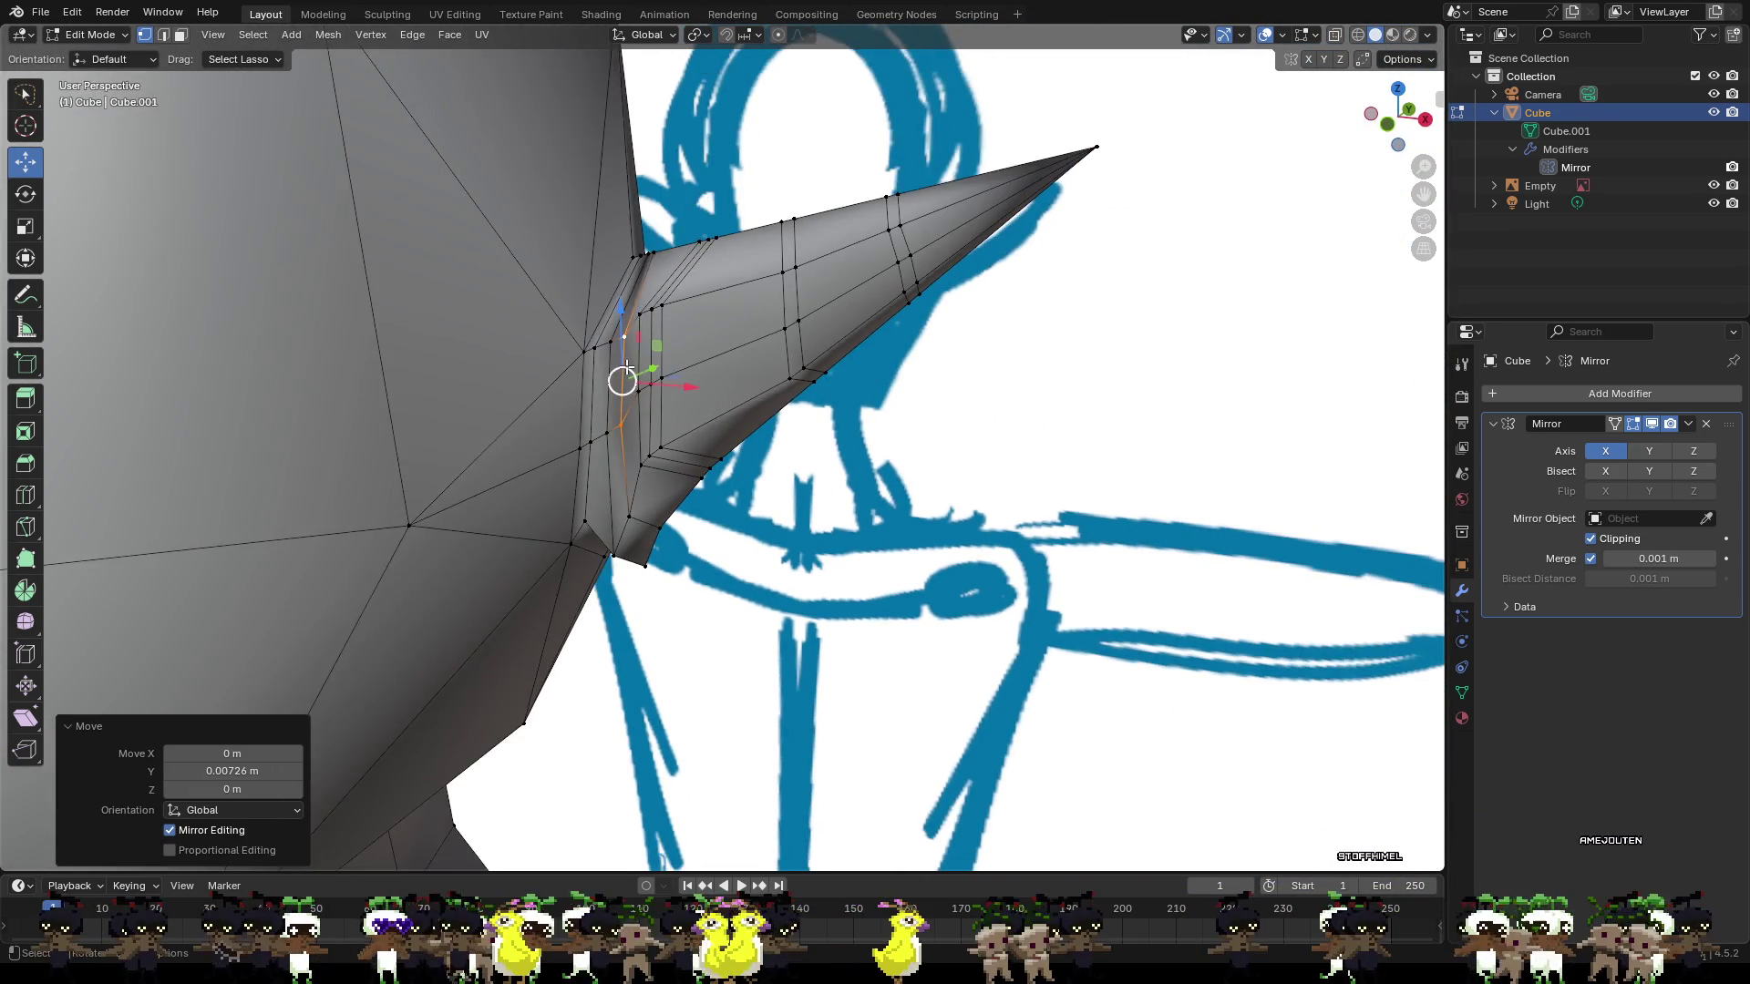
pyautogui.scroll(5, 627, 366)
pyautogui.keyDown('alt'); pyautogui.click(412, 408); pyautogui.keyUp('alt')
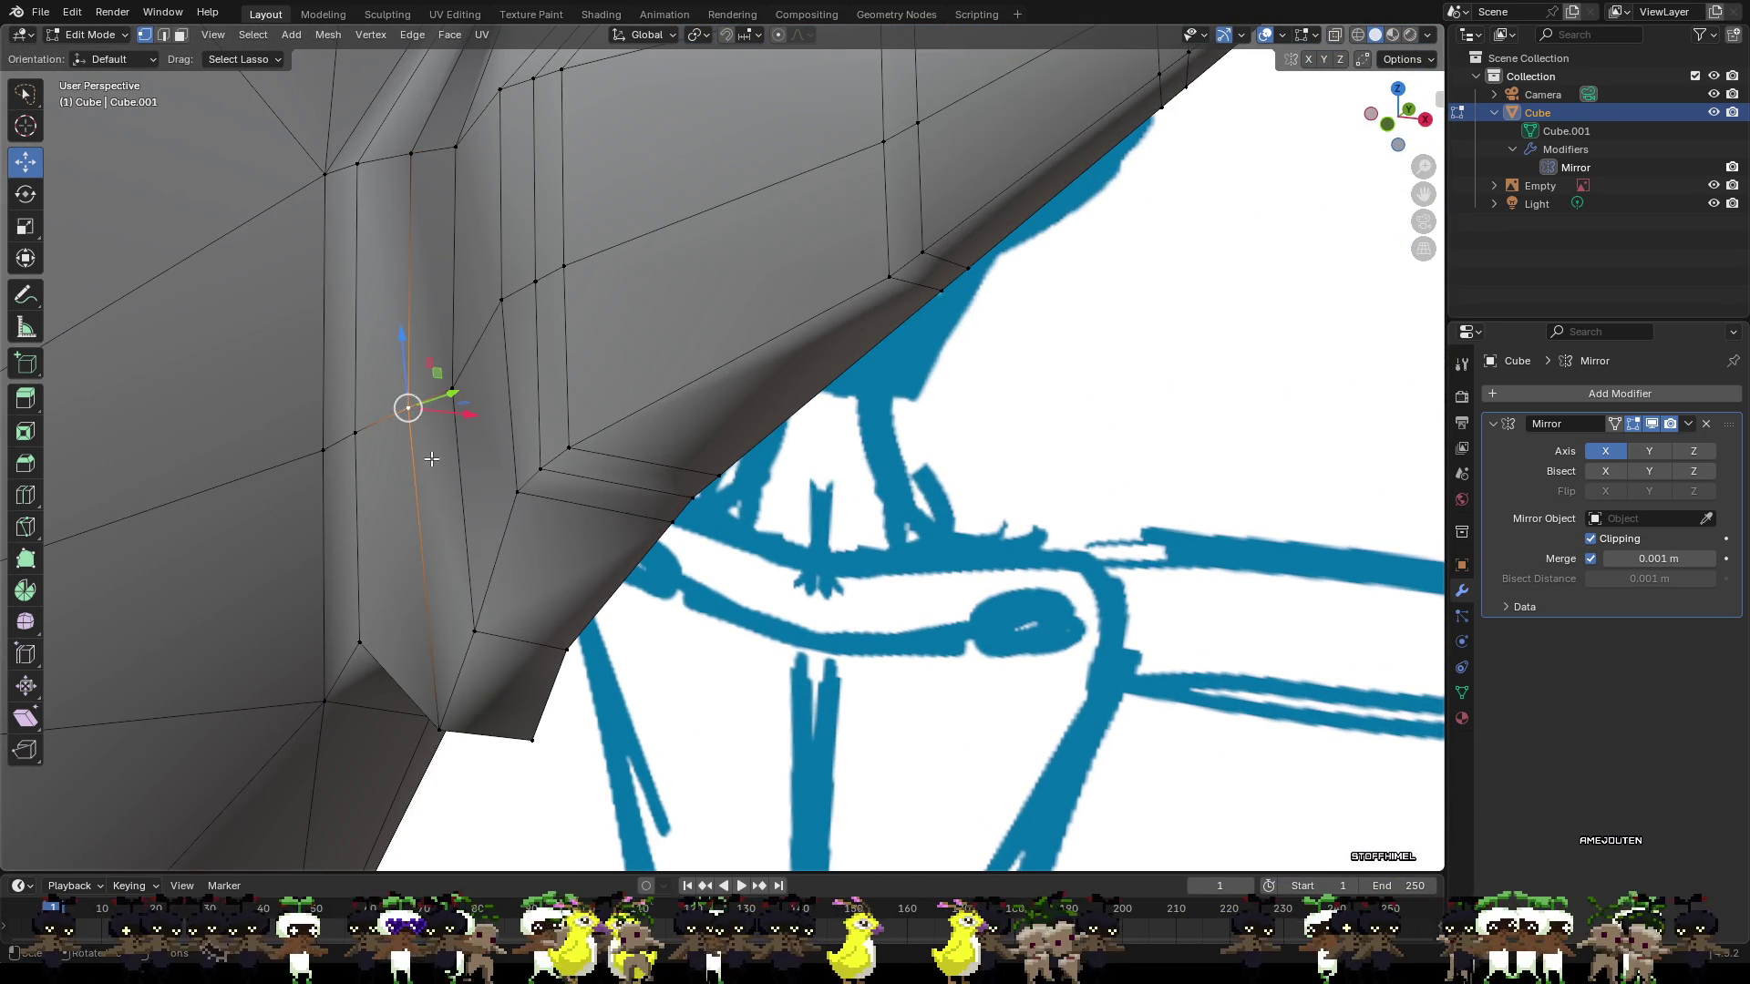
pyautogui.moveTo(451, 523)
pyautogui.mouseDown(button='middle')
pyautogui.moveTo(485, 539)
pyautogui.moveTo(541, 499)
pyautogui.mouseUp(button='middle')
pyautogui.scroll(-3, 415, 459)
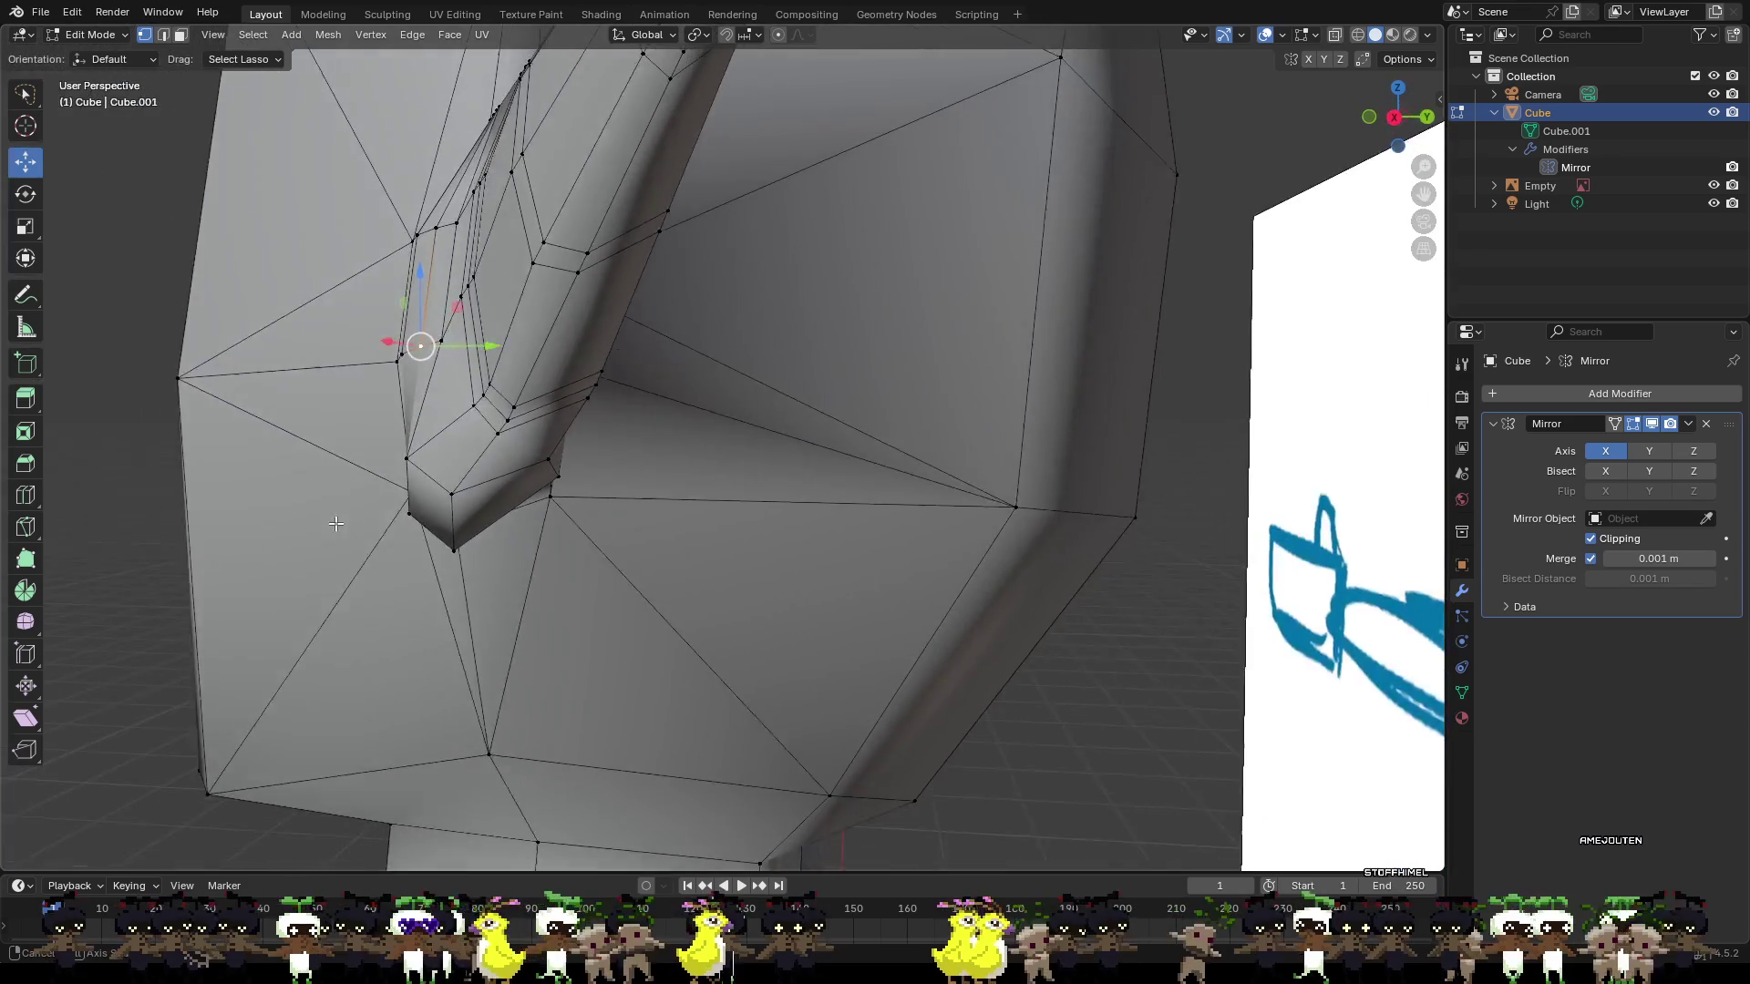
pyautogui.moveTo(414, 458)
pyautogui.mouseDown(button='middle')
pyautogui.moveTo(492, 451)
pyautogui.moveTo(425, 472)
pyautogui.moveTo(567, 482)
pyautogui.mouseUp(button='middle')
pyautogui.scroll(3, 519, 448)
pyautogui.press('g')
pyautogui.hotkey('shift', 'z')
pyautogui.click(448, 472)
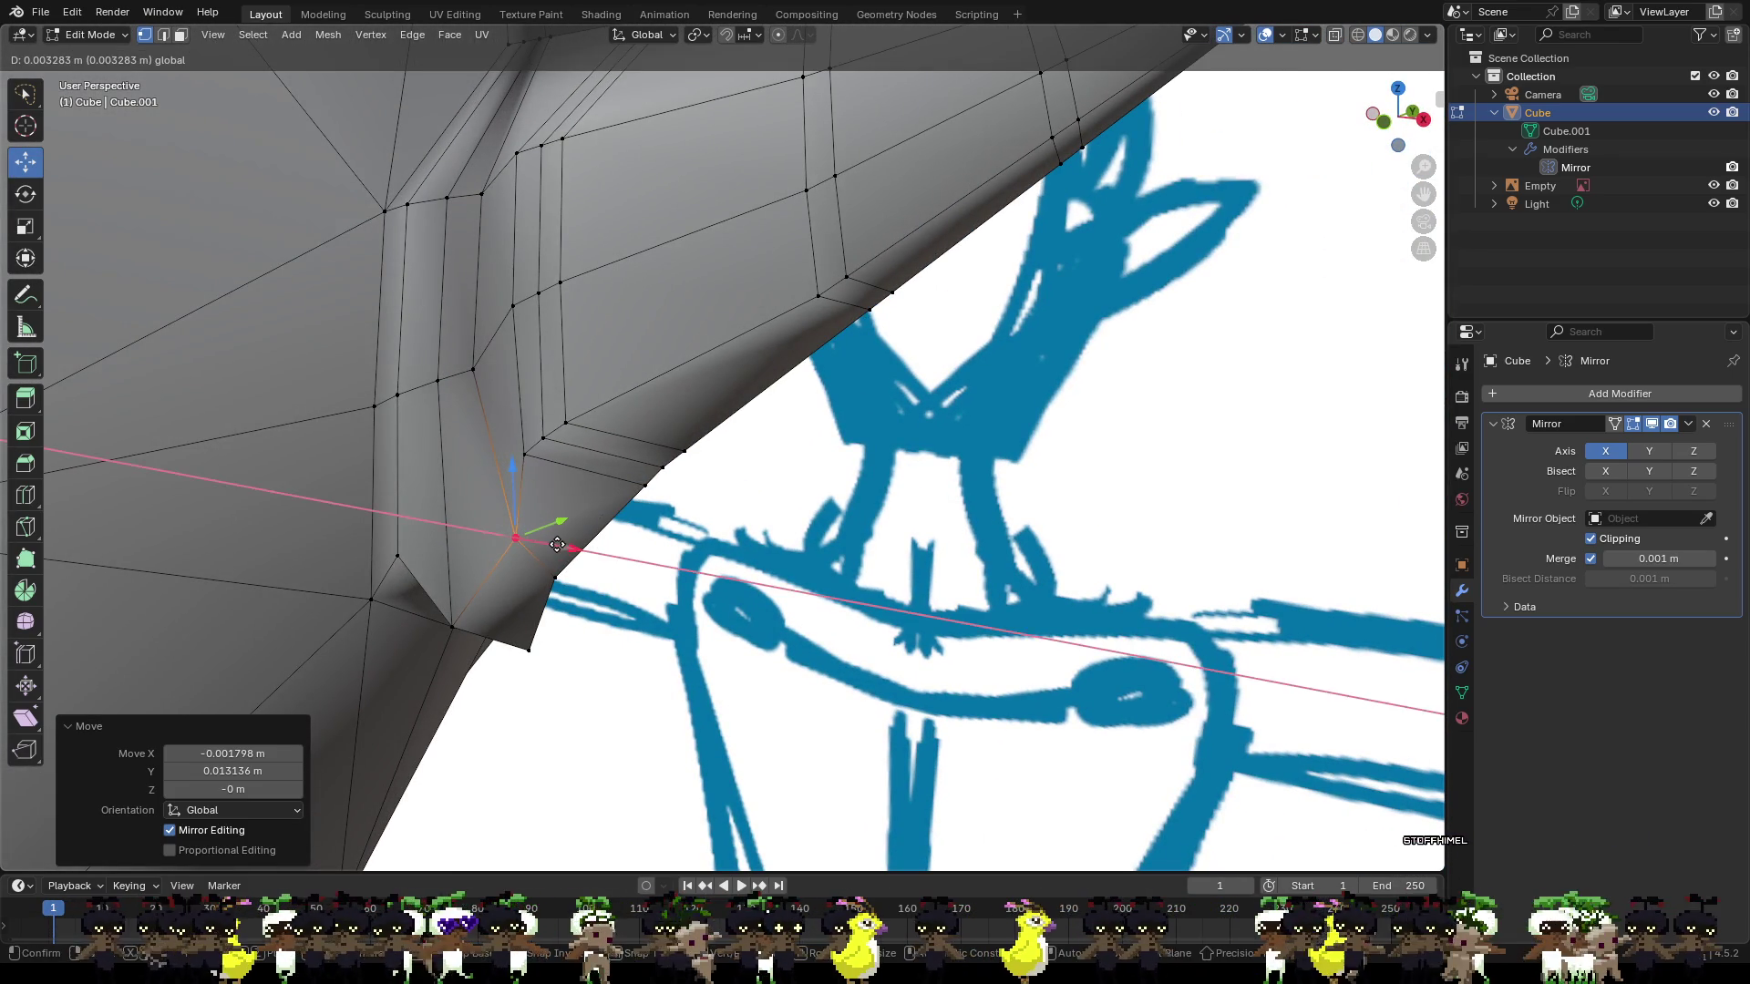
# Move the ear base's lower corner vertex about 0.014 m along Y.
pyautogui.scroll(3, 511, 535)
pyautogui.moveTo(441, 612); pyautogui.dragTo(440, 559, button='middle')
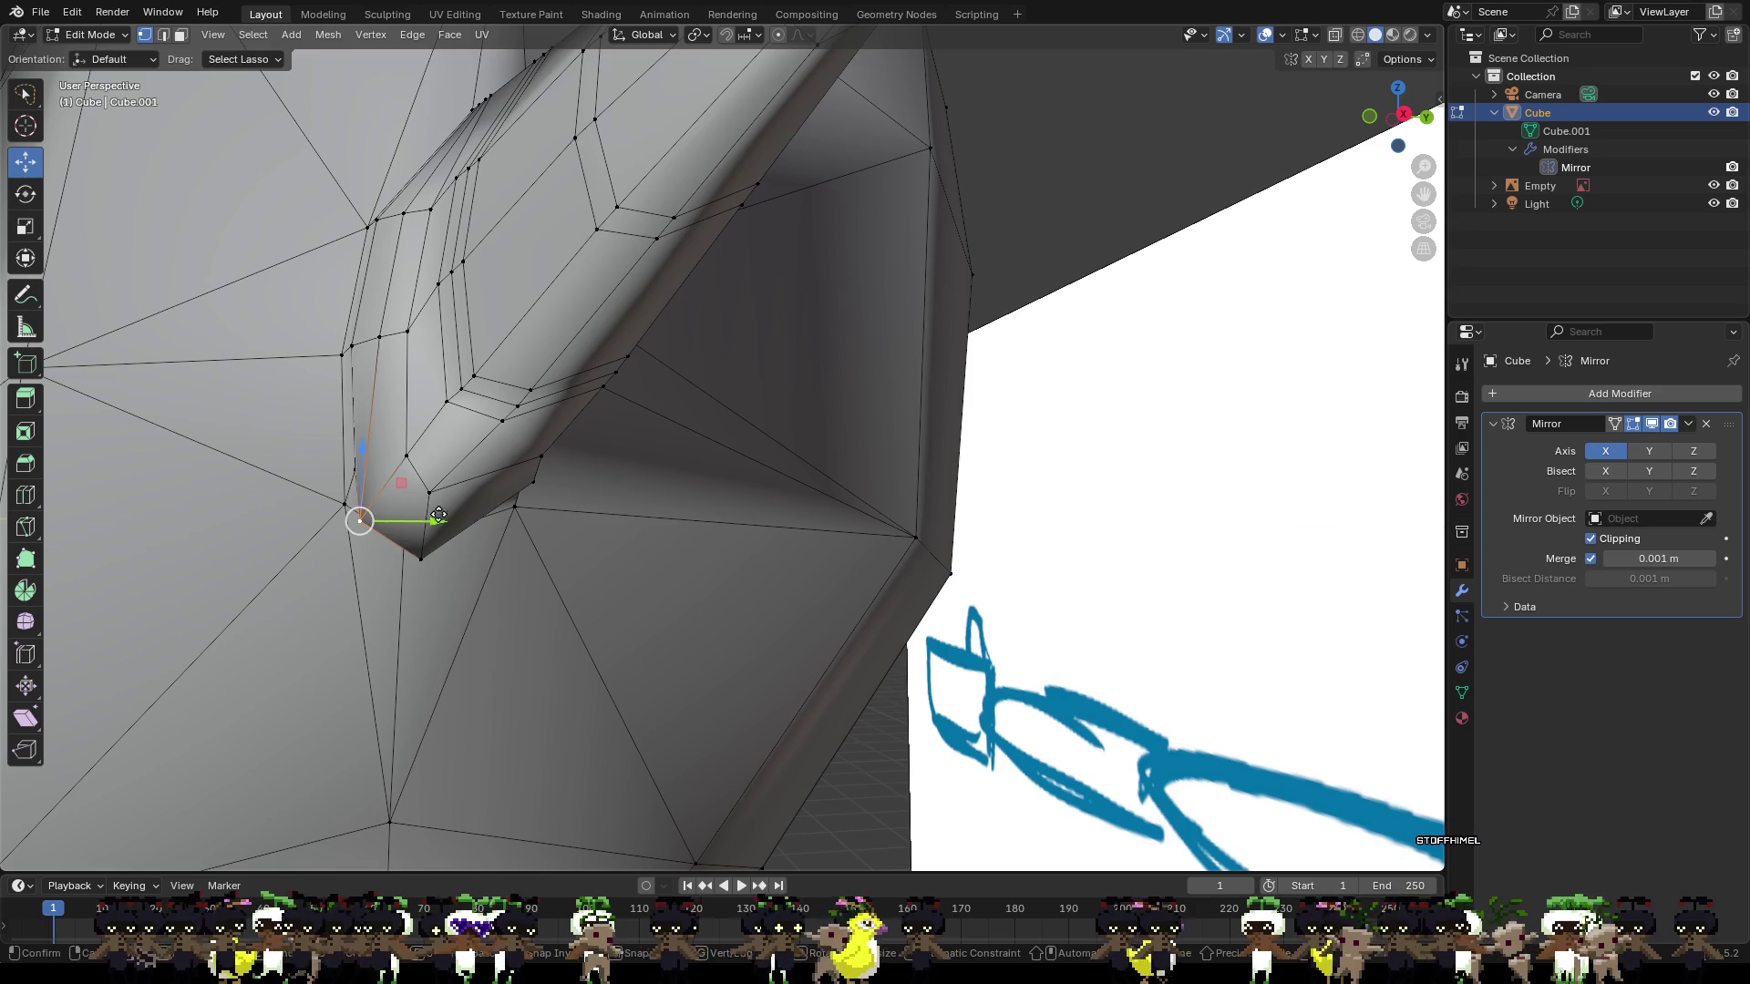
pyautogui.moveTo(438, 515); pyautogui.dragTo(476, 519)
pyautogui.moveTo(476, 520)
pyautogui.mouseDown(button='middle')
pyautogui.moveTo(588, 525)
pyautogui.moveTo(615, 474)
pyautogui.moveTo(557, 497)
pyautogui.mouseUp(button='middle')
# Nudge the selected ear vertex twice along Y, then view the whole head.
pyautogui.press('g')
pyautogui.press('y')
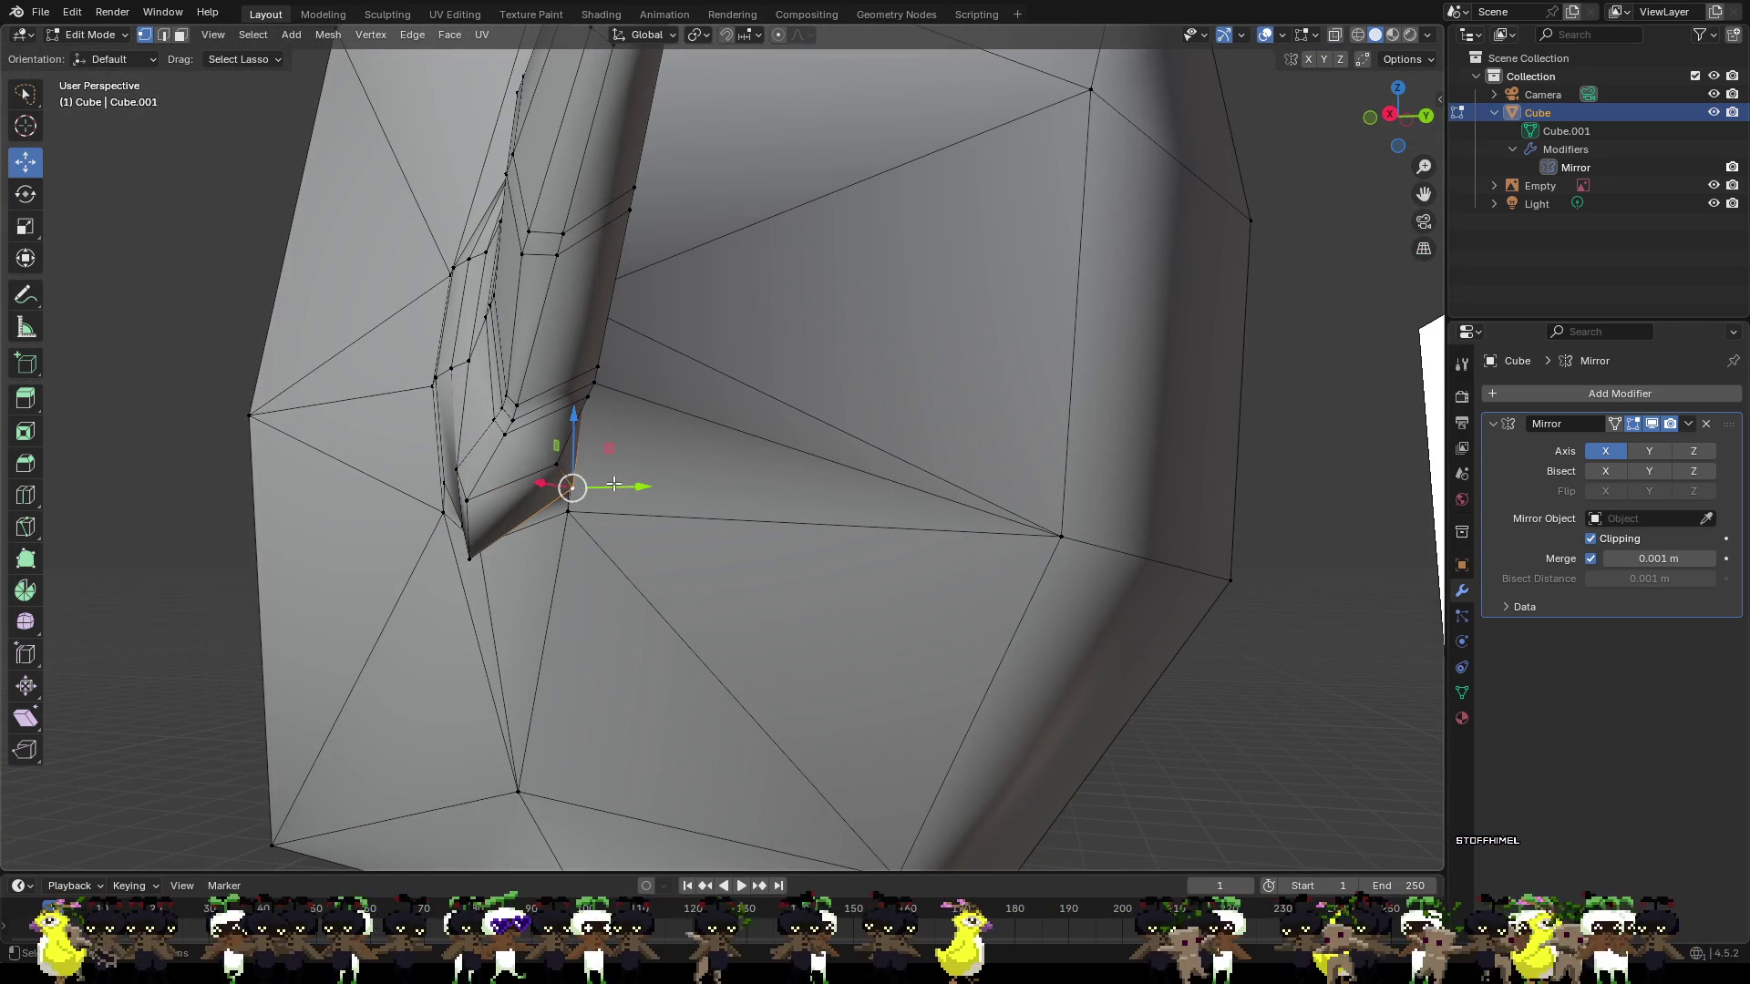
pyautogui.click(578, 495)
pyautogui.press('g')
pyautogui.press('y')
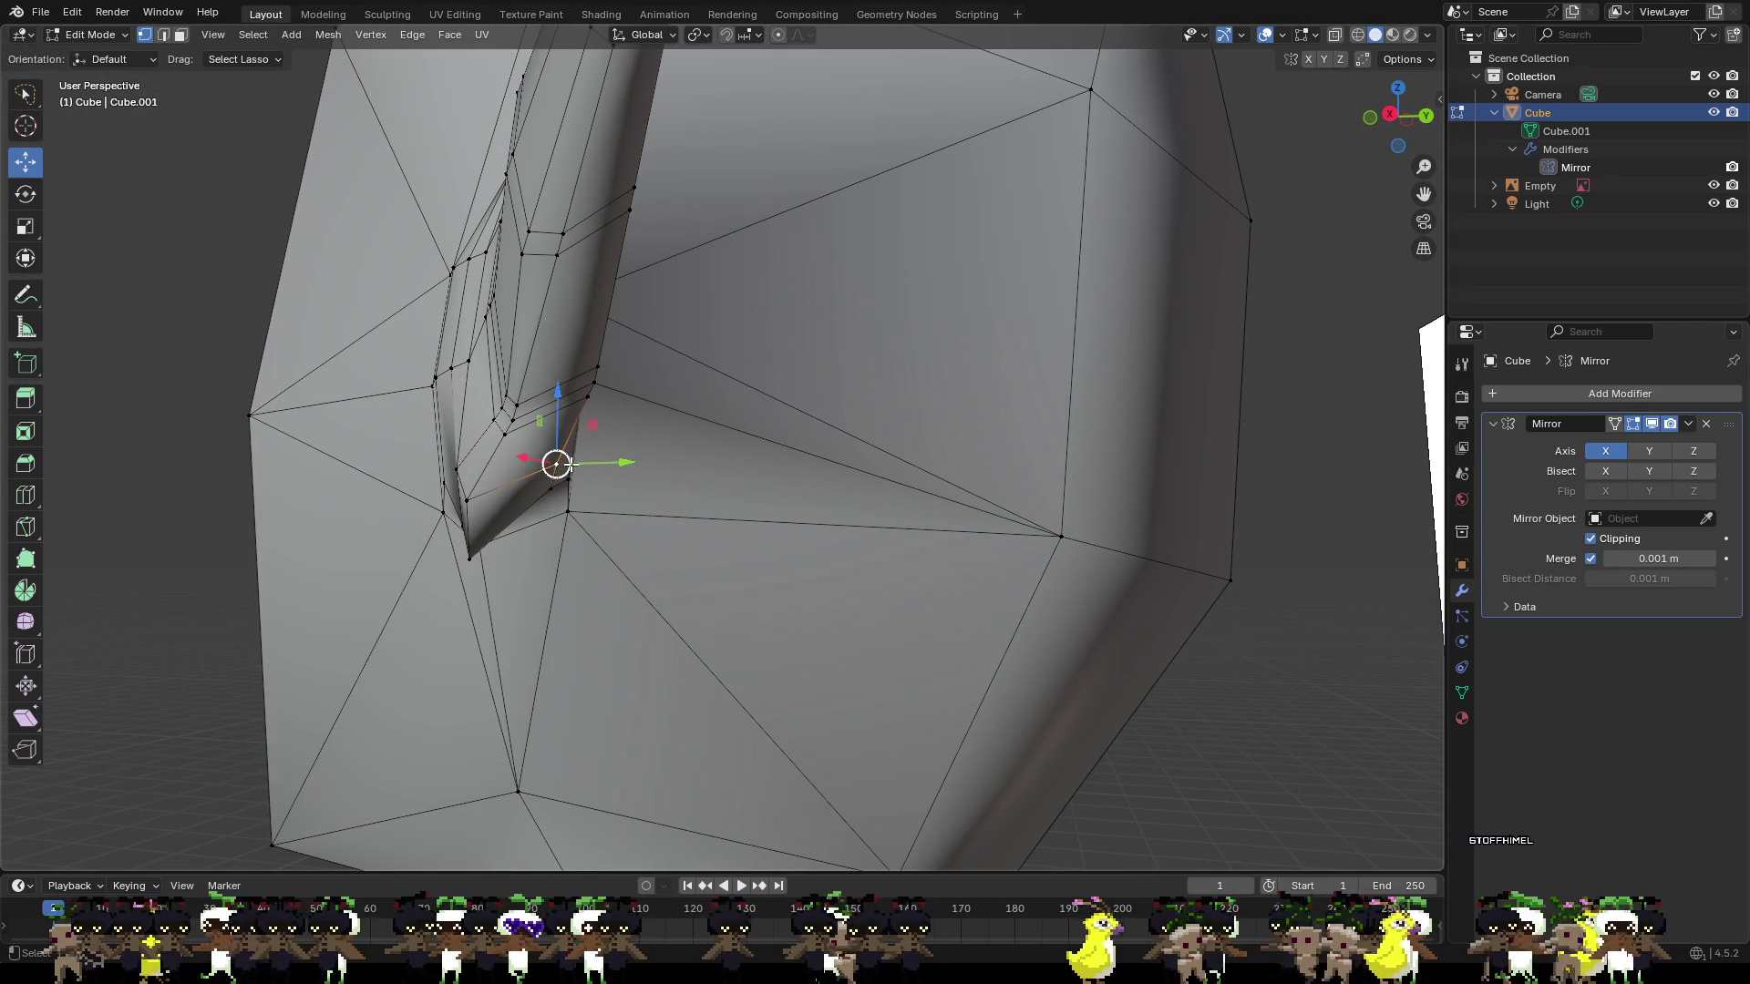
pyautogui.click(565, 466)
pyautogui.scroll(-5, 565, 466)
pyautogui.moveTo(565, 465)
pyautogui.mouseDown(button='middle')
pyautogui.moveTo(680, 438)
pyautogui.moveTo(779, 466)
pyautogui.moveTo(707, 449)
pyautogui.mouseUp(button='middle')
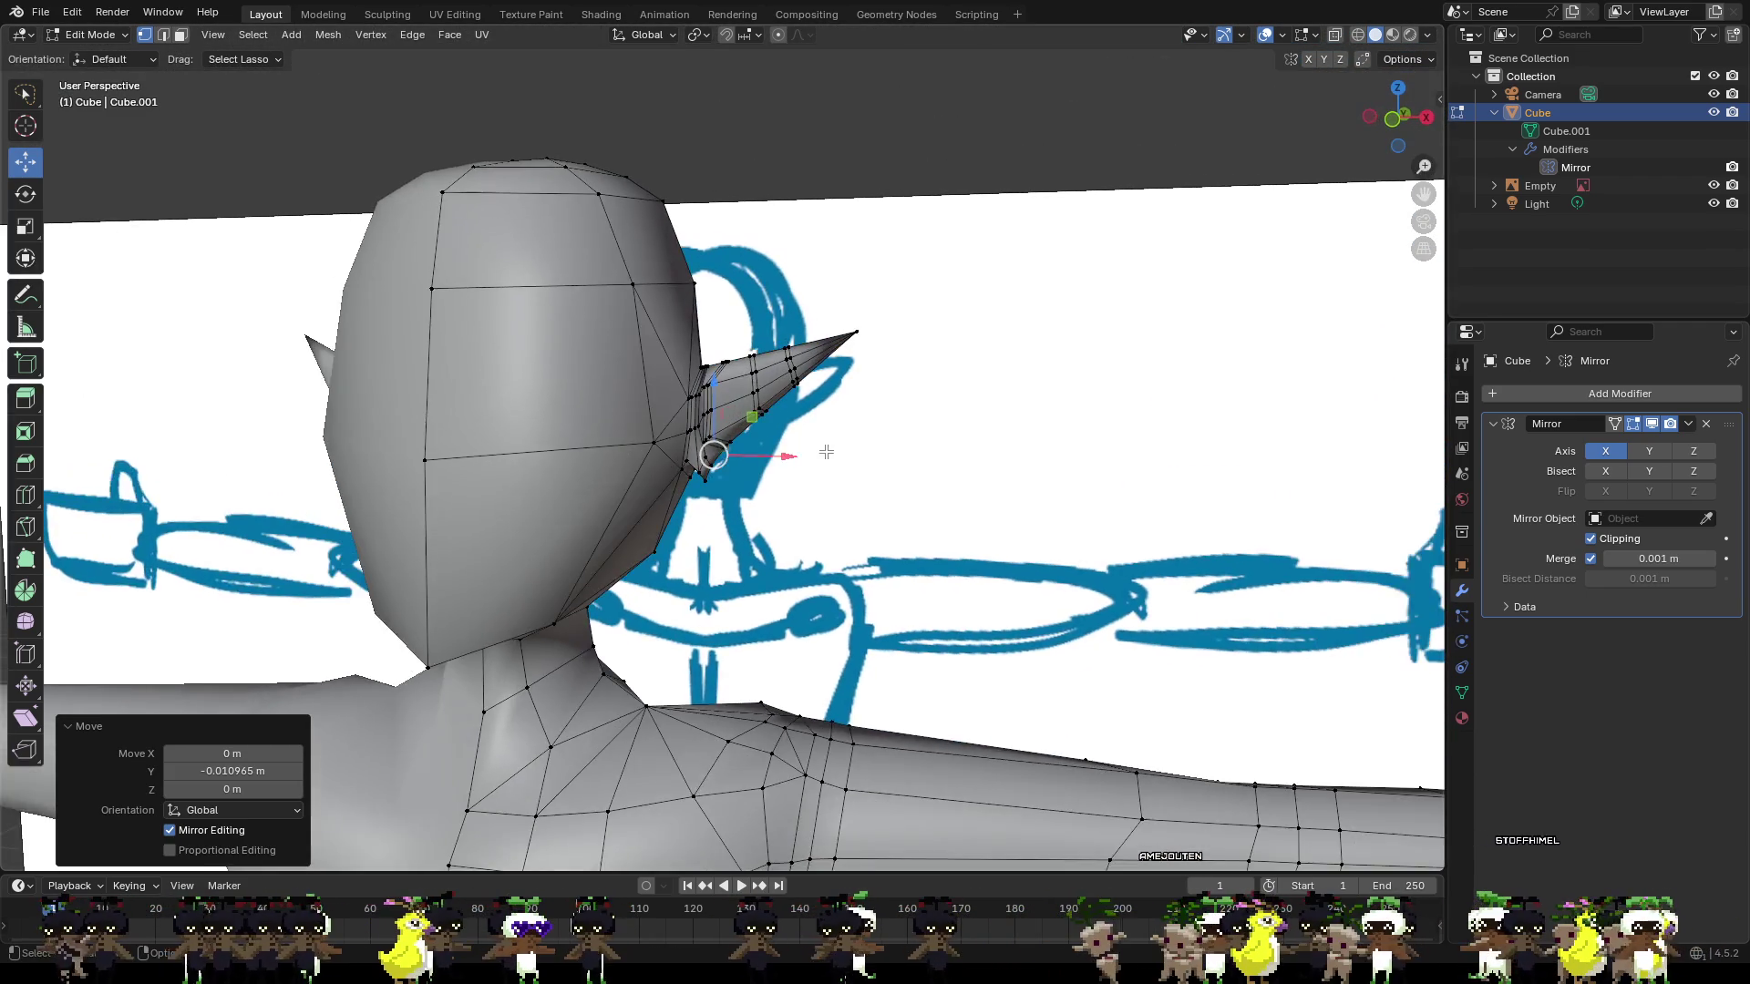
pyautogui.scroll(6, 702, 461)
# Lower another ear-base vertex along Z.
pyautogui.click(771, 420)
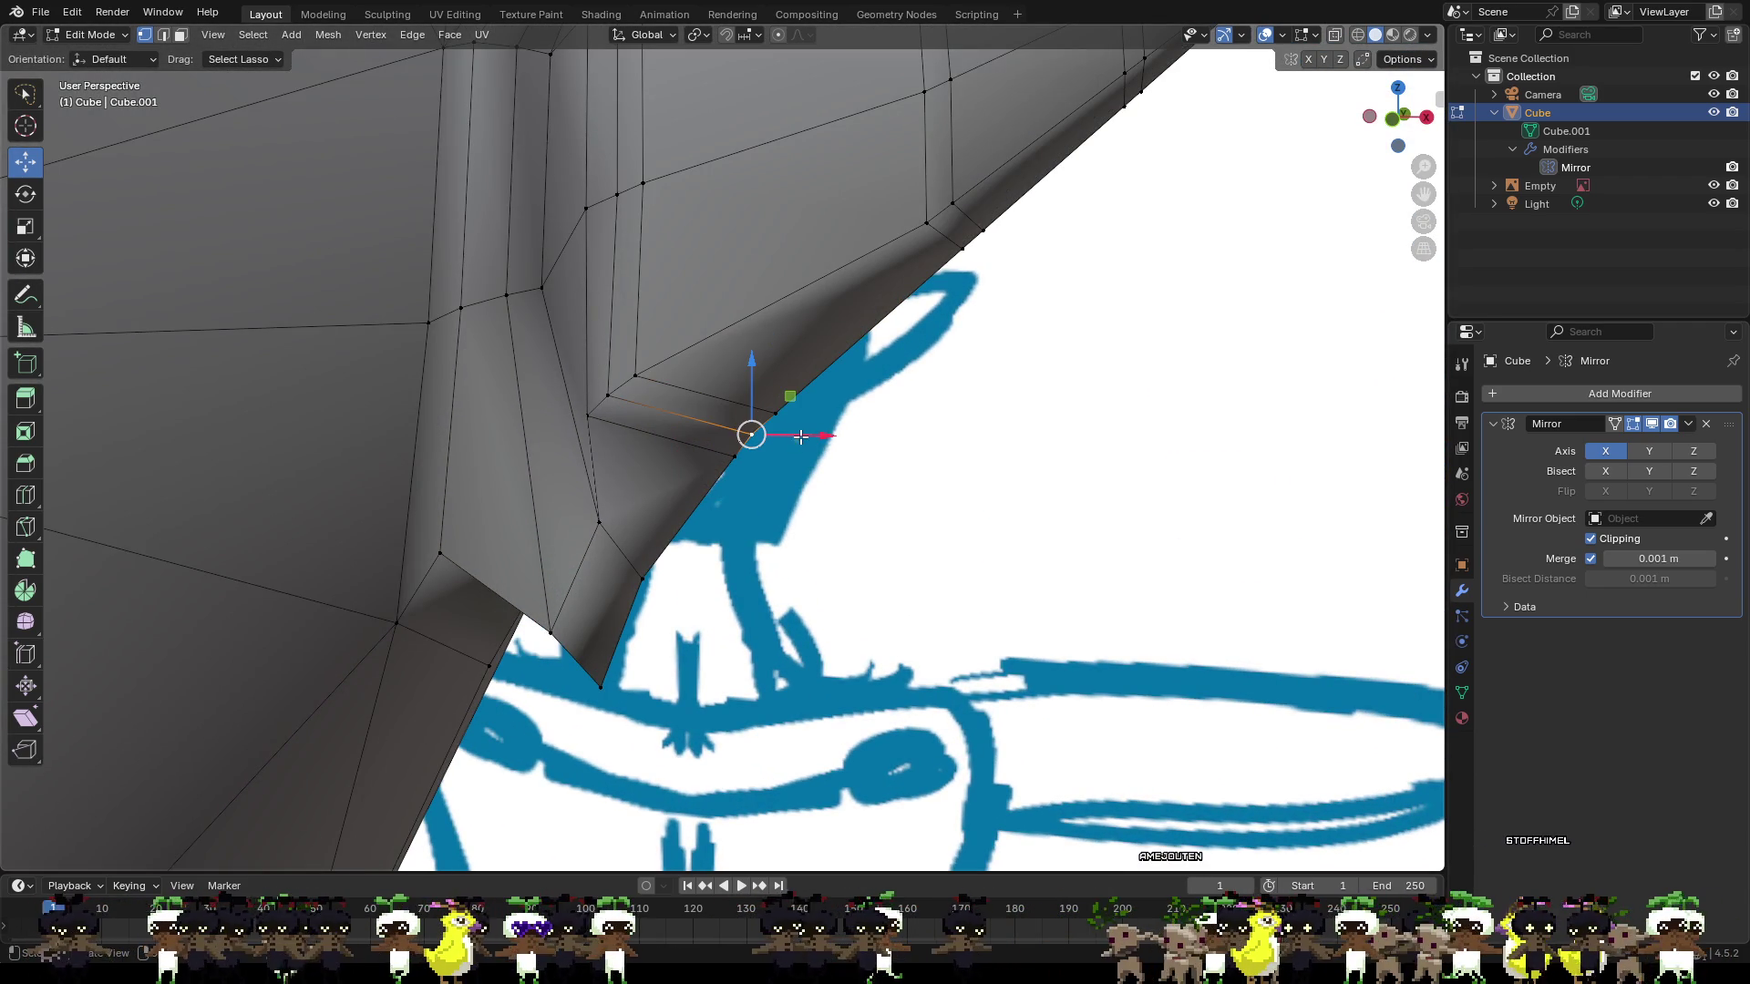
pyautogui.press('g')
pyautogui.press('z')
pyautogui.click(790, 430)
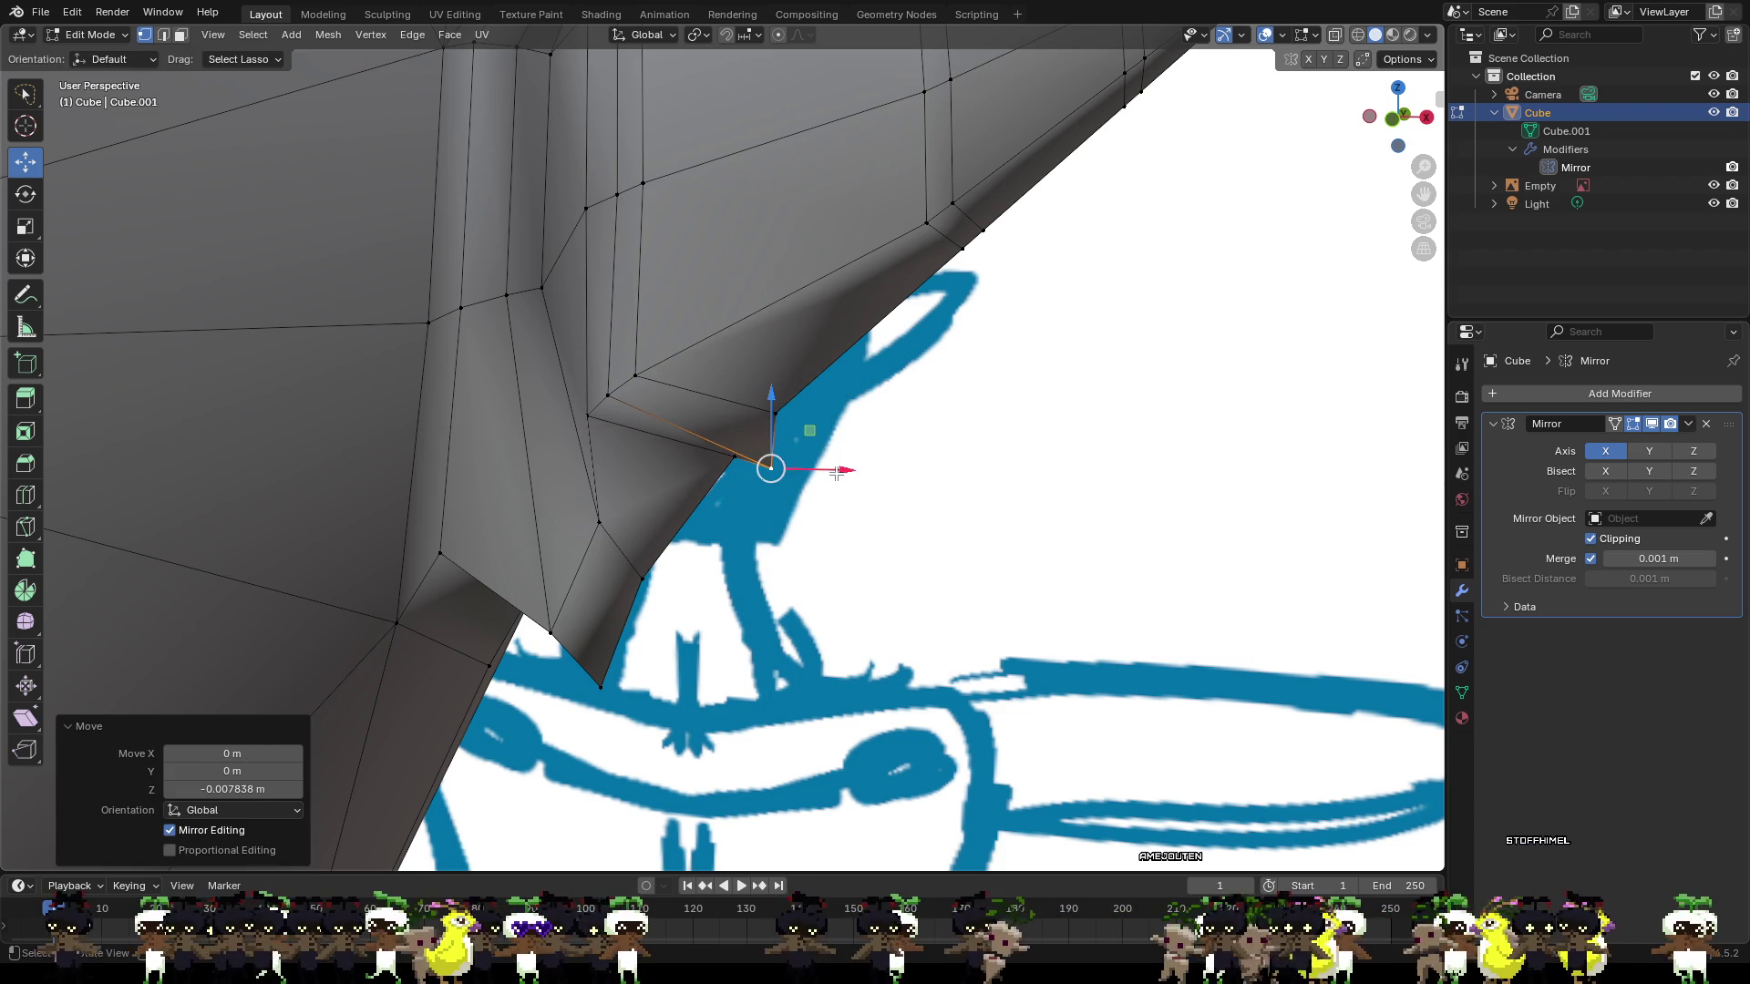
# Reposition a different ear vertex with successive X, Y and X moves from a side view.
pyautogui.click(607, 394)
pyautogui.moveTo(607, 395)
pyautogui.mouseDown(button='middle')
pyautogui.moveTo(719, 418)
pyautogui.moveTo(678, 494)
pyautogui.mouseUp(button='middle')
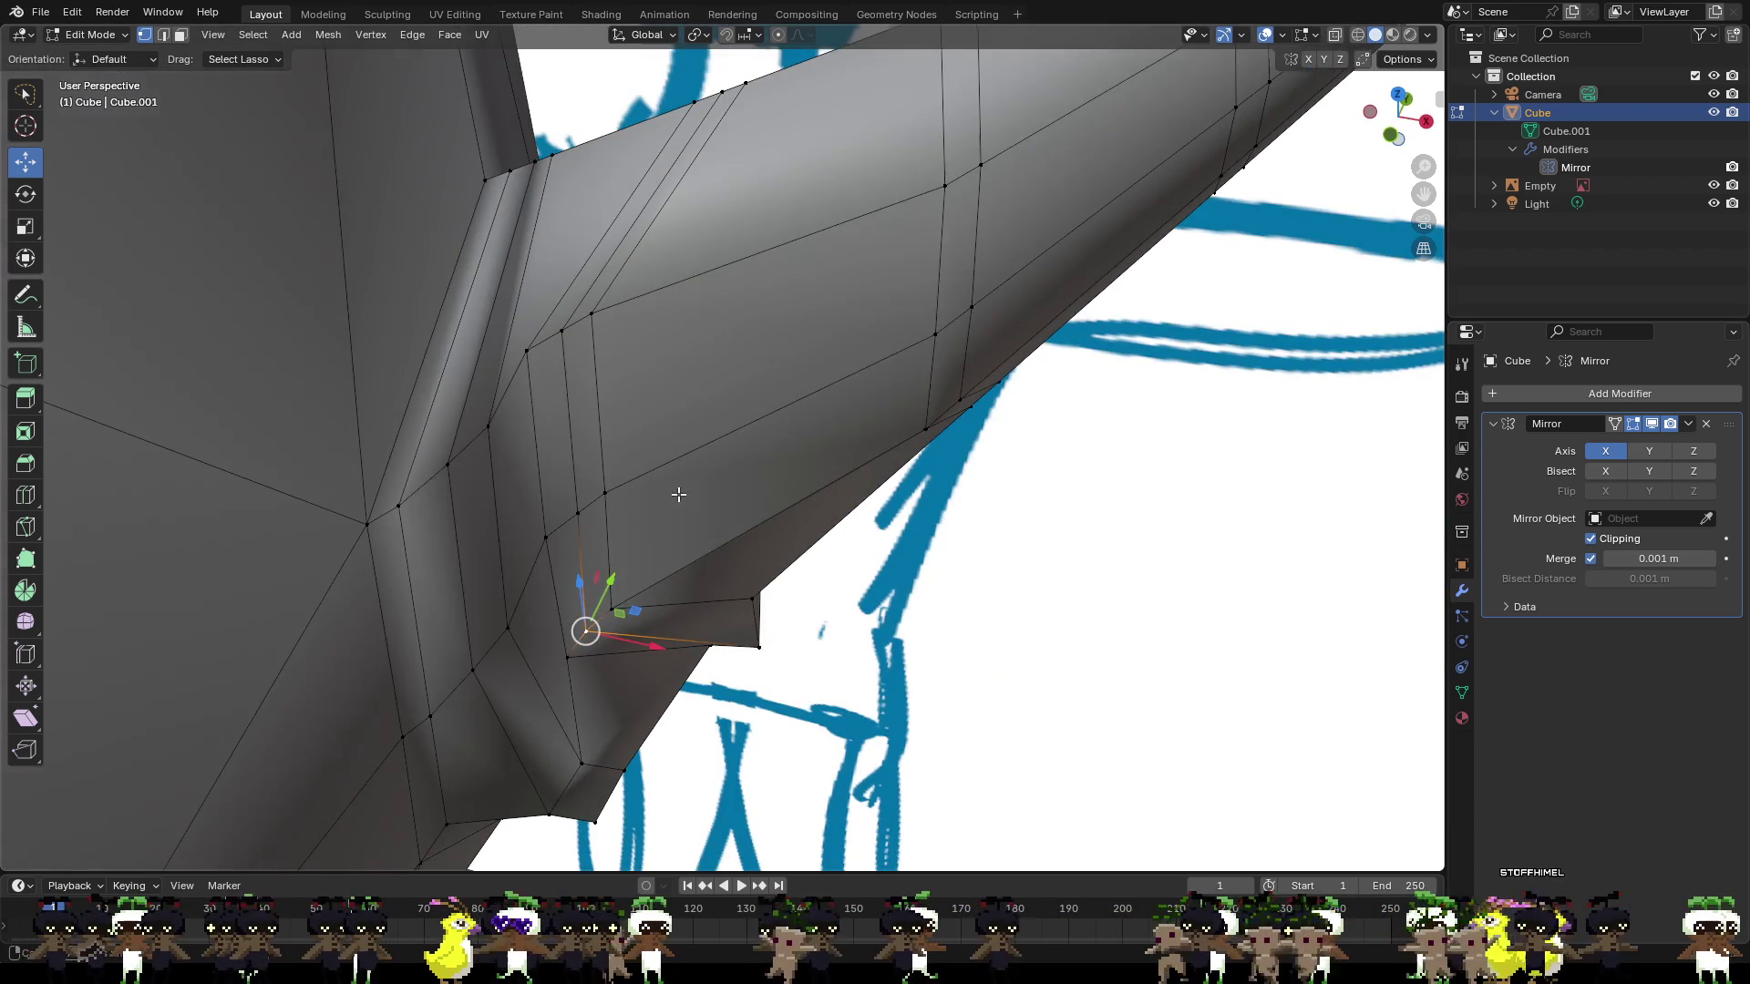
pyautogui.click(614, 594)
pyautogui.press('g')
pyautogui.press('x')
pyautogui.click(576, 646)
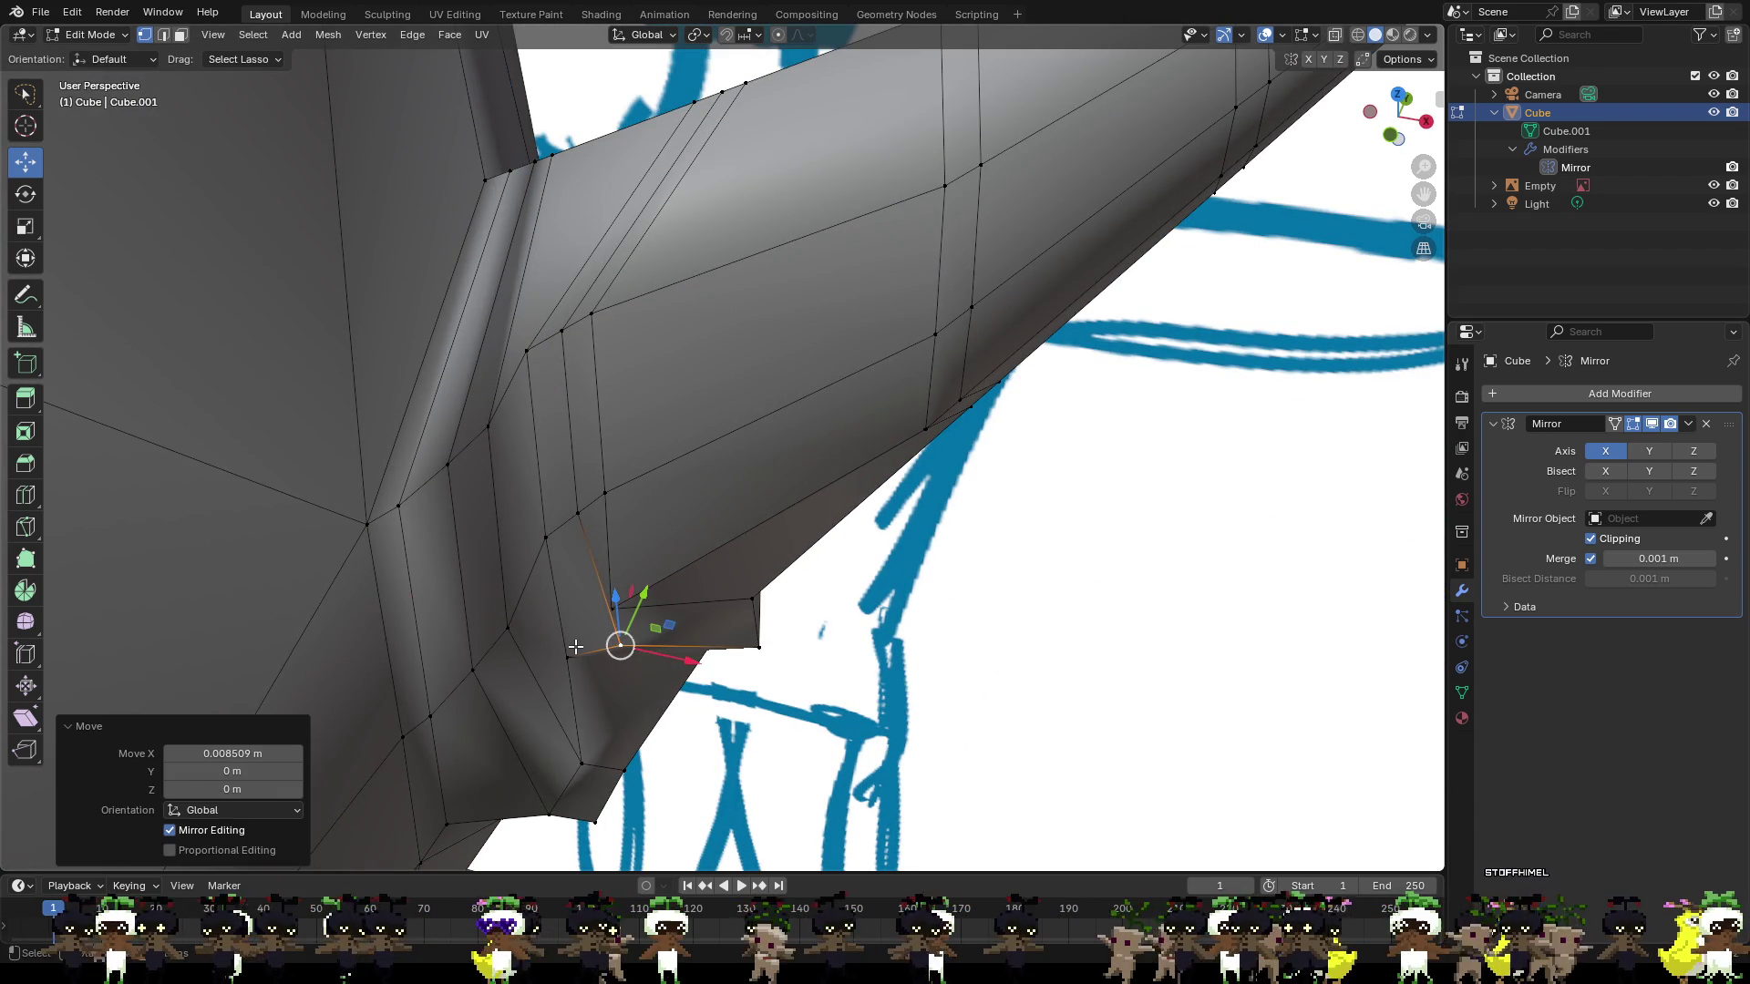
pyautogui.press('g')
pyautogui.press('y')
pyautogui.click(560, 670)
pyautogui.press('g')
pyautogui.press('x')
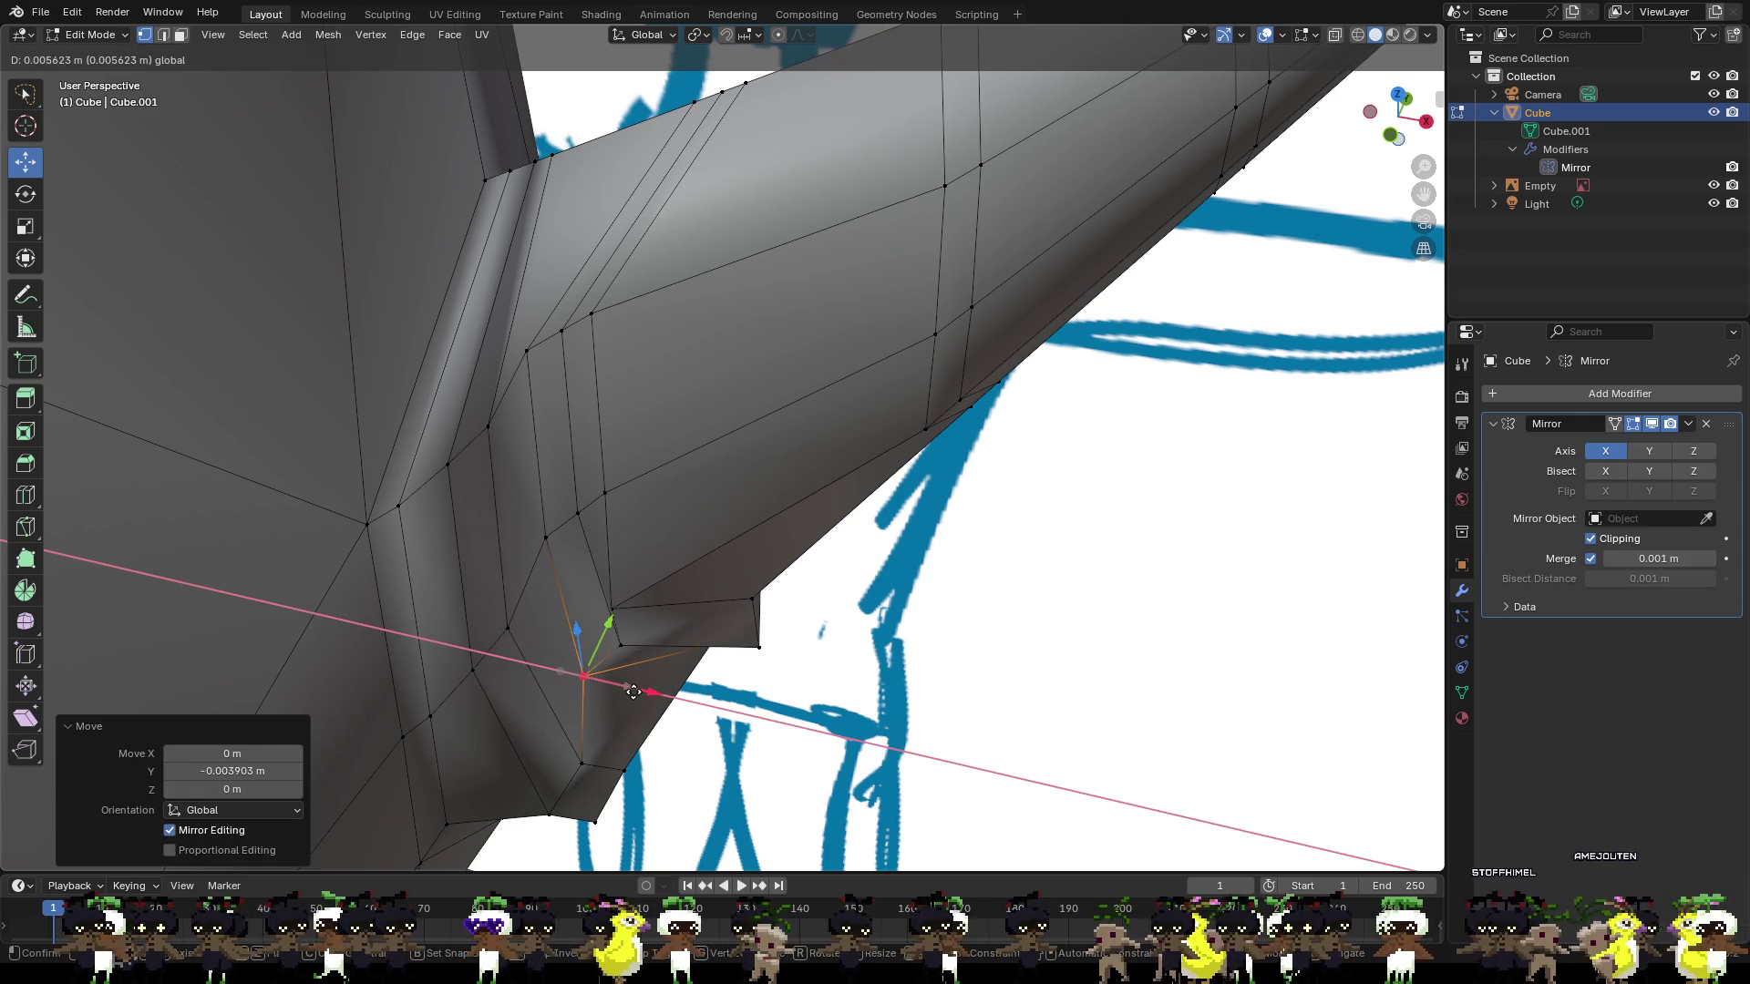
pyautogui.click(636, 692)
# Shift a neighbouring underside vertex along Y and X, checking the ear against the sketch.
pyautogui.moveTo(636, 693)
pyautogui.mouseDown(button='middle')
pyautogui.moveTo(399, 525)
pyautogui.moveTo(422, 500)
pyautogui.mouseUp(button='middle')
pyautogui.moveTo(487, 404); pyautogui.dragTo(670, 465, button='middle')
pyautogui.click(495, 401)
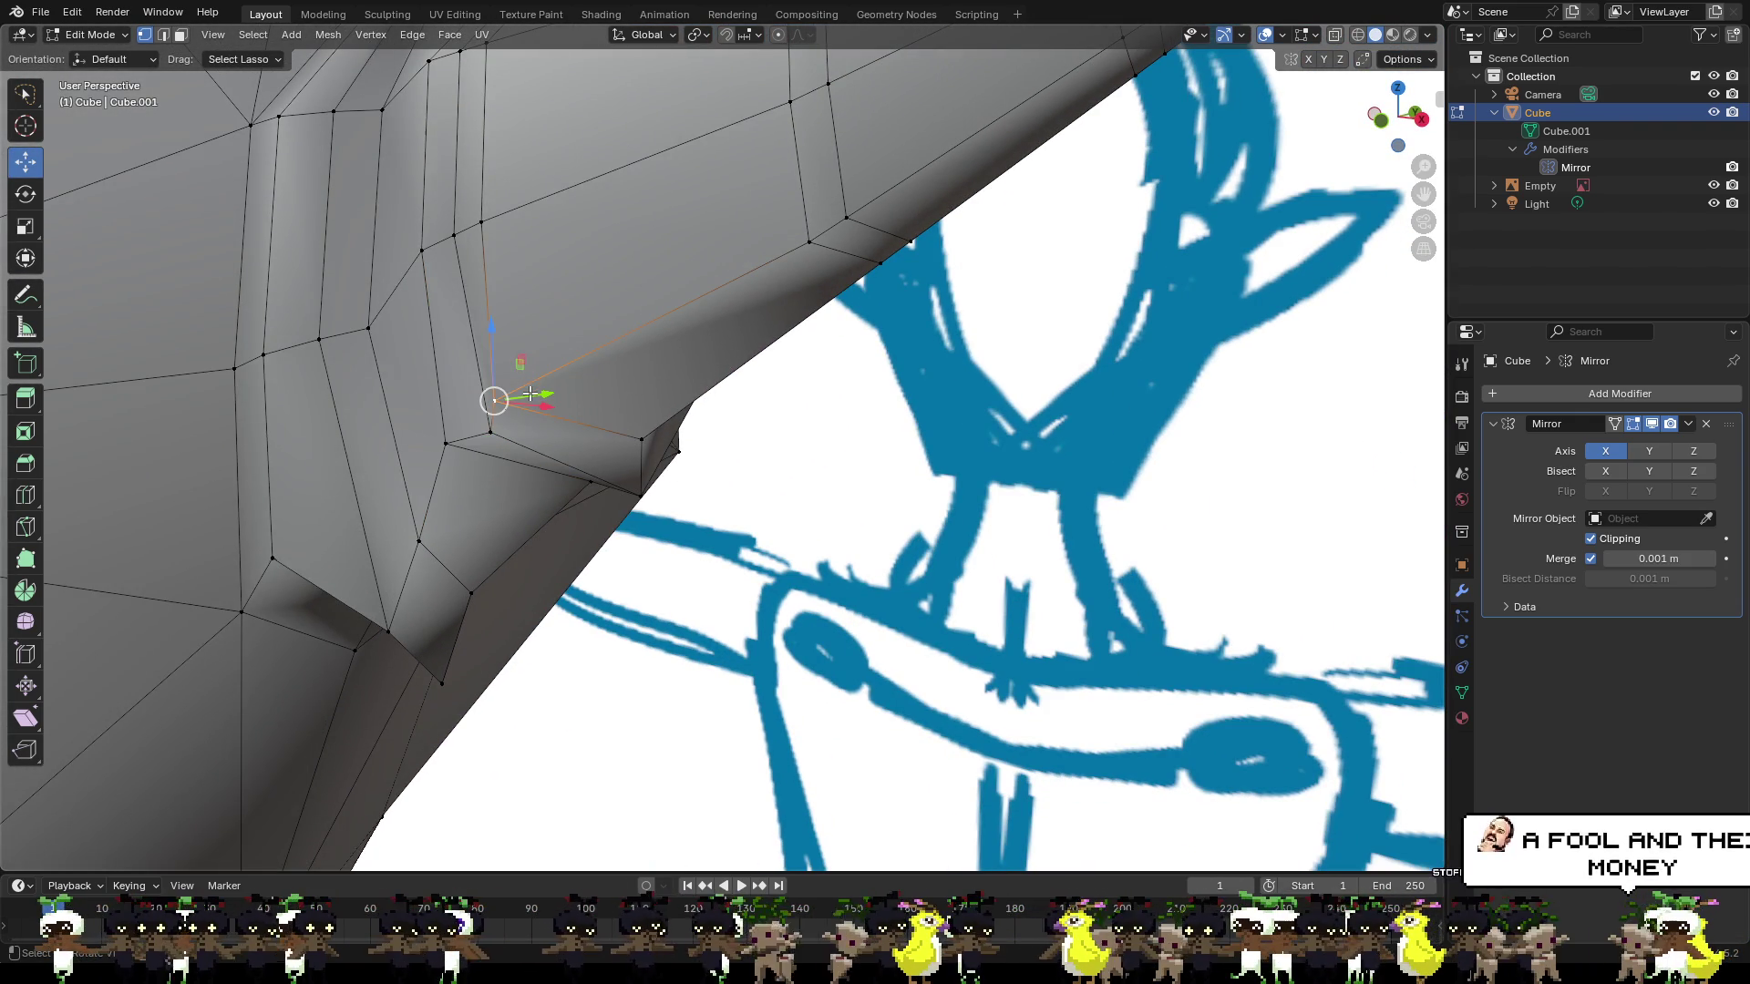
pyautogui.moveTo(530, 394); pyautogui.dragTo(580, 381)
pyautogui.moveTo(580, 381)
pyautogui.mouseDown(button='middle')
pyautogui.moveTo(558, 324)
pyautogui.moveTo(489, 356)
pyautogui.moveTo(500, 394)
pyautogui.mouseUp(button='middle')
pyautogui.moveTo(551, 393)
pyautogui.mouseDown()
pyautogui.moveTo(521, 392)
pyautogui.moveTo(468, 316)
pyautogui.moveTo(527, 368)
pyautogui.mouseUp()
pyautogui.moveTo(535, 365)
pyautogui.mouseDown(button='middle')
pyautogui.moveTo(593, 379)
pyautogui.moveTo(625, 422)
pyautogui.moveTo(591, 348)
pyautogui.mouseUp(button='middle')
pyautogui.moveTo(591, 348); pyautogui.dragTo(700, 379)
pyautogui.moveTo(703, 383); pyautogui.dragTo(653, 379, button='middle')
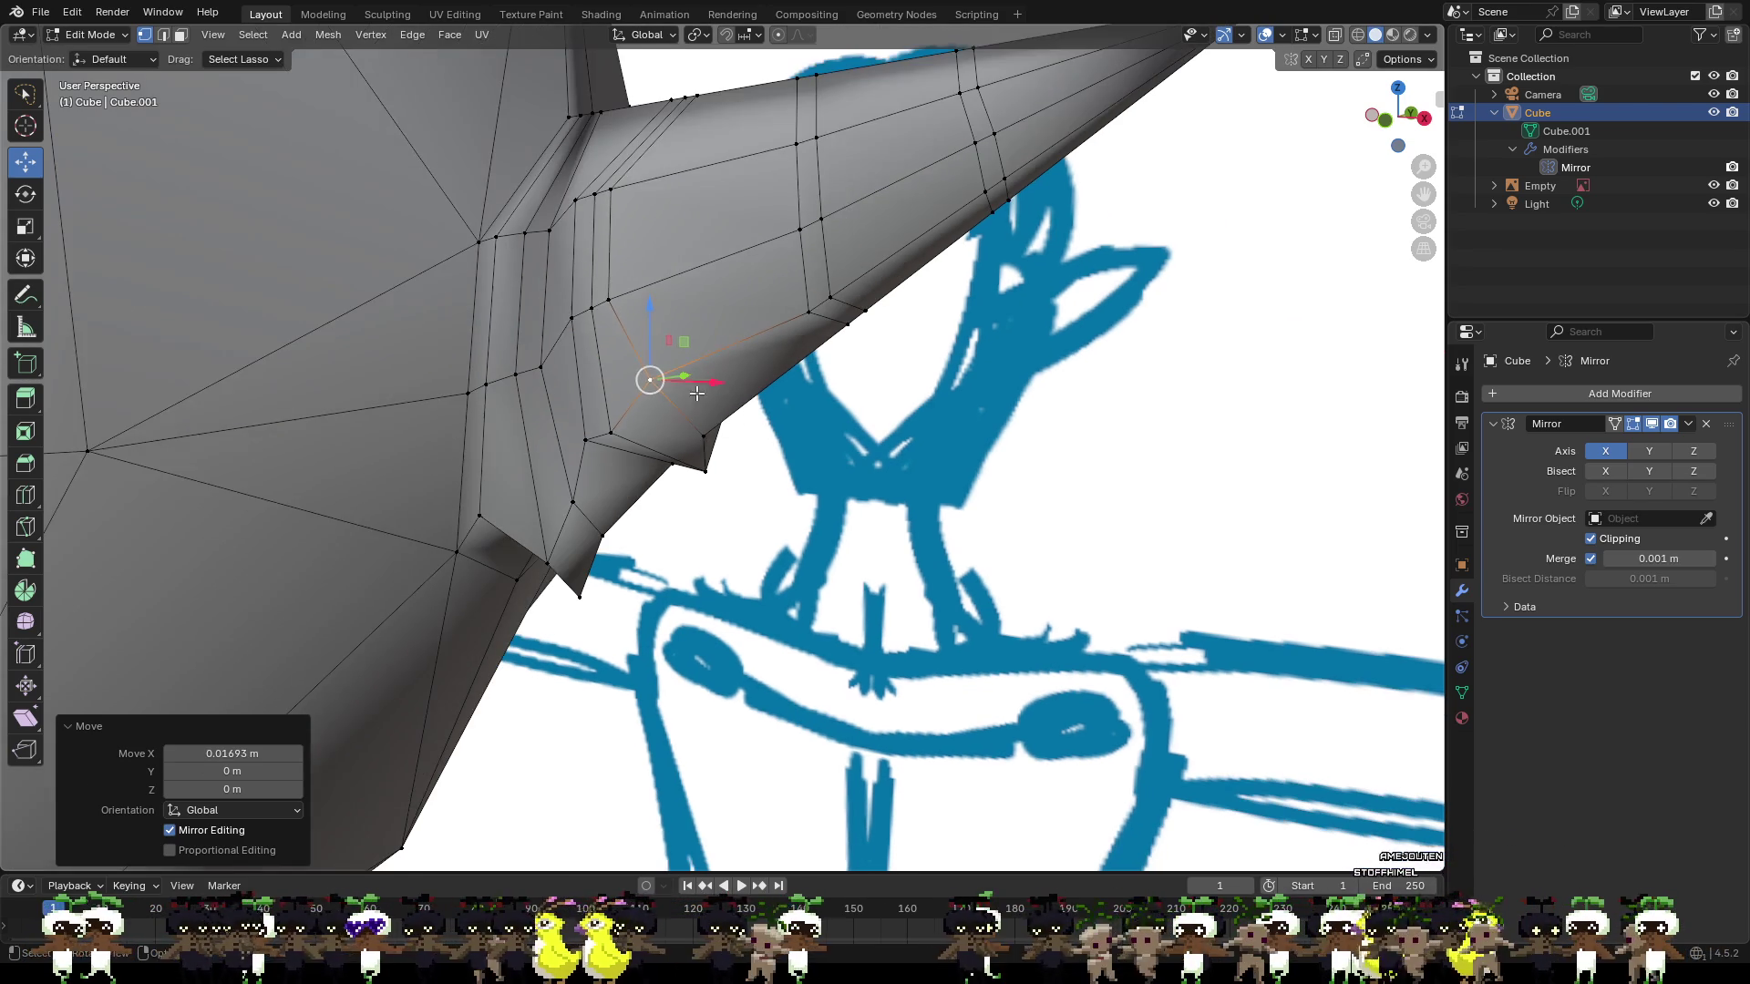
# Select a vertex near the ear base and grow the selection around it.
pyautogui.click(594, 311)
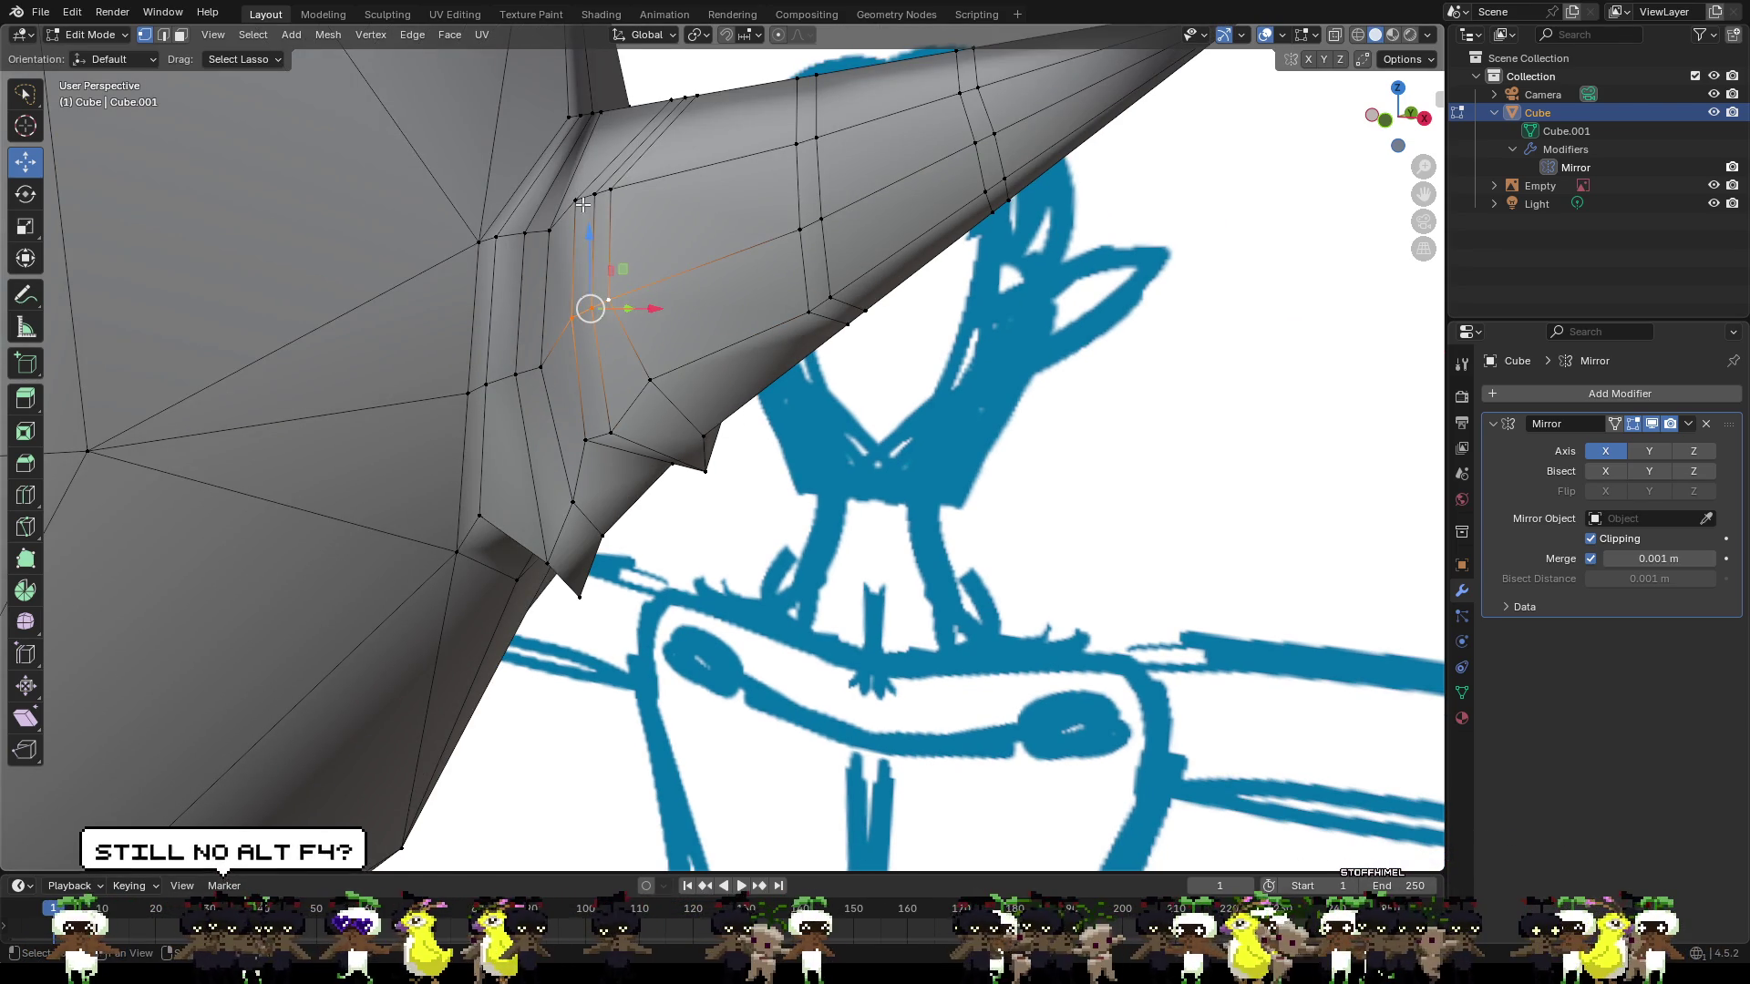
pyautogui.moveTo(594, 301); pyautogui.dragTo(586, 242)
pyautogui.moveTo(586, 242)
pyautogui.mouseDown(button='middle')
pyautogui.moveTo(702, 257)
pyautogui.moveTo(752, 177)
pyautogui.mouseUp(button='middle')
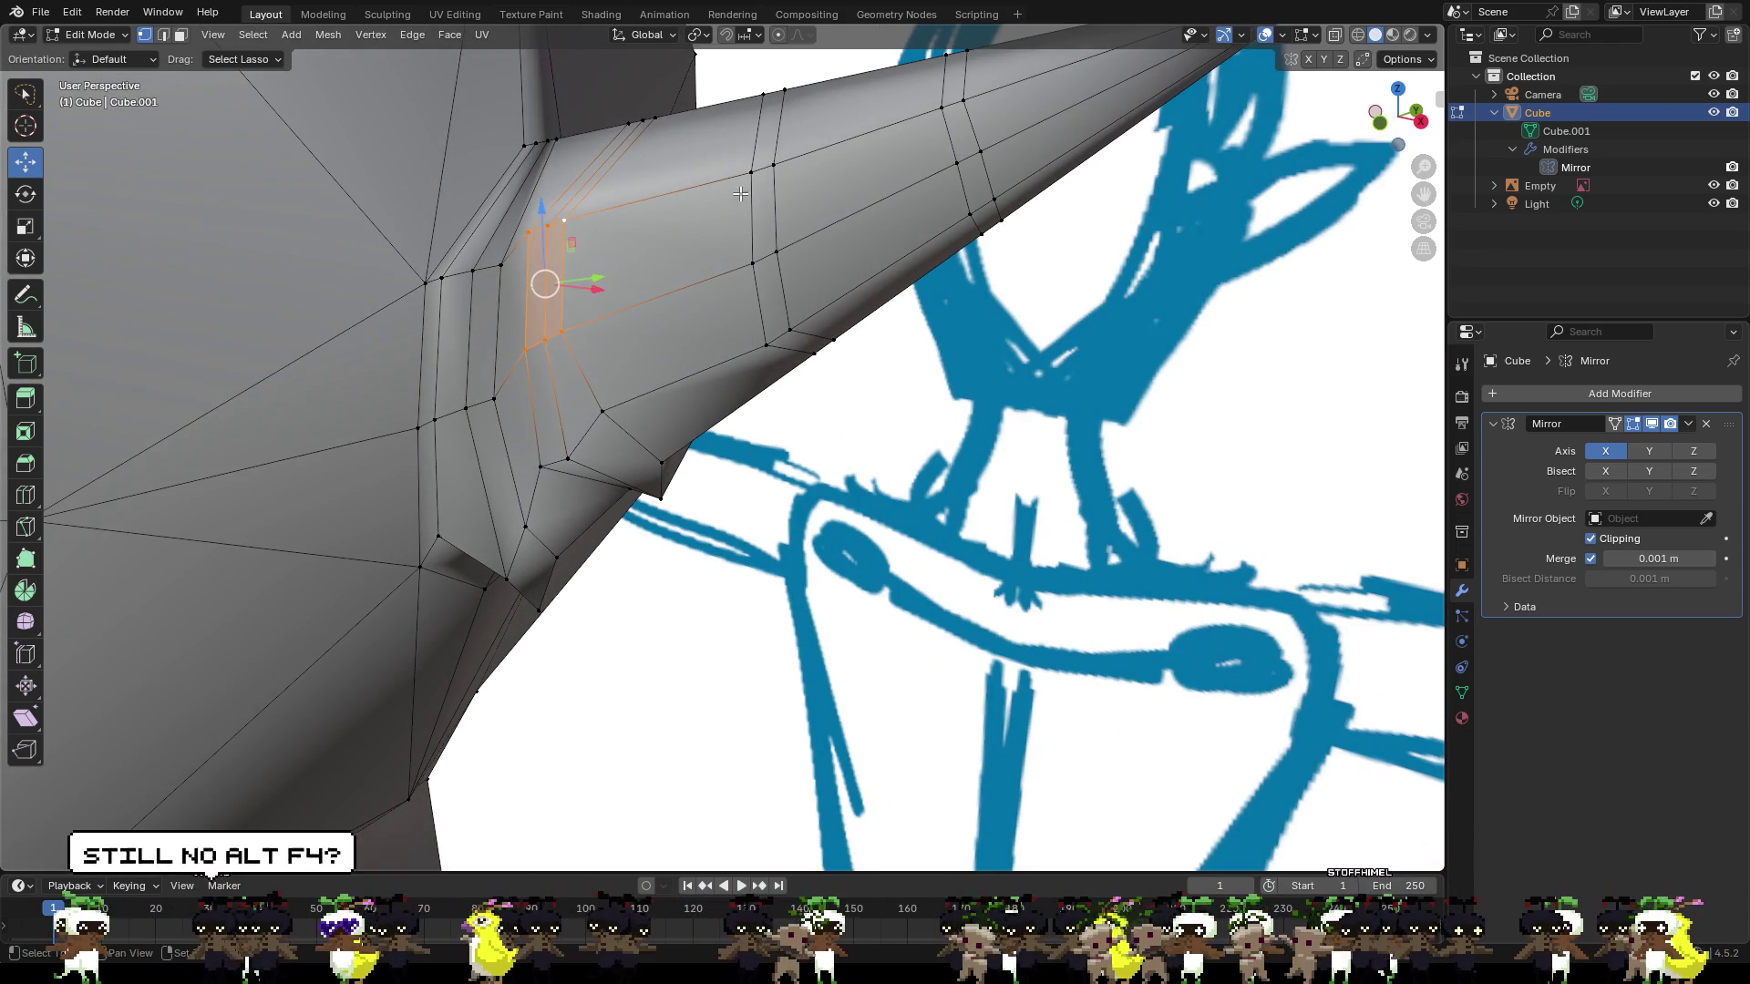
# Select the strip of ear face vertices and shift it along Y.
pyautogui.keyDown('shift'); pyautogui.click(751, 172); pyautogui.keyUp('shift')
pyautogui.keyDown('shift'); pyautogui.click(752, 265); pyautogui.keyUp('shift')
pyautogui.keyDown('shift'); pyautogui.click(776, 252); pyautogui.keyUp('shift')
pyautogui.keyDown('shift'); pyautogui.click(779, 168); pyautogui.keyUp('shift')
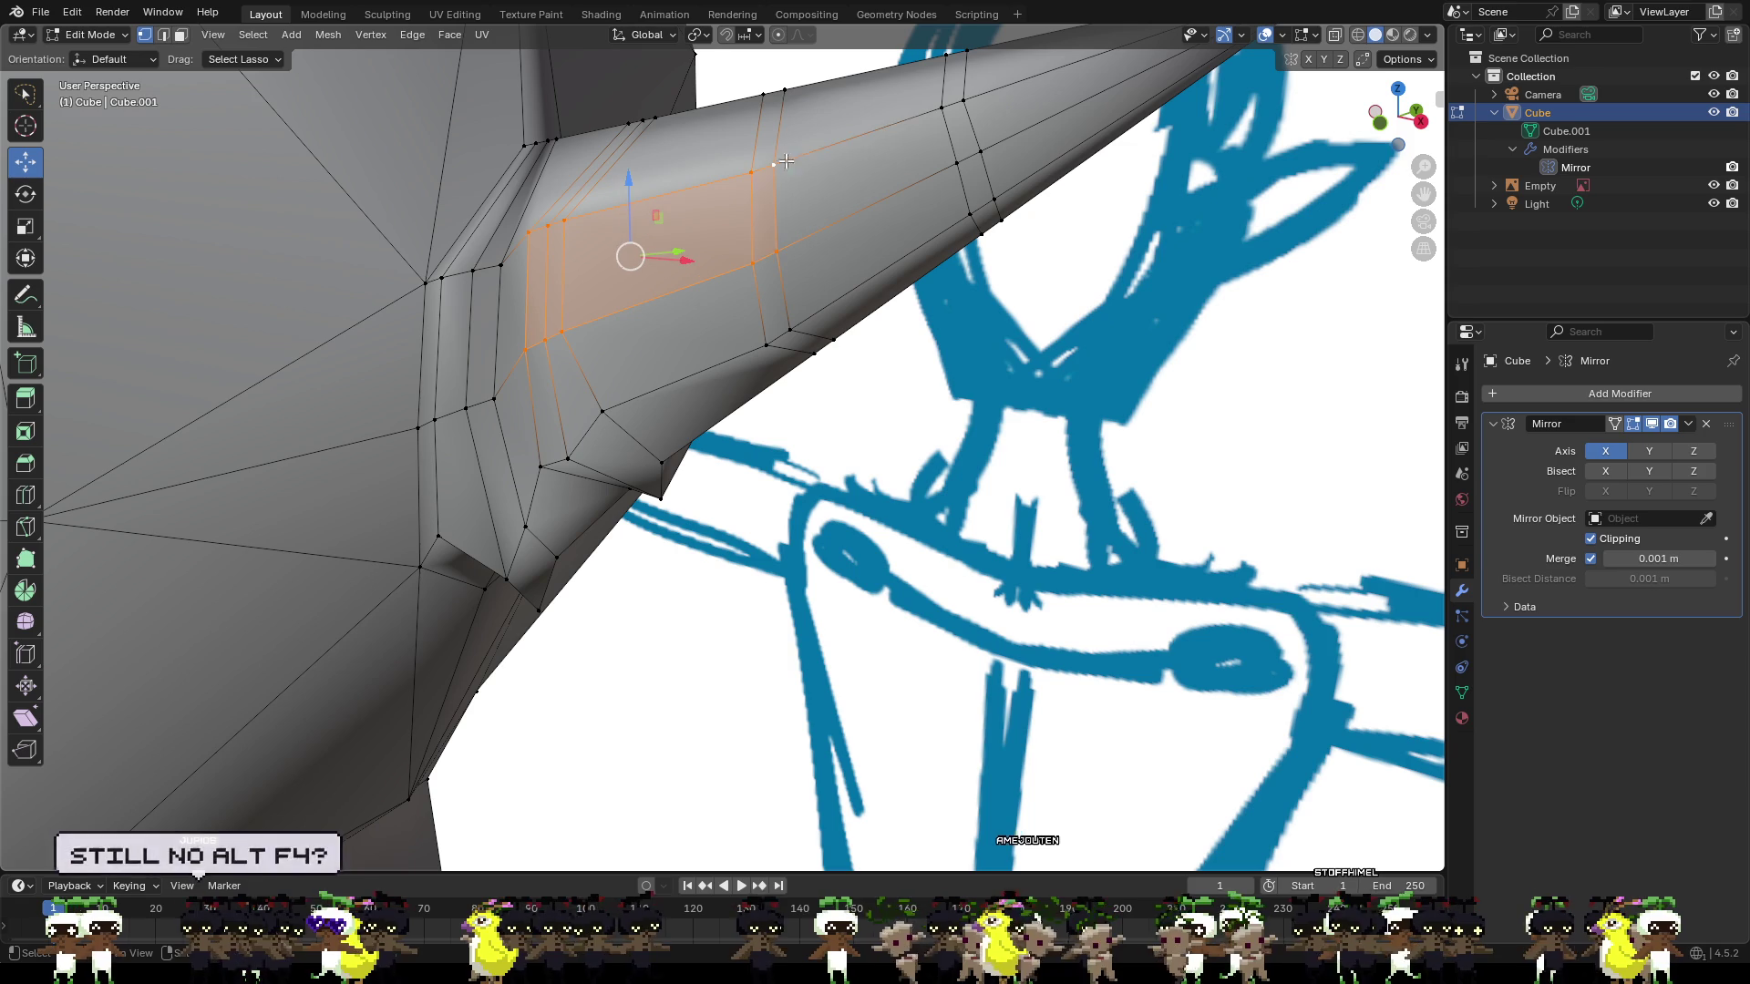
pyautogui.keyDown('shift'); pyautogui.click(939, 107); pyautogui.keyUp('shift')
pyautogui.keyDown('shift'); pyautogui.click(963, 100); pyautogui.keyUp('shift')
pyautogui.keyDown('shift'); pyautogui.click(979, 150); pyautogui.keyUp('shift')
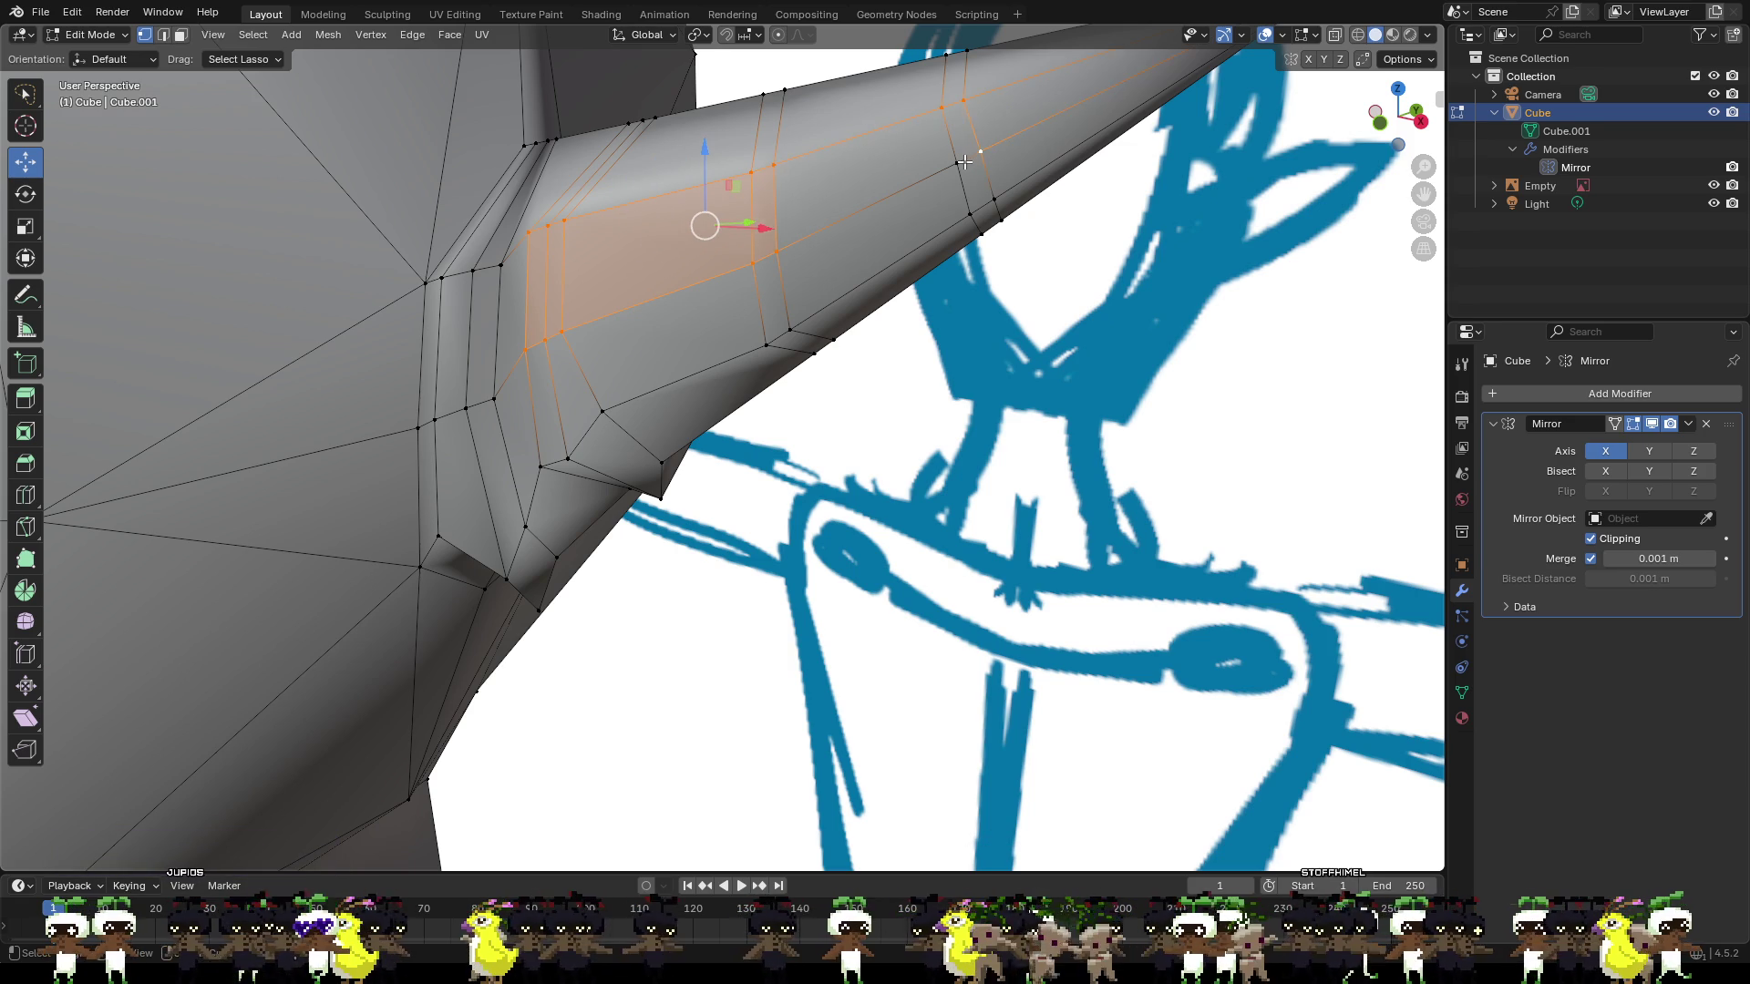
pyautogui.keyDown('shift'); pyautogui.click(956, 163); pyautogui.keyUp('shift')
pyautogui.moveTo(956, 162)
pyautogui.mouseDown(button='middle')
pyautogui.moveTo(928, 185)
pyautogui.moveTo(777, 180)
pyautogui.mouseUp(button='middle')
pyautogui.moveTo(613, 221); pyautogui.dragTo(628, 219)
pyautogui.moveTo(629, 219)
pyautogui.mouseDown(button='middle')
pyautogui.moveTo(634, 295)
pyautogui.moveTo(812, 289)
pyautogui.mouseUp(button='middle')
pyautogui.moveTo(1006, 372)
pyautogui.mouseDown(button='middle')
pyautogui.moveTo(691, 242)
pyautogui.moveTo(777, 228)
pyautogui.moveTo(807, 304)
pyautogui.mouseUp(button='middle')
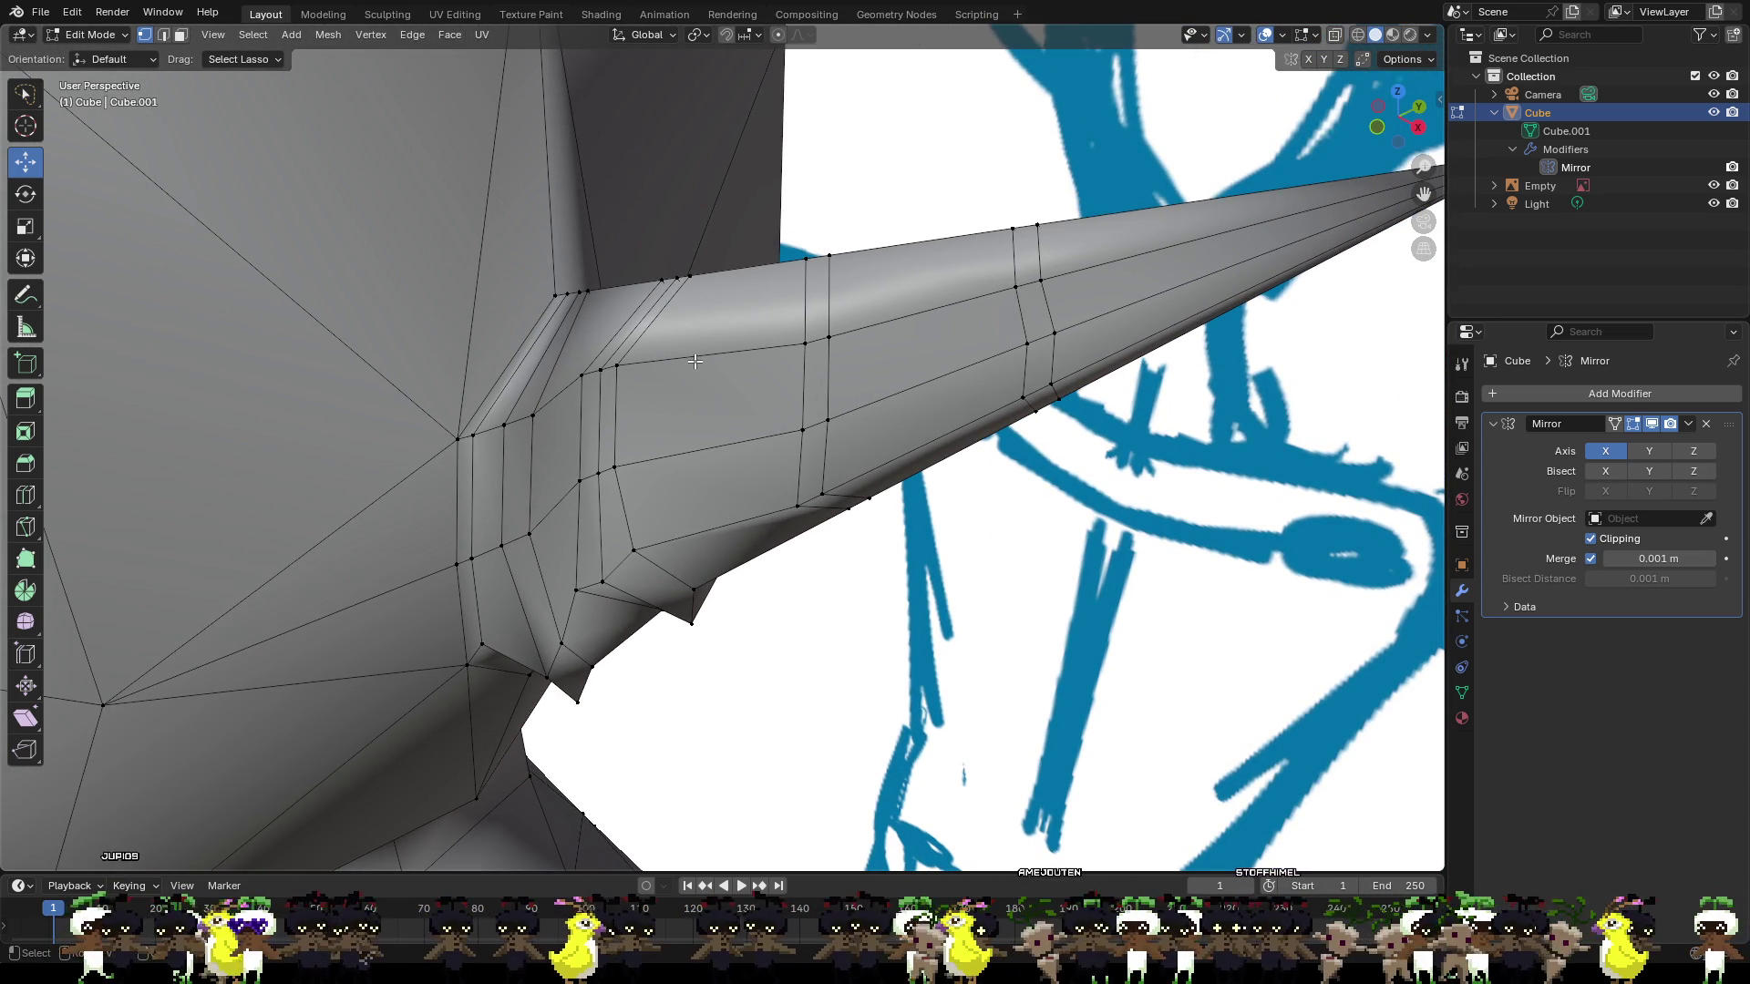
# Add a centred lengthwise edge loop along the ear and move it along Y.
pyautogui.hotkey('ctrl', 'r')
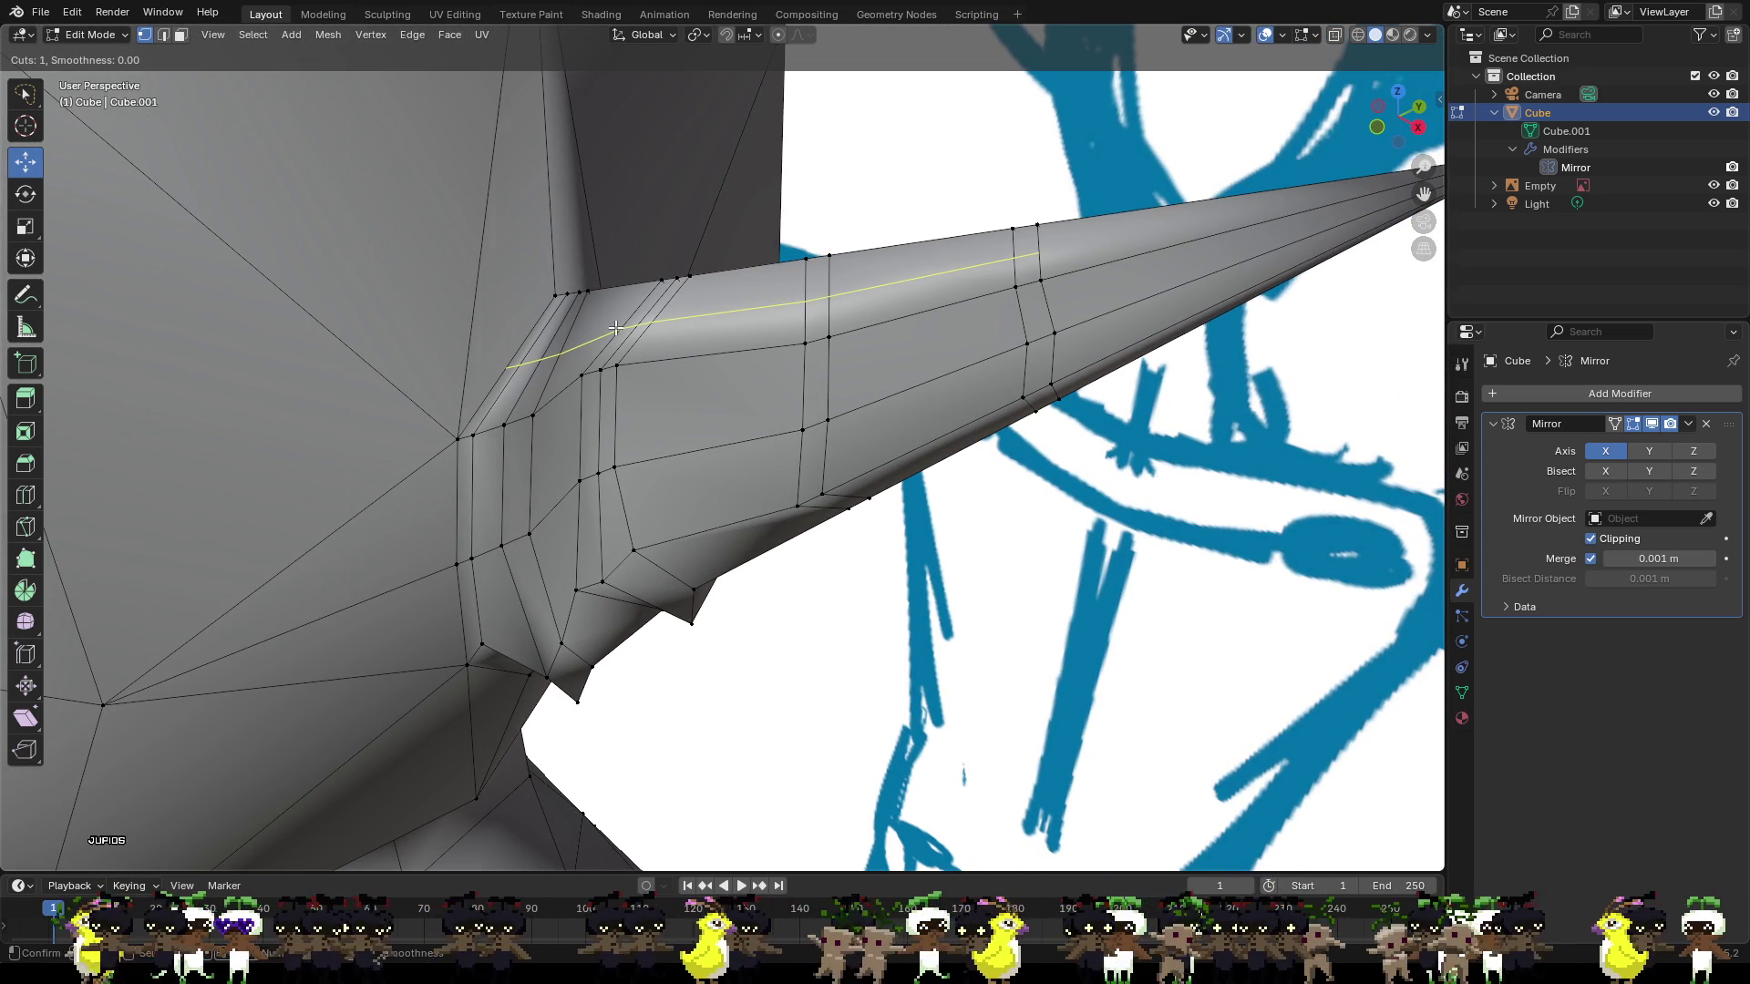
pyautogui.click(616, 328)
pyautogui.rightClick(616, 328)
pyautogui.moveTo(616, 328); pyautogui.dragTo(563, 345, button='middle')
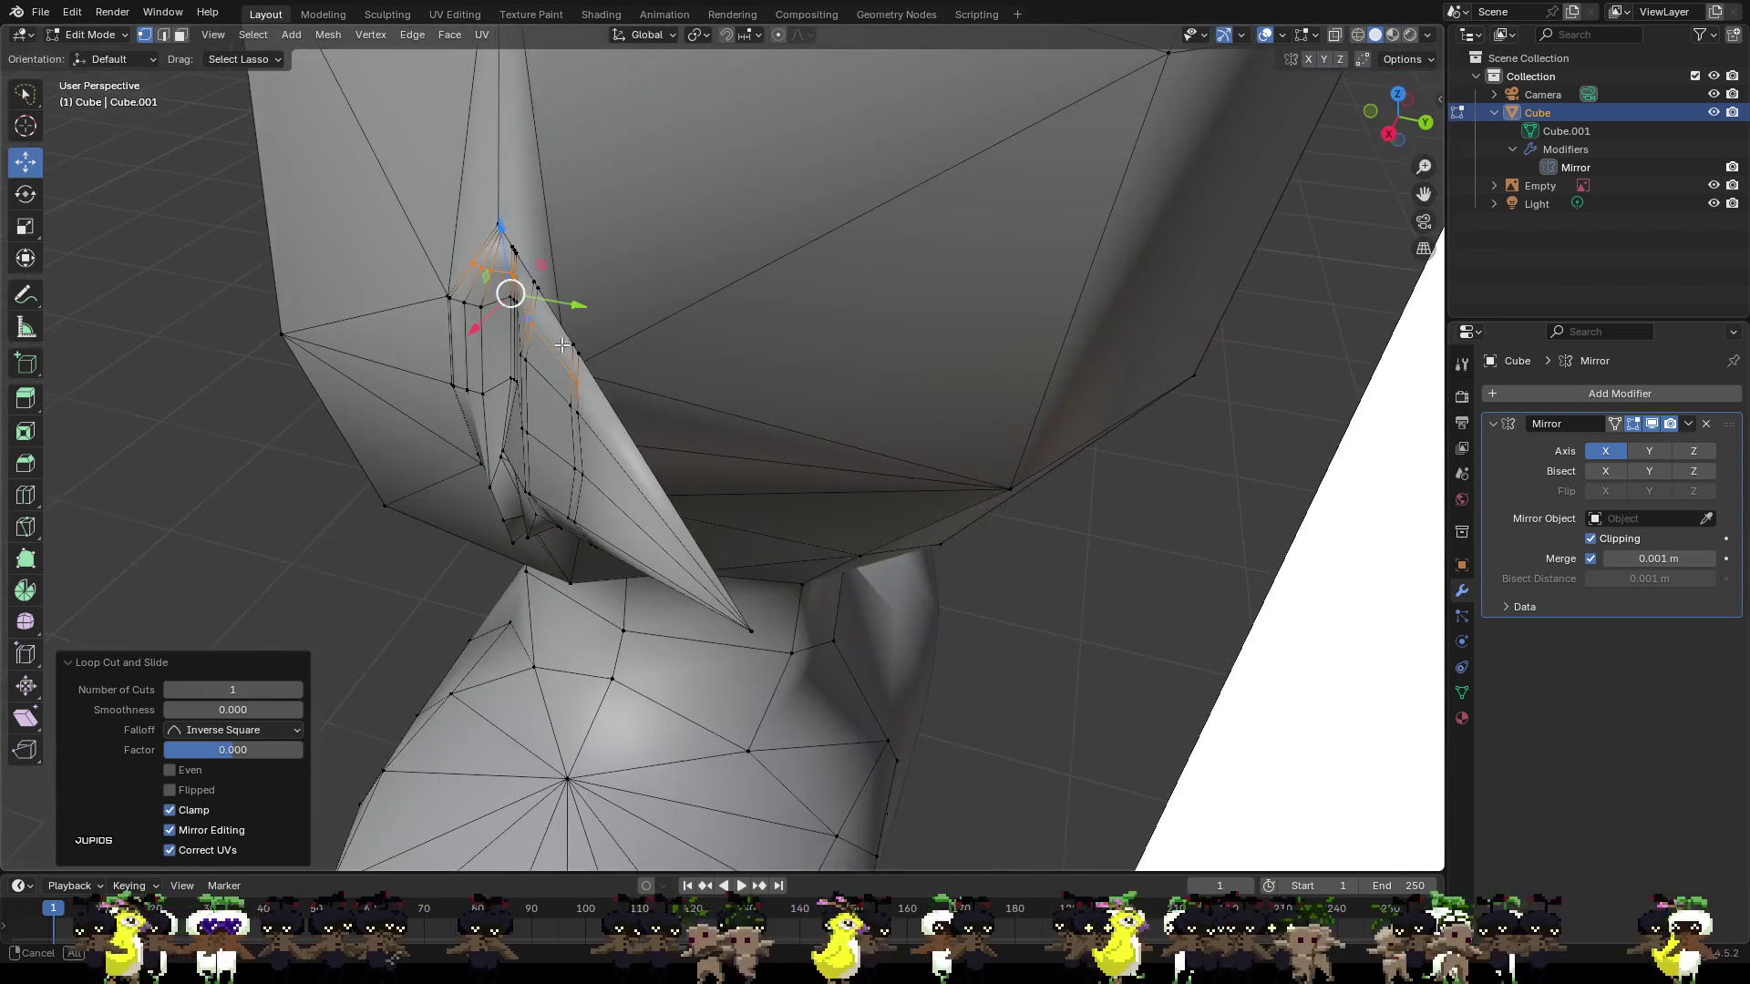
pyautogui.moveTo(569, 299); pyautogui.dragTo(548, 308)
pyautogui.moveTo(664, 359); pyautogui.dragTo(615, 346, button='middle')
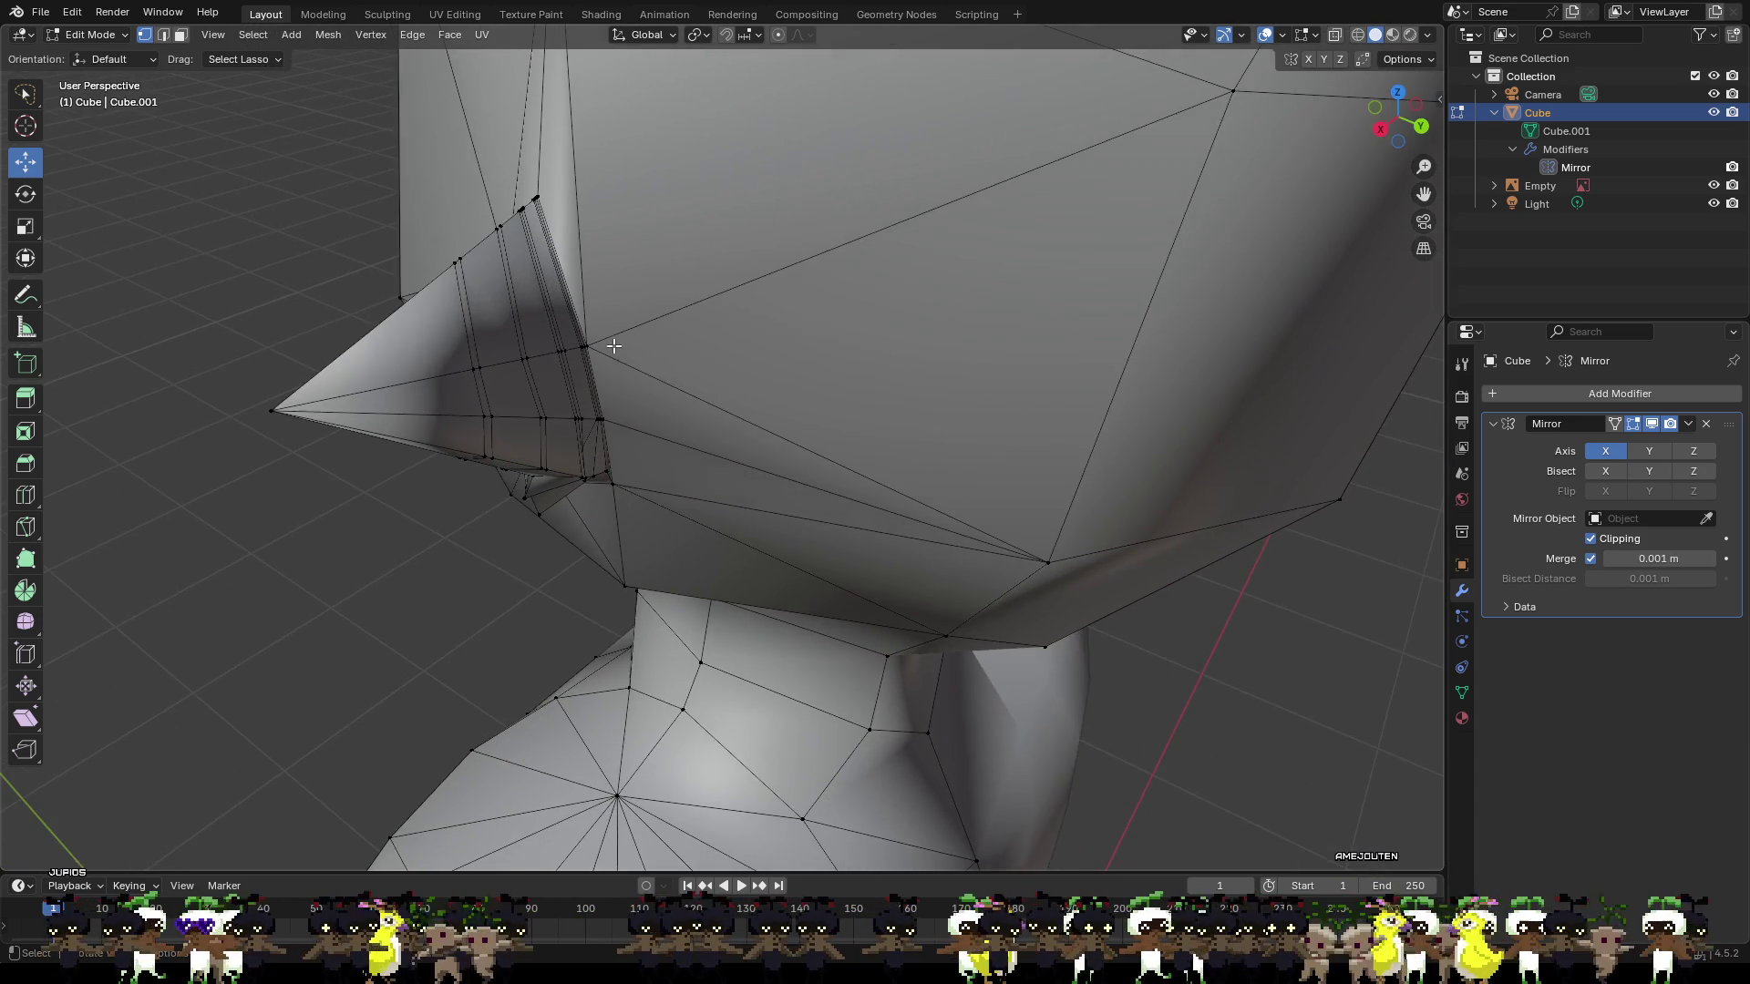
# Add a cross loop slid to factor 0.649 toward the tip, pushed about 0.0064 m along Y.
pyautogui.hotkey('ctrl', 'r')
pyautogui.click(505, 284)
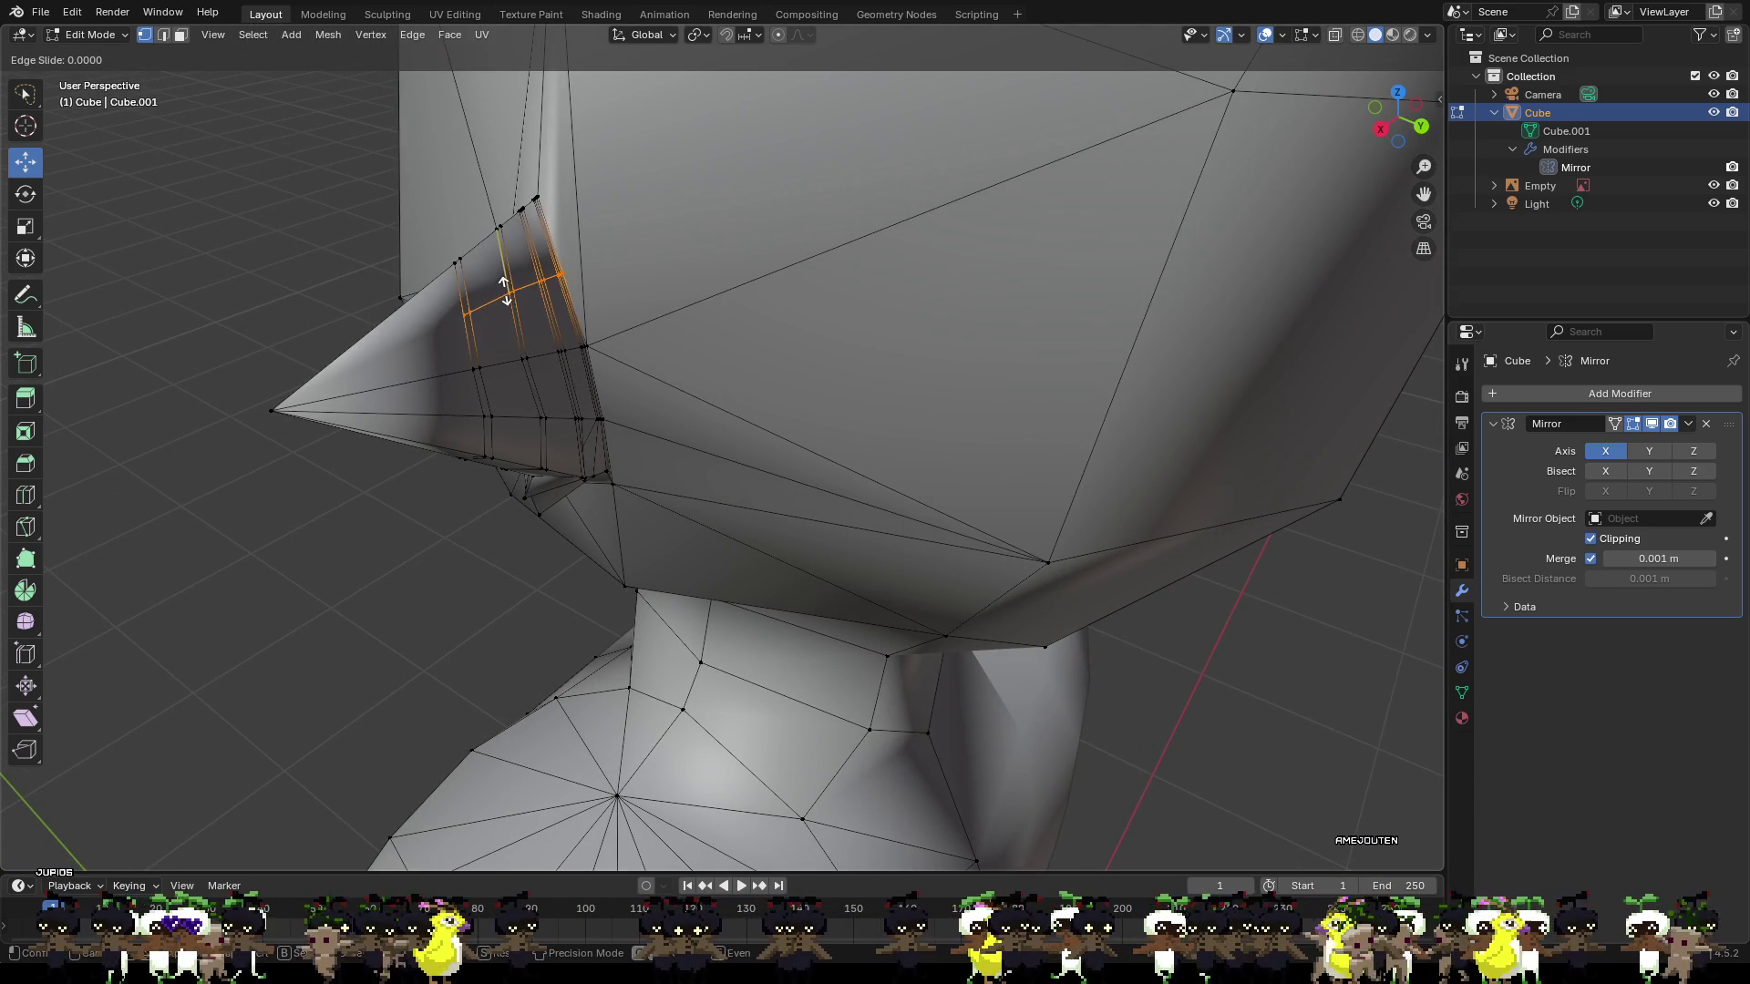
pyautogui.click(499, 248)
pyautogui.moveTo(566, 251); pyautogui.dragTo(566, 235)
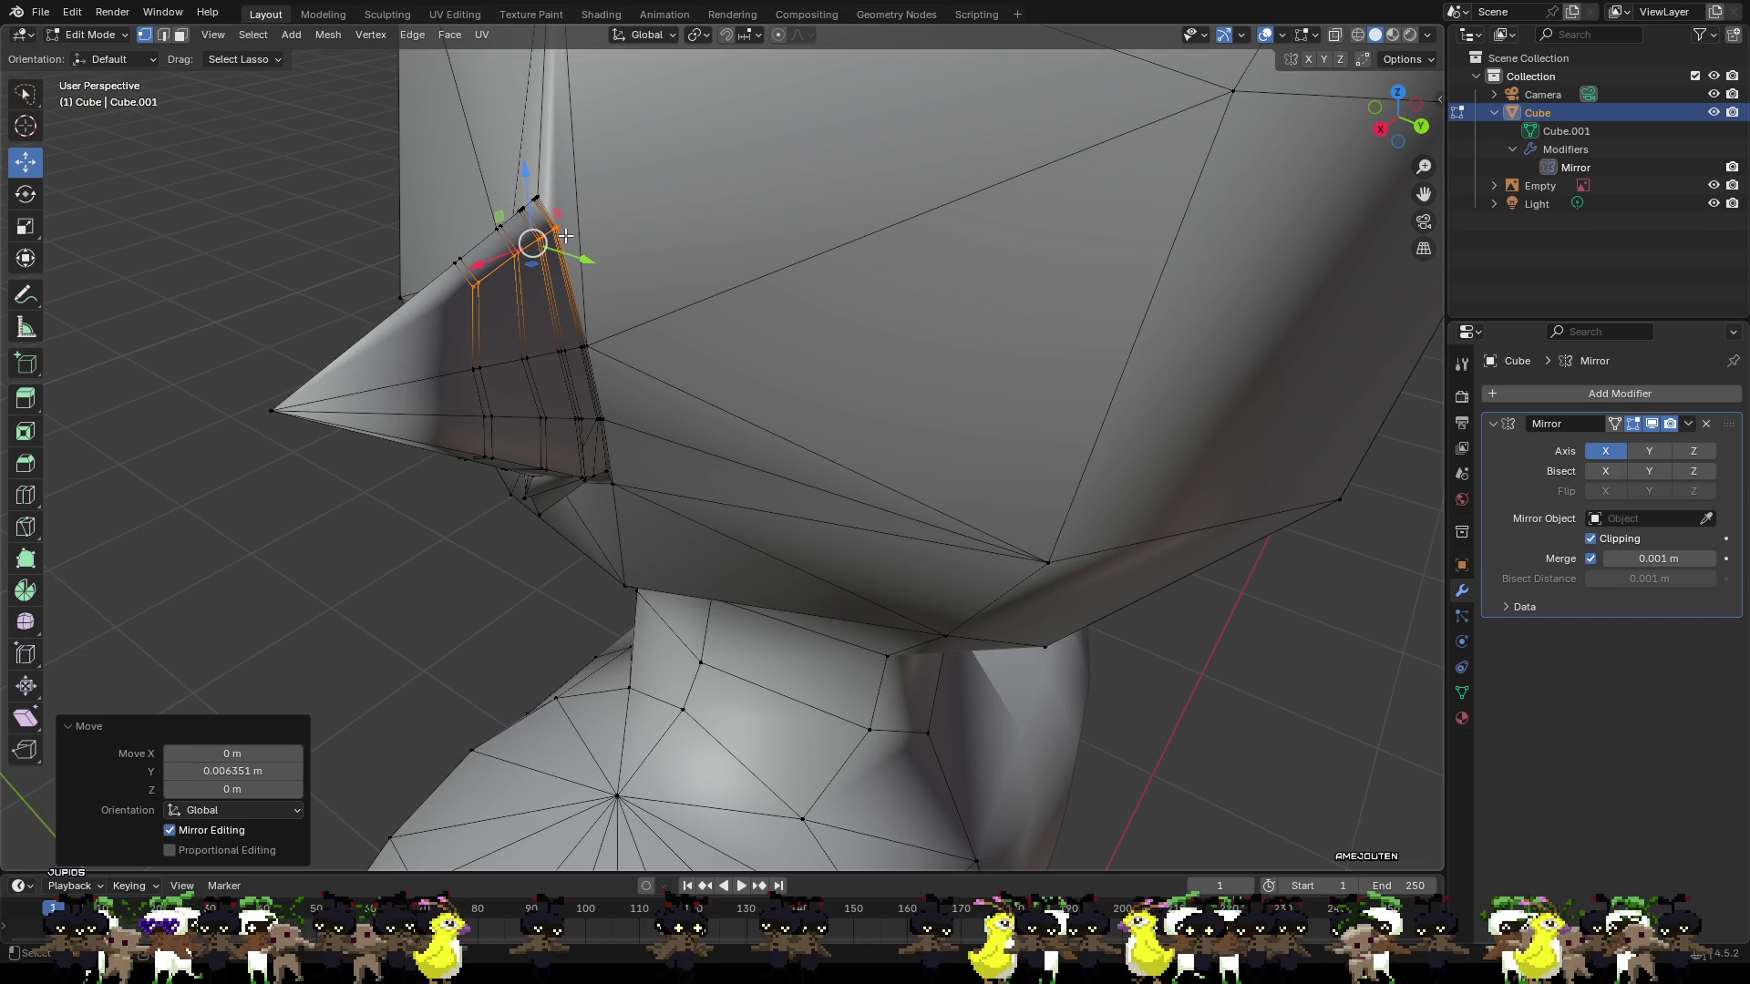
pyautogui.click(604, 296)
pyautogui.moveTo(605, 305)
pyautogui.mouseDown(button='middle')
pyautogui.moveTo(605, 359)
pyautogui.moveTo(782, 316)
pyautogui.moveTo(711, 365)
pyautogui.moveTo(574, 357)
pyautogui.moveTo(851, 418)
pyautogui.mouseUp(button='middle')
pyautogui.scroll(5, 605, 359)
pyautogui.scroll(-4, 783, 316)
pyautogui.scroll(-4, 692, 383)
# Select two ear-root vertices and shift them along X.
pyautogui.scroll(5, 813, 444)
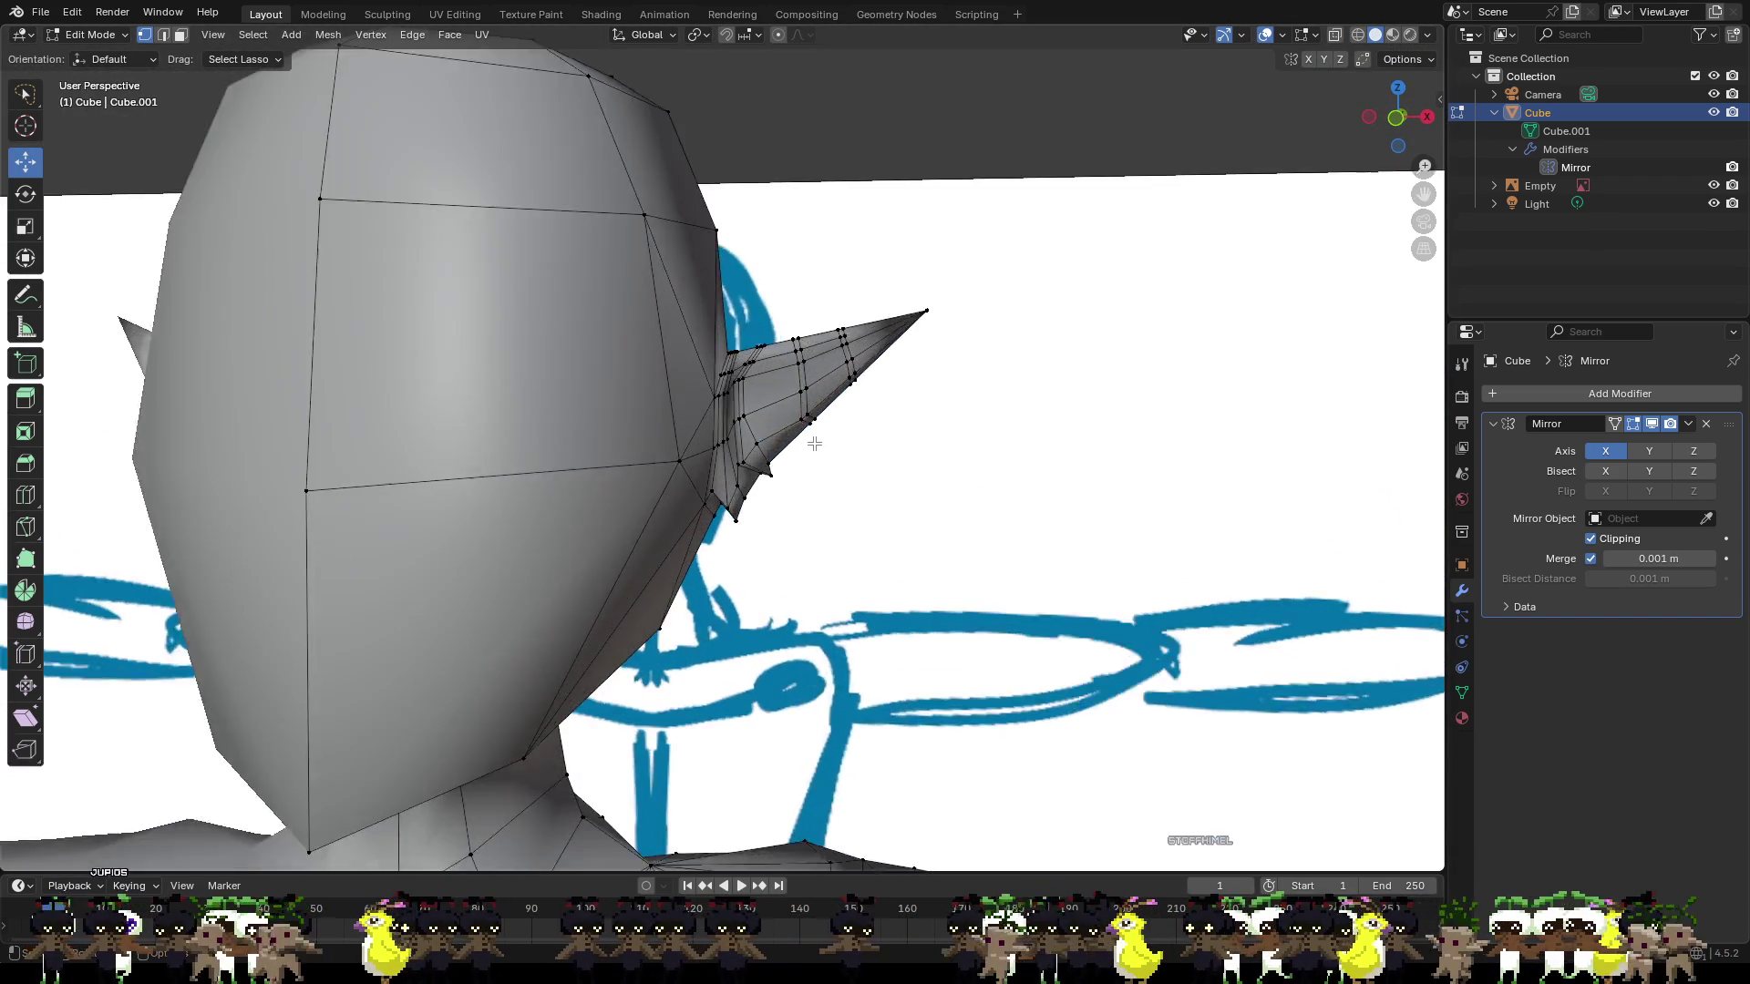
pyautogui.scroll(6, 814, 443)
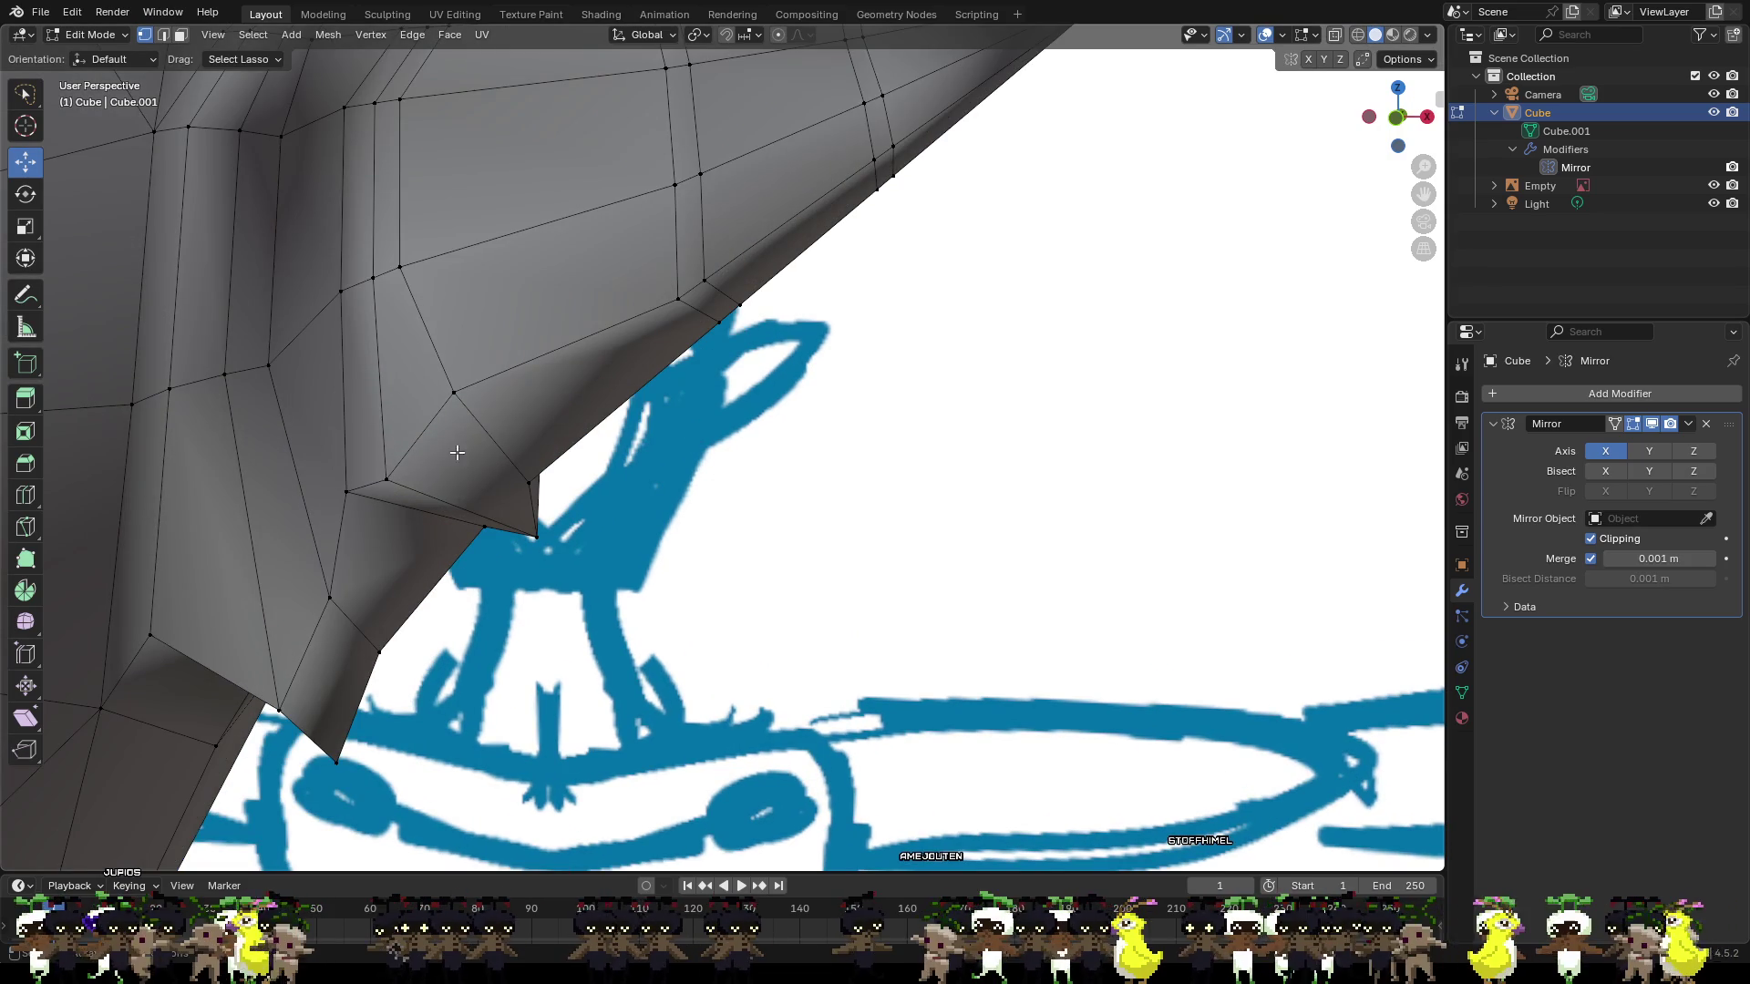
pyautogui.moveTo(392, 477); pyautogui.dragTo(439, 546, button='middle')
pyautogui.keyDown('shift'); pyautogui.click(392, 550); pyautogui.keyUp('shift')
pyautogui.moveTo(468, 536); pyautogui.dragTo(428, 536)
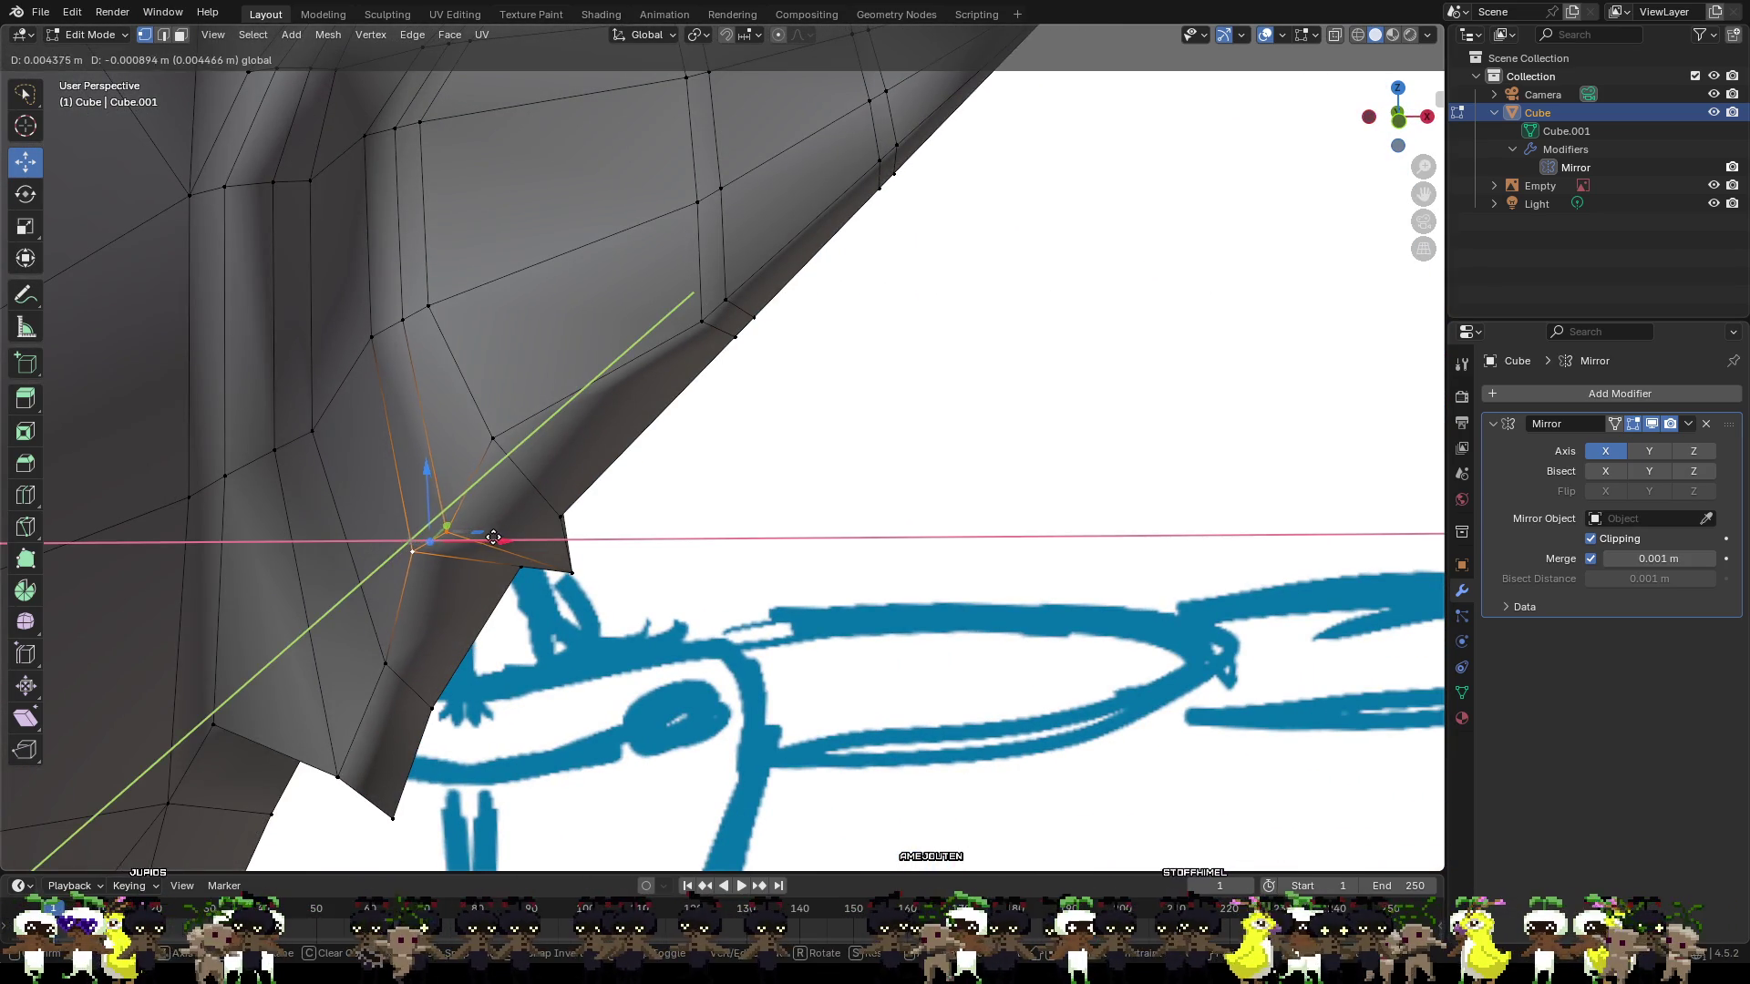
pyautogui.moveTo(428, 535); pyautogui.dragTo(527, 391, button='middle')
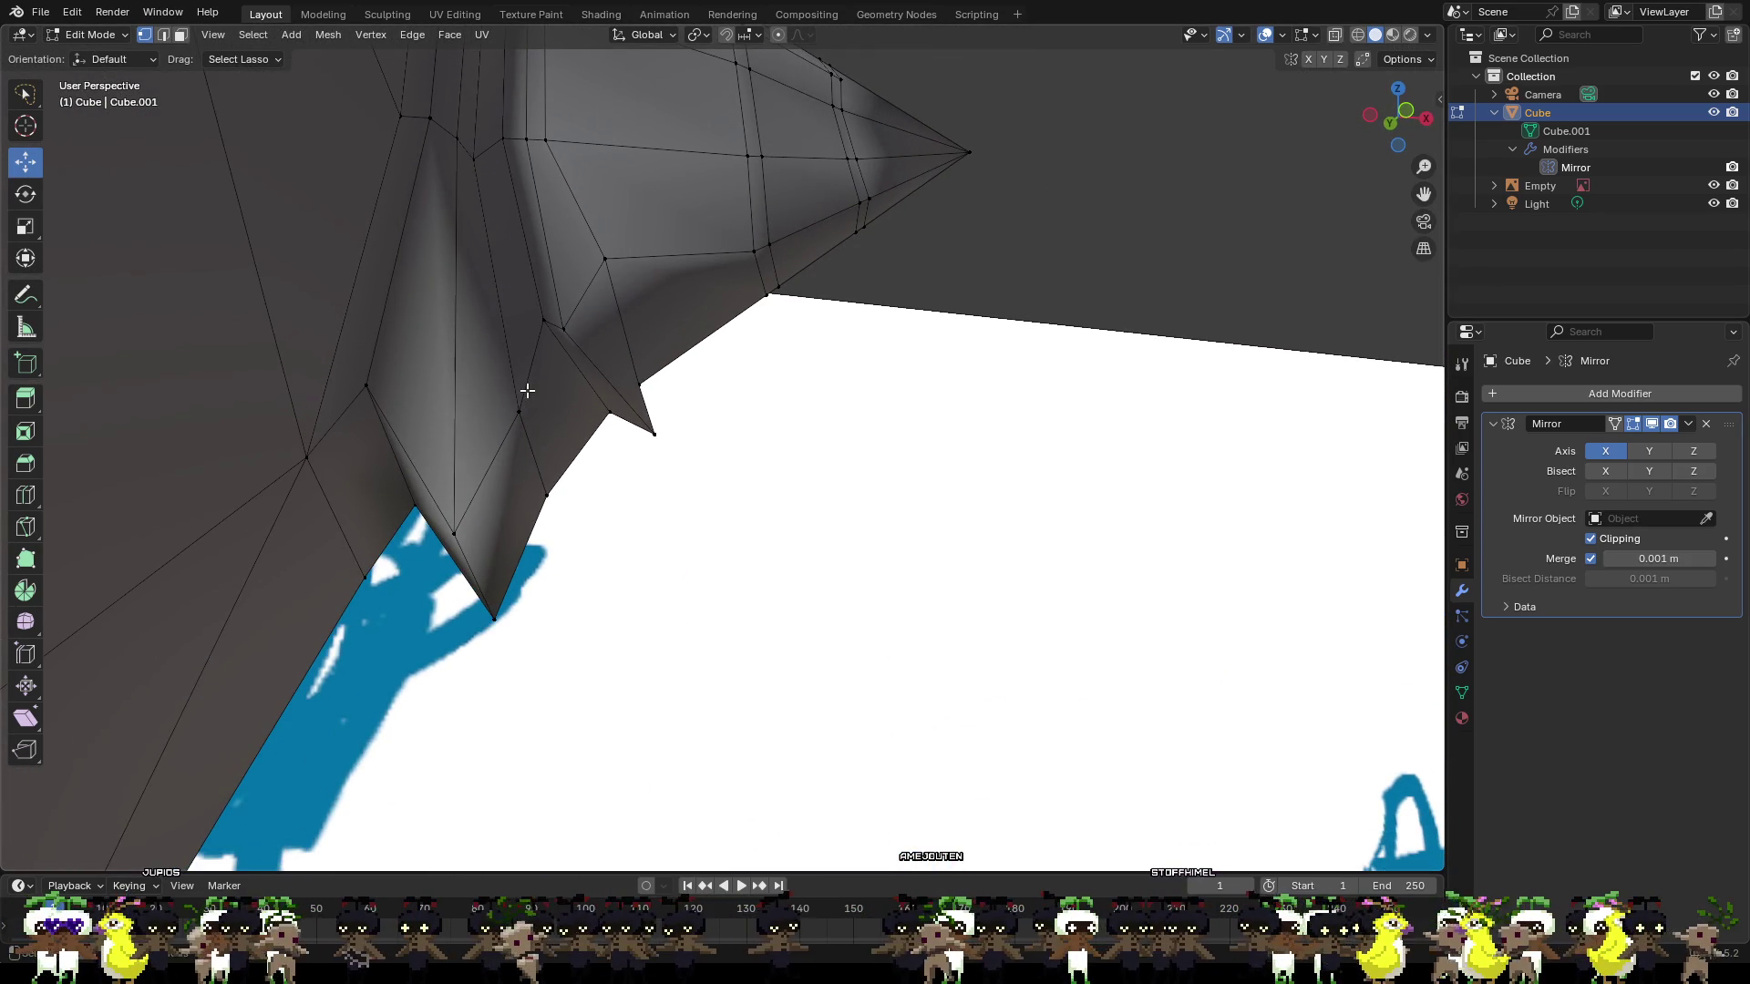
# Lower an underside vertex along Z and move a nearby vertex along Y to sharpen the jag.
pyautogui.click(547, 320)
pyautogui.moveTo(547, 320)
pyautogui.mouseDown(button='middle')
pyautogui.moveTo(511, 365)
pyautogui.moveTo(481, 355)
pyautogui.moveTo(292, 535)
pyautogui.moveTo(356, 538)
pyautogui.moveTo(429, 502)
pyautogui.mouseUp(button='middle')
pyautogui.press('g')
pyautogui.press('z')
pyautogui.click(294, 564)
pyautogui.moveTo(398, 589); pyautogui.dragTo(448, 567, button='middle')
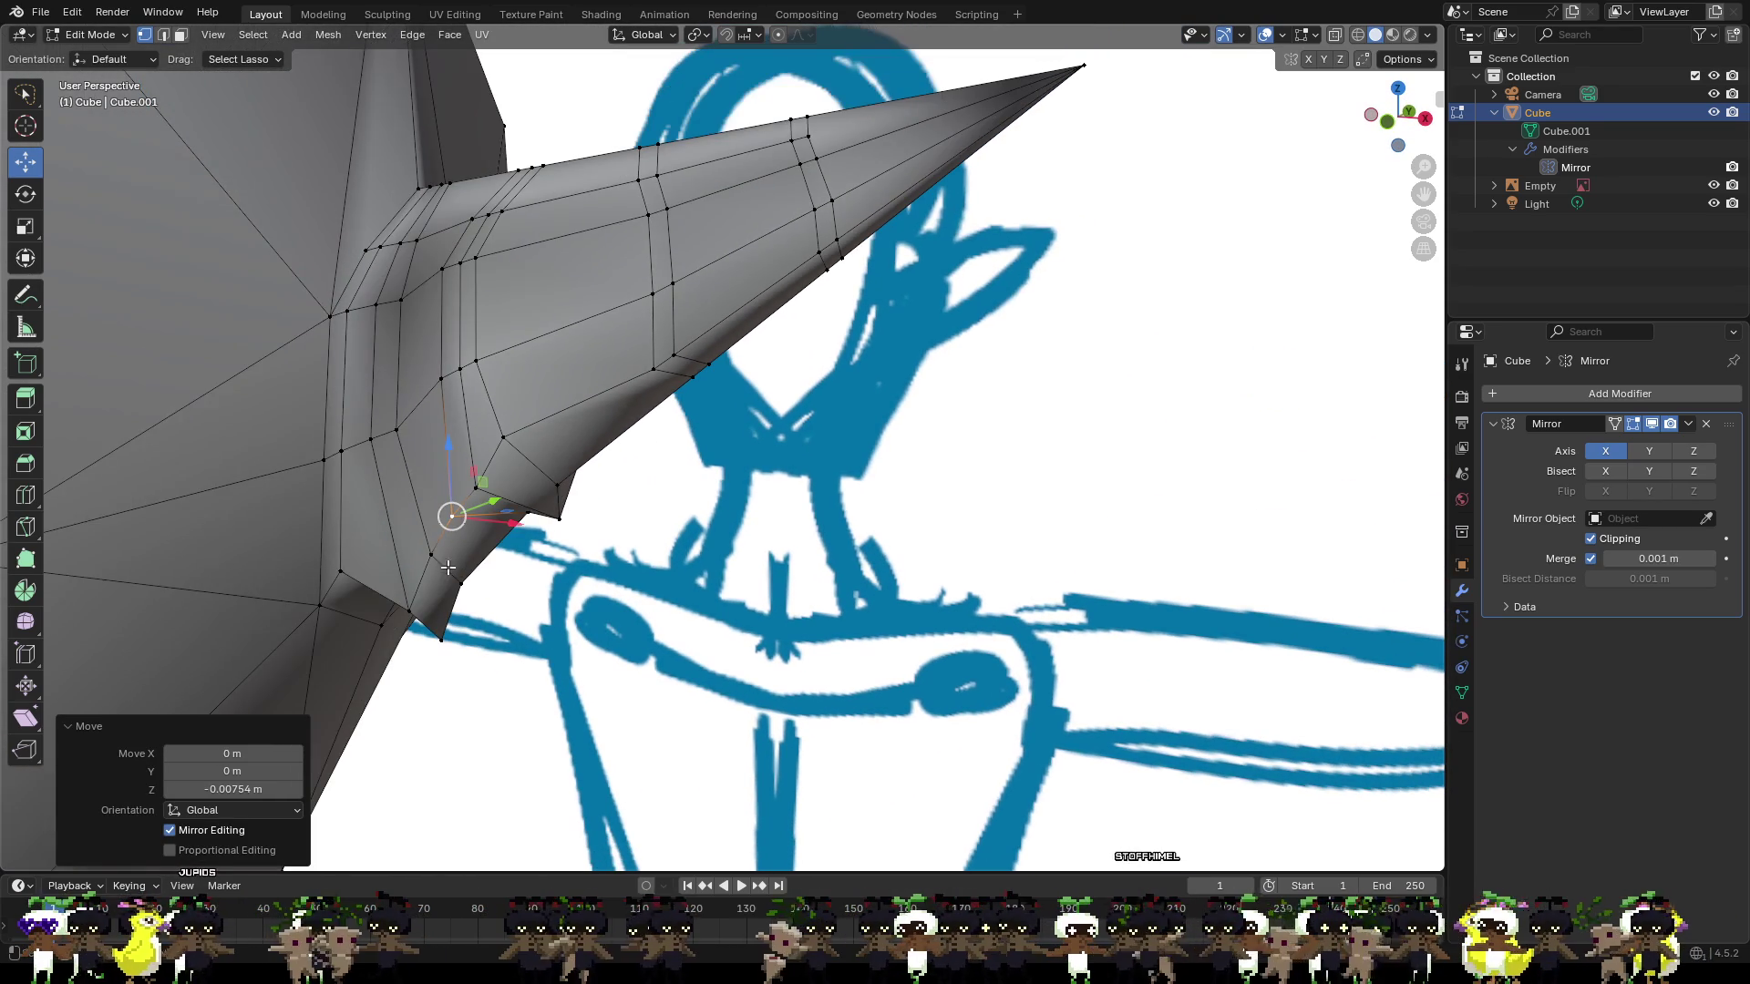
pyautogui.click(527, 518)
pyautogui.moveTo(559, 493); pyautogui.dragTo(528, 518)
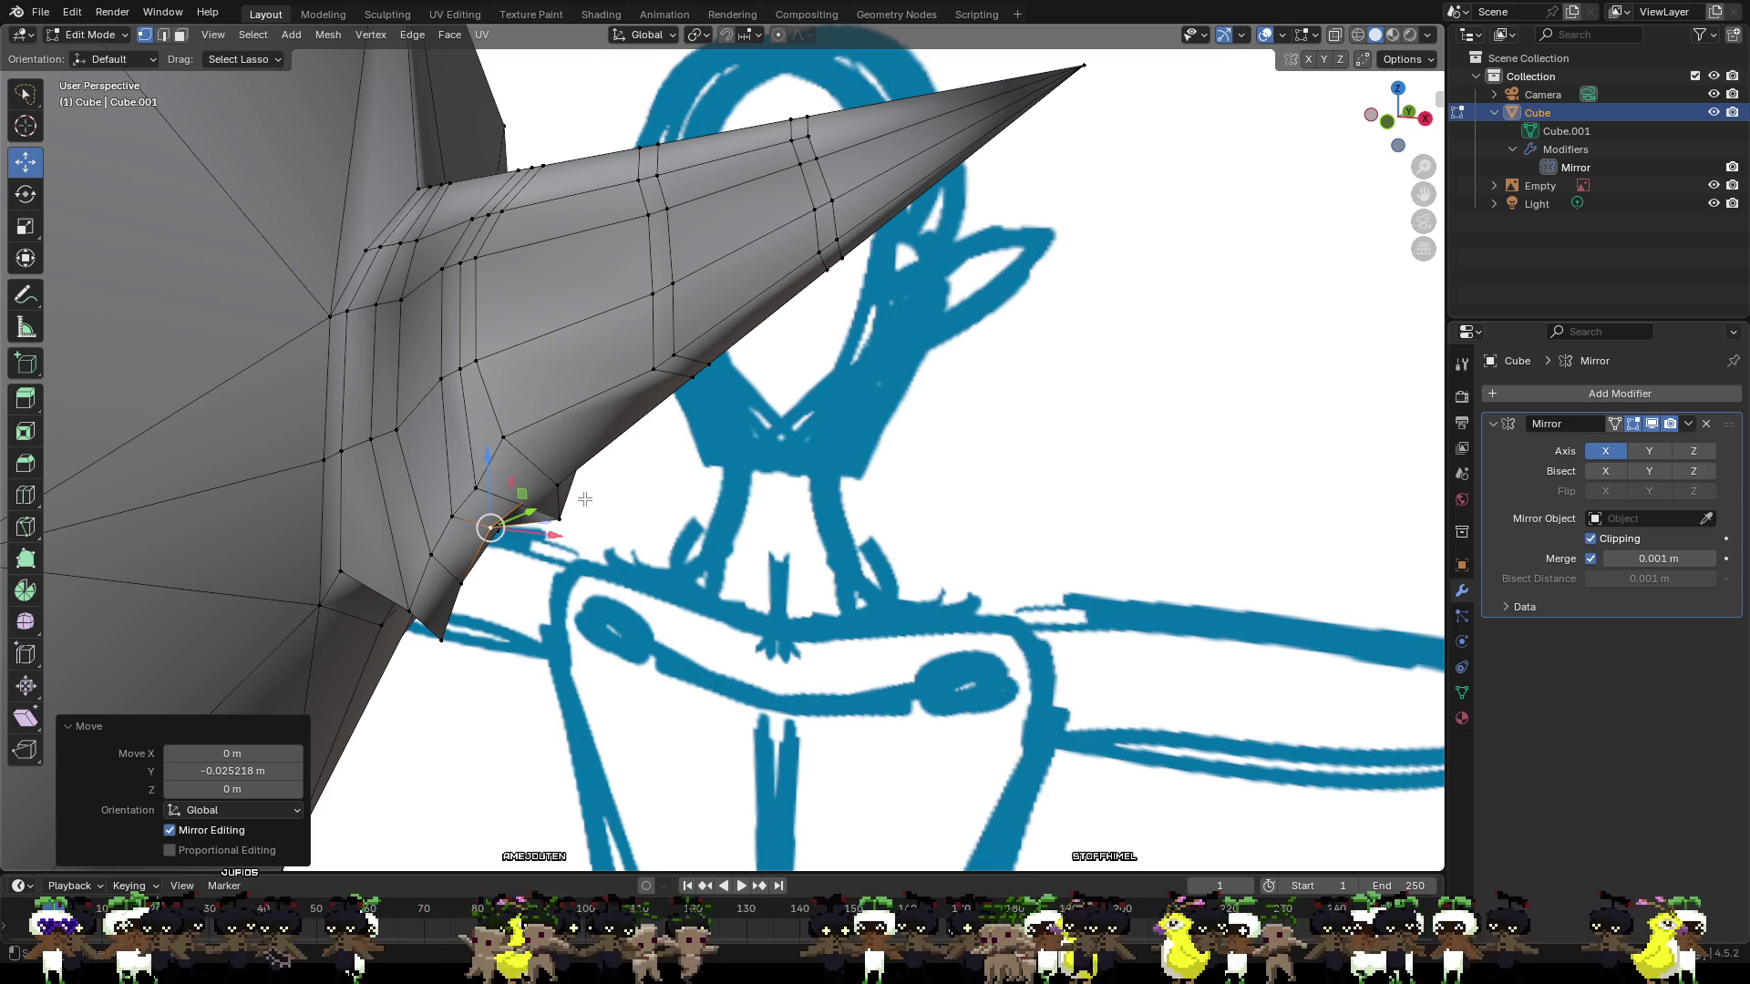
pyautogui.scroll(8, 391, 483)
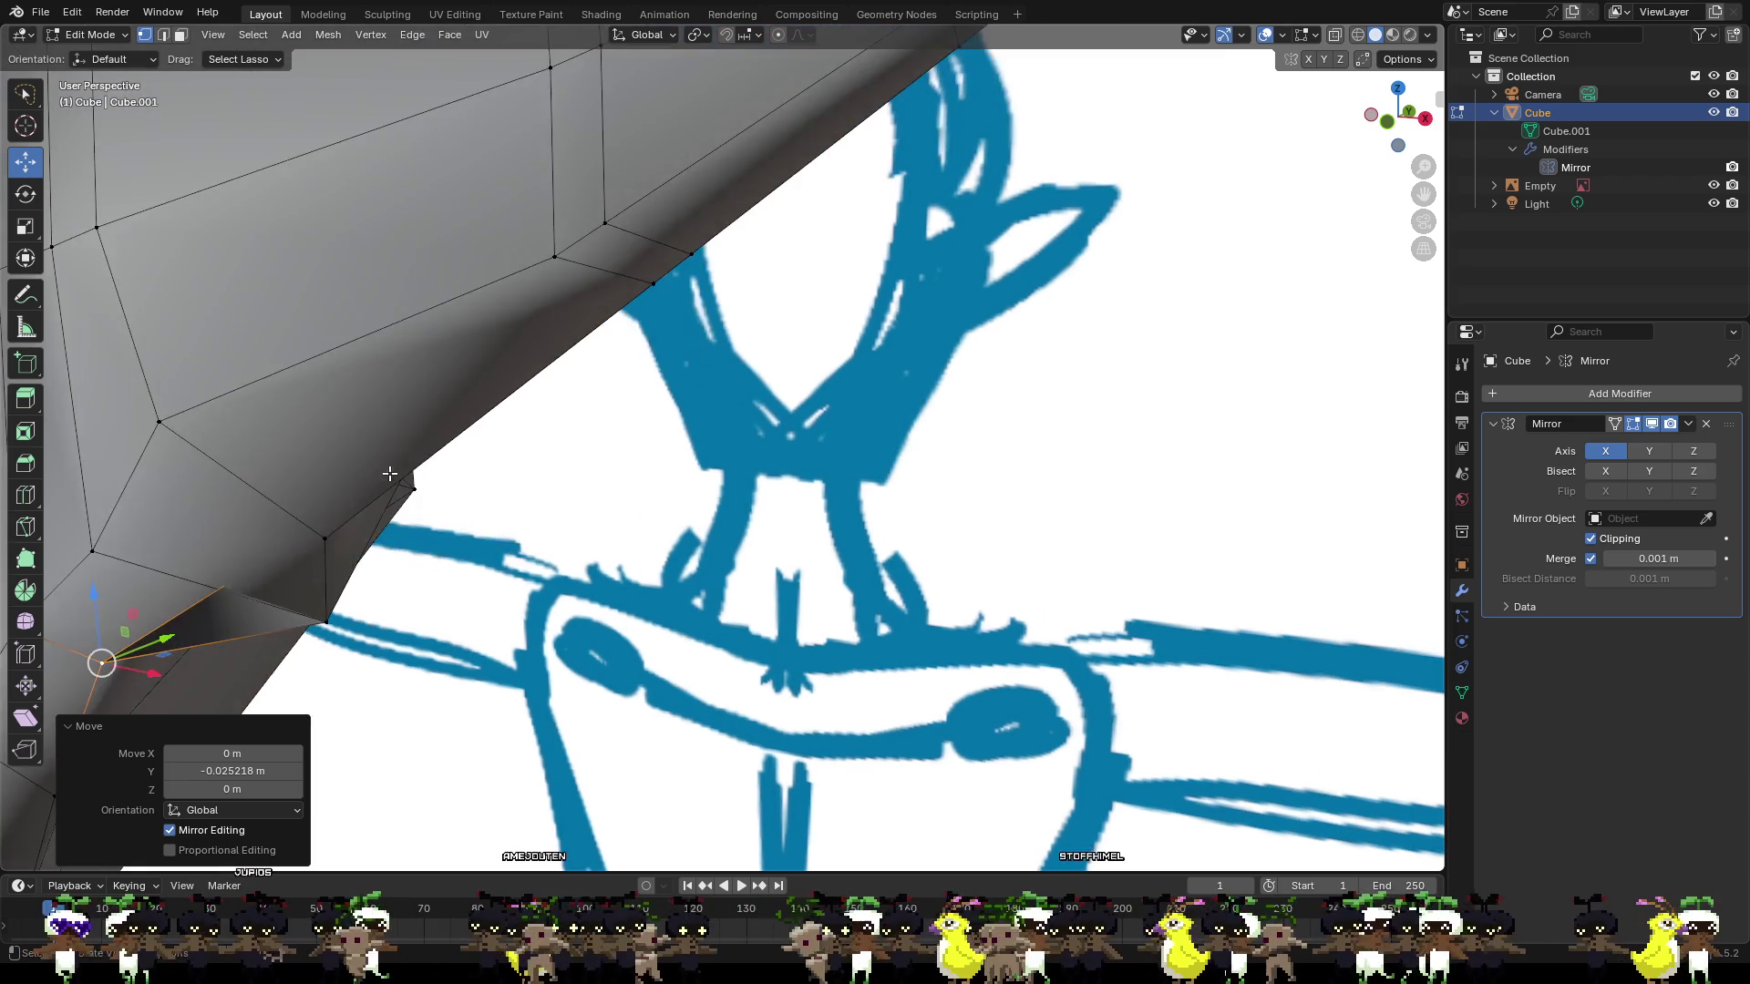
pyautogui.scroll(-5, 317, 495)
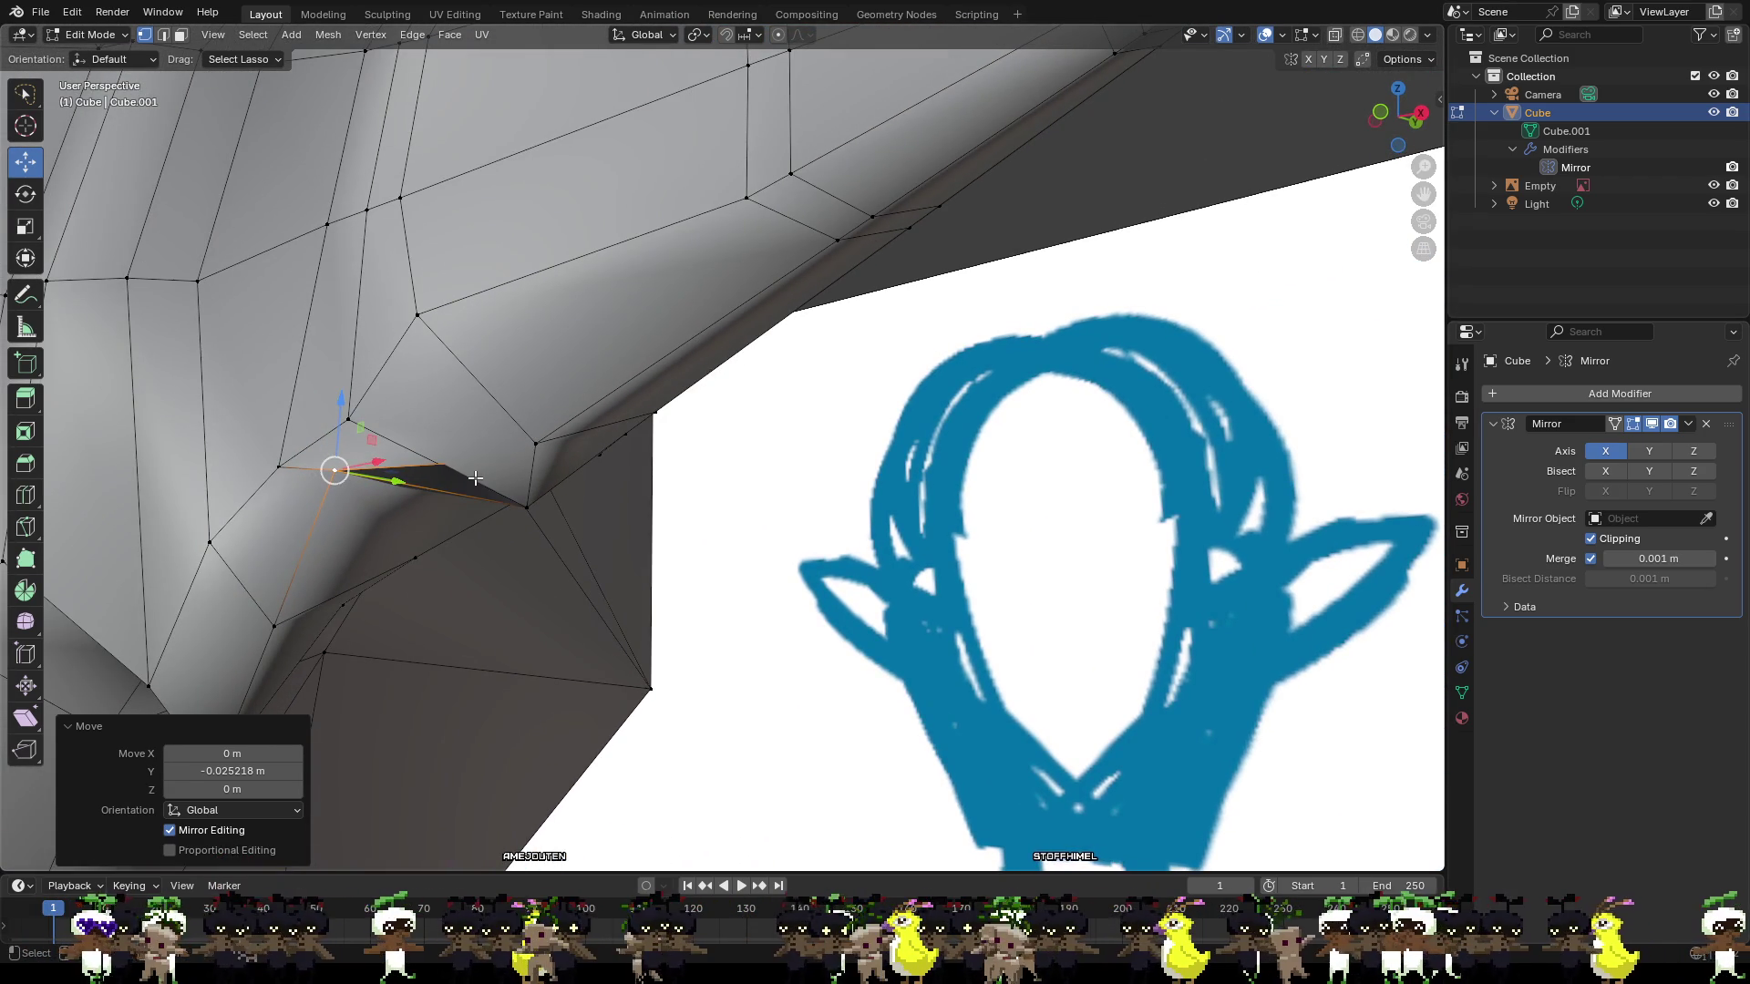
pyautogui.moveTo(475, 477)
pyautogui.mouseDown(button='middle')
pyautogui.moveTo(443, 464)
pyautogui.moveTo(605, 520)
pyautogui.moveTo(496, 509)
pyautogui.moveTo(546, 517)
pyautogui.moveTo(510, 533)
pyautogui.moveTo(561, 516)
pyautogui.moveTo(538, 556)
pyautogui.mouseUp(button='middle')
# Refine the selected ear-corner vertex with successive Z, X, Z and Y moves.
pyautogui.press('g')
pyautogui.press('z')
pyautogui.click(528, 574)
pyautogui.press('g')
pyautogui.press('x')
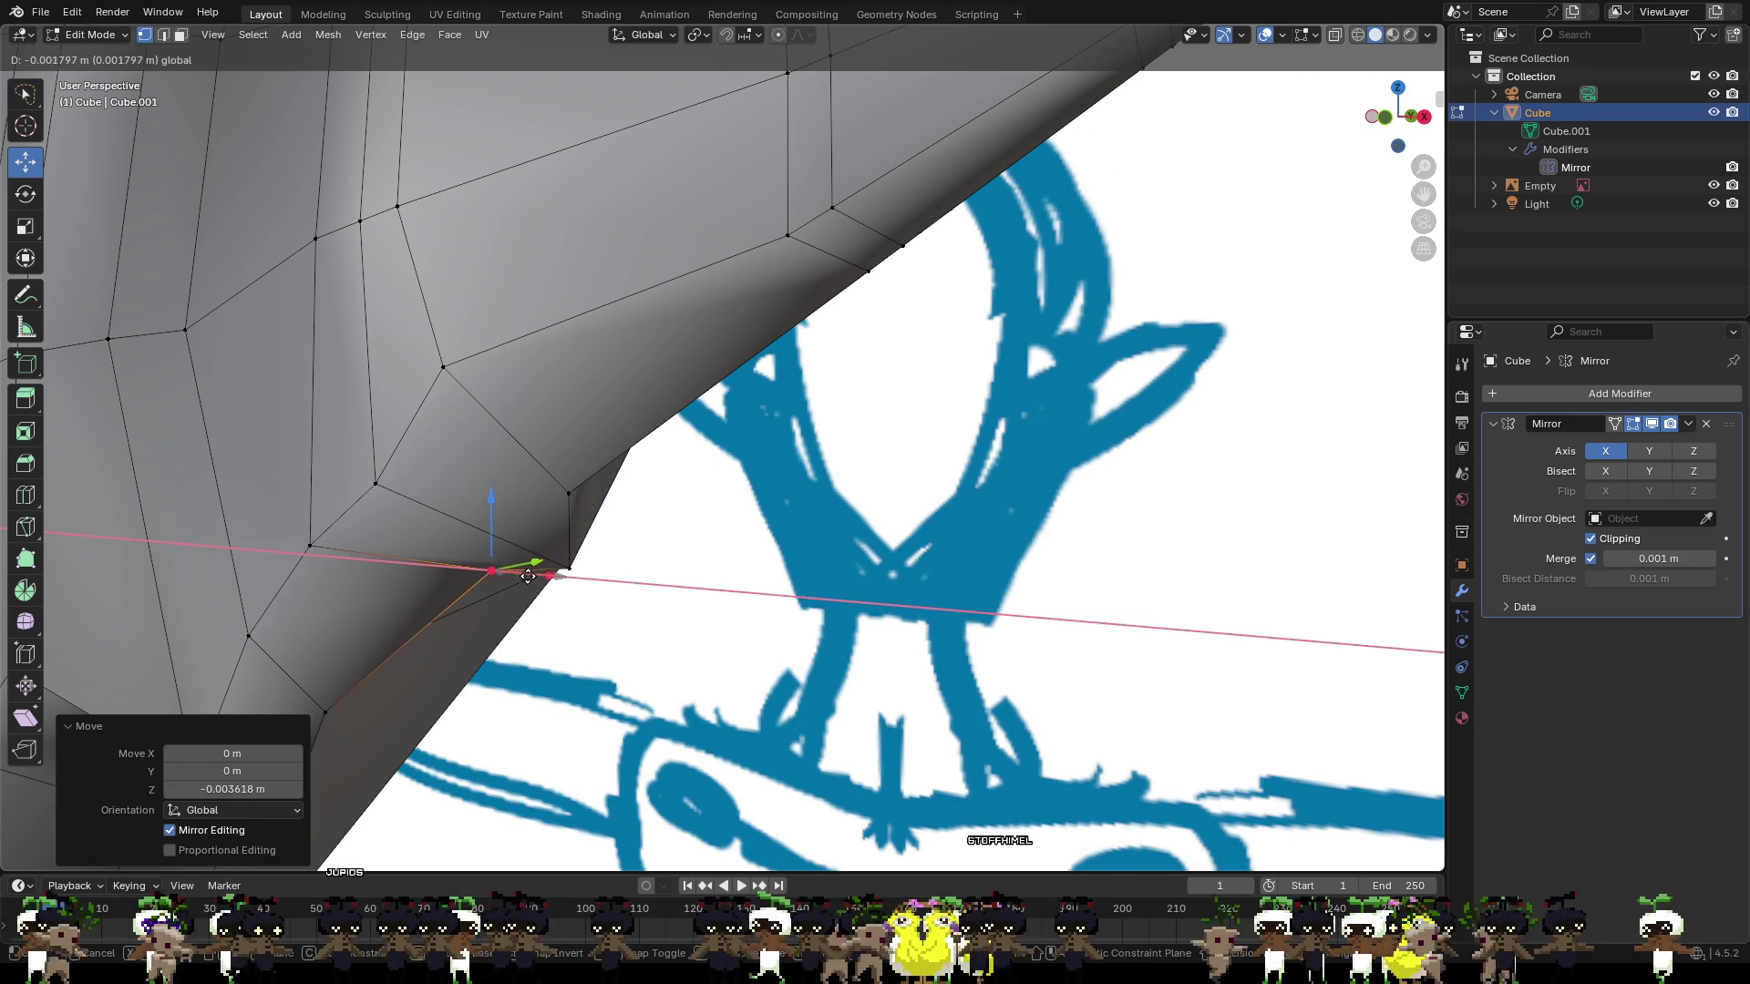
pyautogui.click(480, 599)
pyautogui.press('g')
pyautogui.press('z')
pyautogui.click(451, 531)
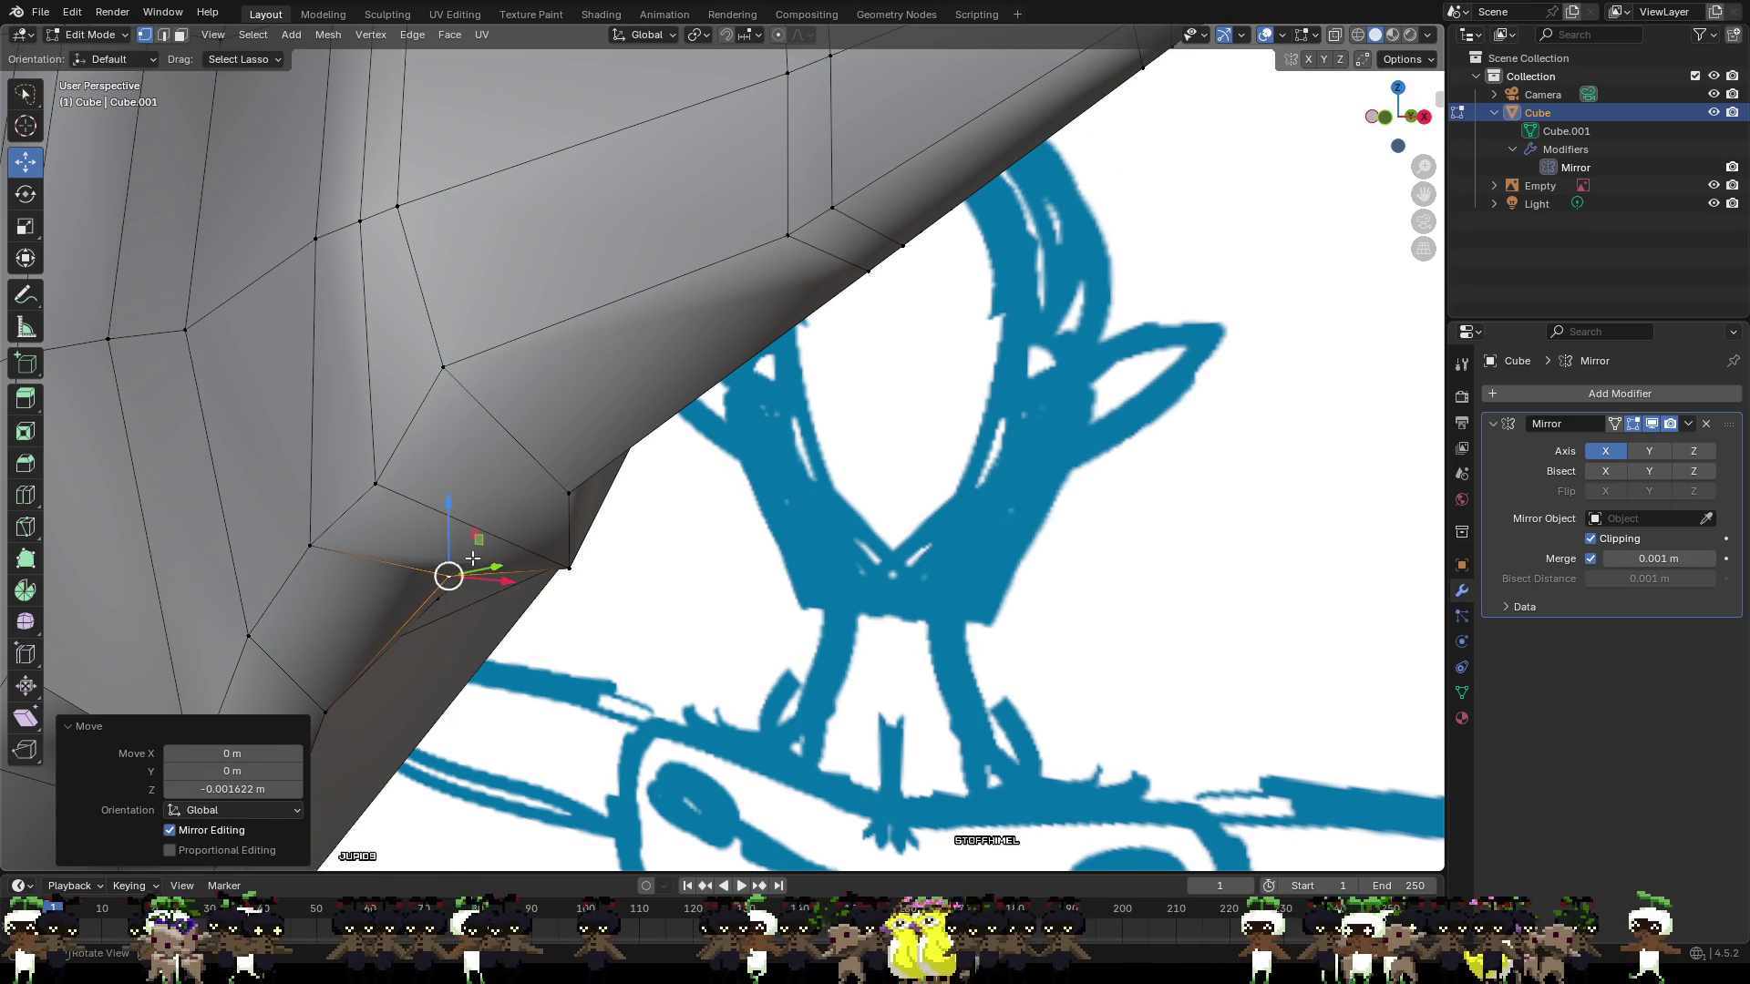
pyautogui.moveTo(451, 530)
pyautogui.mouseDown(button='middle')
pyautogui.moveTo(280, 535)
pyautogui.moveTo(638, 574)
pyautogui.moveTo(756, 606)
pyautogui.moveTo(777, 593)
pyautogui.moveTo(690, 564)
pyautogui.moveTo(877, 612)
pyautogui.moveTo(663, 632)
pyautogui.moveTo(604, 686)
pyautogui.moveTo(728, 587)
pyautogui.mouseUp(button='middle')
pyautogui.press('g')
pyautogui.press('y')
pyautogui.click(637, 584)
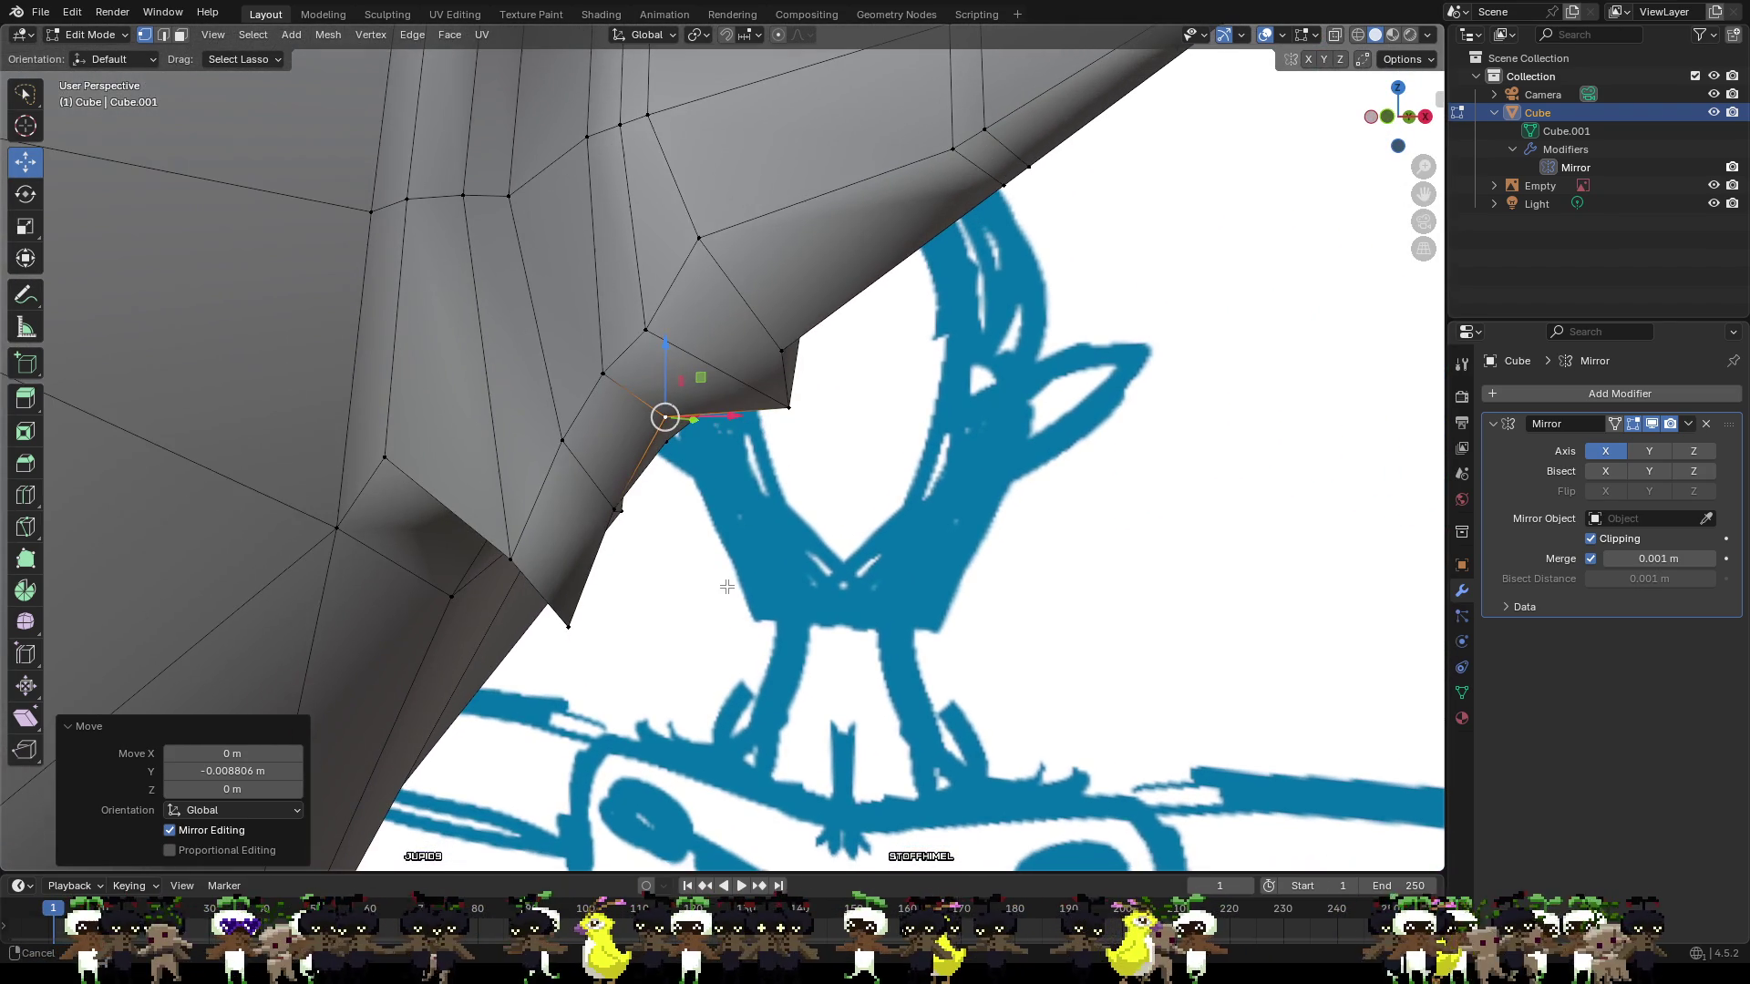
# Slide the vertex along X, then offset two more ear vertices along Y.
pyautogui.moveTo(516, 559)
pyautogui.mouseDown(button='middle')
pyautogui.moveTo(723, 461)
pyautogui.moveTo(685, 428)
pyautogui.moveTo(469, 483)
pyautogui.mouseUp(button='middle')
pyautogui.press('g')
pyautogui.press('x')
pyautogui.click(791, 440)
pyautogui.click(662, 477)
pyautogui.press('g')
pyautogui.press('y')
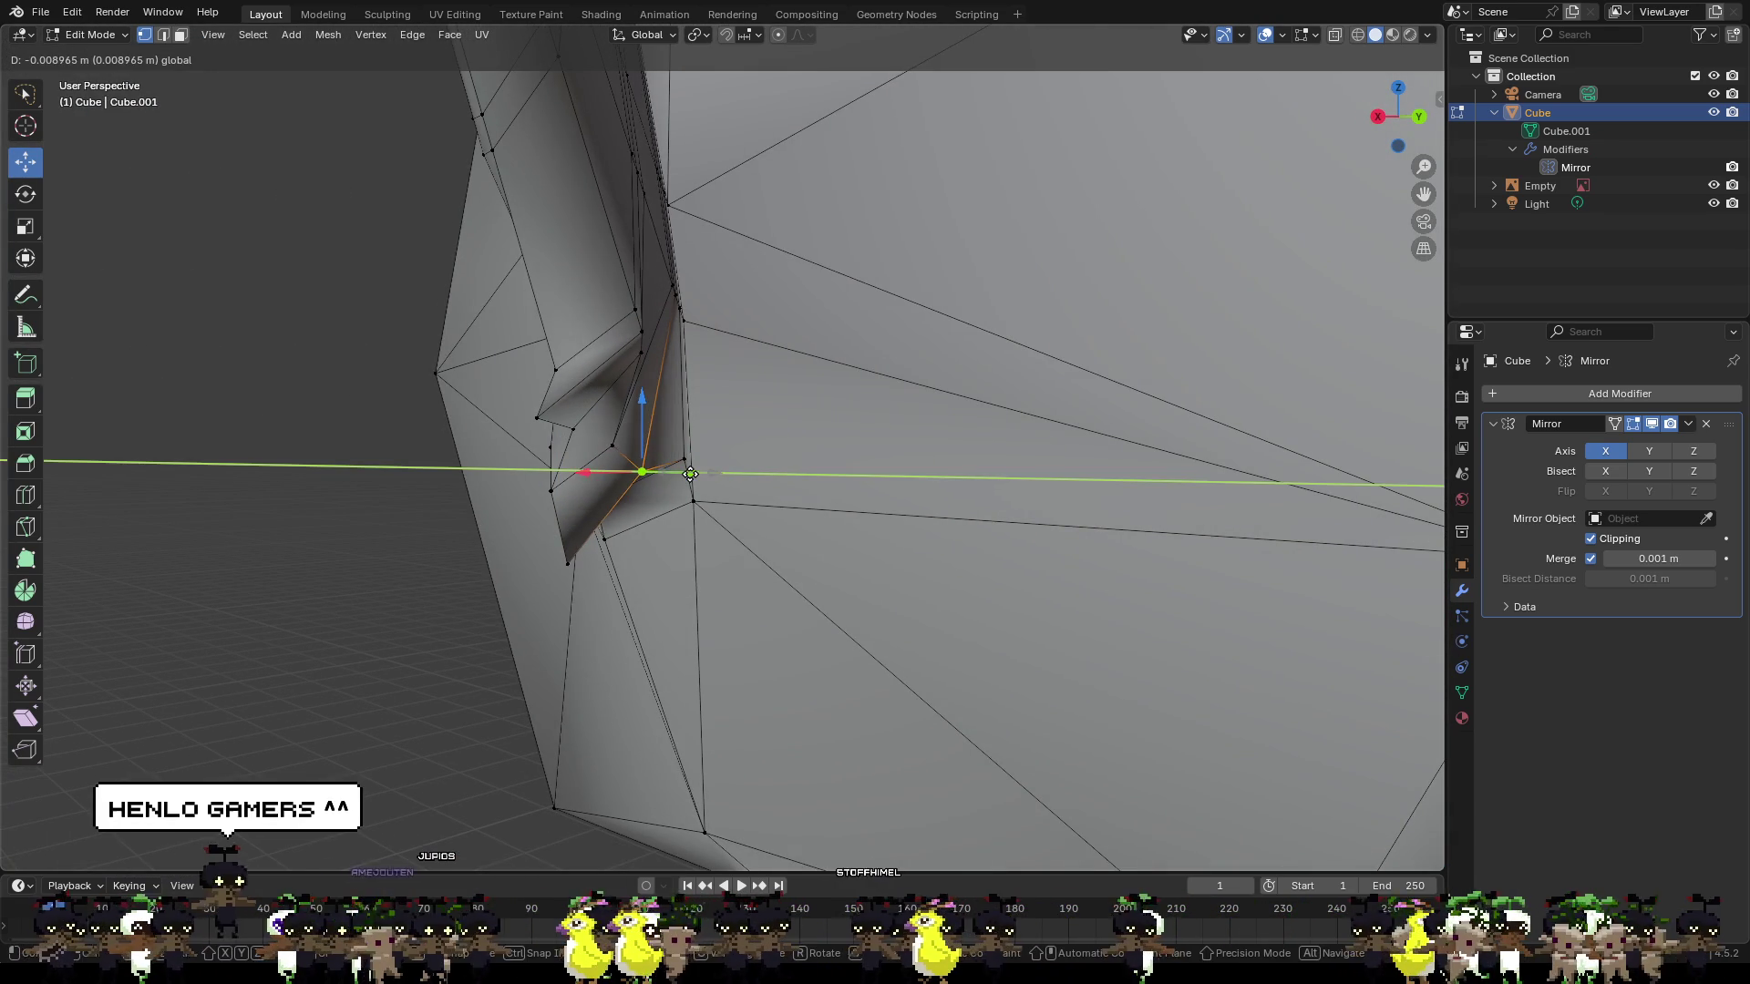
pyautogui.click(644, 473)
pyautogui.click(684, 458)
pyautogui.press('g')
pyautogui.press('y')
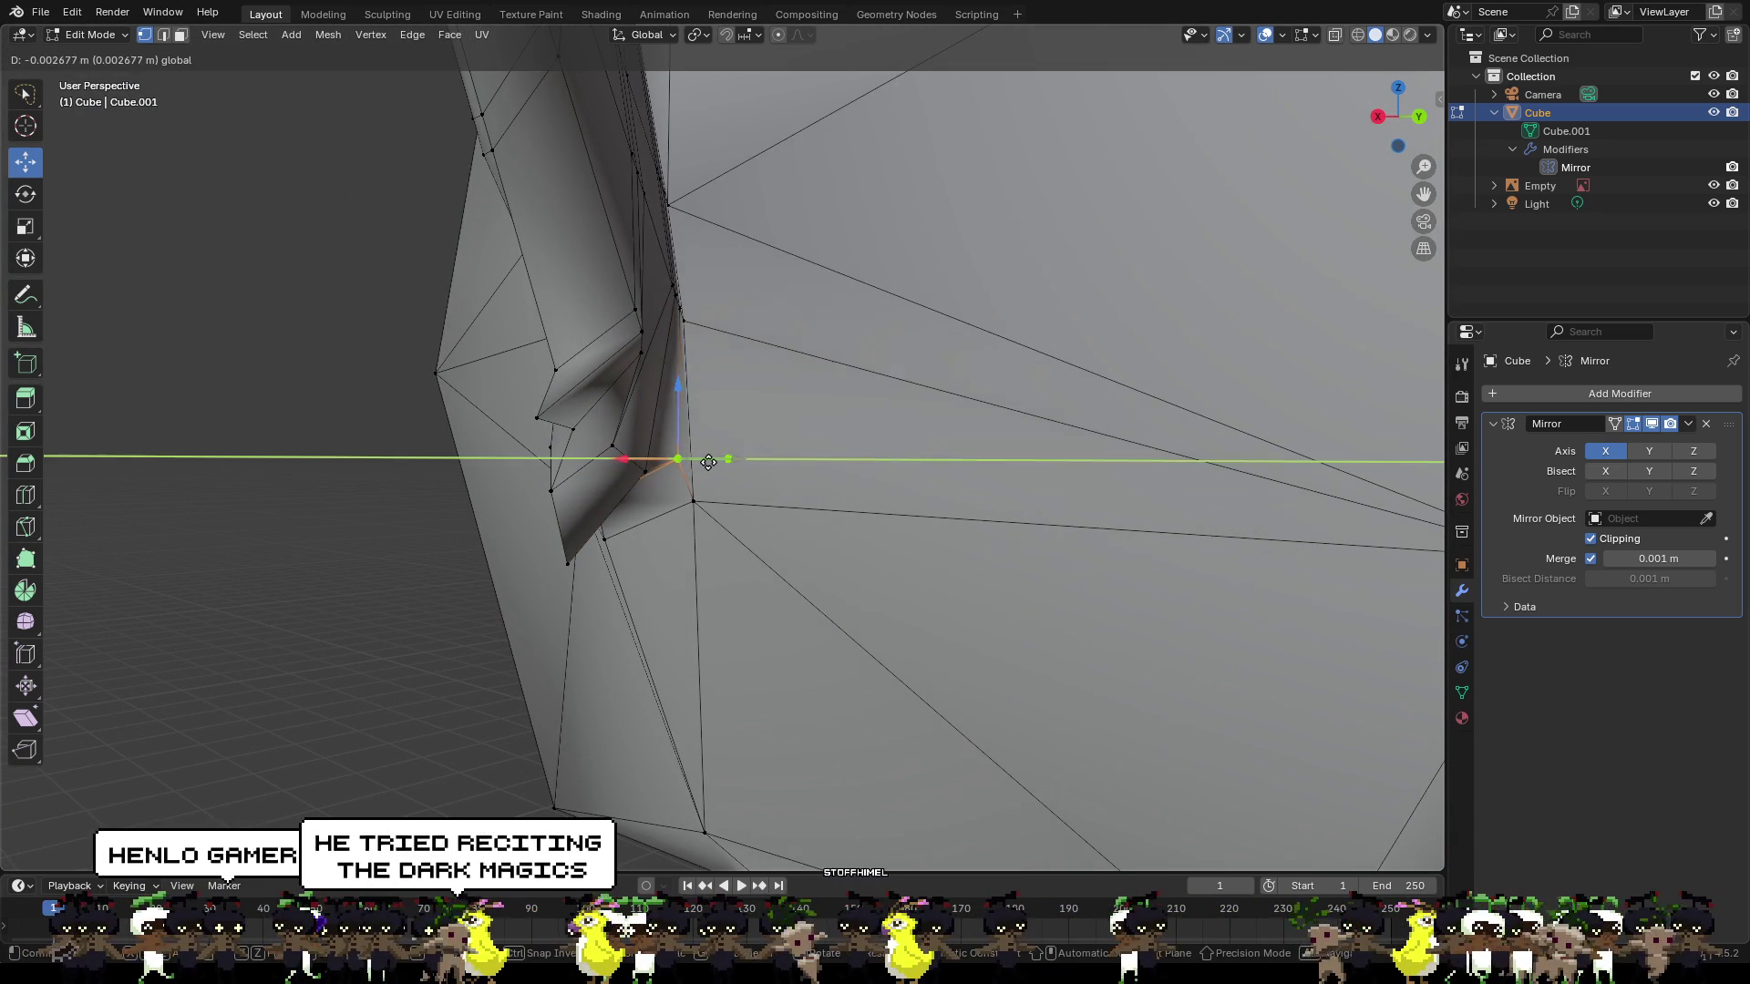
pyautogui.click(707, 465)
# Shift a base vertex along X to deepen the crease, then select the vertex under the ear root.
pyautogui.moveTo(706, 465)
pyautogui.mouseDown(button='middle')
pyautogui.moveTo(846, 396)
pyautogui.moveTo(607, 440)
pyautogui.moveTo(693, 433)
pyautogui.mouseUp(button='middle')
pyautogui.click(712, 429)
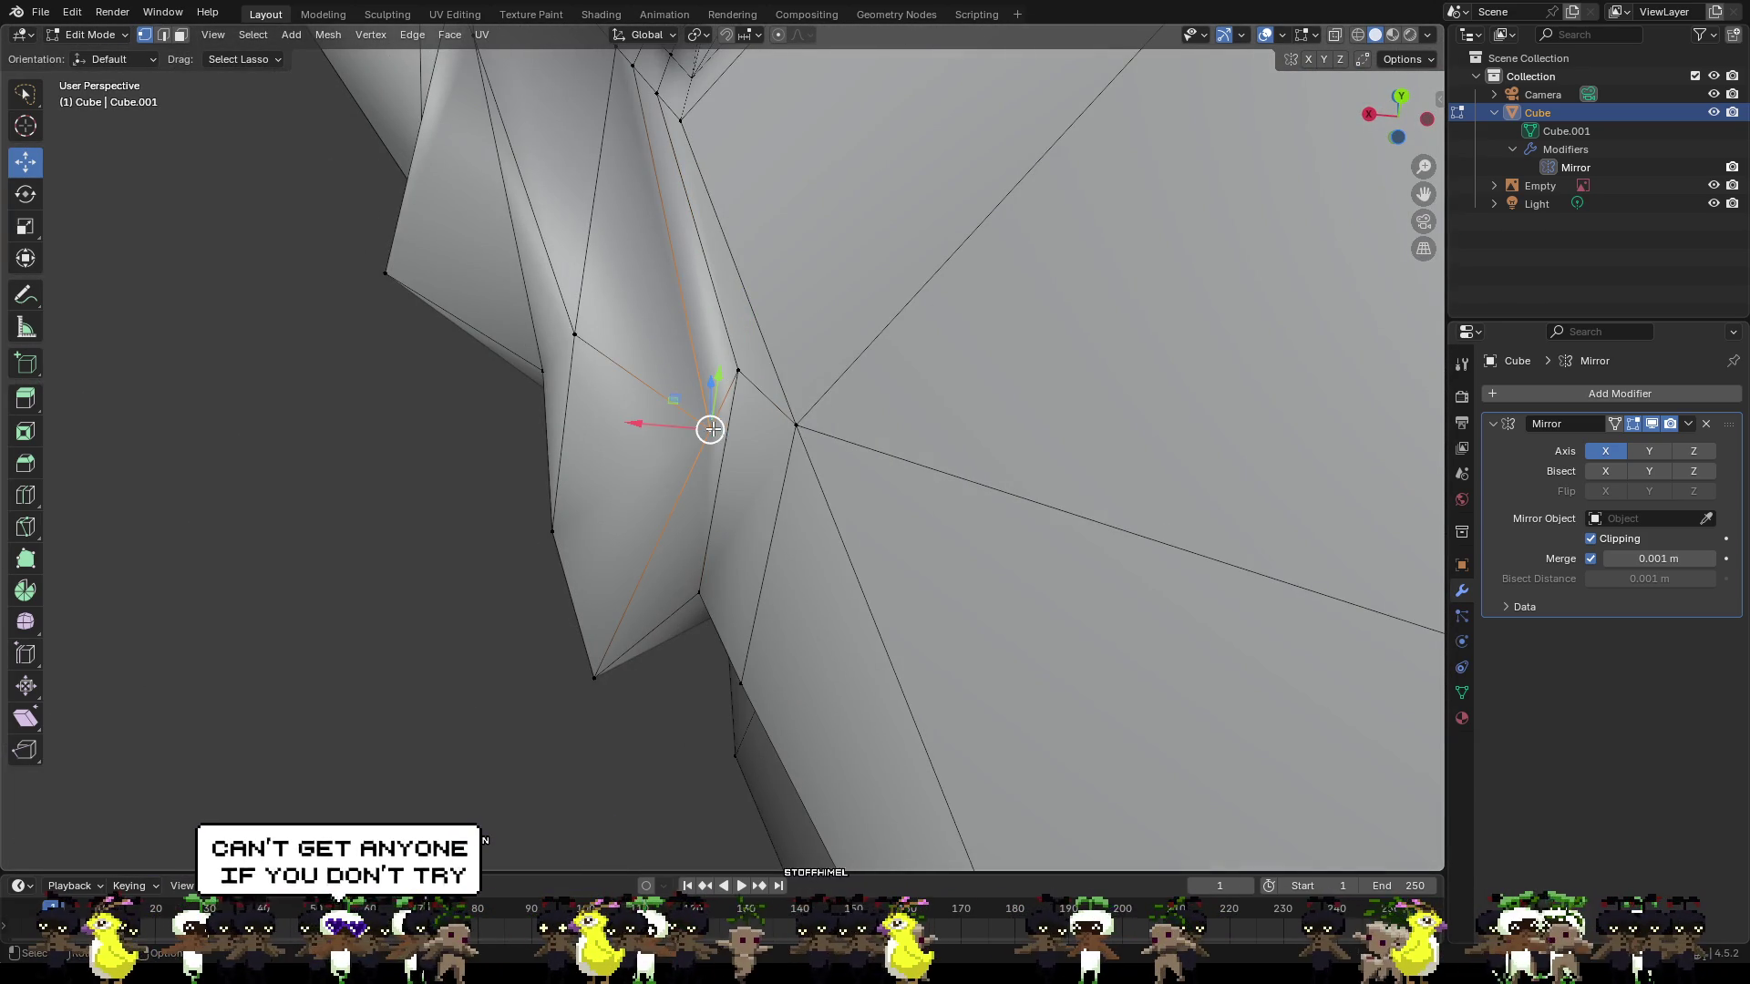
pyautogui.moveTo(669, 428); pyautogui.dragTo(614, 426)
pyautogui.moveTo(613, 427)
pyautogui.mouseDown(button='middle')
pyautogui.moveTo(721, 486)
pyautogui.moveTo(883, 511)
pyautogui.moveTo(790, 455)
pyautogui.mouseUp(button='middle')
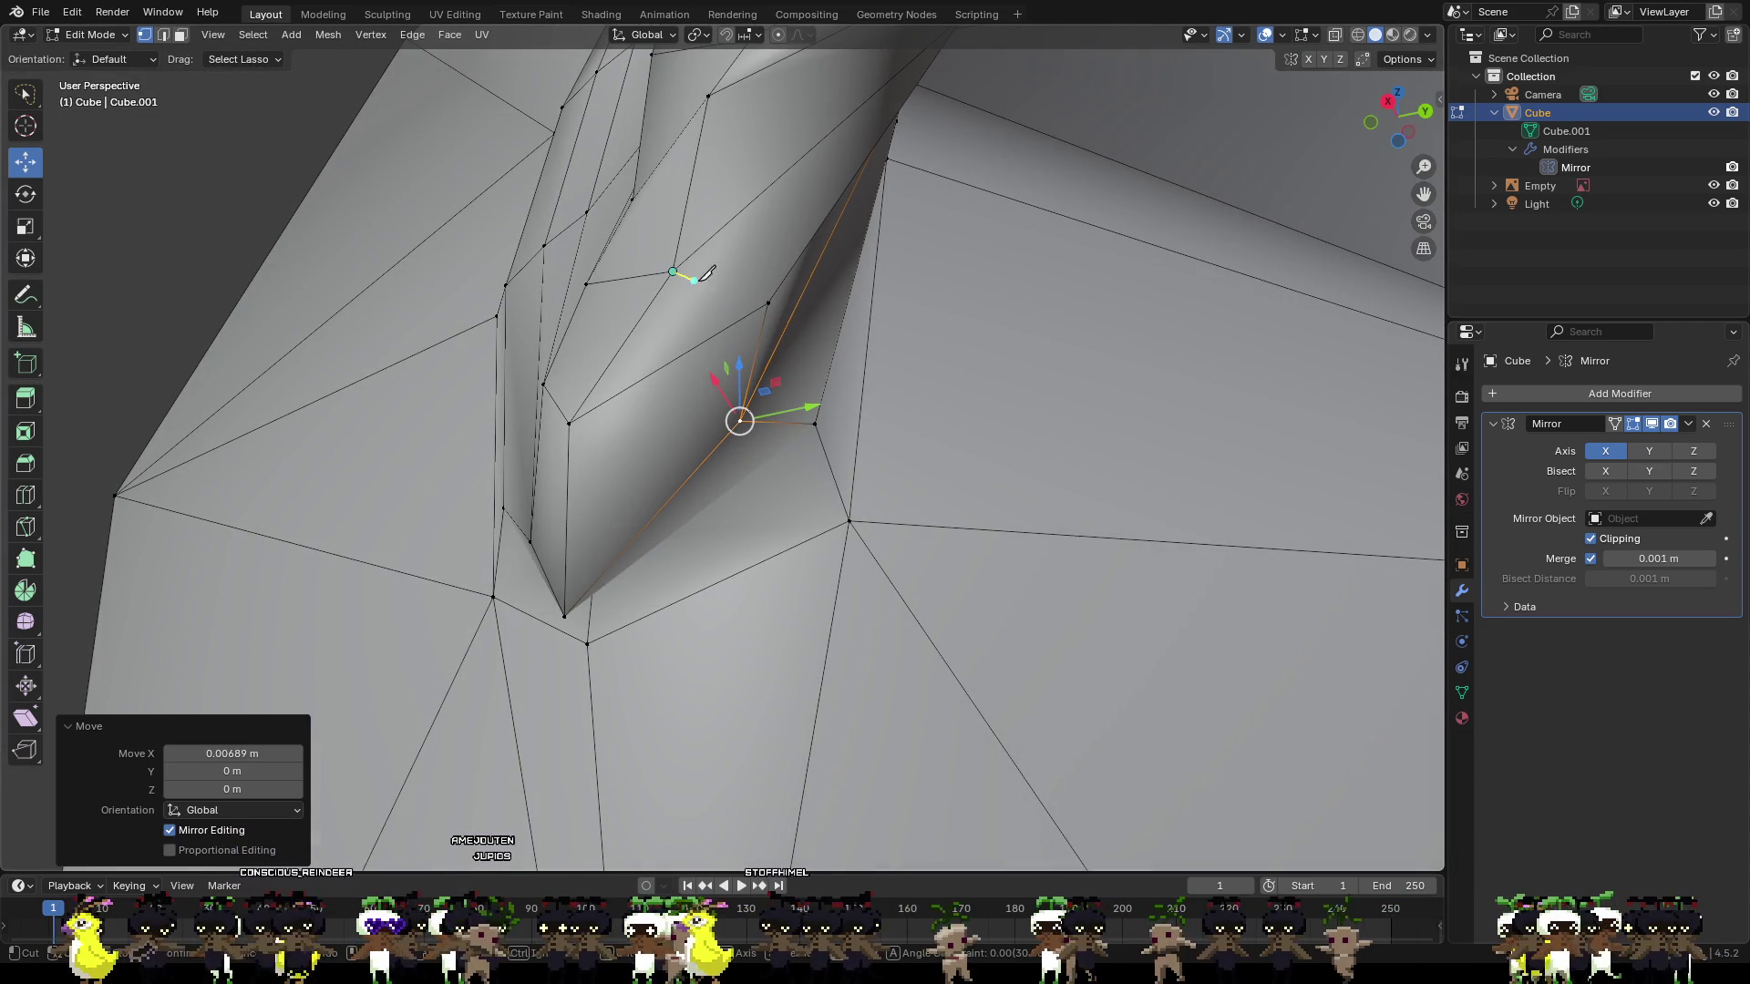
pyautogui.click(770, 297)
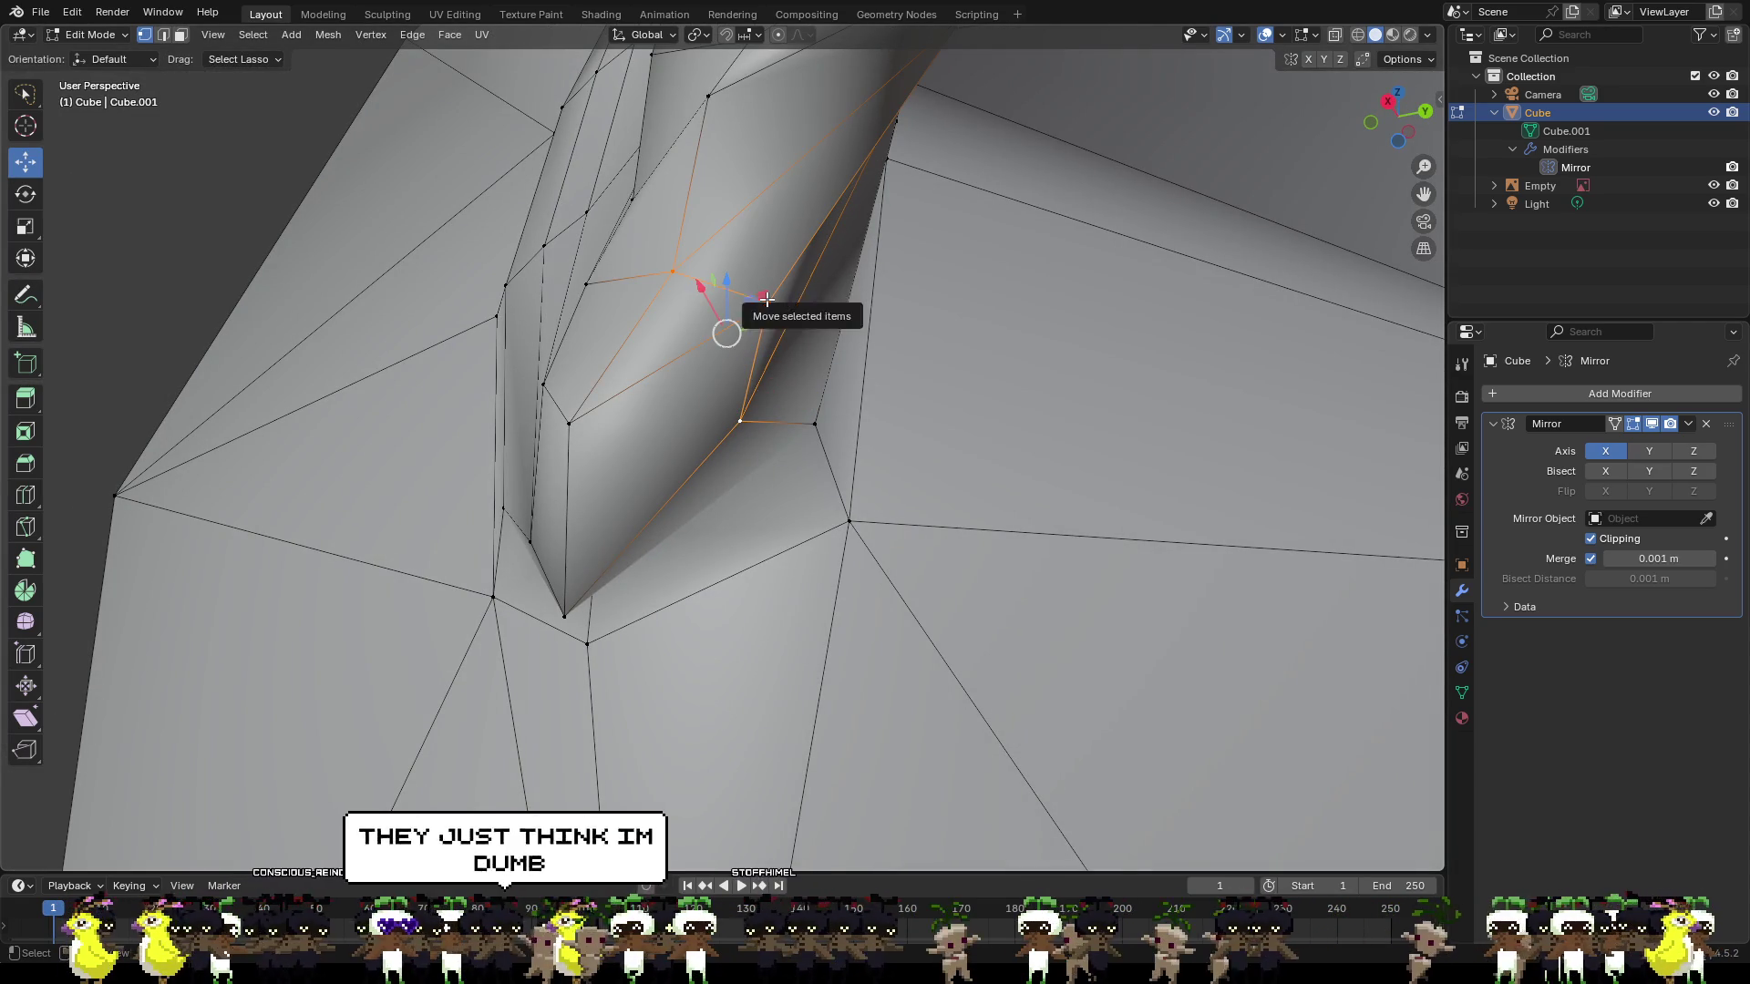
pyautogui.click(948, 346)
pyautogui.click(683, 270)
pyautogui.moveTo(671, 265)
pyautogui.mouseDown(button='middle')
pyautogui.moveTo(906, 383)
pyautogui.moveTo(901, 398)
pyautogui.moveTo(810, 346)
pyautogui.moveTo(820, 360)
pyautogui.moveTo(767, 355)
pyautogui.mouseUp(button='middle')
# Turn the view so the ear stands upright and shift the ear-root vertices along Y.
pyautogui.scroll(-3, 768, 354)
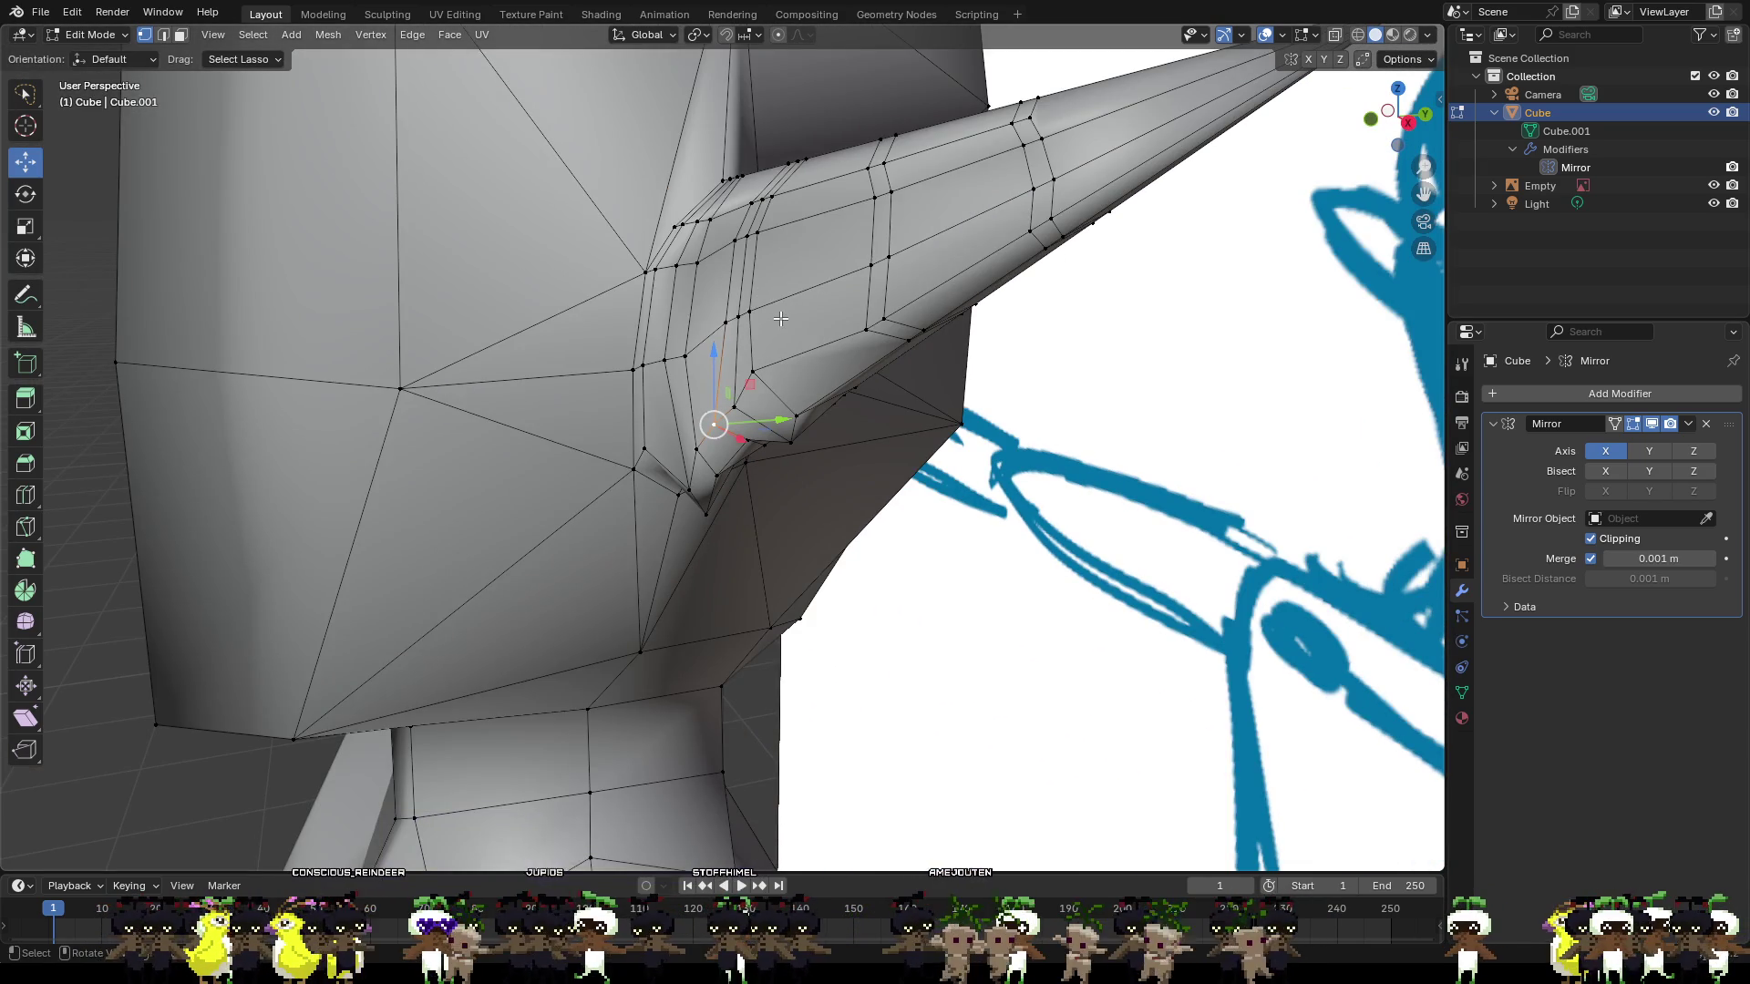
pyautogui.scroll(5, 749, 317)
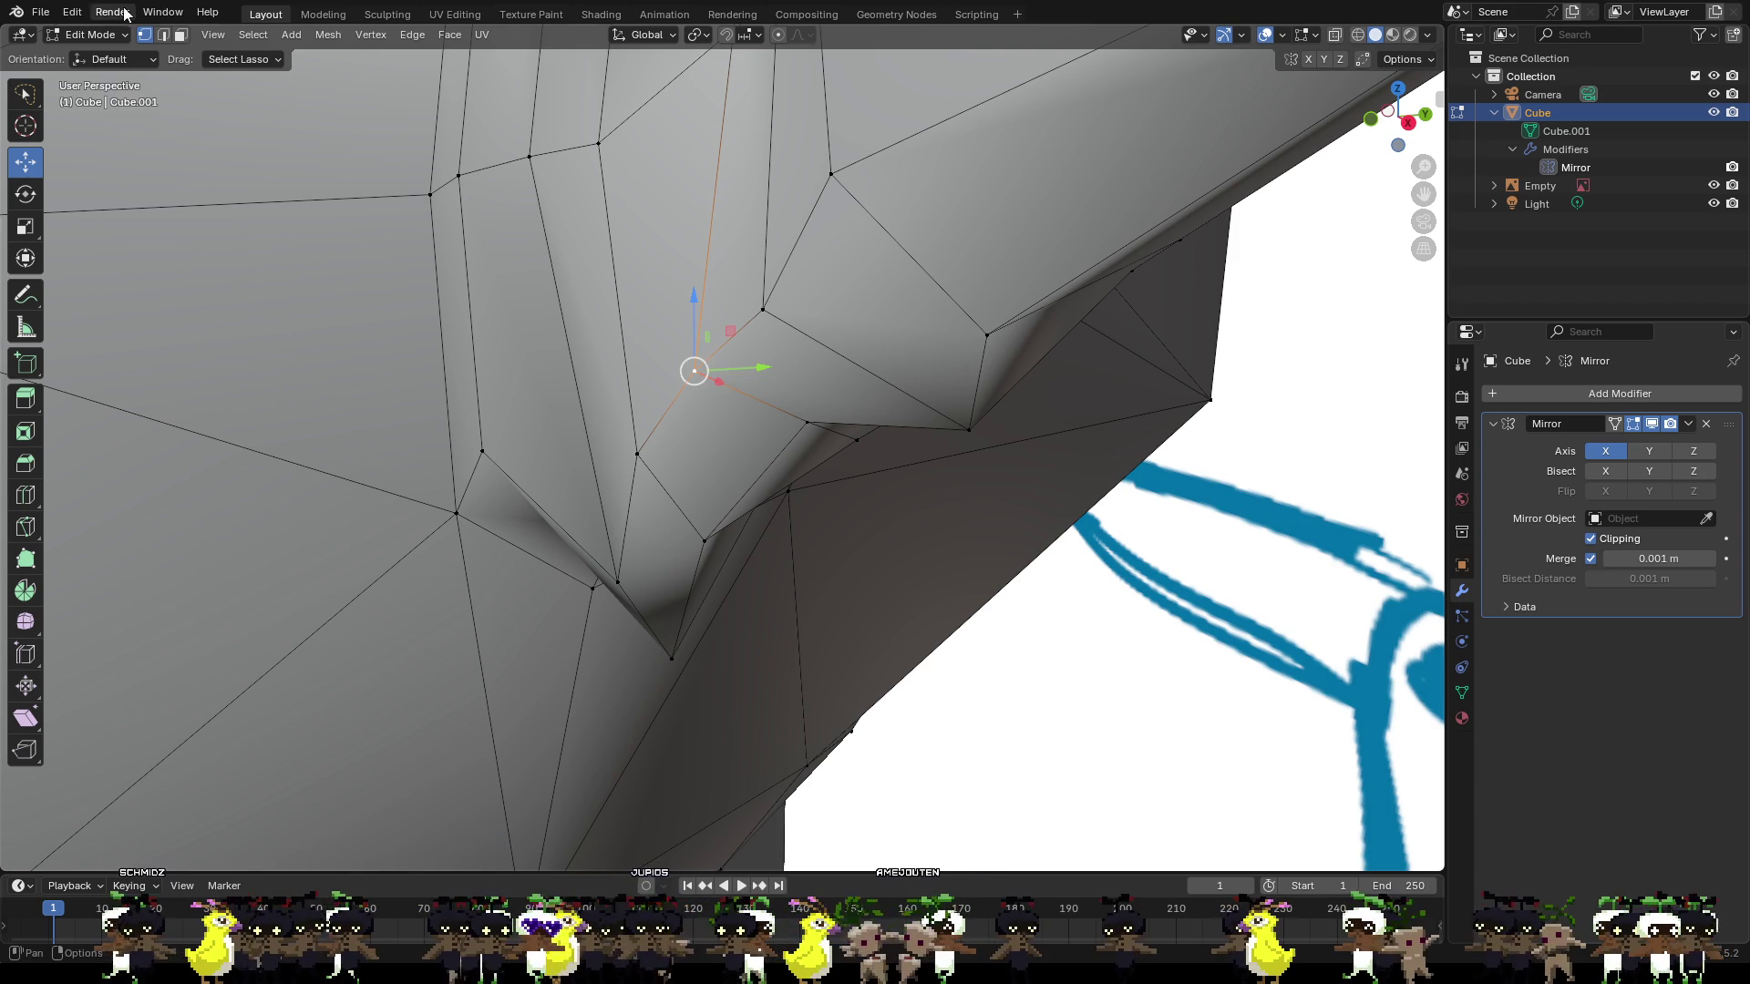
pyautogui.click(41, 12)
pyautogui.press('Escape')
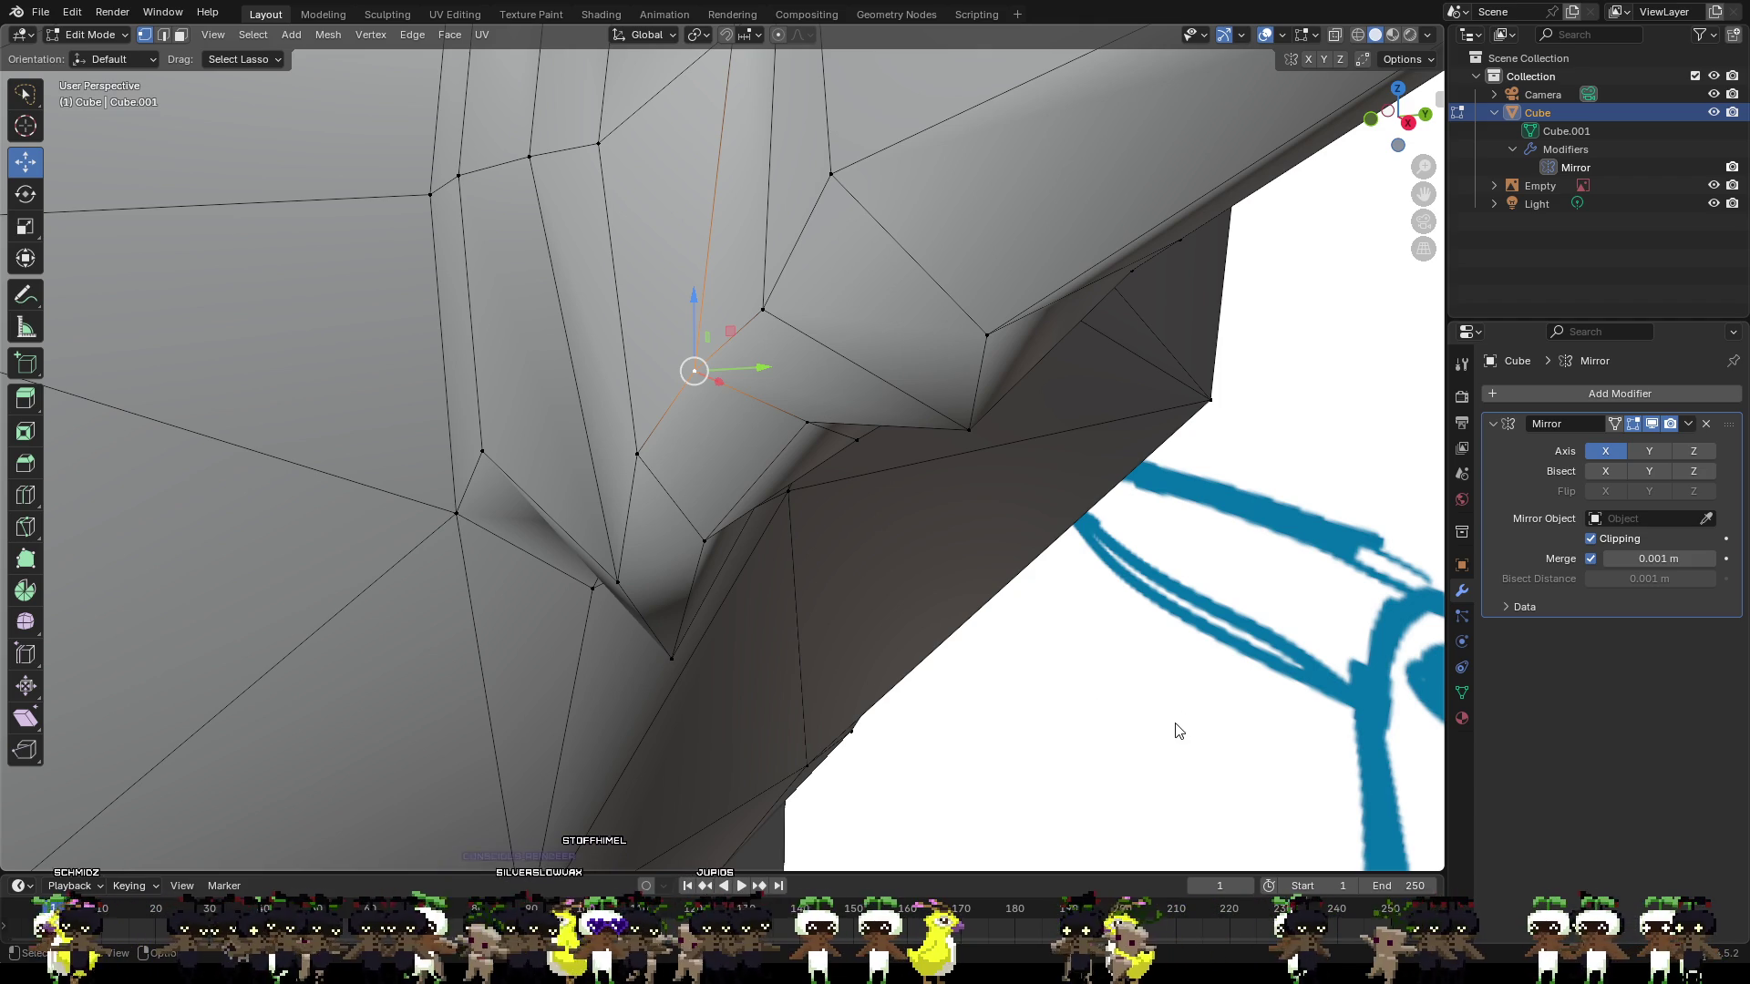
pyautogui.scroll(-5, 890, 453)
pyautogui.moveTo(793, 442)
pyautogui.mouseDown(button='middle')
pyautogui.moveTo(664, 426)
pyautogui.moveTo(820, 501)
pyautogui.moveTo(937, 326)
pyautogui.mouseUp(button='middle')
pyautogui.scroll(4, 729, 456)
pyautogui.scroll(3, 872, 528)
pyautogui.moveTo(889, 308); pyautogui.dragTo(750, 290, button='middle')
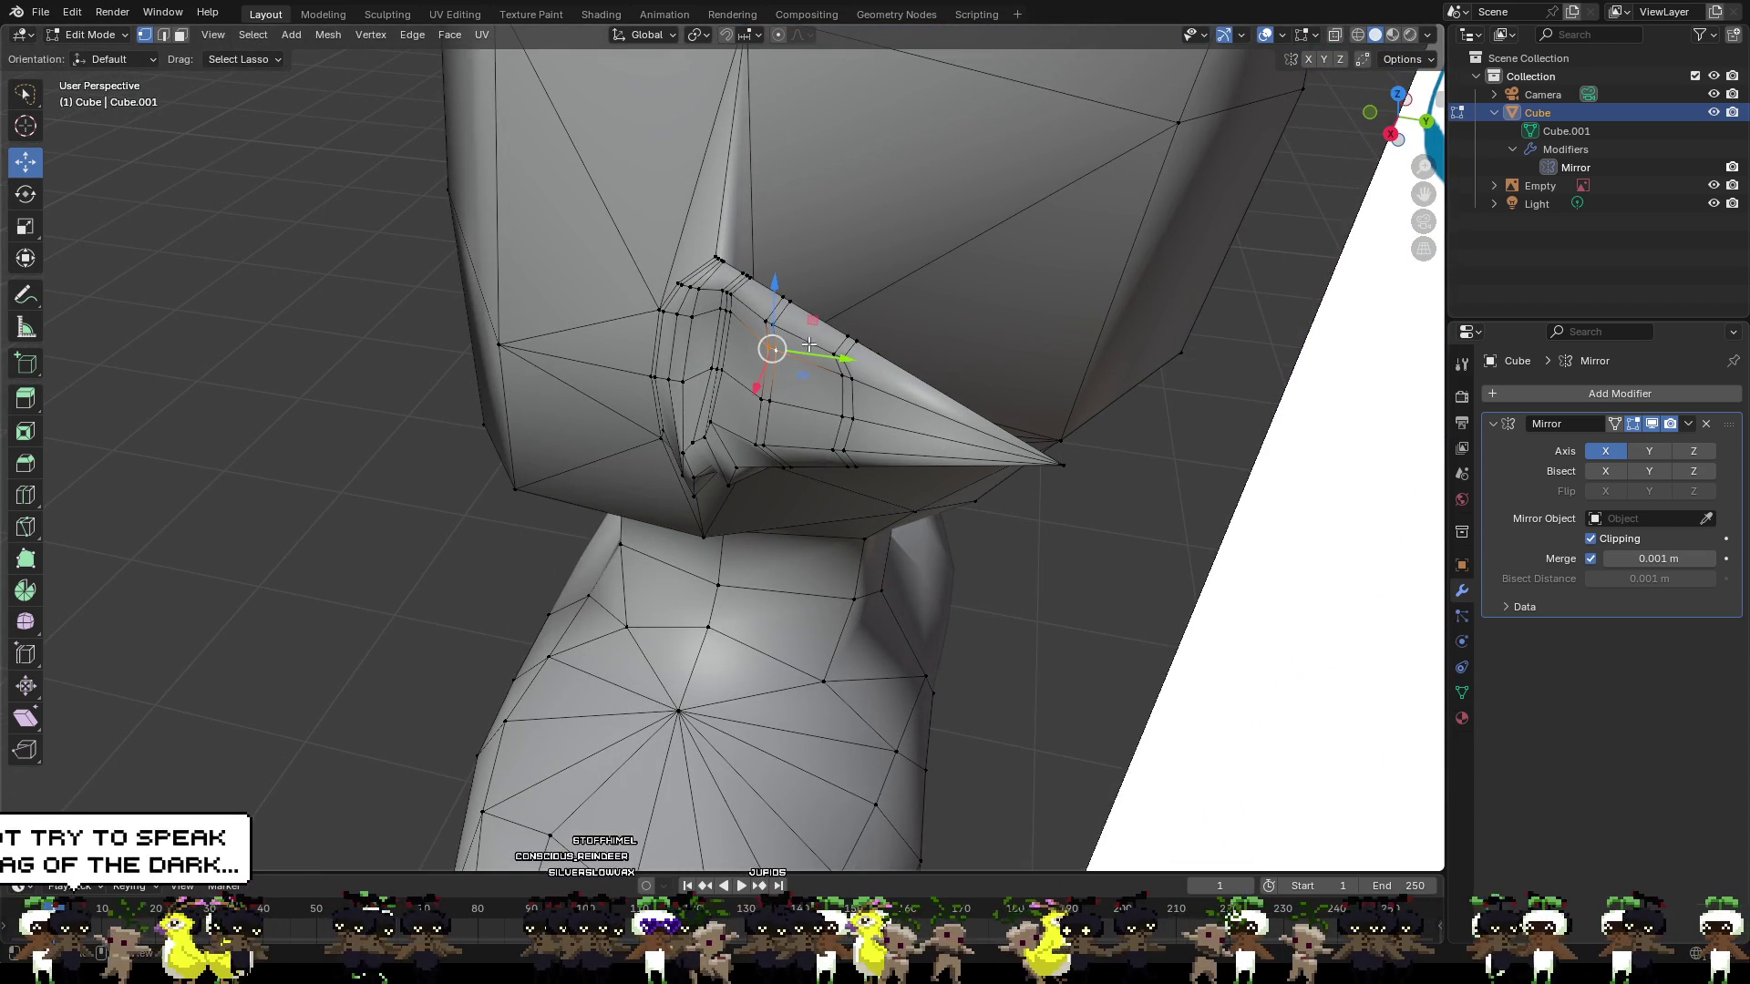
pyautogui.moveTo(808, 344); pyautogui.dragTo(815, 351)
pyautogui.moveTo(816, 350); pyautogui.dragTo(638, 315, button='middle')
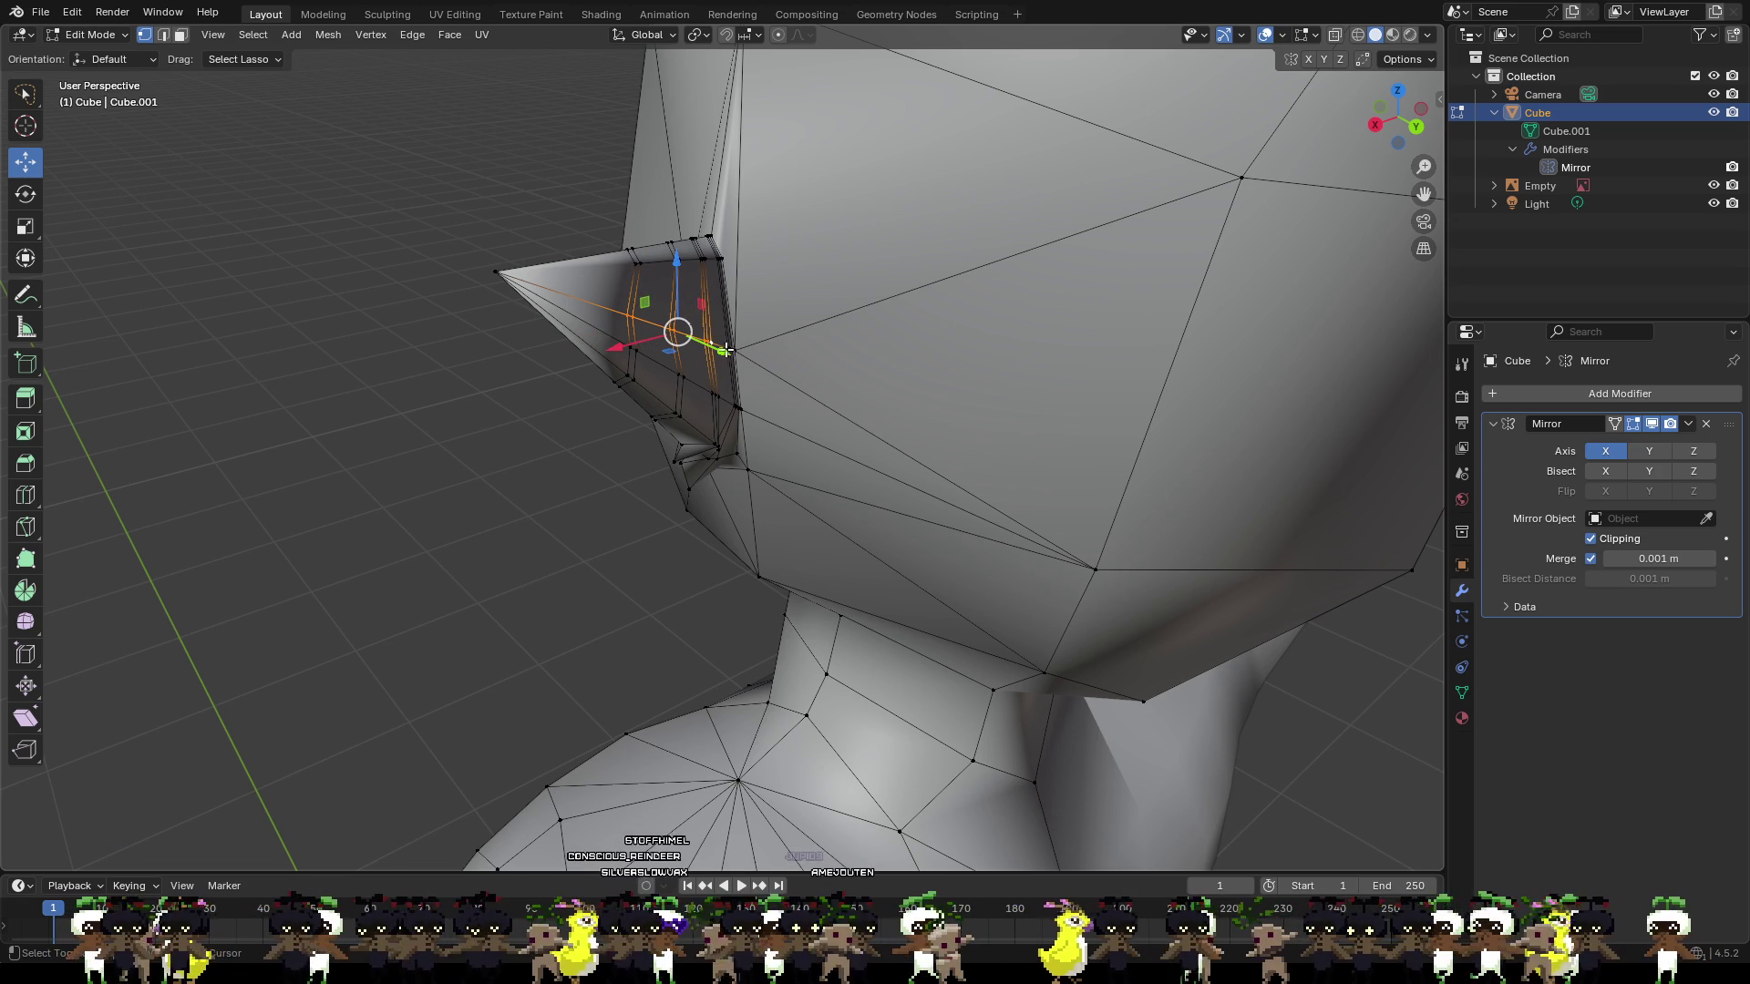
# Adjust the ear-root vertices along Y and Z, then push another root section along Y.
pyautogui.moveTo(725, 350); pyautogui.dragTo(769, 391, button='middle')
pyautogui.moveTo(782, 408); pyautogui.dragTo(792, 408)
pyautogui.moveTo(741, 327); pyautogui.dragTo(794, 401)
pyautogui.moveTo(793, 400)
pyautogui.mouseDown(button='middle')
pyautogui.moveTo(772, 318)
pyautogui.moveTo(954, 341)
pyautogui.moveTo(804, 306)
pyautogui.mouseUp(button='middle')
pyautogui.click(866, 301)
pyautogui.moveTo(803, 306); pyautogui.dragTo(821, 312)
pyautogui.moveTo(822, 313)
pyautogui.mouseDown(button='middle')
pyautogui.moveTo(928, 342)
pyautogui.moveTo(900, 326)
pyautogui.moveTo(807, 426)
pyautogui.moveTo(808, 399)
pyautogui.moveTo(869, 451)
pyautogui.mouseUp(button='middle')
# Slide an ear-root vertex along X and select the vertex under the ear root.
pyautogui.click(888, 336)
pyautogui.moveTo(868, 450); pyautogui.dragTo(888, 468)
pyautogui.moveTo(820, 405)
pyautogui.mouseDown(button='middle')
pyautogui.moveTo(752, 360)
pyautogui.moveTo(813, 431)
pyautogui.mouseUp(button='middle')
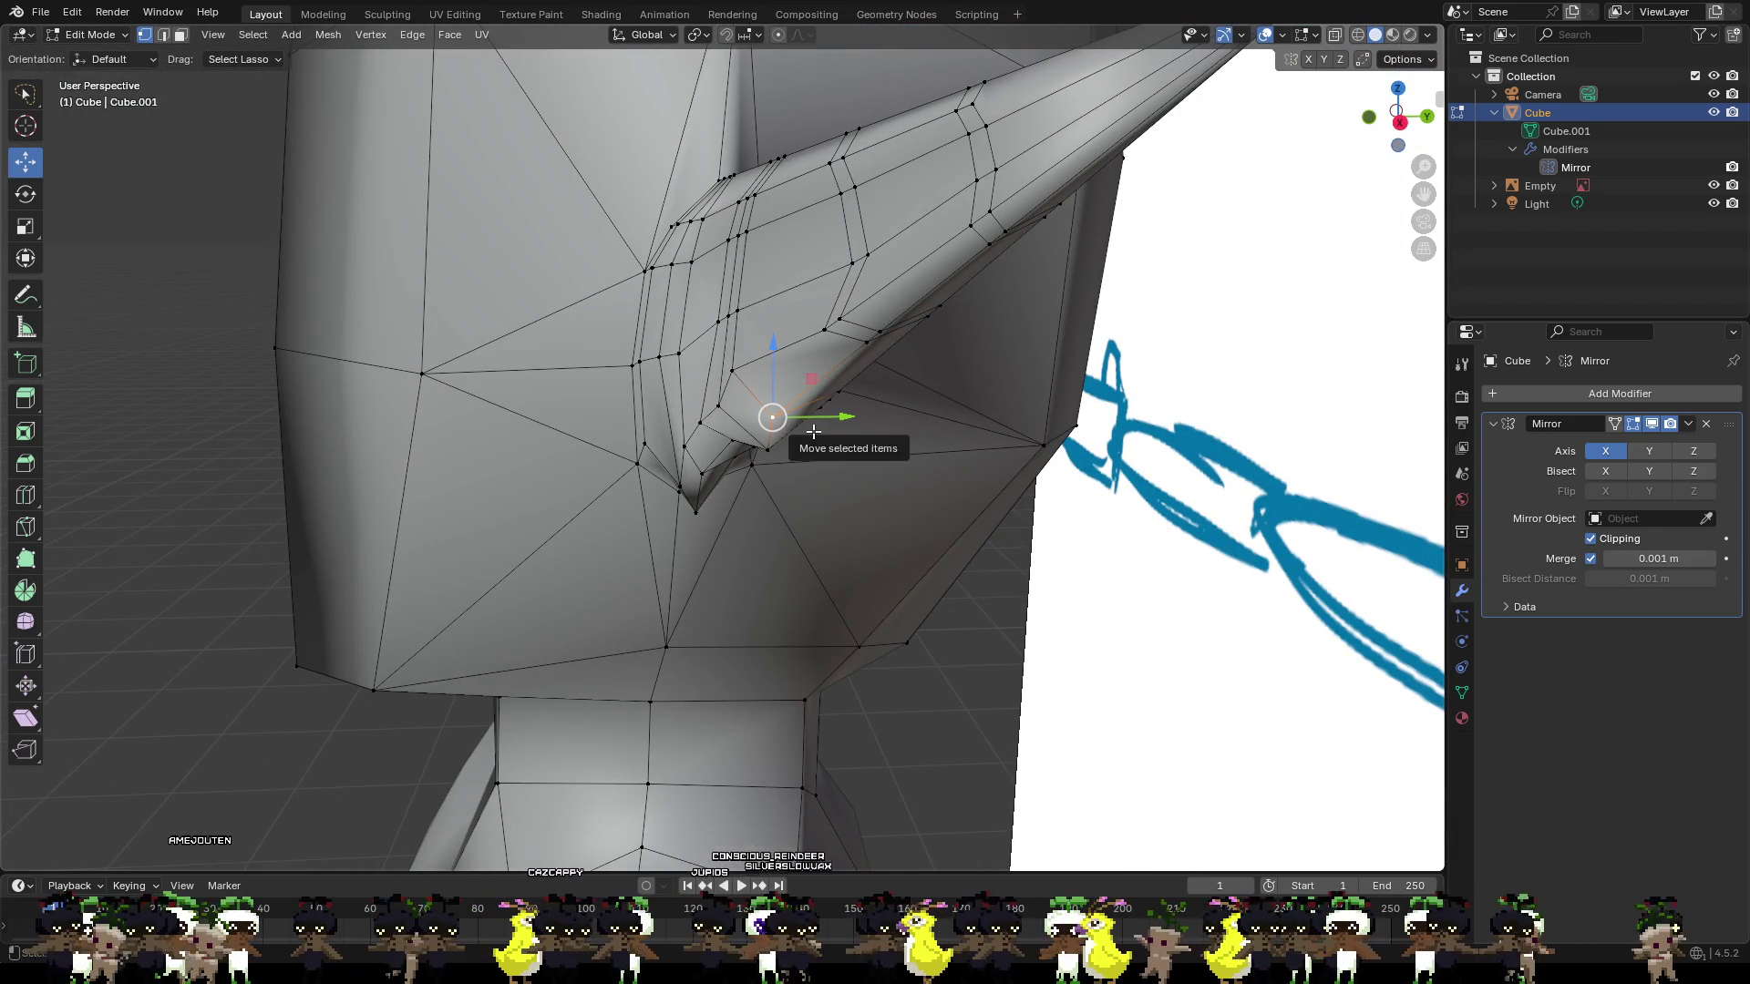
pyautogui.moveTo(776, 415); pyautogui.dragTo(775, 416)
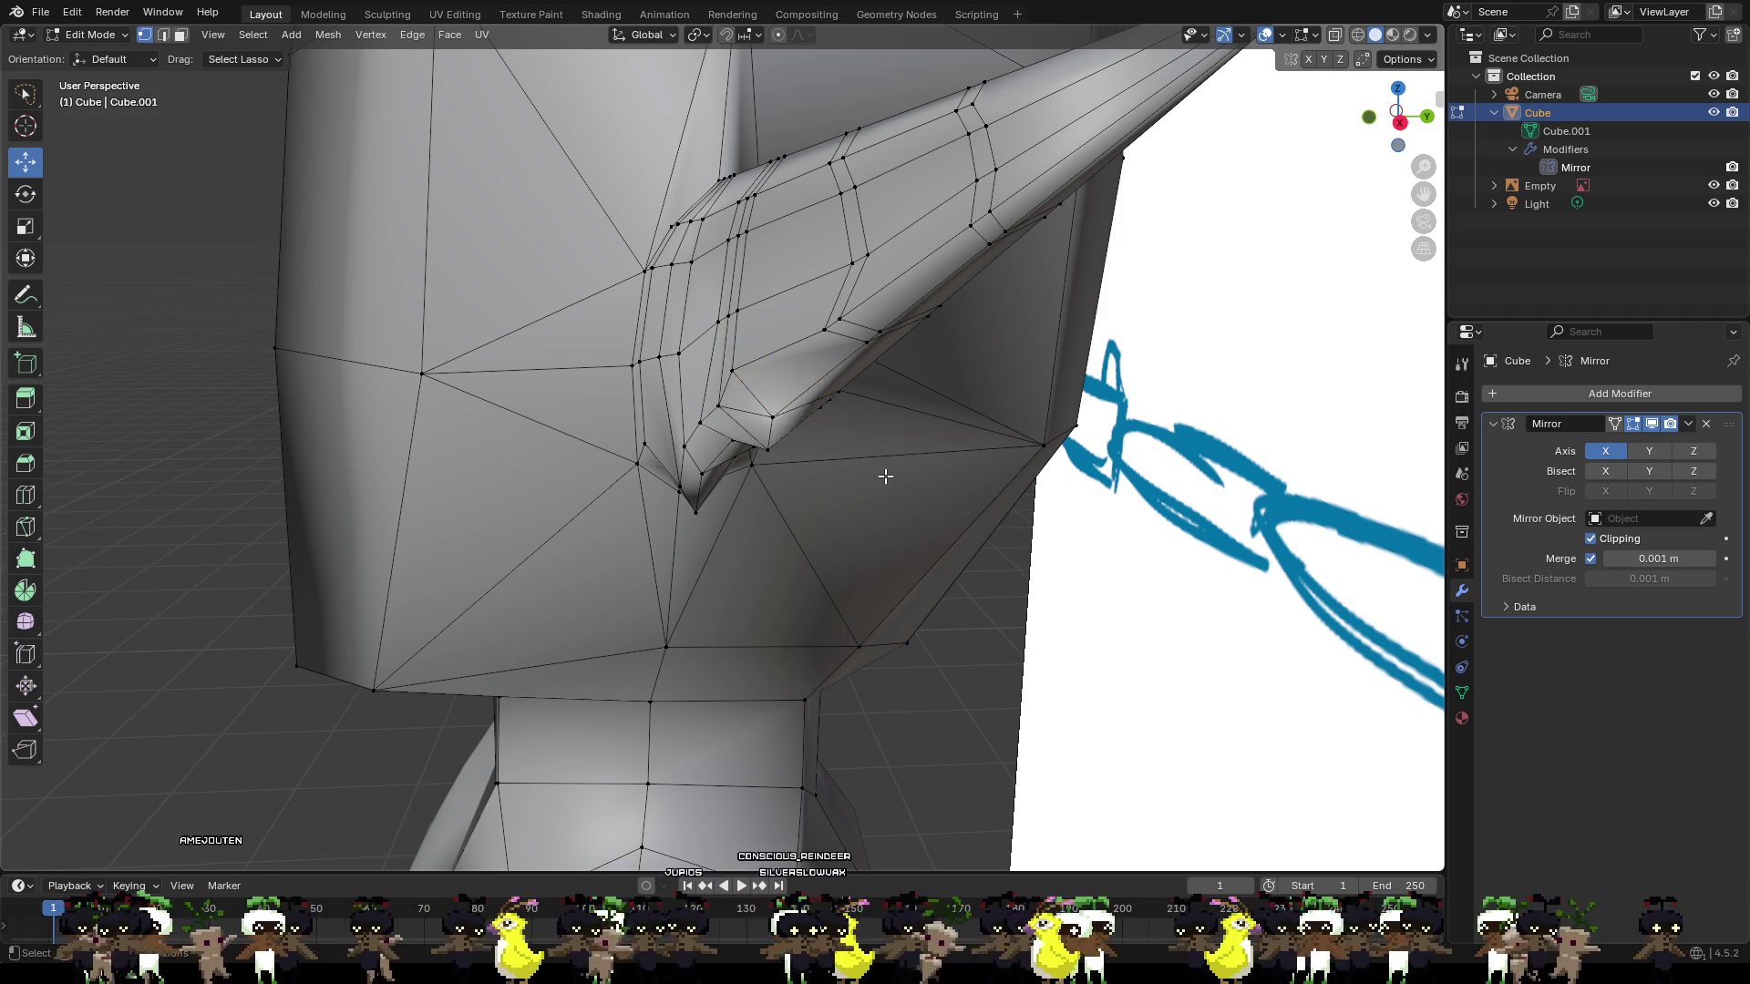
pyautogui.moveTo(885, 475)
pyautogui.mouseDown(button='middle')
pyautogui.moveTo(906, 397)
pyautogui.moveTo(834, 395)
pyautogui.moveTo(797, 337)
pyautogui.moveTo(714, 328)
pyautogui.mouseUp(button='middle')
pyautogui.click(828, 347)
# Move an ear-root vertex along Y, then lower a neighbouring vertex slightly along Z.
pyautogui.press('g')
pyautogui.press('y')
pyautogui.click(804, 348)
pyautogui.click(726, 336)
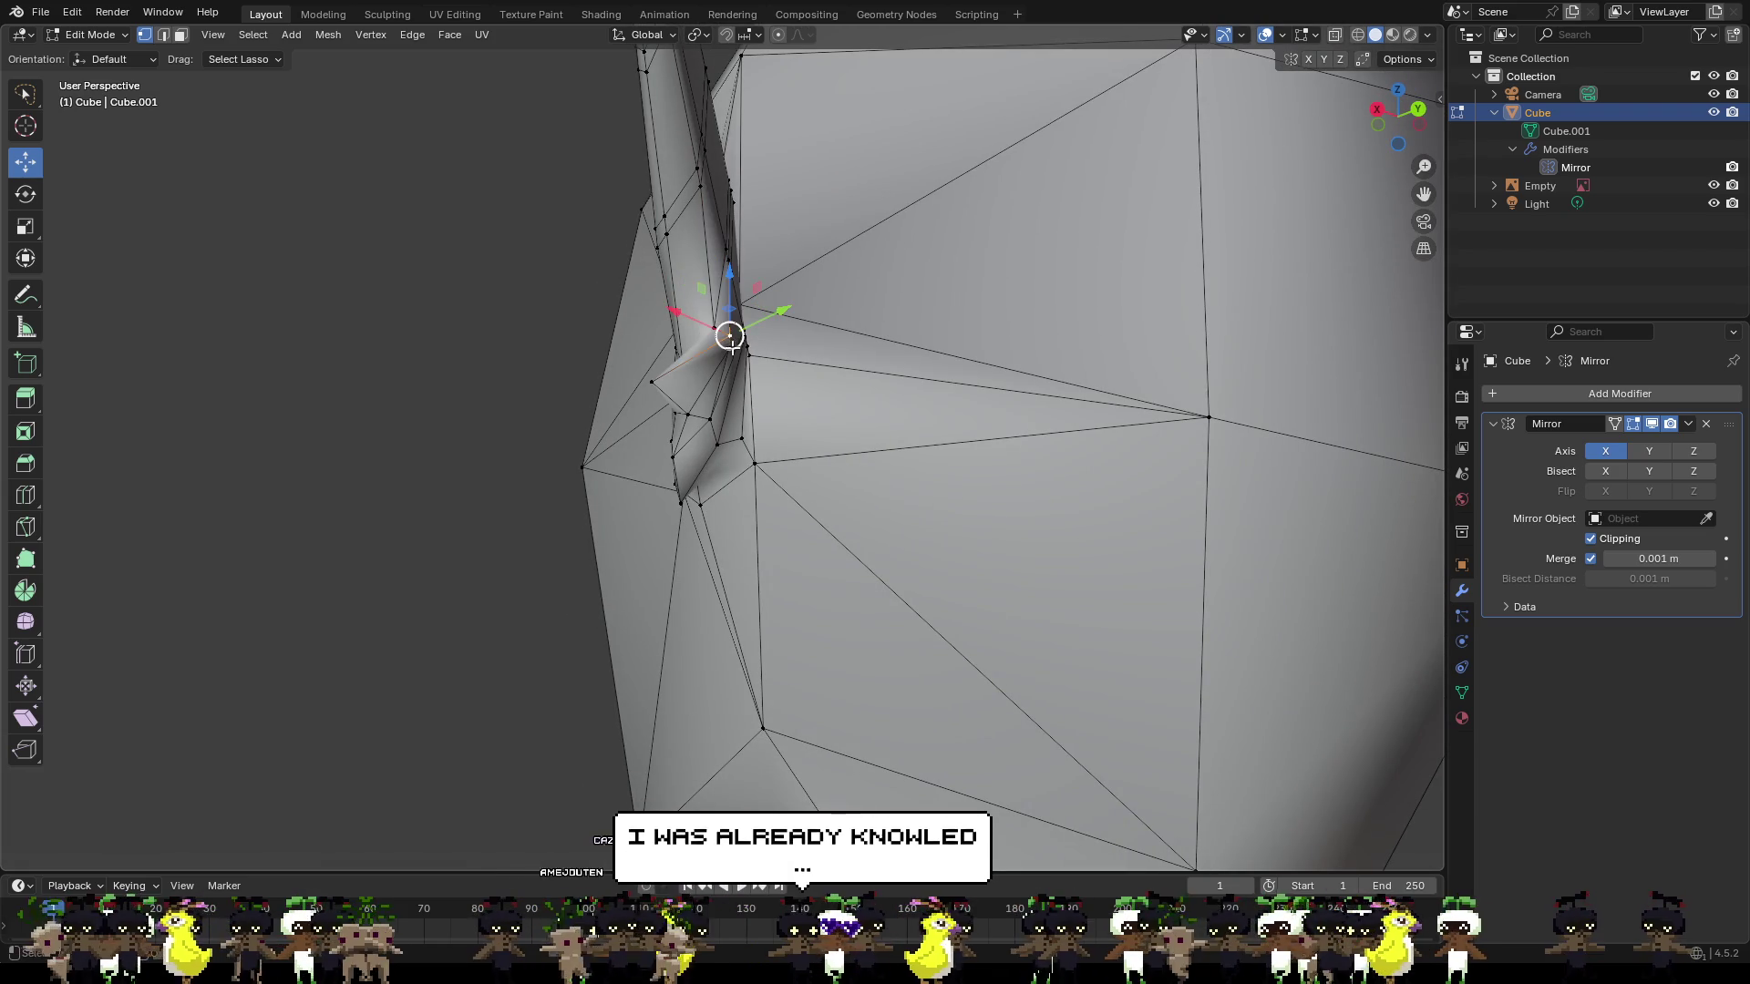
pyautogui.press('g')
pyautogui.hotkey('shift', 'z')
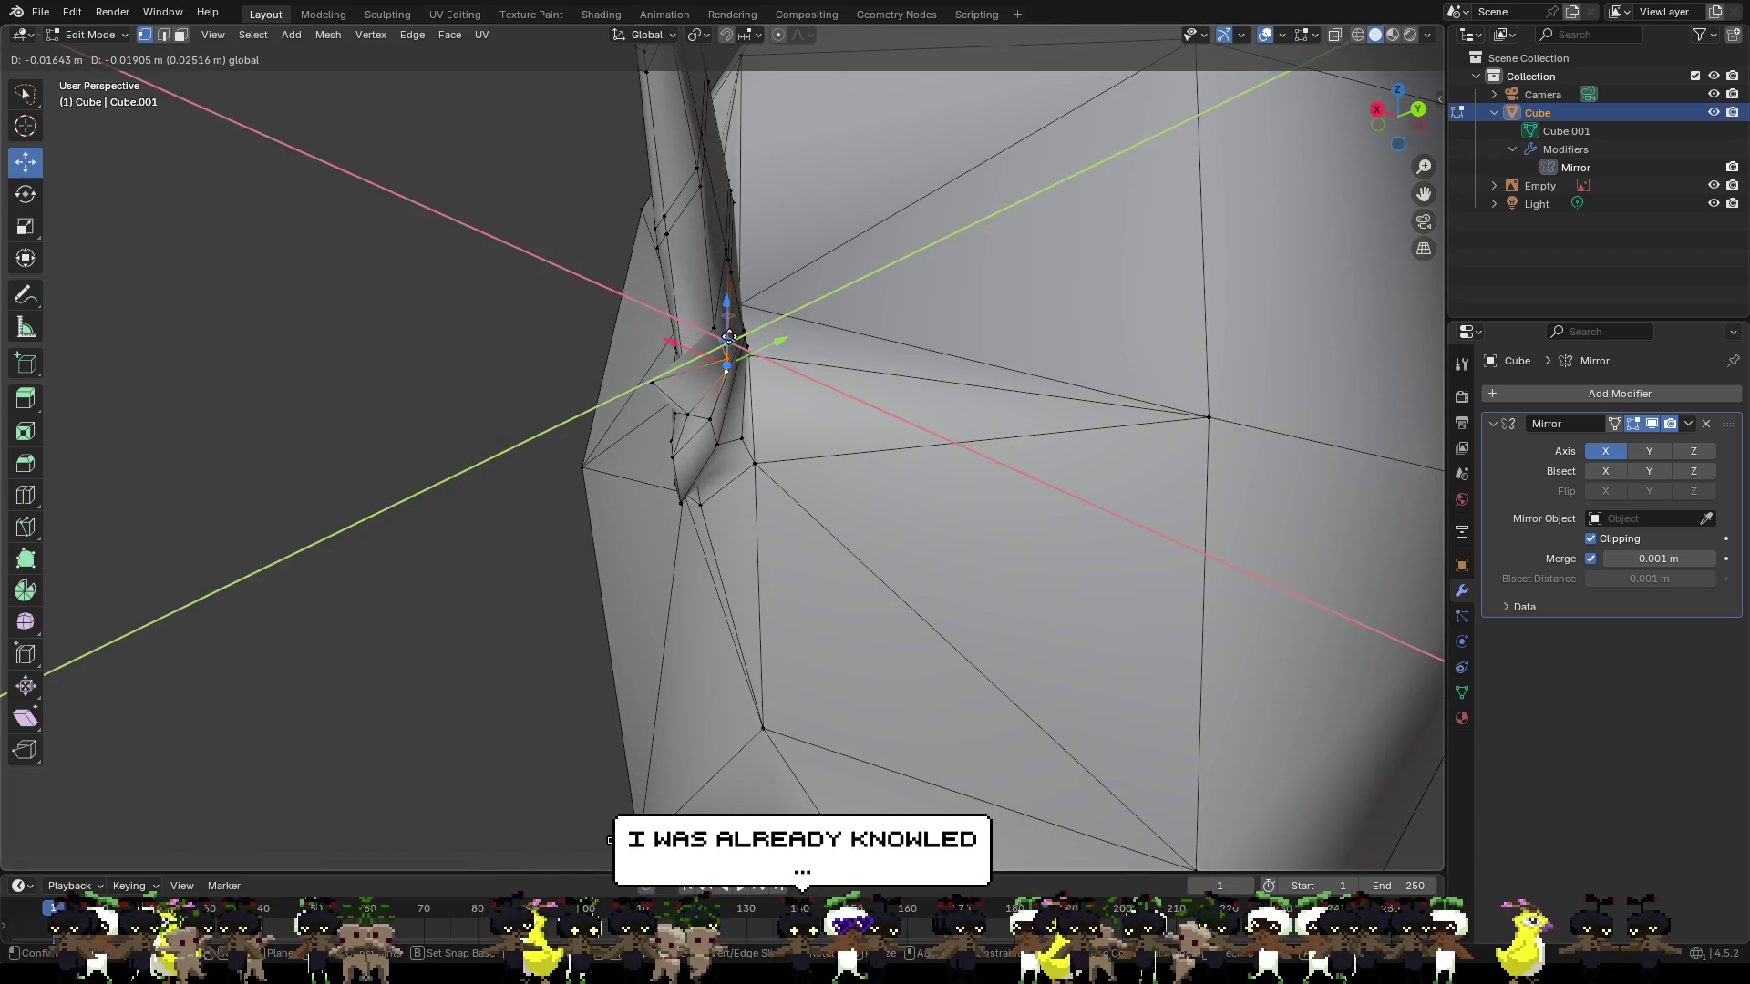
pyautogui.press('Escape')
pyautogui.moveTo(734, 302)
pyautogui.mouseDown()
pyautogui.moveTo(734, 331)
pyautogui.moveTo(766, 355)
pyautogui.moveTo(755, 365)
pyautogui.mouseUp()
pyautogui.moveTo(754, 364)
pyautogui.mouseDown(button='middle')
pyautogui.moveTo(791, 438)
pyautogui.moveTo(898, 473)
pyautogui.moveTo(829, 418)
pyautogui.moveTo(835, 394)
pyautogui.mouseUp(button='middle')
pyautogui.press('g')
pyautogui.press('z')
pyautogui.click(824, 375)
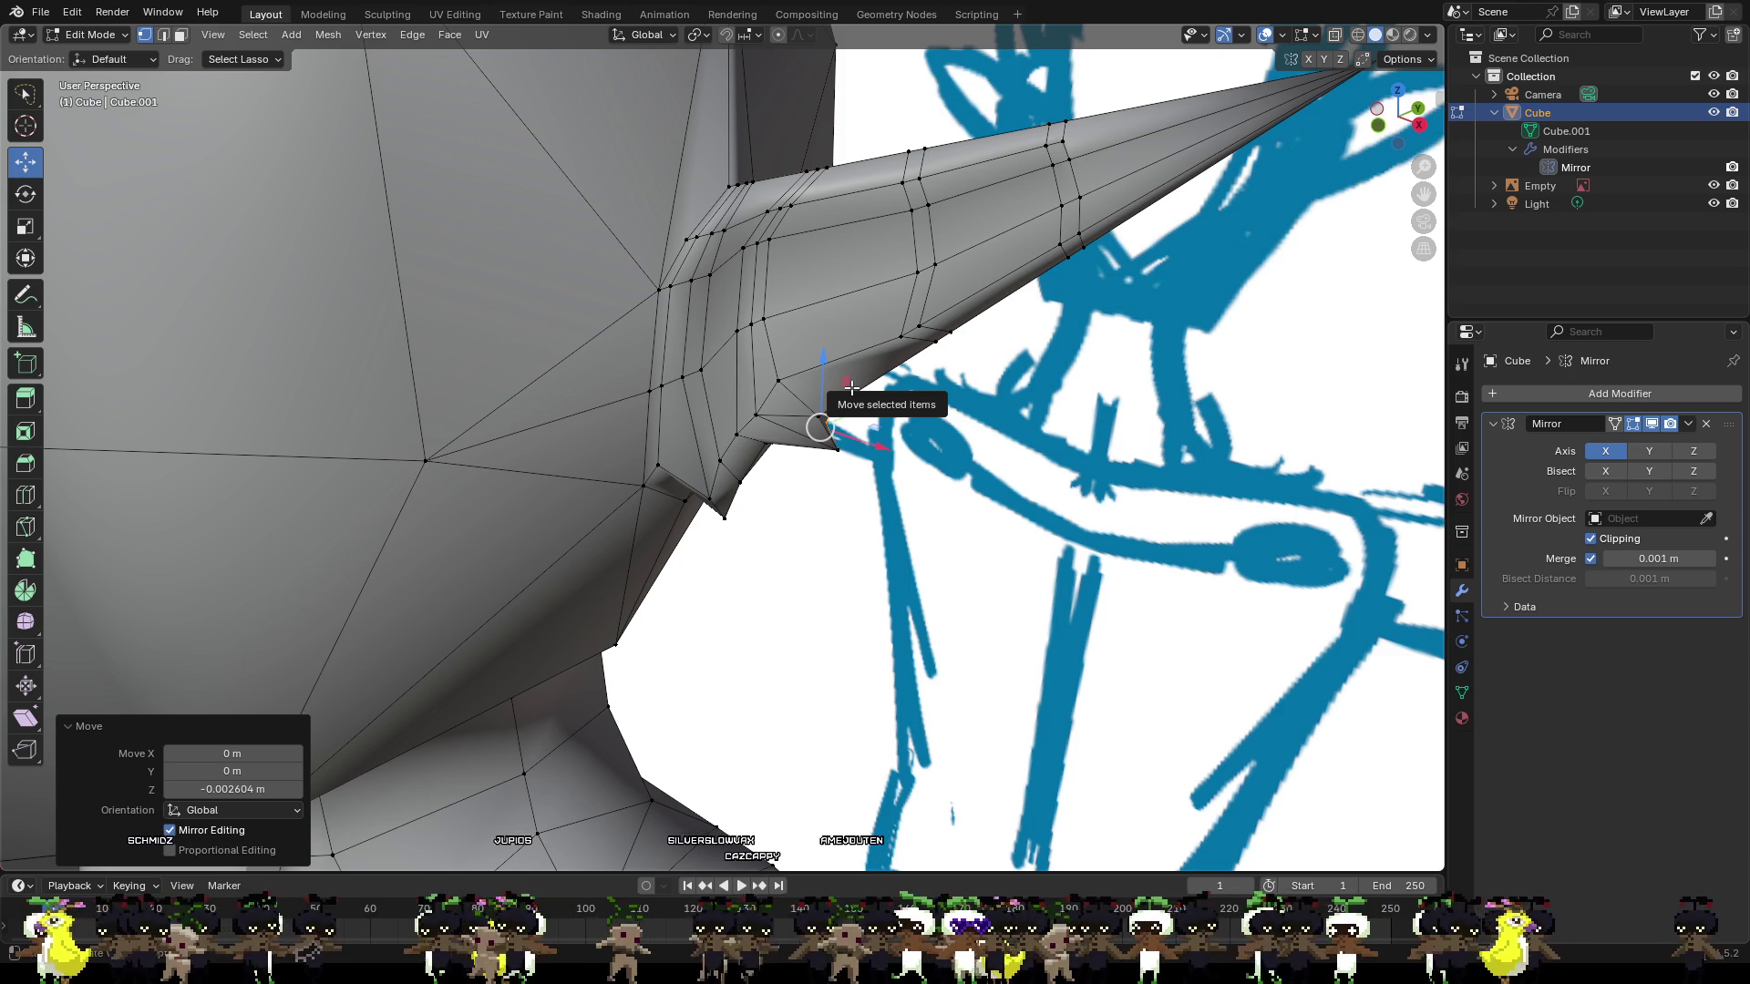
# Pull the spike vertex under the ear along Y and X to sharpen the spike.
pyautogui.scroll(2, 850, 387)
pyautogui.moveTo(850, 387); pyautogui.dragTo(776, 261, button='middle')
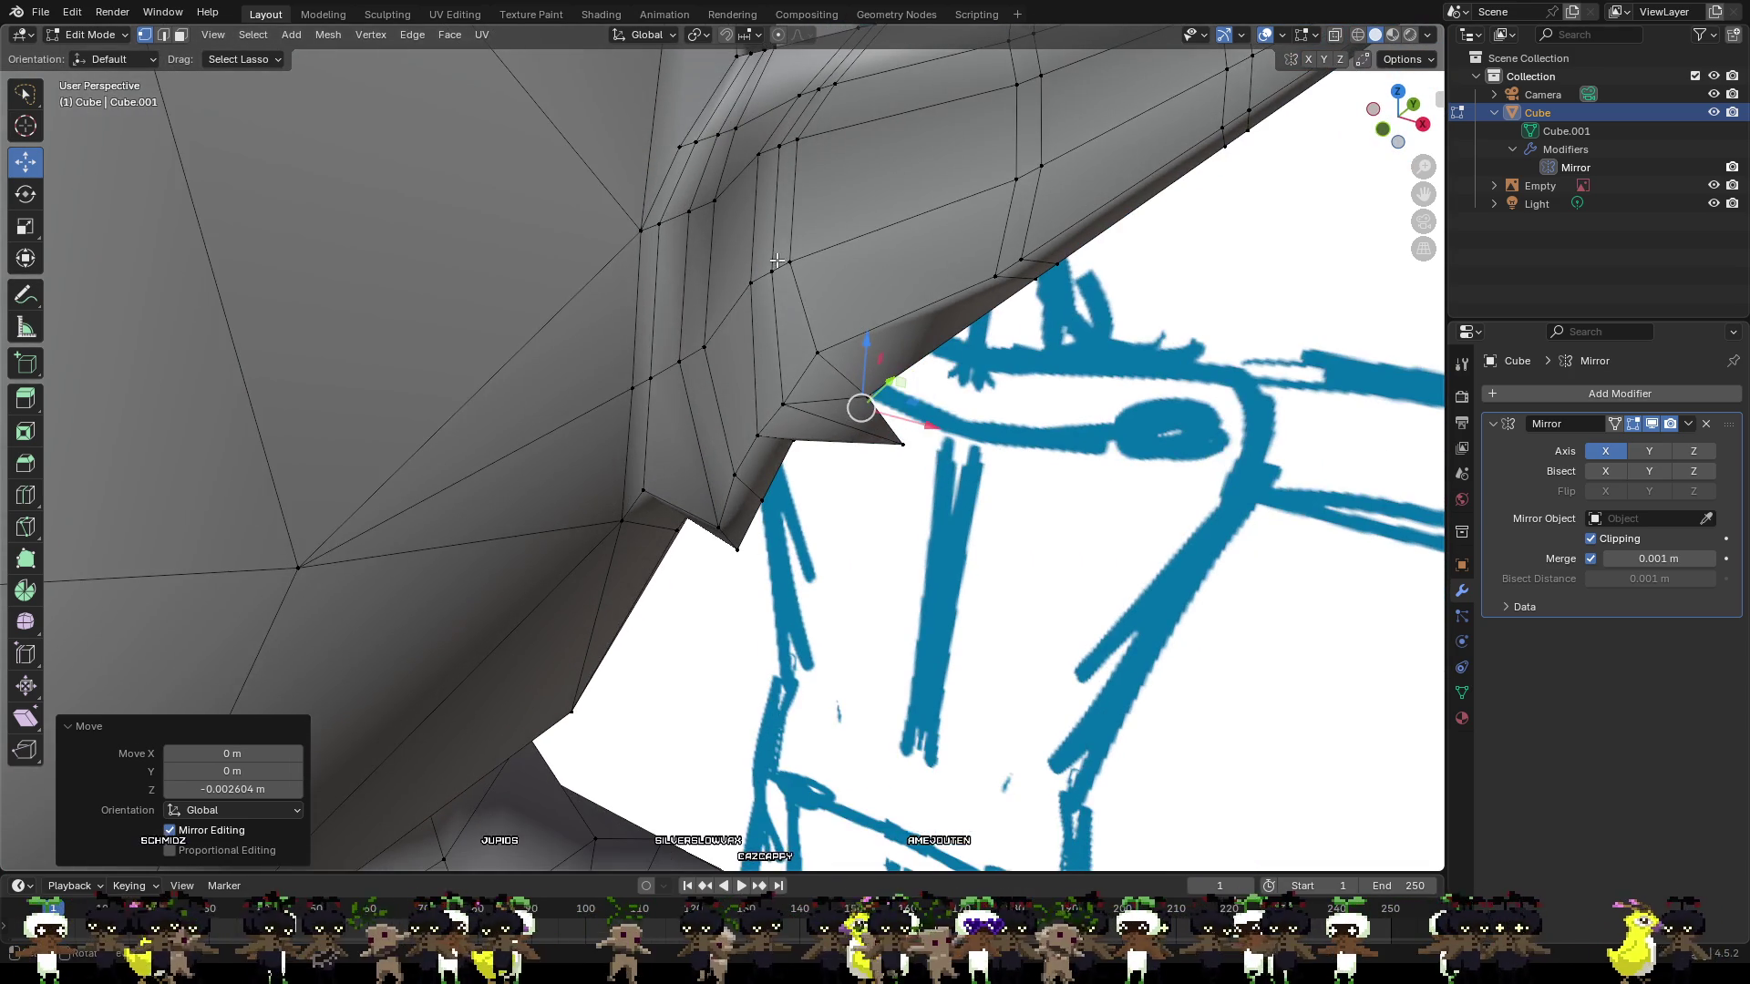
pyautogui.click(775, 261)
pyautogui.moveTo(819, 251); pyautogui.dragTo(845, 239)
pyautogui.moveTo(874, 266); pyautogui.dragTo(877, 225)
pyautogui.moveTo(876, 225); pyautogui.dragTo(781, 225, button='middle')
# Shift a root-loop vertex along Y and Z and raise two neighbouring ear-root vertices.
pyautogui.click(719, 271)
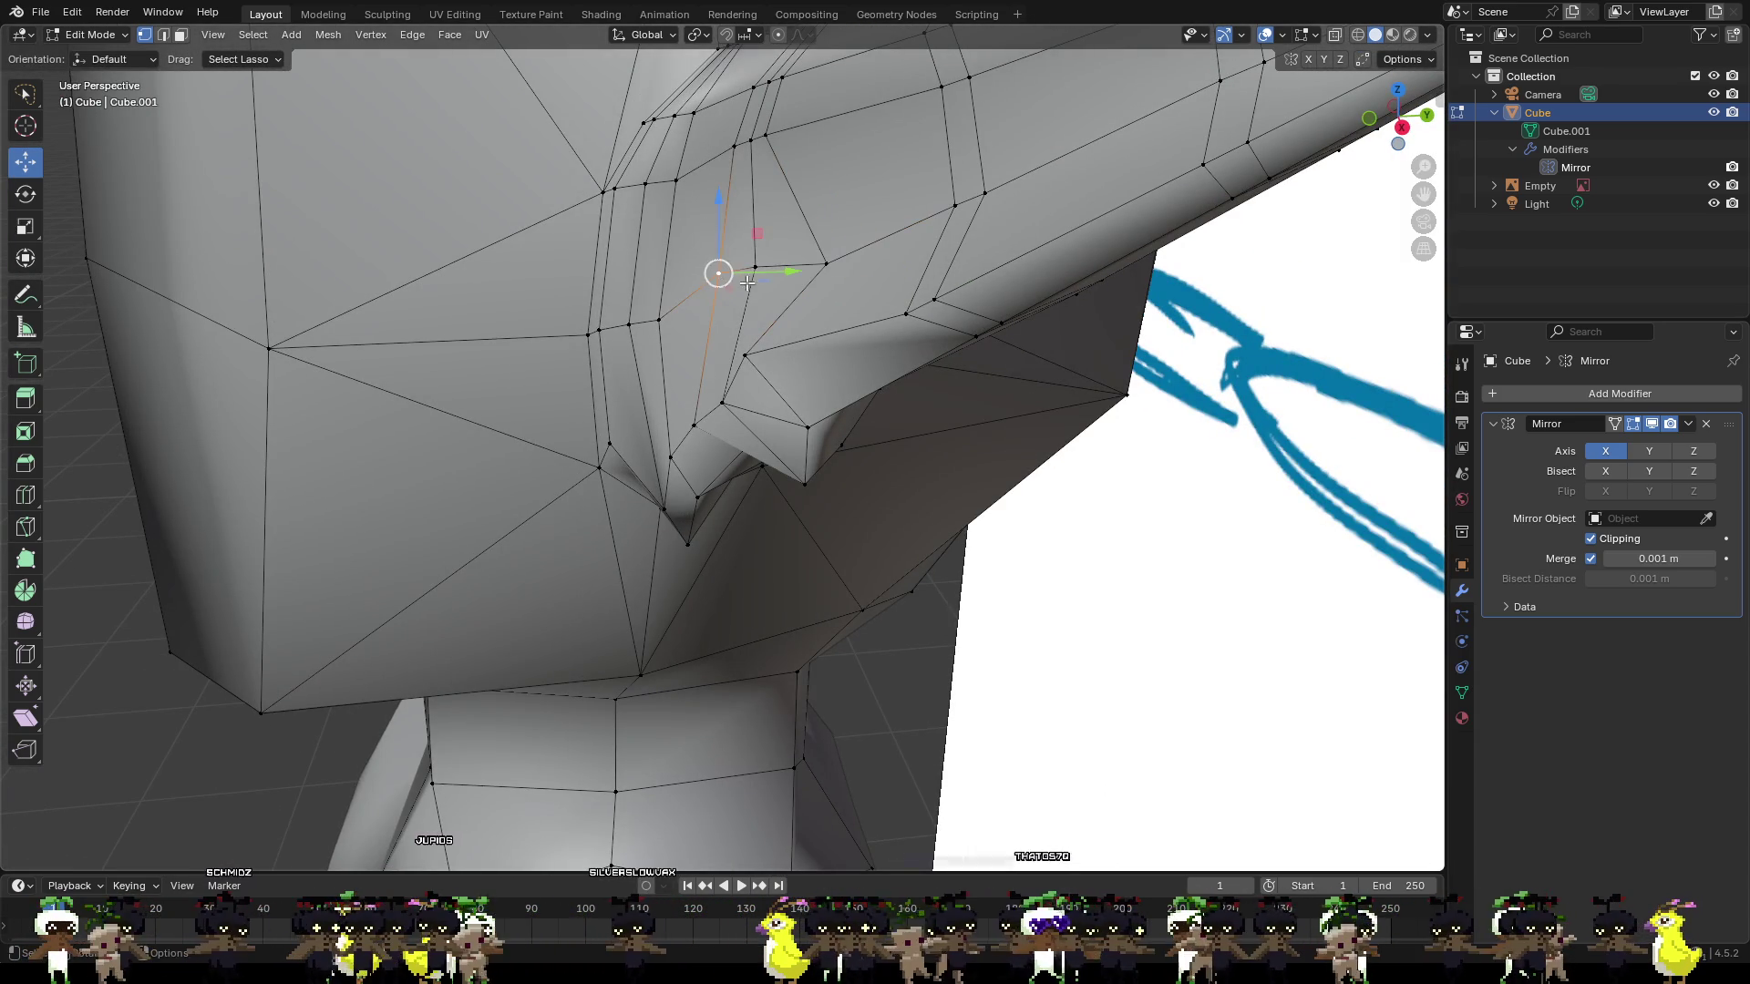
pyautogui.moveTo(749, 284); pyautogui.dragTo(730, 283)
pyautogui.moveTo(698, 216)
pyautogui.mouseDown()
pyautogui.moveTo(700, 239)
pyautogui.moveTo(666, 242)
pyautogui.moveTo(698, 237)
pyautogui.moveTo(771, 277)
pyautogui.moveTo(785, 264)
pyautogui.mouseUp()
pyautogui.click(664, 312)
pyautogui.click(703, 288)
# Even out the upper root loop: drop the top vertex inward and slide the lower one along Y.
pyautogui.click(739, 147)
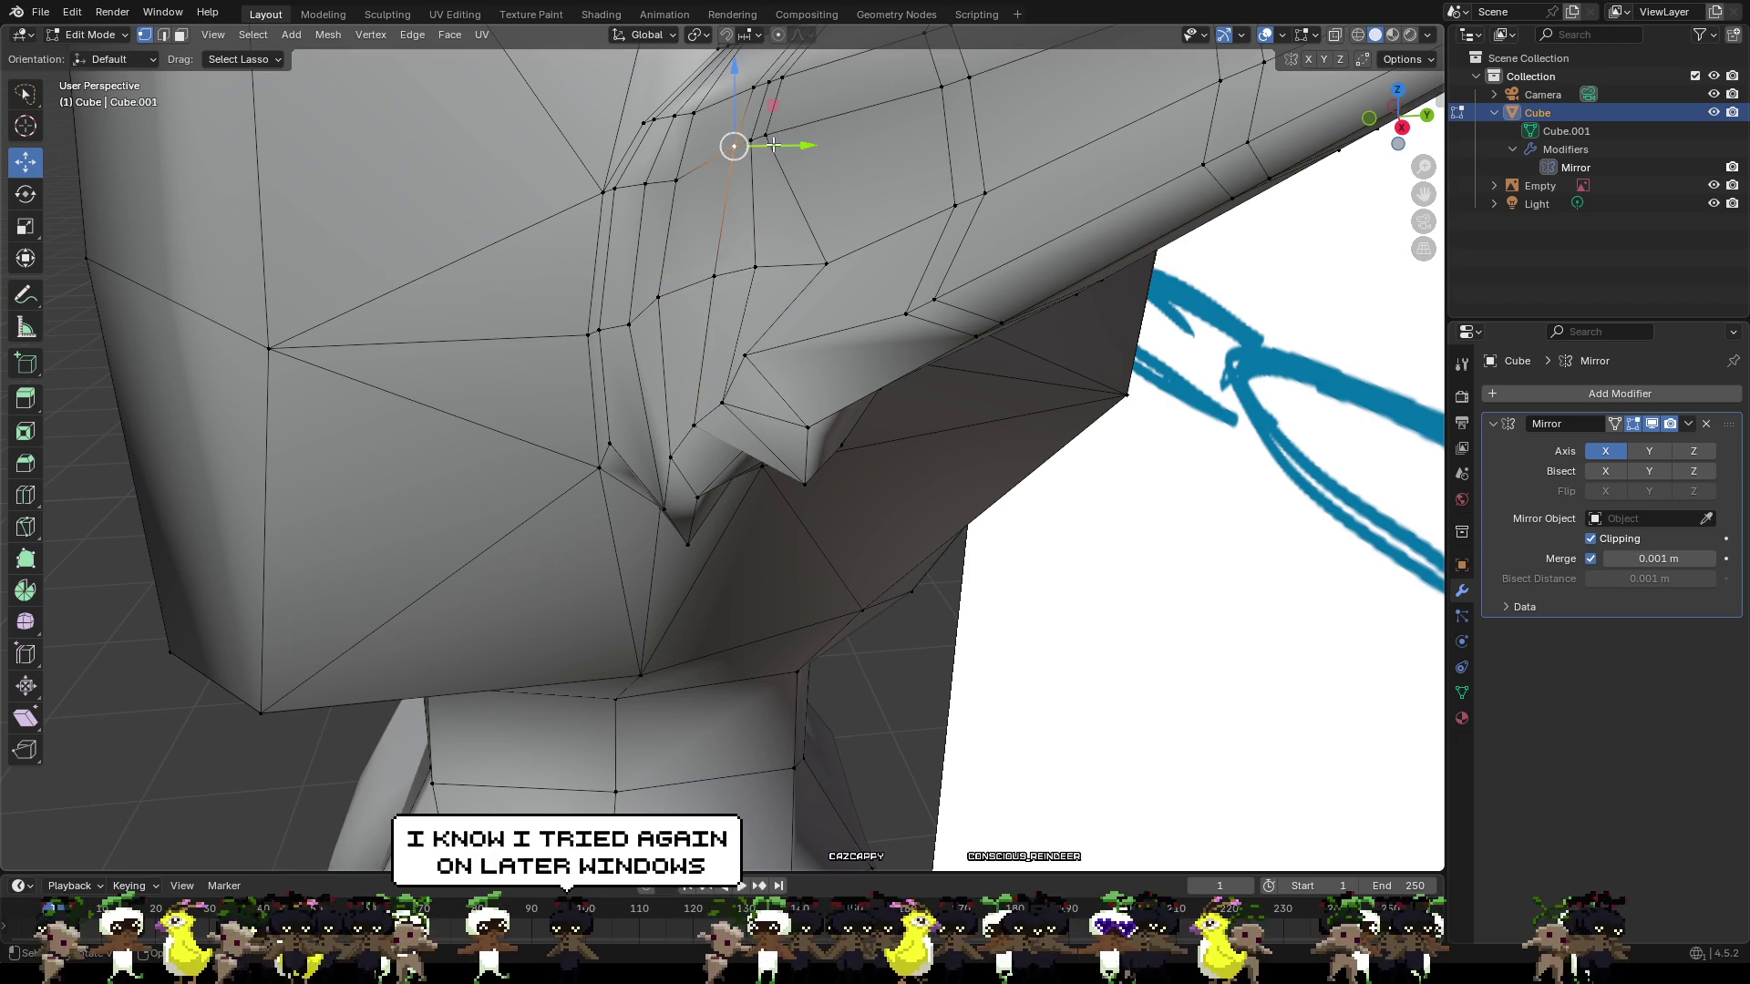
pyautogui.moveTo(770, 147)
pyautogui.mouseDown()
pyautogui.moveTo(721, 131)
pyautogui.moveTo(764, 164)
pyautogui.mouseUp()
pyautogui.click(755, 86)
pyautogui.moveTo(760, 86)
pyautogui.mouseDown()
pyautogui.moveTo(738, 81)
pyautogui.moveTo(747, 91)
pyautogui.mouseUp()
pyautogui.click(706, 161)
pyautogui.moveTo(758, 163)
pyautogui.mouseDown()
pyautogui.moveTo(777, 165)
pyautogui.moveTo(723, 160)
pyautogui.mouseUp()
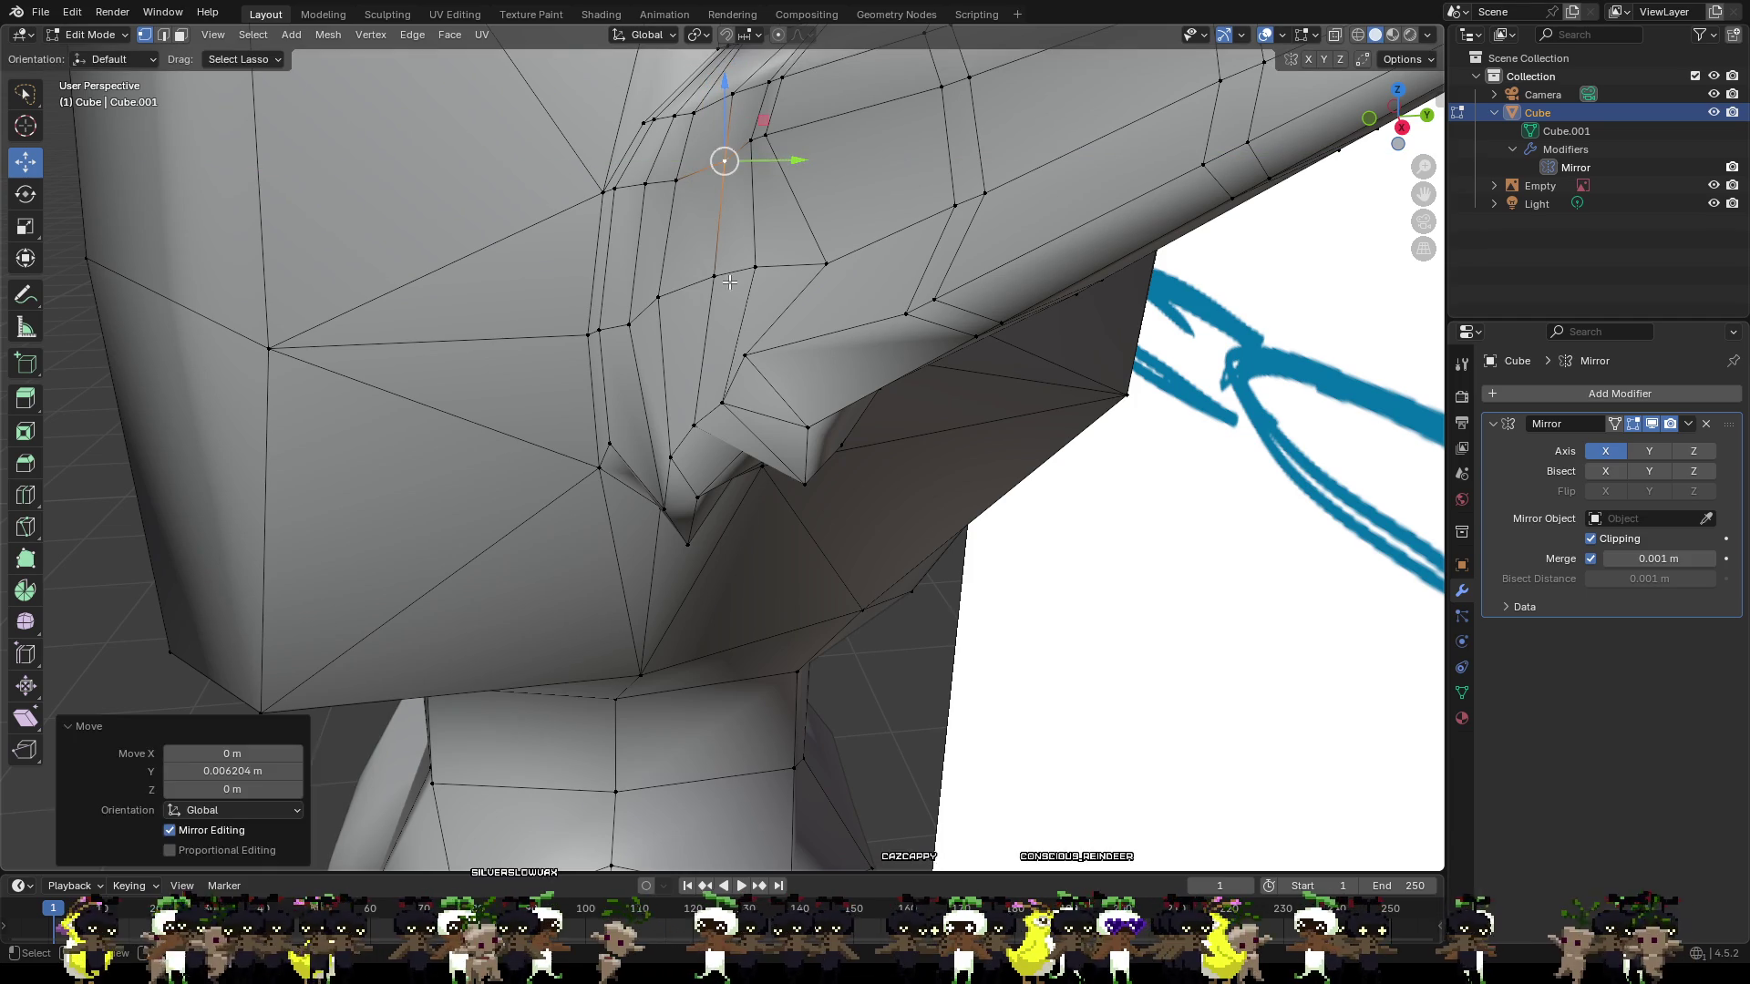
pyautogui.click(714, 273)
# Move another ear-root vertex about 0.0086 m along Y to sharpen the notch.
pyautogui.keyDown('shift'); pyautogui.click(663, 297); pyautogui.keyUp('shift')
pyautogui.moveTo(696, 300)
pyautogui.mouseDown()
pyautogui.moveTo(755, 293)
pyautogui.moveTo(724, 321)
pyautogui.mouseUp()
pyautogui.rightClick(723, 297)
pyautogui.click(629, 323)
pyautogui.moveTo(724, 320)
pyautogui.mouseDown(button='middle')
pyautogui.moveTo(828, 205)
pyautogui.moveTo(802, 237)
pyautogui.moveTo(780, 172)
pyautogui.moveTo(881, 260)
pyautogui.moveTo(877, 329)
pyautogui.moveTo(953, 256)
pyautogui.moveTo(898, 258)
pyautogui.mouseUp(button='middle')
# Cut a new edge loop across the pointed ear.
pyautogui.hotkey('ctrl', 'r')
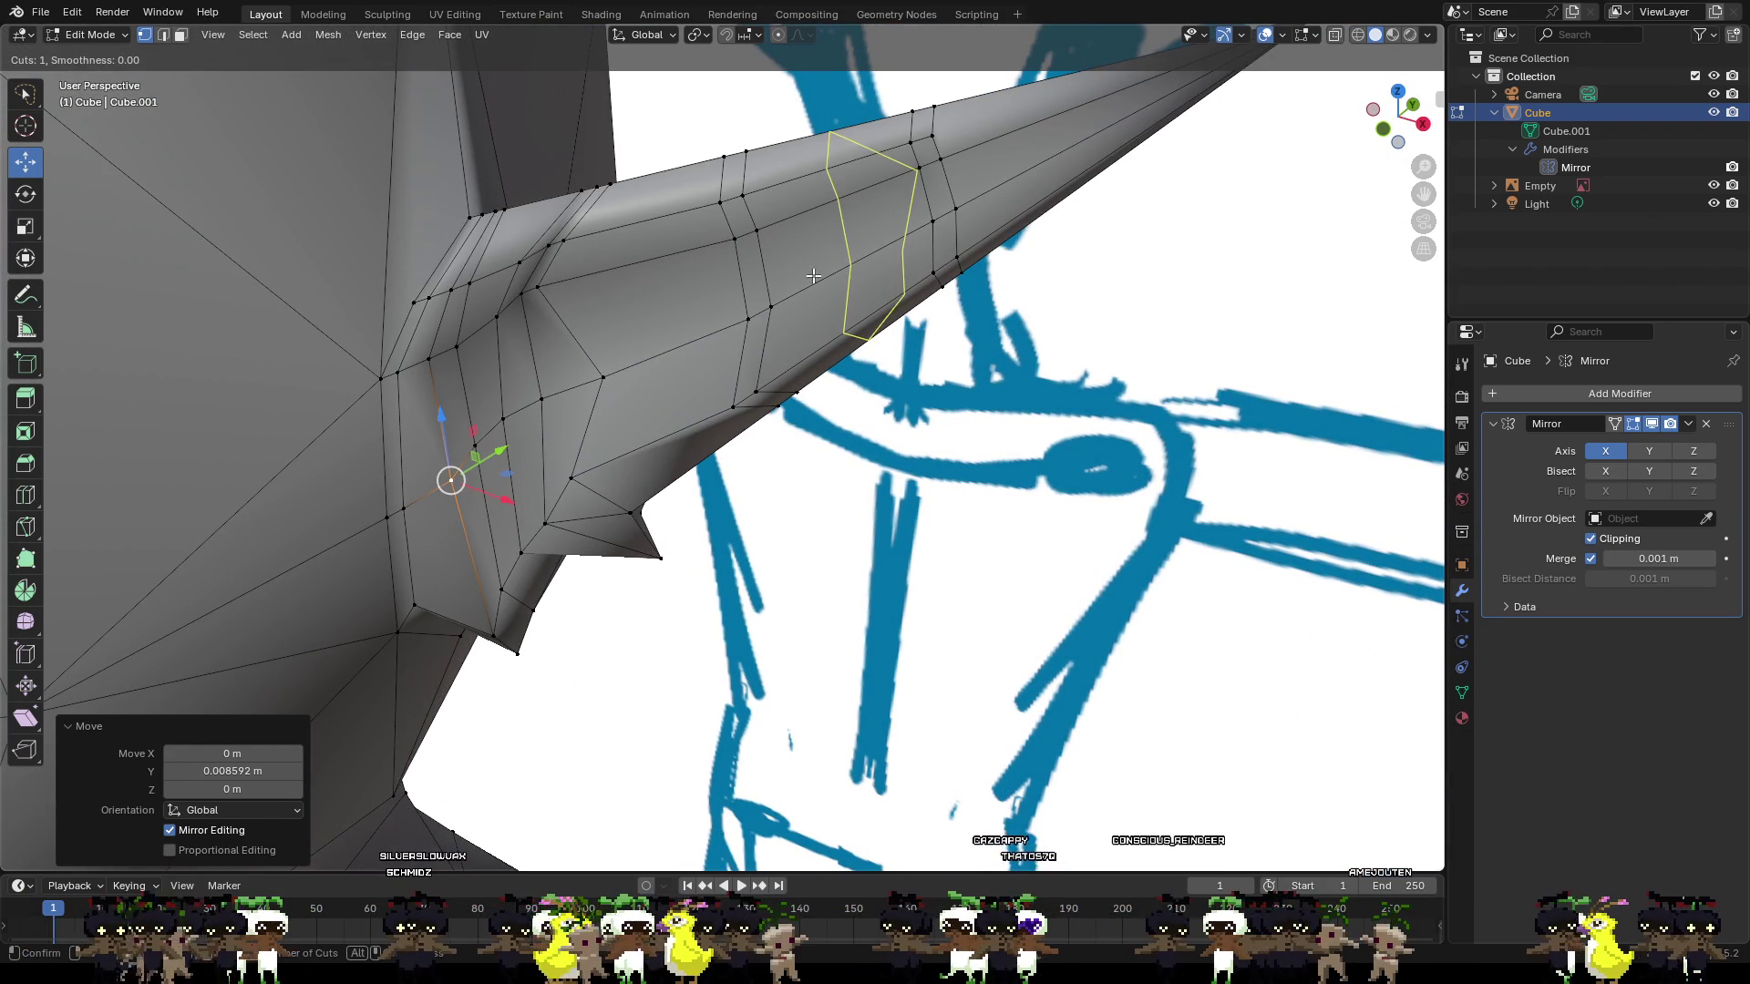
pyautogui.click(842, 279)
pyautogui.click(781, 303)
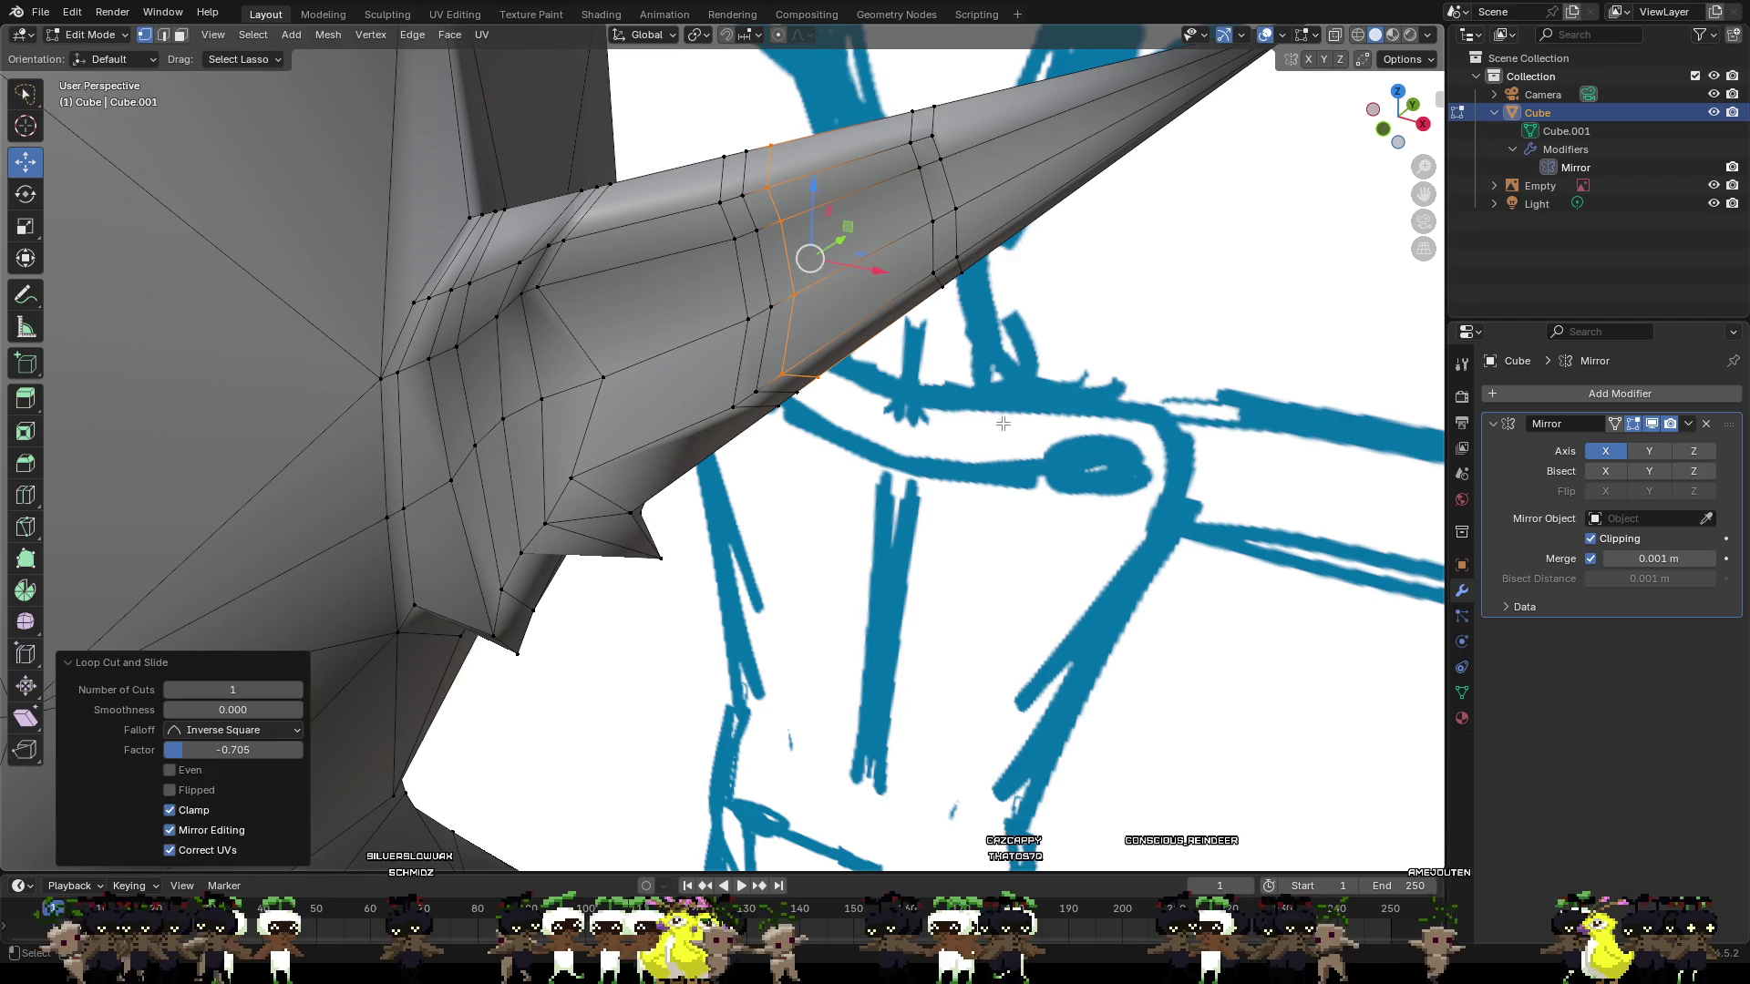
pyautogui.click(816, 417)
pyautogui.scroll(3, 816, 417)
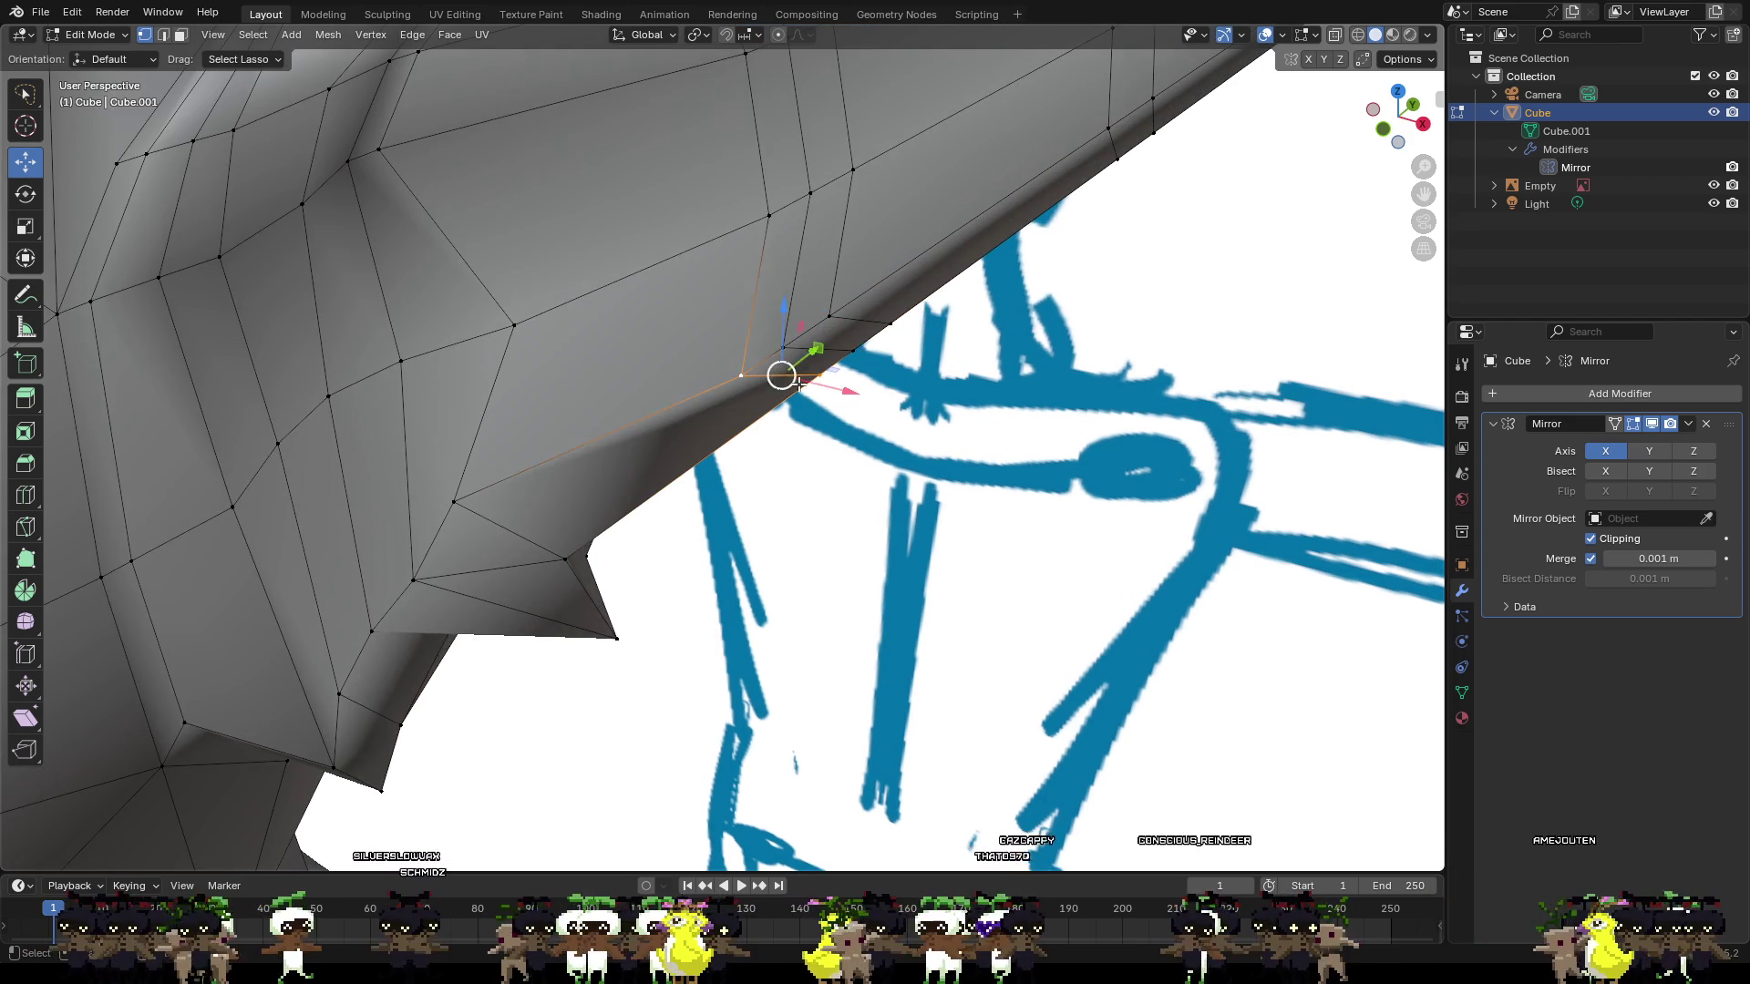
pyautogui.moveTo(800, 384)
pyautogui.mouseDown(button='middle')
pyautogui.moveTo(825, 337)
pyautogui.moveTo(938, 374)
pyautogui.moveTo(1100, 387)
pyautogui.mouseUp(button='middle')
# Select a pair of ear-underside vertices and move them vertically along Z.
pyautogui.moveTo(859, 339)
pyautogui.mouseDown()
pyautogui.moveTo(757, 329)
pyautogui.moveTo(801, 394)
pyautogui.mouseUp()
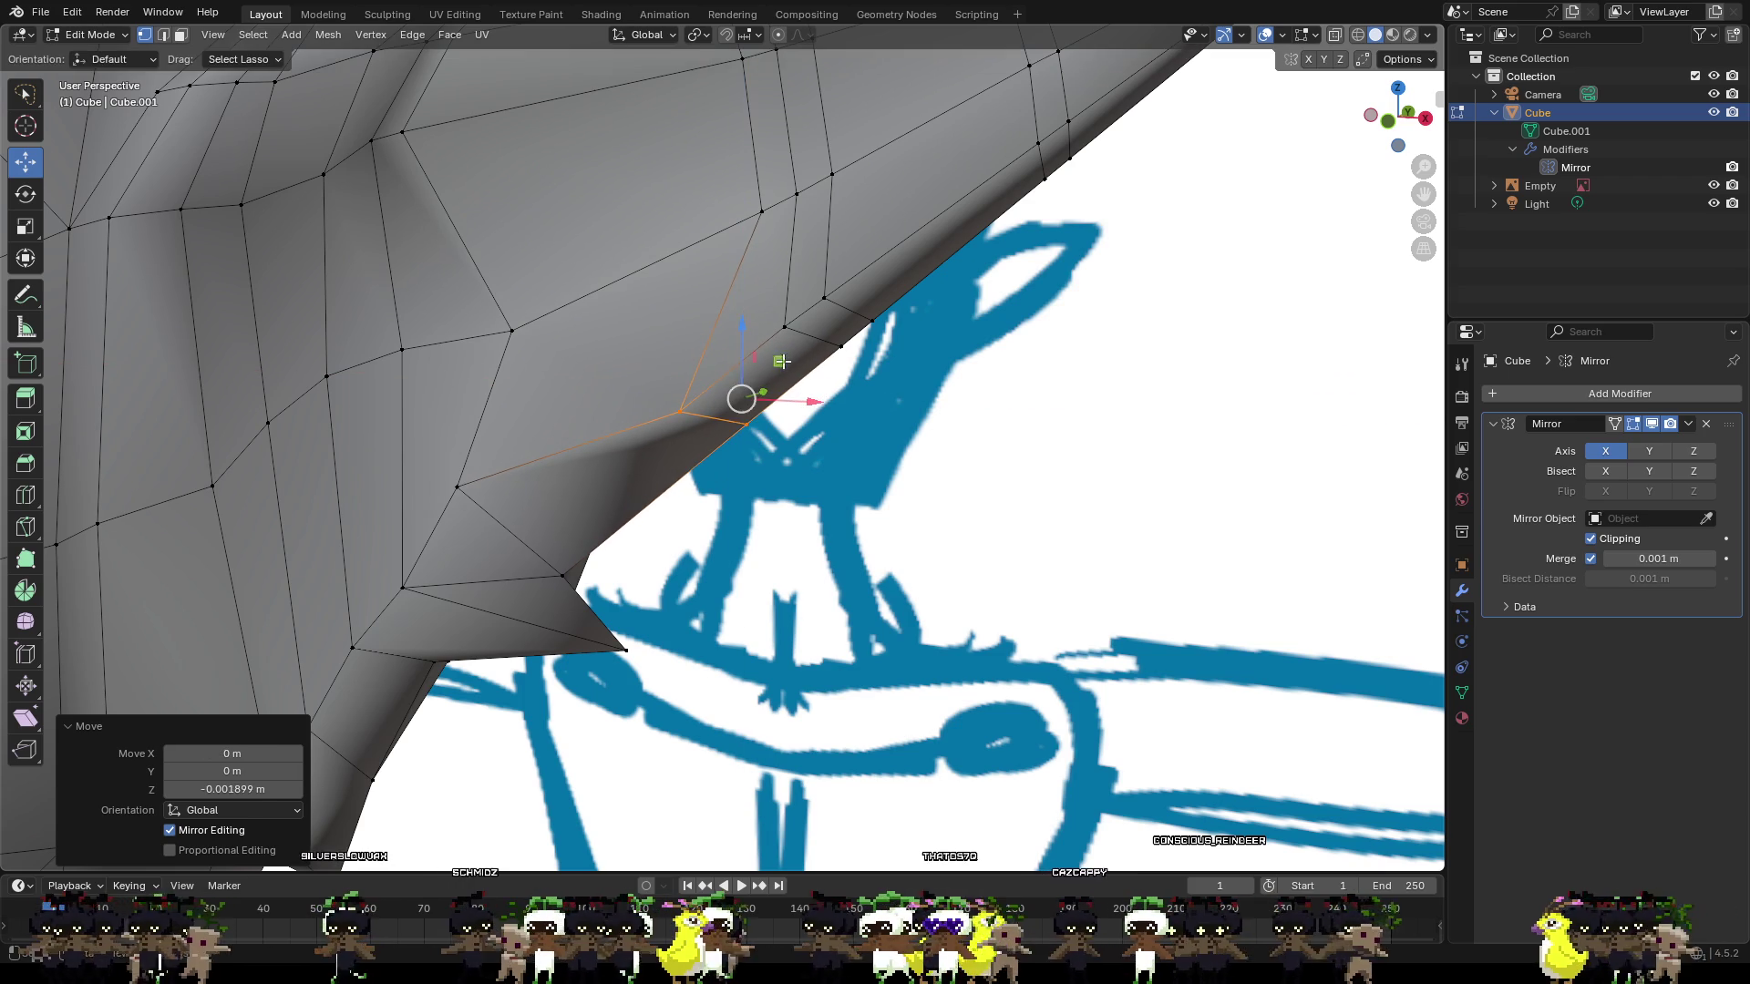
pyautogui.hotkey('ctrl', 'z')
pyautogui.hotkey('ctrl', 'z')
pyautogui.hotkey('ctrl', 'z')
pyautogui.moveTo(793, 328)
pyautogui.mouseDown(button='middle')
pyautogui.moveTo(888, 270)
pyautogui.moveTo(860, 295)
pyautogui.mouseUp(button='middle')
pyautogui.keyDown('shift'); pyautogui.click(925, 261); pyautogui.keyUp('shift')
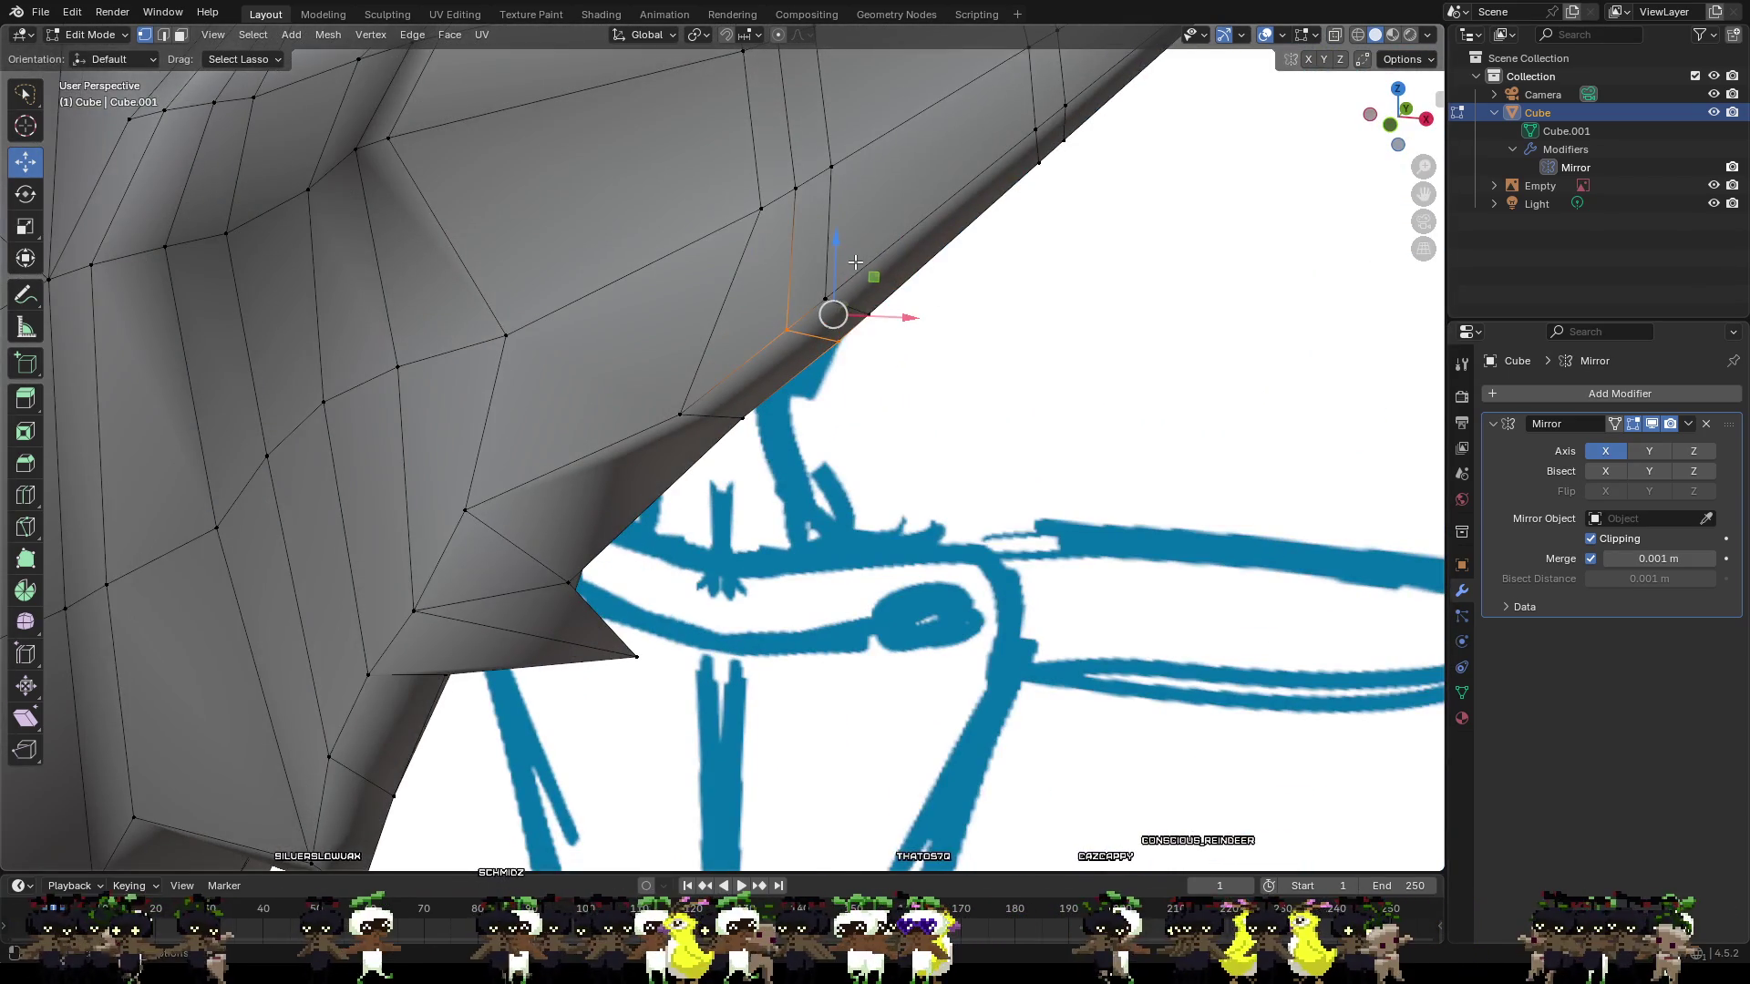
pyautogui.press('g')
pyautogui.press('z')
pyautogui.click(877, 336)
# Shift the selected ear vertices along X and lower them along Z.
pyautogui.press('g')
pyautogui.press('x')
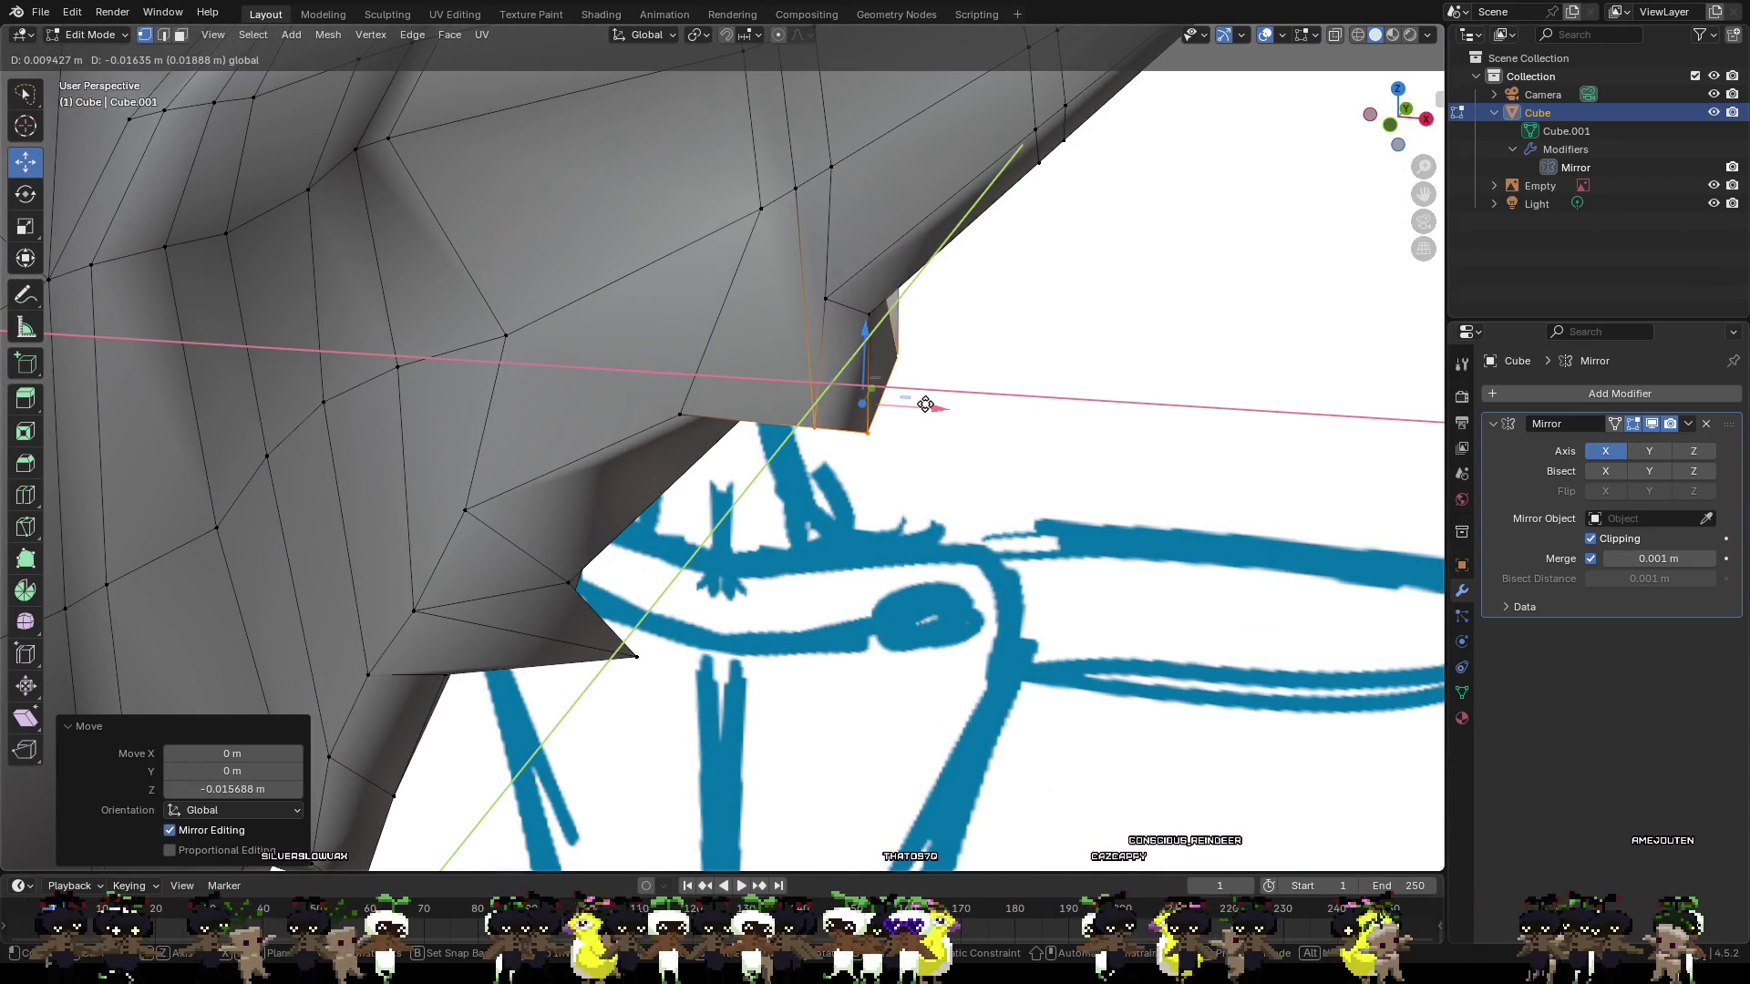
pyautogui.click(926, 398)
pyautogui.hotkey('ctrl', 'z')
pyautogui.press('g')
pyautogui.press('x')
pyautogui.click(926, 394)
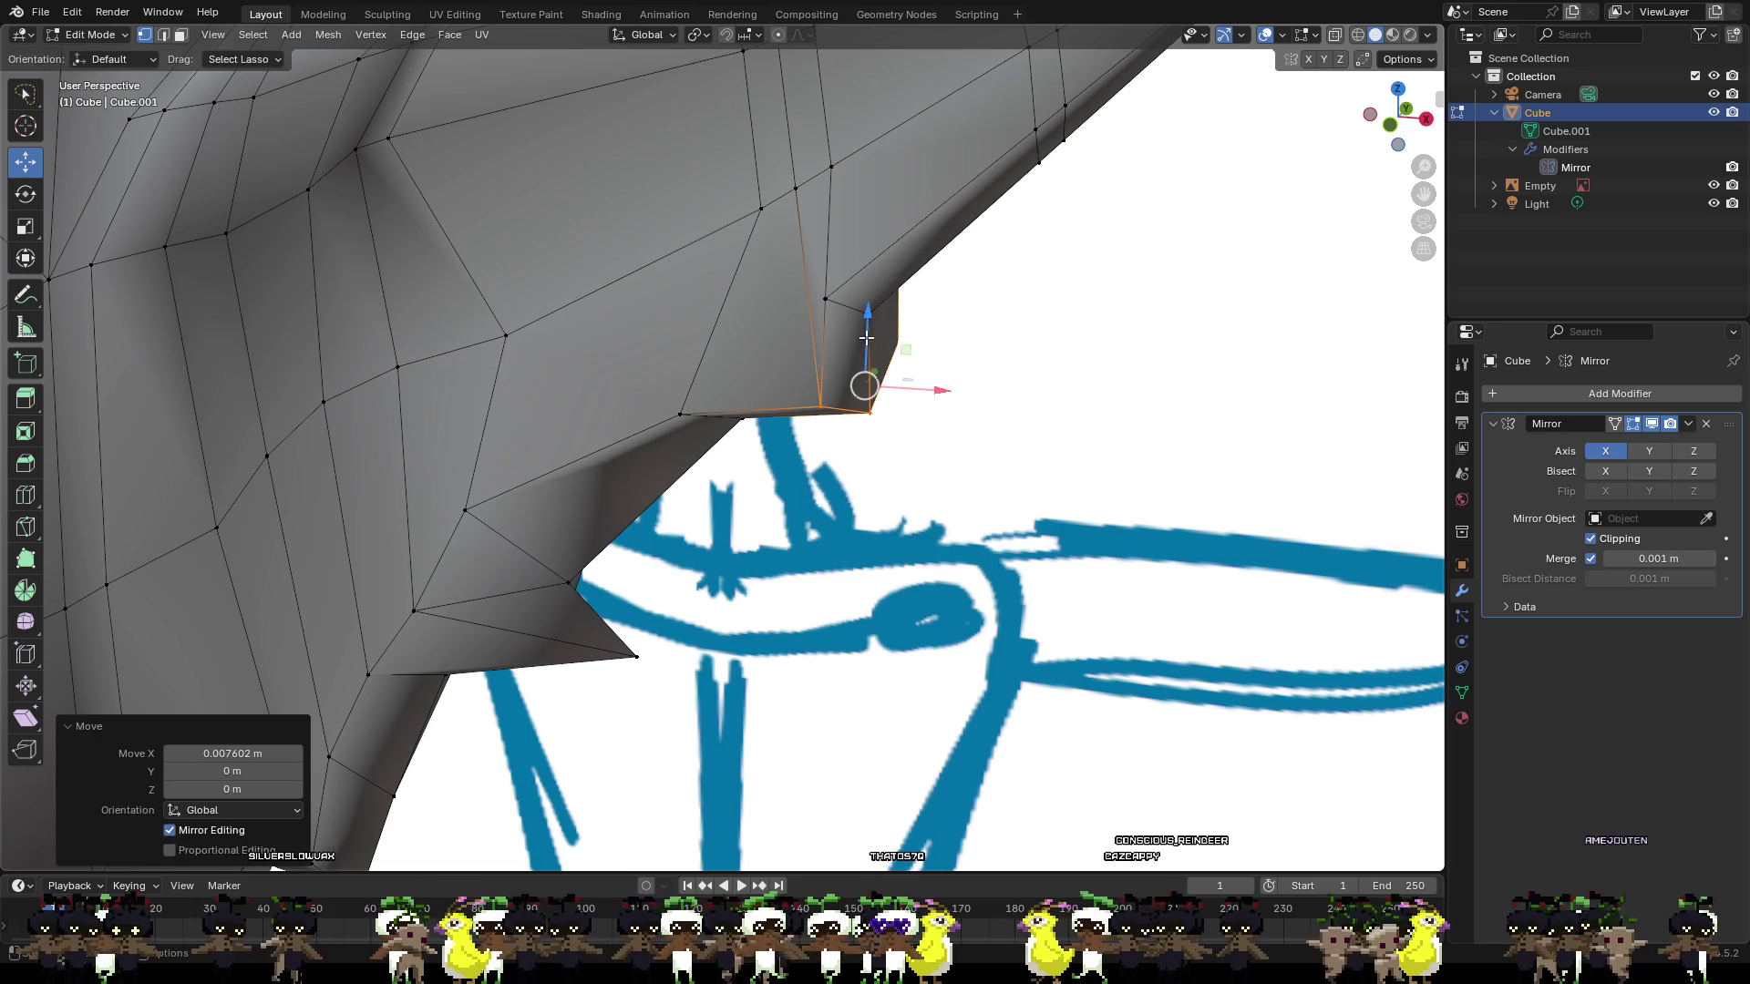
pyautogui.press('g')
pyautogui.press('z')
pyautogui.click(936, 409)
# Reposition ear-base vertices along X, Z and Y to follow the reference sketch.
pyautogui.moveTo(910, 333); pyautogui.dragTo(801, 309, button='middle')
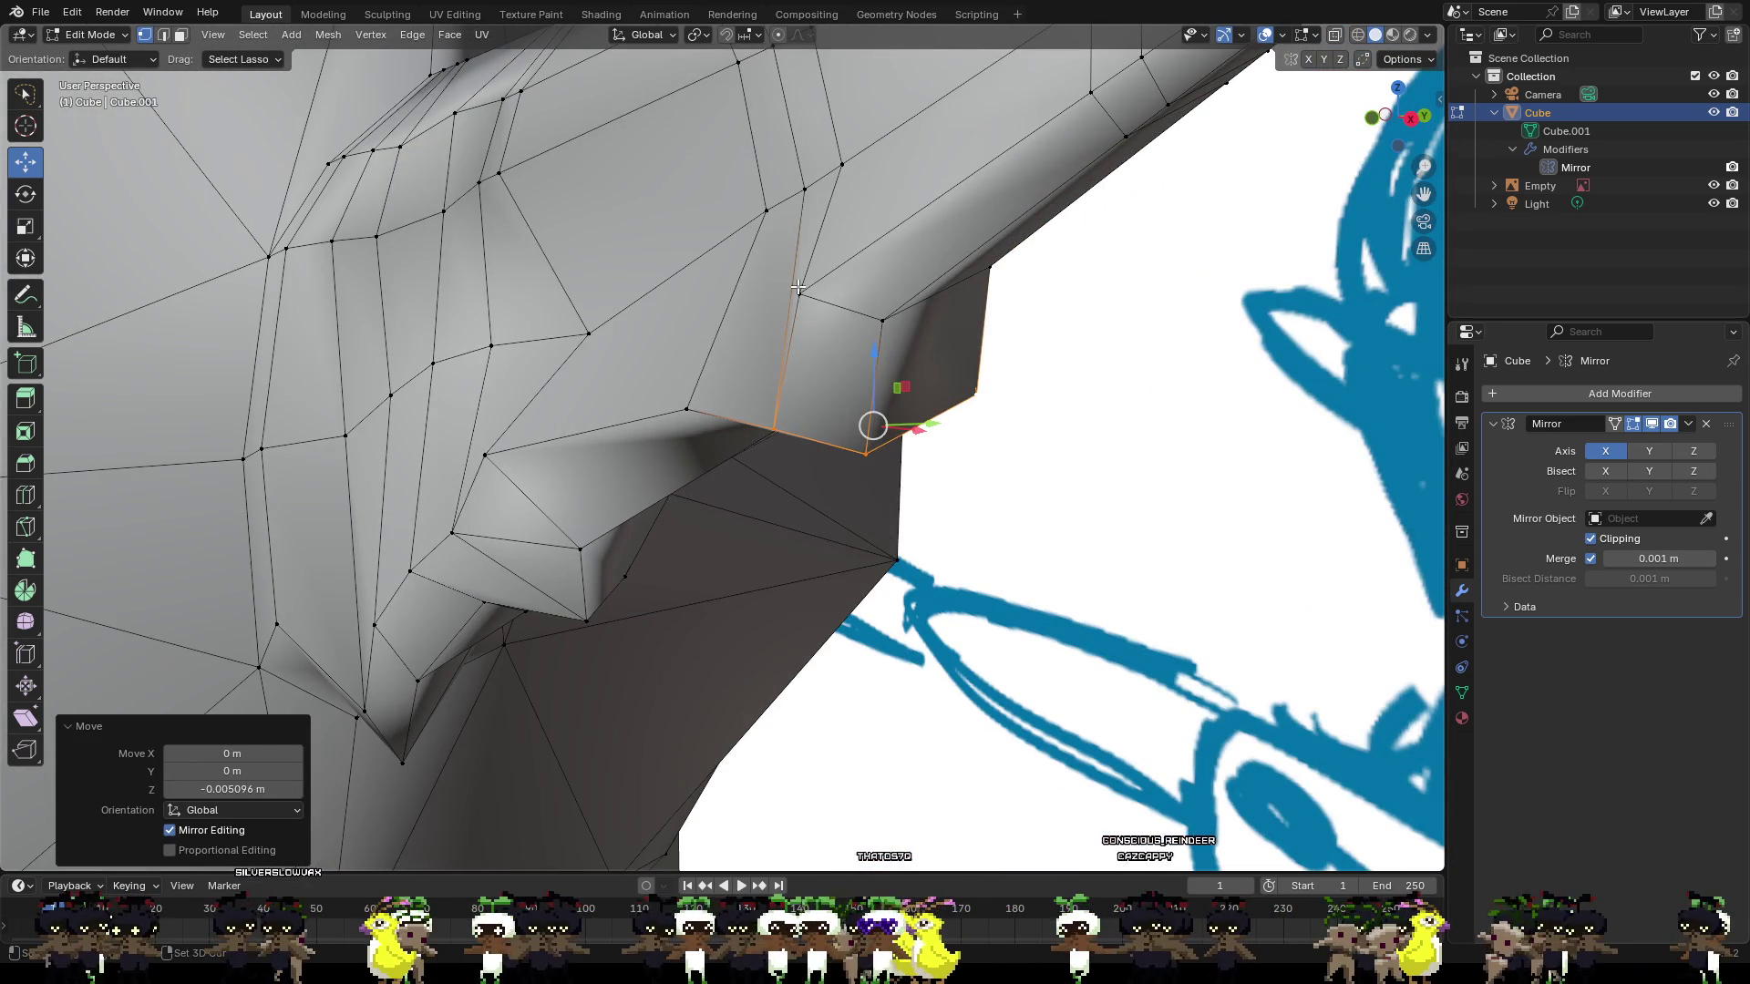
pyautogui.keyDown('shift'); pyautogui.click(798, 292); pyautogui.keyUp('shift')
pyautogui.hotkey('alt', 'a')
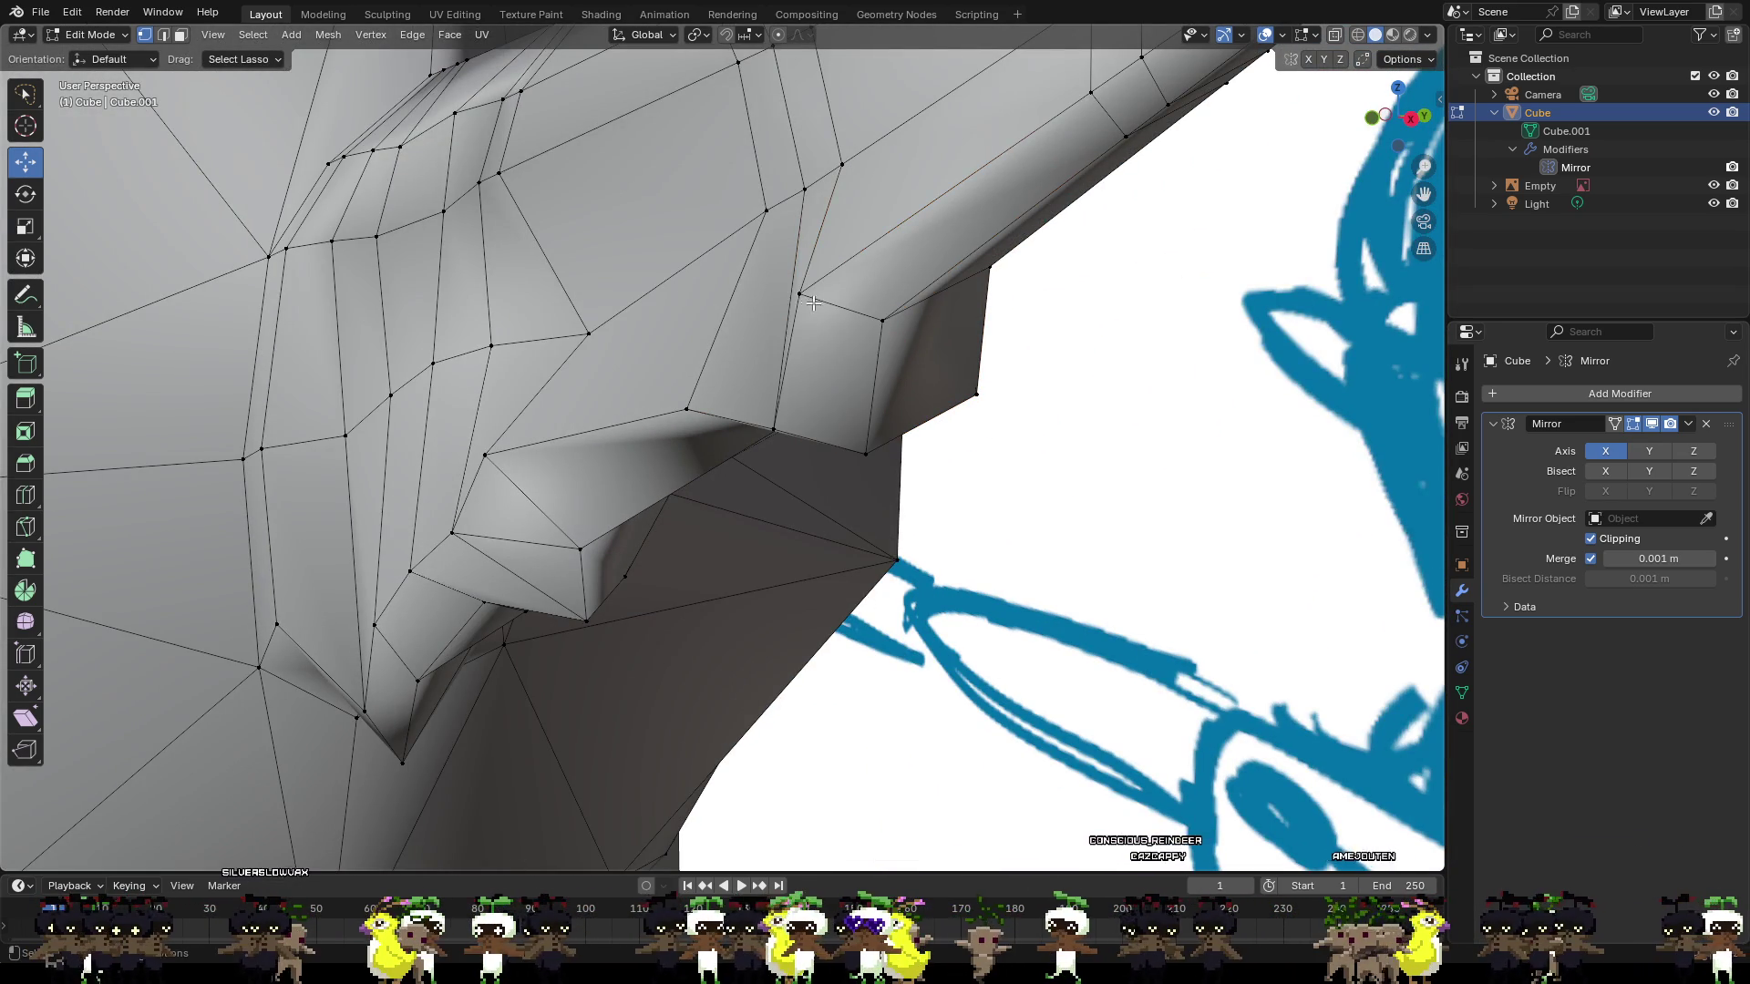
pyautogui.moveTo(879, 321)
pyautogui.mouseDown(button='middle')
pyautogui.moveTo(957, 315)
pyautogui.moveTo(914, 274)
pyautogui.moveTo(1118, 296)
pyautogui.moveTo(989, 263)
pyautogui.mouseUp(button='middle')
pyautogui.moveTo(989, 267)
pyautogui.mouseDown()
pyautogui.moveTo(1083, 266)
pyautogui.moveTo(1057, 266)
pyautogui.moveTo(1032, 179)
pyautogui.mouseUp()
pyautogui.moveTo(1031, 179)
pyautogui.mouseDown(button='middle')
pyautogui.moveTo(836, 355)
pyautogui.moveTo(811, 313)
pyautogui.moveTo(774, 328)
pyautogui.moveTo(801, 359)
pyautogui.moveTo(938, 355)
pyautogui.moveTo(902, 321)
pyautogui.mouseUp(button='middle')
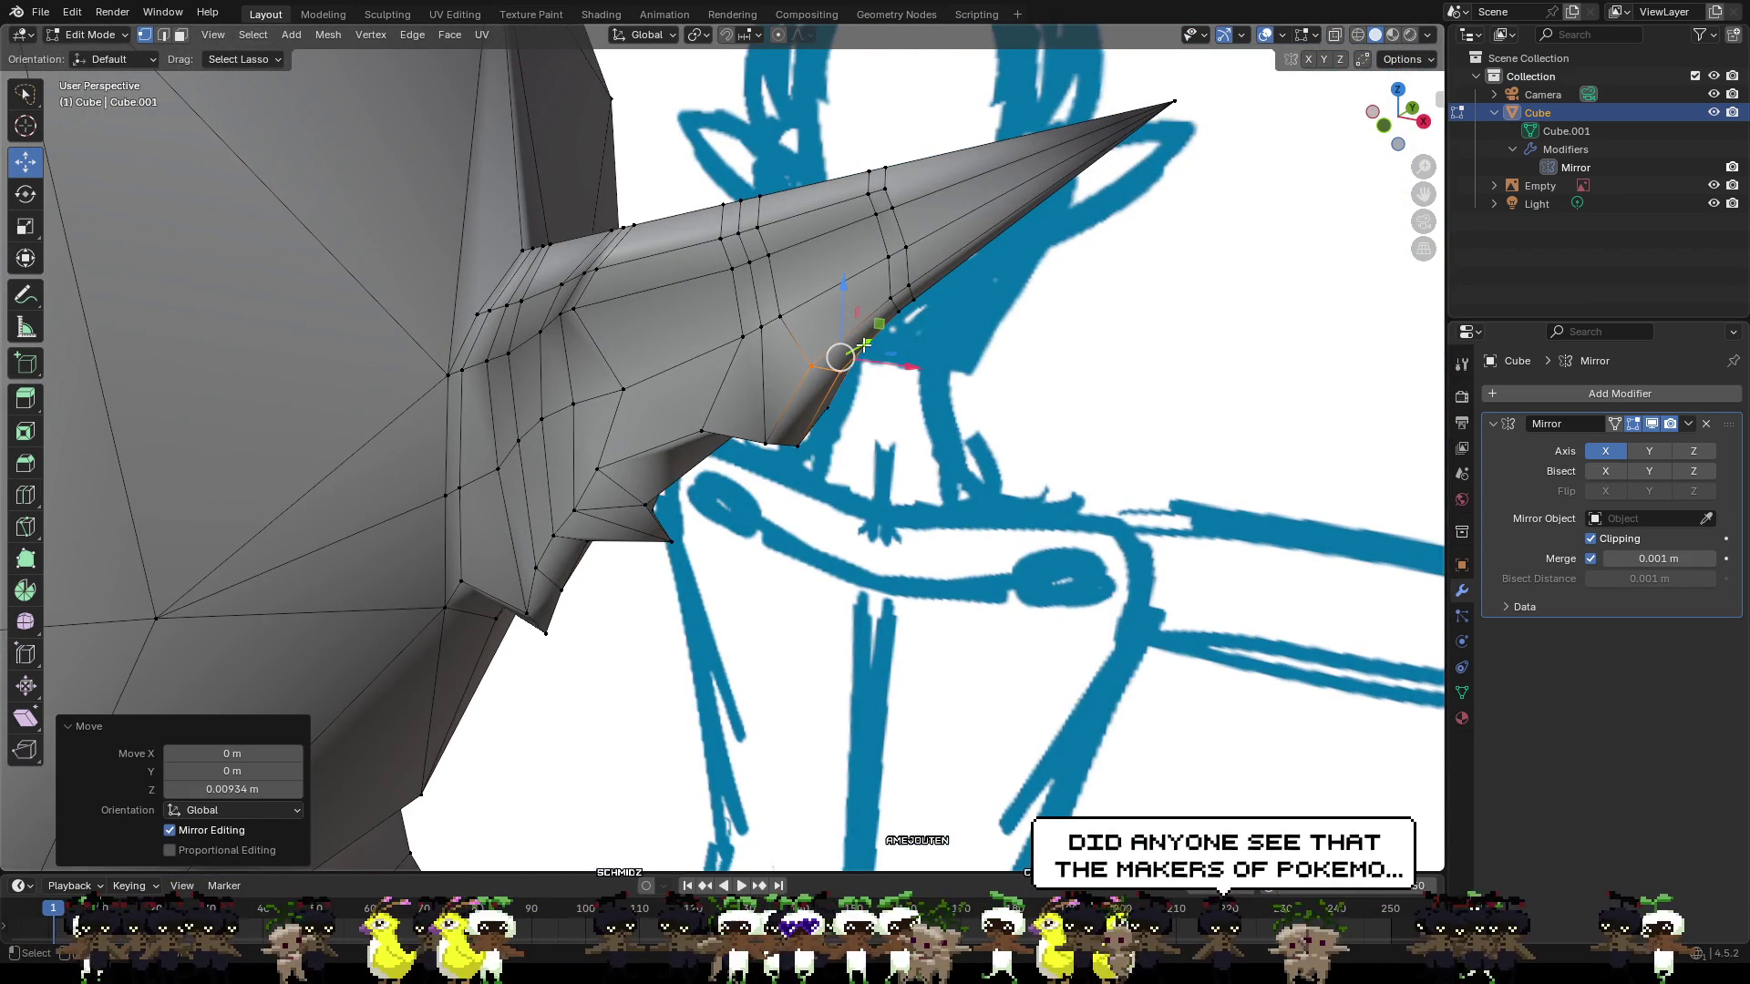
pyautogui.moveTo(903, 321); pyautogui.dragTo(923, 361)
# Lower an ear-underside vertex about 0.0089 m along Z.
pyautogui.scroll(-3, 923, 361)
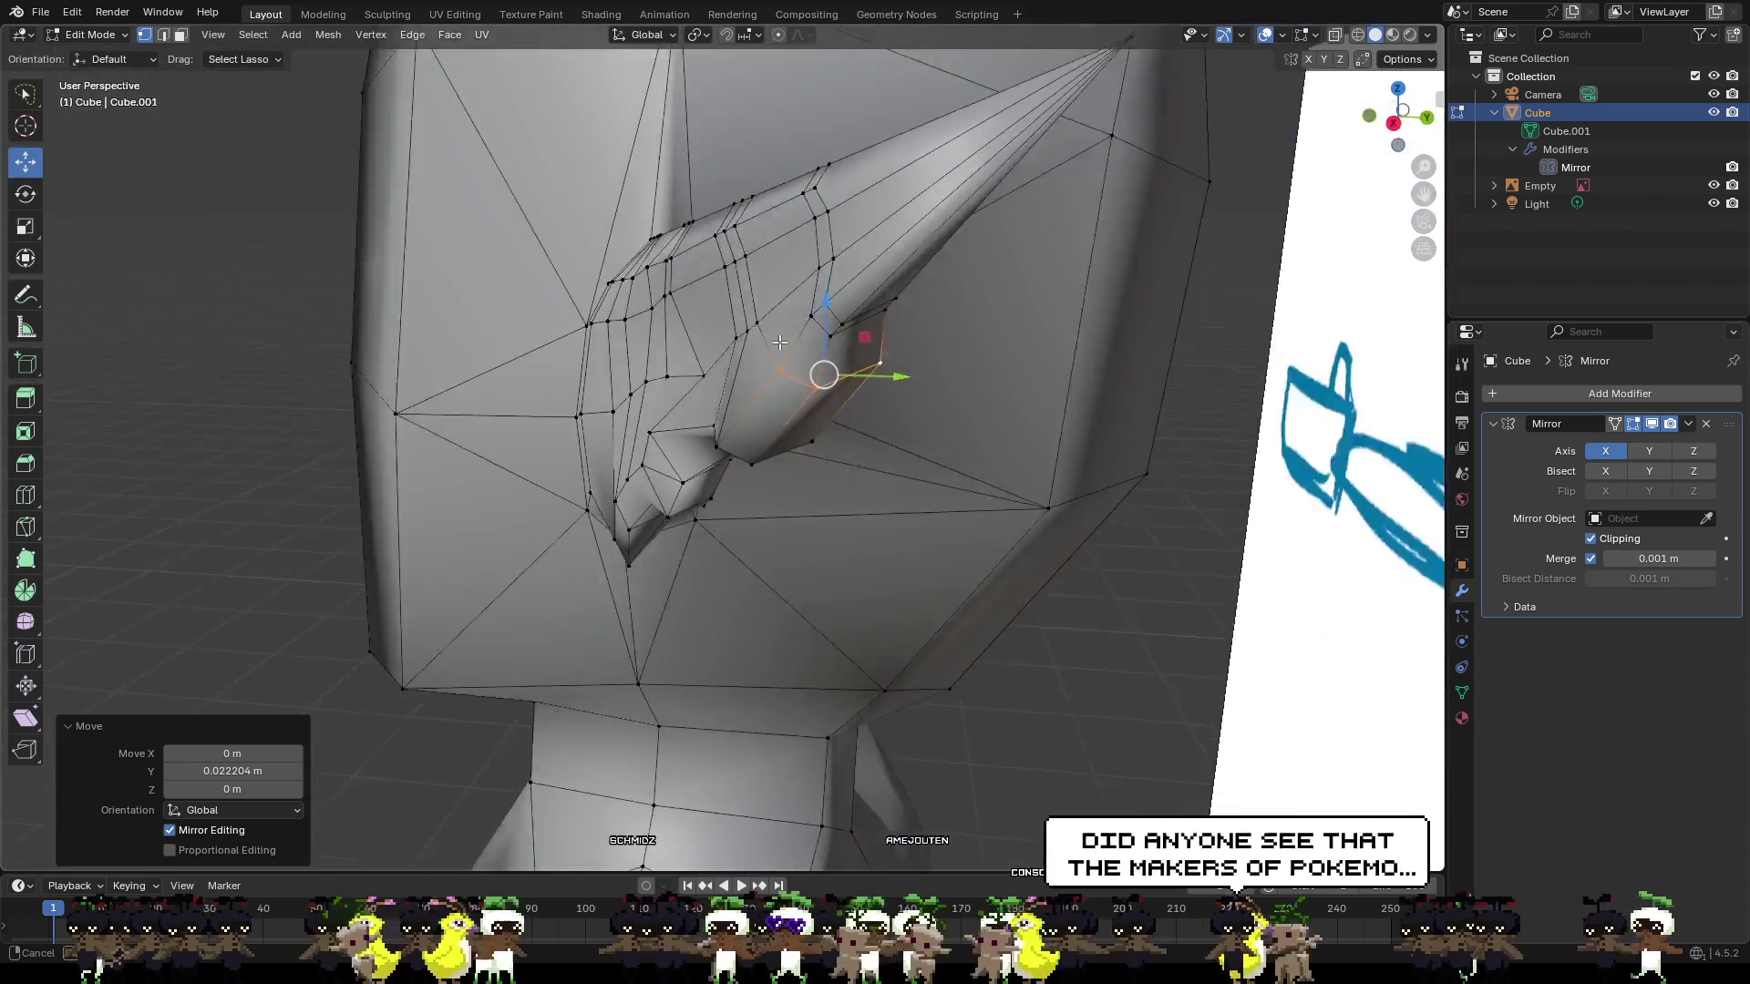
pyautogui.moveTo(923, 361)
pyautogui.mouseDown(button='middle')
pyautogui.moveTo(920, 383)
pyautogui.moveTo(736, 438)
pyautogui.mouseUp(button='middle')
pyautogui.scroll(3, 920, 382)
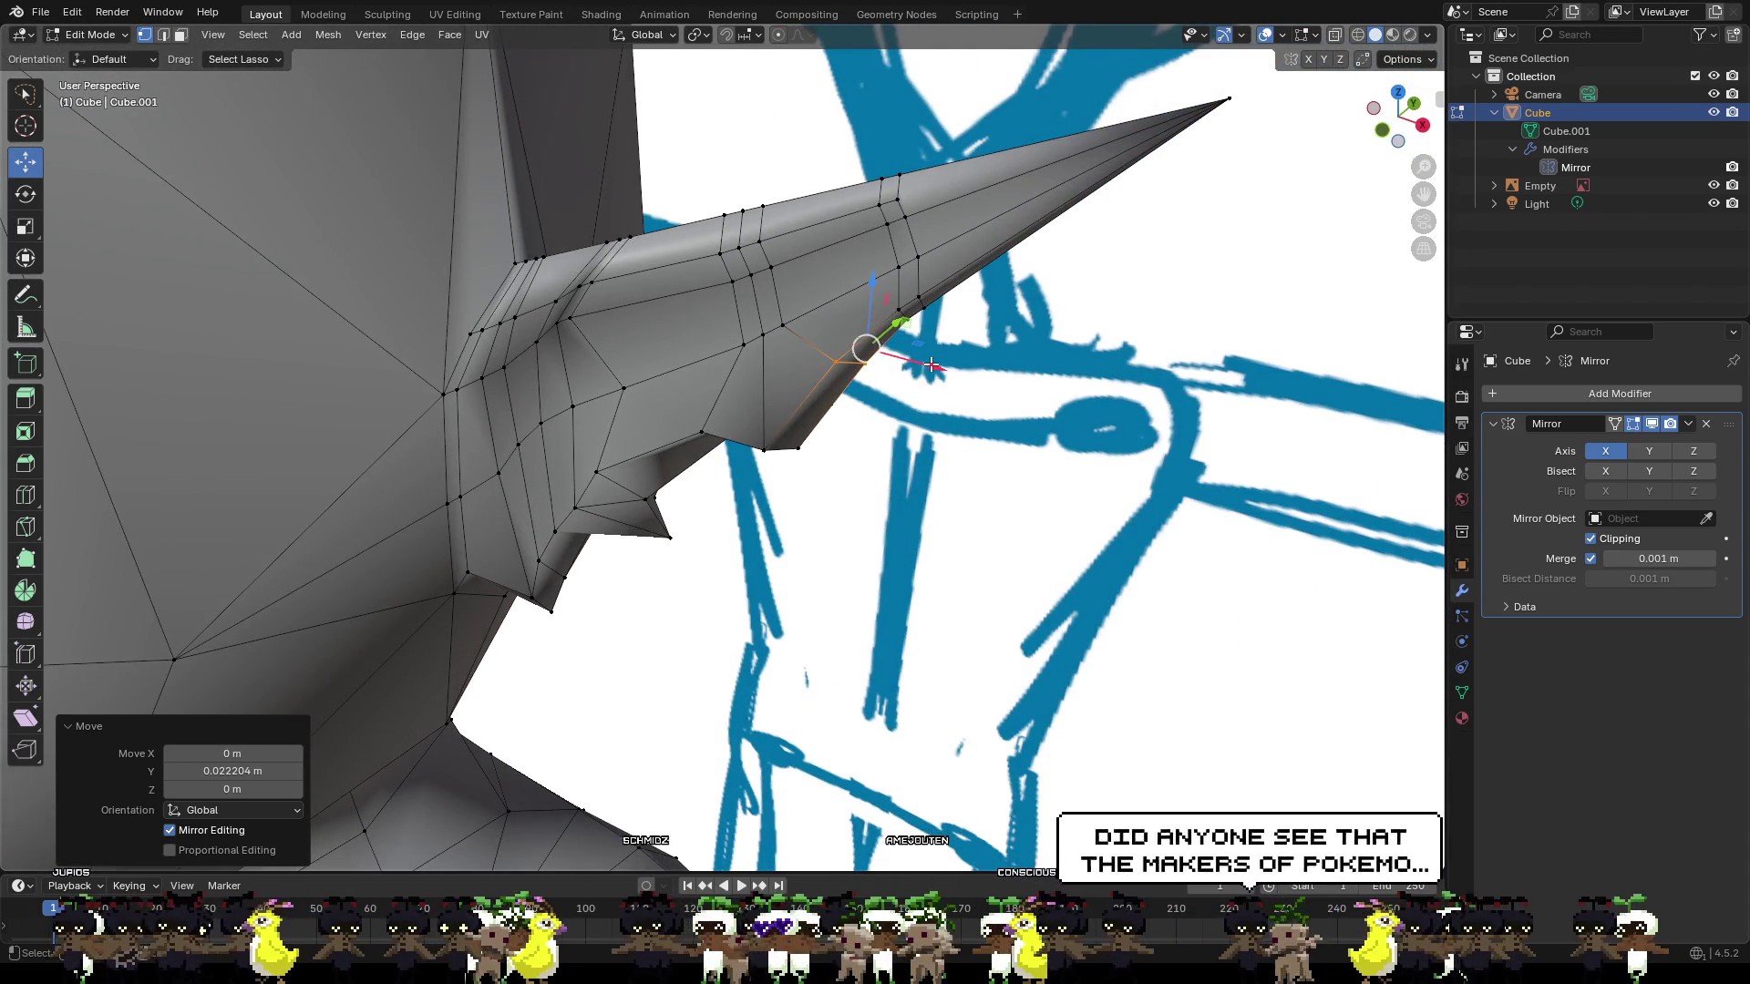
pyautogui.click(887, 465)
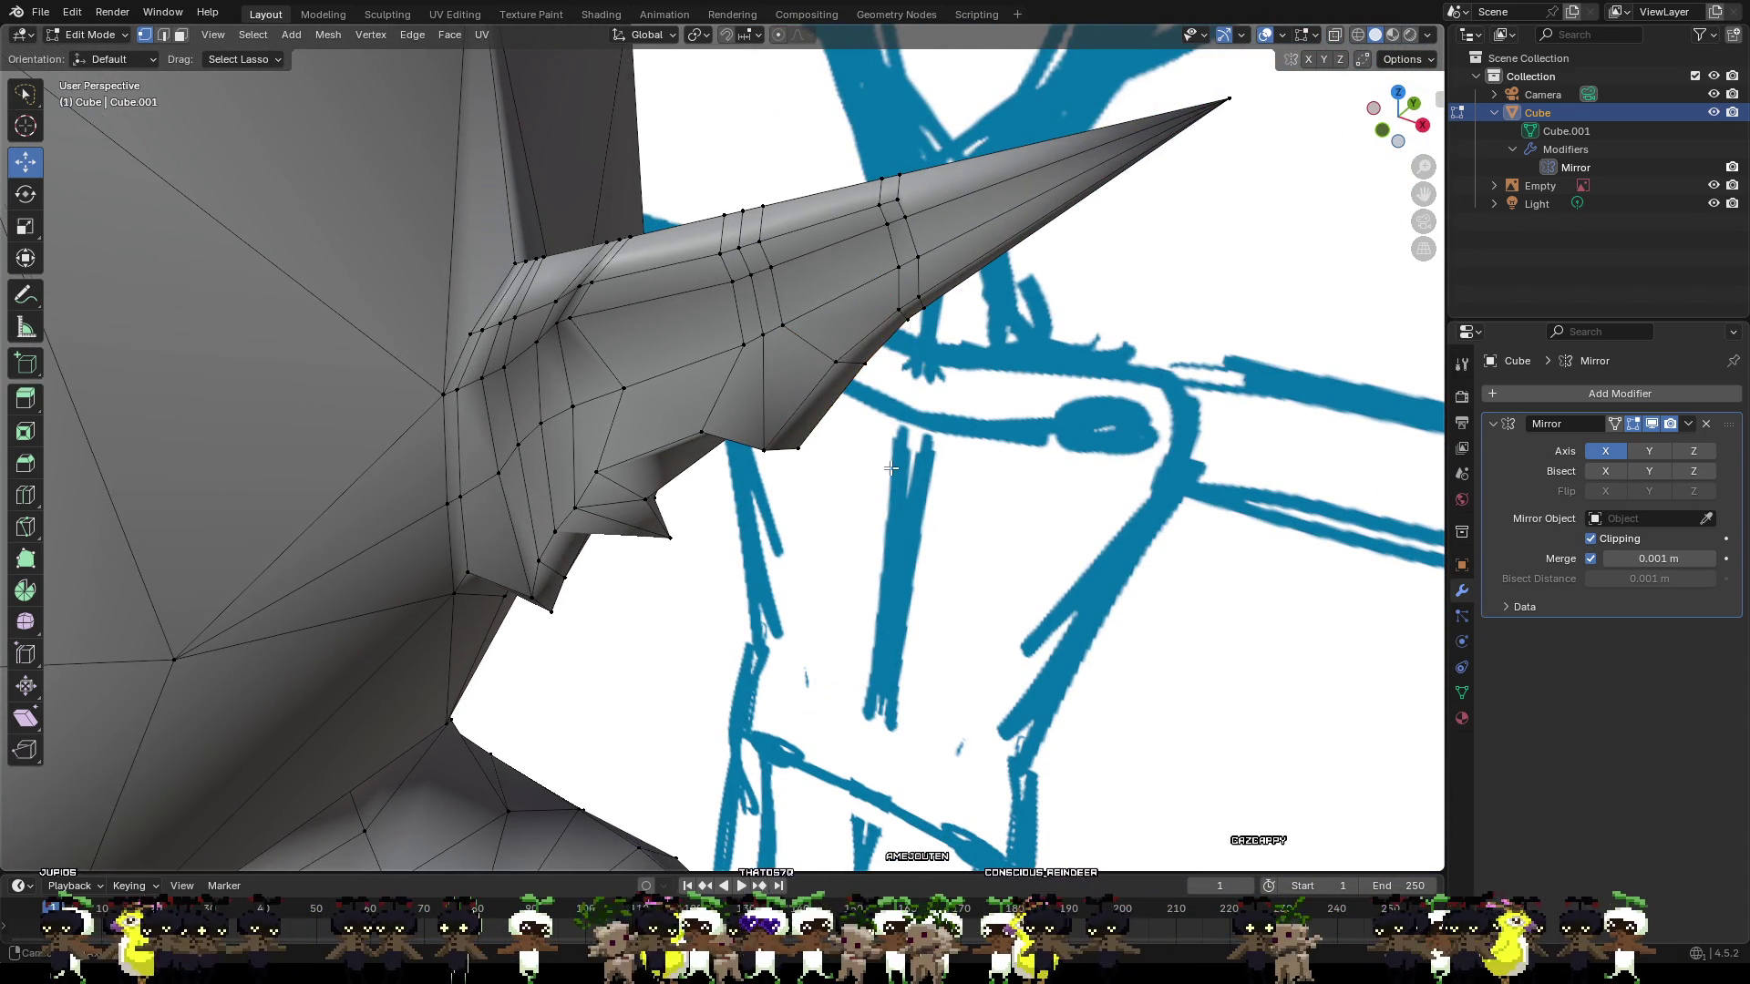
pyautogui.moveTo(888, 466); pyautogui.dragTo(739, 370, button='middle')
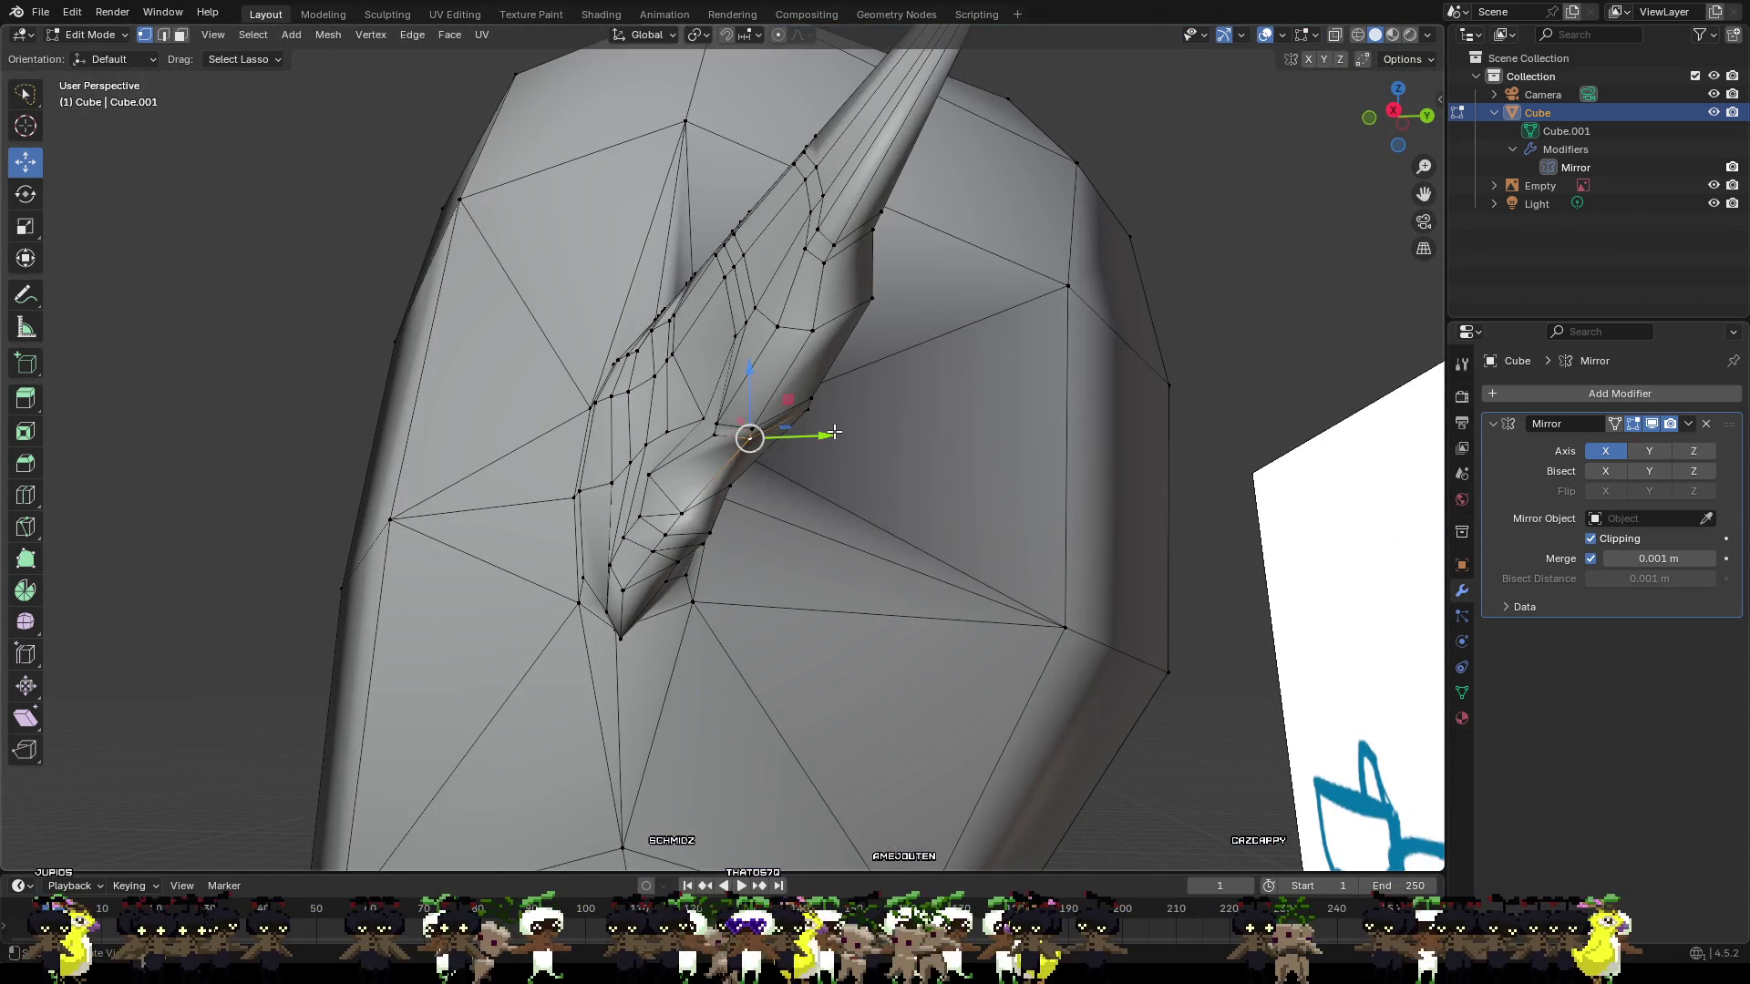
pyautogui.moveTo(834, 433); pyautogui.dragTo(731, 387, button='middle')
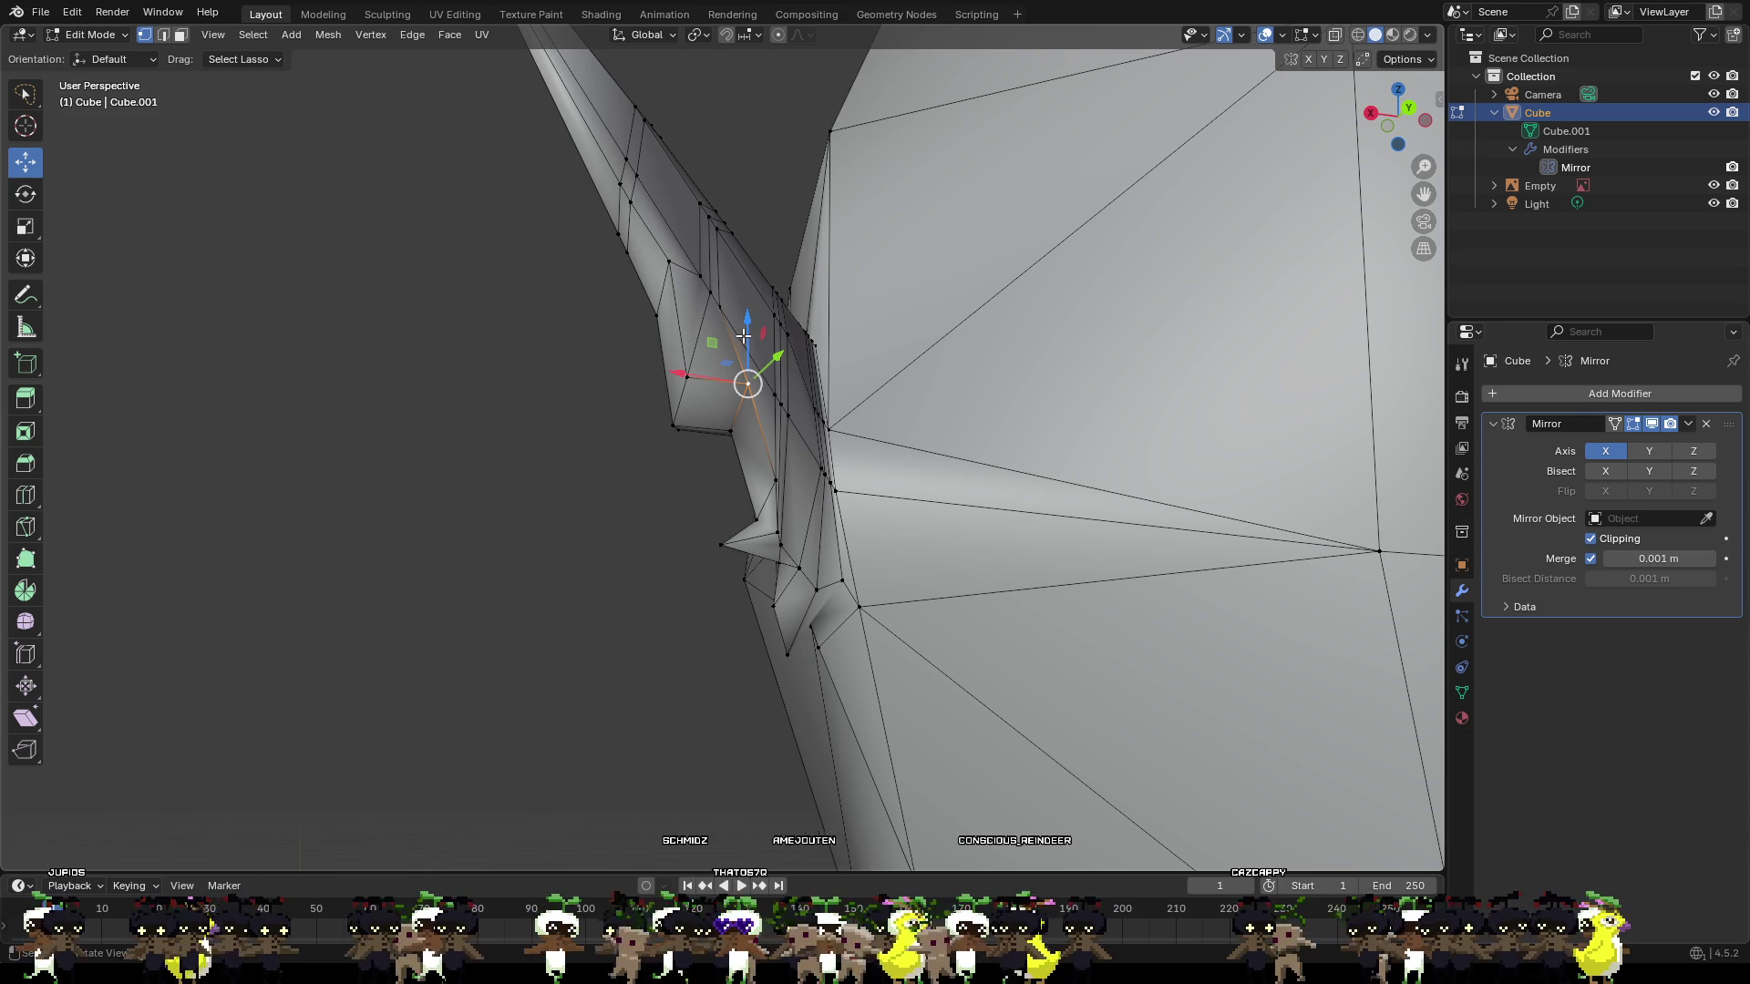
pyautogui.moveTo(743, 336); pyautogui.dragTo(743, 340)
pyautogui.moveTo(744, 341); pyautogui.dragTo(1055, 492, button='middle')
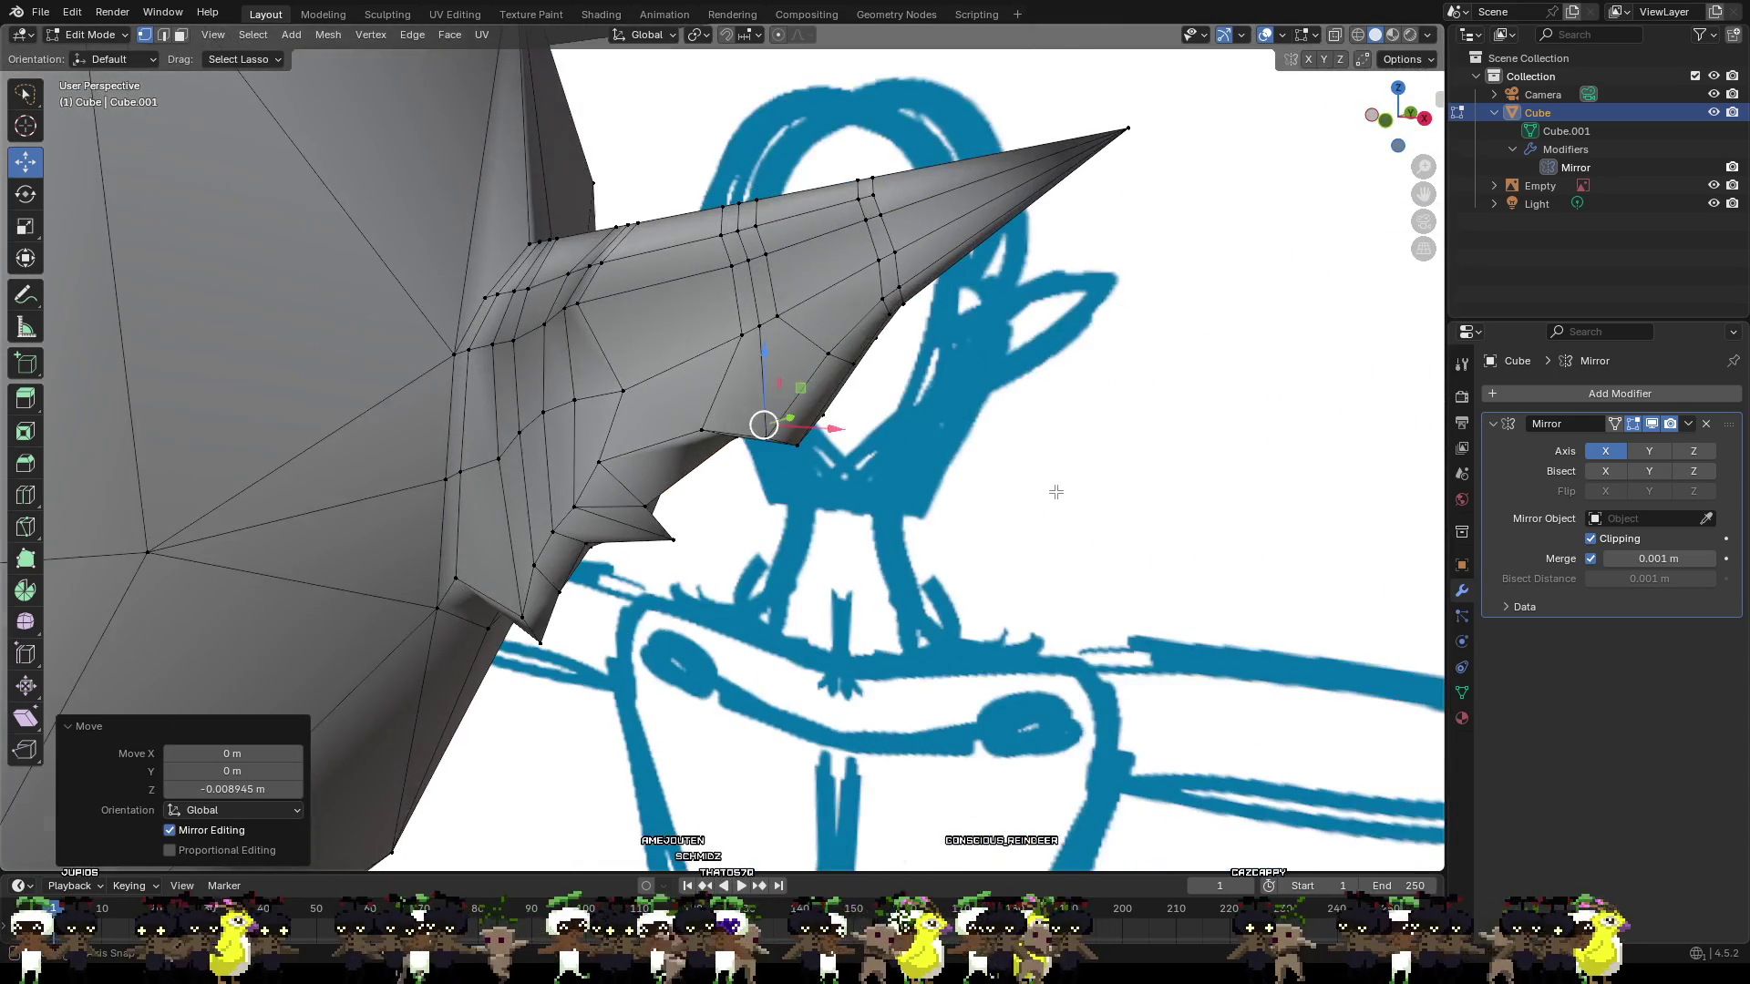
pyautogui.moveTo(761, 318)
pyautogui.mouseDown()
pyautogui.moveTo(728, 371)
pyautogui.moveTo(761, 391)
pyautogui.moveTo(782, 300)
pyautogui.moveTo(827, 352)
pyautogui.mouseUp()
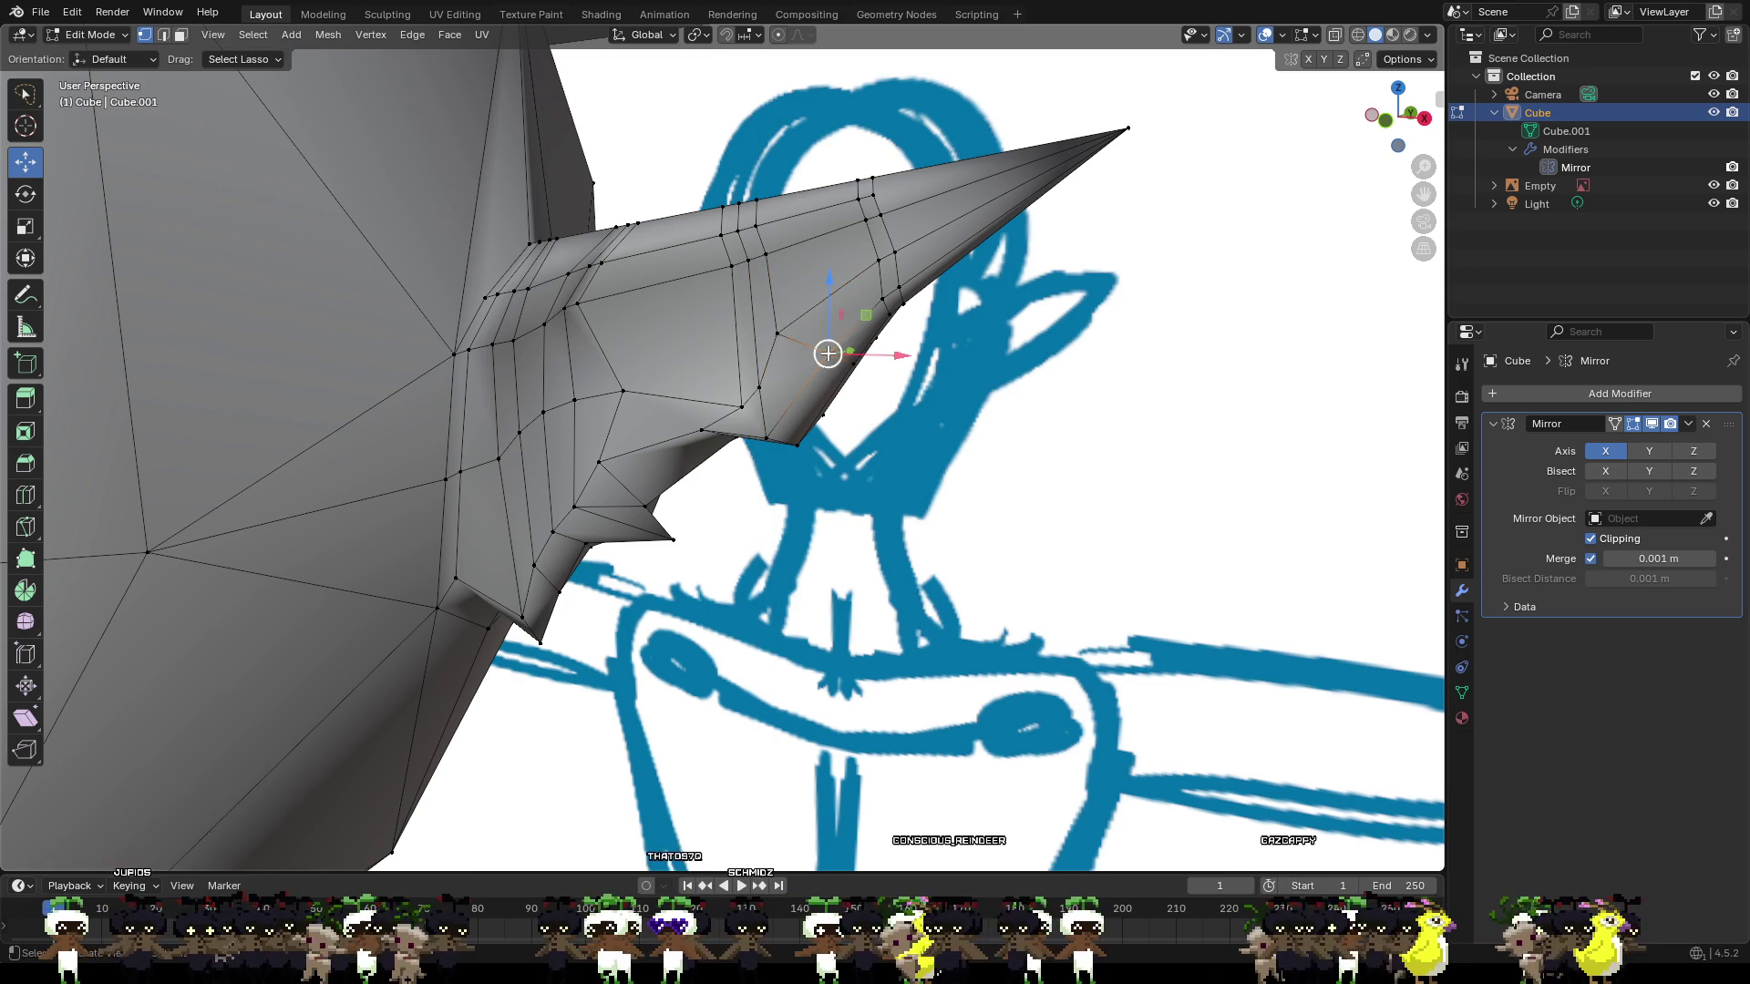
pyautogui.moveTo(827, 352)
pyautogui.mouseDown(button='middle')
pyautogui.moveTo(890, 370)
pyautogui.moveTo(899, 461)
pyautogui.moveTo(877, 449)
pyautogui.moveTo(874, 365)
pyautogui.moveTo(930, 391)
pyautogui.mouseUp(button='middle')
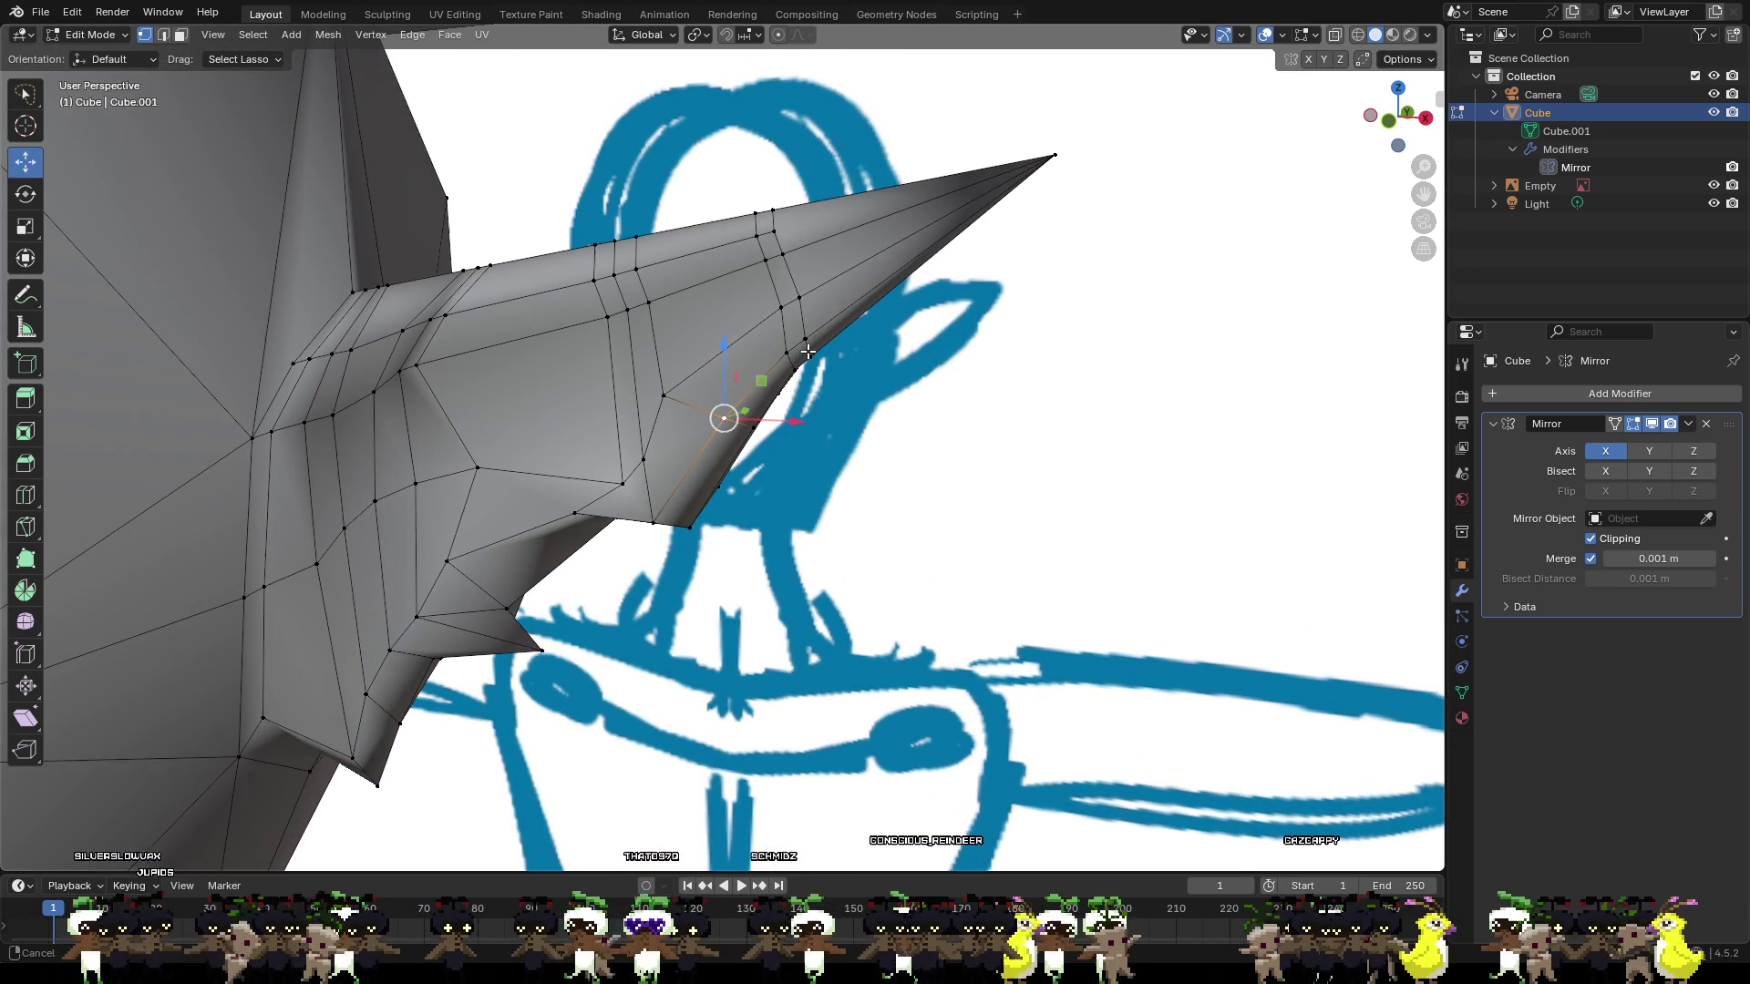
pyautogui.click(930, 391)
# Add an edge loop across the ear, slid toward the tip.
pyautogui.hotkey('ctrl', 'r')
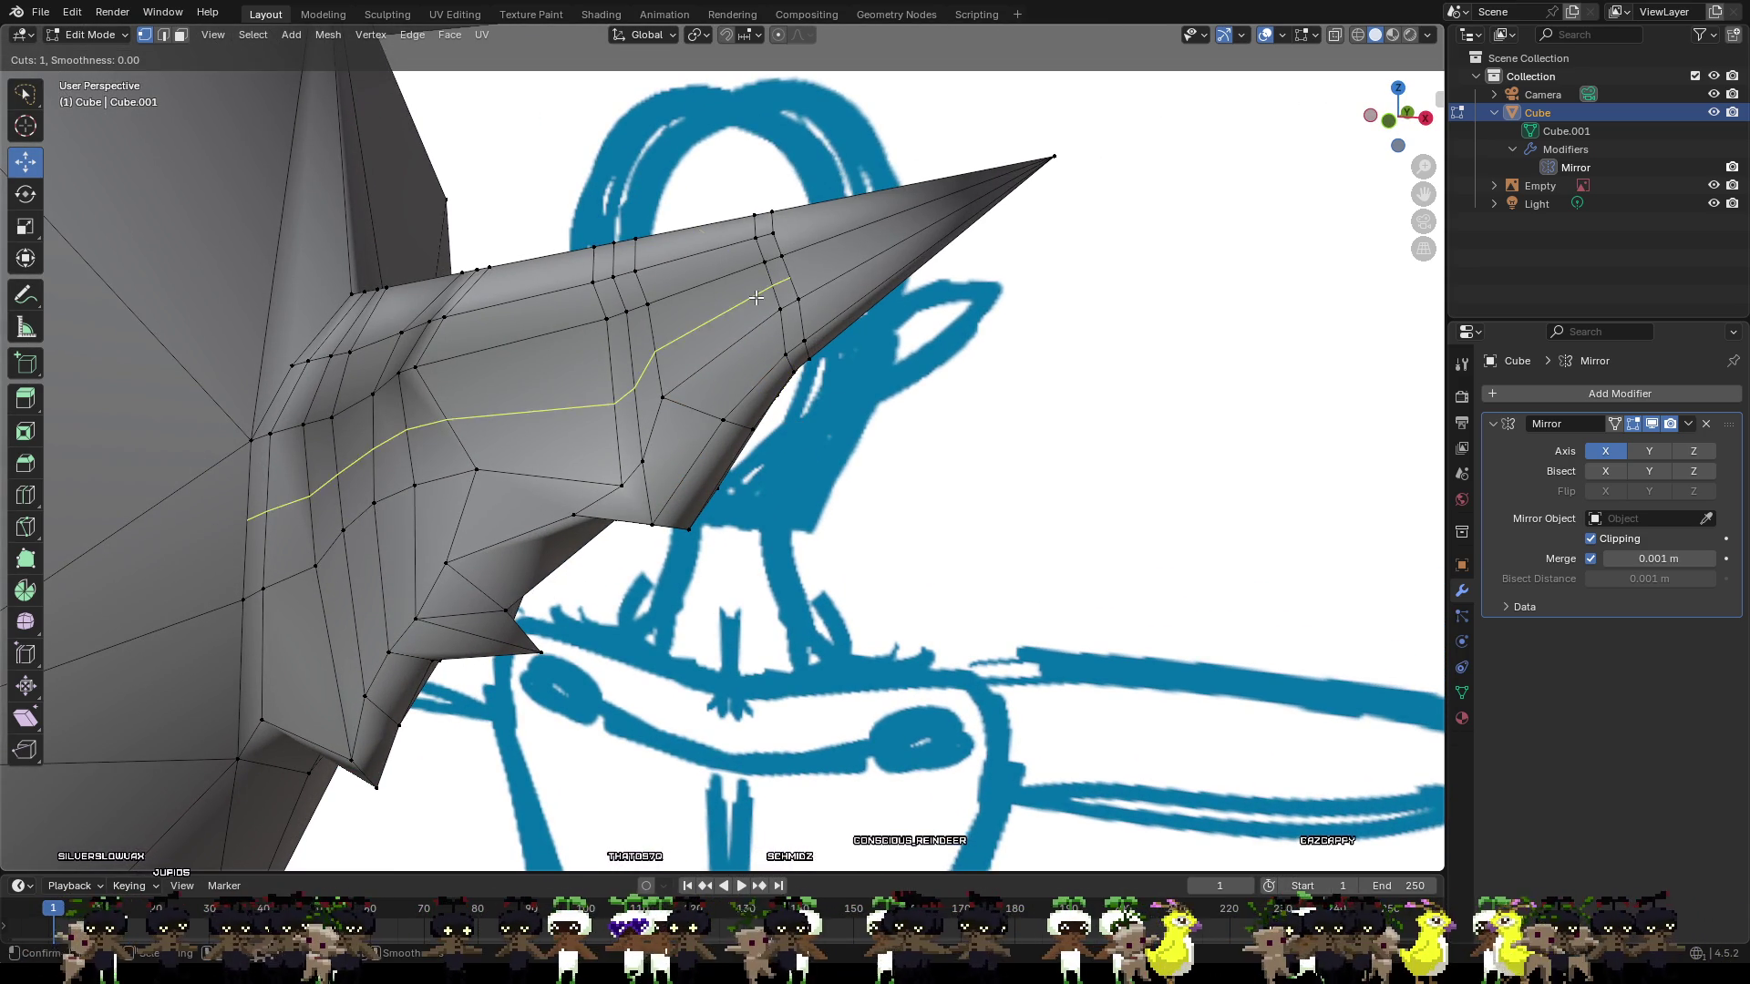
pyautogui.click(766, 306)
pyautogui.click(833, 298)
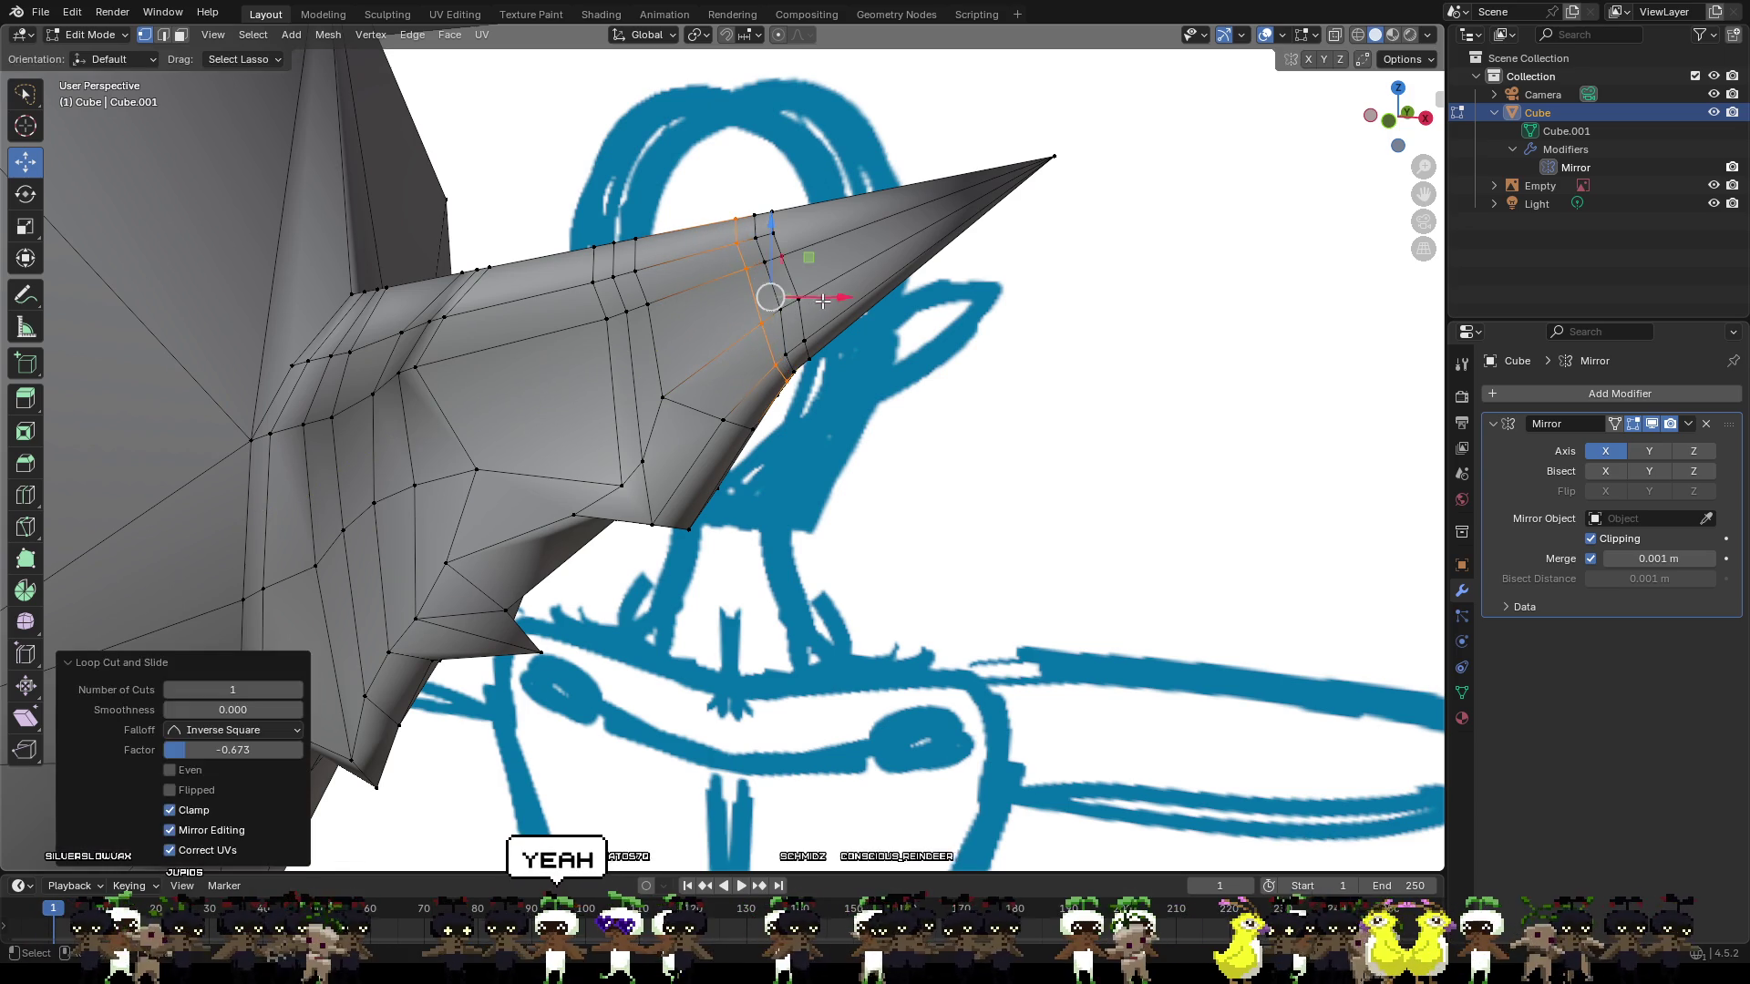
pyautogui.click(860, 297)
pyautogui.scroll(3, 859, 297)
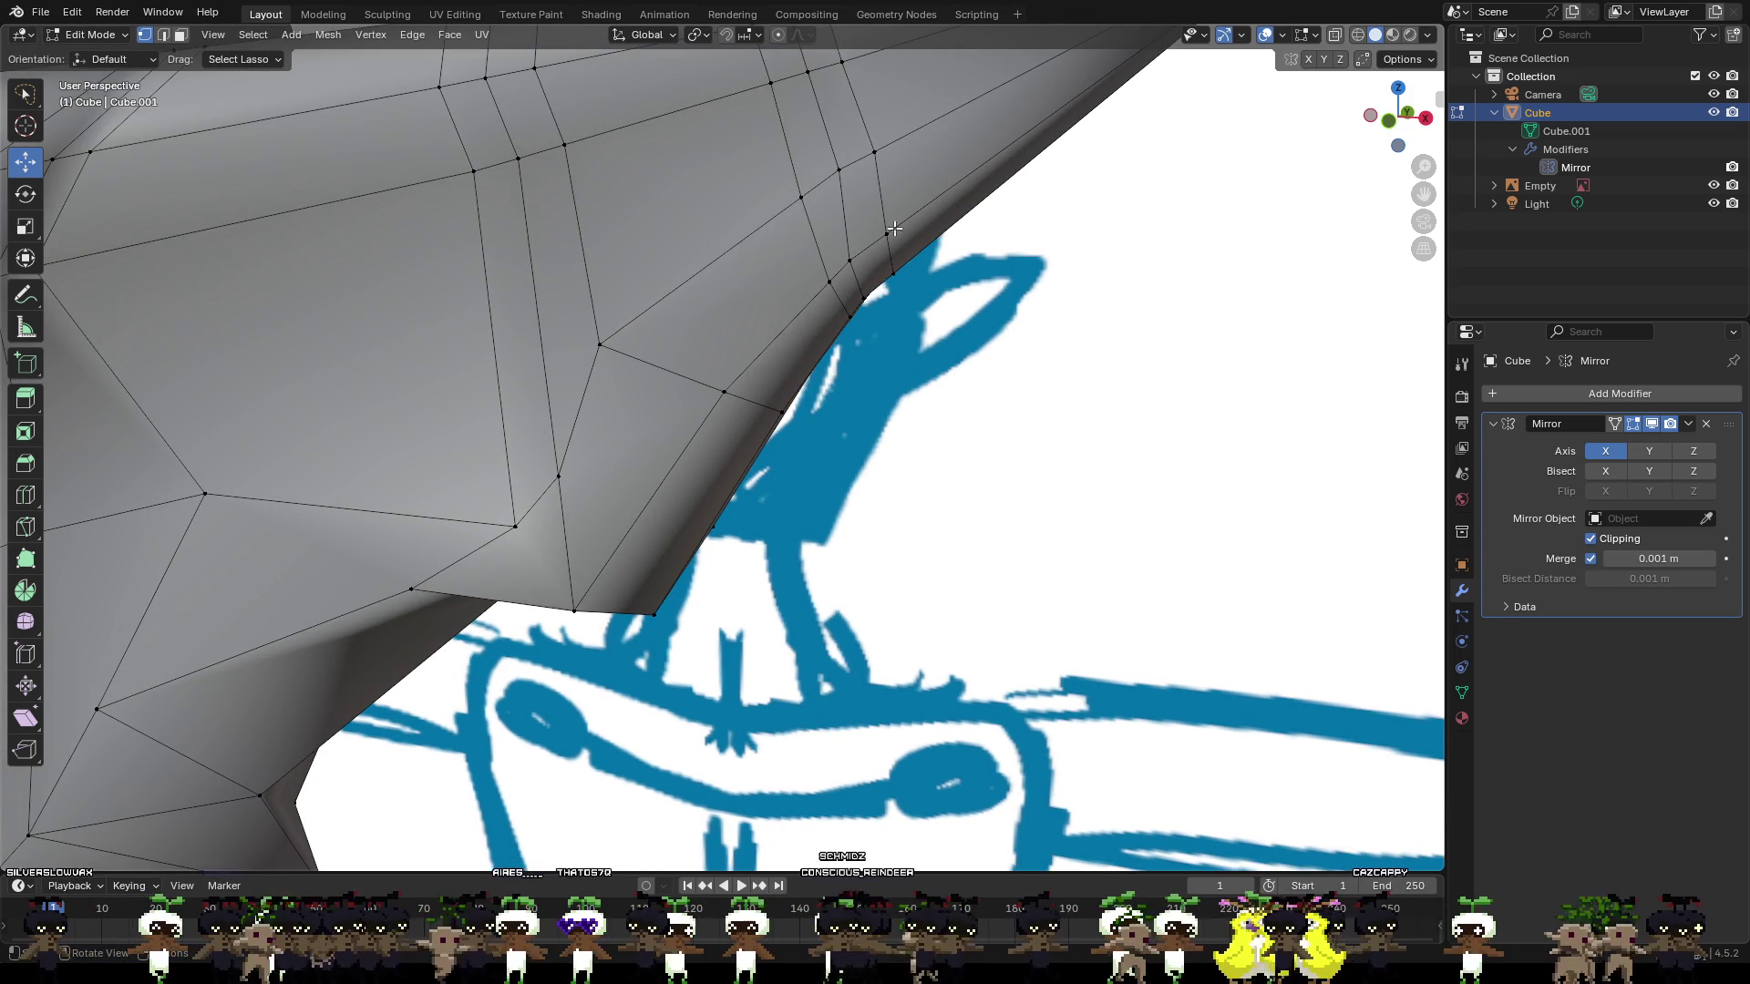
# Knife-cut a new lengthwise edge running to the ear's tip.
pyautogui.moveTo(894, 229)
pyautogui.mouseDown(button='middle')
pyautogui.moveTo(1006, 209)
pyautogui.moveTo(741, 407)
pyautogui.mouseUp(button='middle')
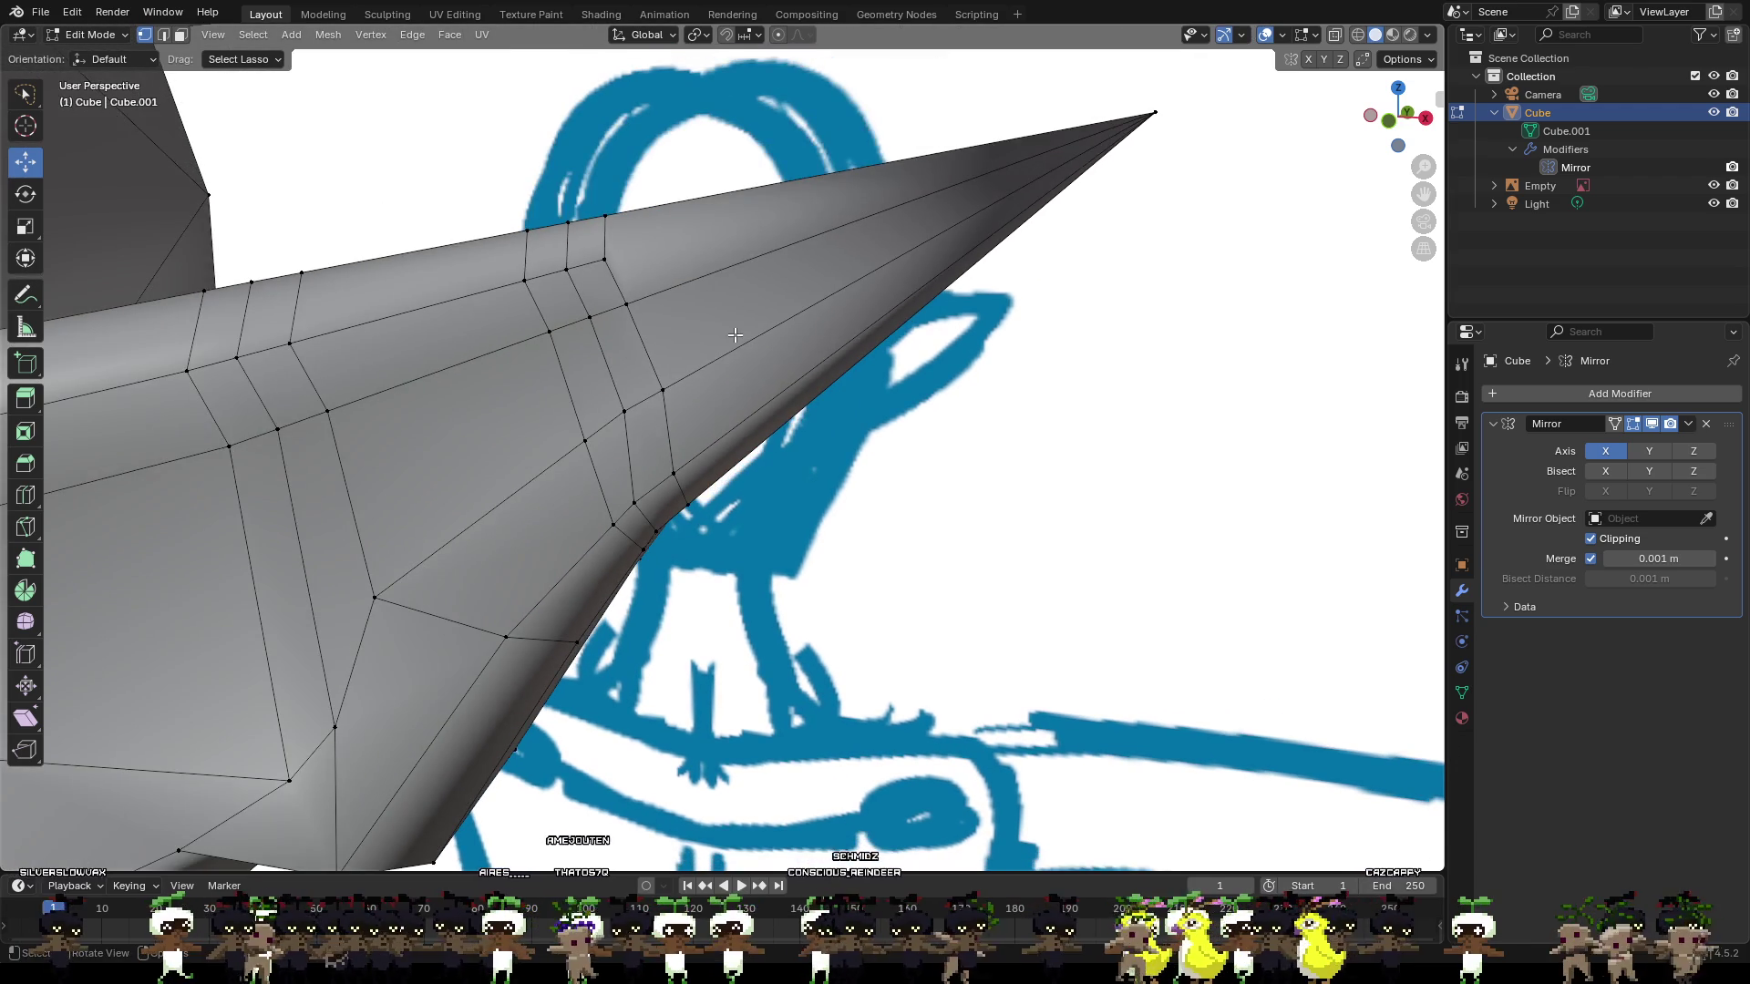
pyautogui.moveTo(724, 334); pyautogui.dragTo(729, 330, button='middle')
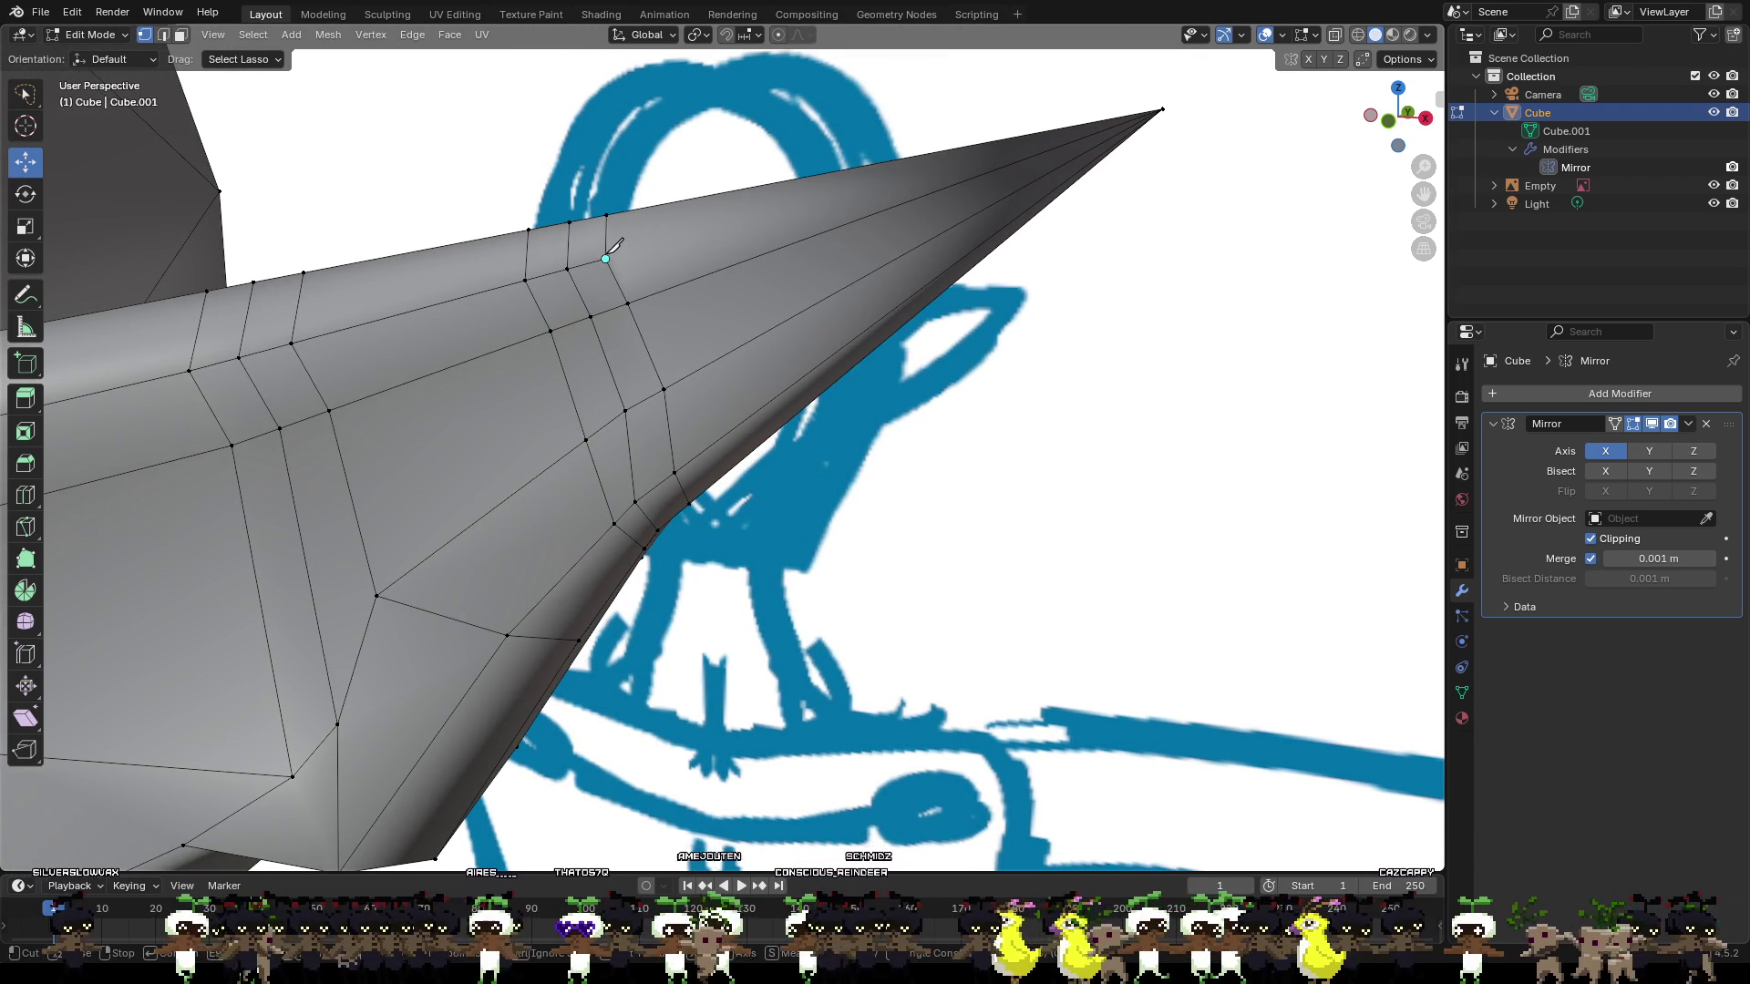
pyautogui.click(1162, 110)
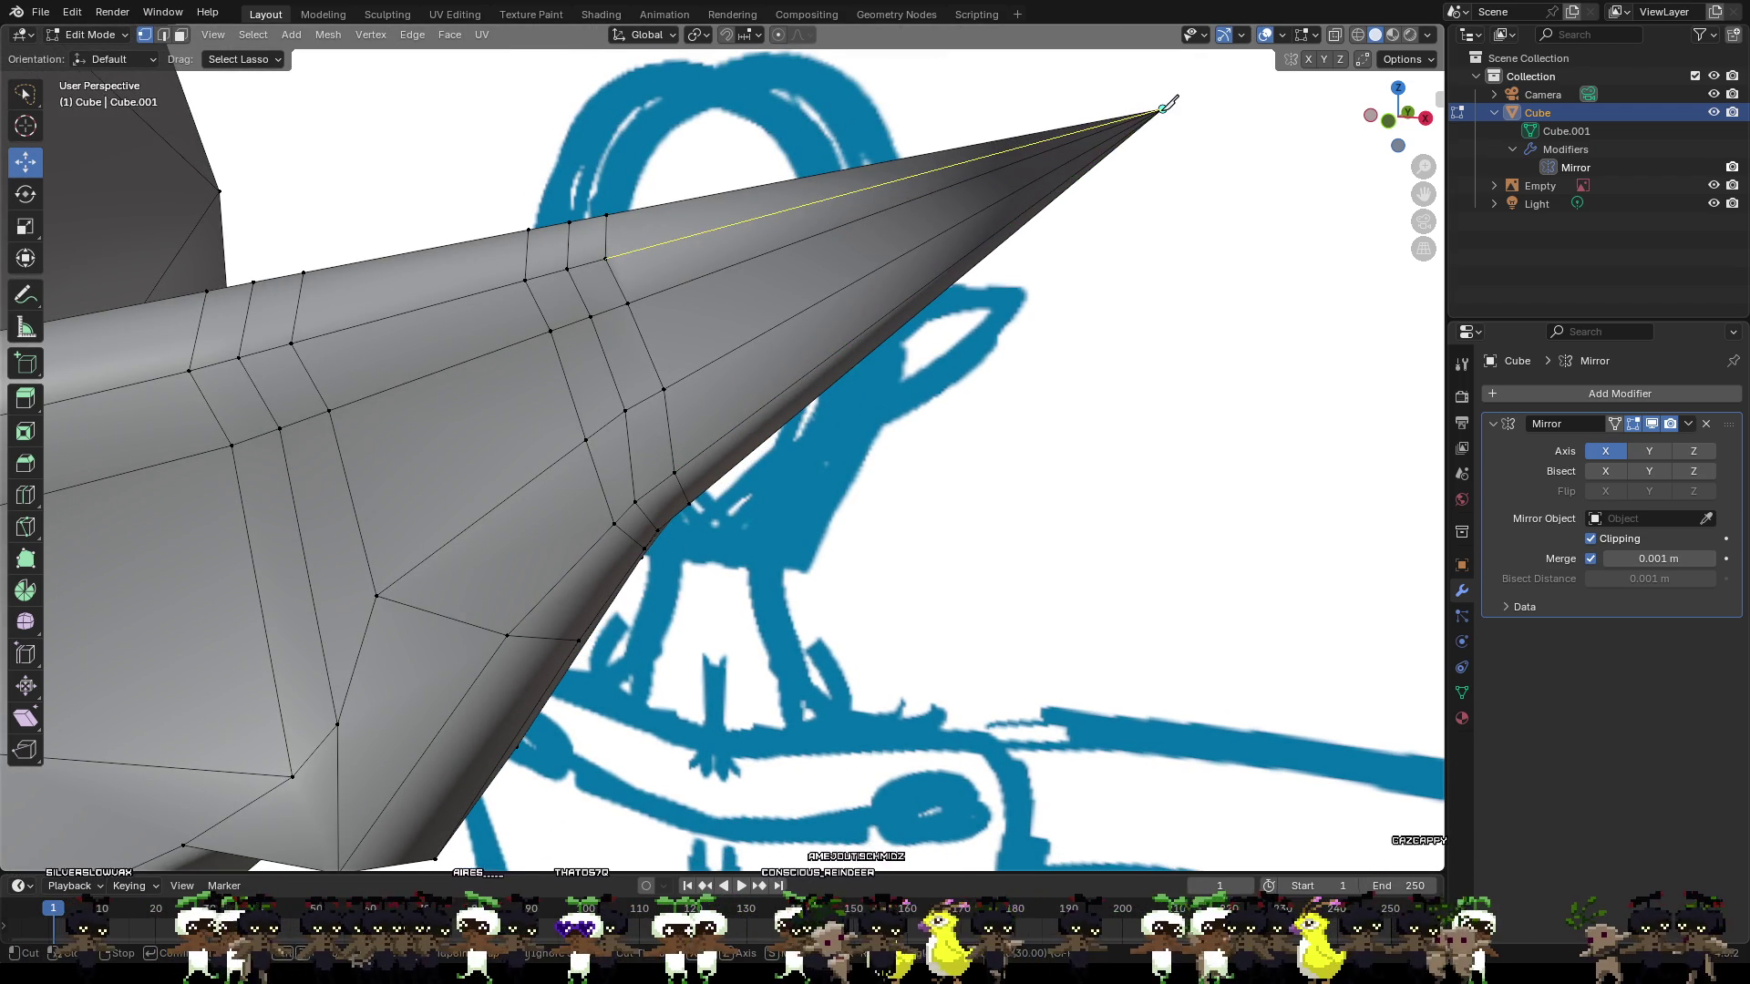
pyautogui.press('Return')
pyautogui.hotkey('alt', 'a')
pyautogui.moveTo(1161, 110)
pyautogui.mouseDown(button='middle')
pyautogui.moveTo(830, 280)
pyautogui.moveTo(891, 254)
pyautogui.moveTo(613, 304)
pyautogui.mouseUp(button='middle')
# Knife-cut an edge from the loop's top vertex to the ear tip.
pyautogui.click(893, 255)
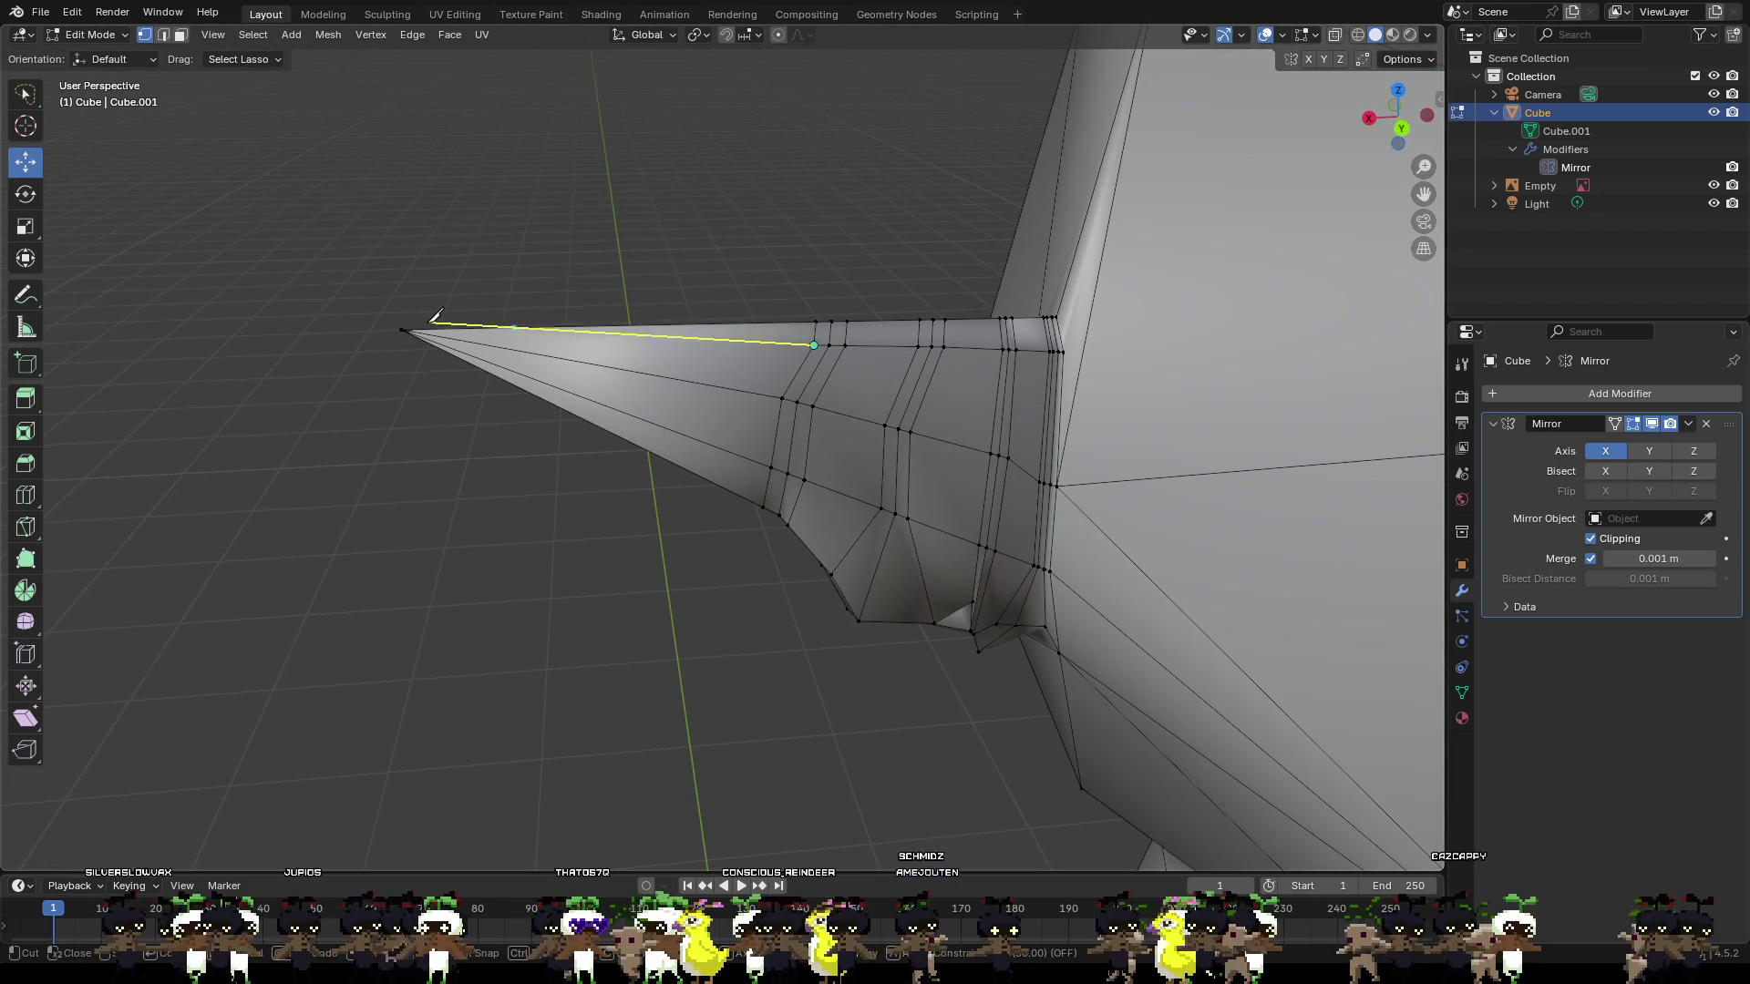
pyautogui.click(408, 328)
pyautogui.press('Return')
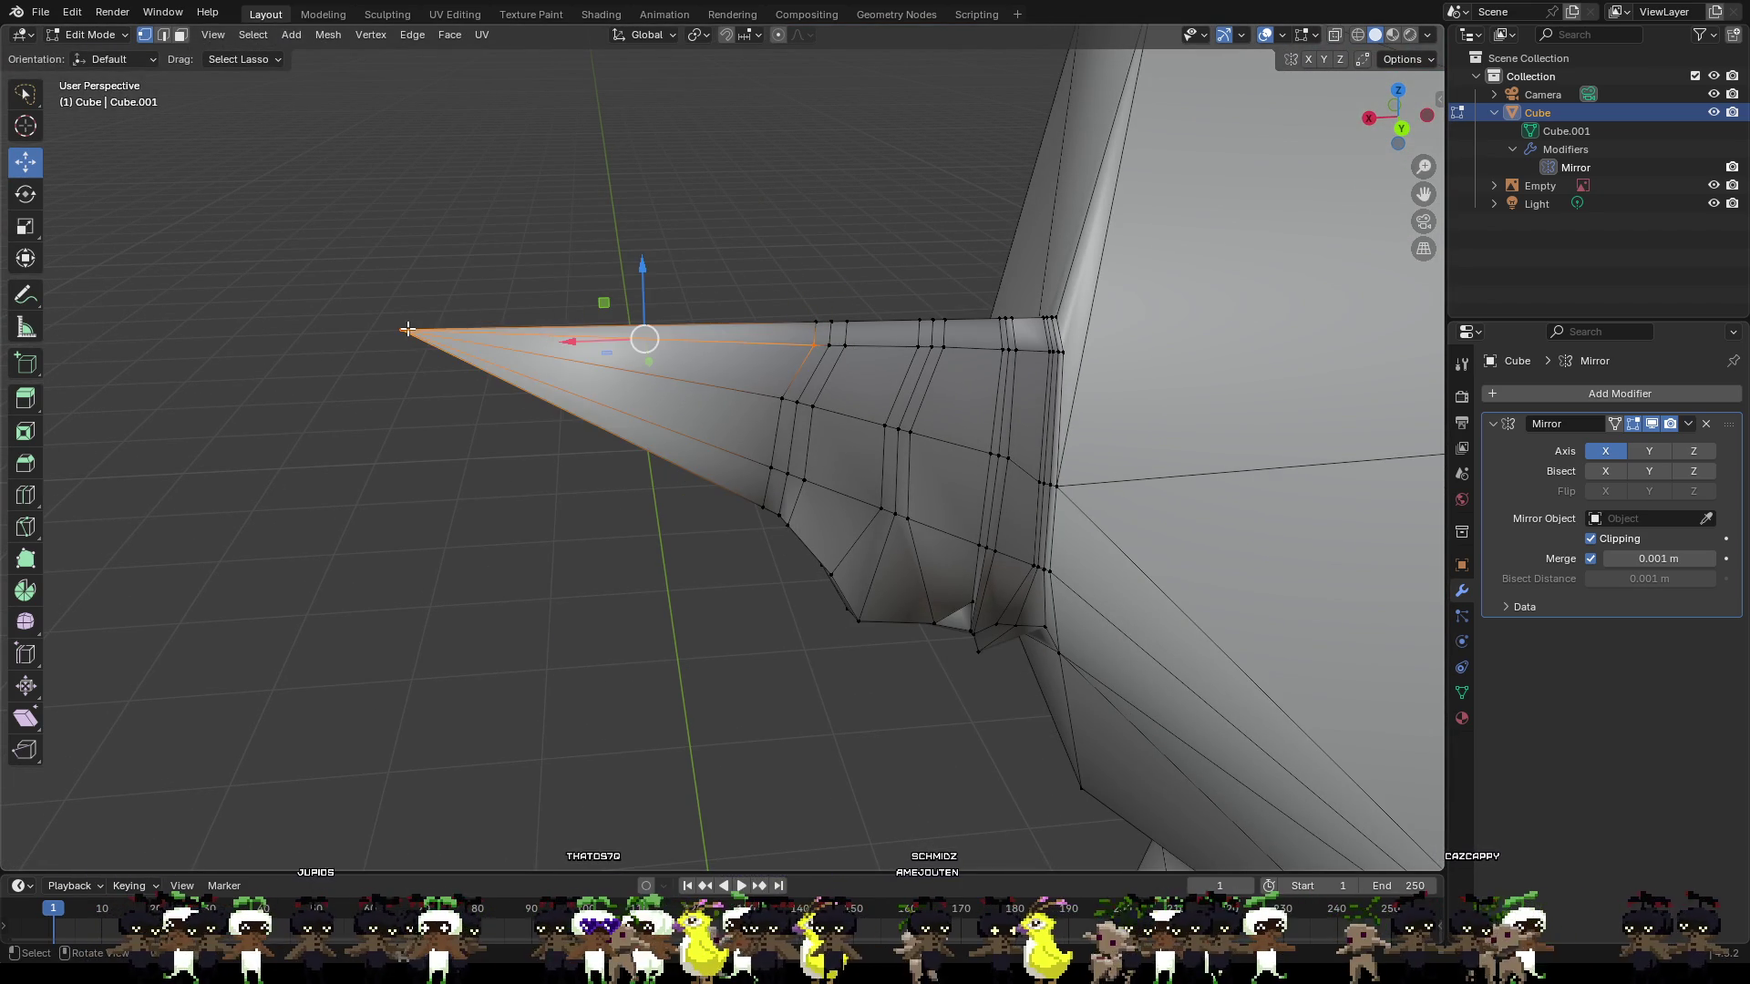
pyautogui.click(422, 562)
pyautogui.moveTo(423, 563)
pyautogui.mouseDown(button='middle')
pyautogui.moveTo(592, 437)
pyautogui.moveTo(554, 418)
pyautogui.moveTo(499, 479)
pyautogui.moveTo(521, 426)
pyautogui.mouseUp(button='middle')
pyautogui.keyDown('shift'); pyautogui.moveTo(899, 731); pyautogui.dragTo(690, 594, button='middle'); pyautogui.keyUp('shift')
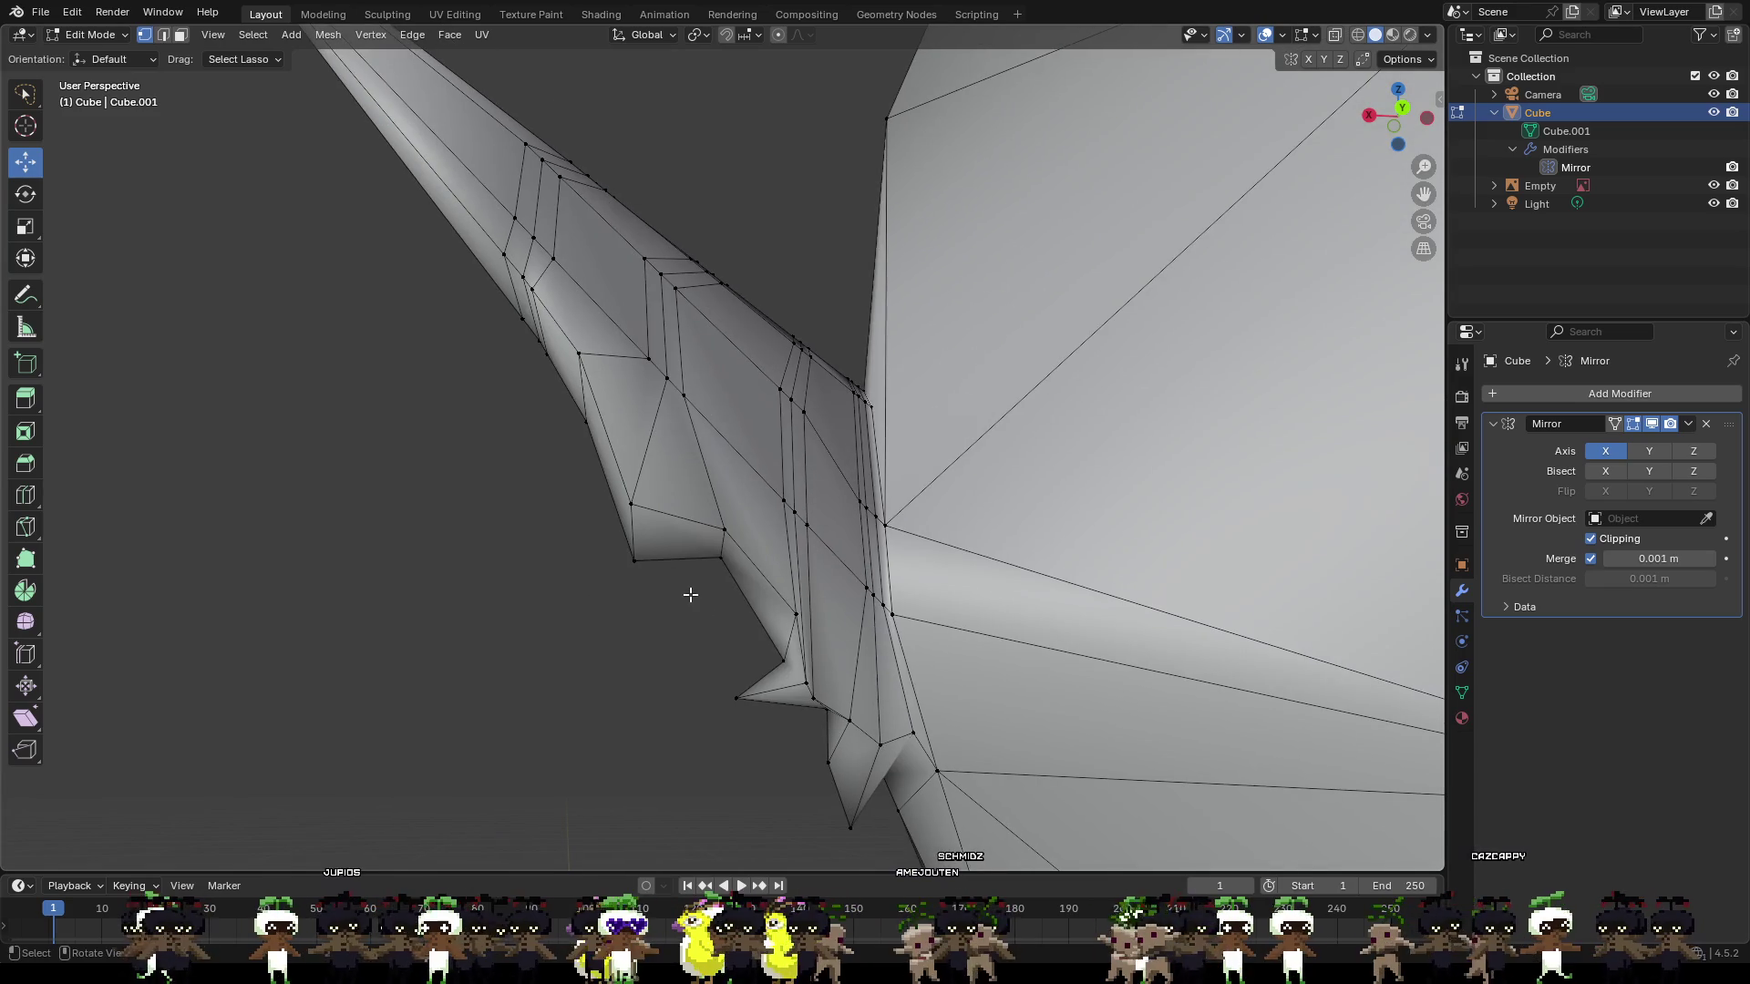
# Shift two underside notch vertices left along X and raise one slightly along Z.
pyautogui.click(784, 661)
pyautogui.press('g')
pyautogui.press('x')
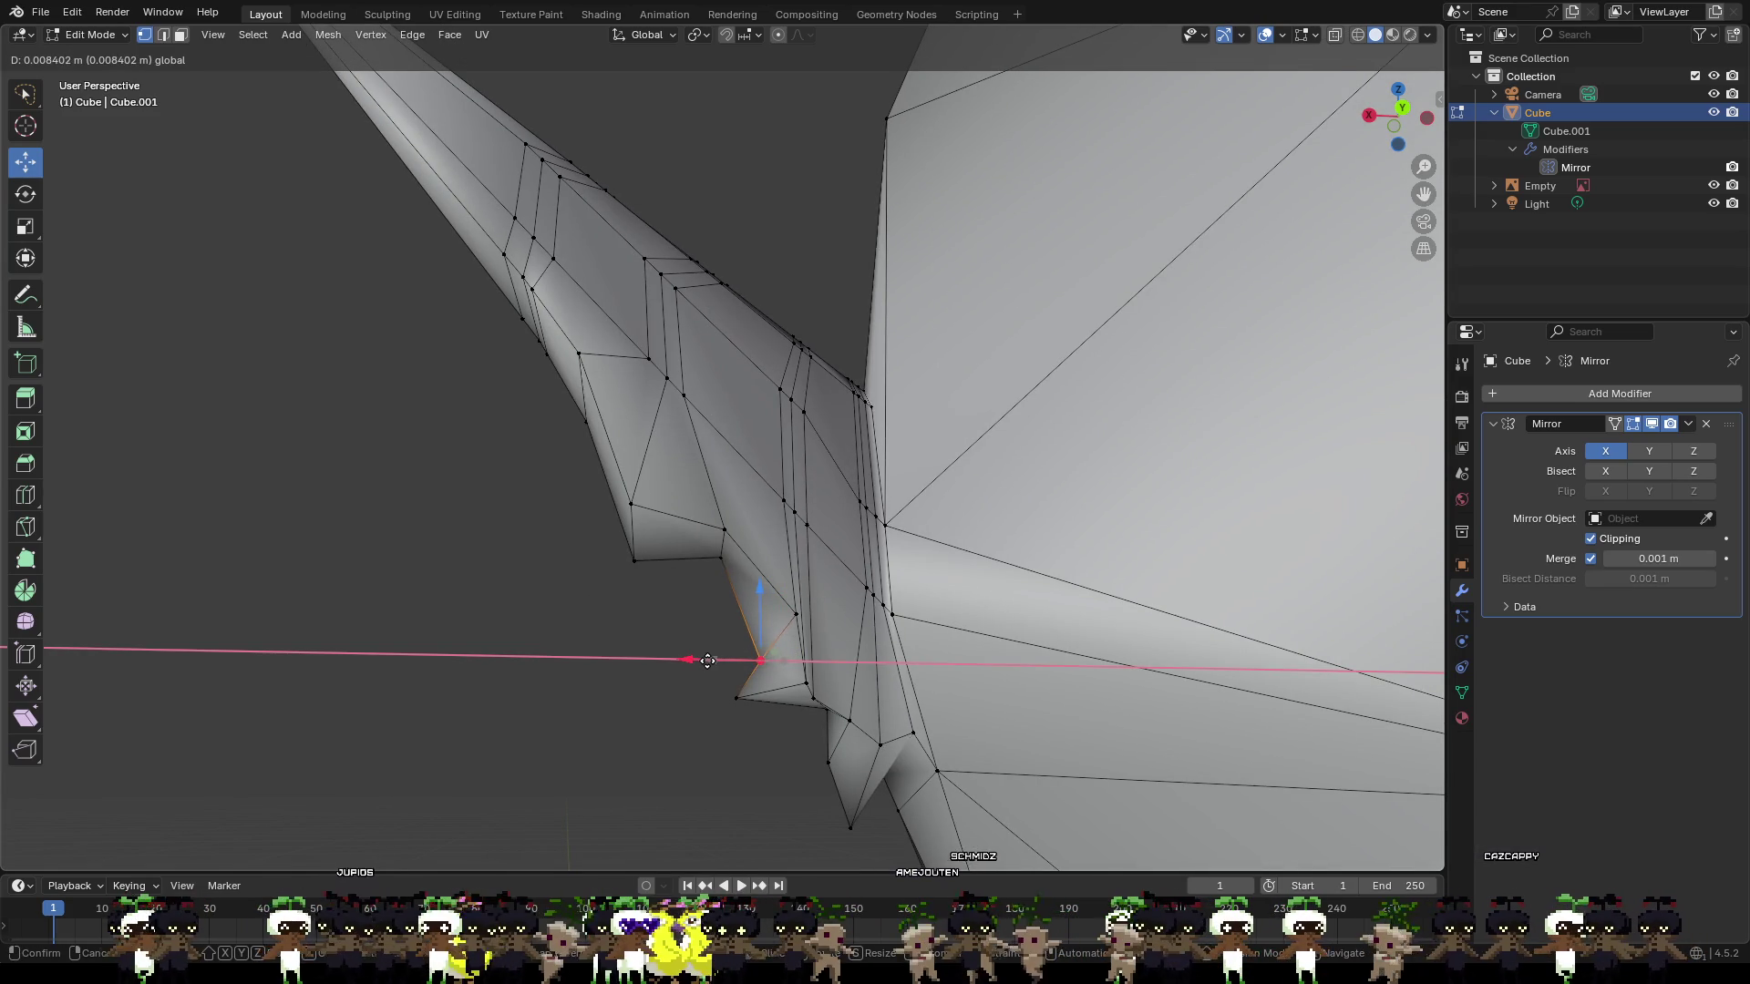
pyautogui.click(735, 643)
pyautogui.click(794, 609)
pyautogui.press('g')
pyautogui.press('x')
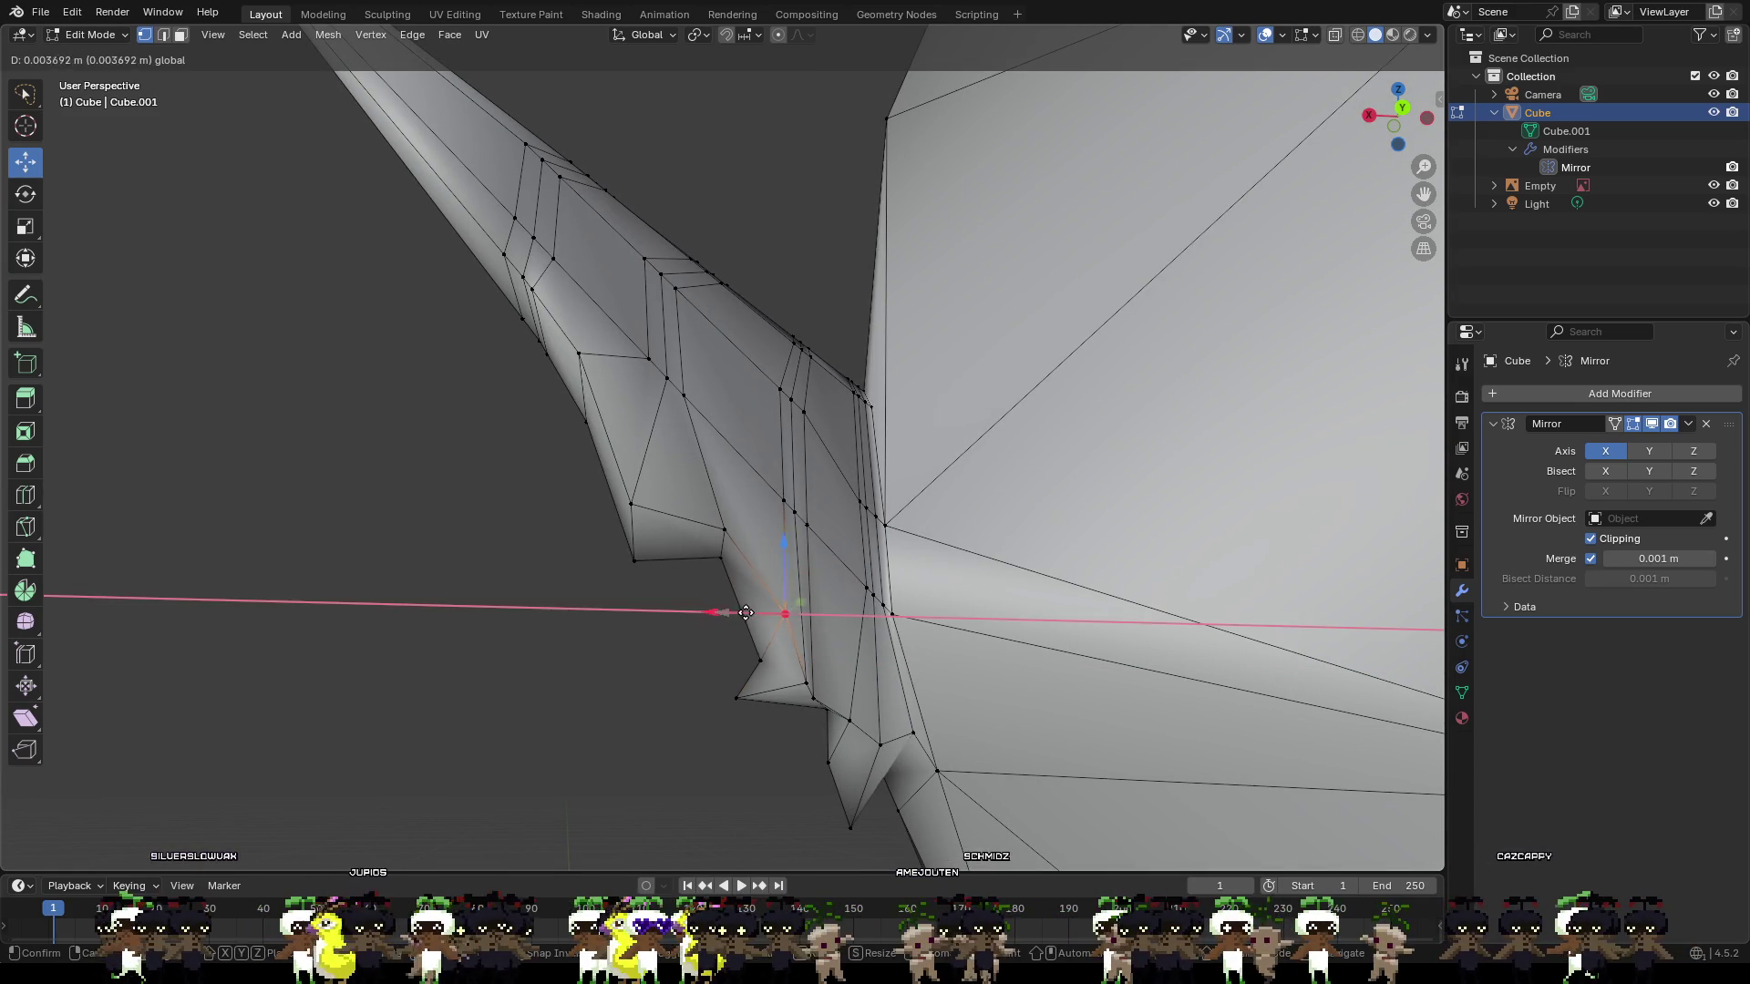
pyautogui.click(734, 608)
pyautogui.press('g')
pyautogui.press('z')
pyautogui.click(769, 536)
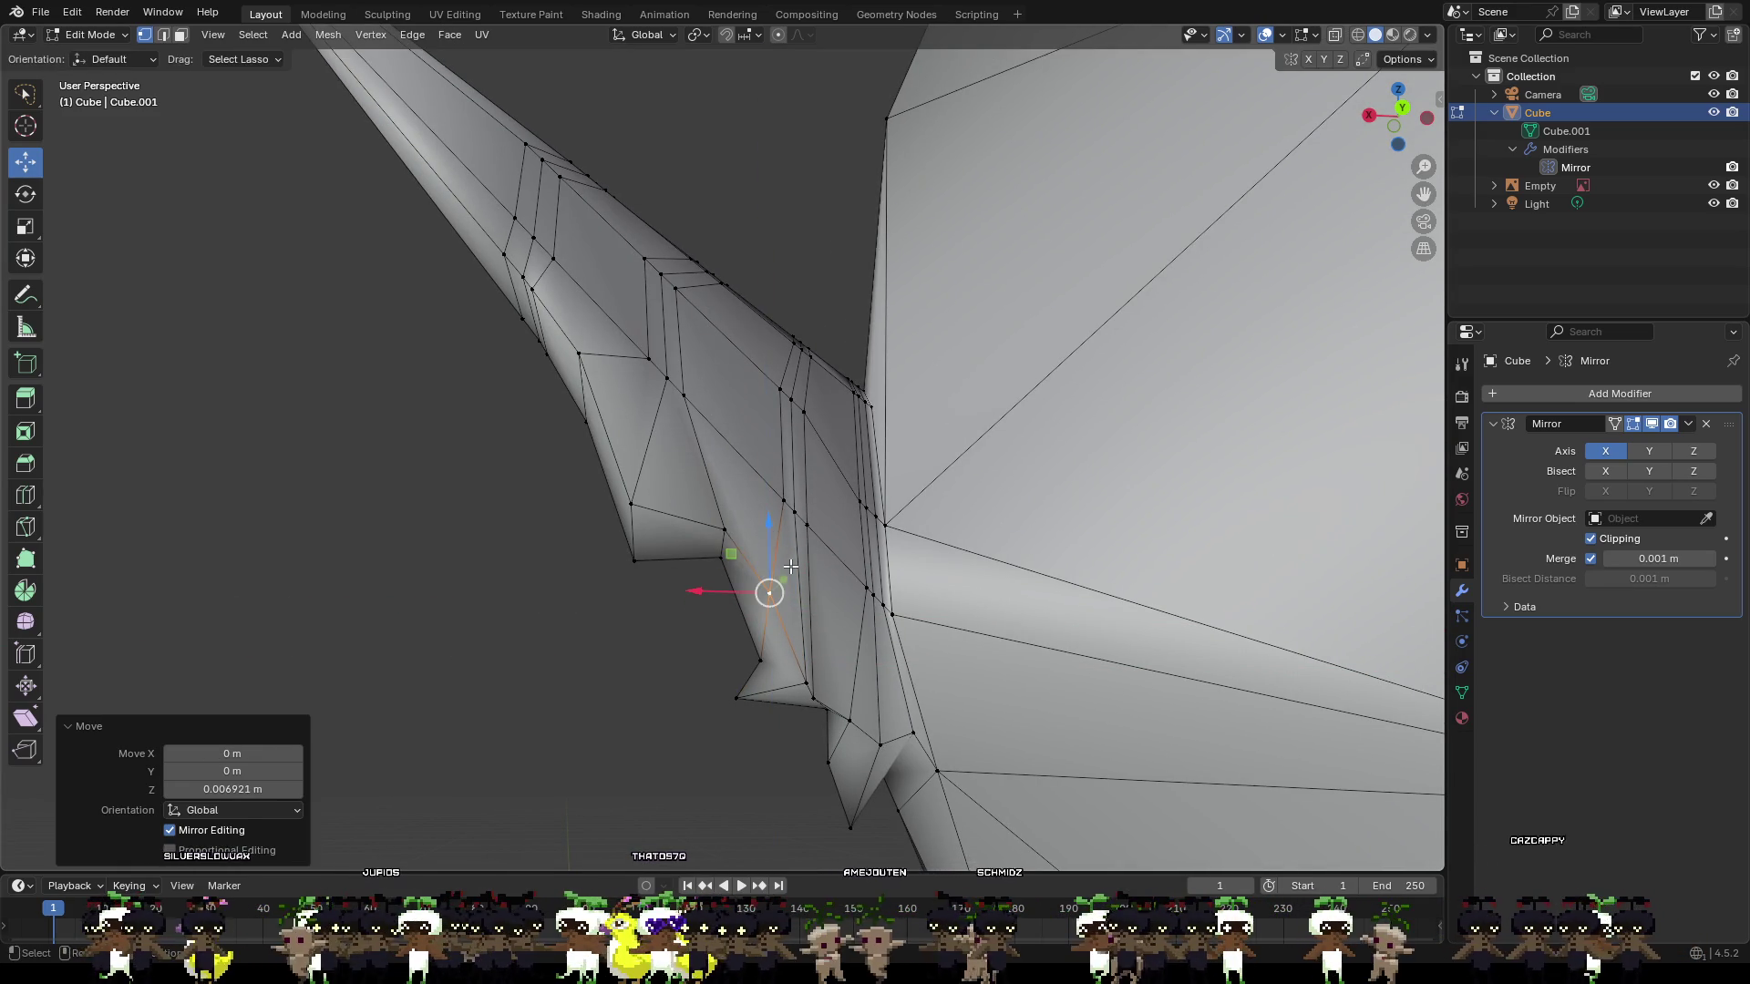
# Raise another underside notch vertex along Z and shift it about −0.0096 m along Y.
pyautogui.moveTo(789, 565)
pyautogui.mouseDown(button='middle')
pyautogui.moveTo(734, 634)
pyautogui.moveTo(783, 562)
pyautogui.mouseUp(button='middle')
pyautogui.click(813, 474)
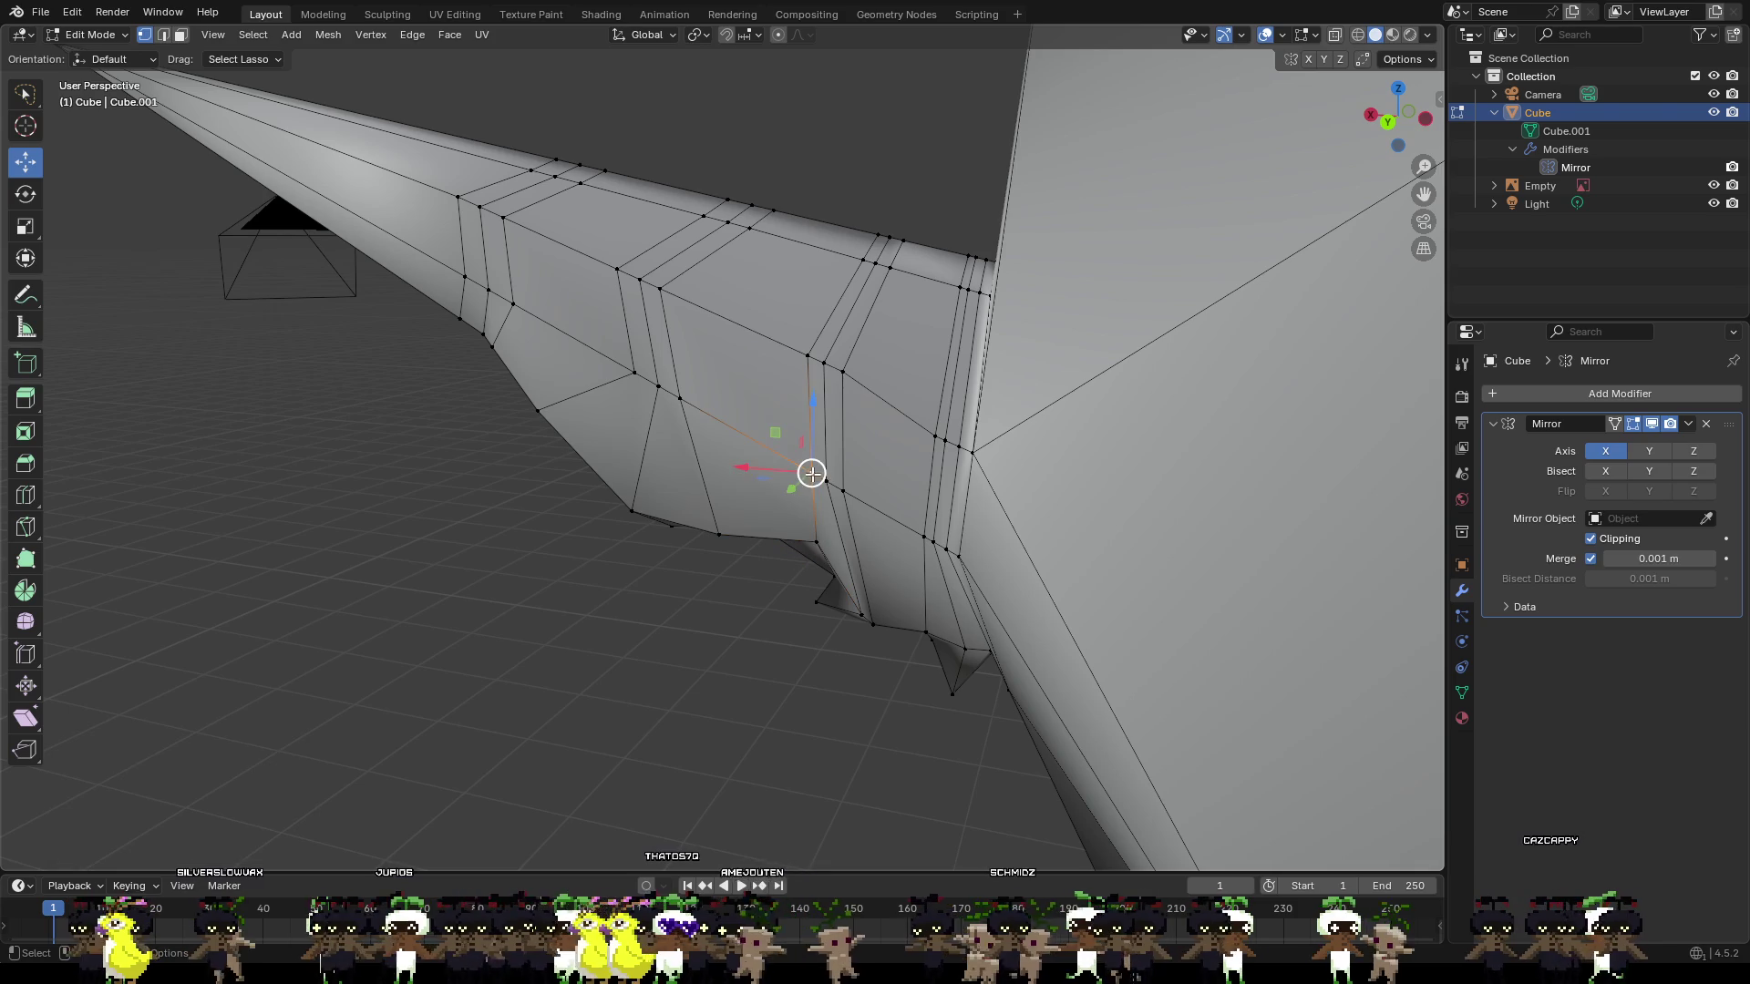
pyautogui.moveTo(763, 537)
pyautogui.mouseDown(button='middle')
pyautogui.moveTo(714, 530)
pyautogui.moveTo(726, 469)
pyautogui.mouseUp(button='middle')
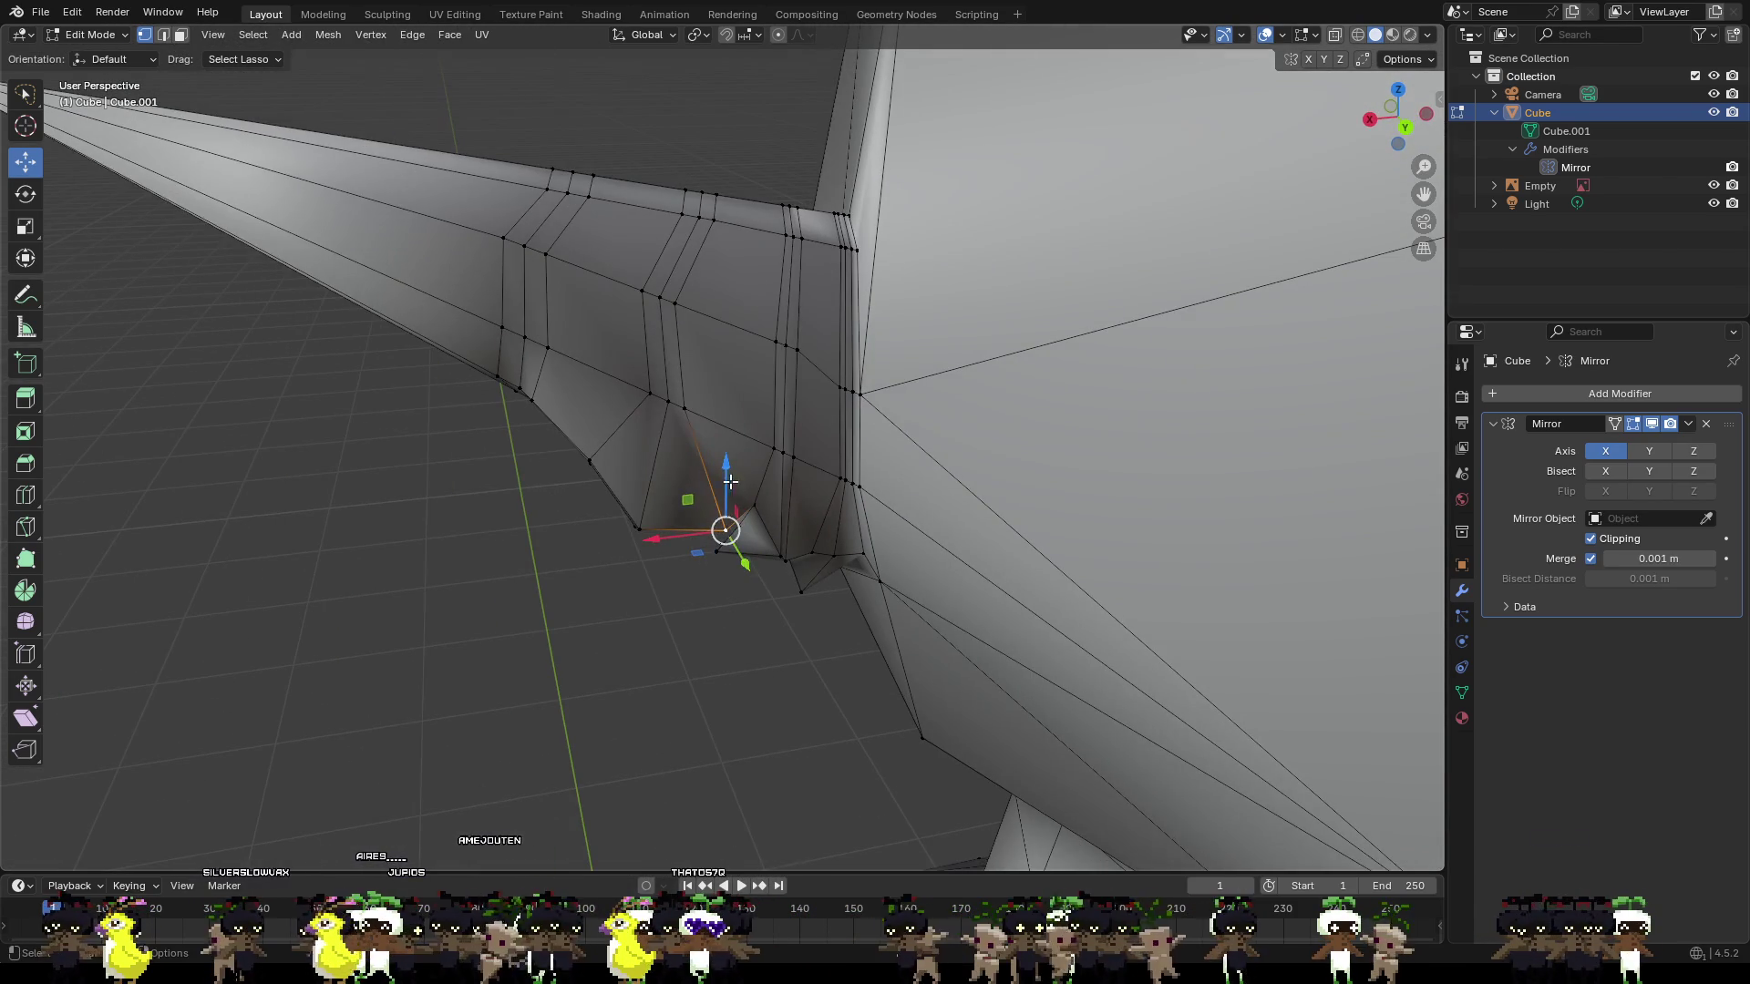
pyautogui.moveTo(725, 460); pyautogui.dragTo(720, 447)
pyautogui.click(721, 453)
pyautogui.press('g')
pyautogui.press('y')
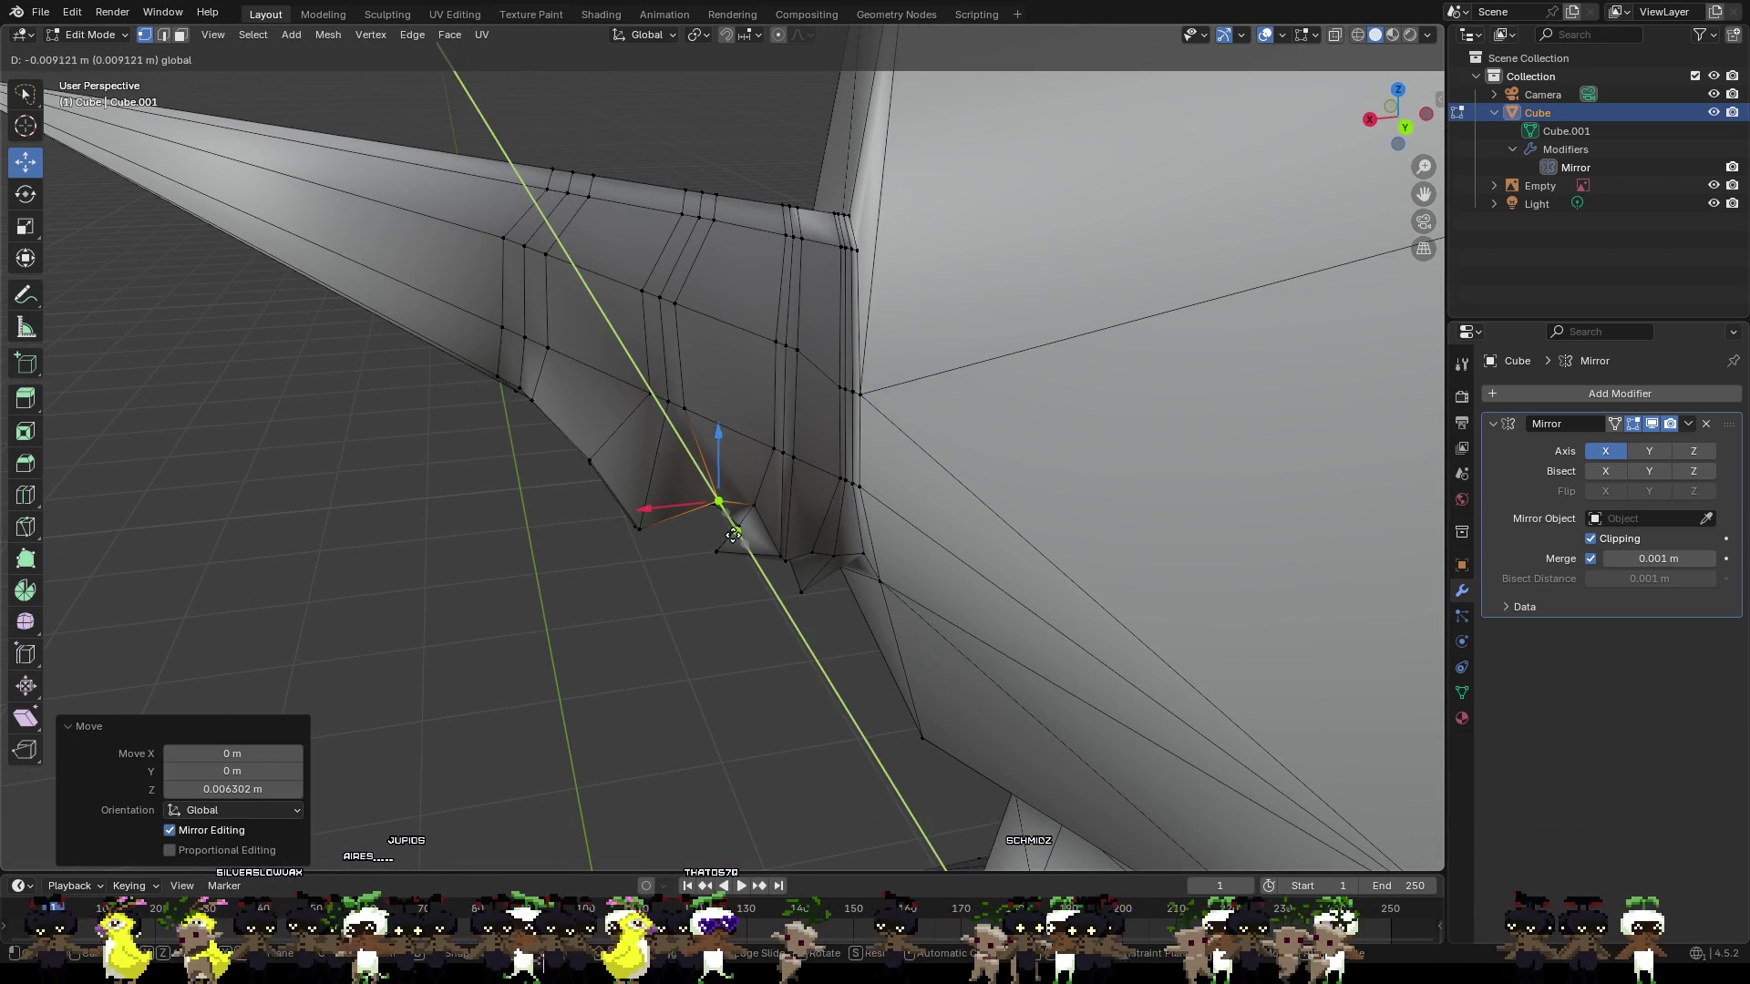
pyautogui.click(724, 473)
pyautogui.moveTo(725, 473)
pyautogui.mouseDown(button='middle')
pyautogui.moveTo(822, 508)
pyautogui.moveTo(1029, 517)
pyautogui.mouseUp(button='middle')
# Undo the last edit, then shift a vertex on the ear's lower edge slightly along Z.
pyautogui.hotkey('ctrl', 'z')
pyautogui.click(738, 406)
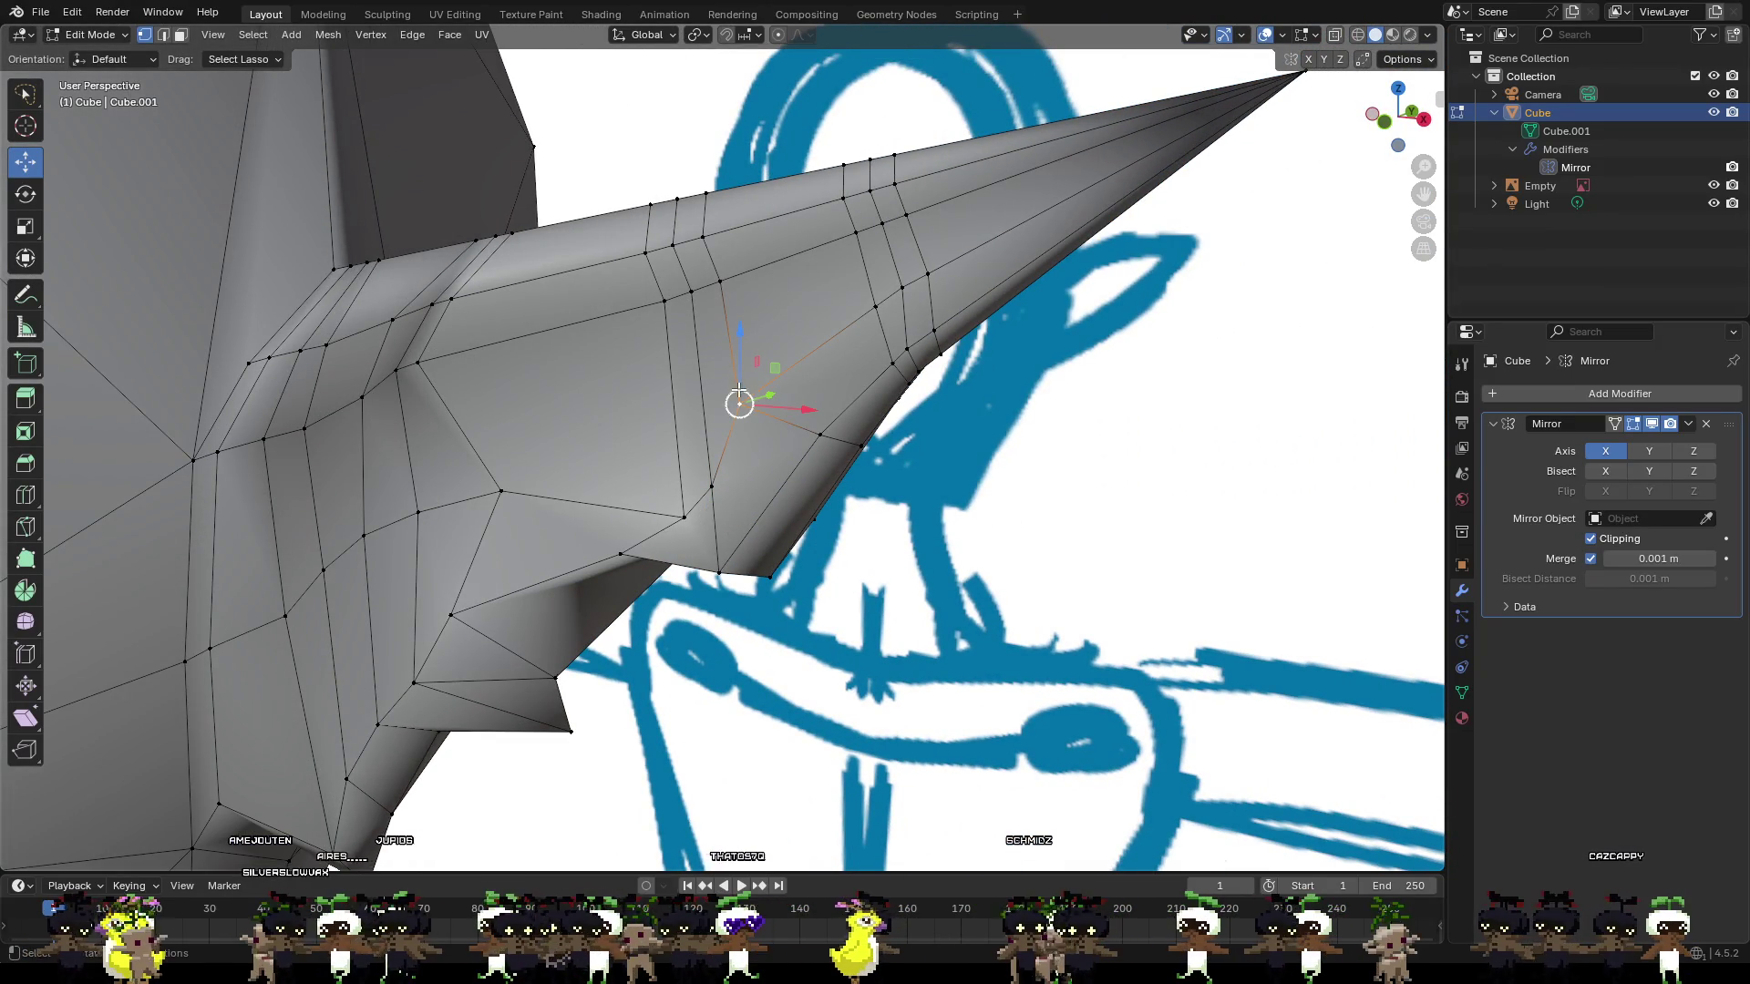
pyautogui.press('g')
pyautogui.press('z')
pyautogui.click(748, 409)
# Move the notch-corner vertex along Y.
pyautogui.click(620, 553)
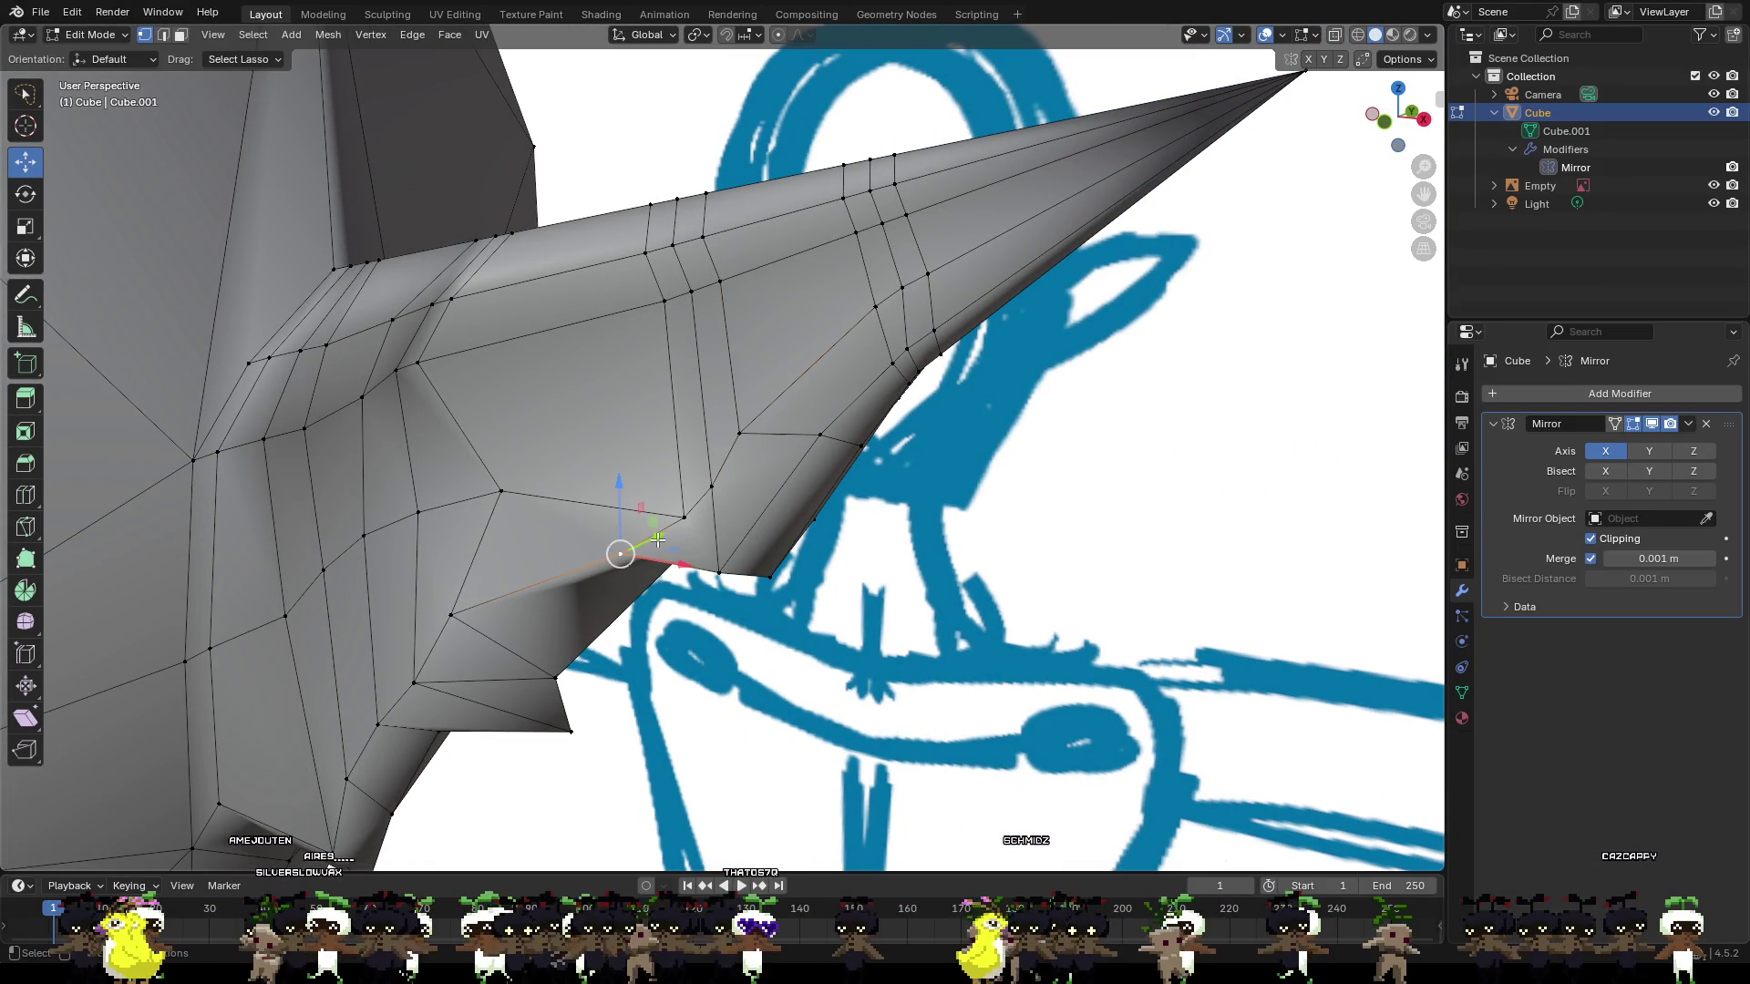
pyautogui.press('g')
pyautogui.press('y')
pyautogui.click(621, 587)
# Add the adjacent vertex and move both notch vertices along X, then along Y.
pyautogui.moveTo(621, 588); pyautogui.dragTo(624, 512, button='middle')
pyautogui.keyDown('shift'); pyautogui.click(702, 488); pyautogui.keyUp('shift')
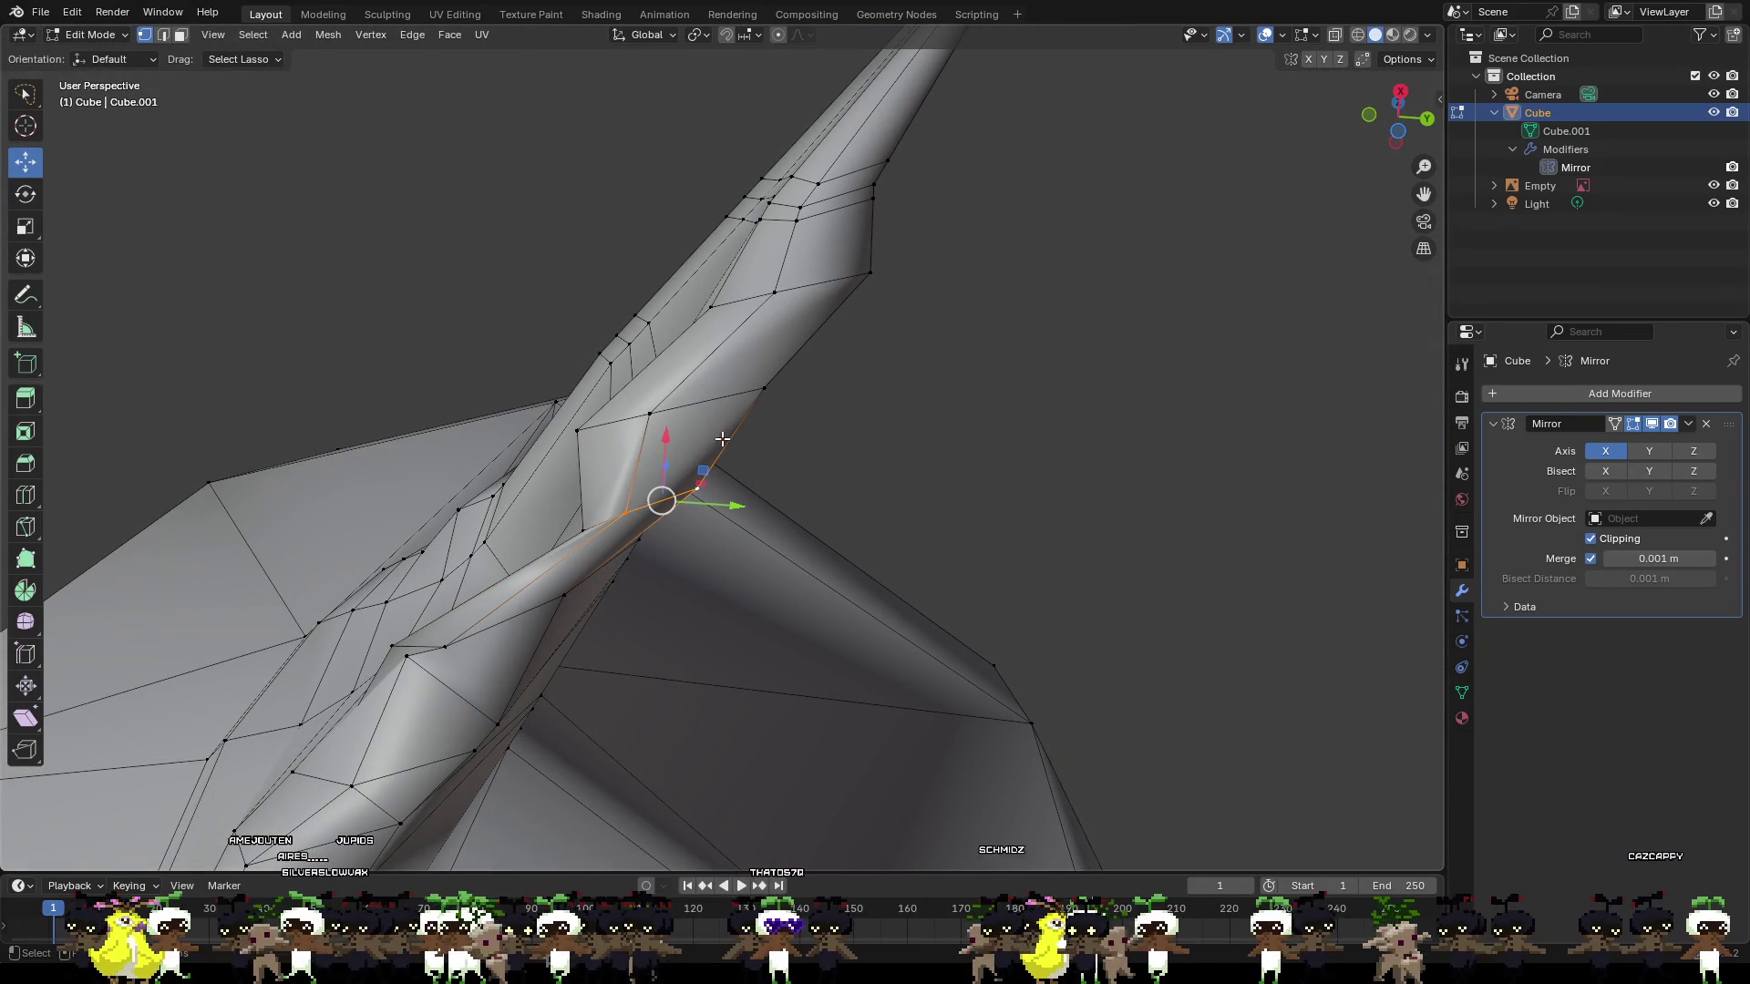
pyautogui.moveTo(754, 465); pyautogui.dragTo(538, 527, button='middle')
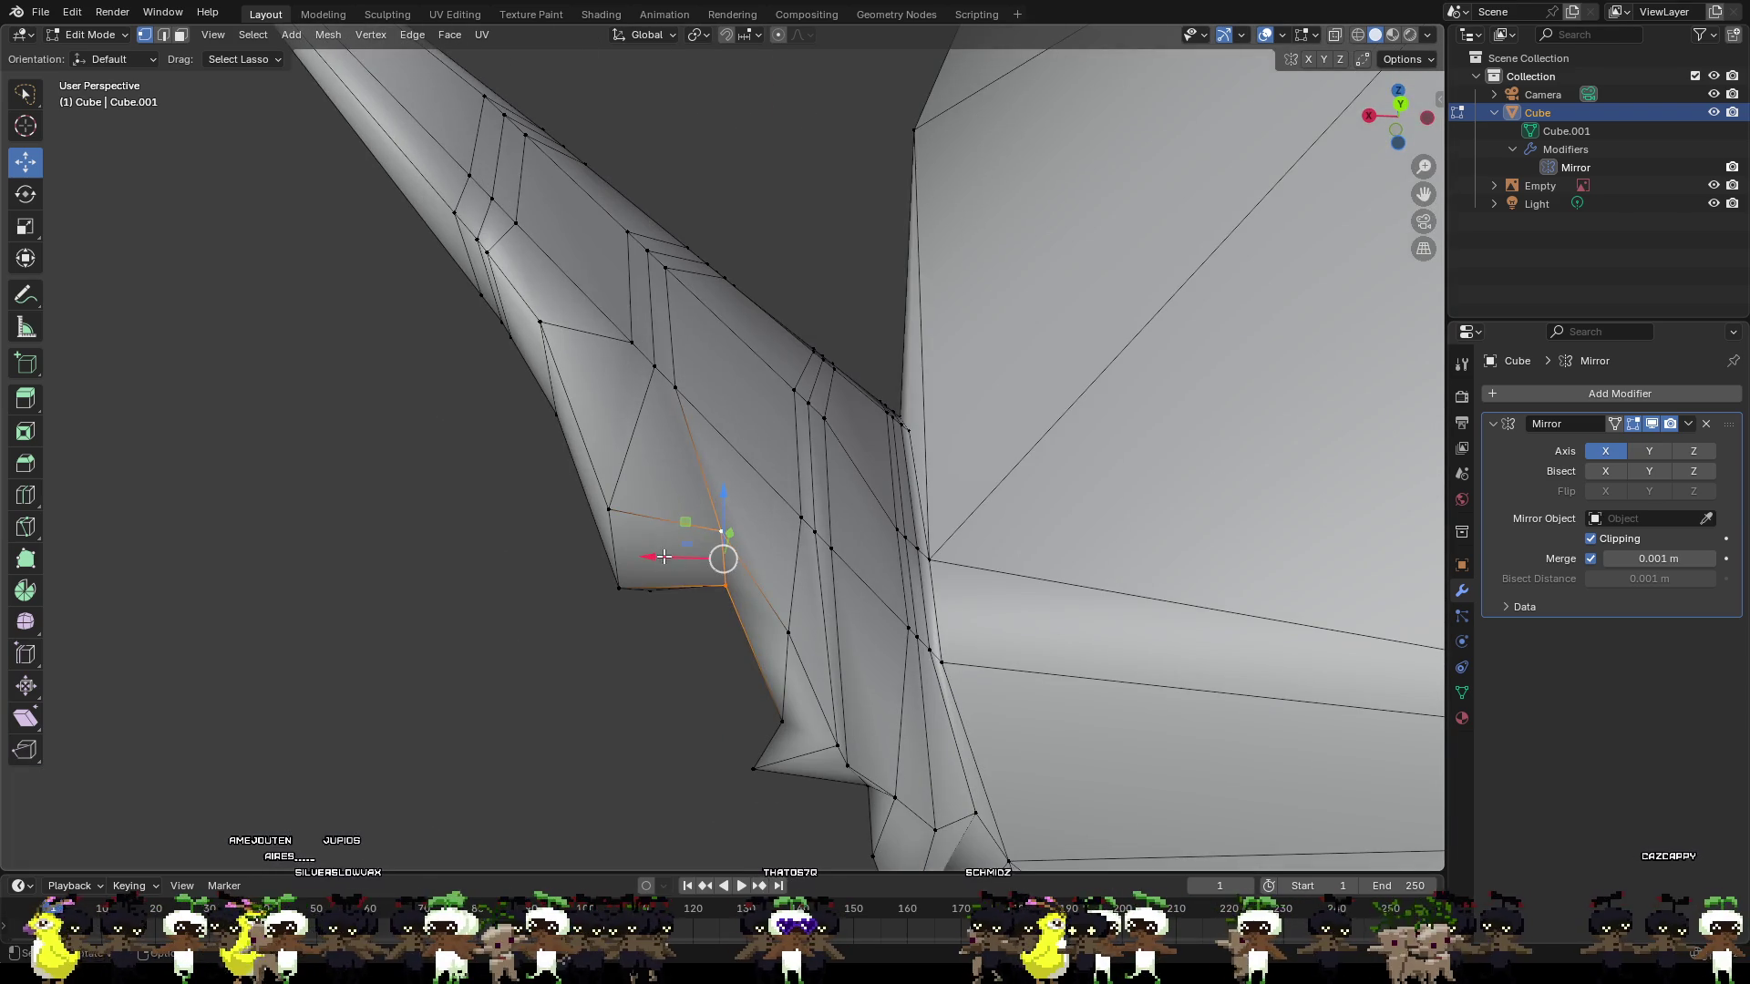
pyautogui.press('g')
pyautogui.press('x')
pyautogui.click(681, 565)
pyautogui.moveTo(683, 569); pyautogui.dragTo(719, 654, button='middle')
pyautogui.press('g')
pyautogui.press('y')
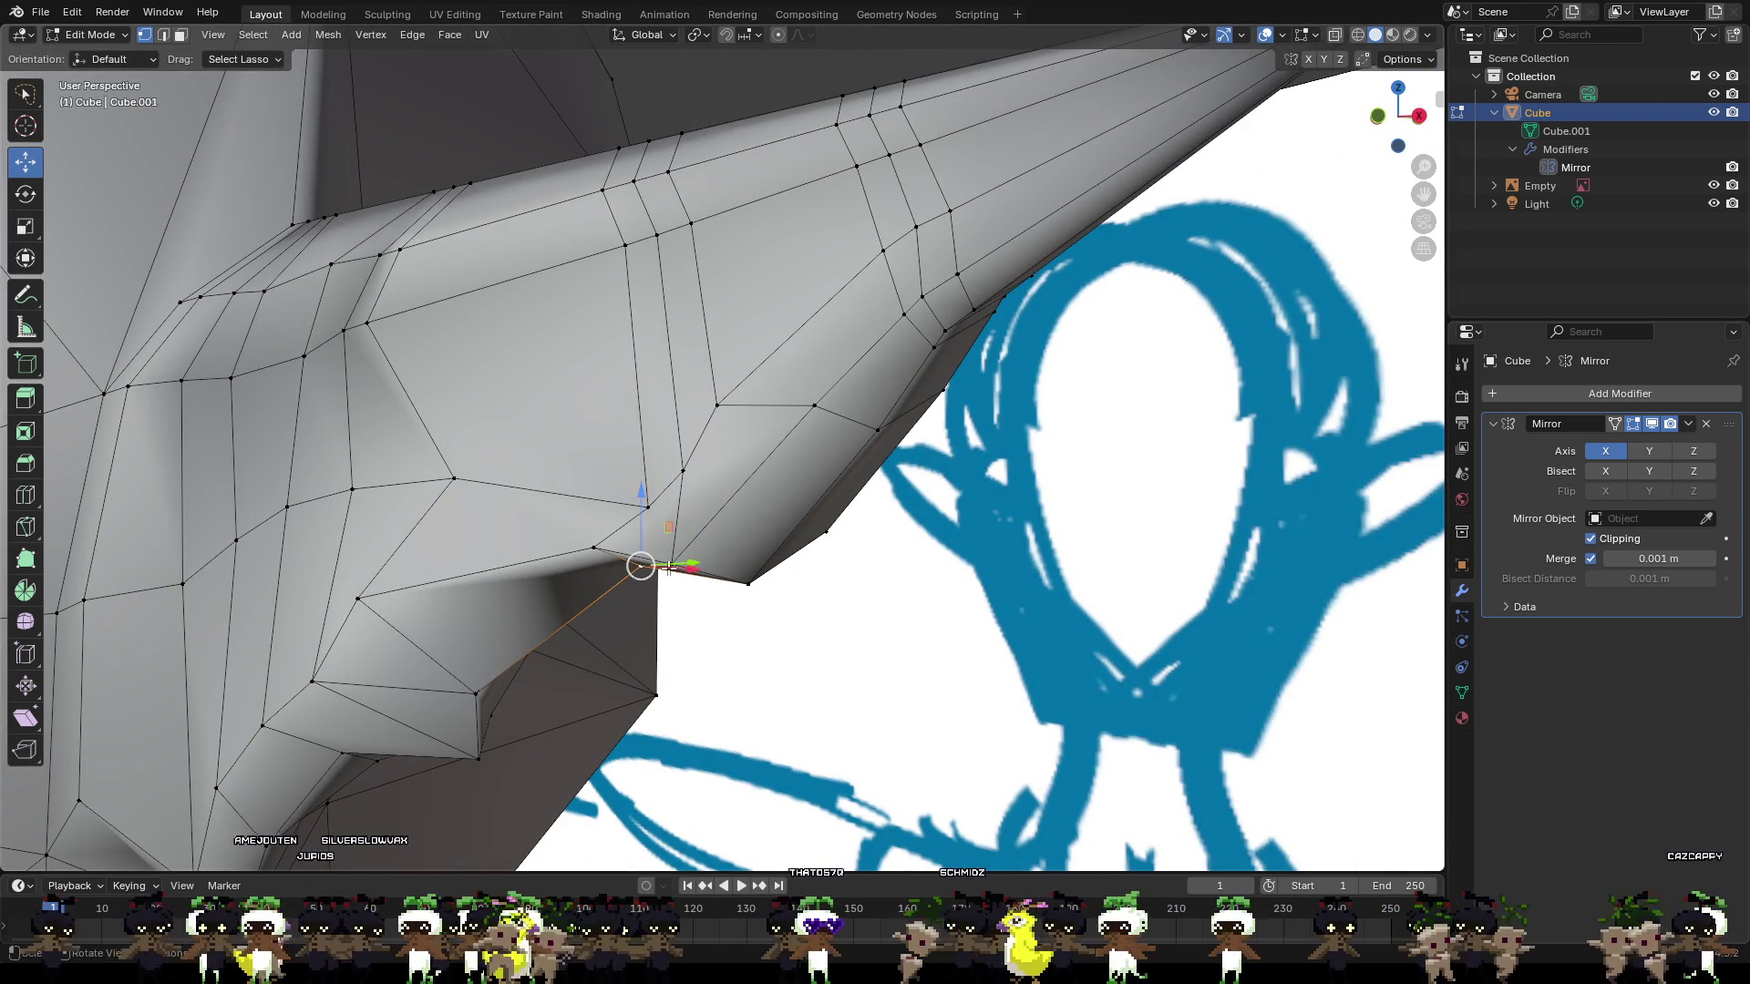
pyautogui.click(646, 572)
# From a side view, move the notch vertices and the notch's point vertex along X.
pyautogui.moveTo(613, 569)
pyautogui.mouseDown(button='middle')
pyautogui.moveTo(628, 568)
pyautogui.moveTo(507, 548)
pyautogui.mouseUp(button='middle')
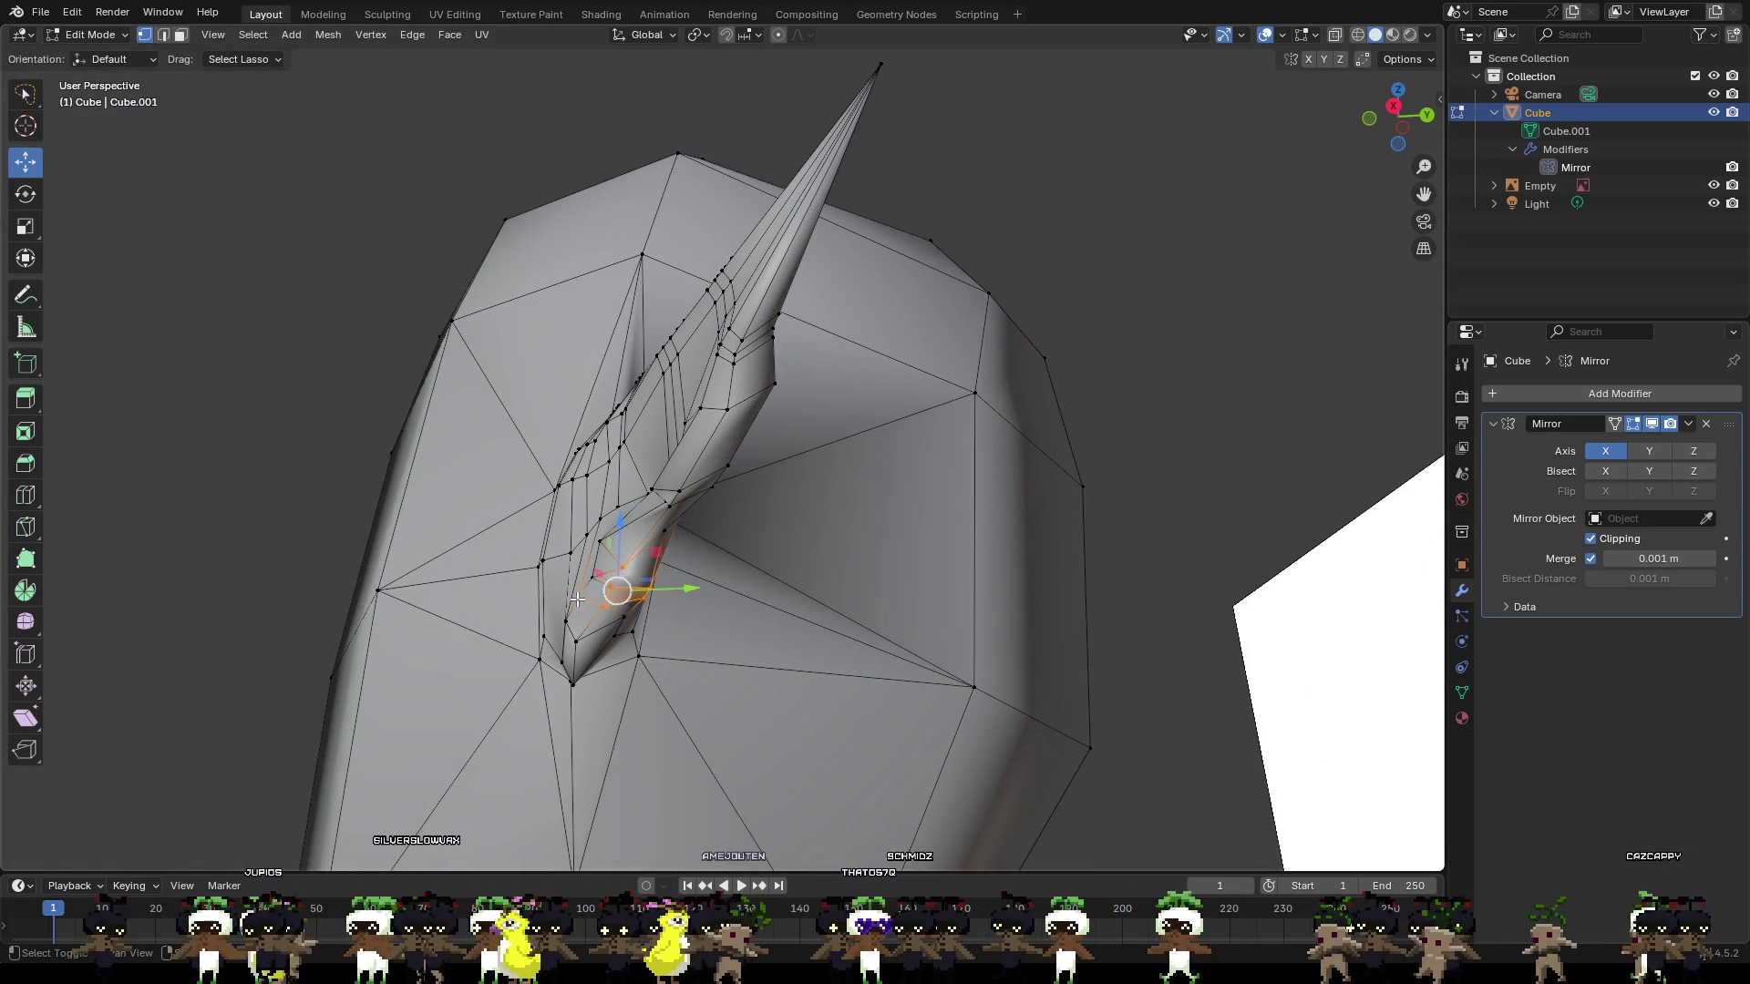
pyautogui.moveTo(593, 581); pyautogui.dragTo(697, 606, button='middle')
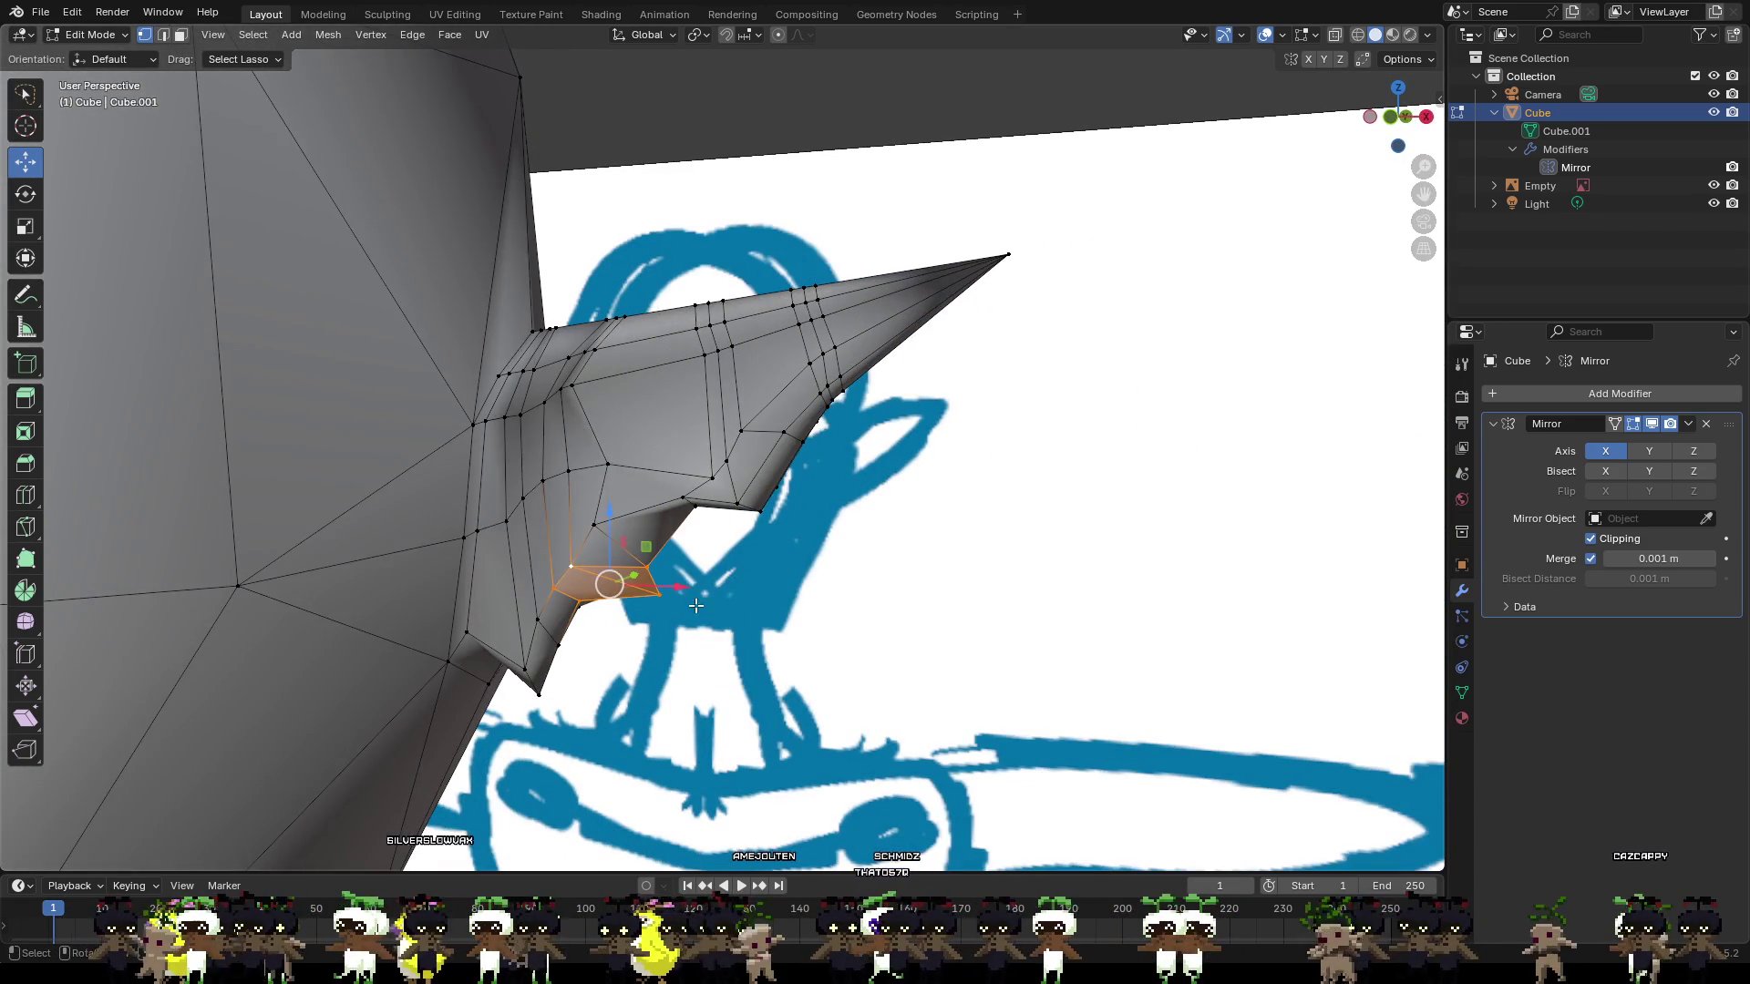
pyautogui.press('g')
pyautogui.press('x')
pyautogui.click(708, 589)
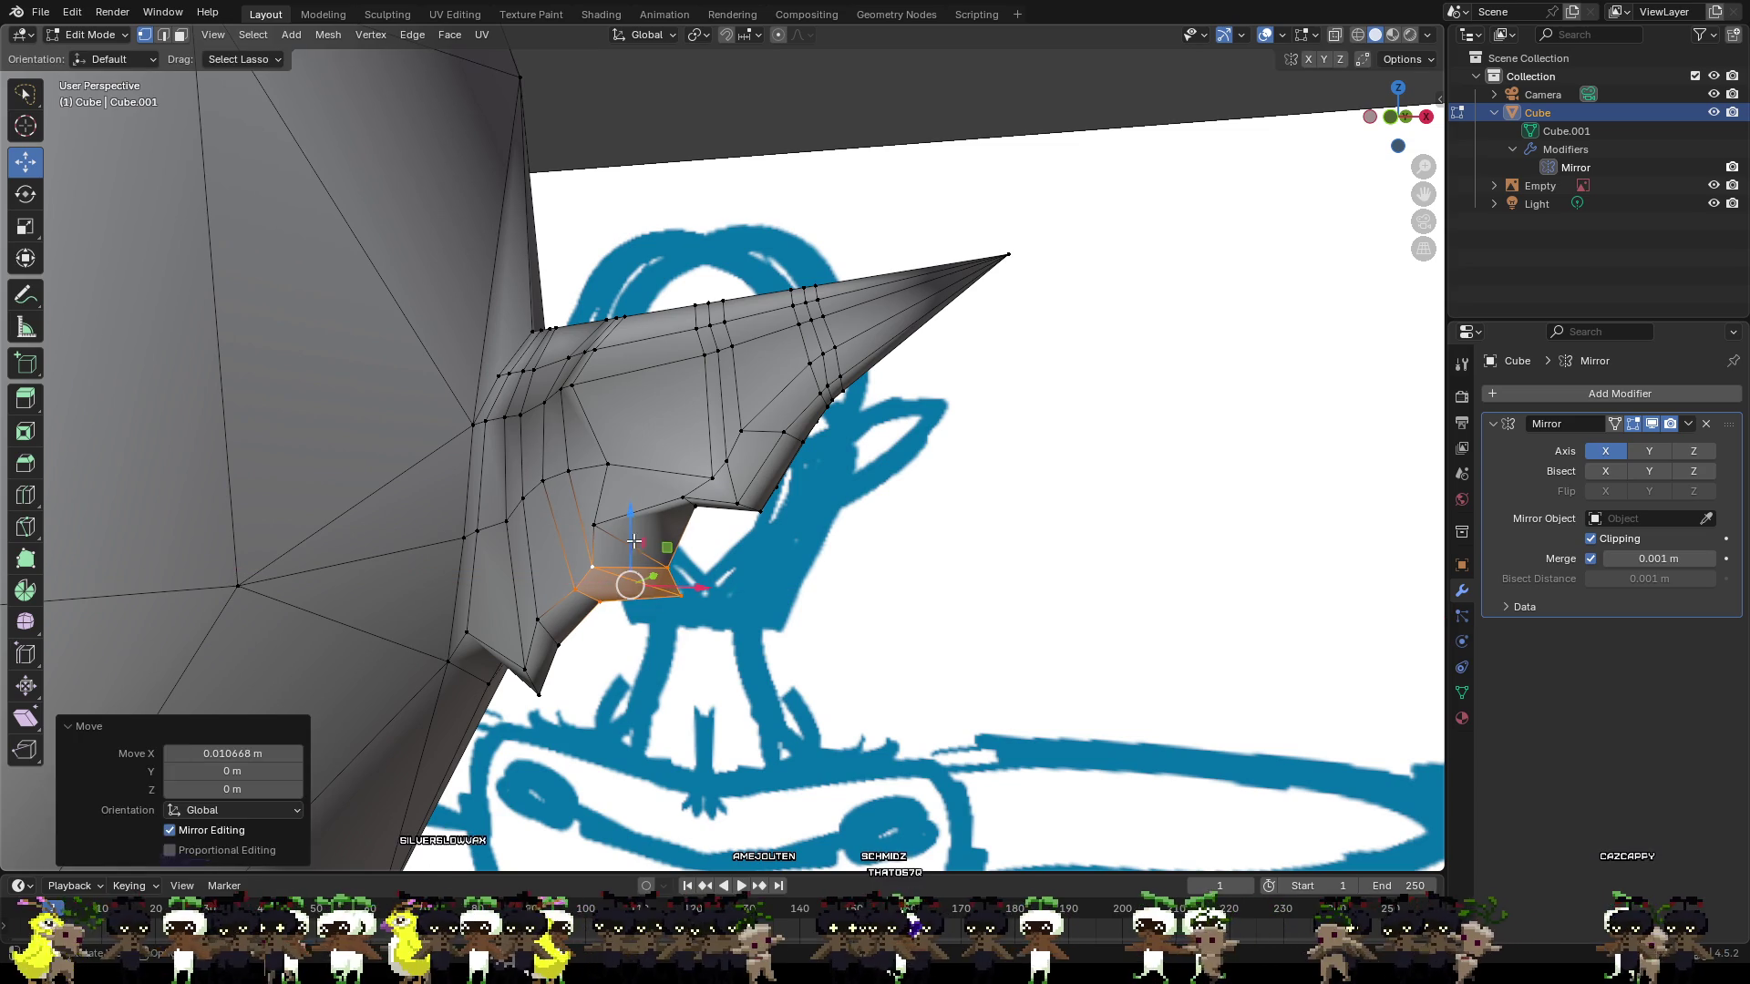
pyautogui.click(761, 576)
pyautogui.click(600, 524)
pyautogui.press('g')
pyautogui.press('x')
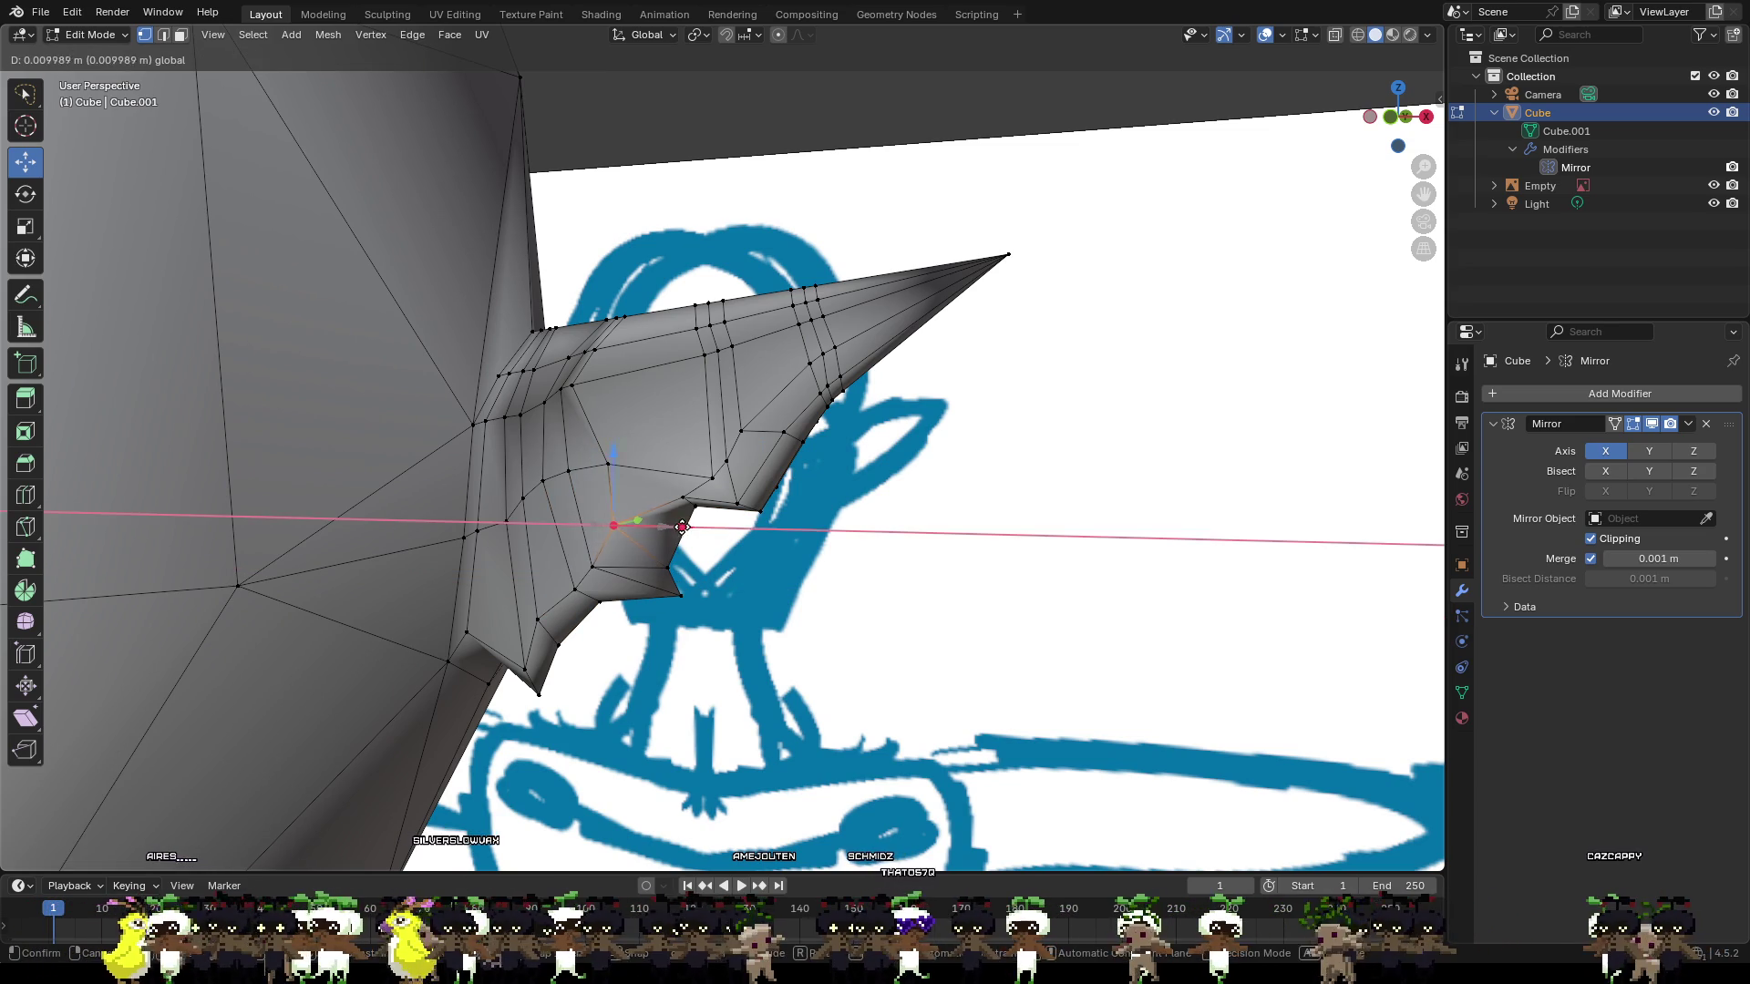
pyautogui.click(697, 531)
# Move the lower notch vertex down and along X, then deselect it.
pyautogui.click(687, 593)
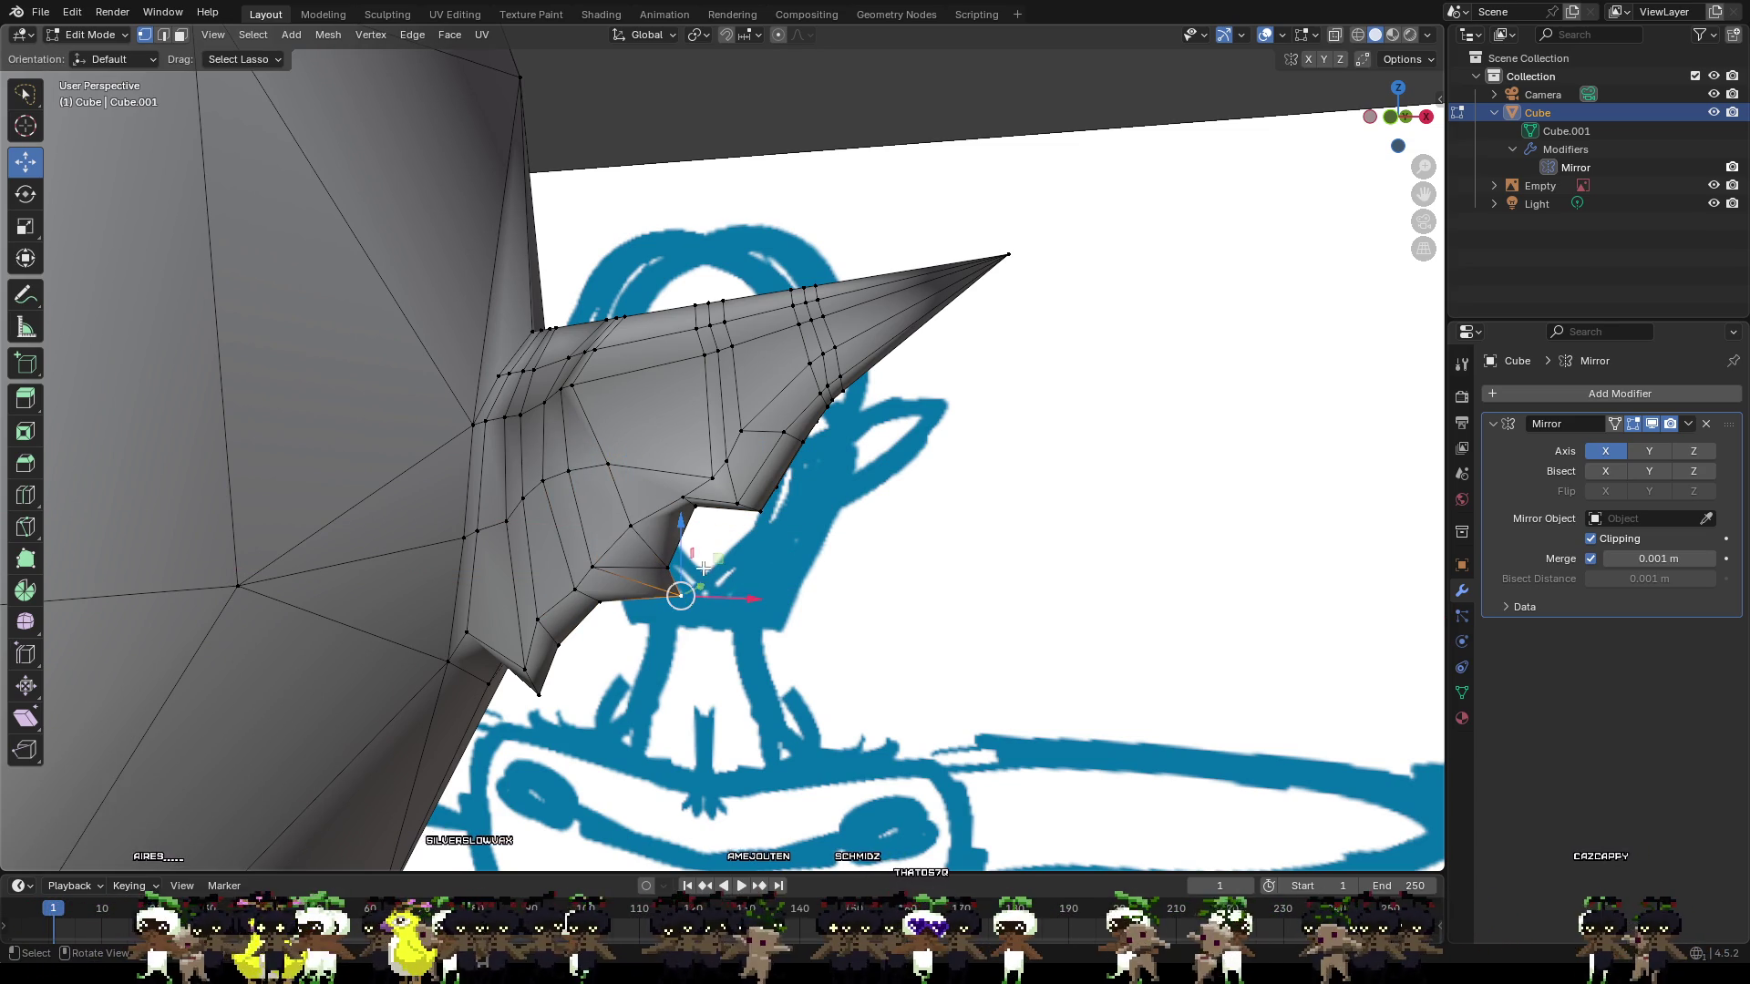
pyautogui.moveTo(685, 558); pyautogui.dragTo(683, 605)
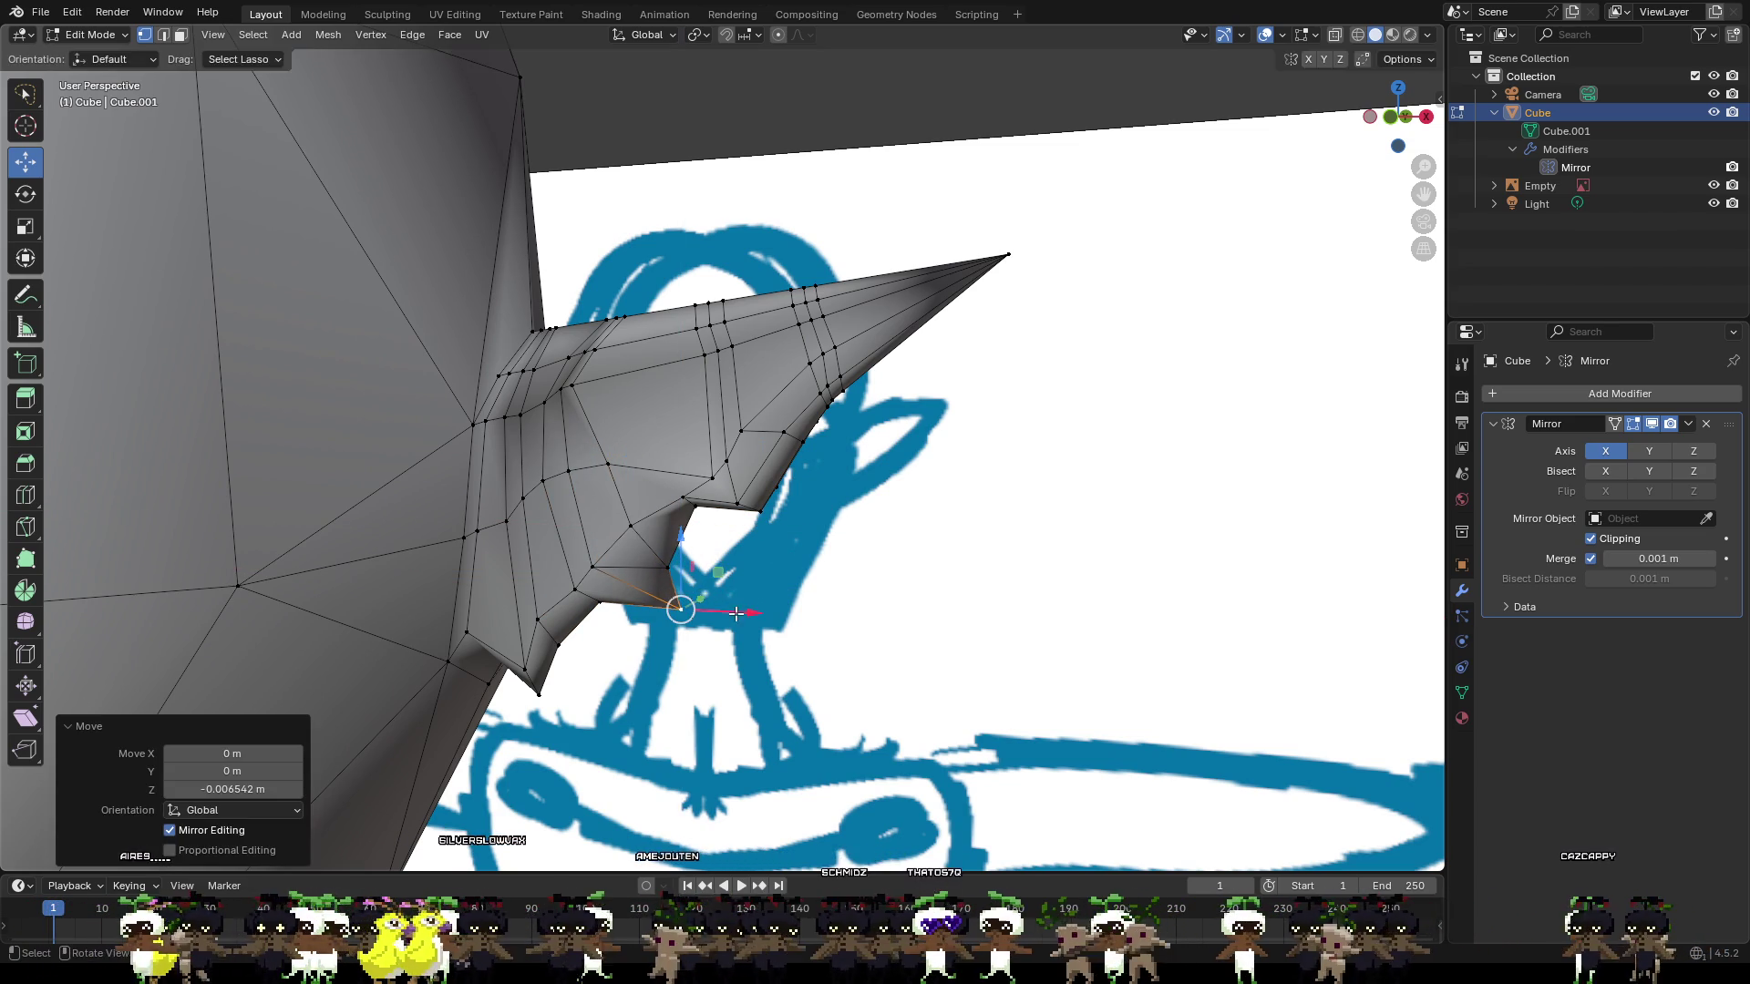
pyautogui.press('g')
pyautogui.press('x')
pyautogui.click(671, 605)
pyautogui.click(658, 518)
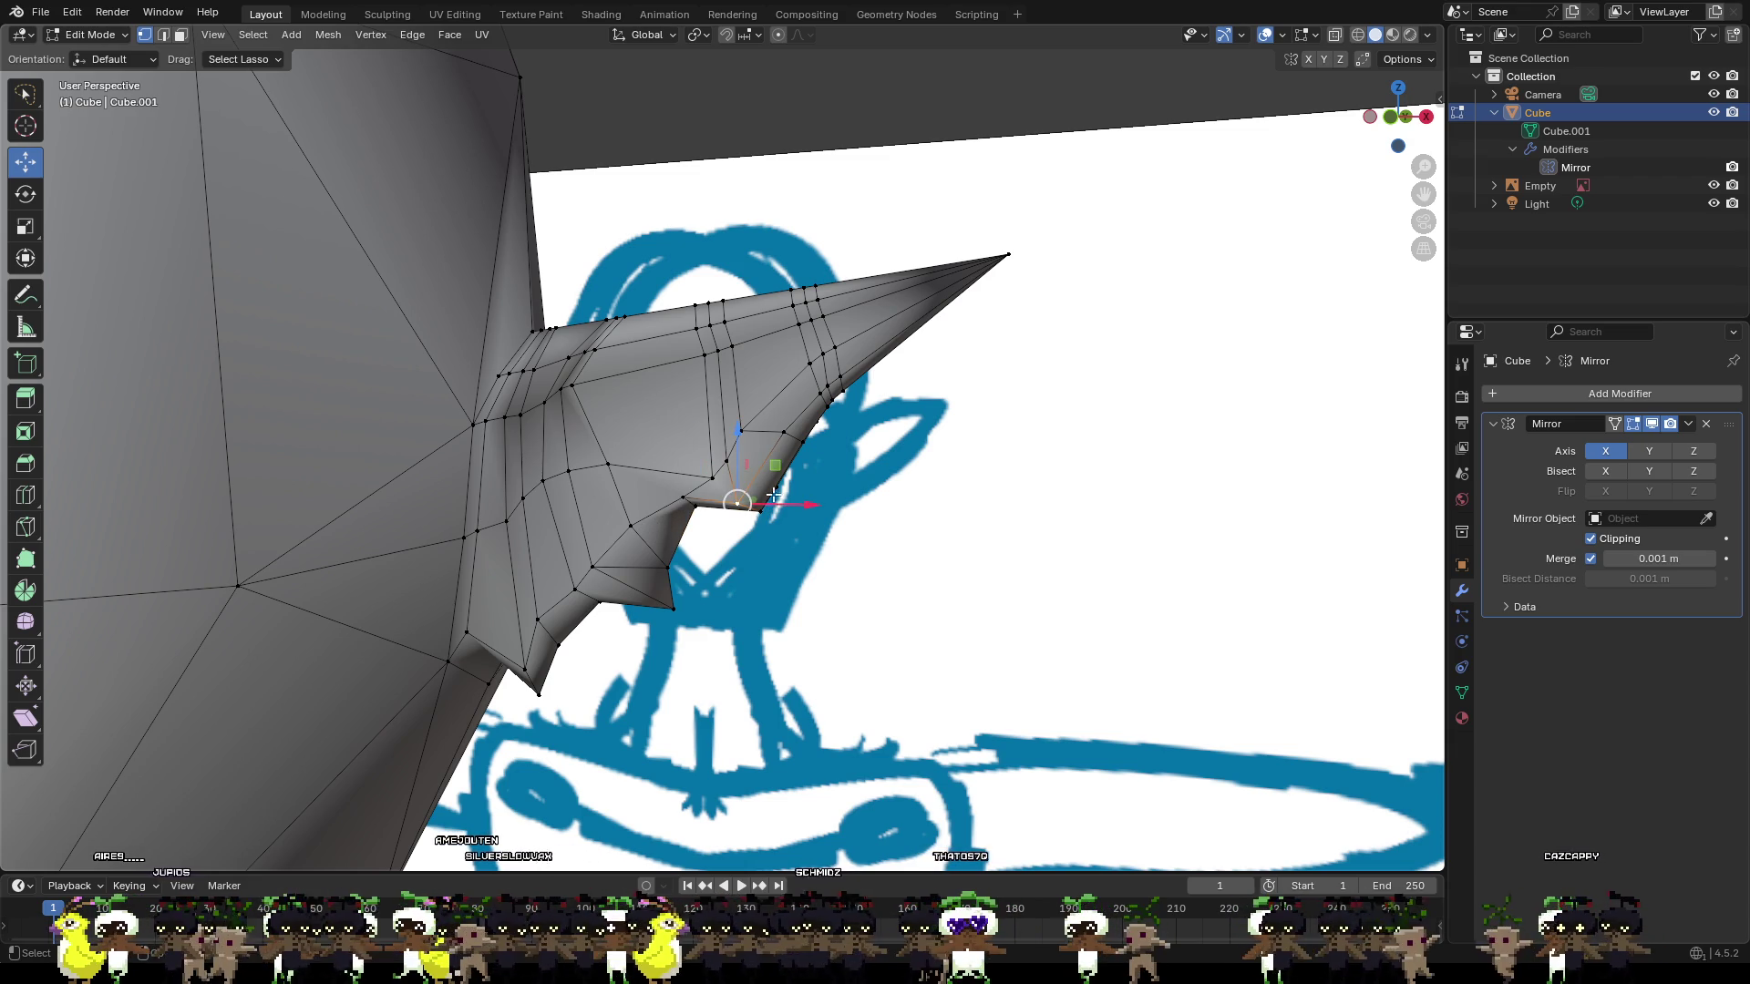
# Select vertices along the ear's jagged edge, viewing the ear from below.
pyautogui.click(810, 439)
pyautogui.click(839, 390)
pyautogui.scroll(-4, 839, 392)
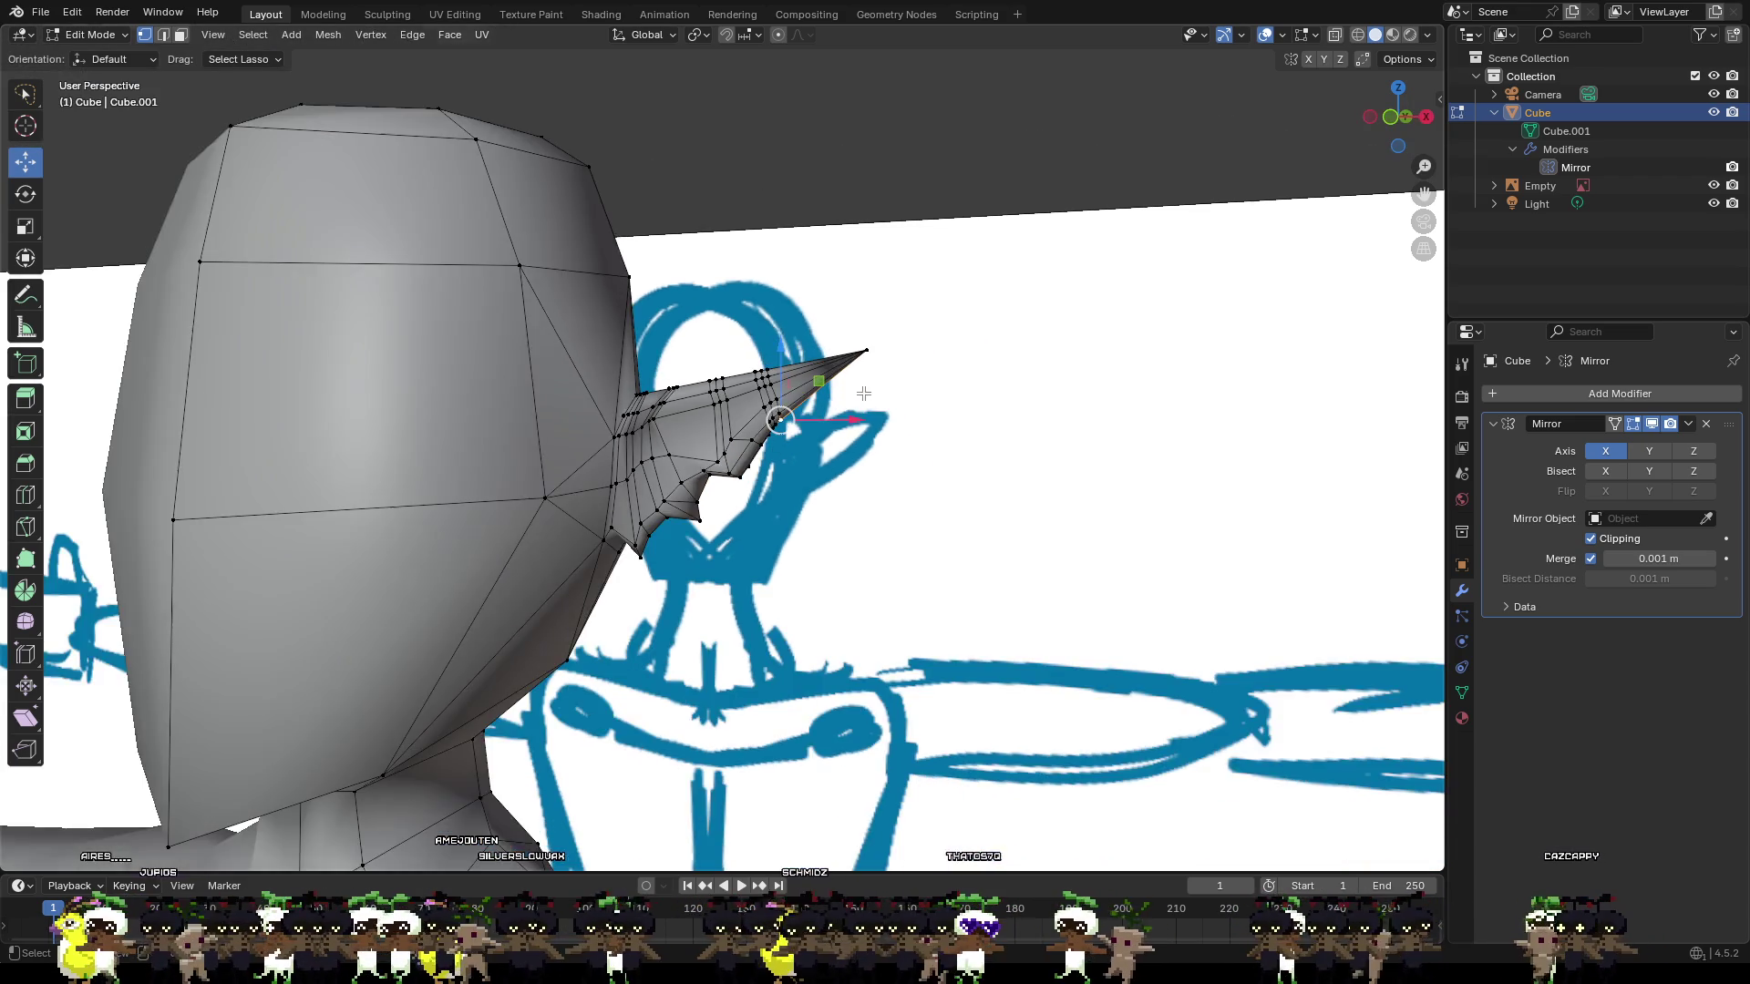
pyautogui.scroll(-3, 838, 444)
pyautogui.moveTo(823, 471)
pyautogui.mouseDown(button='middle')
pyautogui.moveTo(875, 473)
pyautogui.moveTo(860, 473)
pyautogui.mouseUp(button='middle')
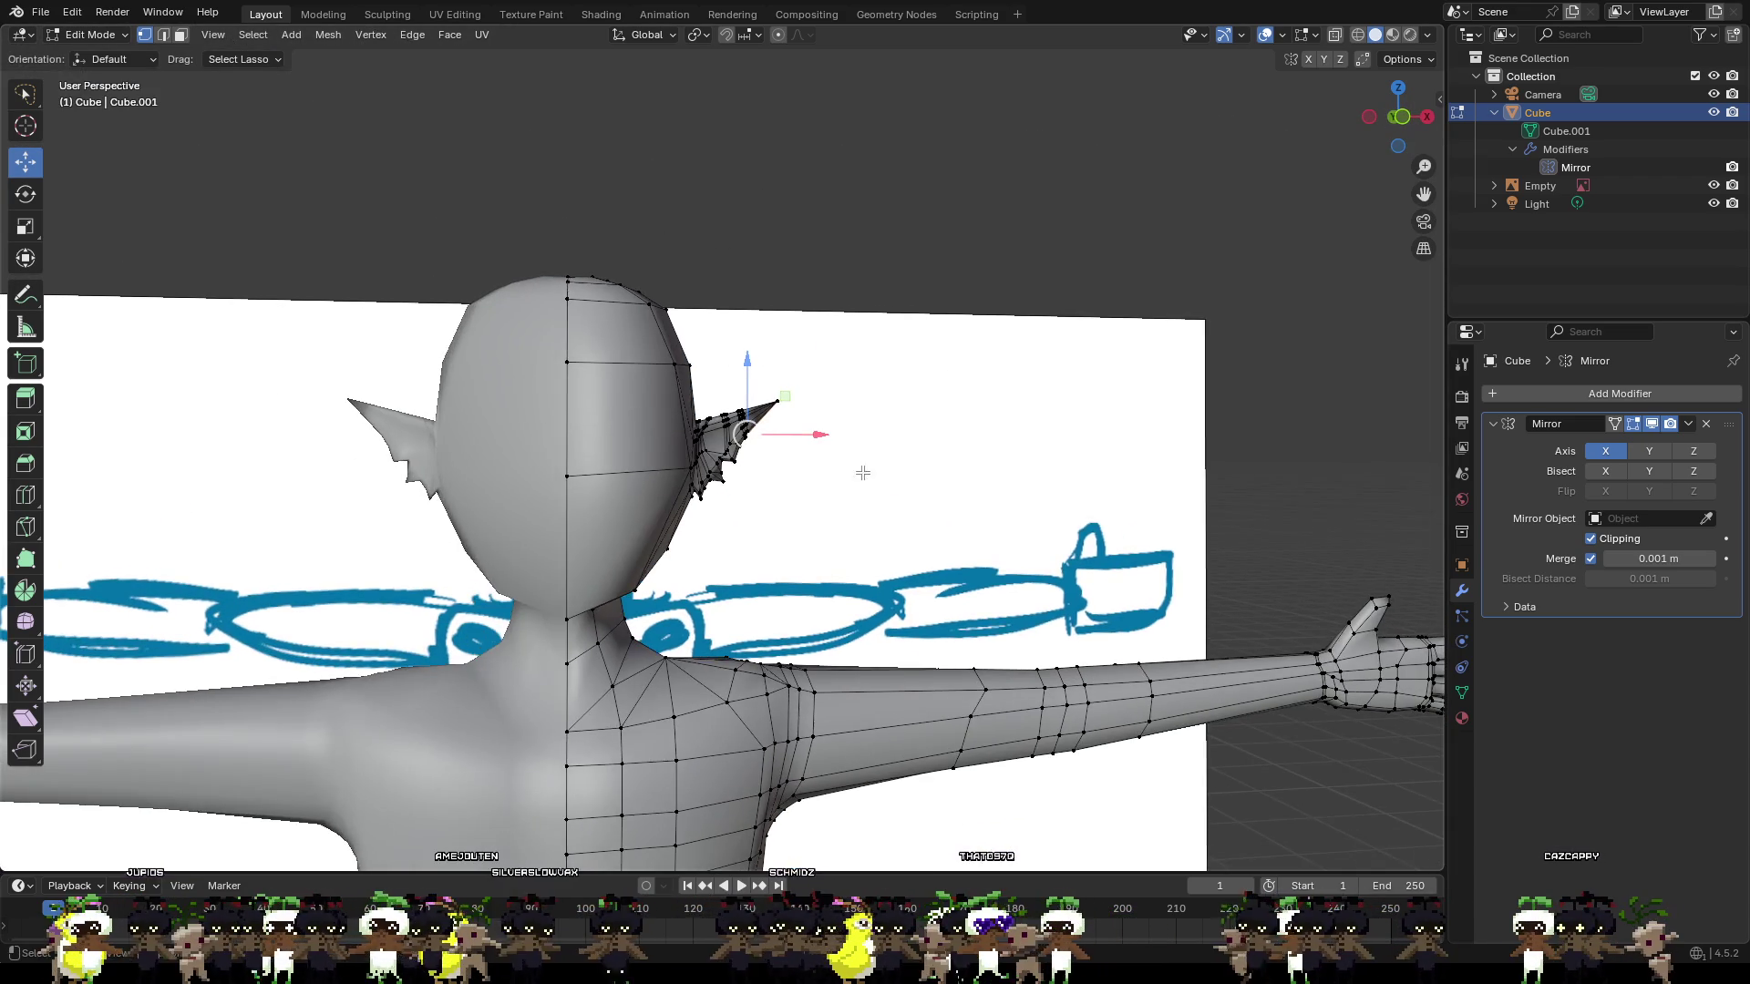
pyautogui.scroll(3, 803, 449)
pyautogui.scroll(3, 803, 449)
pyautogui.scroll(2, 830, 418)
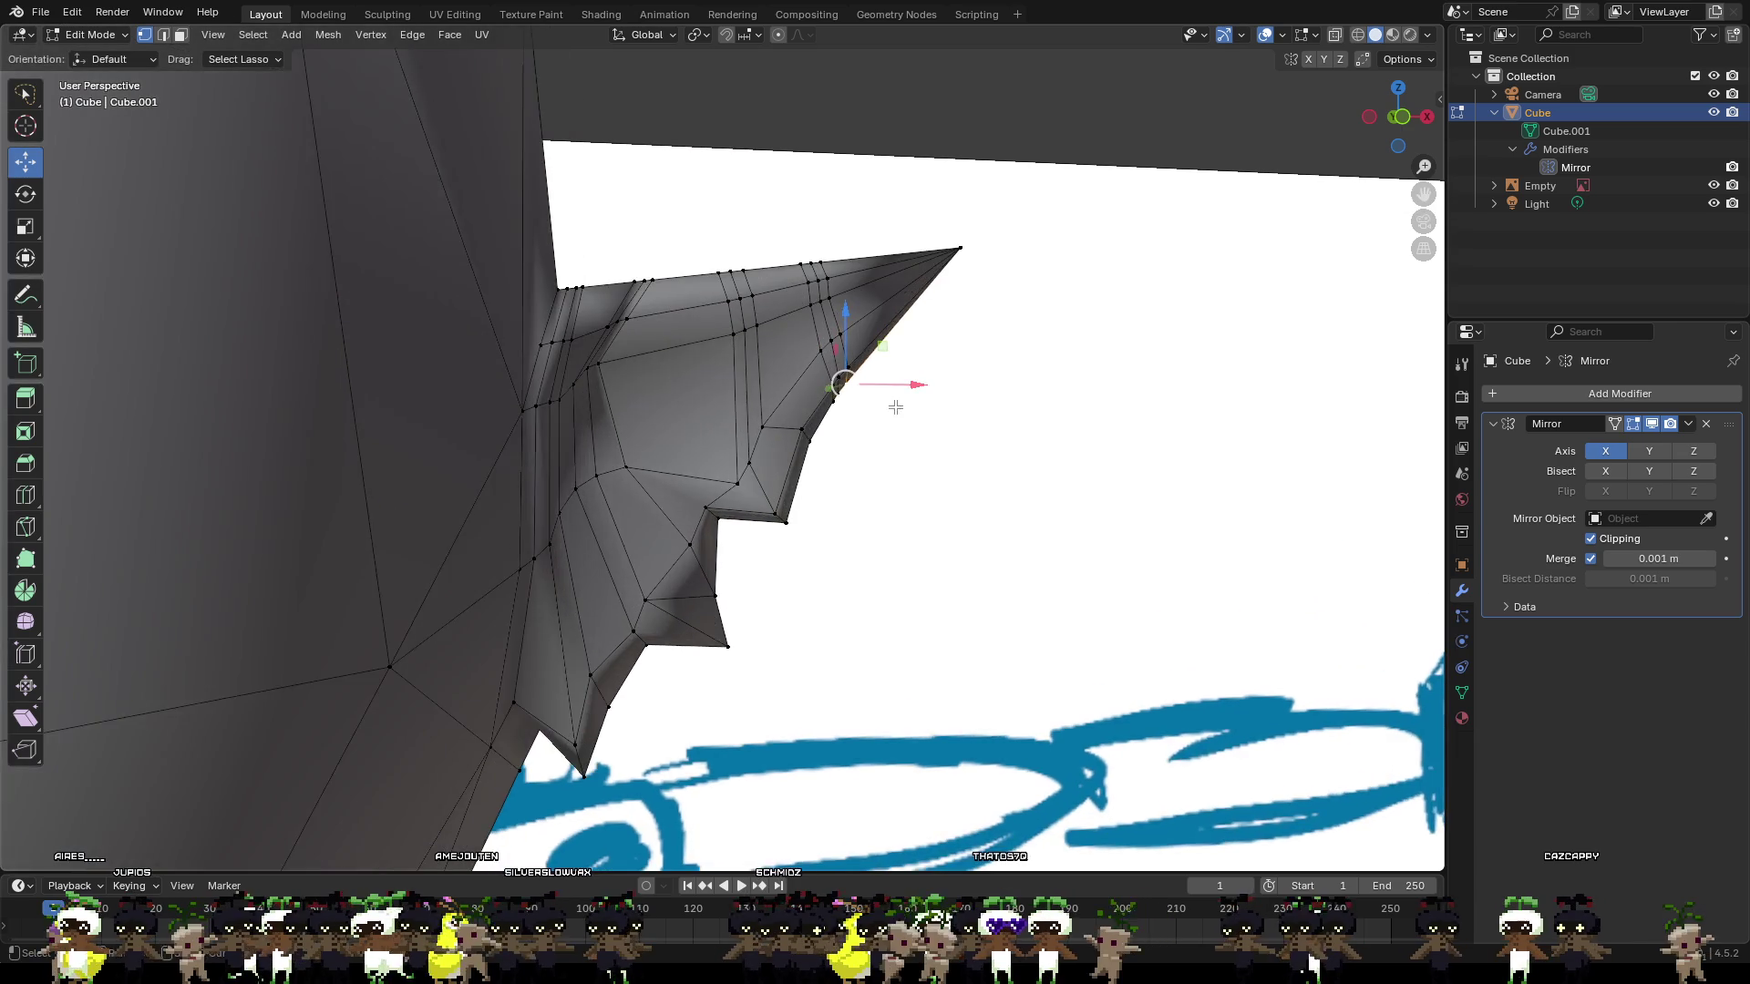
pyautogui.moveTo(897, 407); pyautogui.dragTo(777, 500, button='middle')
pyautogui.scroll(2, 782, 492)
pyautogui.click(519, 430)
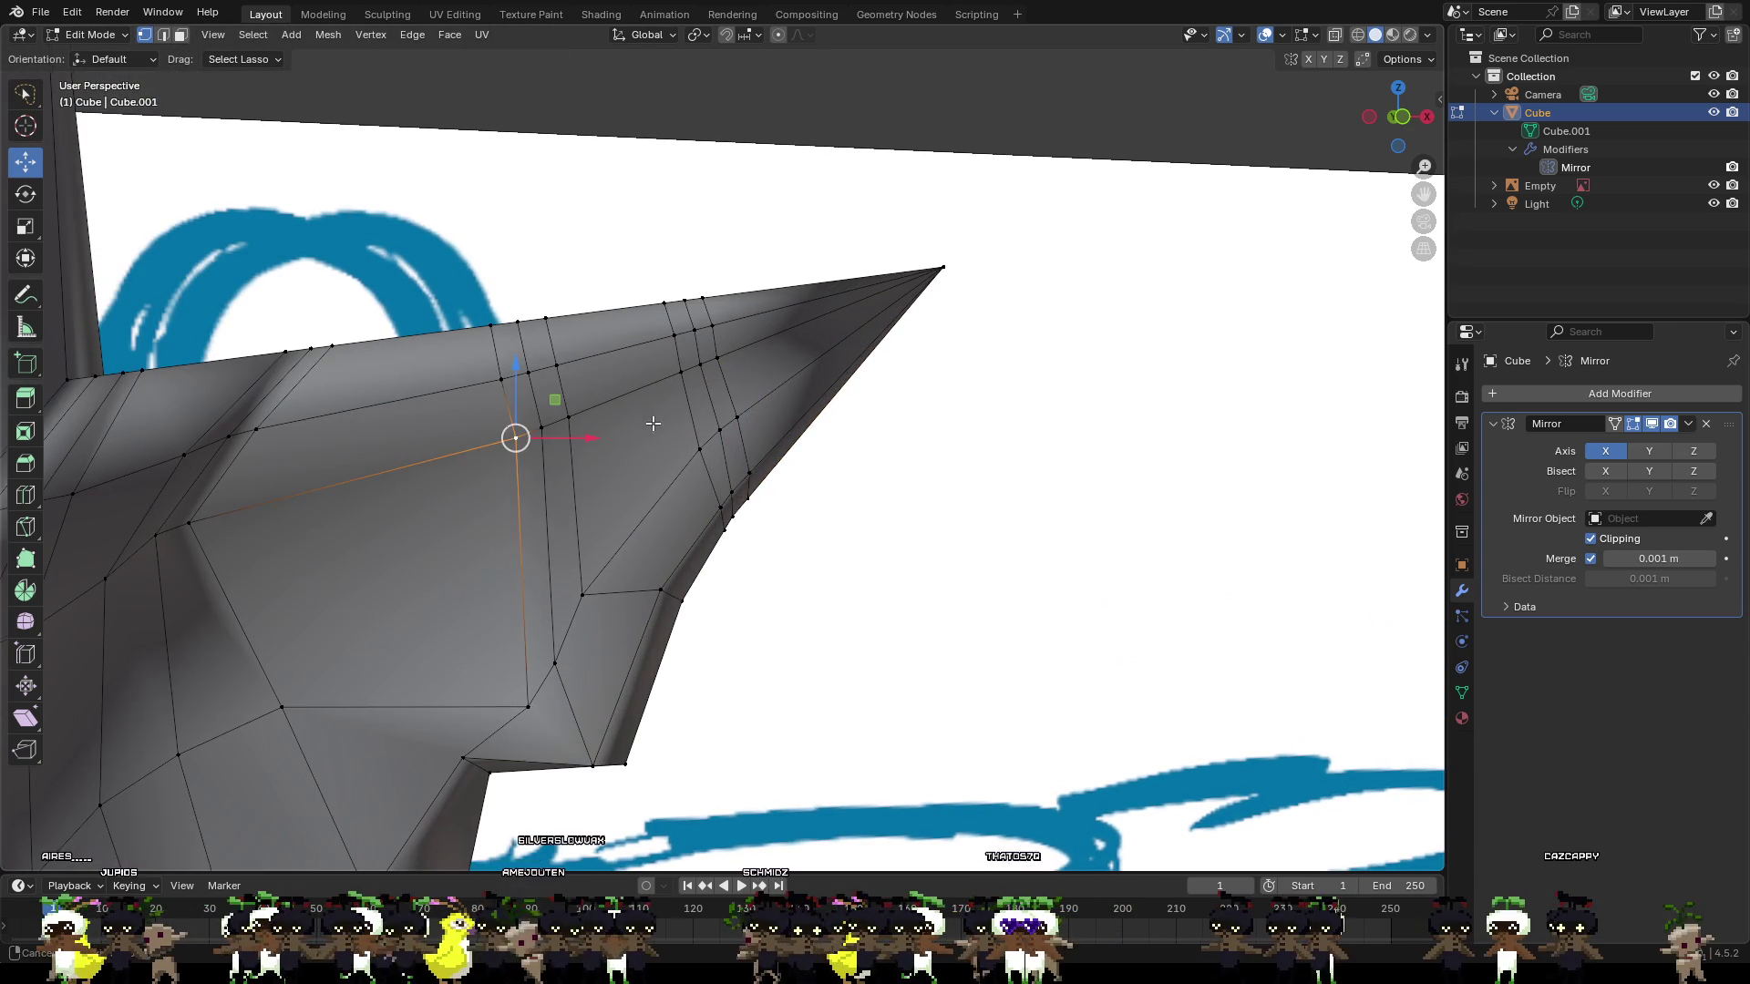
pyautogui.moveTo(653, 424)
pyautogui.mouseDown(button='middle')
pyautogui.moveTo(722, 473)
pyautogui.moveTo(682, 387)
pyautogui.mouseUp(button='middle')
pyautogui.scroll(2, 849, 490)
pyautogui.scroll(-2, 849, 490)
pyautogui.scroll(2, 682, 388)
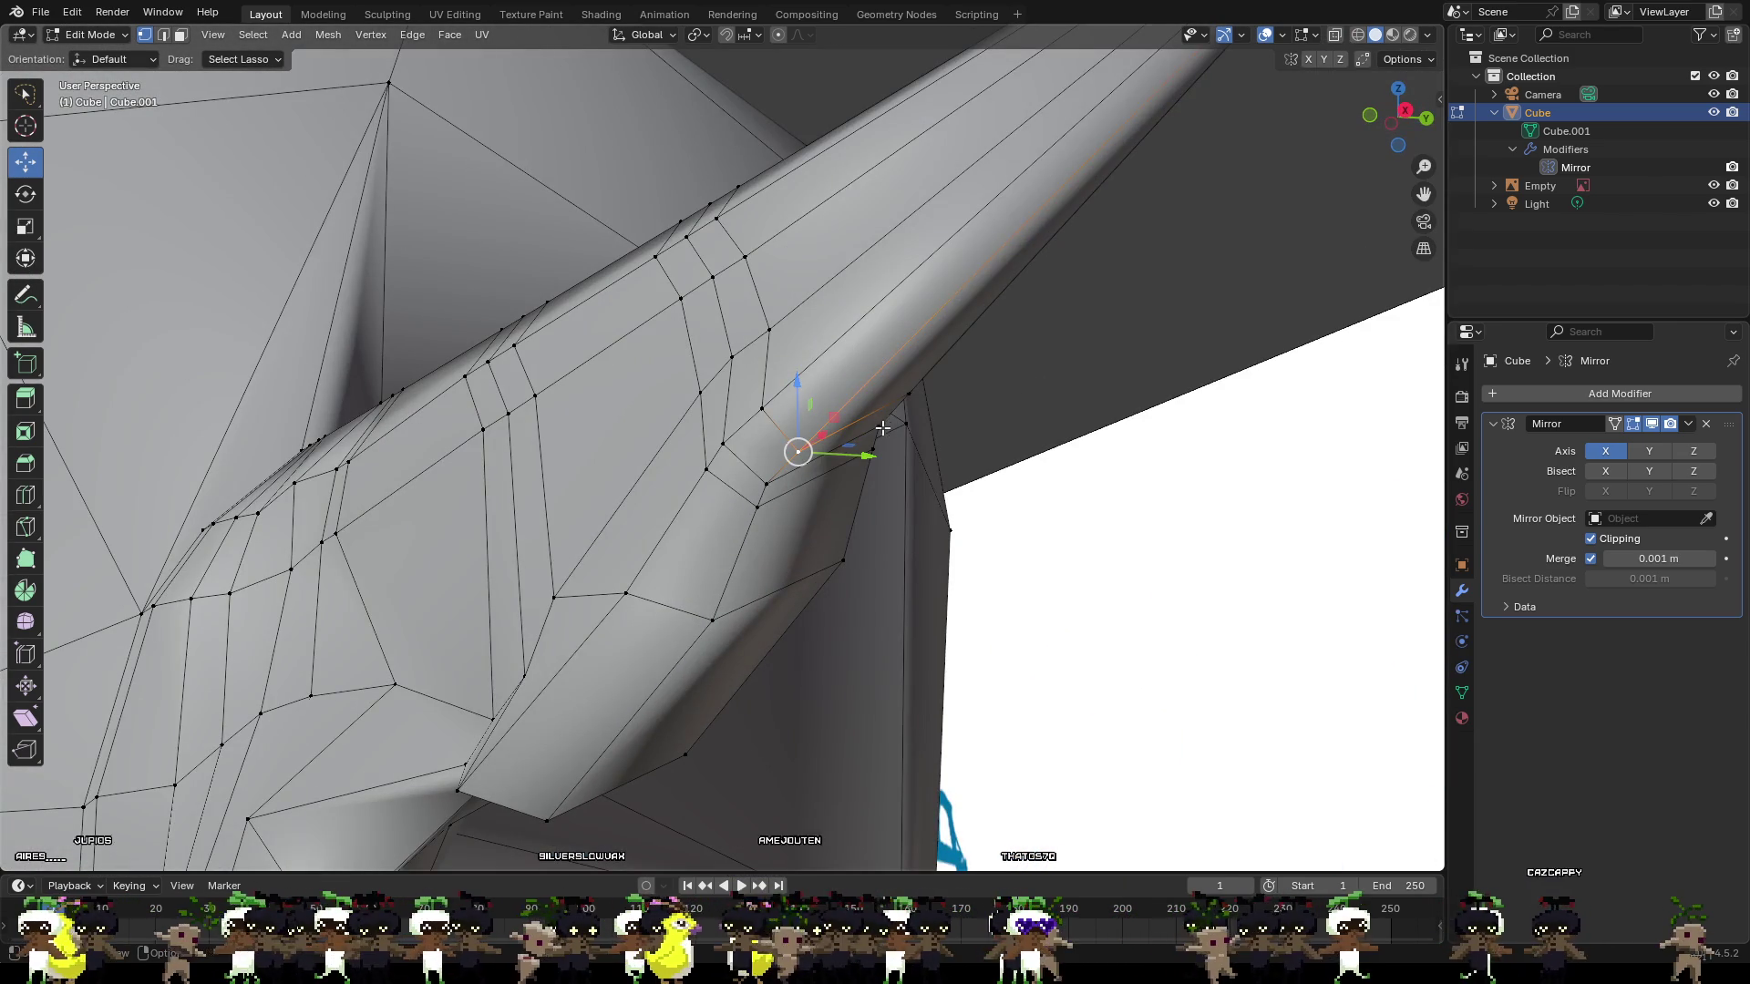
# Push the two selected ear vertices outward about 0.014 m along X and nudge them vertically.
pyautogui.keyDown('shift'); pyautogui.click(909, 394); pyautogui.keyUp('shift')
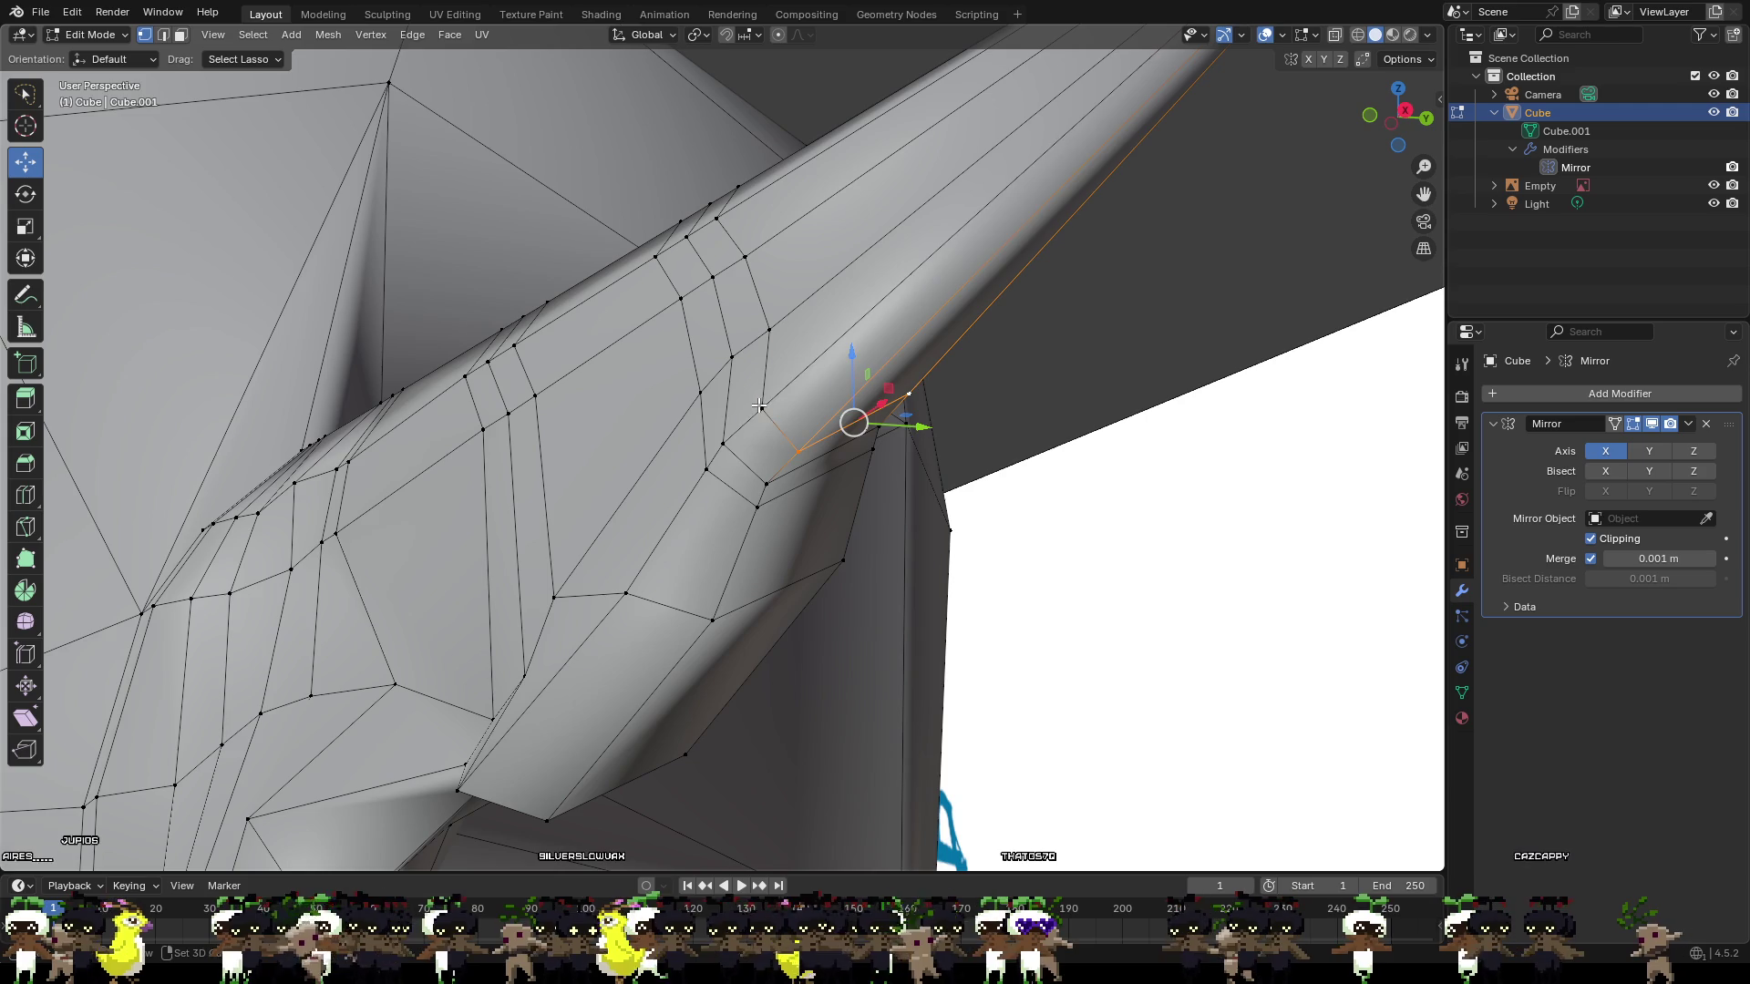
pyautogui.moveTo(866, 420); pyautogui.dragTo(745, 430, button='middle')
pyautogui.moveTo(755, 420); pyautogui.dragTo(803, 420)
pyautogui.moveTo(804, 420); pyautogui.dragTo(870, 416, button='middle')
pyautogui.moveTo(870, 416); pyautogui.dragTo(892, 416)
pyautogui.press('g')
pyautogui.press('z')
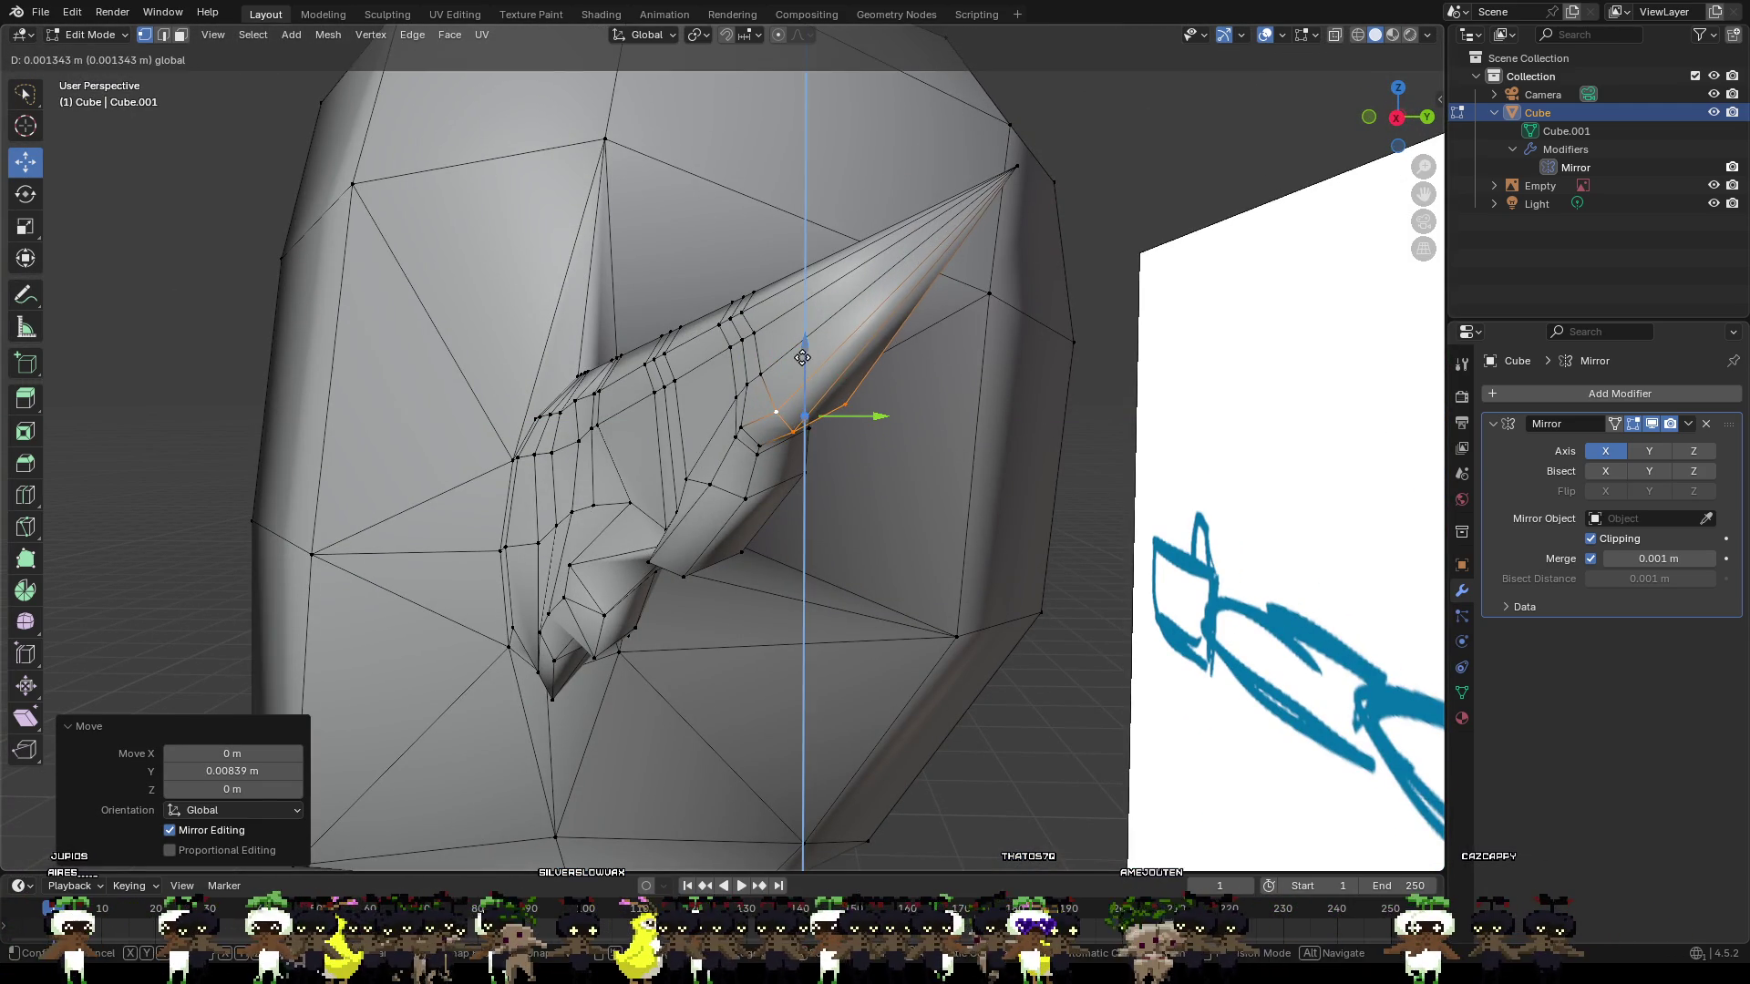
pyautogui.click(859, 428)
# Adjust the ear vertices along X (−0.0041 m, 0.0024 m), then deselect and zoom out.
pyautogui.moveTo(860, 428); pyautogui.dragTo(997, 446, button='middle')
pyautogui.moveTo(824, 411); pyautogui.dragTo(844, 415)
pyautogui.moveTo(736, 443); pyautogui.dragTo(733, 489, button='middle')
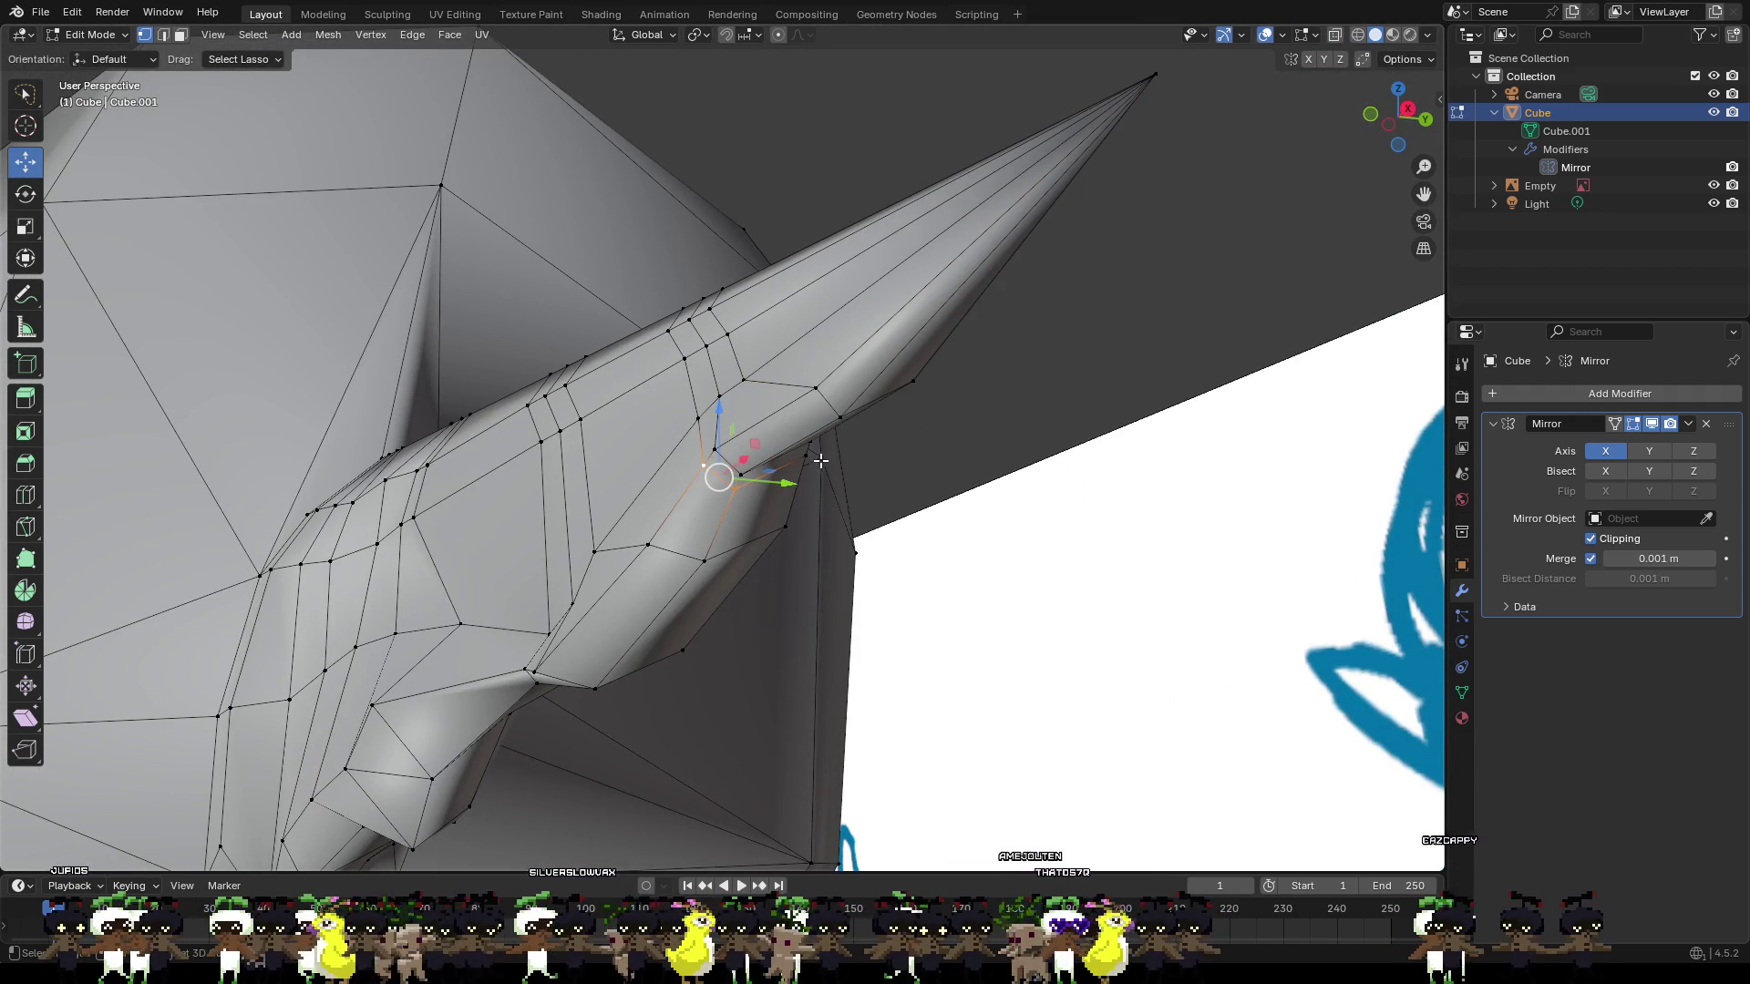
pyautogui.moveTo(842, 471); pyautogui.dragTo(706, 428, button='middle')
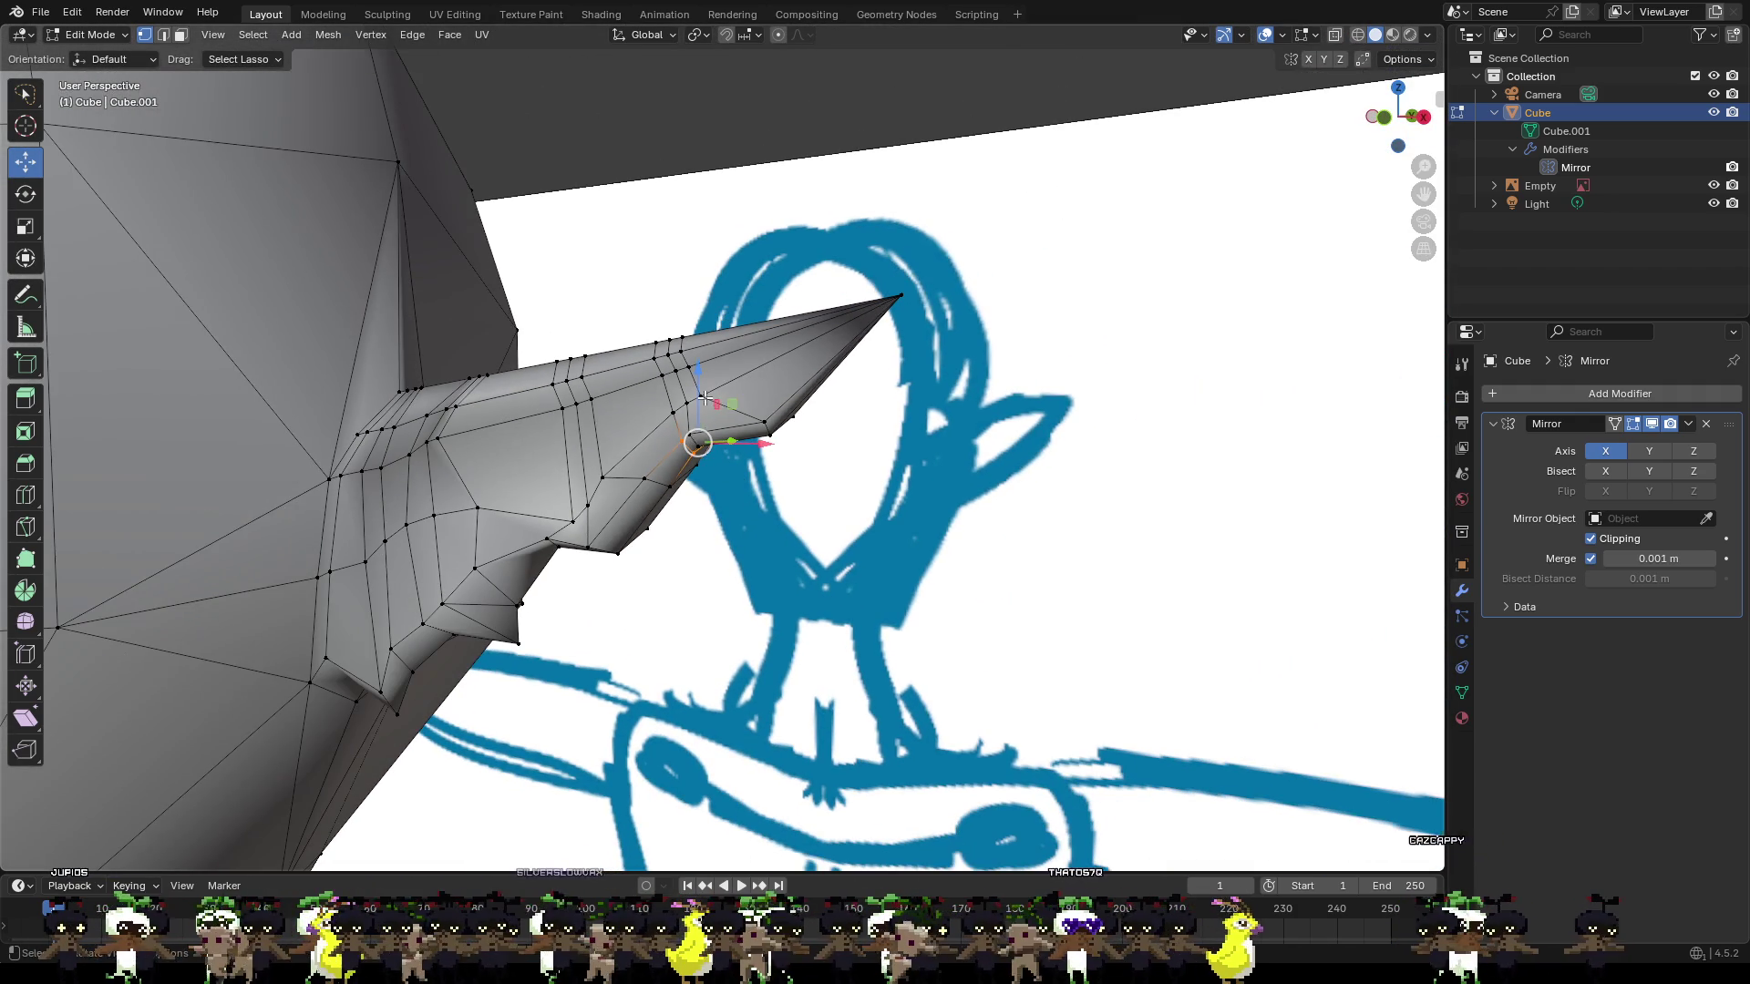
pyautogui.moveTo(709, 421); pyautogui.dragTo(712, 442)
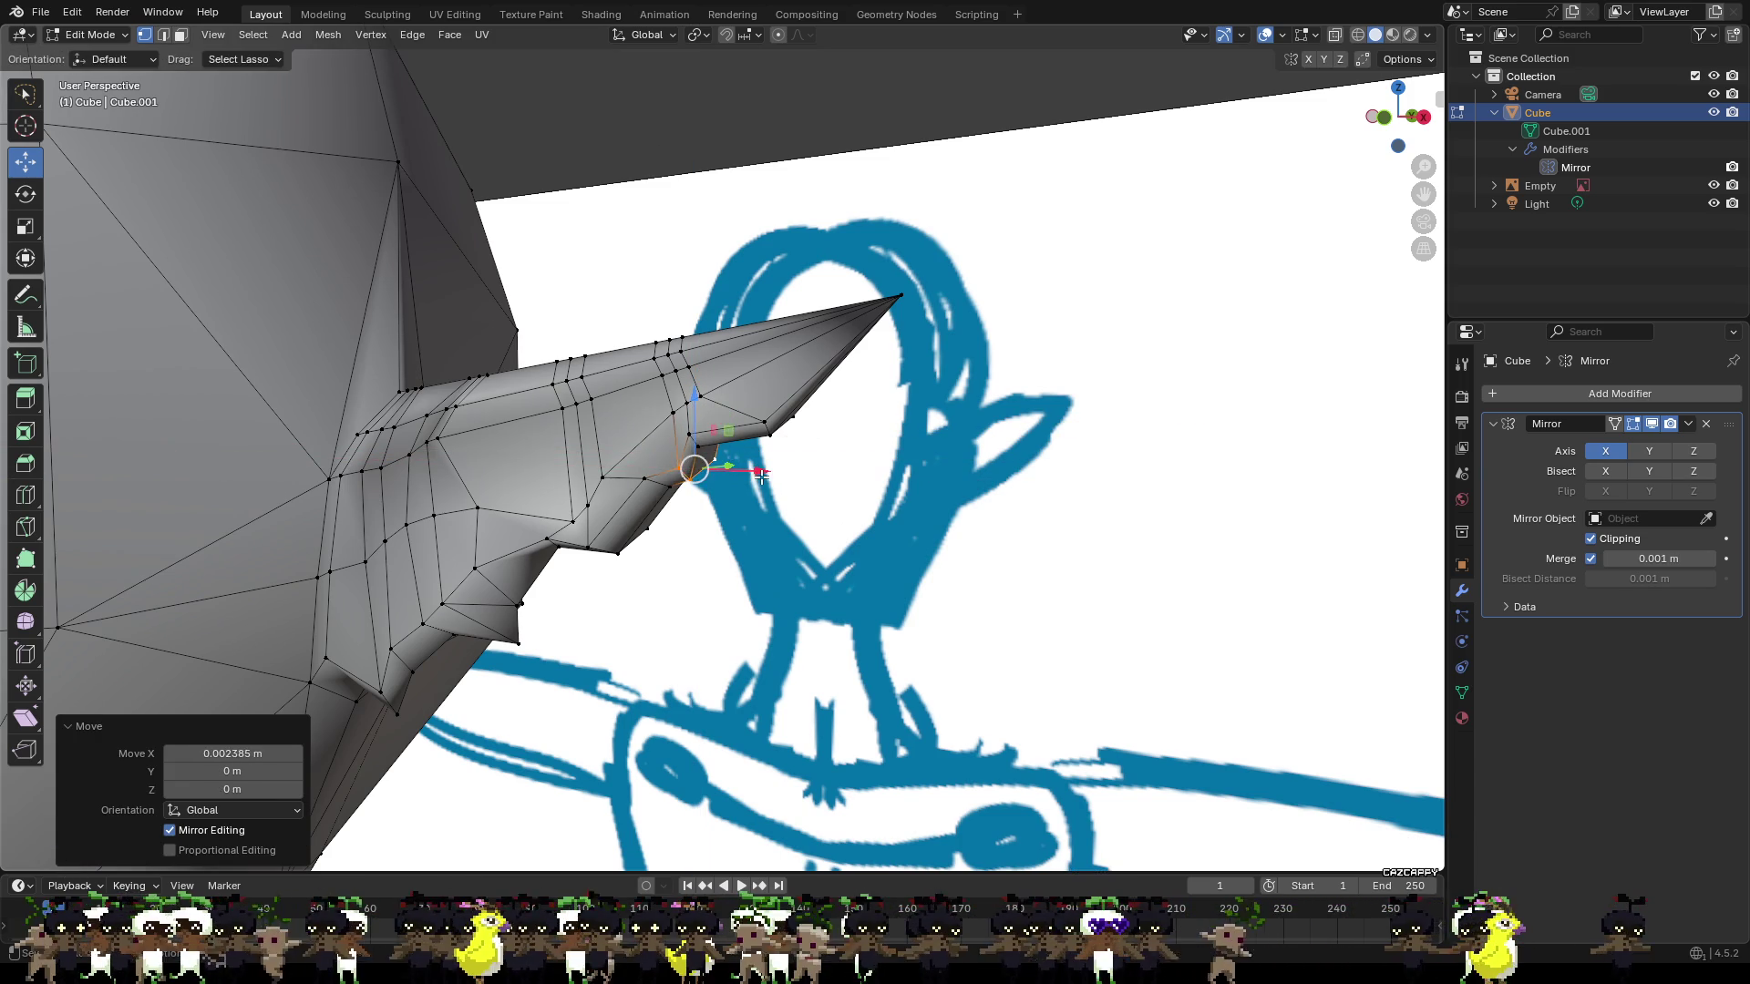
pyautogui.hotkey('alt', 'a')
pyautogui.moveTo(755, 472)
pyautogui.mouseDown(button='middle')
pyautogui.moveTo(655, 455)
pyautogui.moveTo(667, 445)
pyautogui.mouseUp(button='middle')
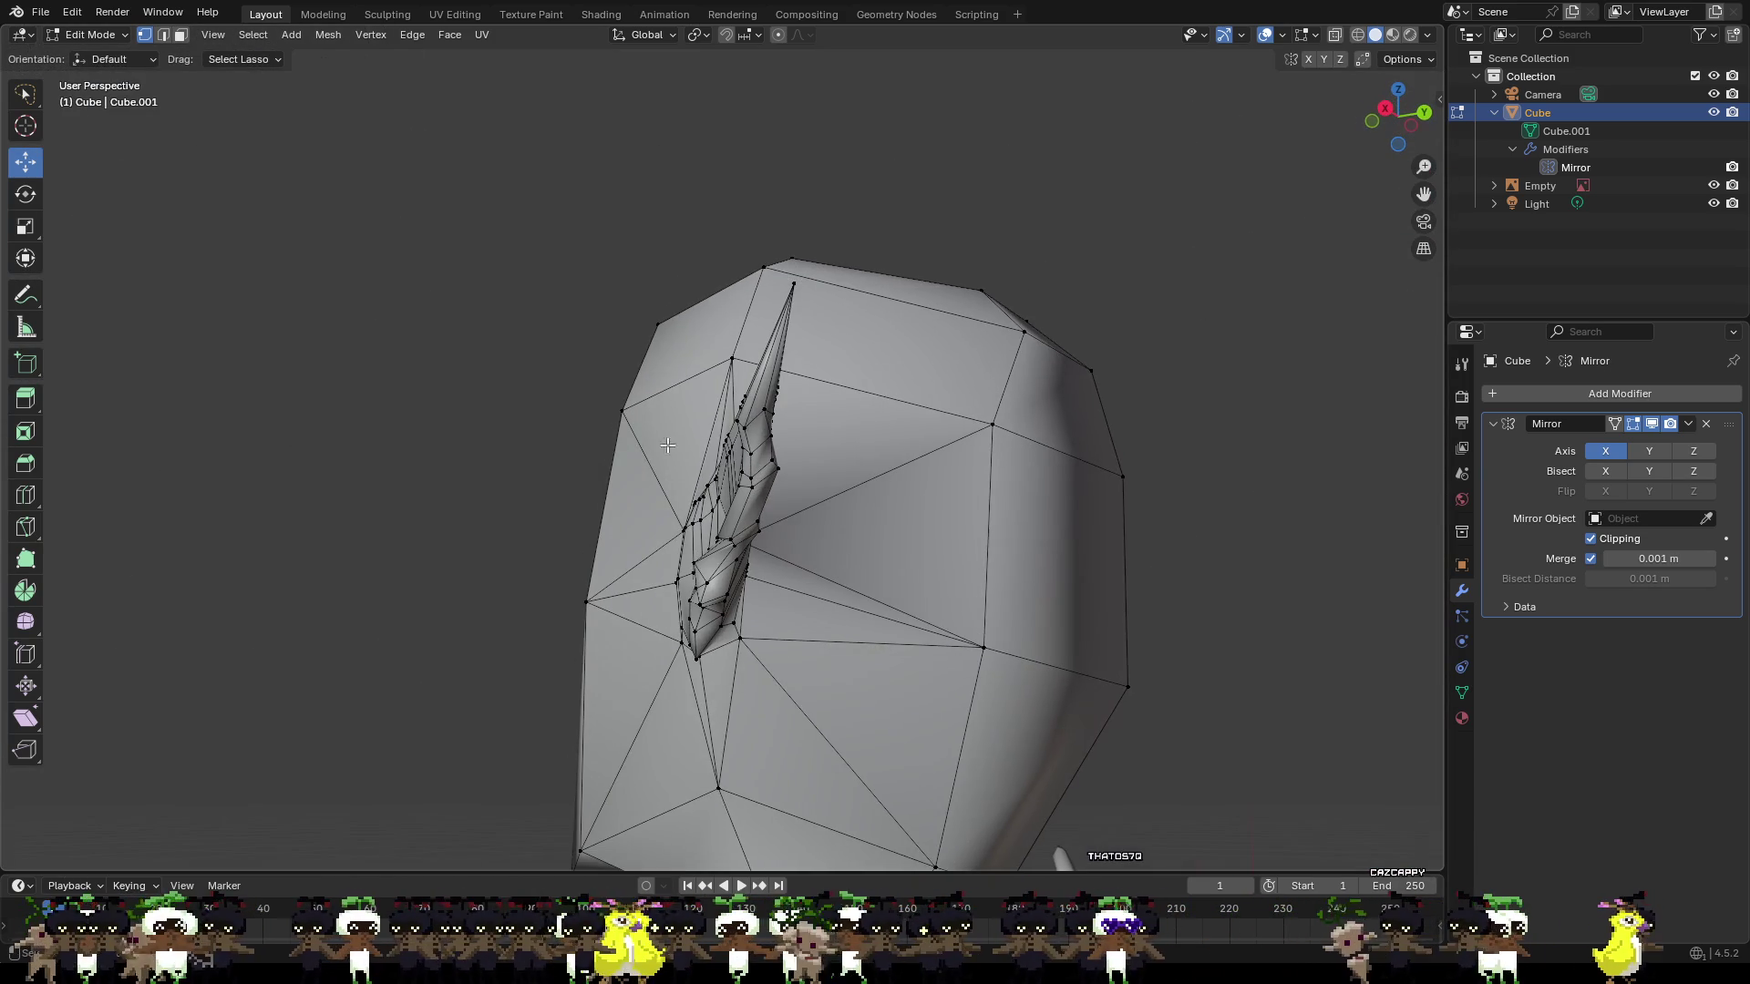
pyautogui.moveTo(891, 505); pyautogui.dragTo(1078, 551, button='middle')
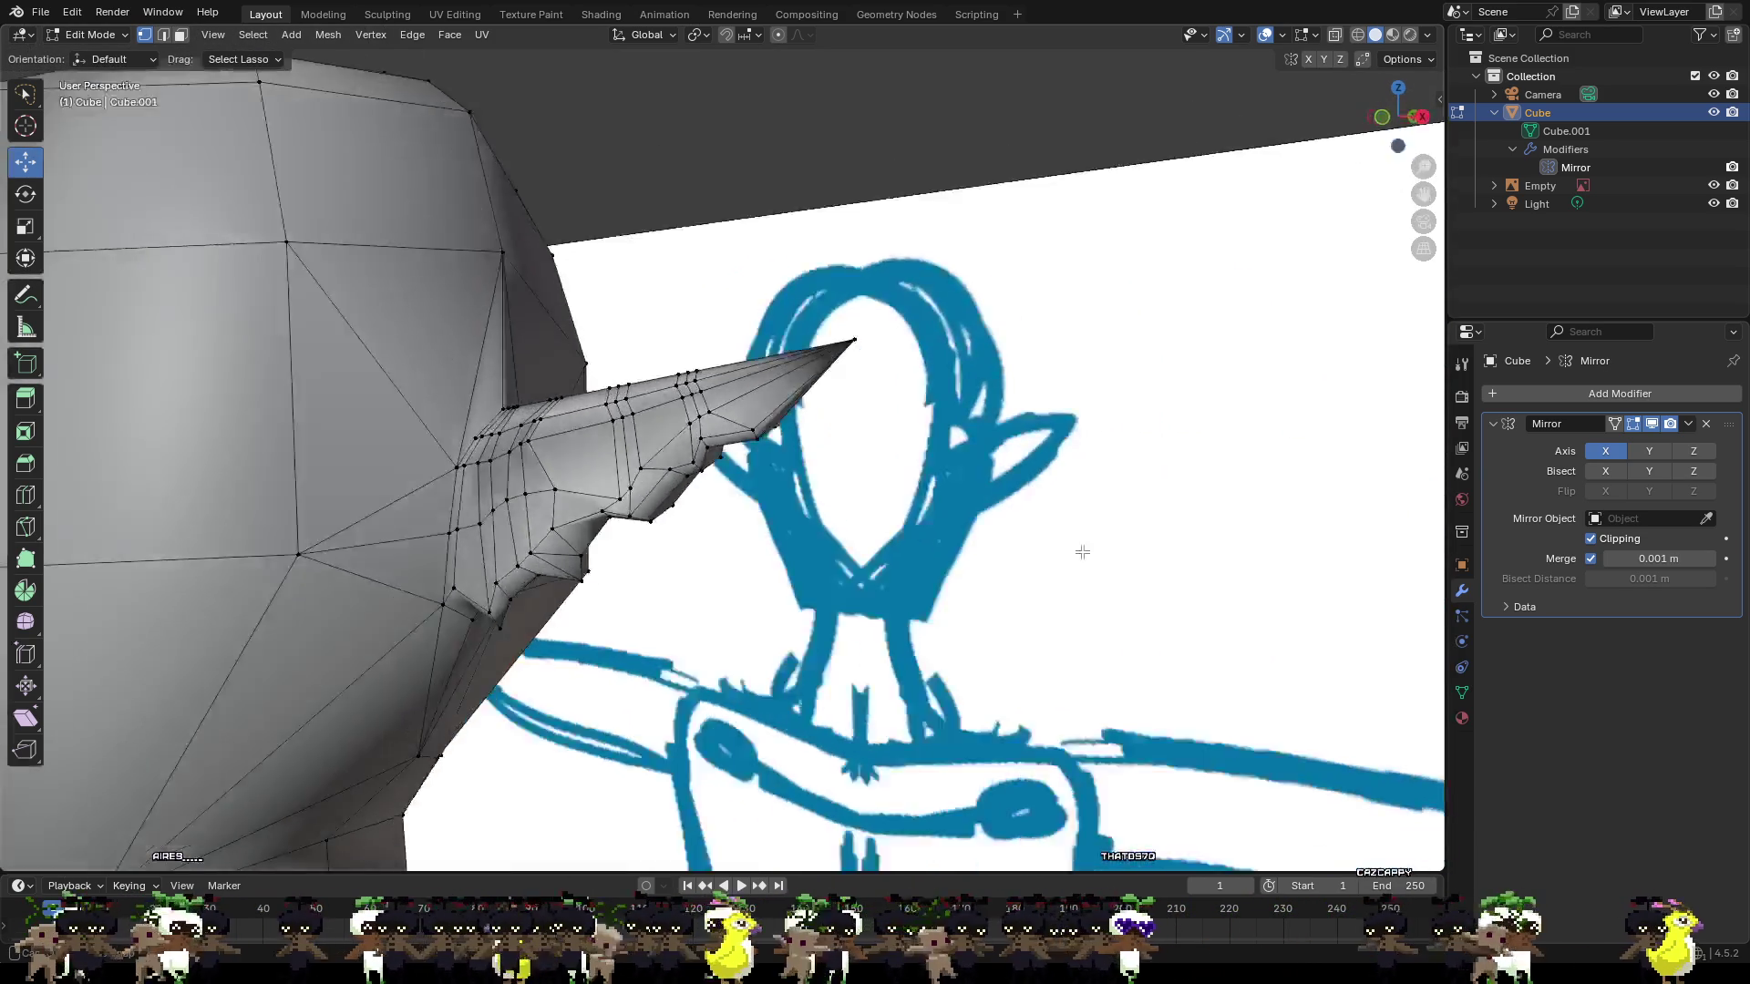
pyautogui.scroll(-6, 981, 535)
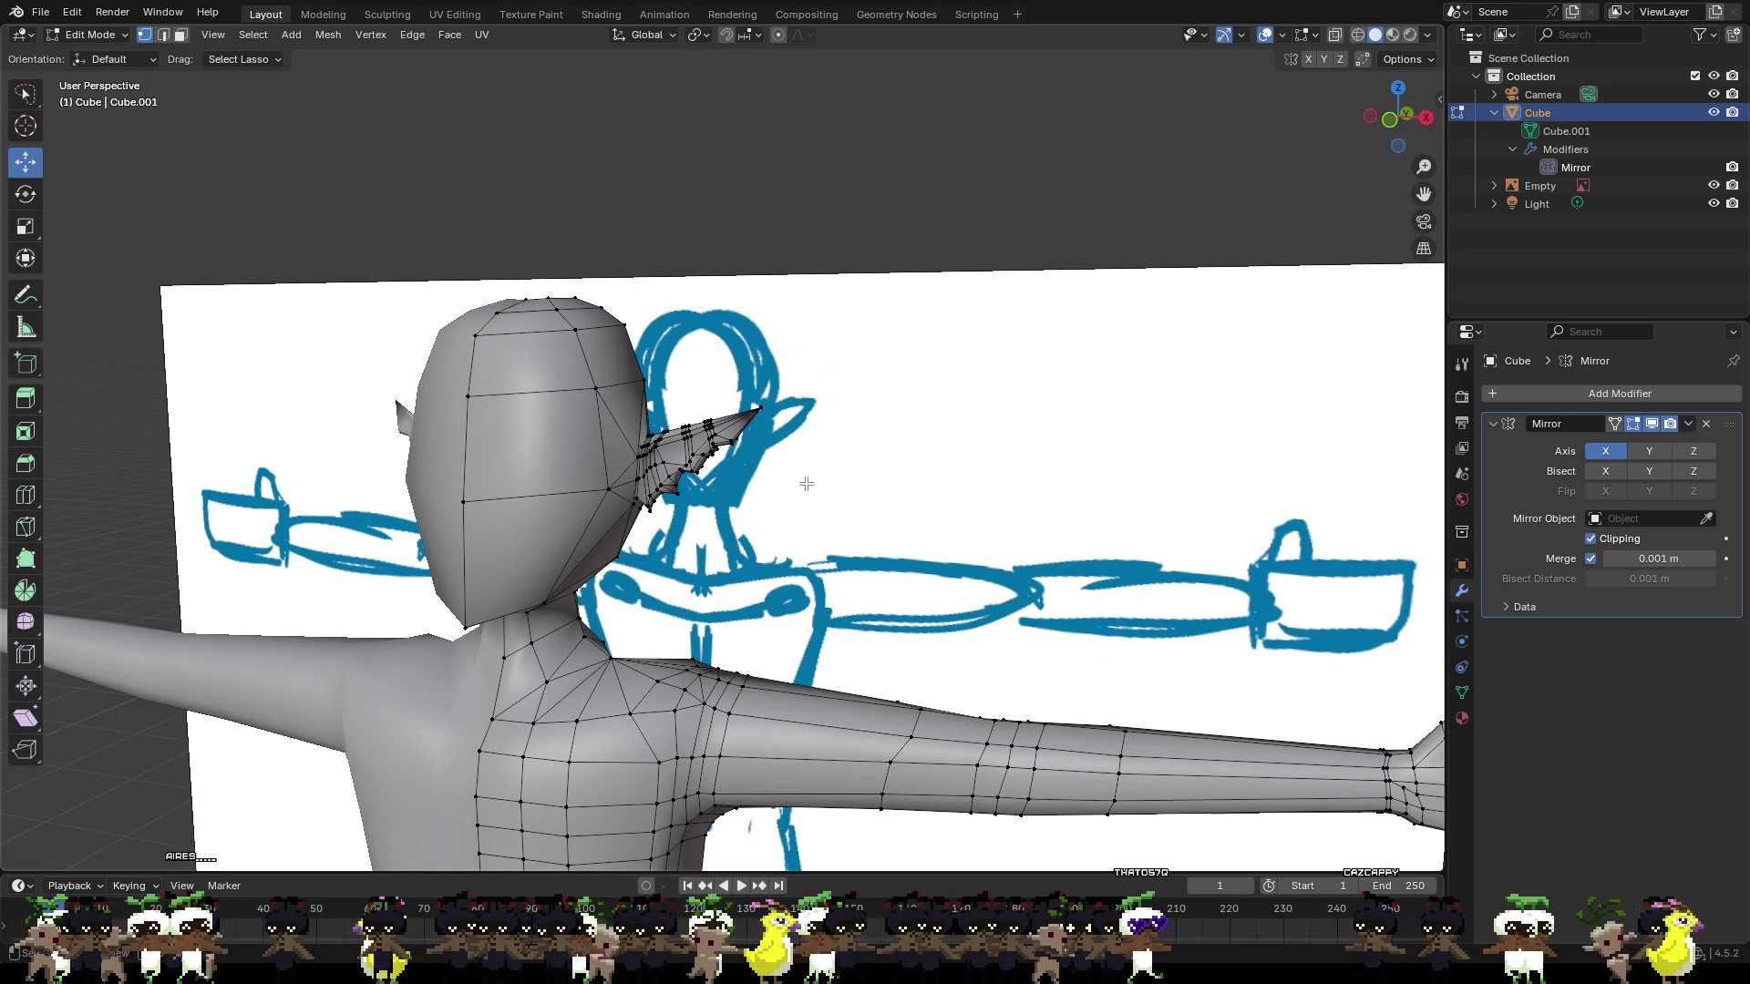
pyautogui.moveTo(828, 484)
pyautogui.mouseDown(button='middle')
pyautogui.moveTo(914, 461)
pyautogui.moveTo(820, 490)
pyautogui.mouseUp(button='middle')
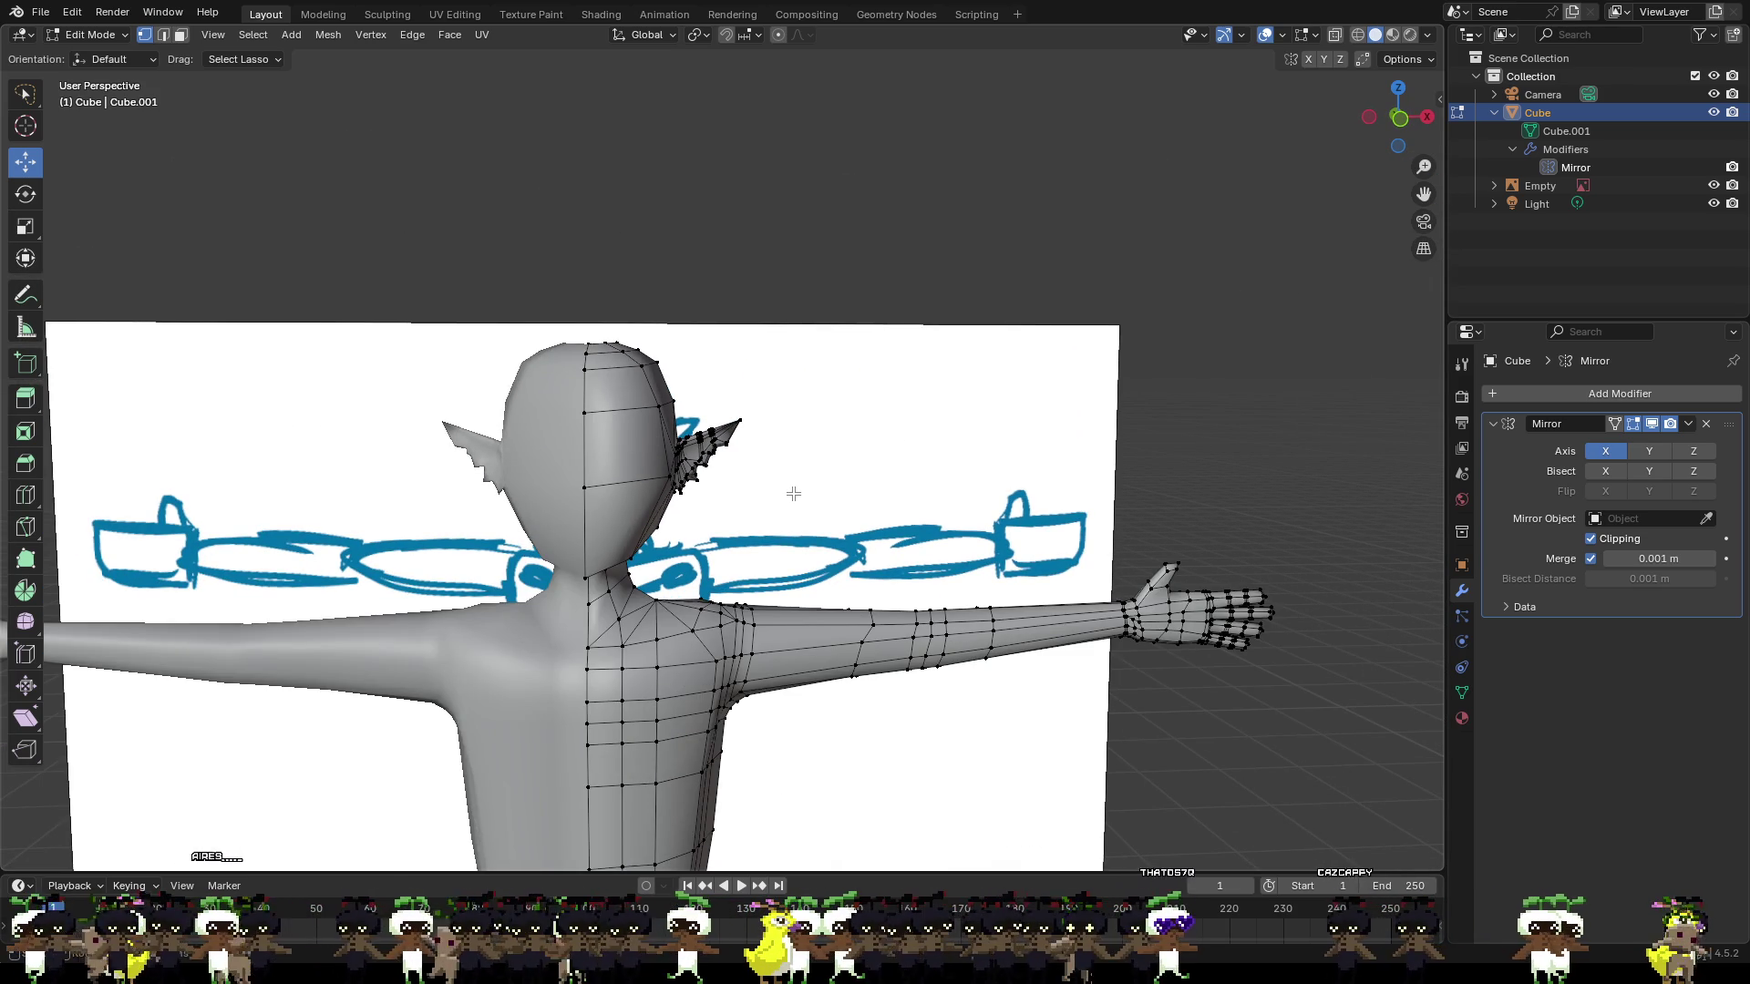
pyautogui.moveTo(793, 493)
pyautogui.mouseDown(button='middle')
pyautogui.moveTo(382, 492)
pyautogui.moveTo(766, 481)
pyautogui.mouseUp(button='middle')
pyautogui.scroll(2, 766, 481)
pyautogui.scroll(3, 767, 480)
pyautogui.moveTo(890, 473)
pyautogui.mouseDown(button='middle')
pyautogui.moveTo(696, 488)
pyautogui.moveTo(780, 551)
pyautogui.moveTo(1144, 446)
pyautogui.mouseUp(button='middle')
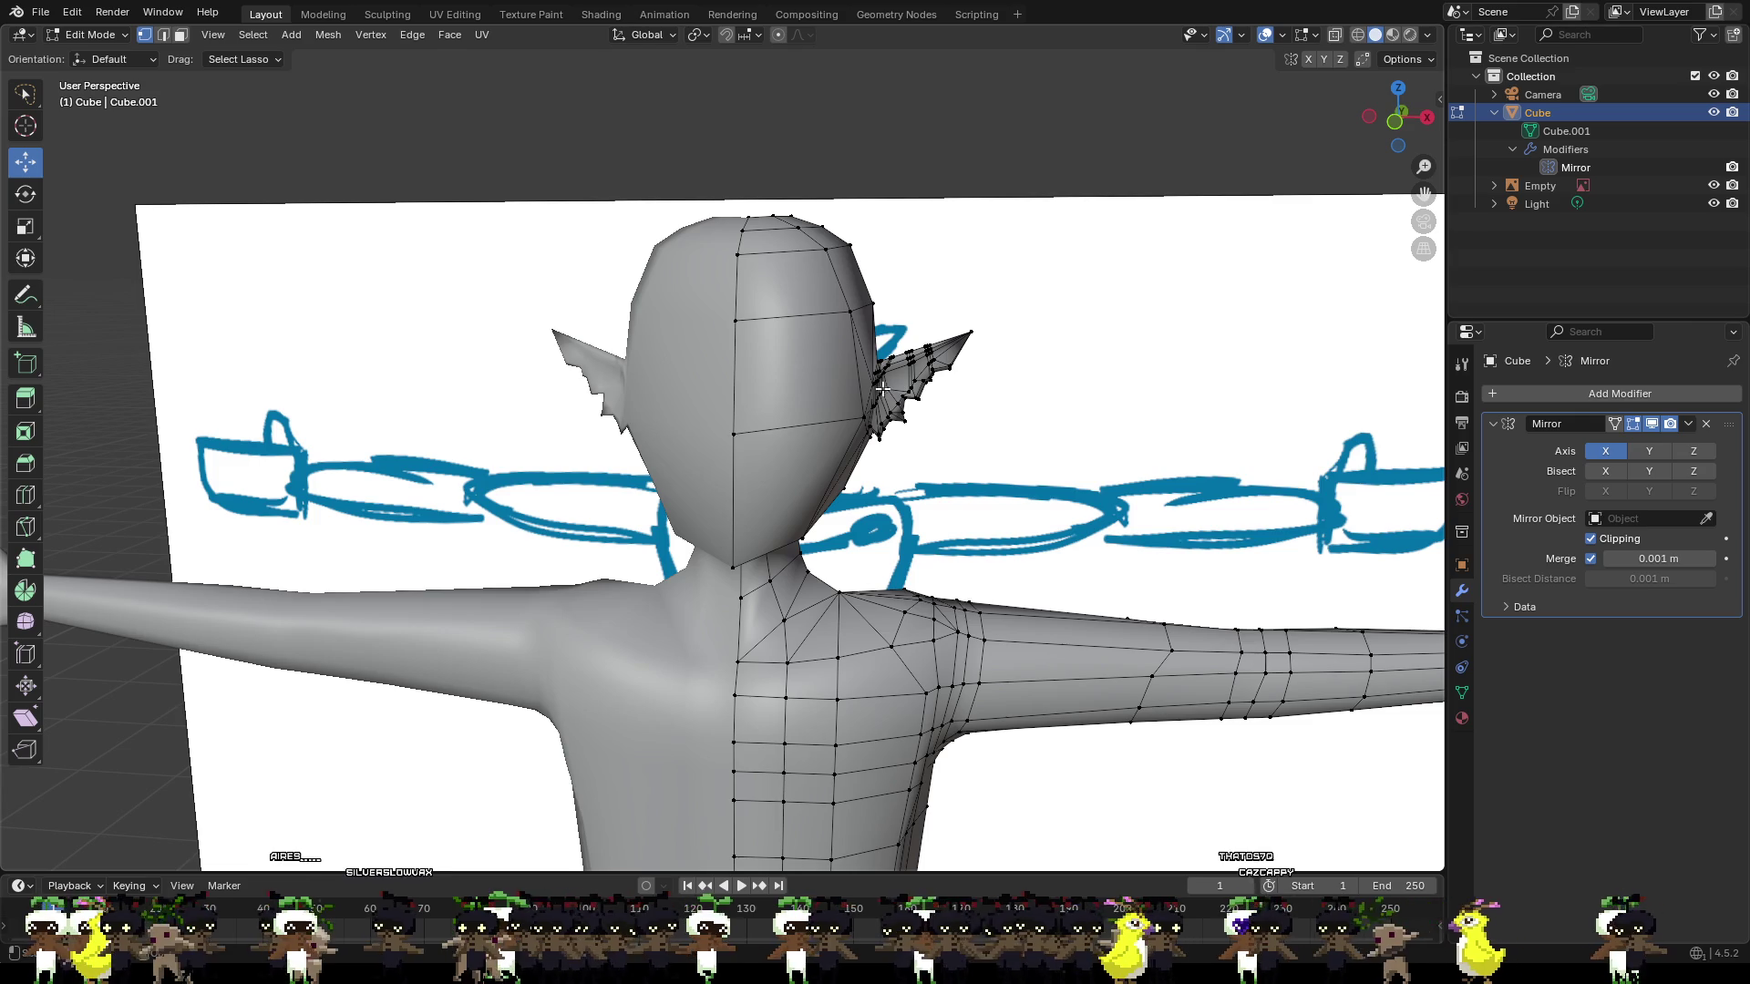
pyautogui.scroll(-2, 882, 389)
pyautogui.scroll(3, 905, 407)
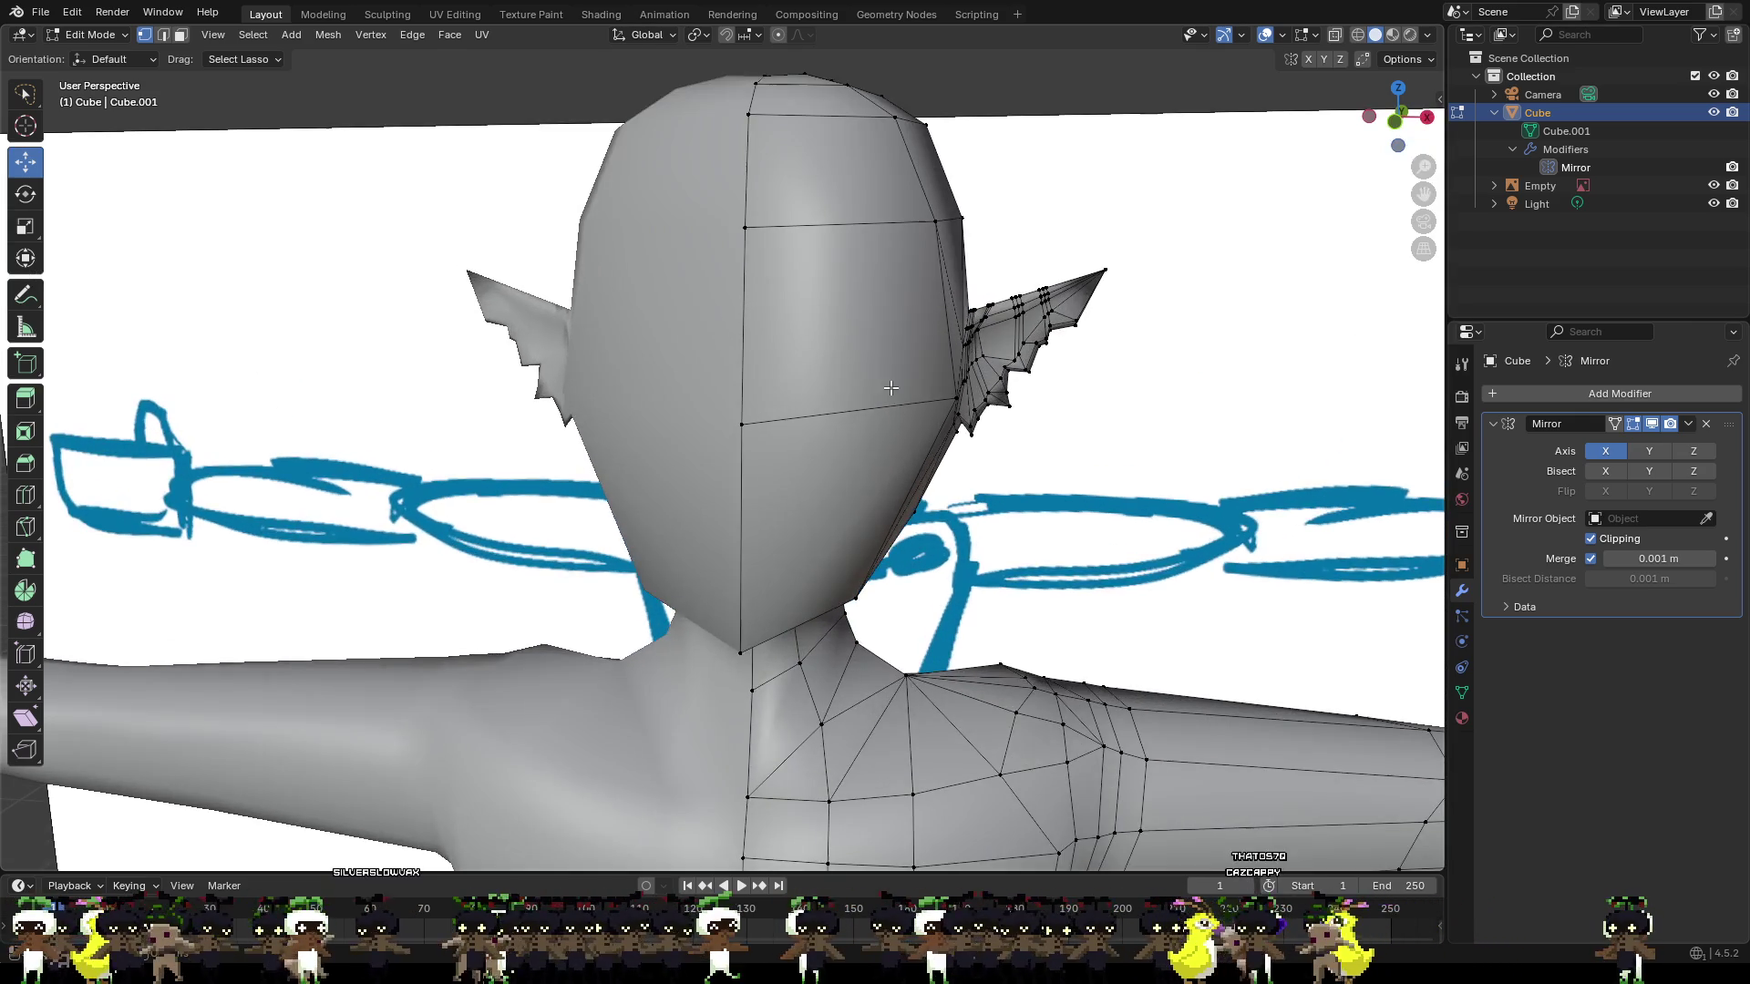
pyautogui.moveTo(1084, 423)
pyautogui.mouseDown(button='middle')
pyautogui.moveTo(1021, 473)
pyautogui.moveTo(1109, 395)
pyautogui.moveTo(1087, 422)
pyautogui.moveTo(926, 410)
pyautogui.mouseUp(button='middle')
pyautogui.scroll(3, 968, 437)
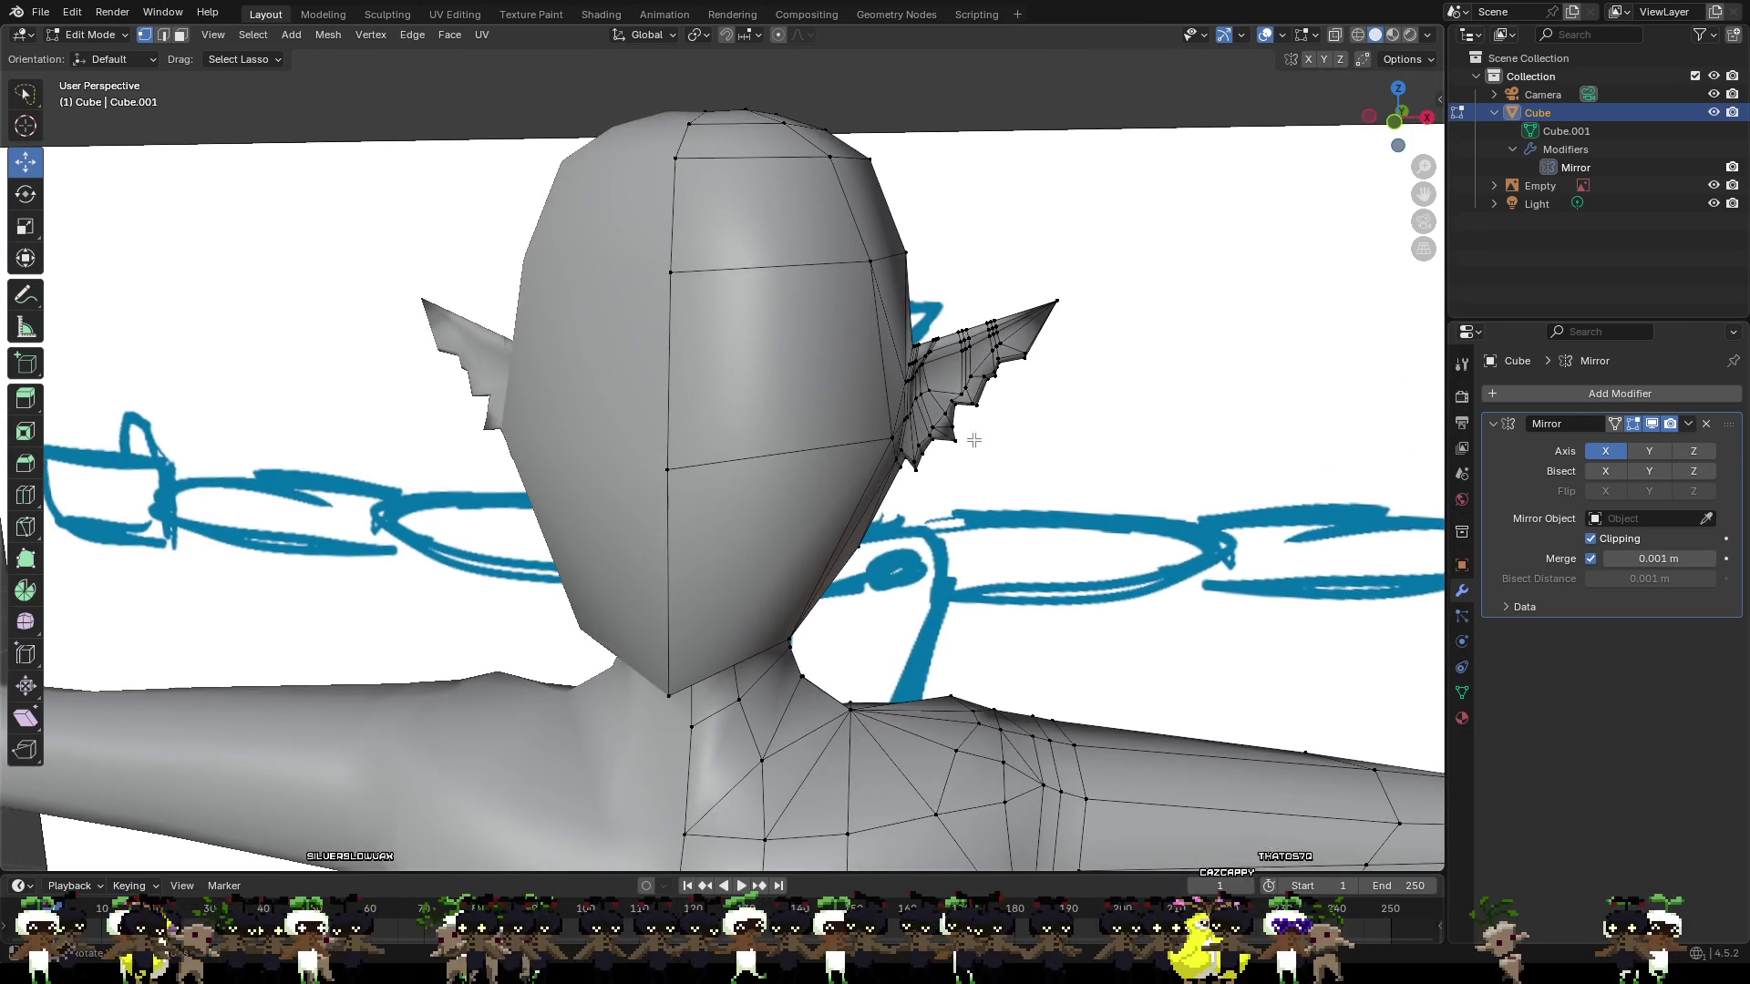
pyautogui.click(1397, 122)
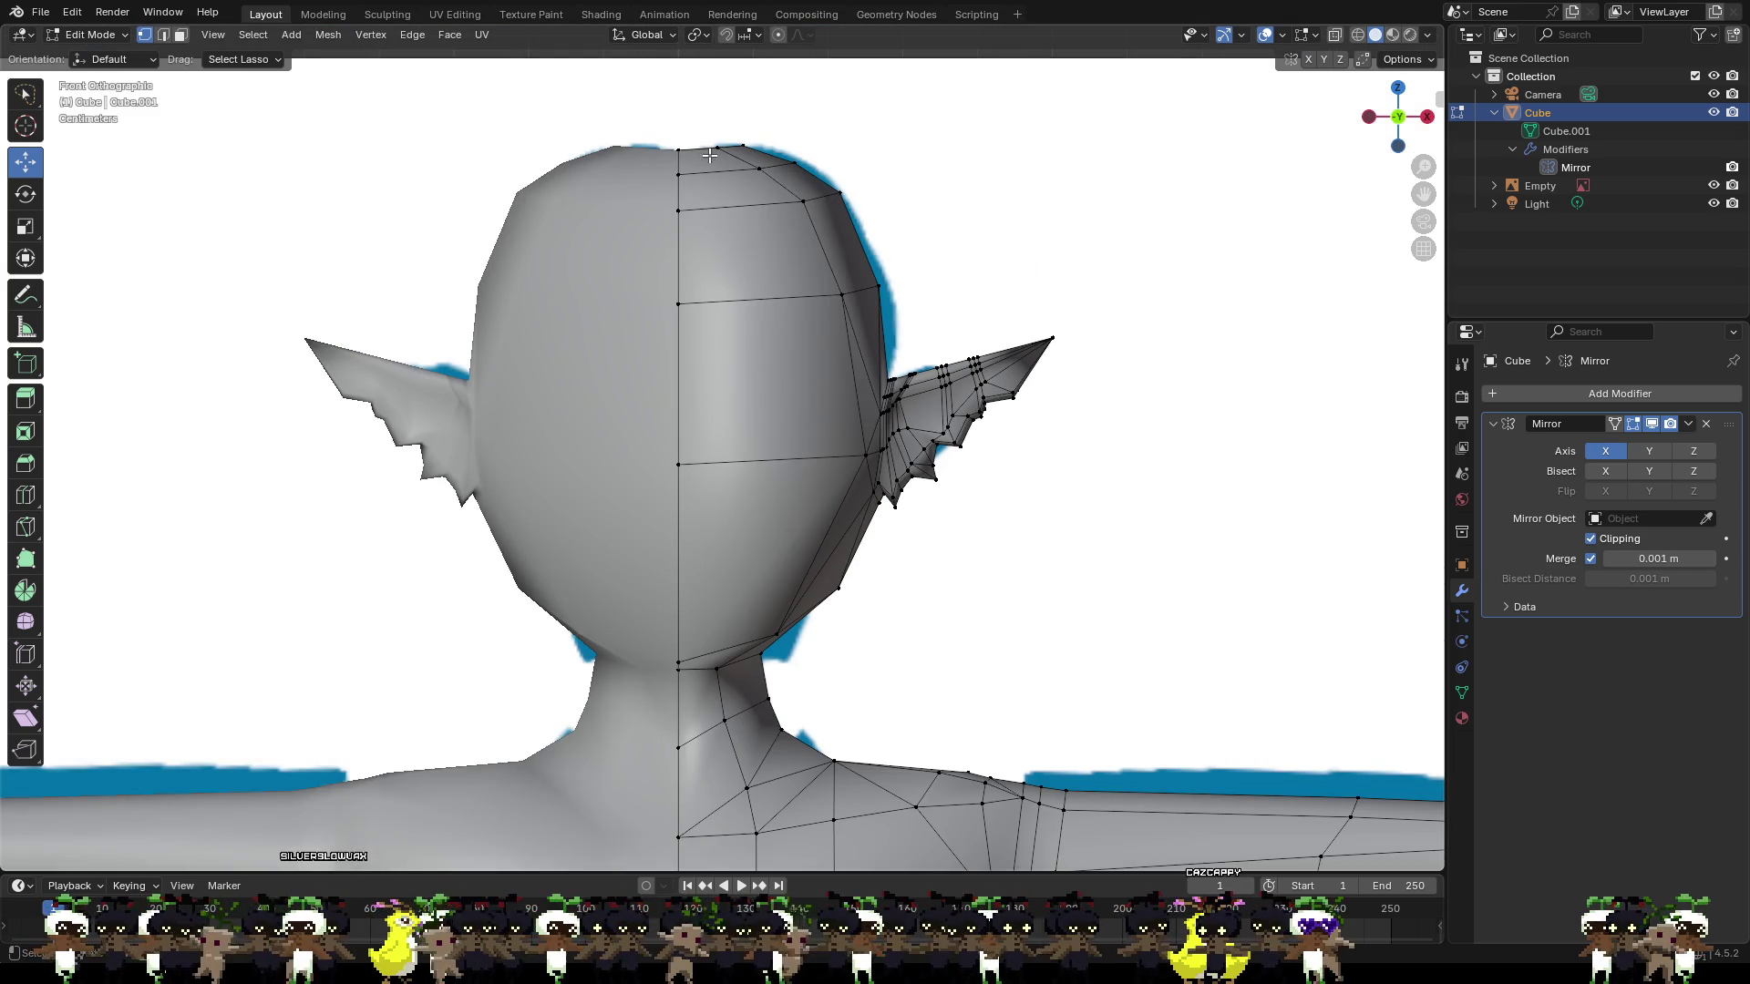
# Raise the top-centre crown vertex about 0.0066 m along Z to heighten the skull.
pyautogui.moveTo(710, 156)
pyautogui.mouseDown(button='middle')
pyautogui.moveTo(692, 258)
pyautogui.moveTo(643, 330)
pyautogui.moveTo(725, 183)
pyautogui.moveTo(640, 260)
pyautogui.mouseUp(button='middle')
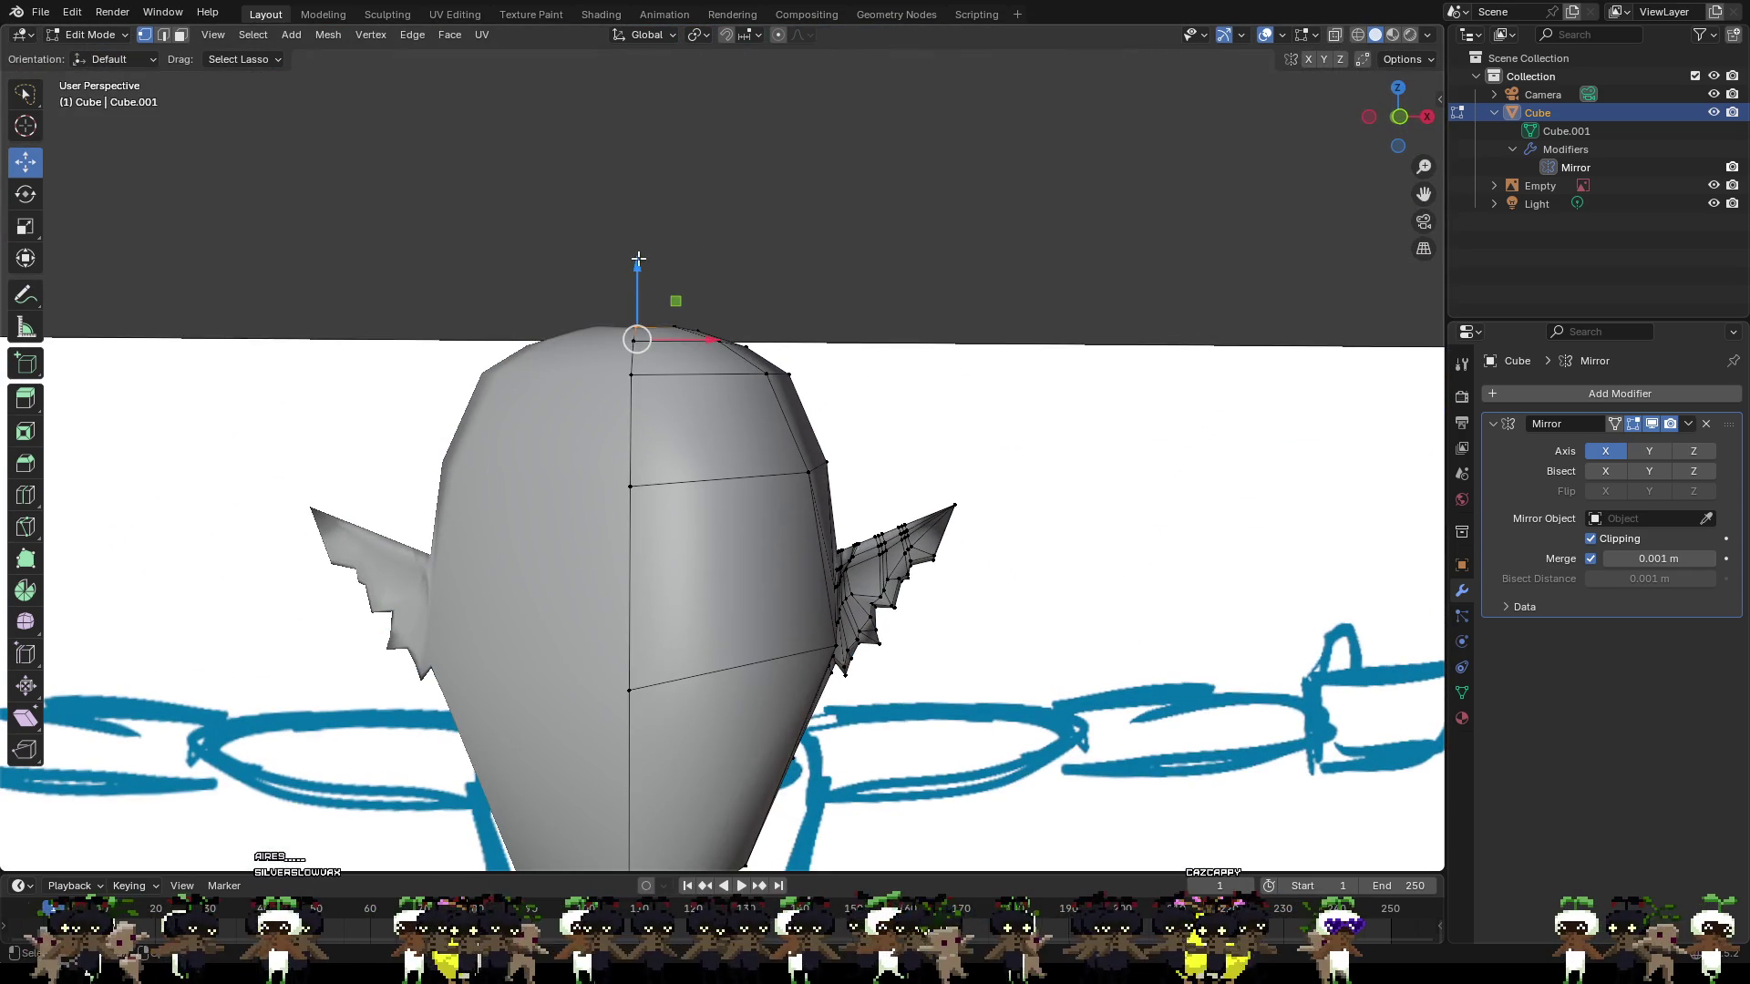
pyautogui.moveTo(639, 278); pyautogui.dragTo(644, 269)
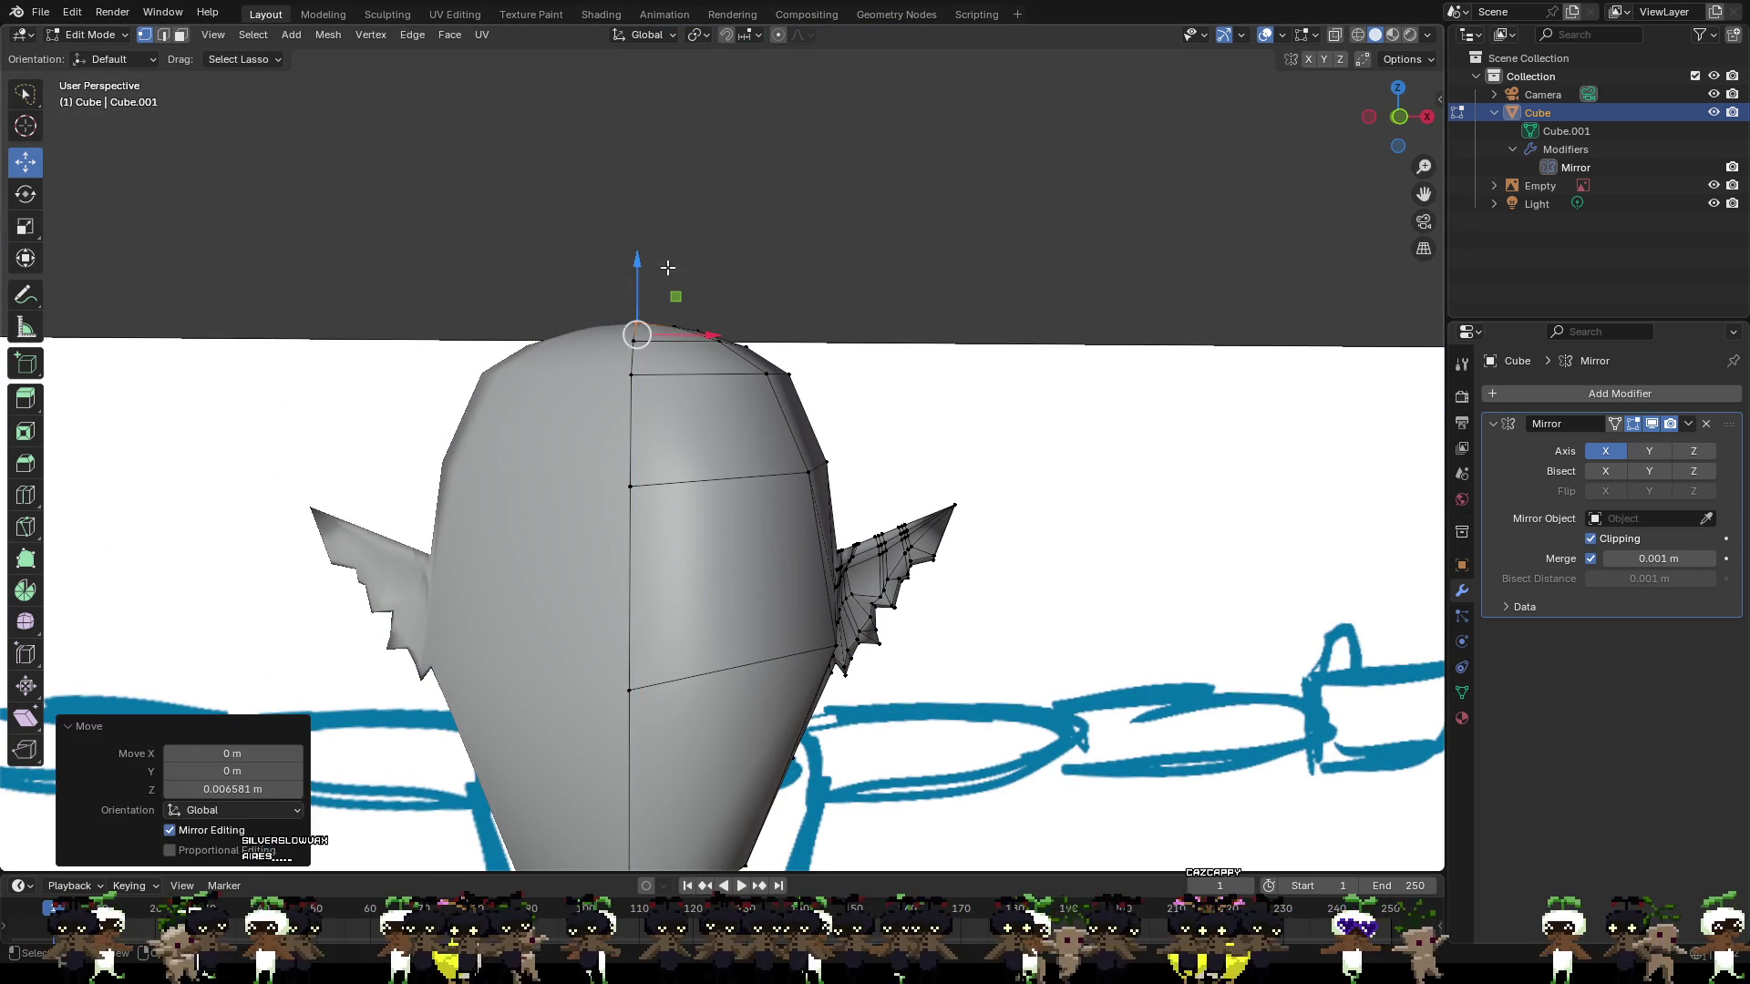
pyautogui.moveTo(738, 289)
pyautogui.mouseDown(button='middle')
pyautogui.moveTo(690, 392)
pyautogui.moveTo(725, 321)
pyautogui.mouseUp(button='middle')
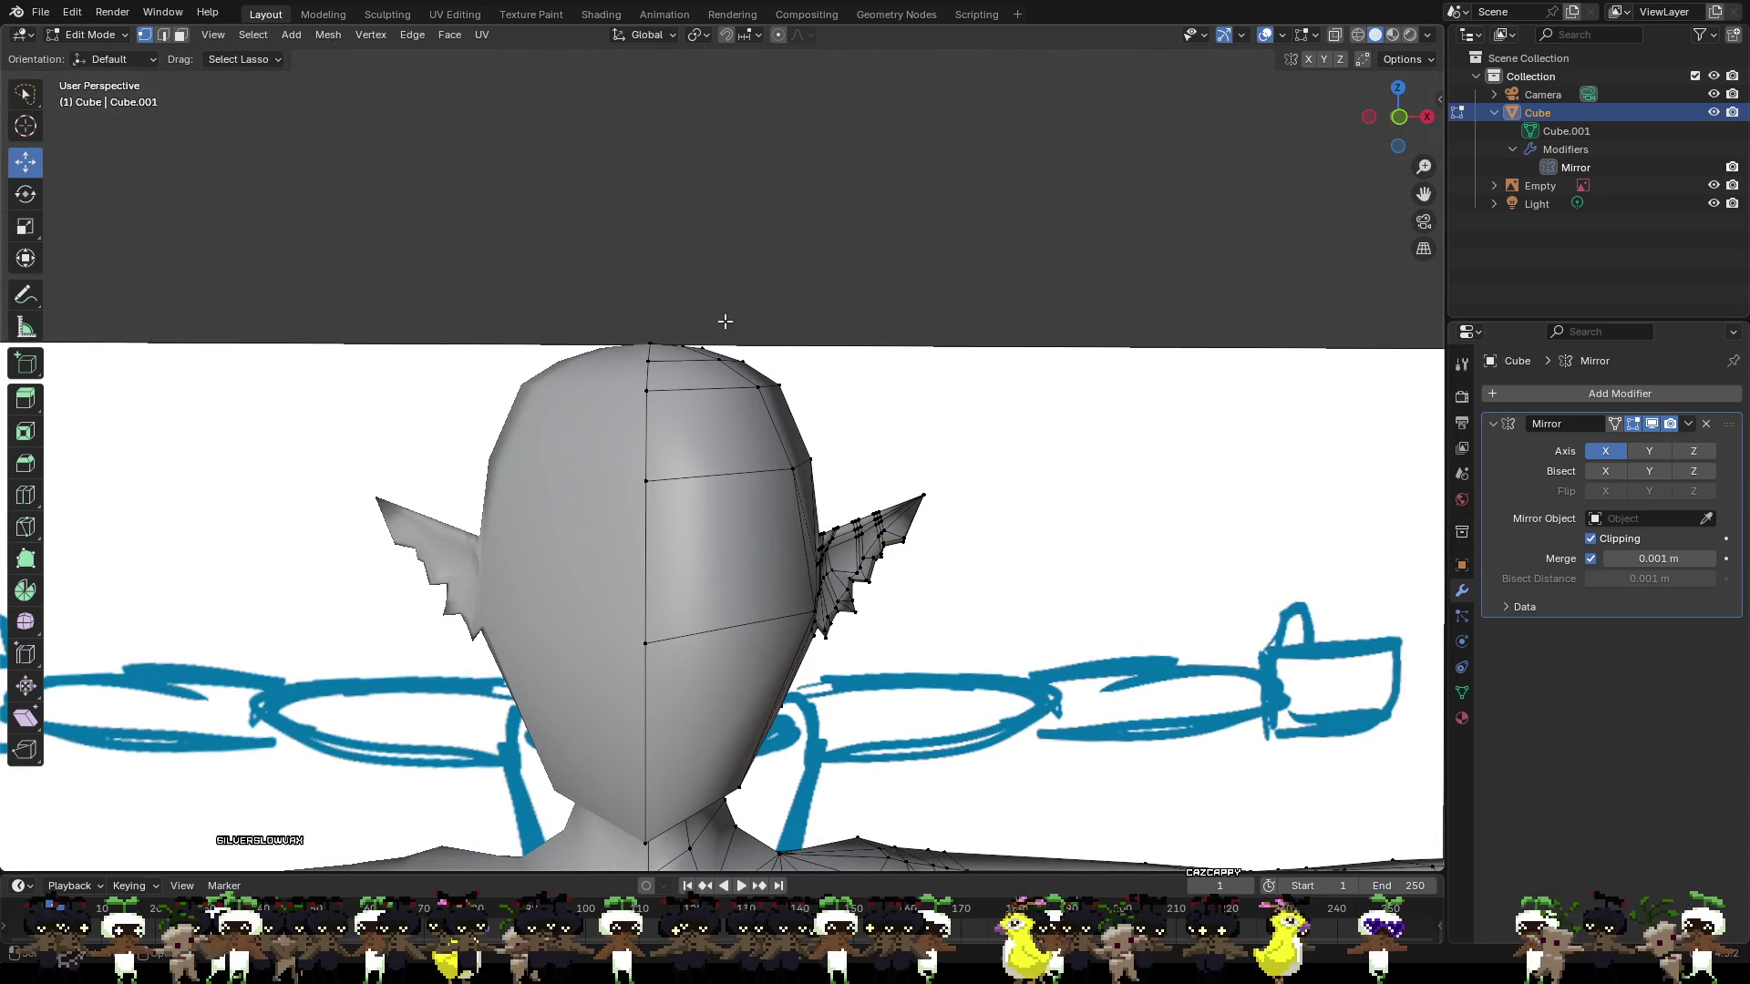
pyautogui.scroll(2, 640, 534)
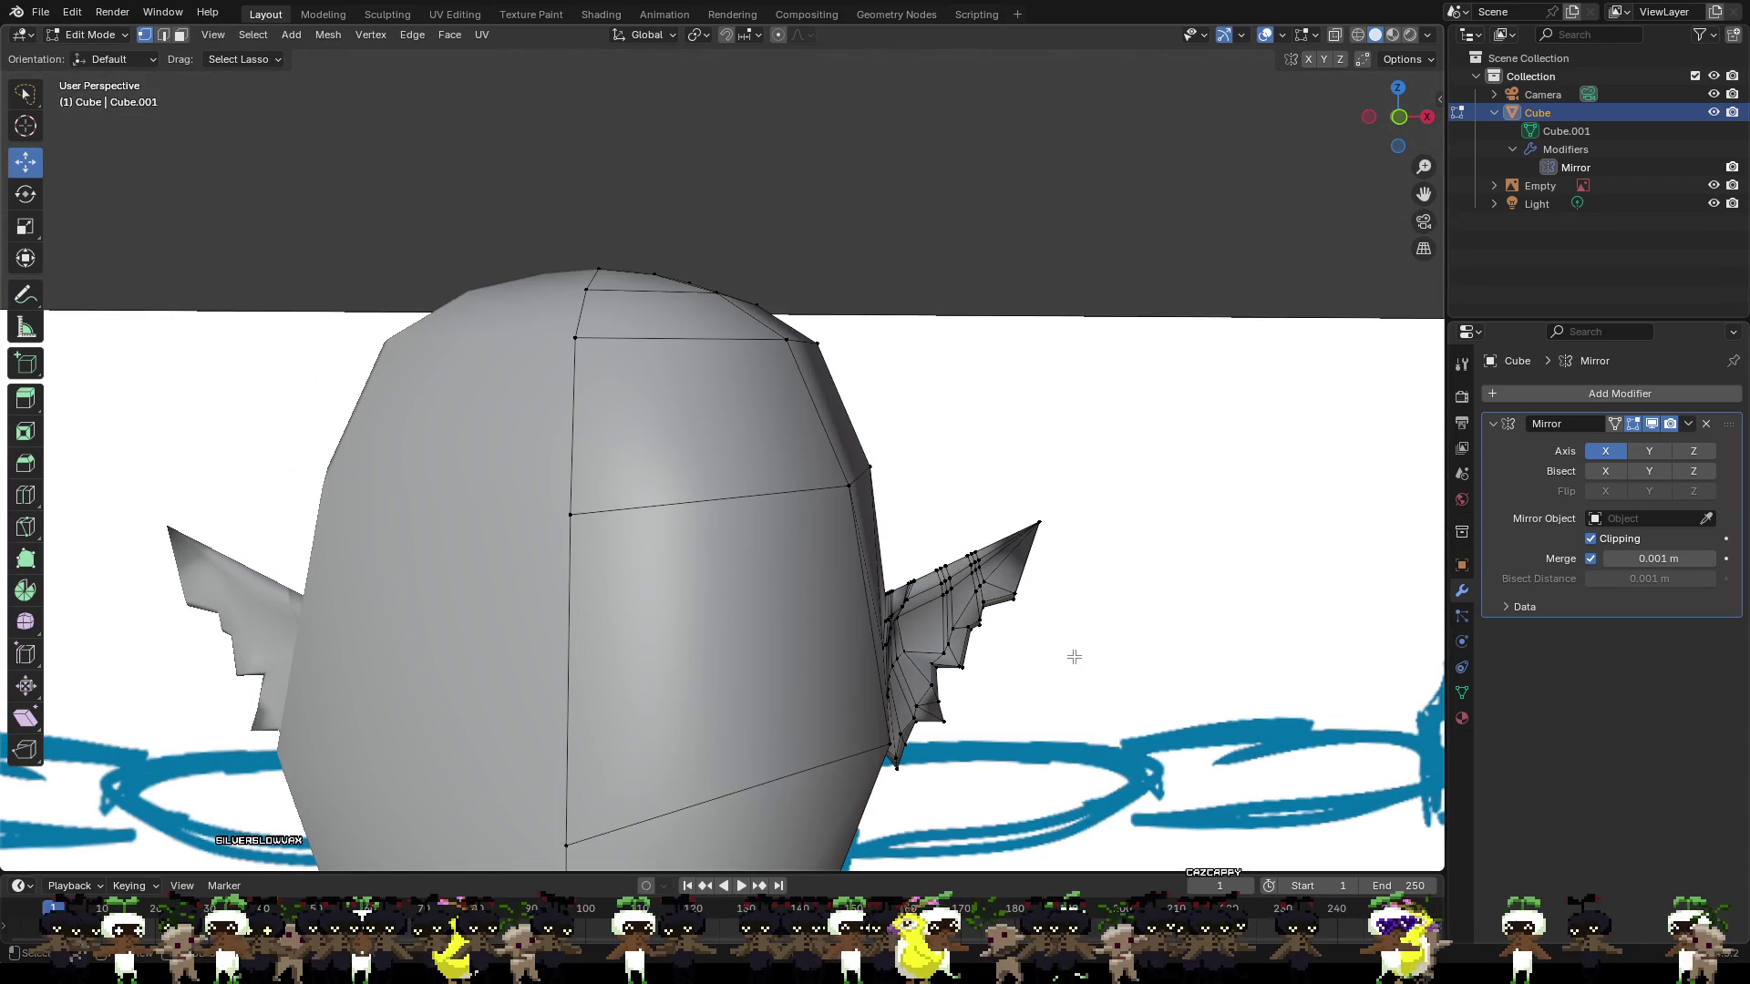
pyautogui.scroll(-4, 1074, 656)
# Select vertices on the ear's underside from a three-quarter side view.
pyautogui.moveTo(948, 625); pyautogui.dragTo(722, 597, button='middle')
pyautogui.scroll(3, 836, 541)
pyautogui.moveTo(954, 697)
pyautogui.mouseDown(button='middle')
pyautogui.moveTo(929, 632)
pyautogui.moveTo(687, 443)
pyautogui.mouseUp(button='middle')
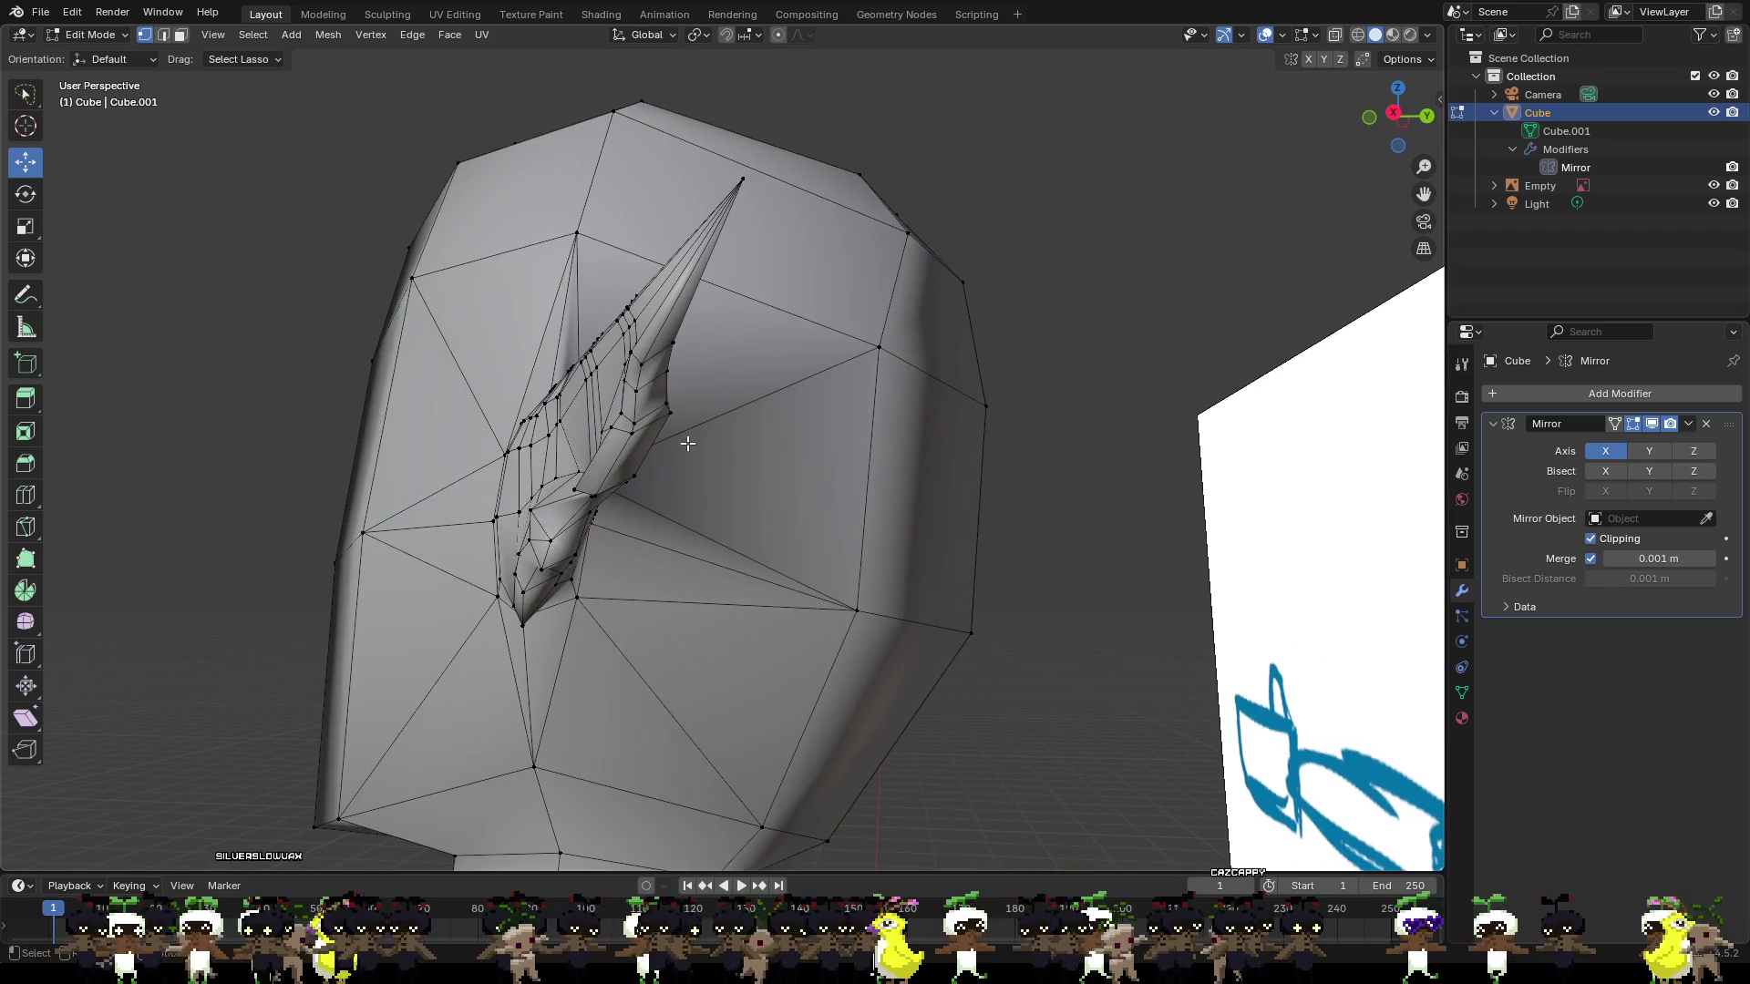
pyautogui.scroll(5, 665, 392)
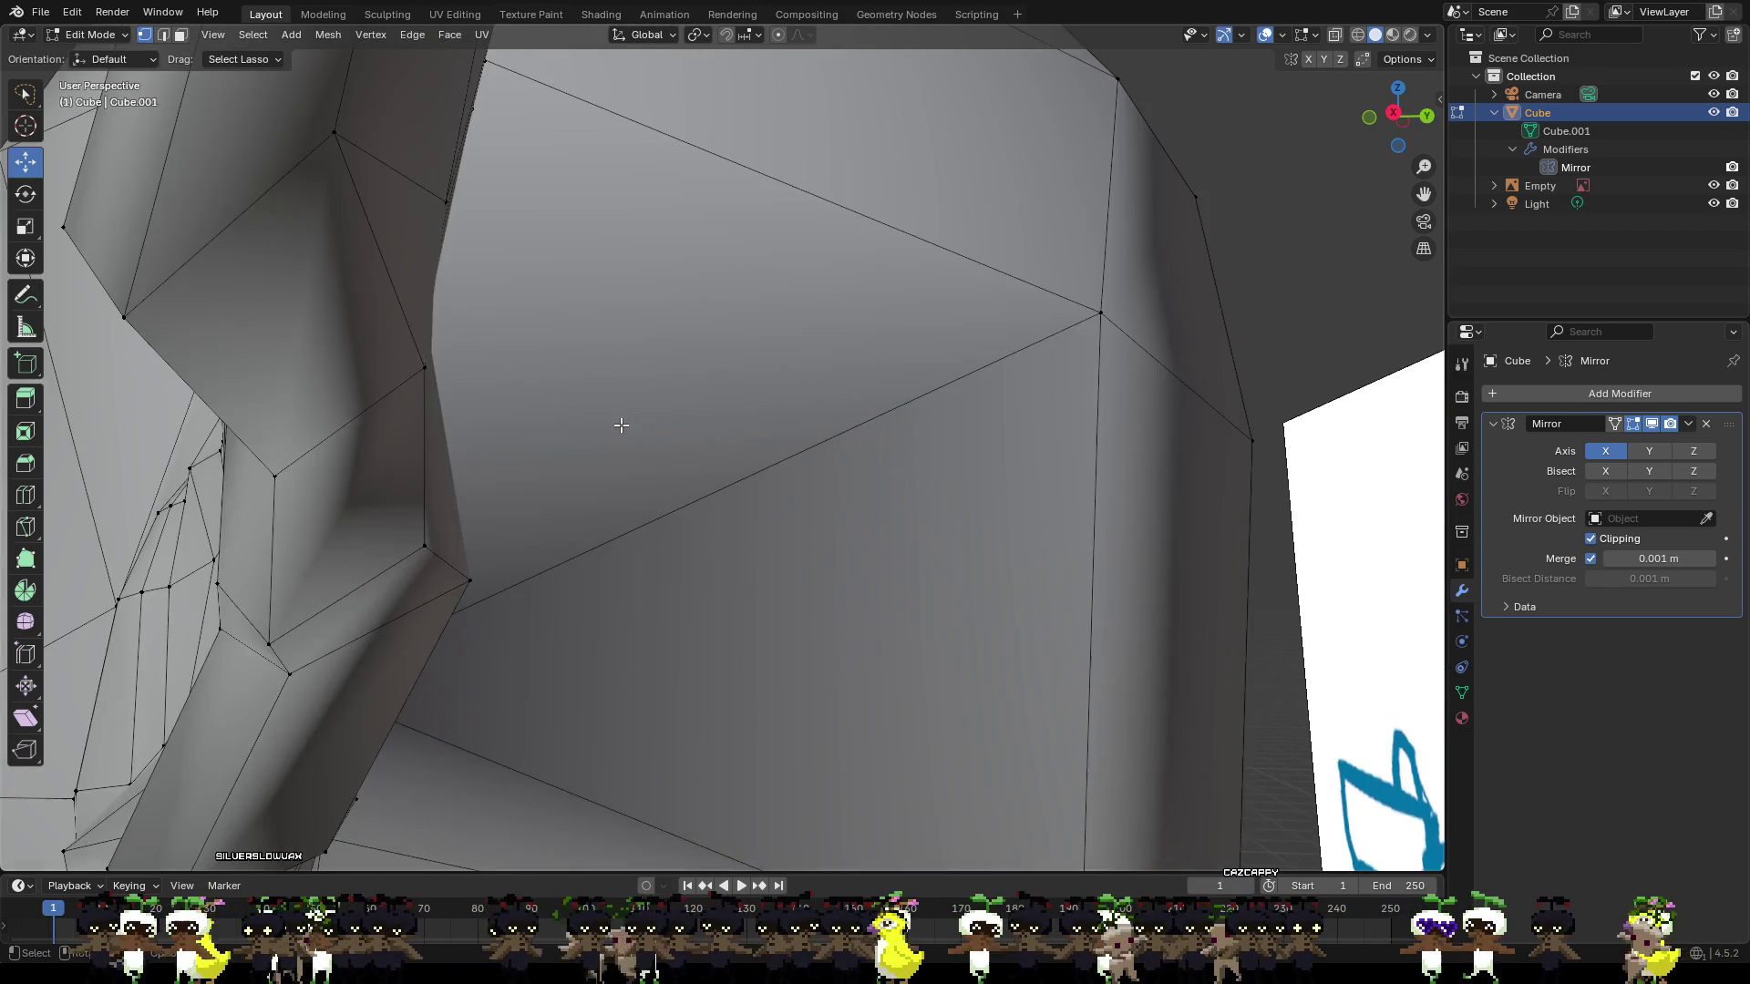
pyautogui.scroll(-1, 592, 428)
pyautogui.scroll(-2, 570, 435)
pyautogui.moveTo(570, 435)
pyautogui.mouseDown(button='middle')
pyautogui.moveTo(782, 426)
pyautogui.moveTo(857, 510)
pyautogui.moveTo(1005, 571)
pyautogui.moveTo(676, 511)
pyautogui.mouseUp(button='middle')
pyautogui.scroll(2, 782, 427)
pyautogui.scroll(-3, 782, 426)
pyautogui.click(875, 515)
pyautogui.click(510, 425)
pyautogui.keyDown('shift'); pyautogui.click(440, 431); pyautogui.keyUp('shift')
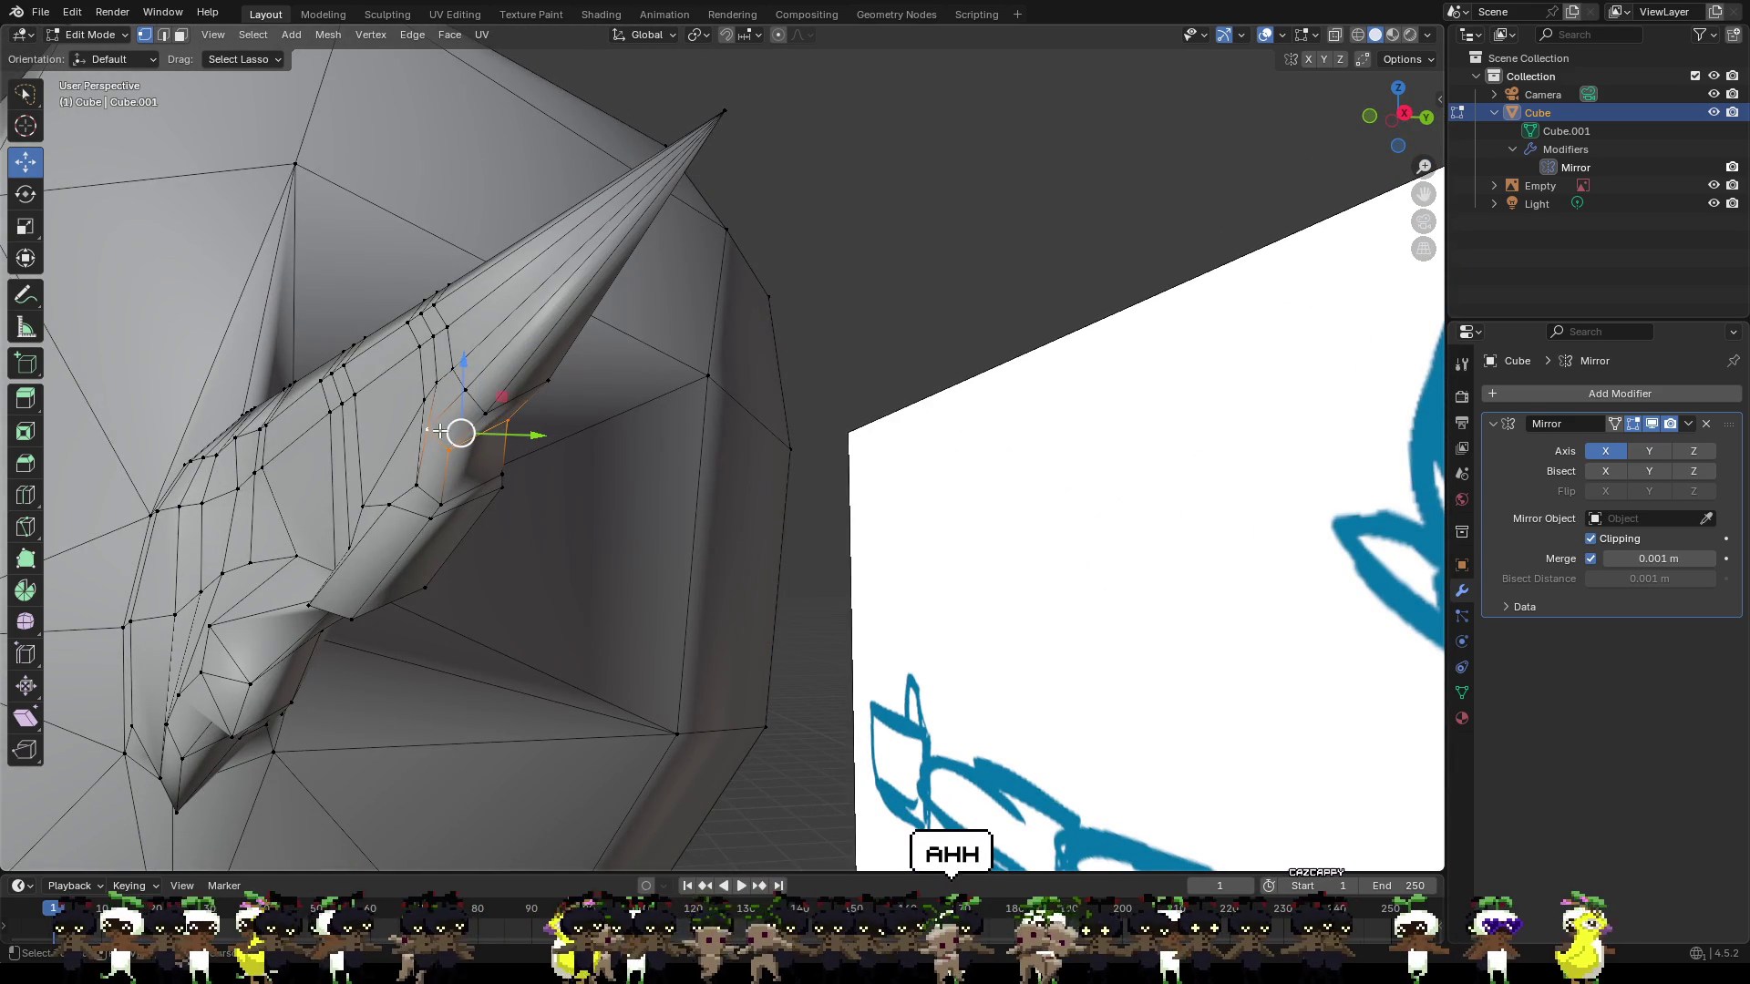
# Shift a single ear vertex about 0.0064 m along X.
pyautogui.moveTo(501, 468)
pyautogui.mouseDown(button='middle')
pyautogui.moveTo(987, 599)
pyautogui.moveTo(963, 593)
pyautogui.mouseUp(button='middle')
pyautogui.click(1020, 604)
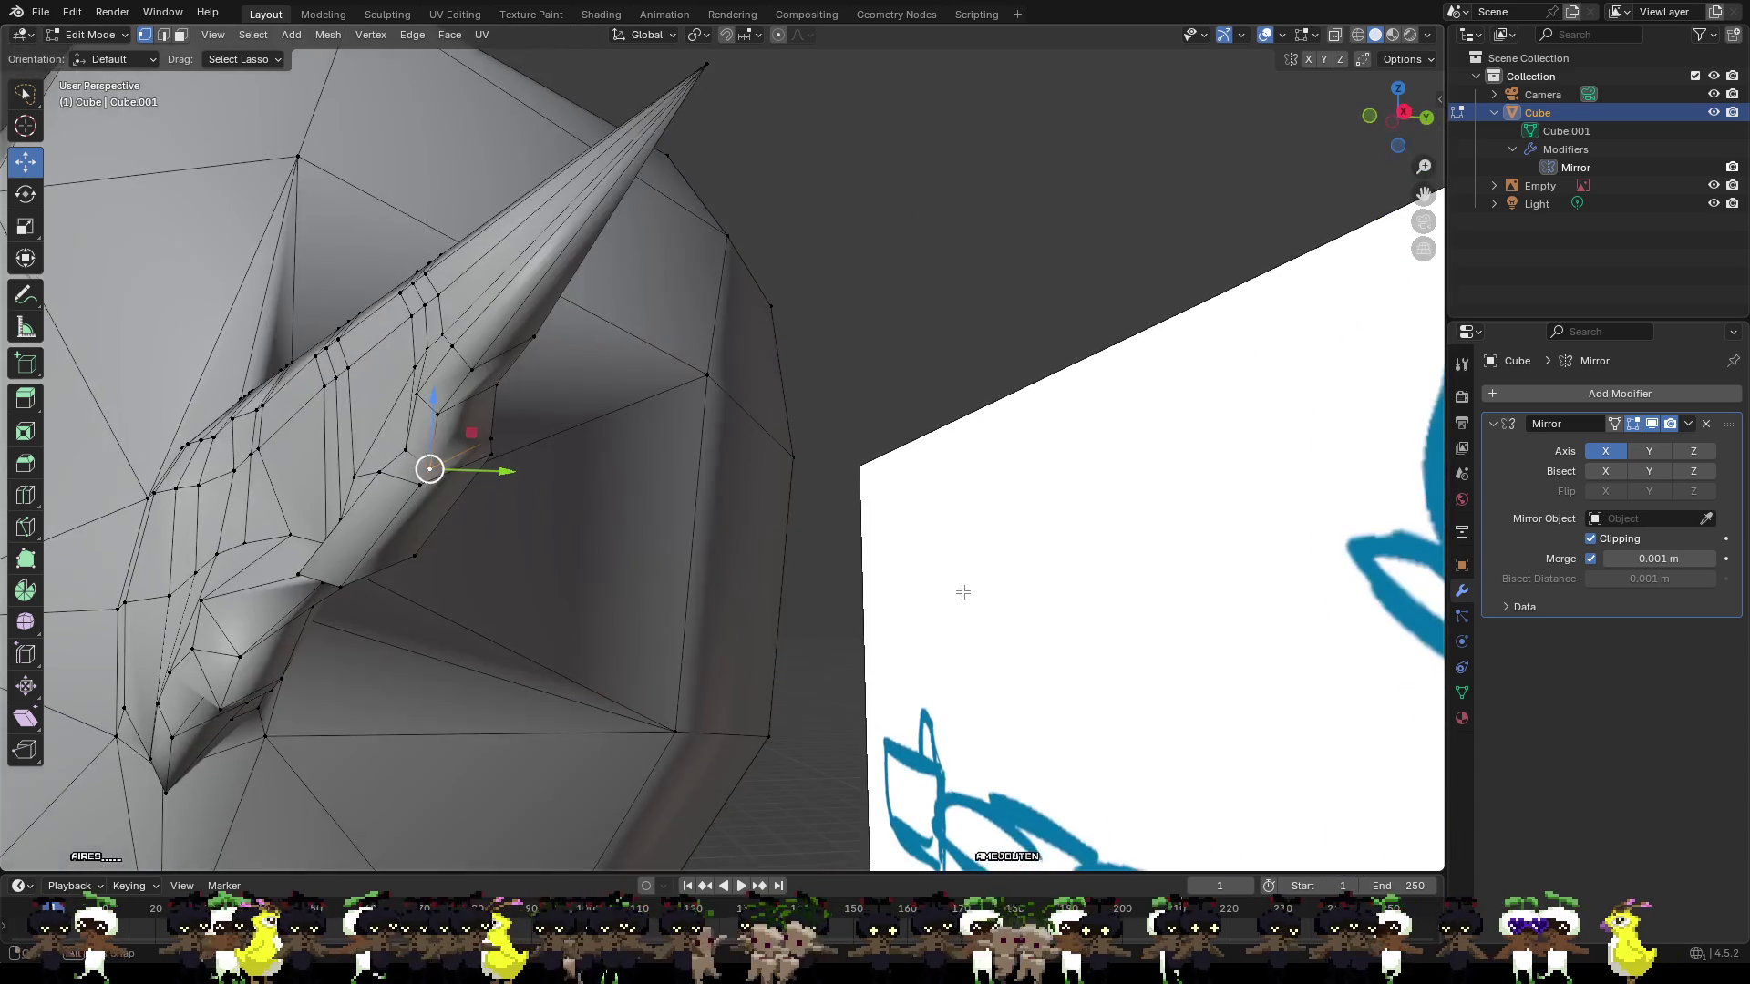
pyautogui.scroll(3, 492, 446)
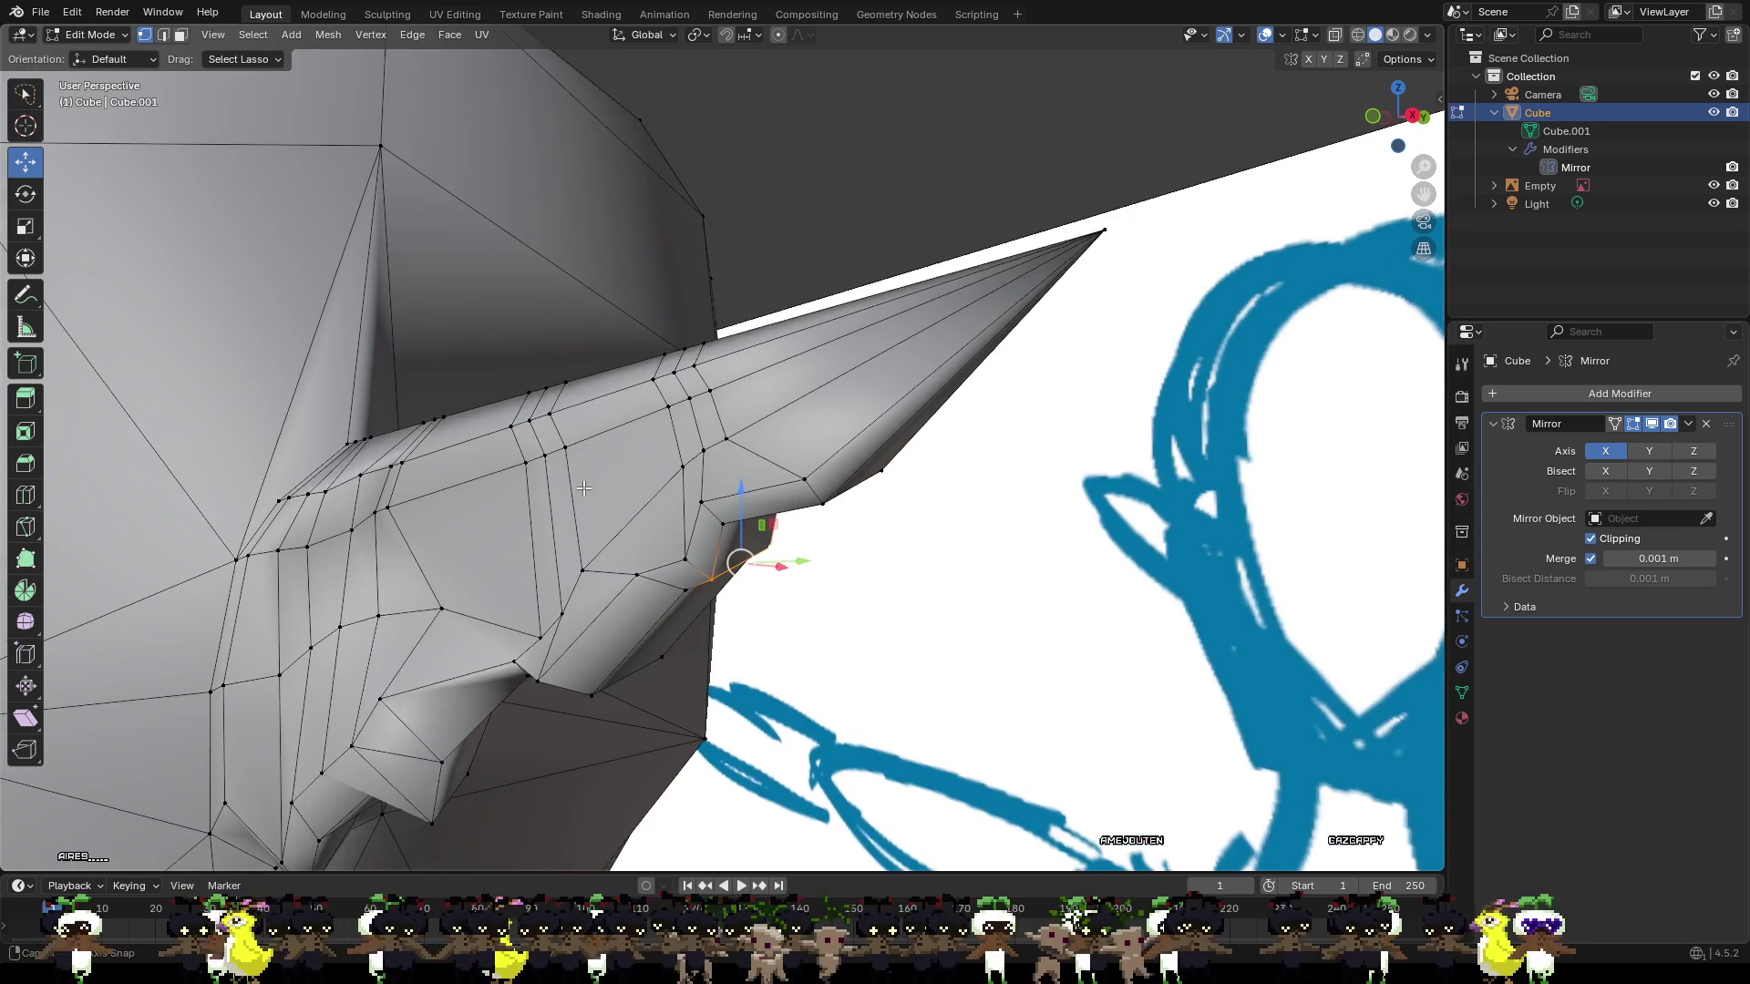
pyautogui.moveTo(623, 543); pyautogui.dragTo(758, 600, button='middle')
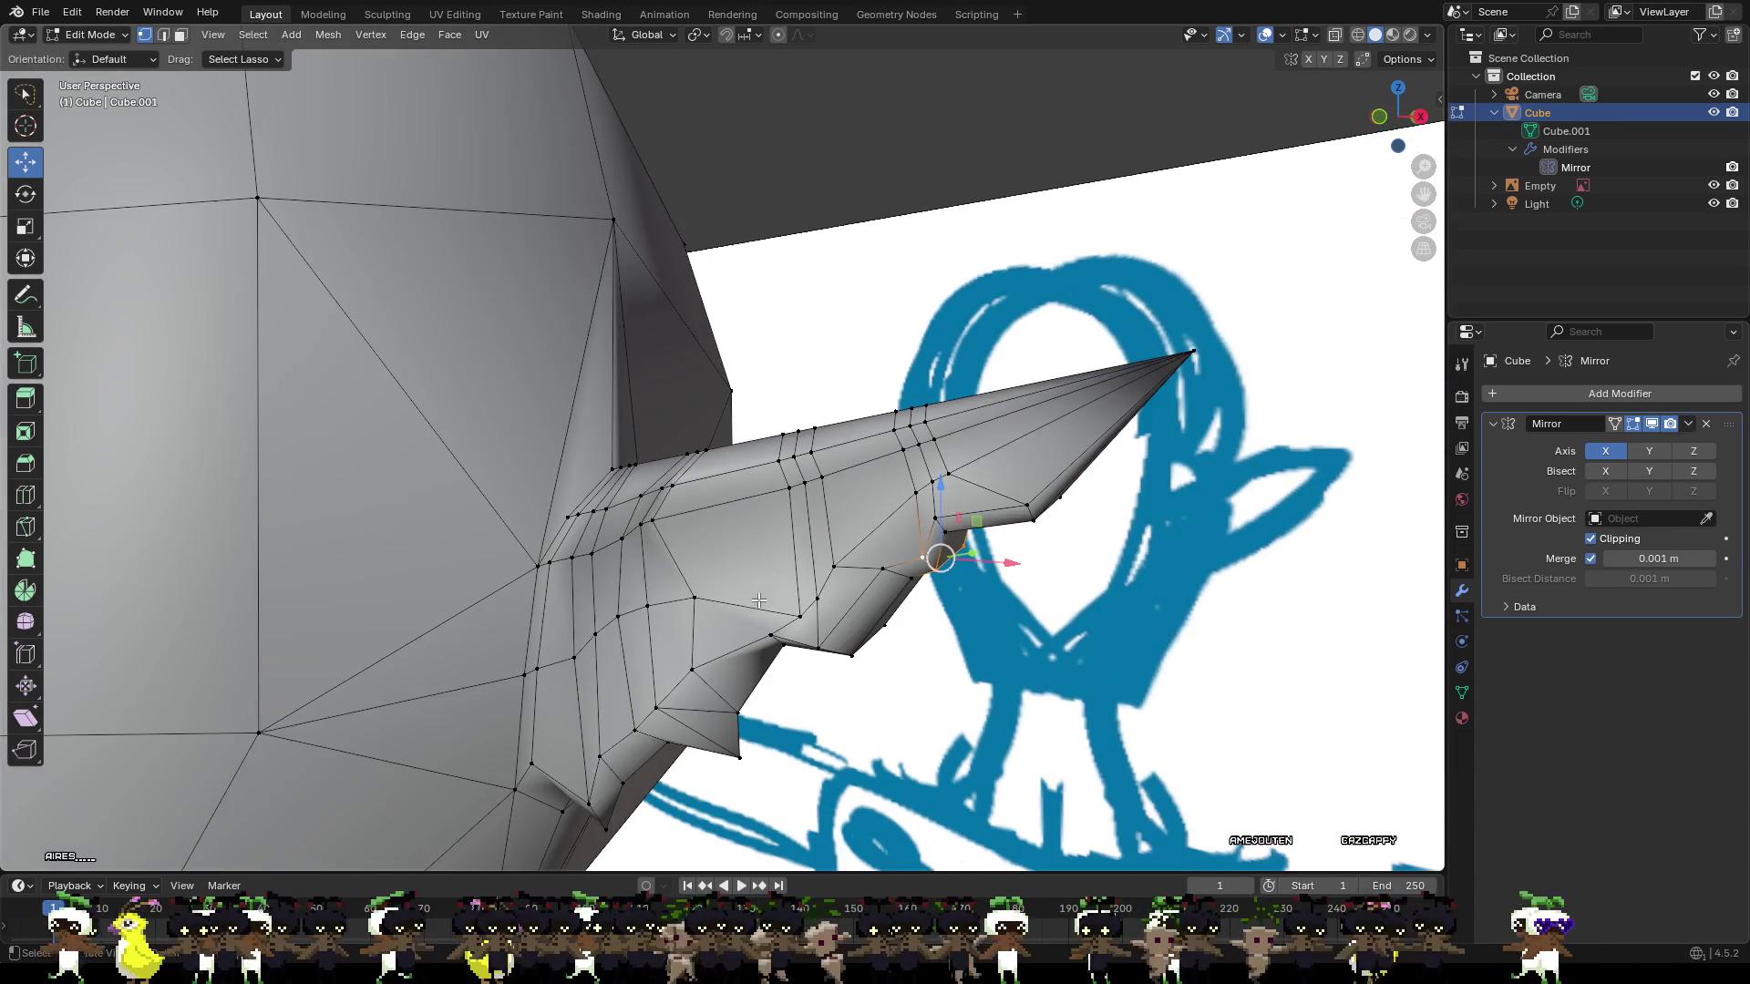
pyautogui.moveTo(1006, 563); pyautogui.dragTo(1018, 562)
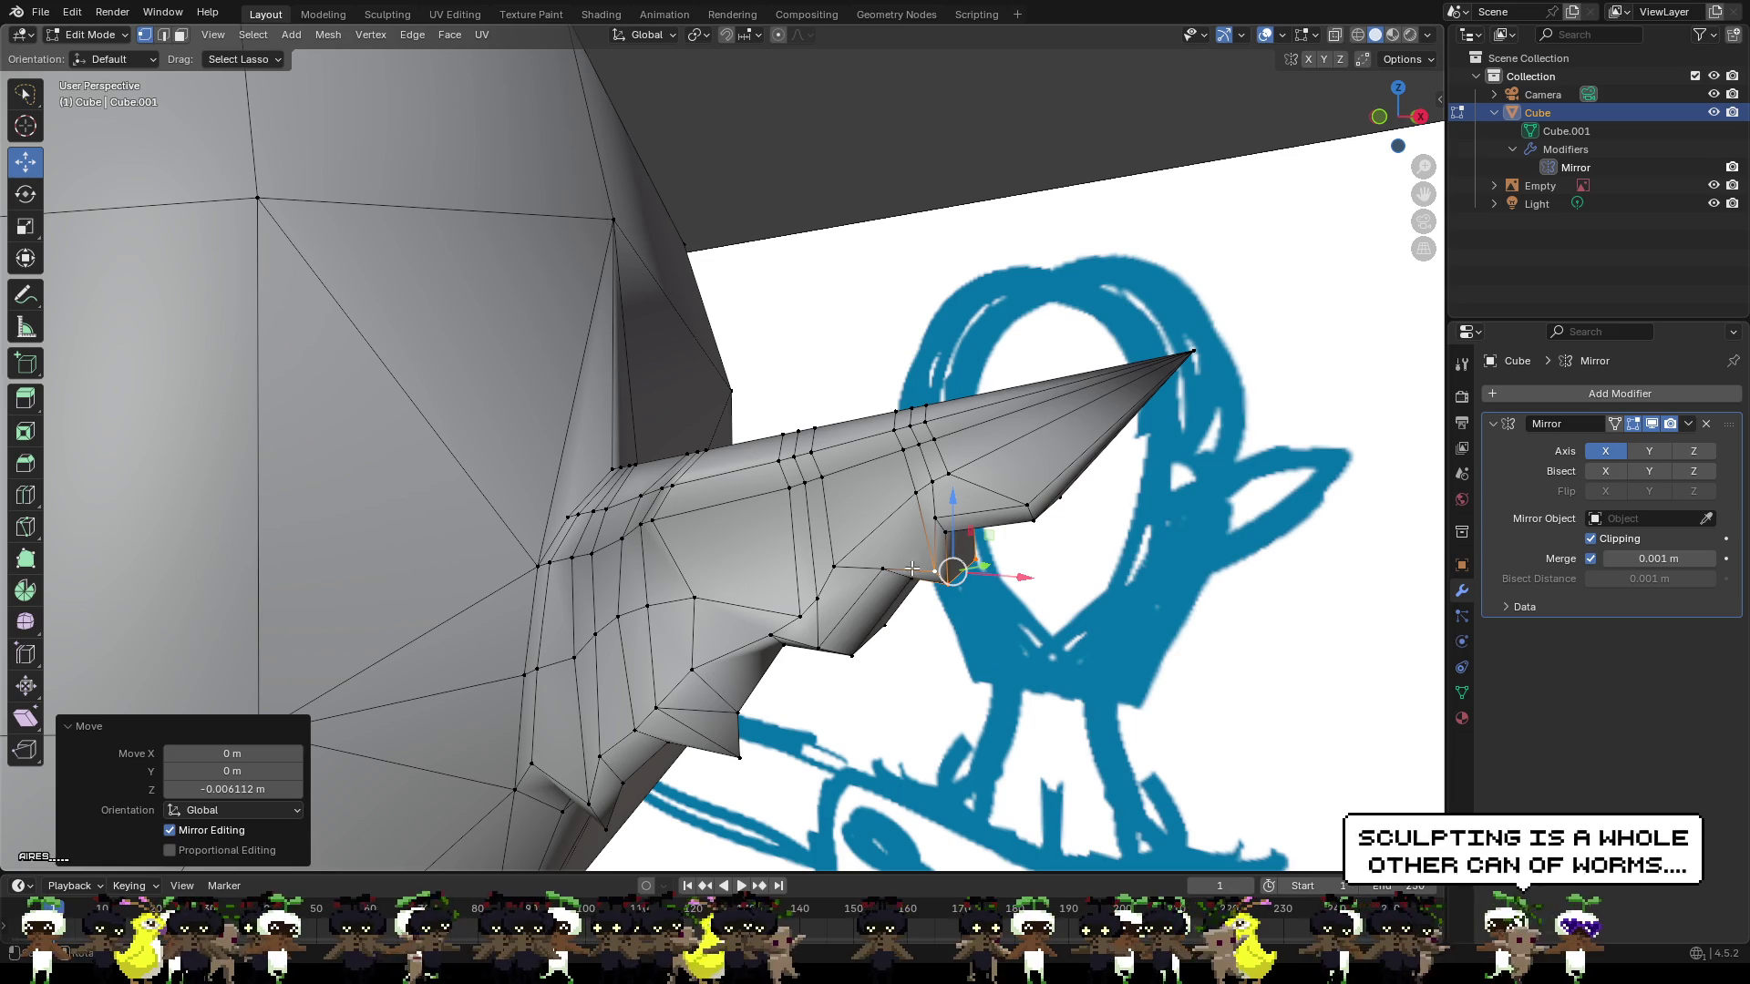
# Lower another edge vertex of the ear about 0.0052 m along Z.
pyautogui.click(883, 569)
pyautogui.moveTo(889, 568); pyautogui.dragTo(888, 580)
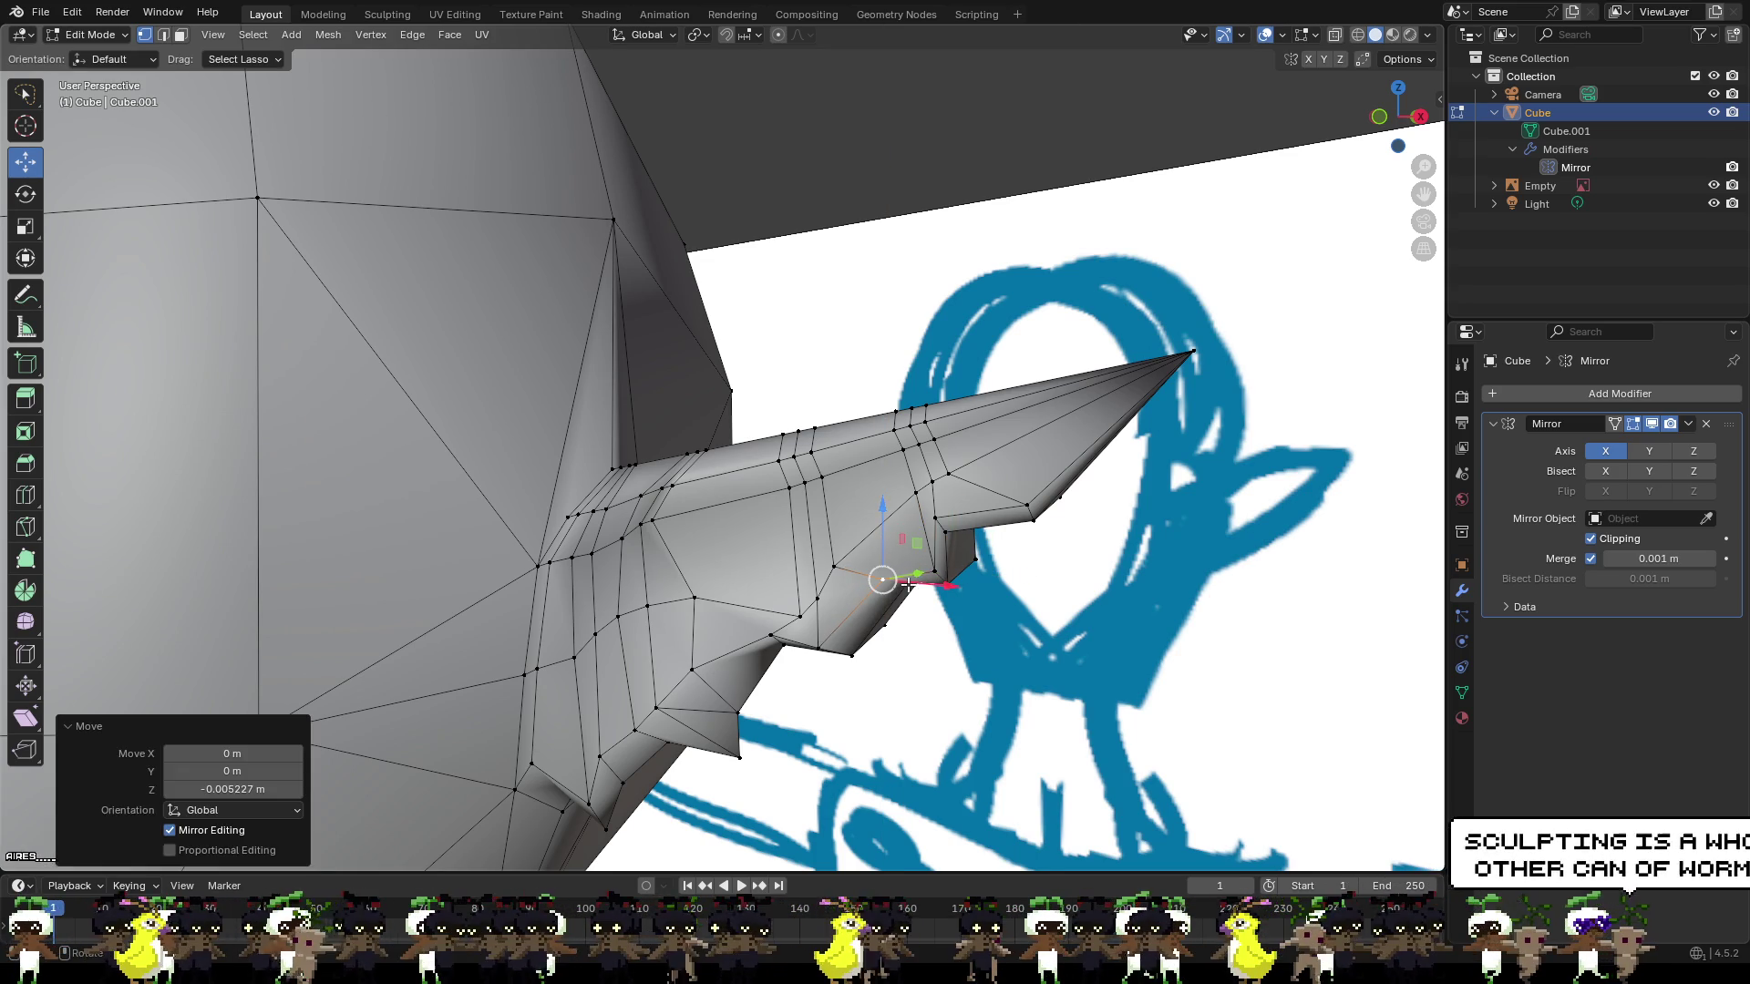
pyautogui.moveTo(915, 609); pyautogui.dragTo(893, 560, button='middle')
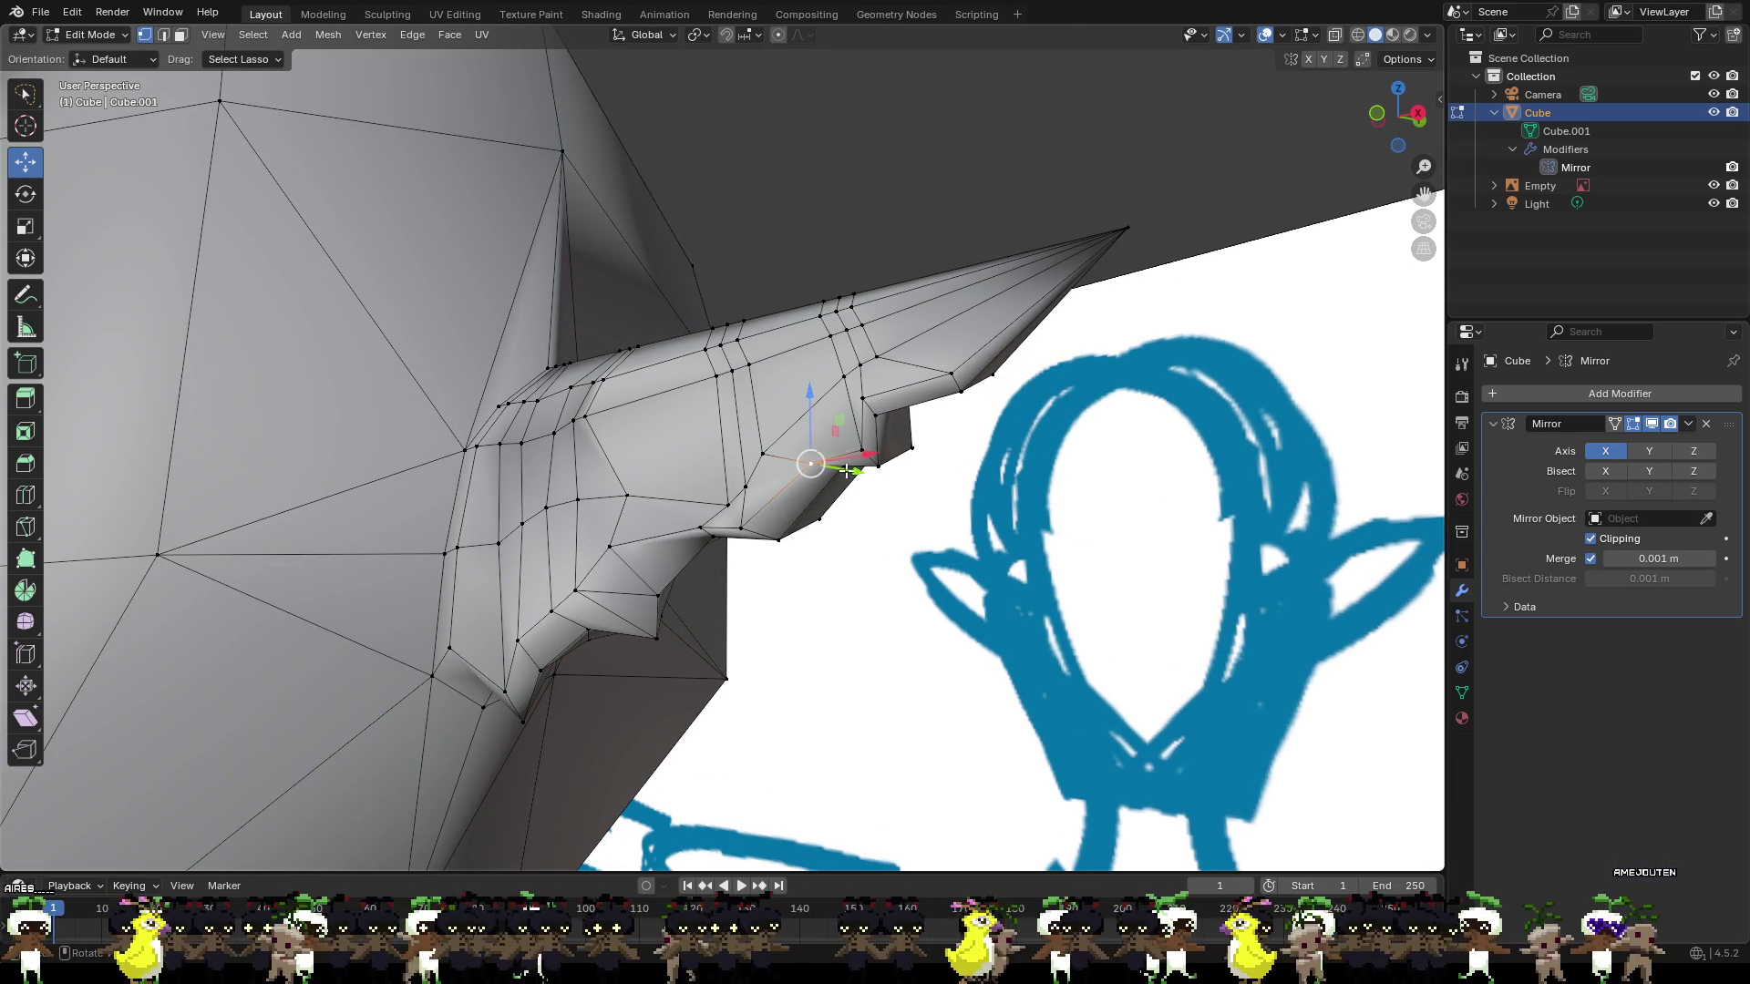
pyautogui.moveTo(843, 421); pyautogui.dragTo(843, 429)
pyautogui.moveTo(843, 429)
pyautogui.mouseDown(button='middle')
pyautogui.moveTo(867, 477)
pyautogui.moveTo(764, 468)
pyautogui.mouseUp(button='middle')
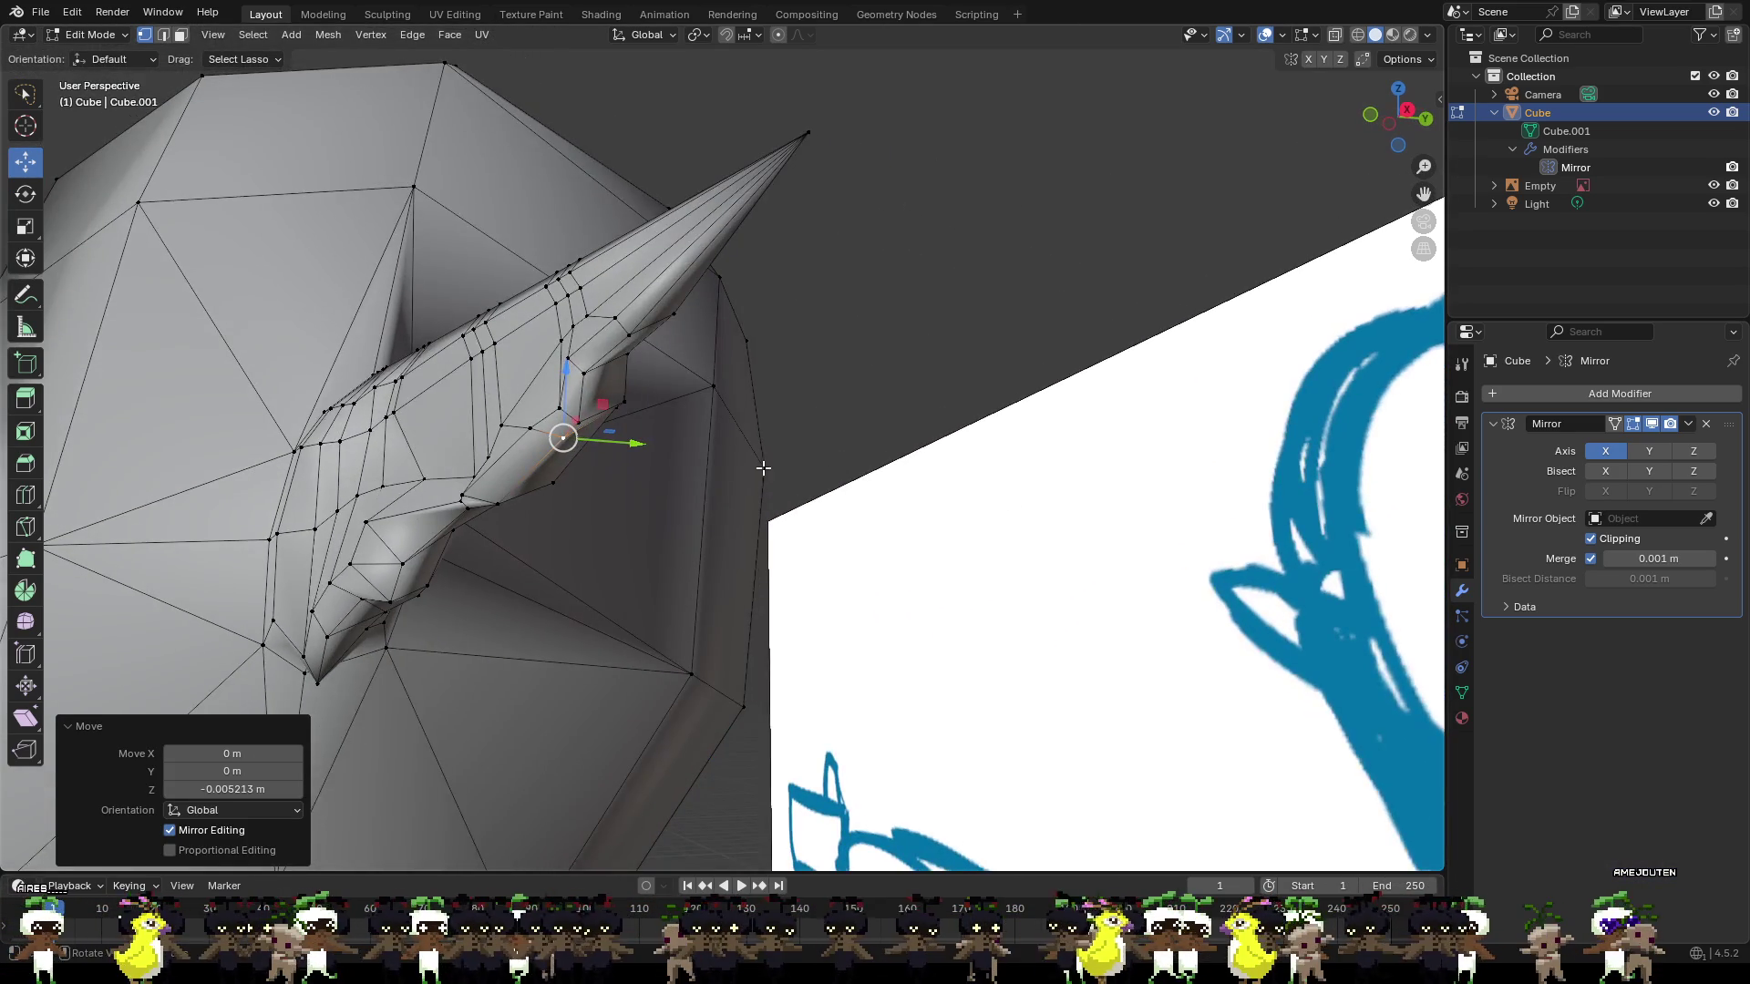
pyautogui.moveTo(639, 462)
pyautogui.mouseDown(button='middle')
pyautogui.moveTo(620, 488)
pyautogui.moveTo(695, 554)
pyautogui.moveTo(370, 547)
pyautogui.moveTo(529, 539)
pyautogui.mouseUp(button='middle')
# Lower an ear vertex about 0.0124 m along Z and slide notch vertices along Y (−0.0118 m, 0.0036 m).
pyautogui.scroll(-2, 371, 546)
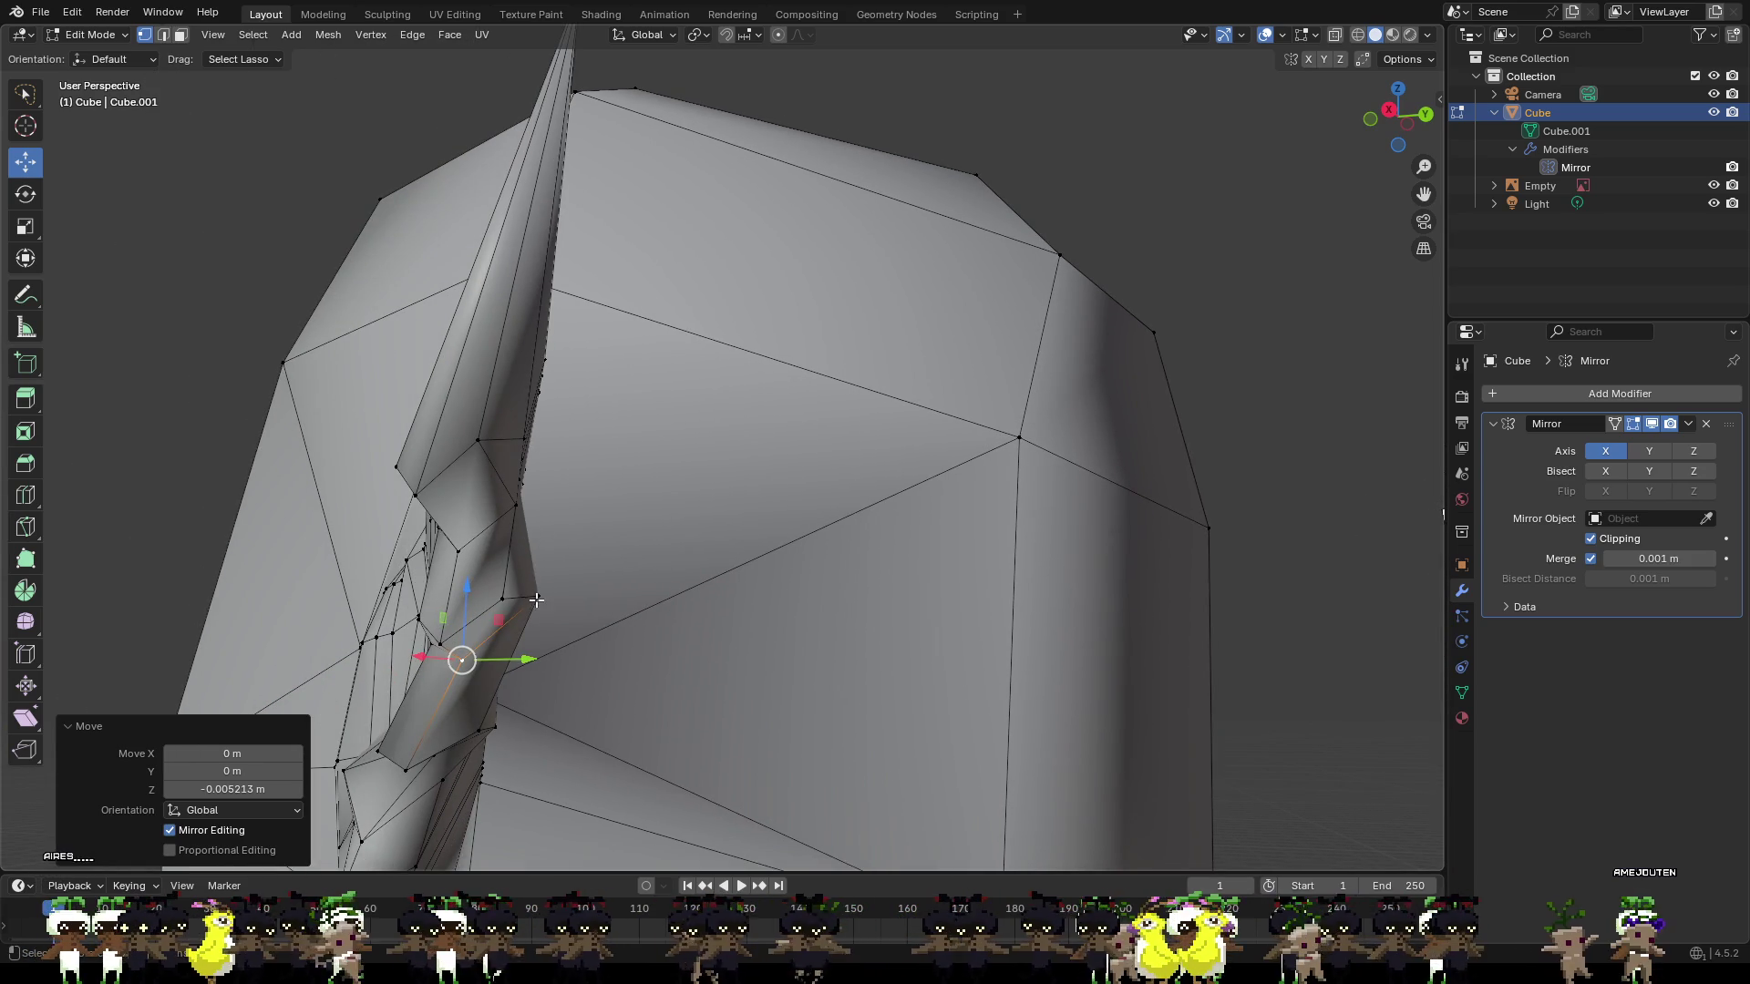
pyautogui.moveTo(536, 599); pyautogui.dragTo(557, 638)
pyautogui.moveTo(557, 638); pyautogui.dragTo(592, 636, button='middle')
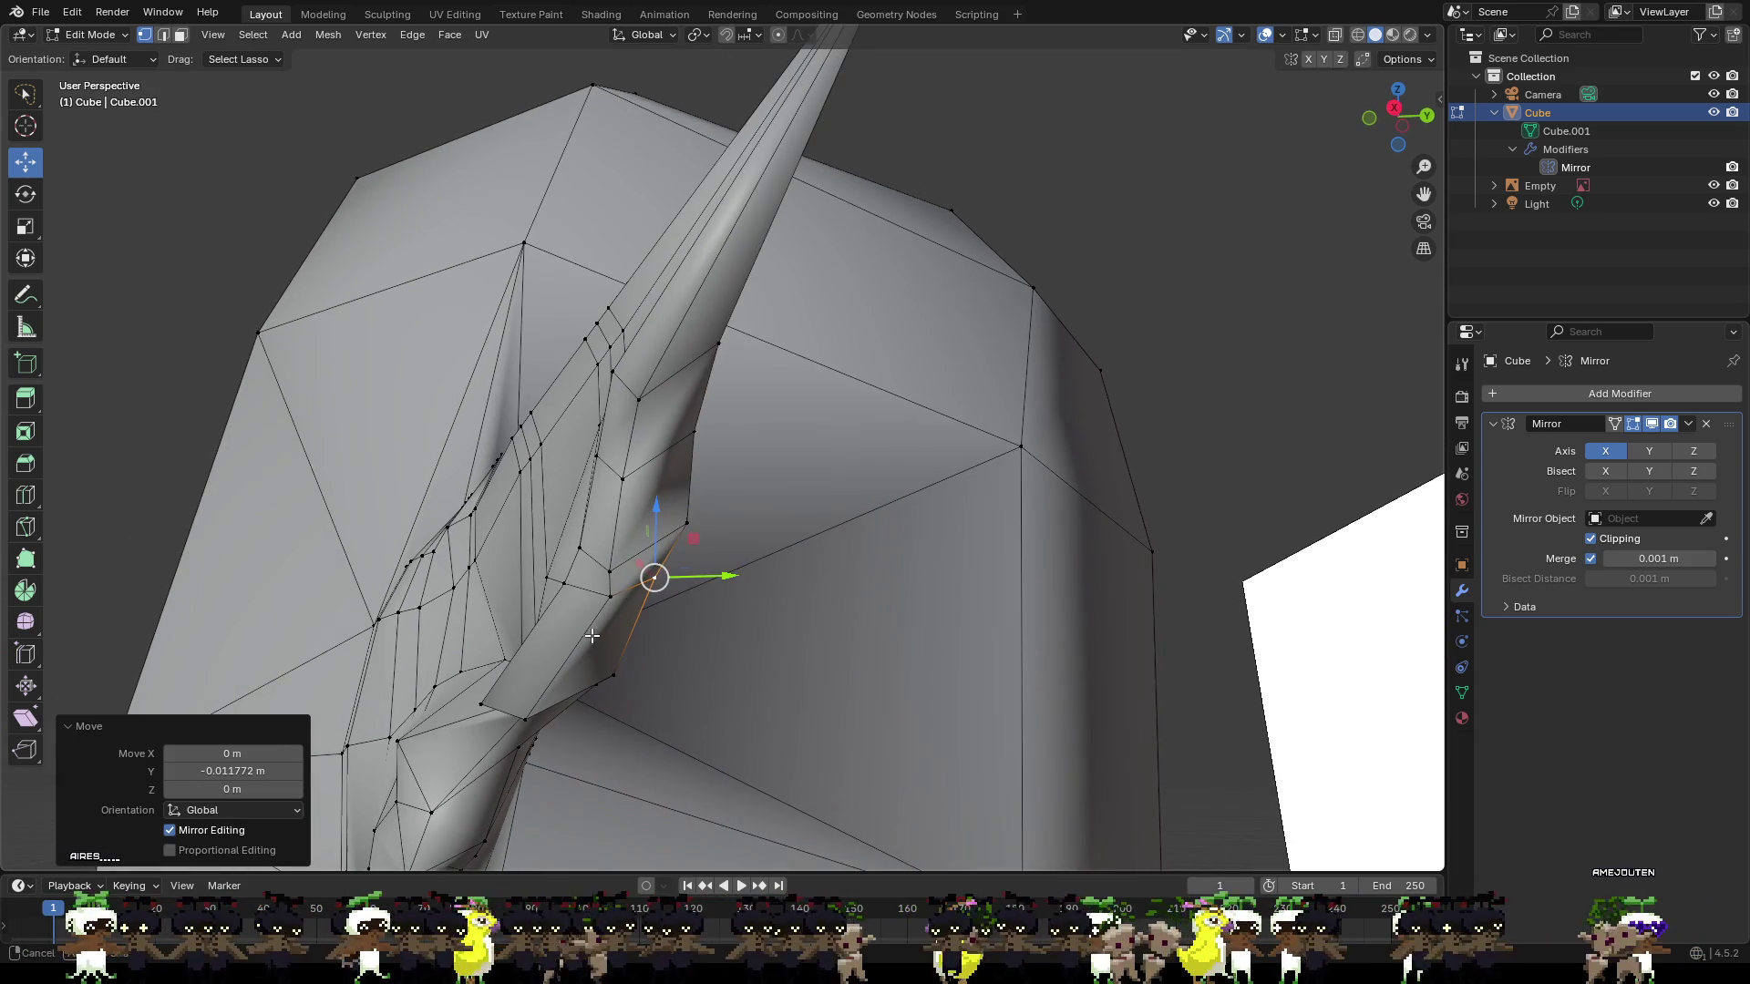
pyautogui.moveTo(604, 555)
pyautogui.mouseDown(button='middle')
pyautogui.moveTo(918, 624)
pyautogui.moveTo(823, 594)
pyautogui.moveTo(876, 595)
pyautogui.mouseUp(button='middle')
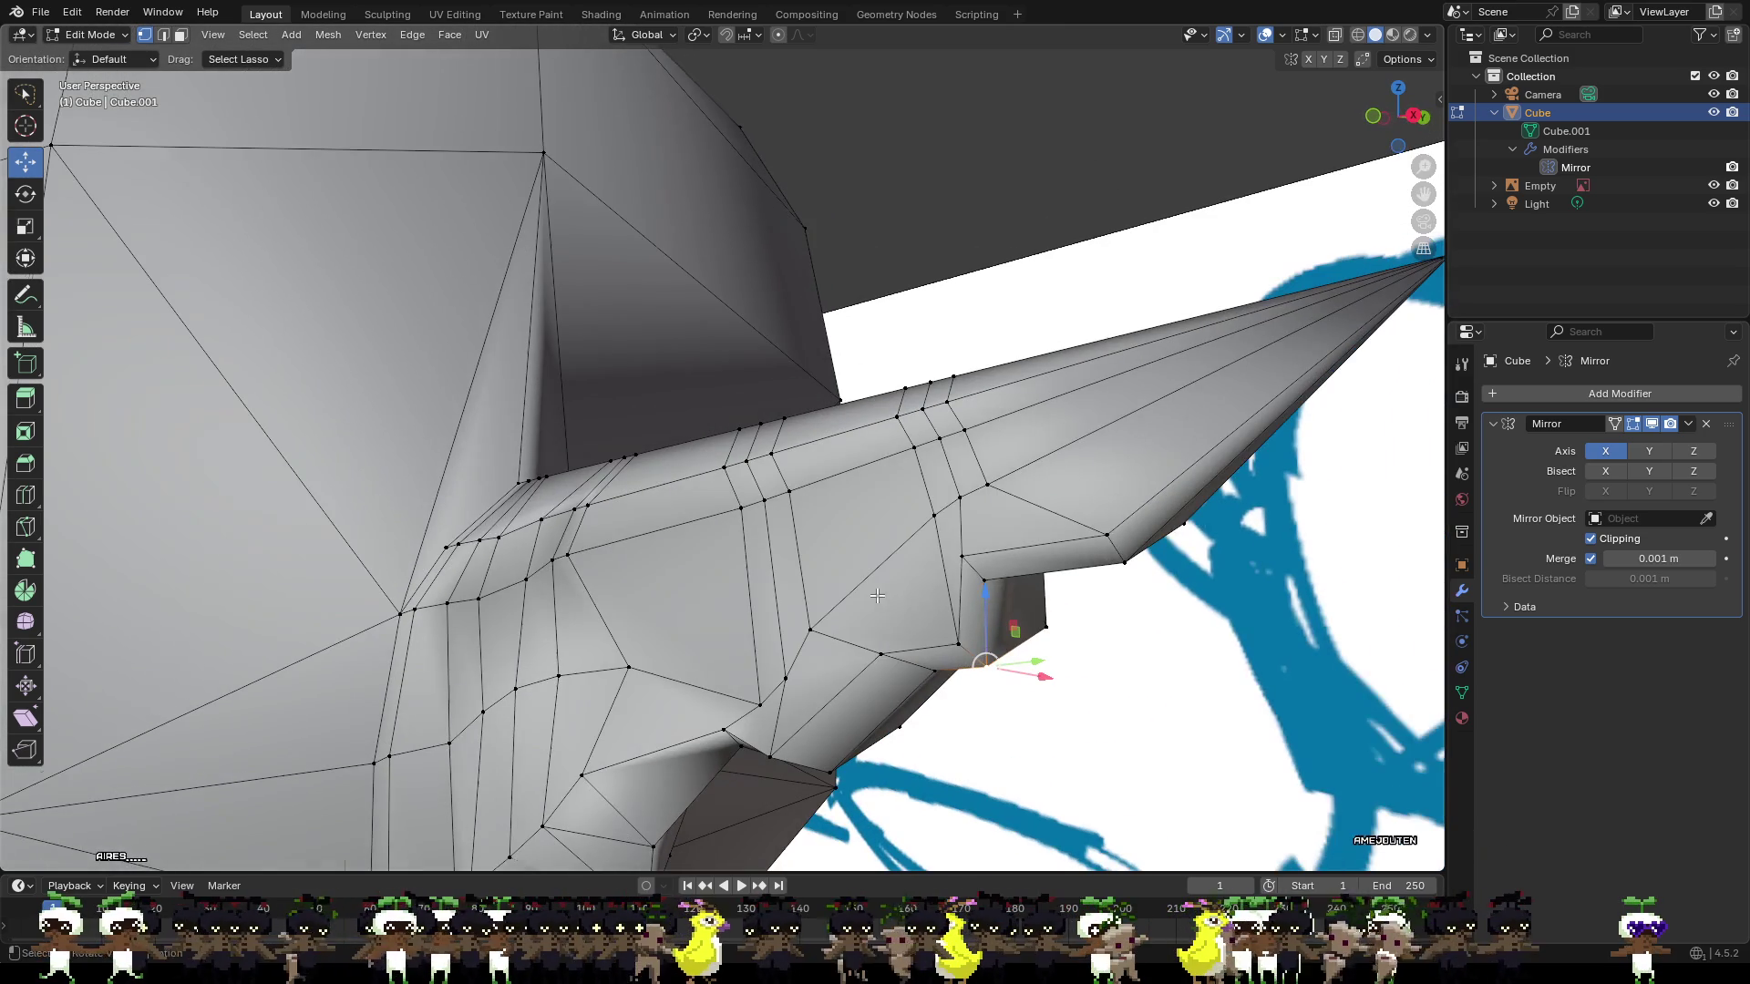
pyautogui.click(959, 560)
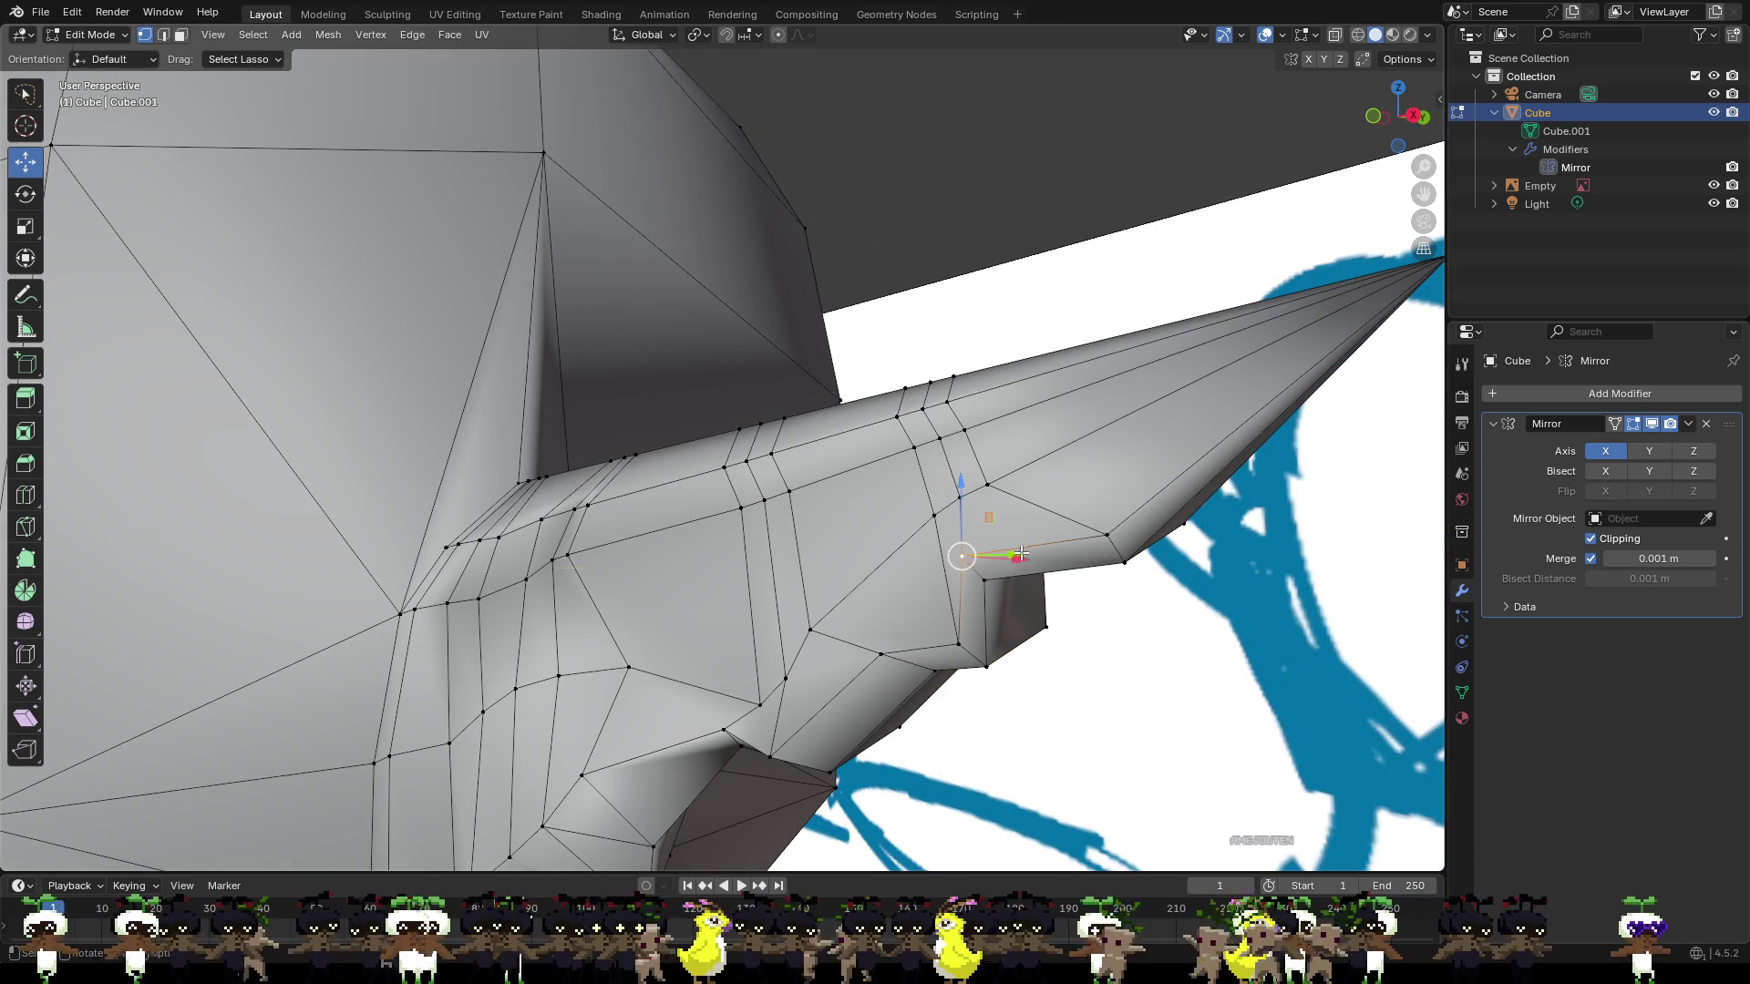
pyautogui.moveTo(1020, 553); pyautogui.dragTo(1048, 579)
pyautogui.moveTo(1047, 580)
pyautogui.mouseDown(button='middle')
pyautogui.moveTo(782, 701)
pyautogui.moveTo(879, 644)
pyautogui.moveTo(867, 605)
pyautogui.moveTo(971, 615)
pyautogui.mouseUp(button='middle')
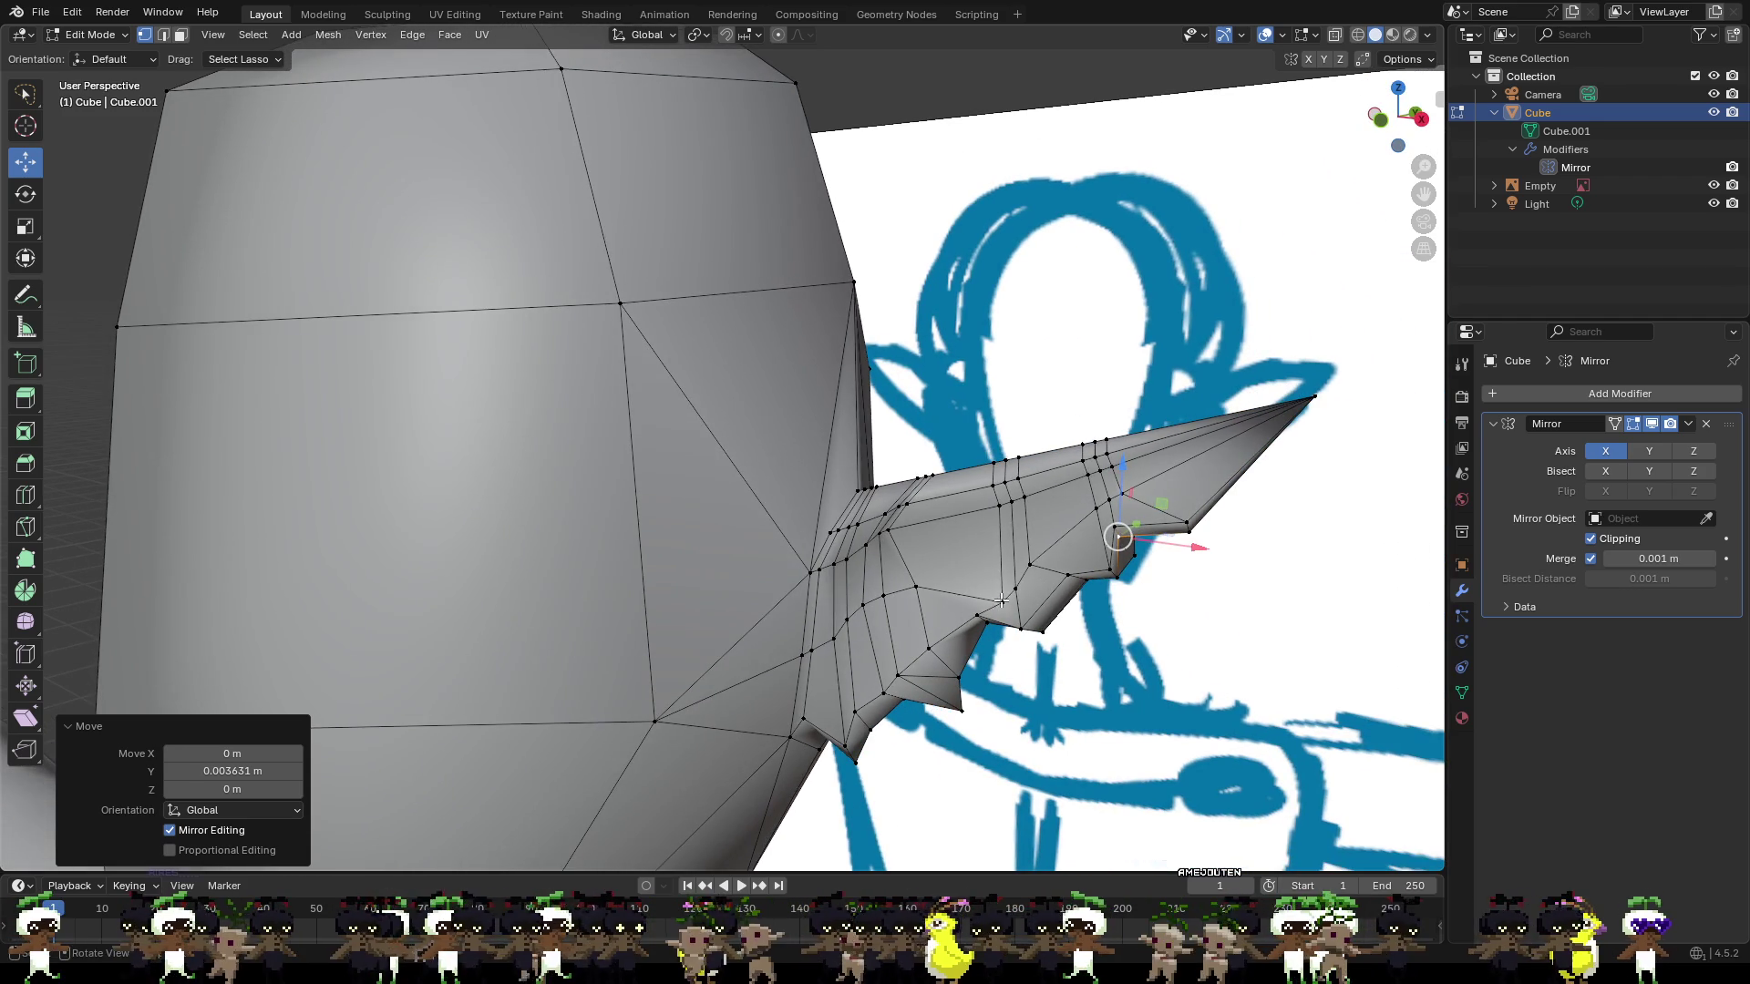
# Raise a ridge vertex about 0.0045 m along Z, cancelling an unwanted sideways move.
pyautogui.moveTo(1002, 592); pyautogui.dragTo(991, 551)
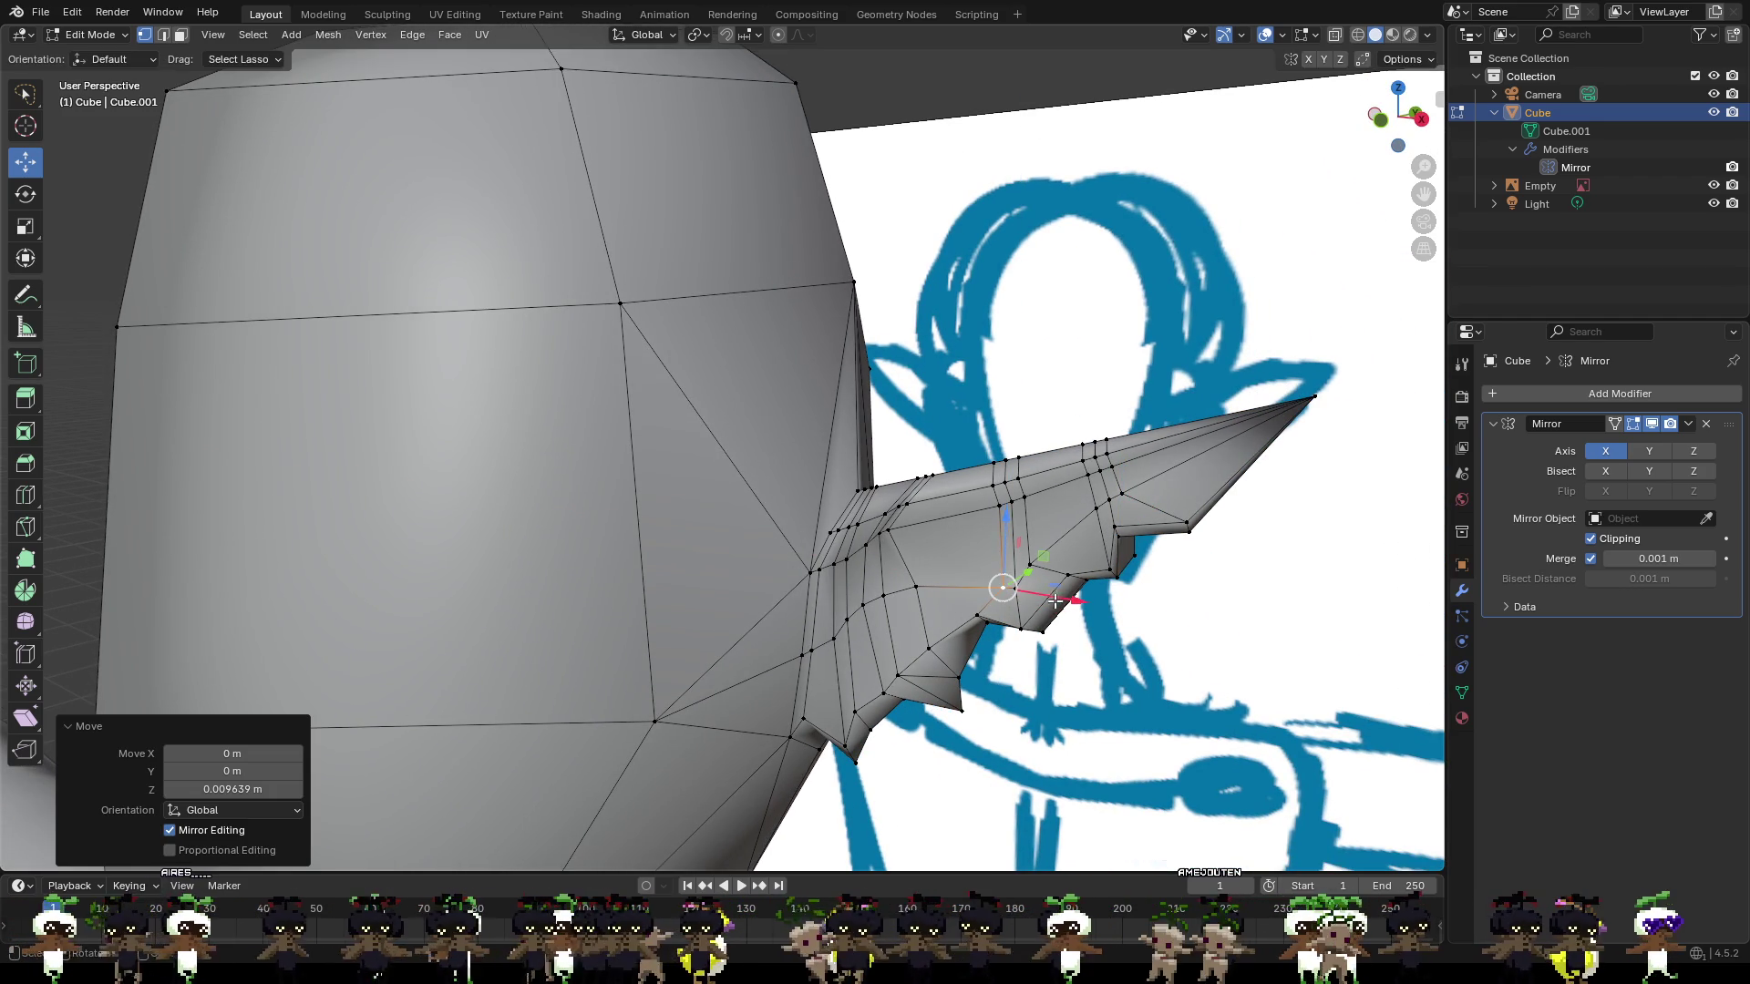
pyautogui.moveTo(1054, 601); pyautogui.dragTo(1023, 590)
pyautogui.click(996, 500)
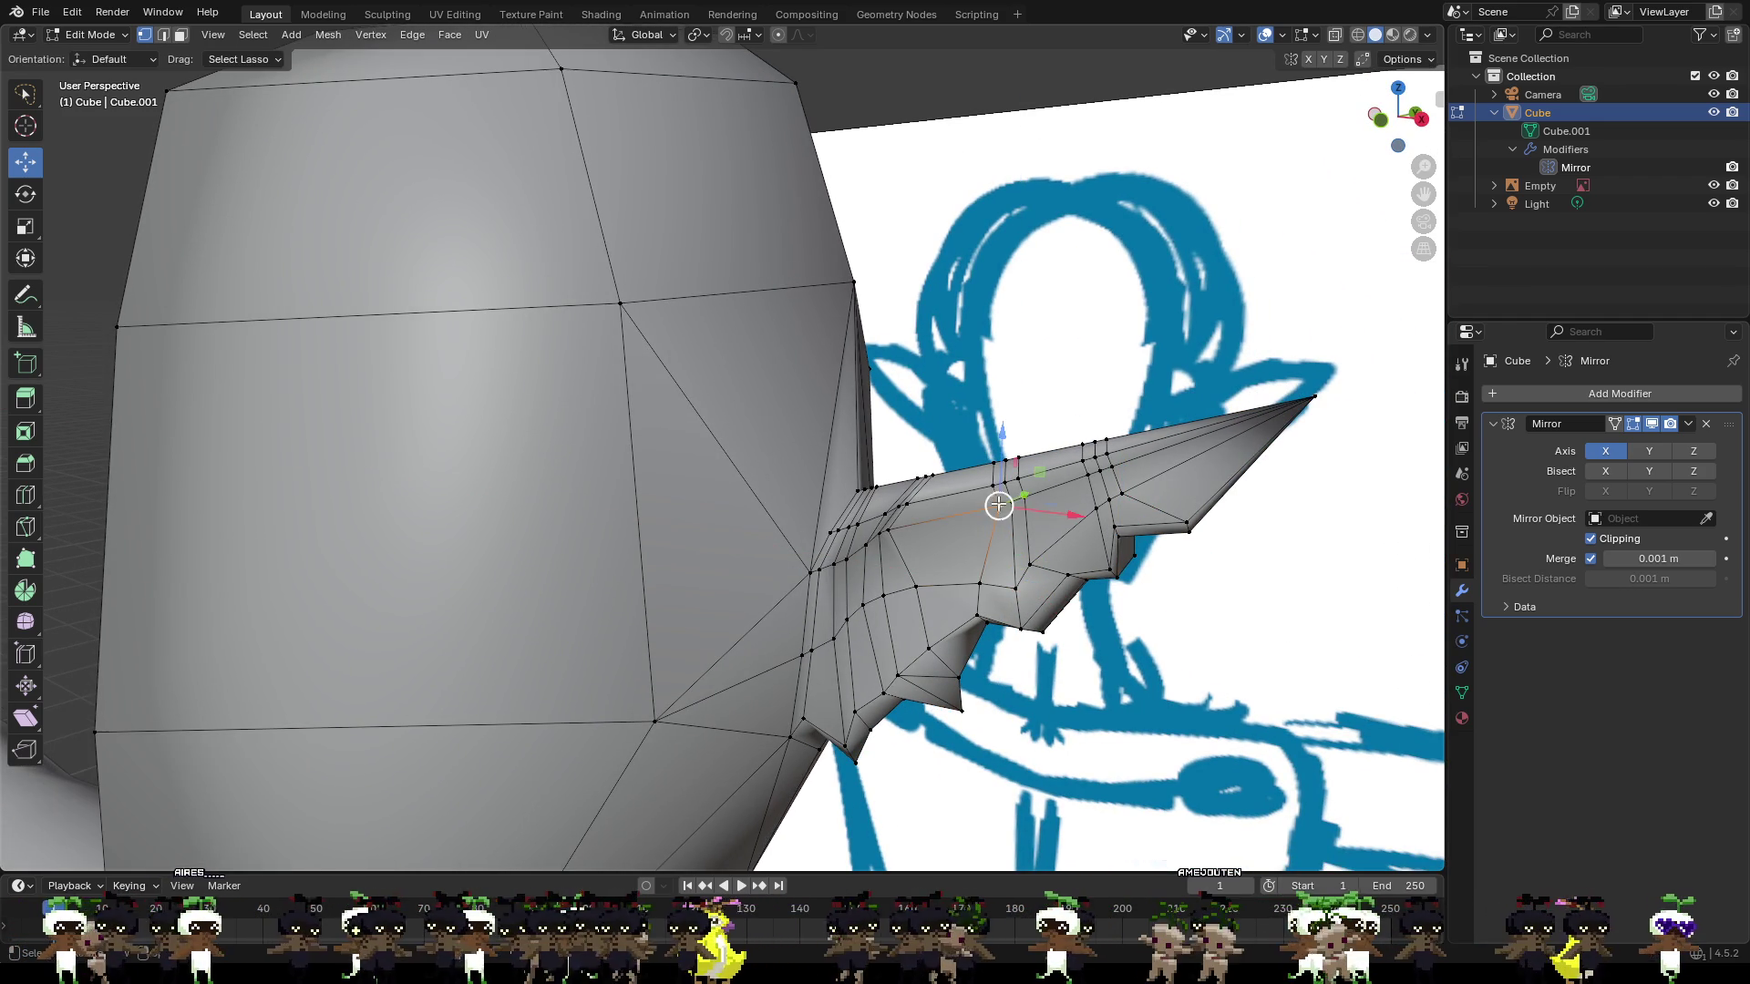
pyautogui.moveTo(1000, 471); pyautogui.dragTo(999, 458)
pyautogui.moveTo(1064, 512); pyautogui.dragTo(1040, 506)
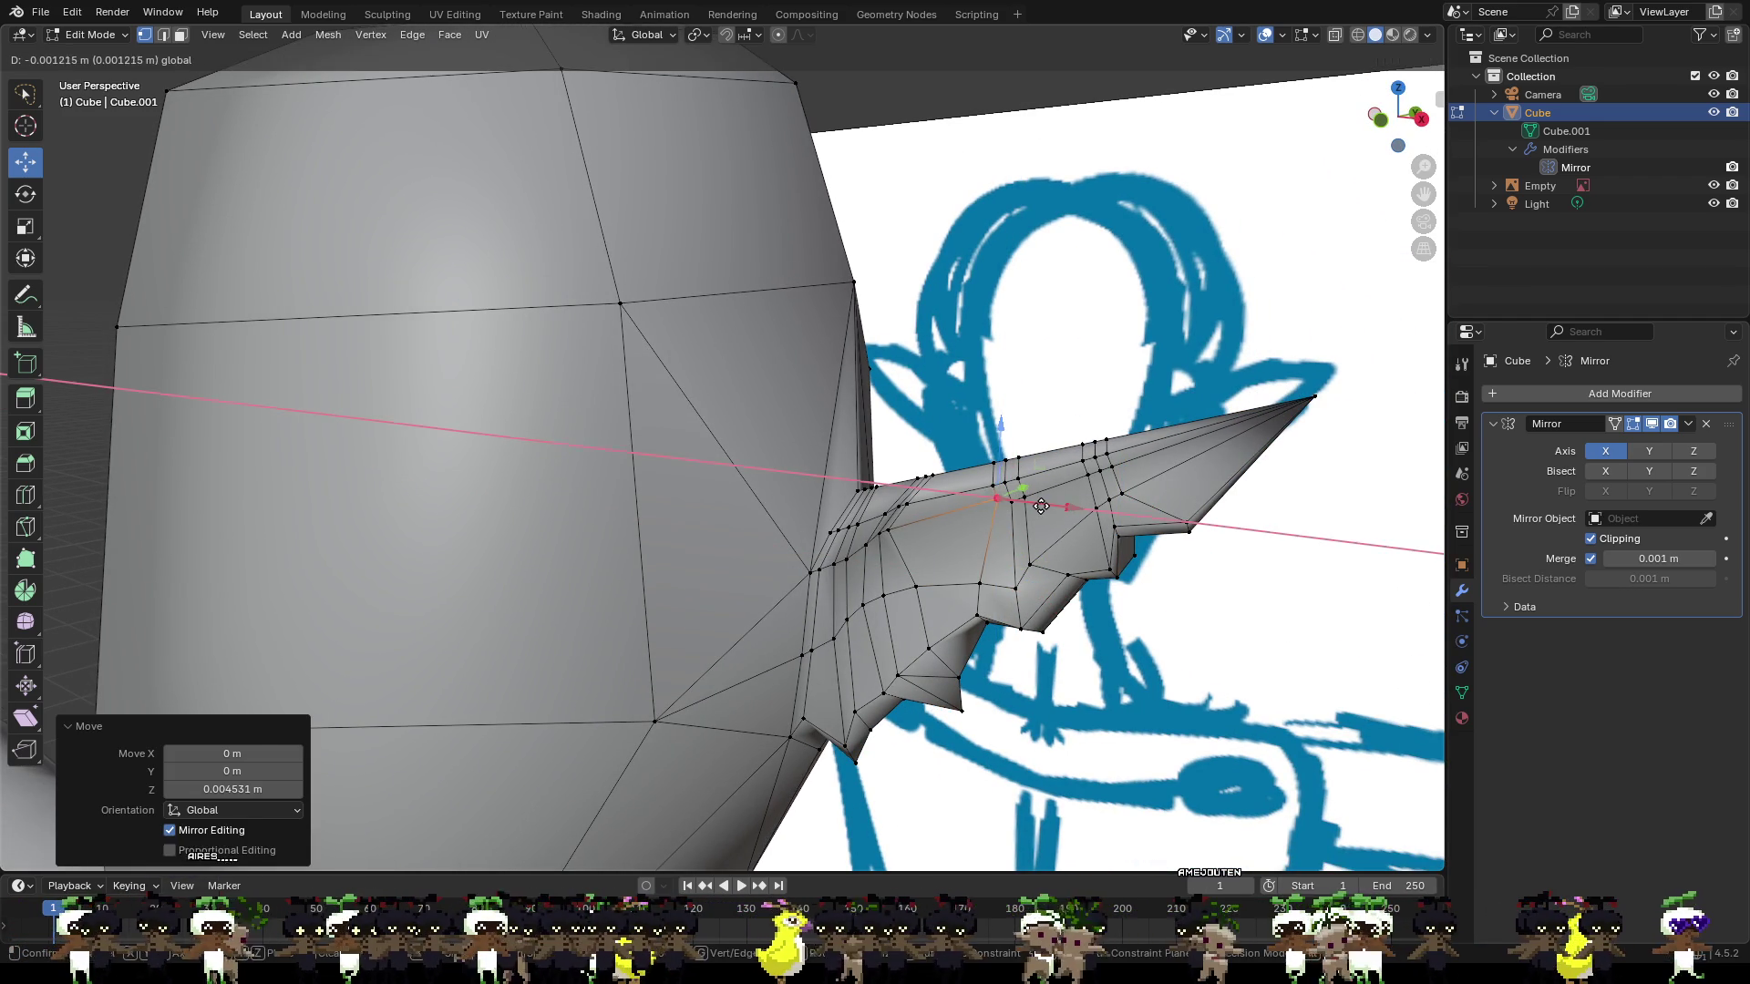
pyautogui.press('Escape')
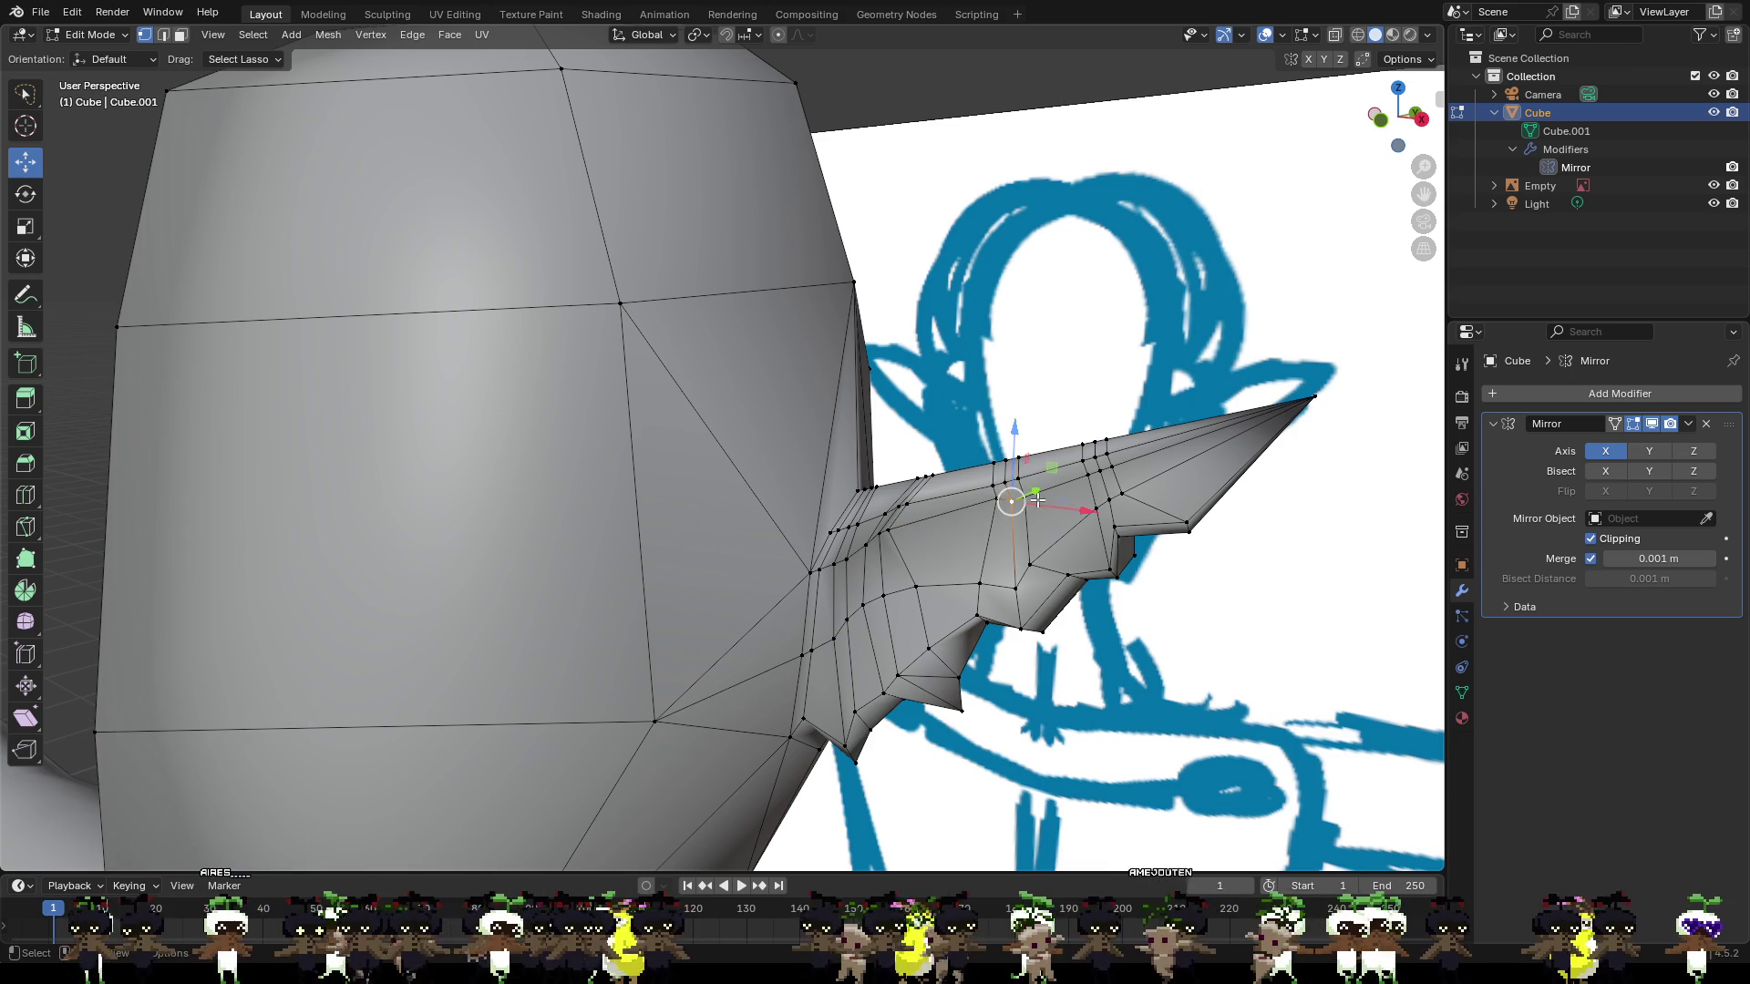
# Lower an upper-ridge vertex about 0.0040 m along Z, adjust it along Y, then deselect.
pyautogui.click(882, 538)
pyautogui.press('g')
pyautogui.press('z')
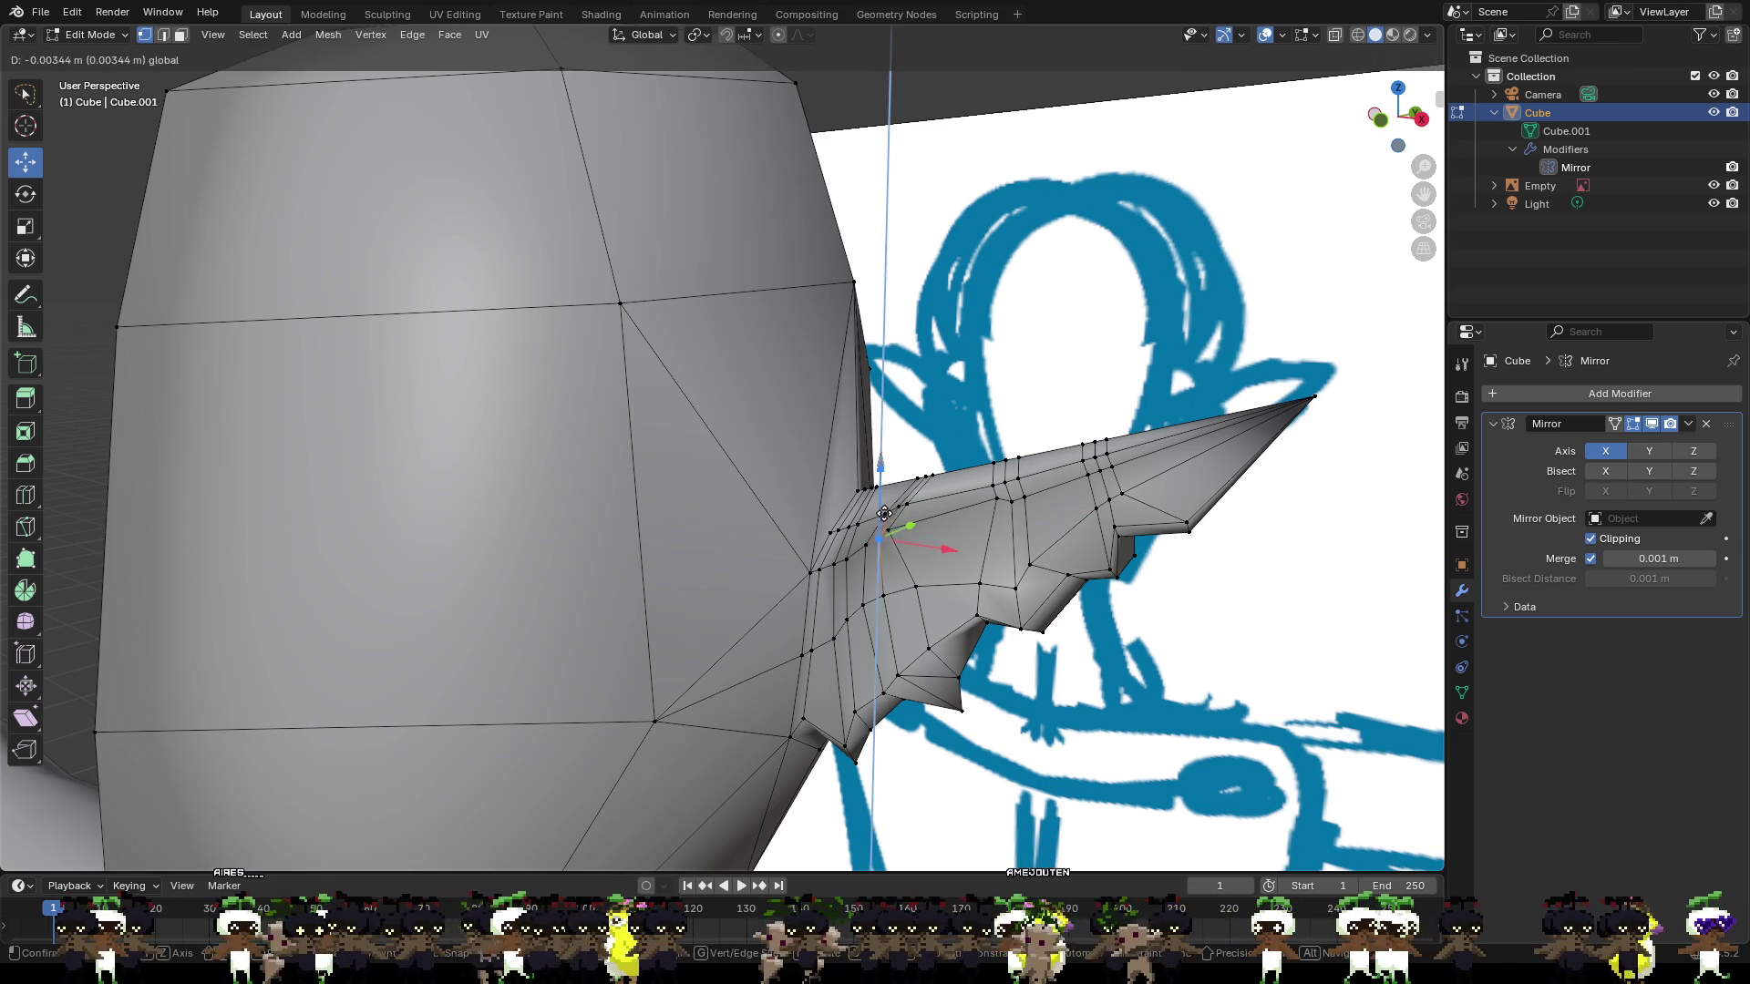
pyautogui.click(897, 514)
pyautogui.press('g')
pyautogui.press('z')
pyautogui.click(897, 514)
pyautogui.press('g')
pyautogui.press('y')
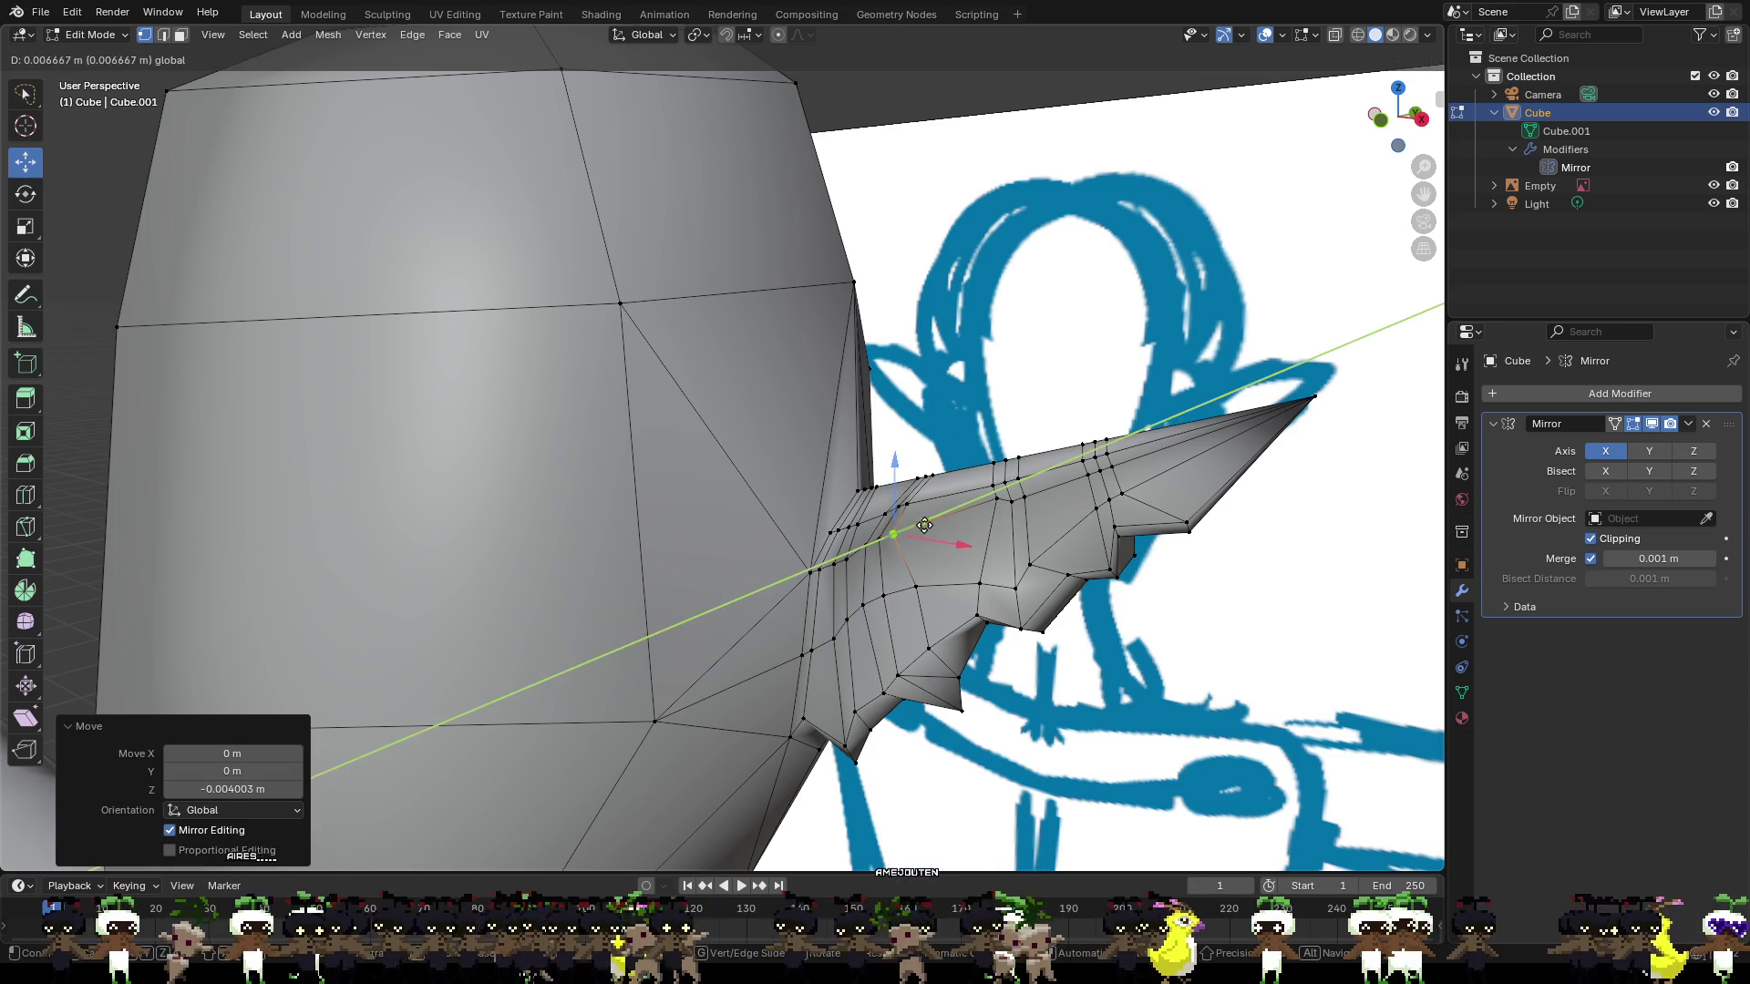
pyautogui.click(1116, 582)
pyautogui.click(1235, 634)
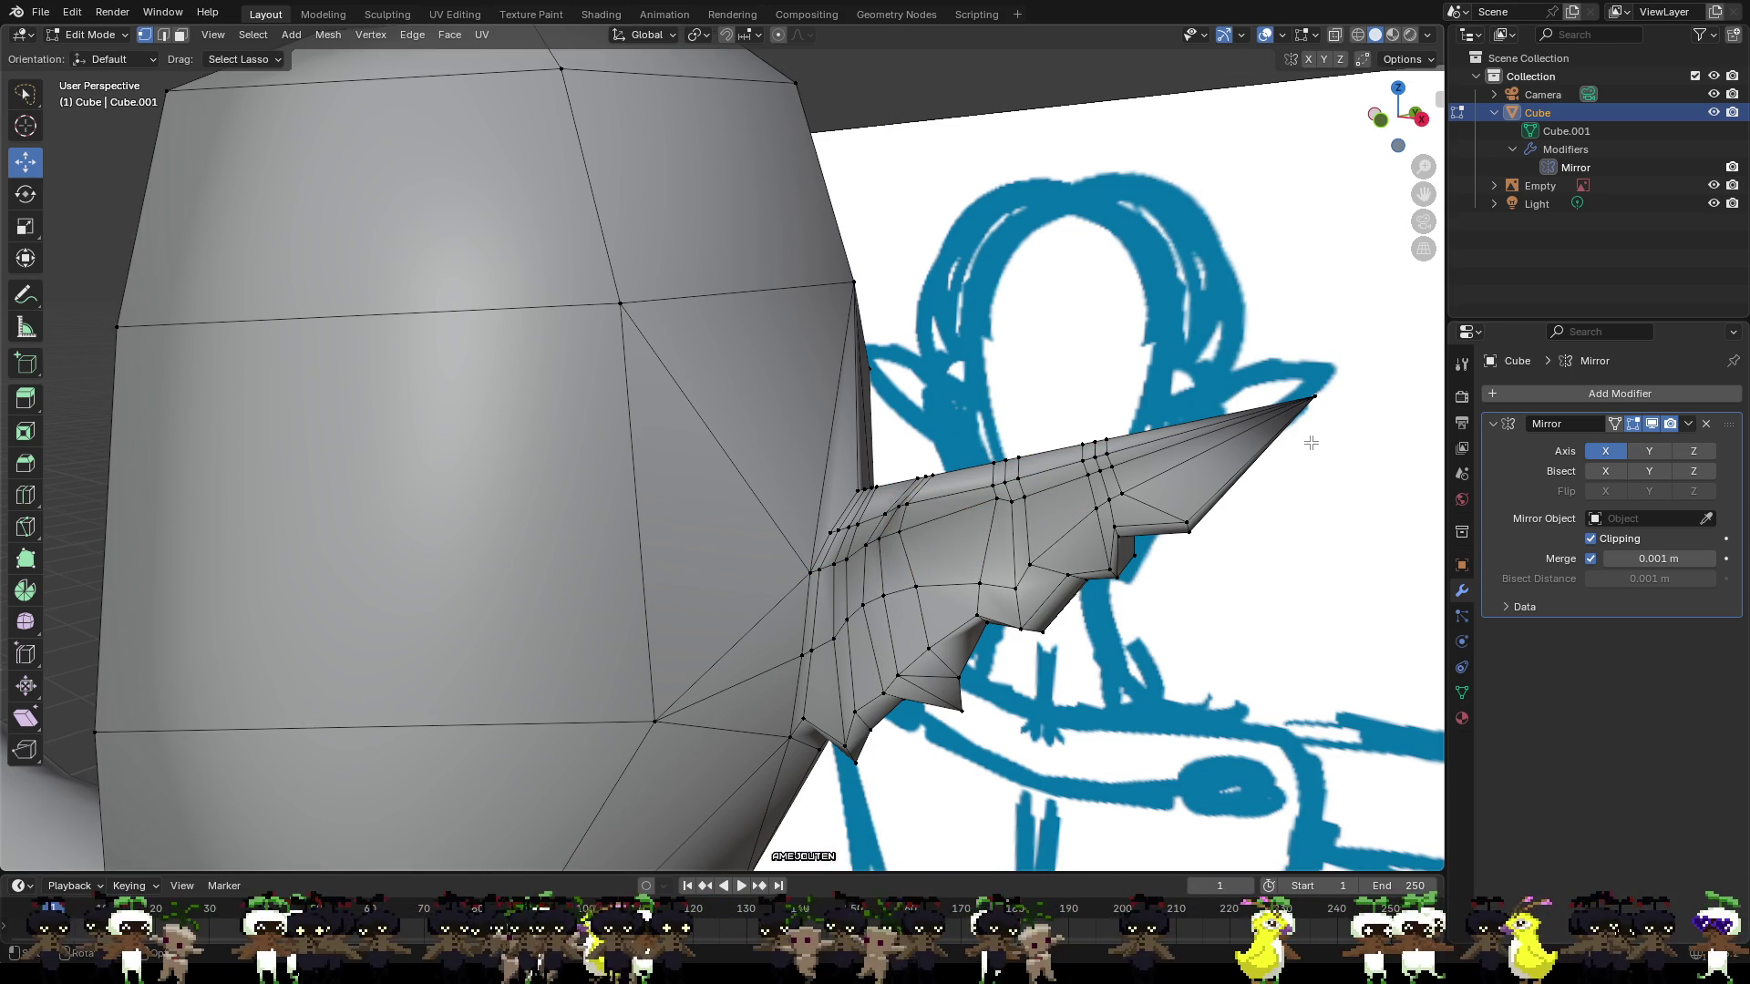
pyautogui.scroll(-1, 1310, 442)
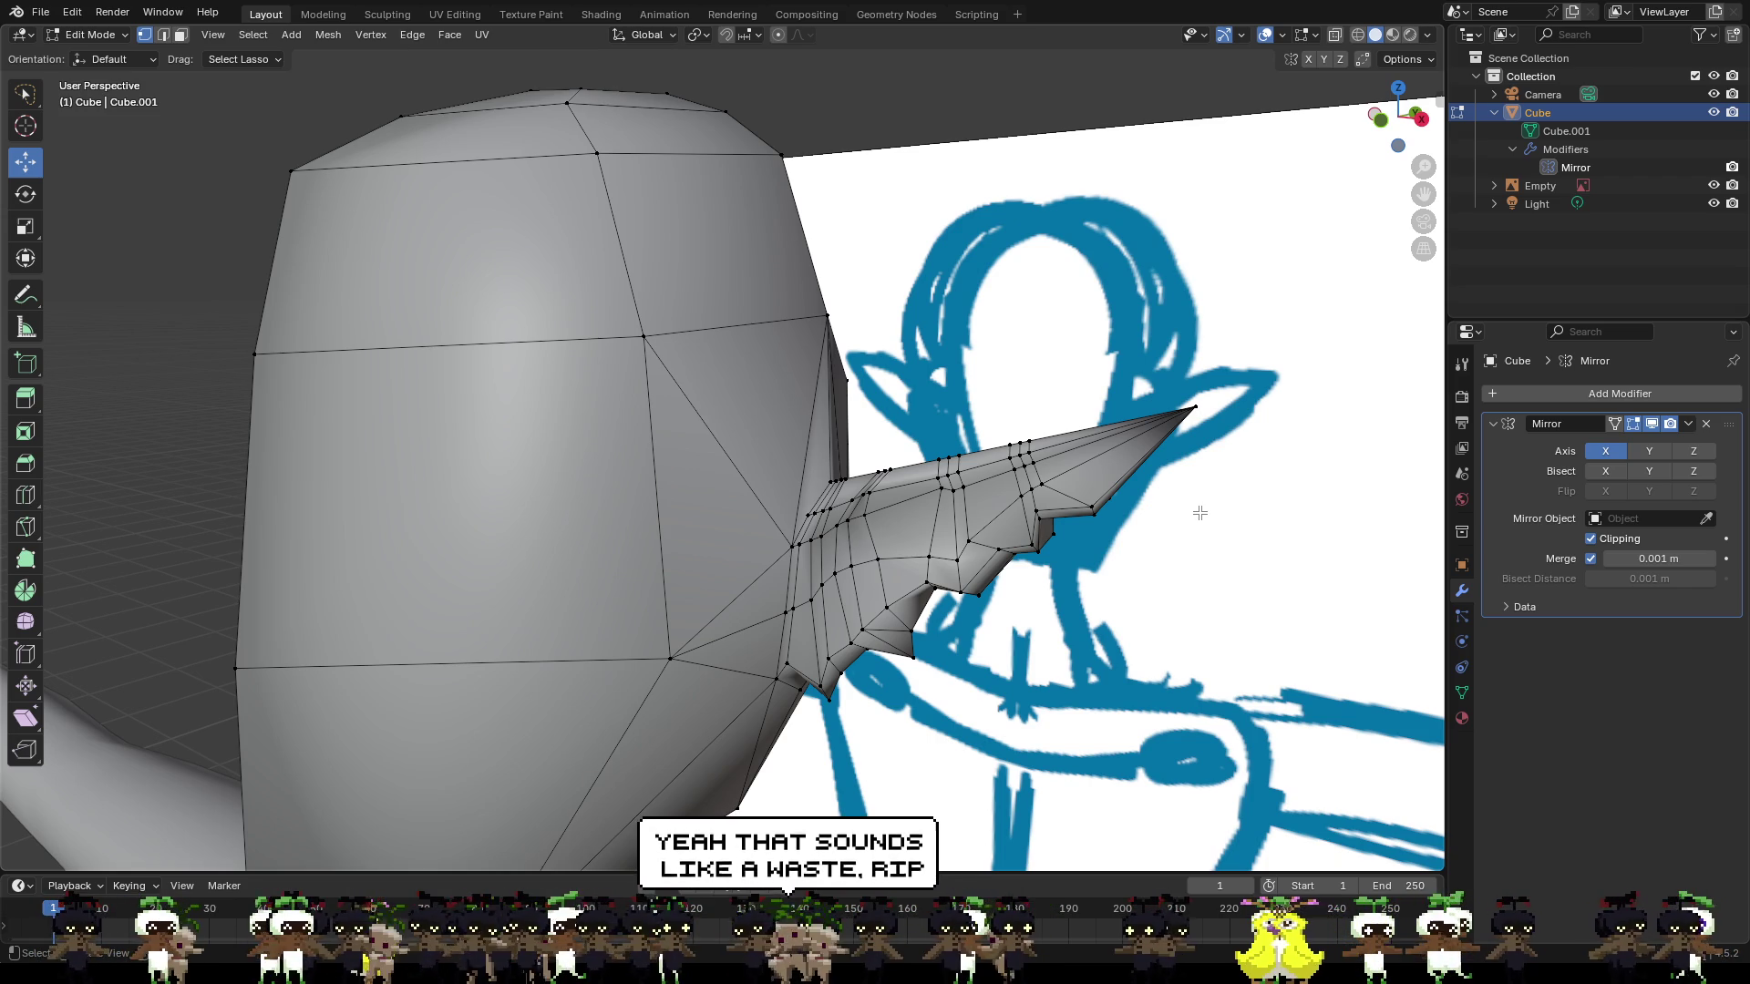
# Push the top-of-head vertex along Y, then view the head from the front and select the ear tip.
pyautogui.moveTo(667, 243)
pyautogui.mouseDown(button='middle')
pyautogui.moveTo(621, 277)
pyautogui.moveTo(498, 267)
pyautogui.mouseUp(button='middle')
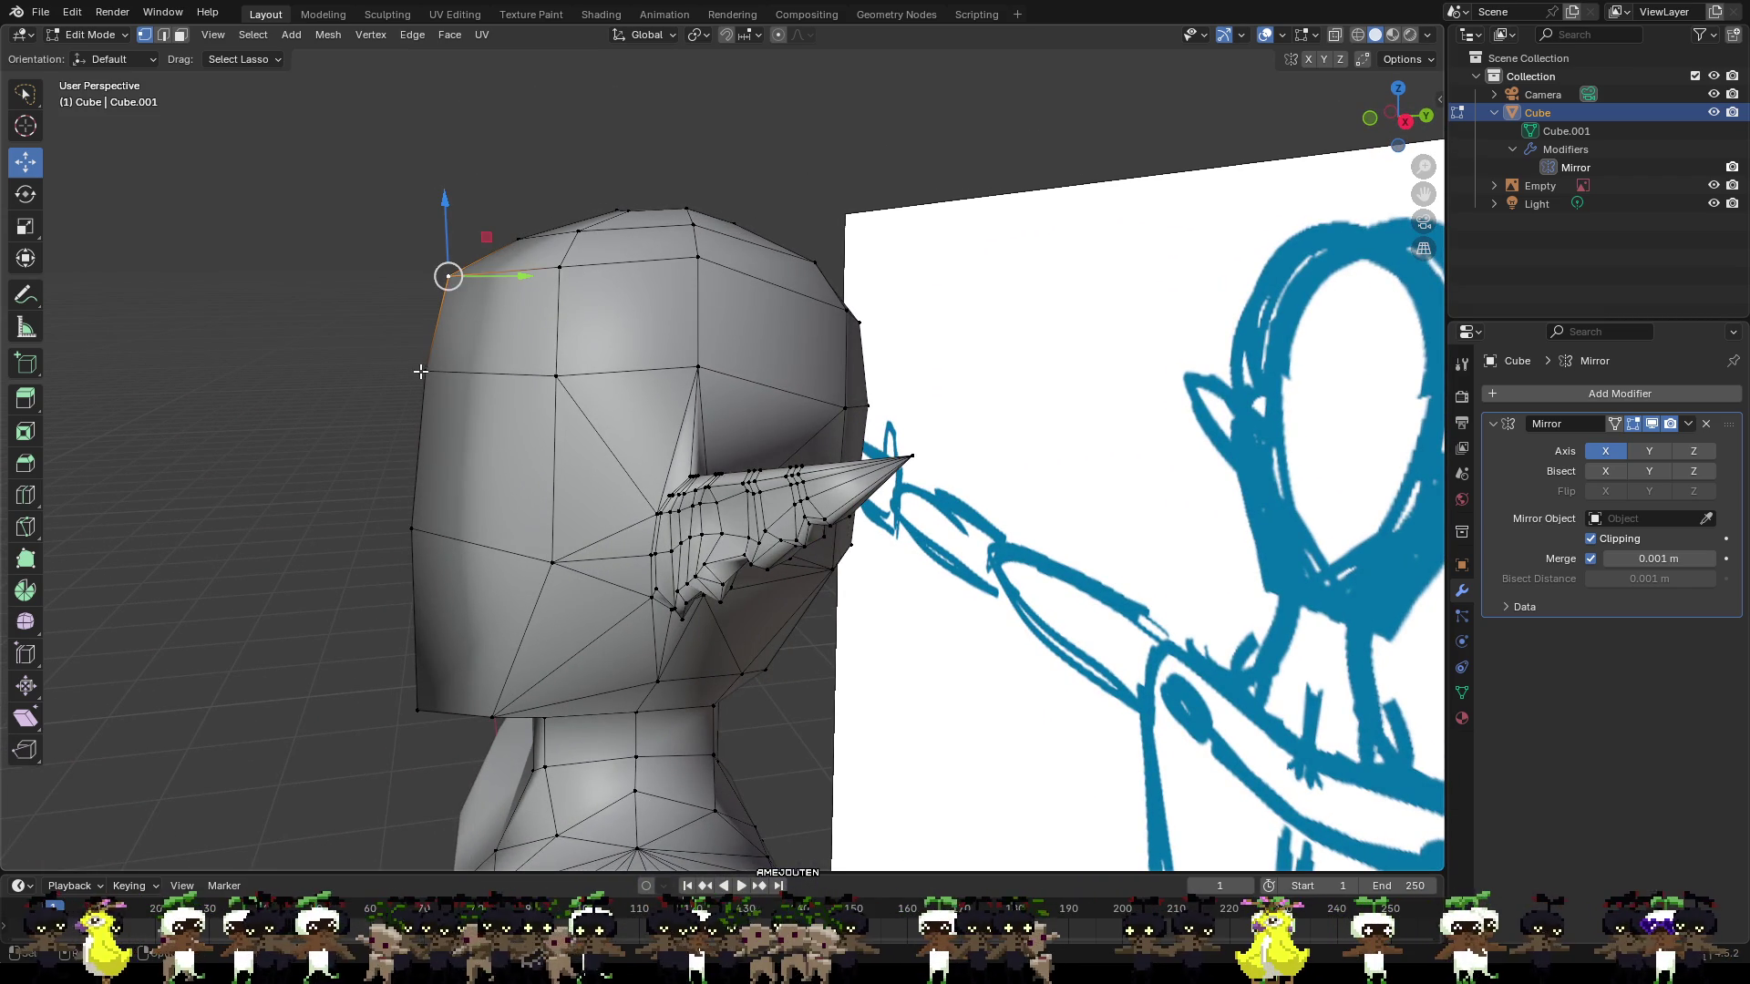
pyautogui.moveTo(522, 280)
pyautogui.mouseDown()
pyautogui.moveTo(469, 300)
pyautogui.moveTo(478, 339)
pyautogui.mouseUp()
pyautogui.moveTo(444, 448)
pyautogui.mouseDown(button='middle')
pyautogui.moveTo(425, 480)
pyautogui.moveTo(734, 515)
pyautogui.moveTo(801, 416)
pyautogui.mouseUp(button='middle')
pyautogui.scroll(2, 713, 504)
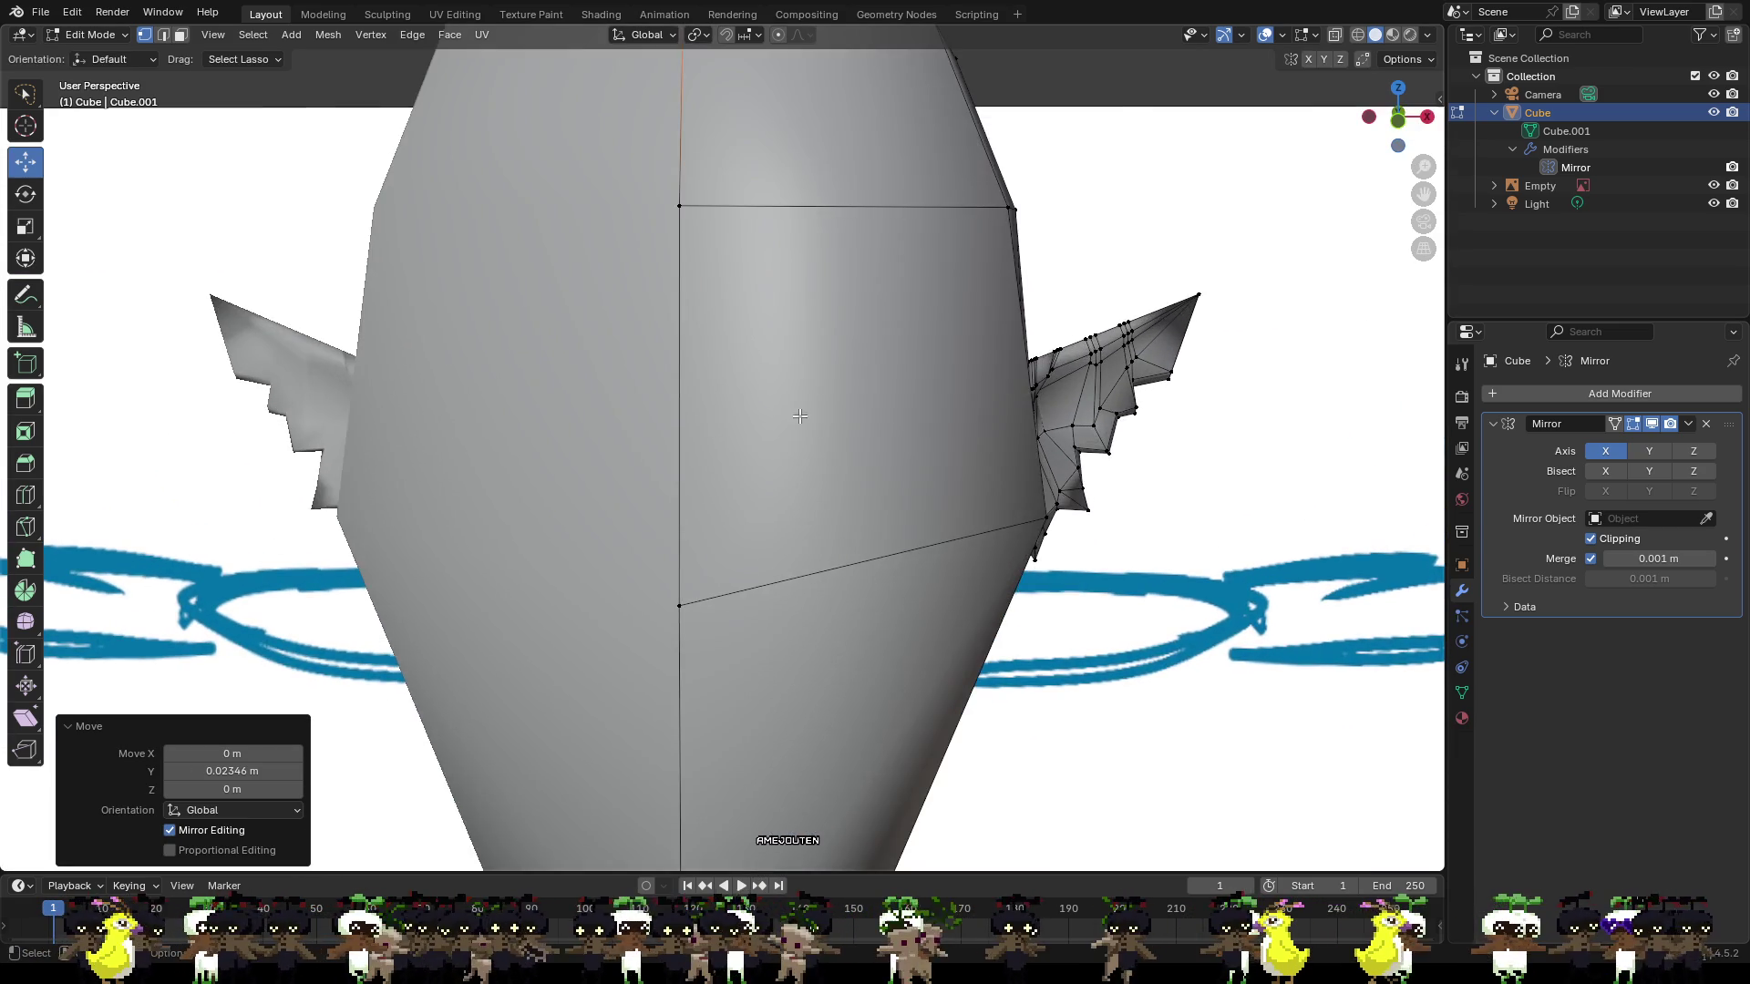
pyautogui.scroll(-3, 801, 415)
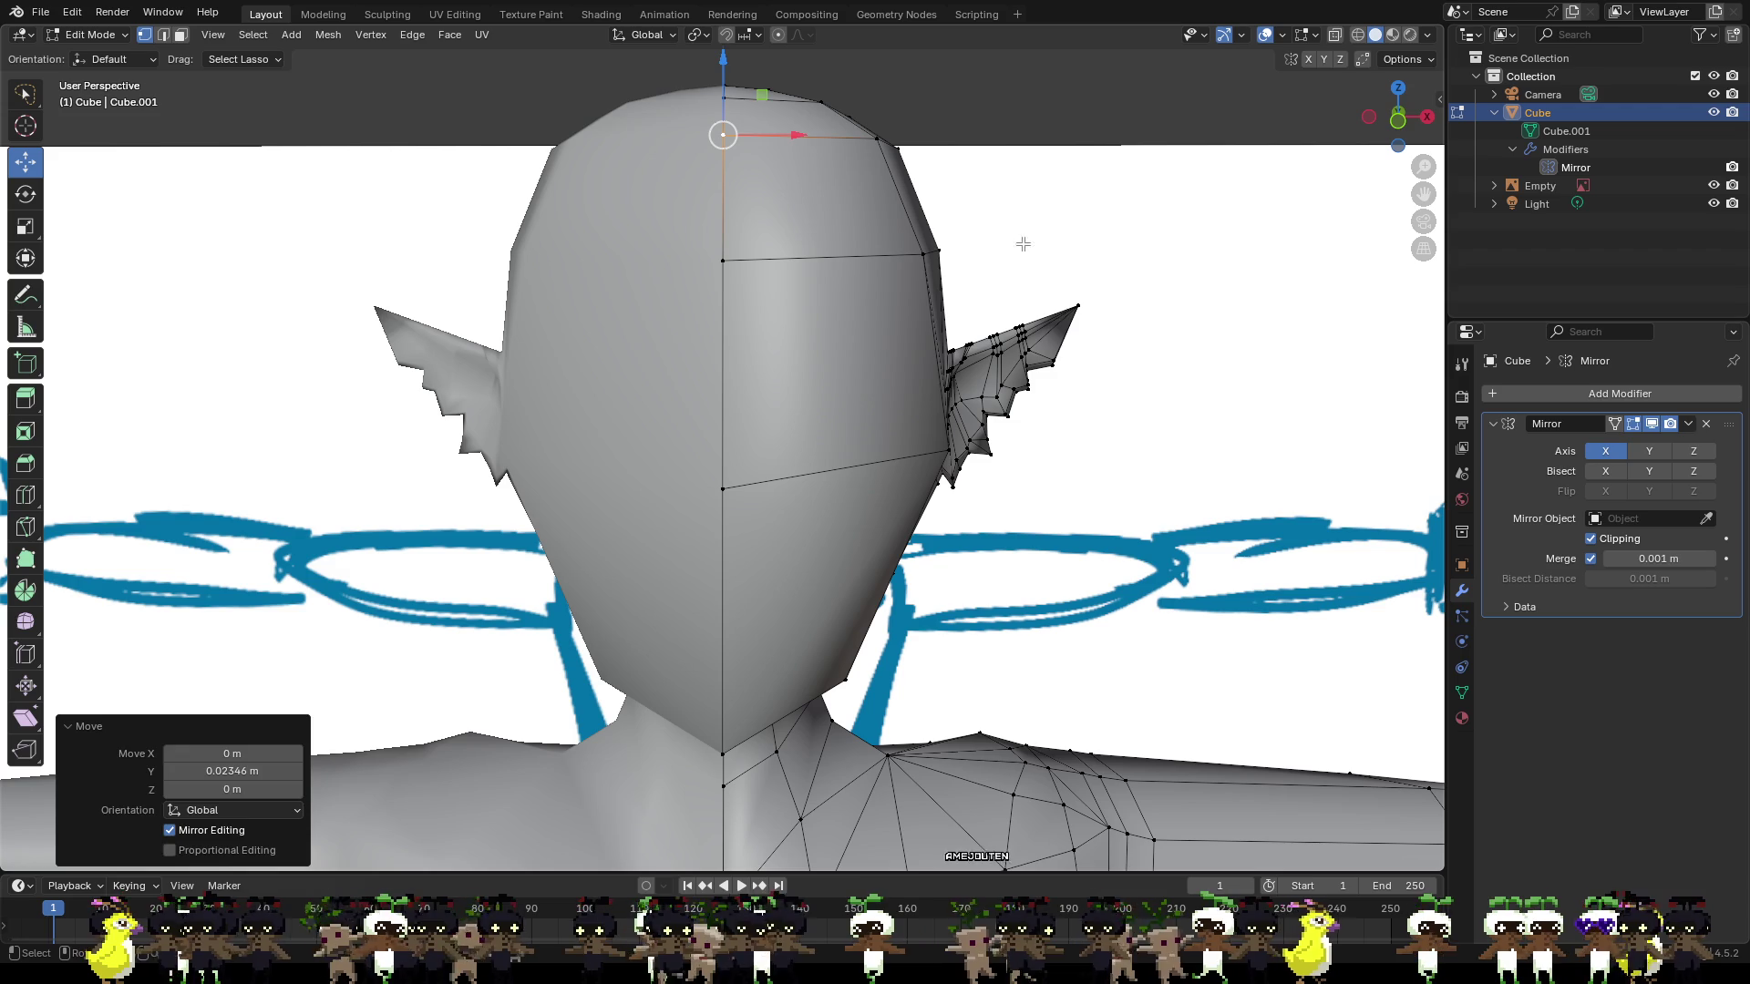
pyautogui.click(1072, 308)
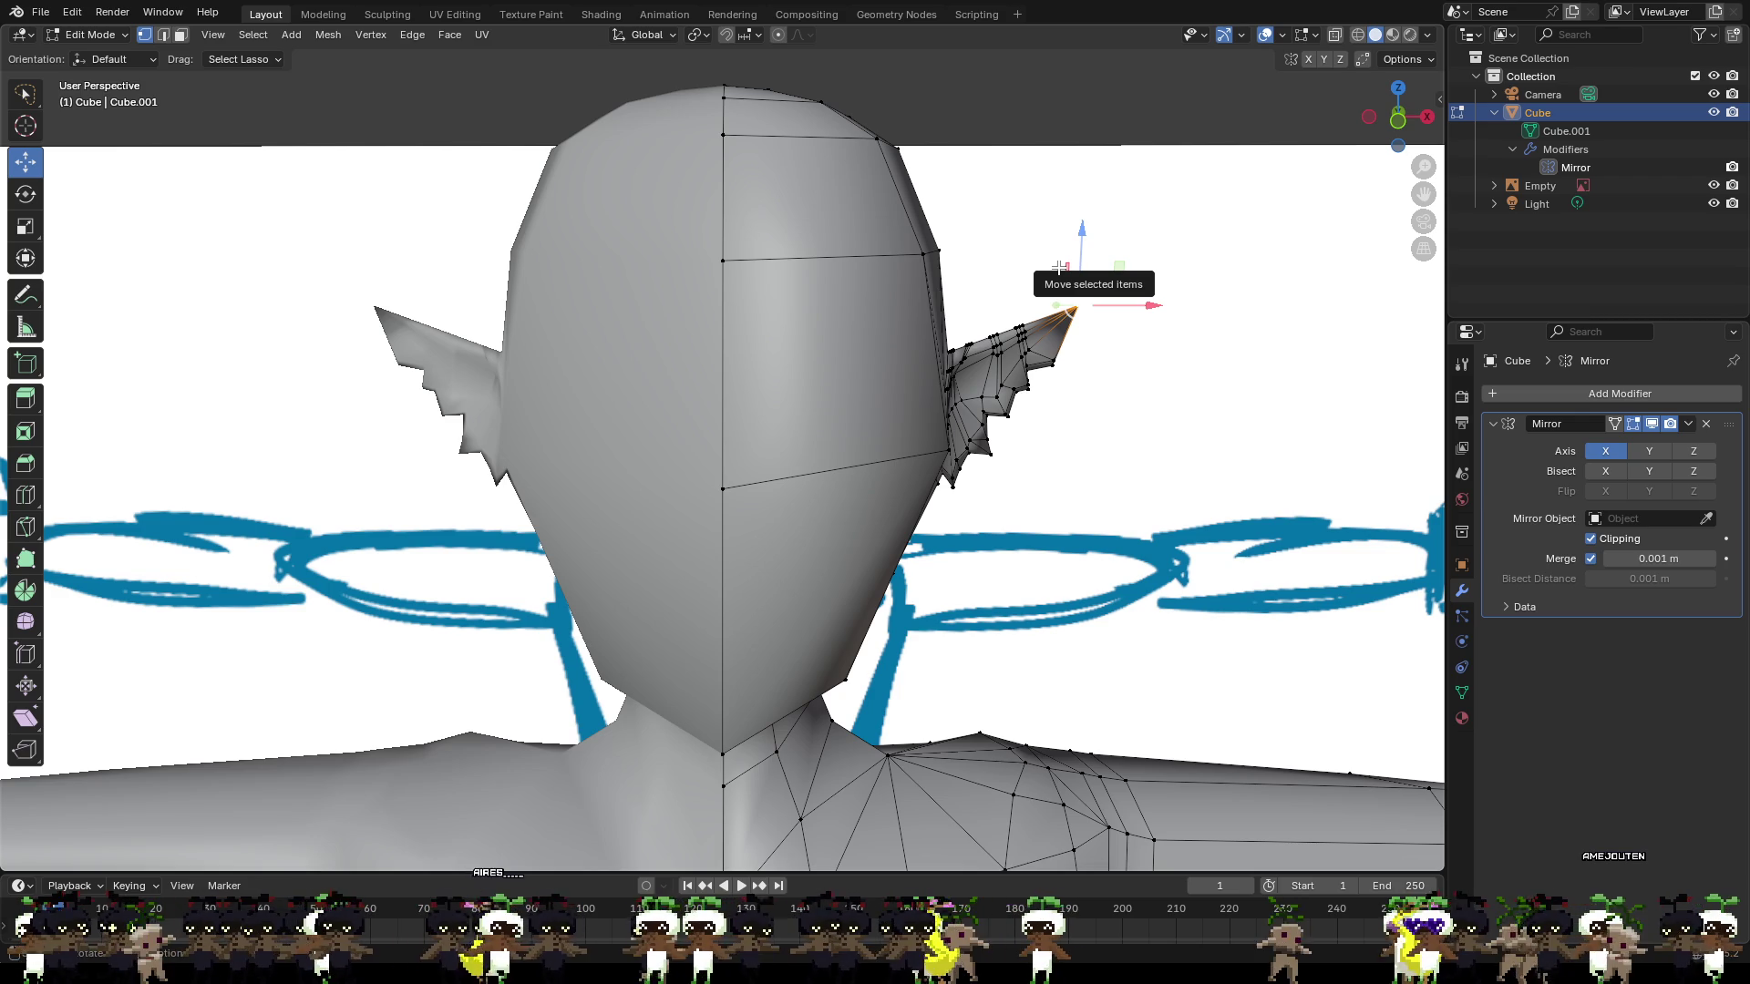
pyautogui.scroll(2, 915, 351)
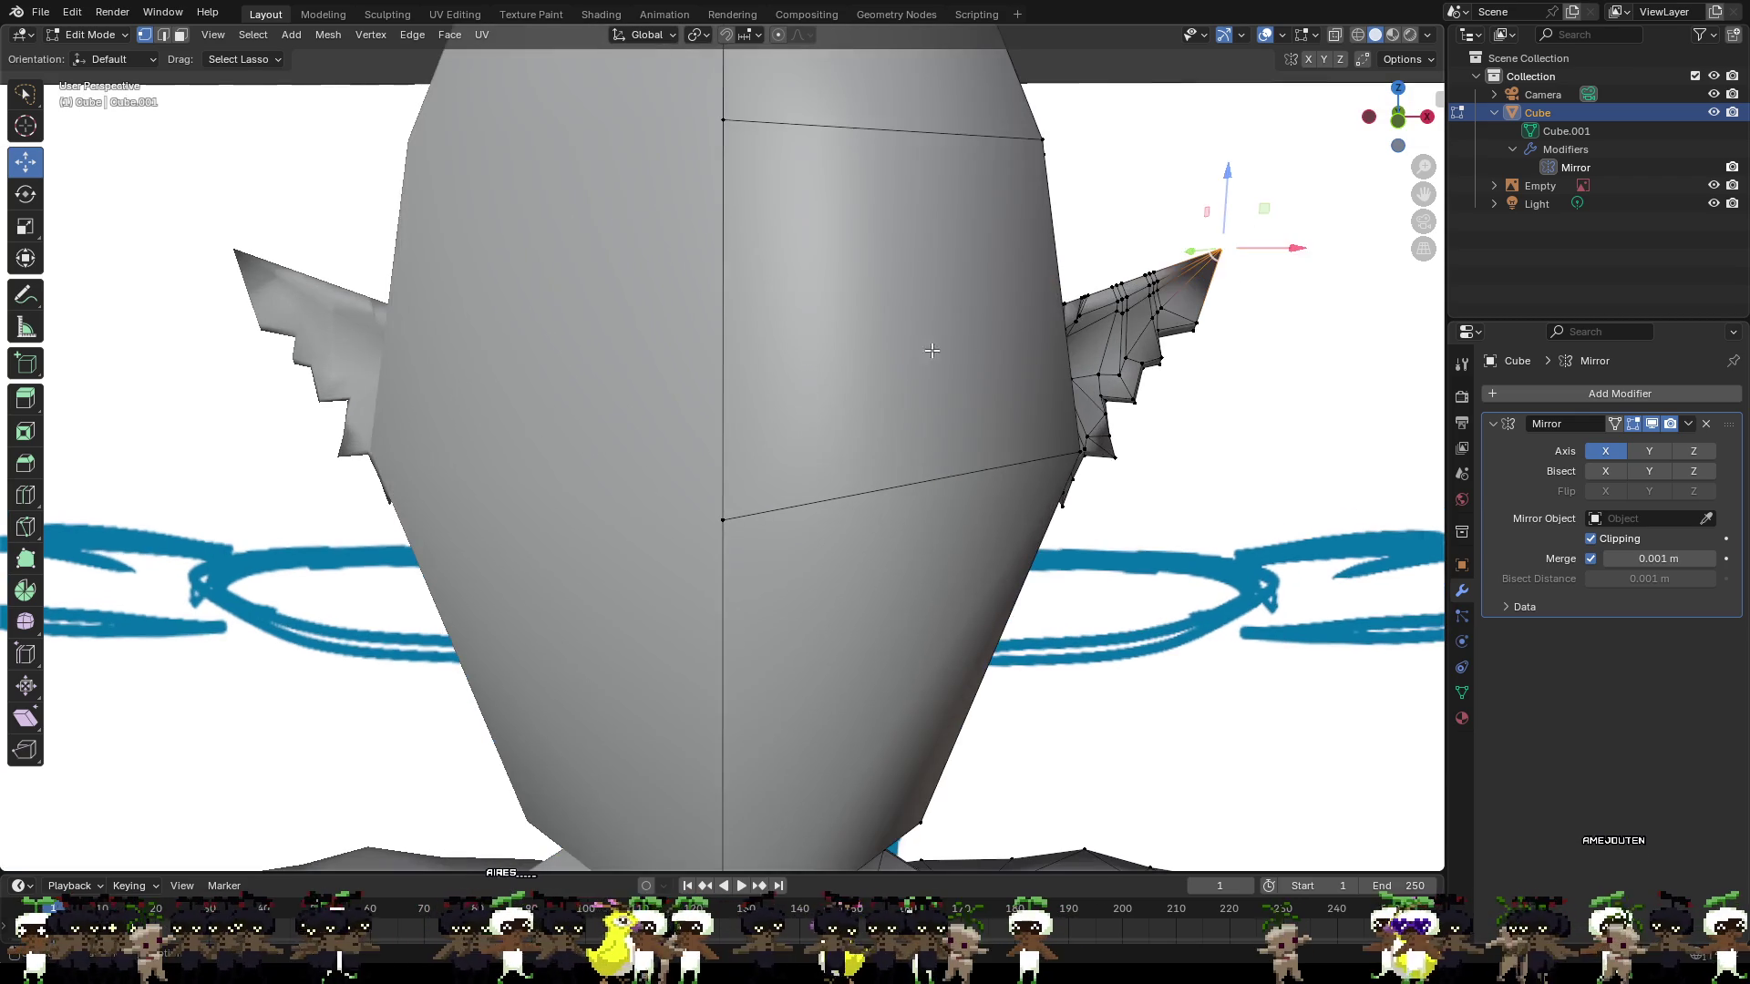
# Raise an ear vertex along Z, then lift the next ridge vertex up, outward and along Y.
pyautogui.moveTo(1219, 414); pyautogui.dragTo(1015, 379, button='middle')
pyautogui.scroll(3, 1029, 305)
pyautogui.moveTo(1030, 305)
pyautogui.keyDown('shift'); pyautogui.mouseDown(button='middle')
pyautogui.moveTo(847, 317)
pyautogui.moveTo(752, 289)
pyautogui.moveTo(739, 338)
pyautogui.mouseUp(button='middle'); pyautogui.keyUp('shift')
pyautogui.click(726, 299)
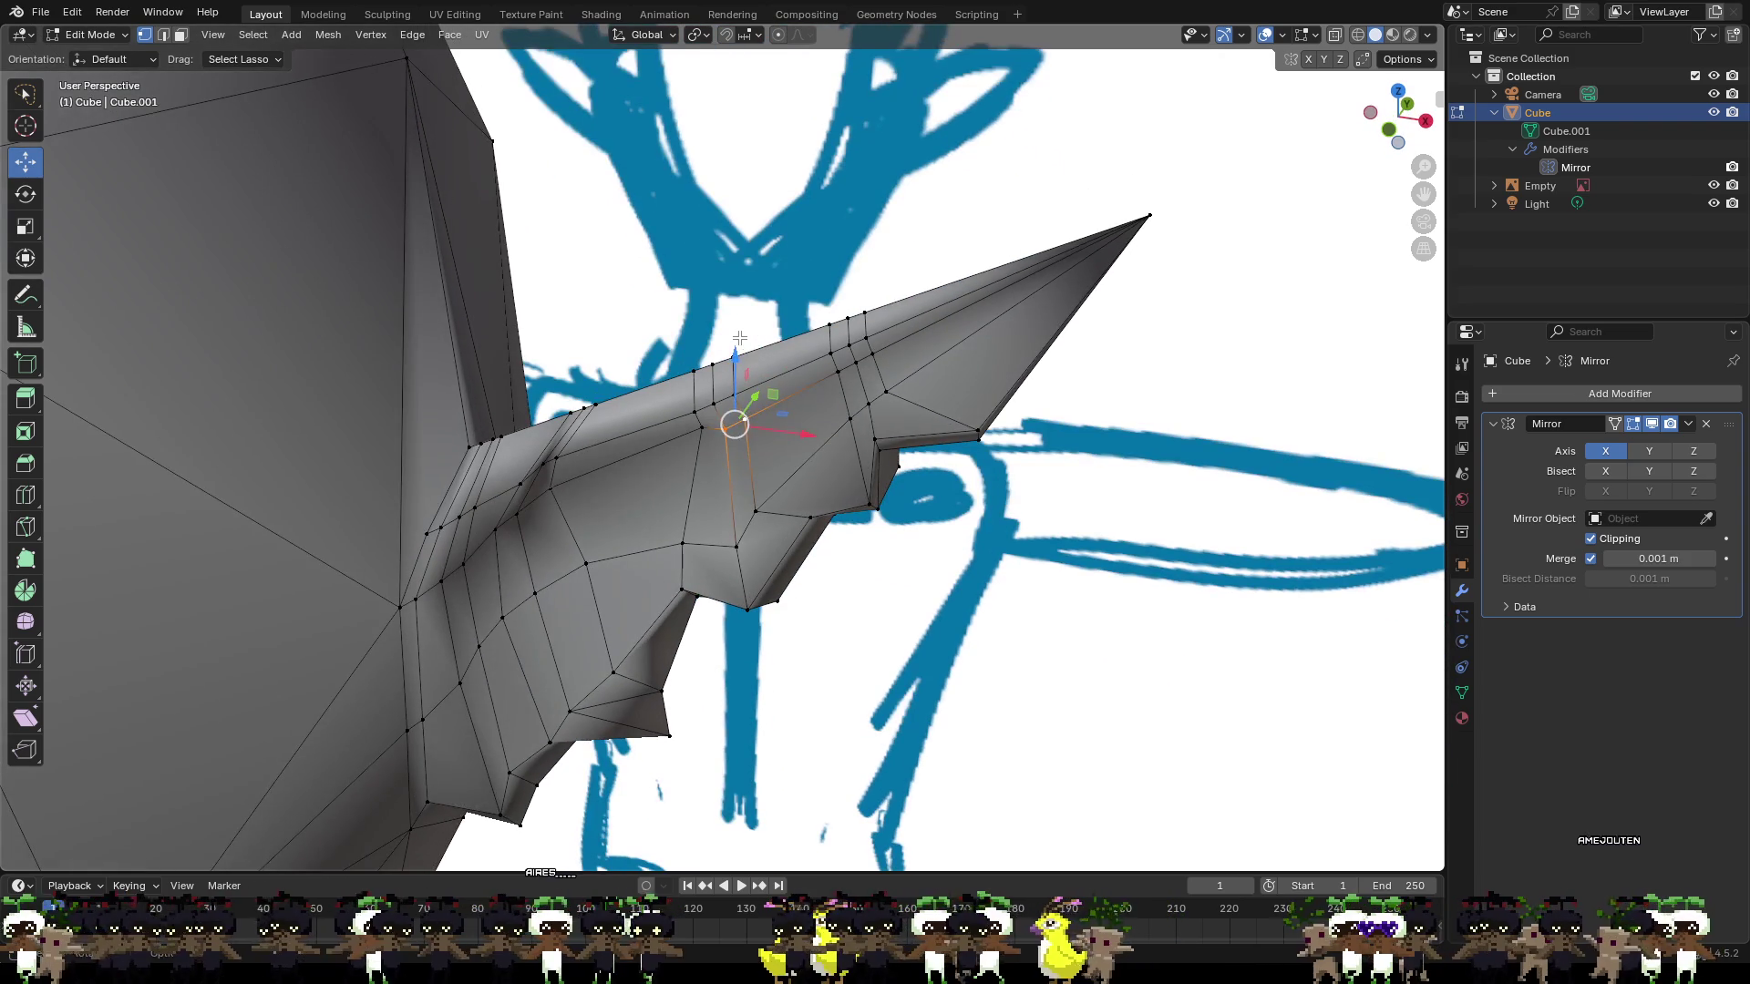
pyautogui.moveTo(736, 352); pyautogui.dragTo(736, 333)
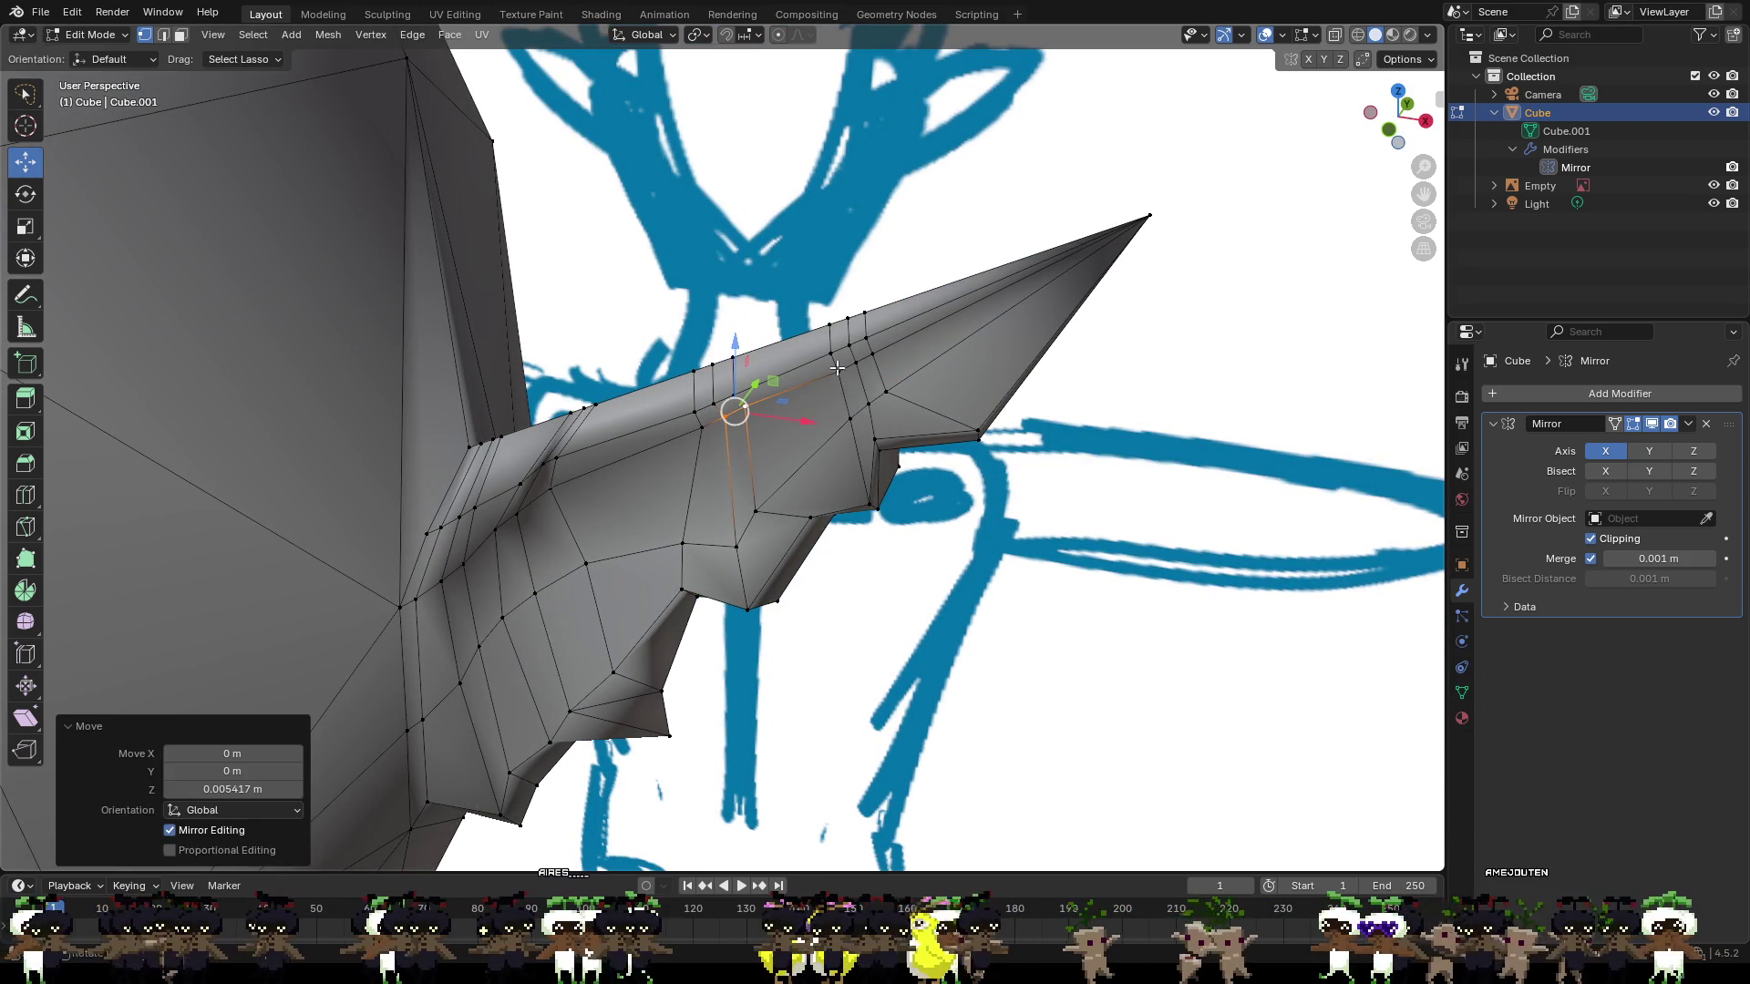
pyautogui.click(840, 369)
pyautogui.moveTo(857, 364); pyautogui.dragTo(860, 312)
pyautogui.moveTo(861, 312)
pyautogui.mouseDown(button='middle')
pyautogui.moveTo(802, 355)
pyautogui.moveTo(764, 327)
pyautogui.moveTo(654, 372)
pyautogui.mouseUp(button='middle')
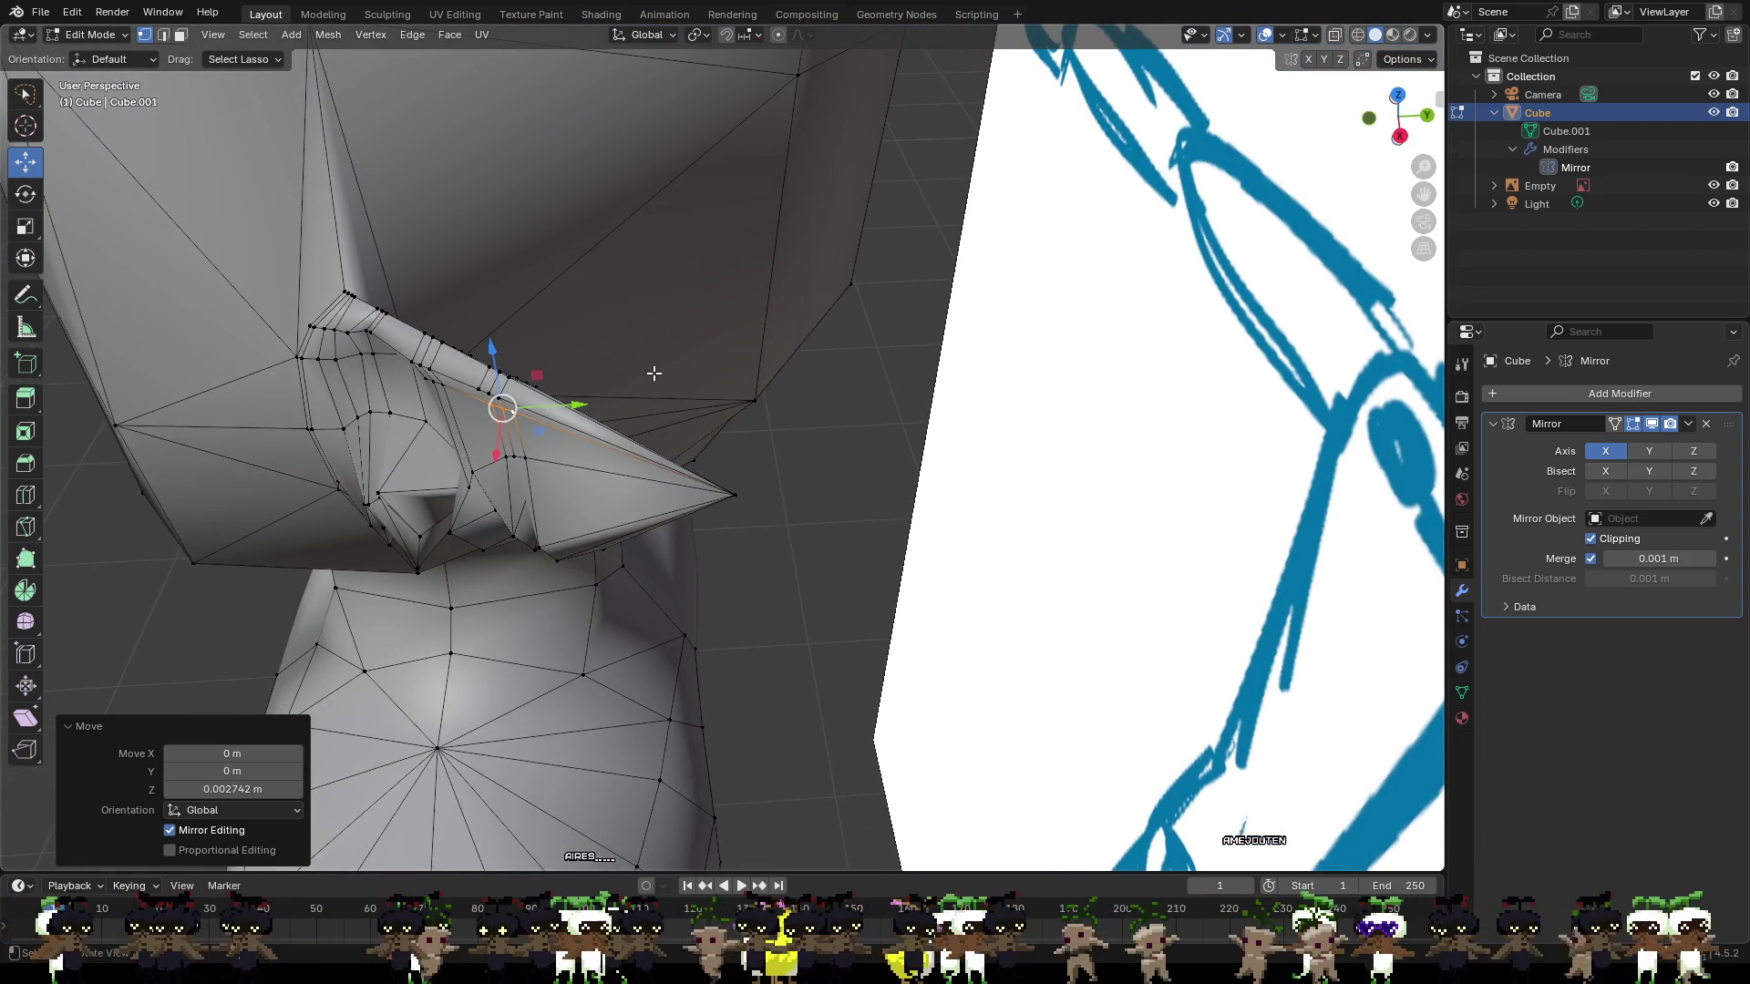
pyautogui.moveTo(576, 403); pyautogui.dragTo(547, 390)
# Move the ear spike vertex along Y and X to sharpen its point.
pyautogui.moveTo(606, 374); pyautogui.dragTo(621, 349, button='middle')
pyautogui.click(500, 370)
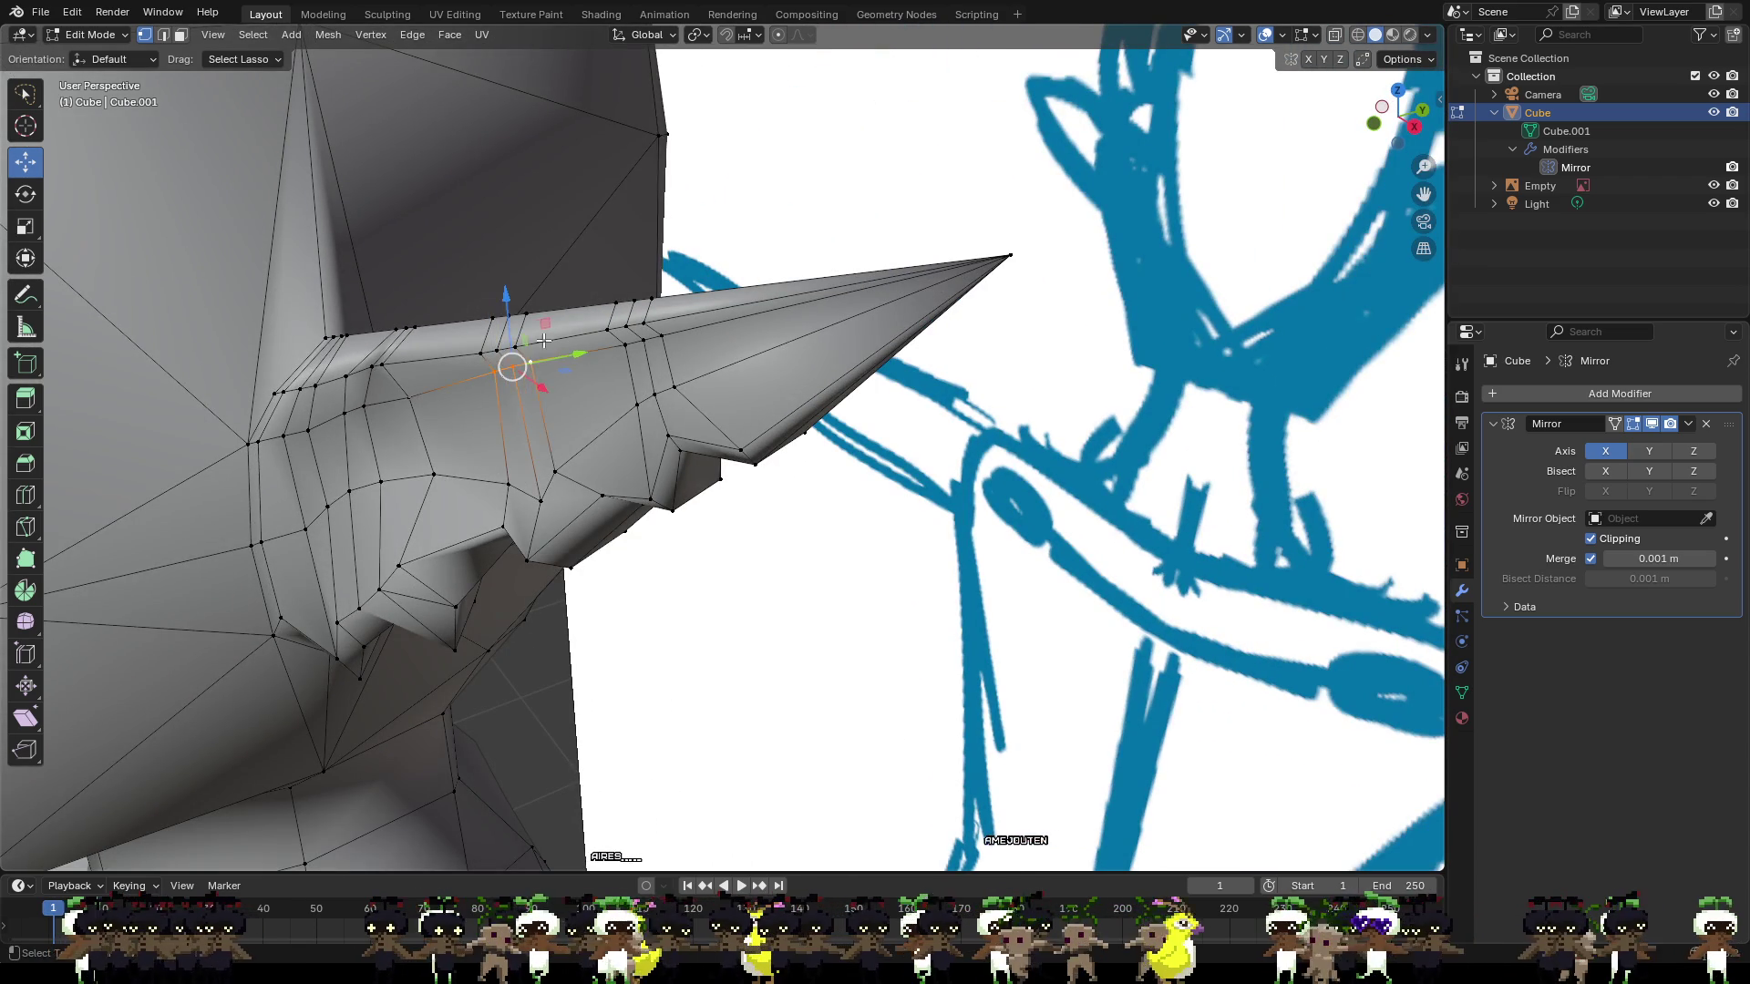
pyautogui.moveTo(500, 364); pyautogui.dragTo(494, 394, button='middle')
pyautogui.moveTo(494, 394); pyautogui.dragTo(547, 371)
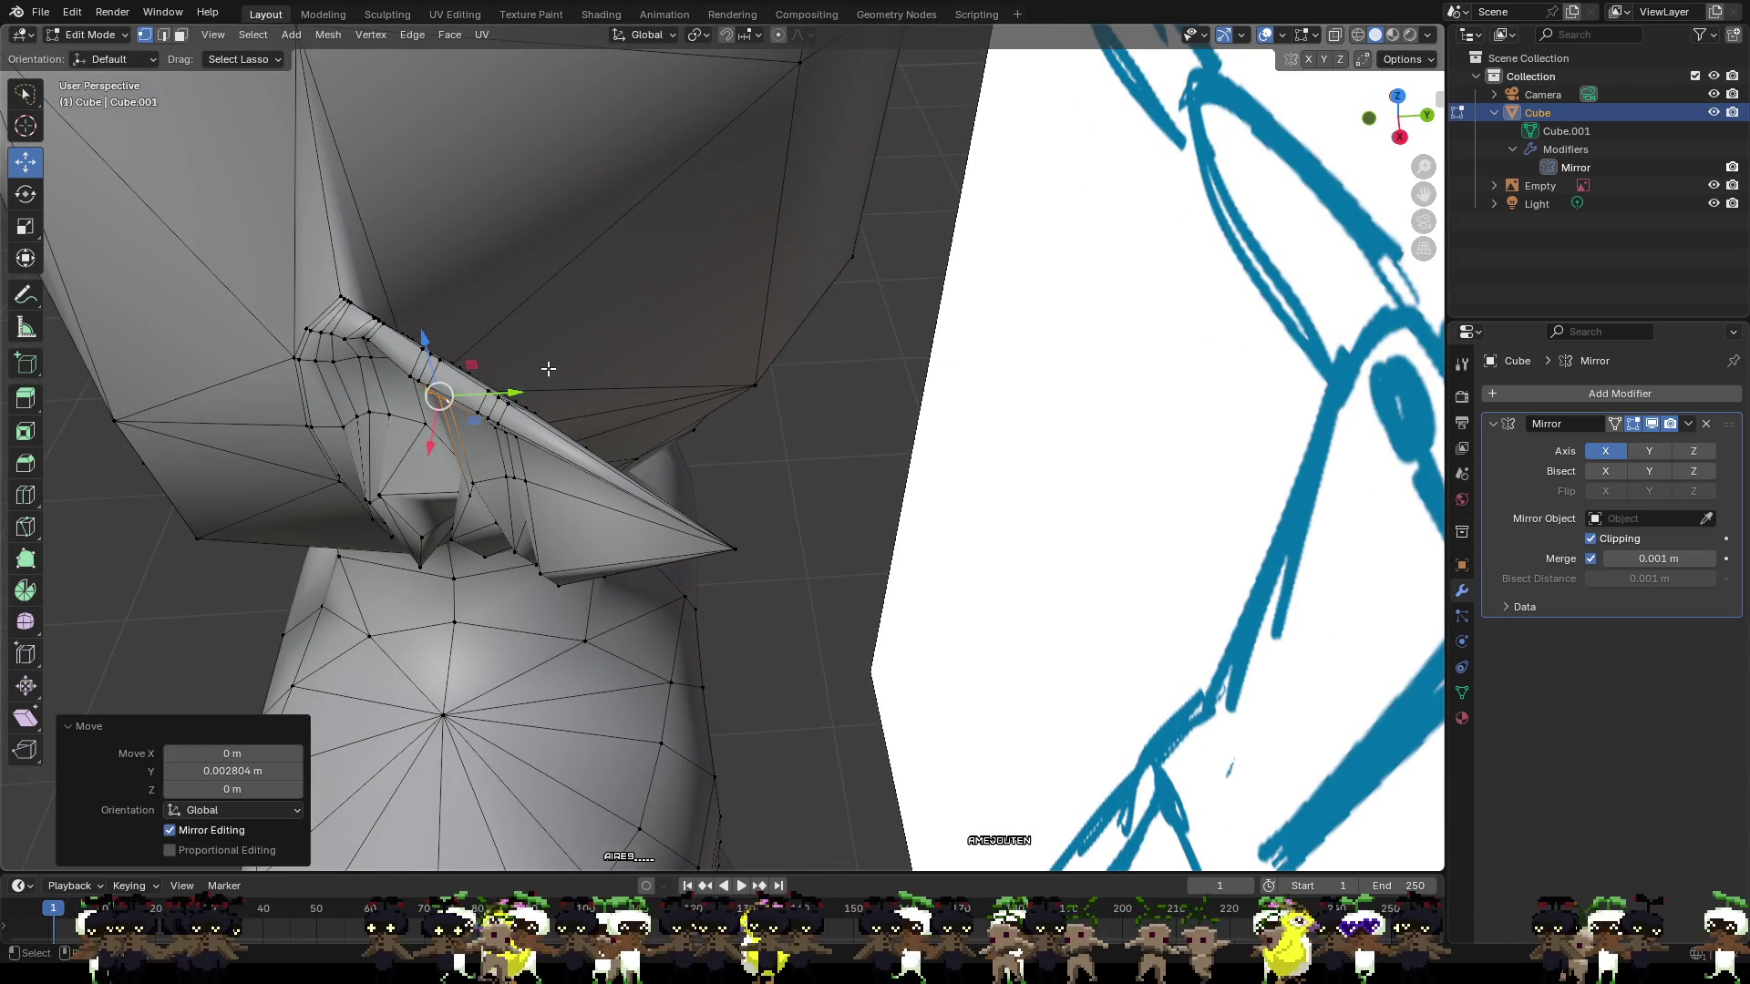
pyautogui.moveTo(547, 371)
pyautogui.mouseDown(button='middle')
pyautogui.moveTo(401, 347)
pyautogui.moveTo(504, 324)
pyautogui.moveTo(525, 447)
pyautogui.mouseUp(button='middle')
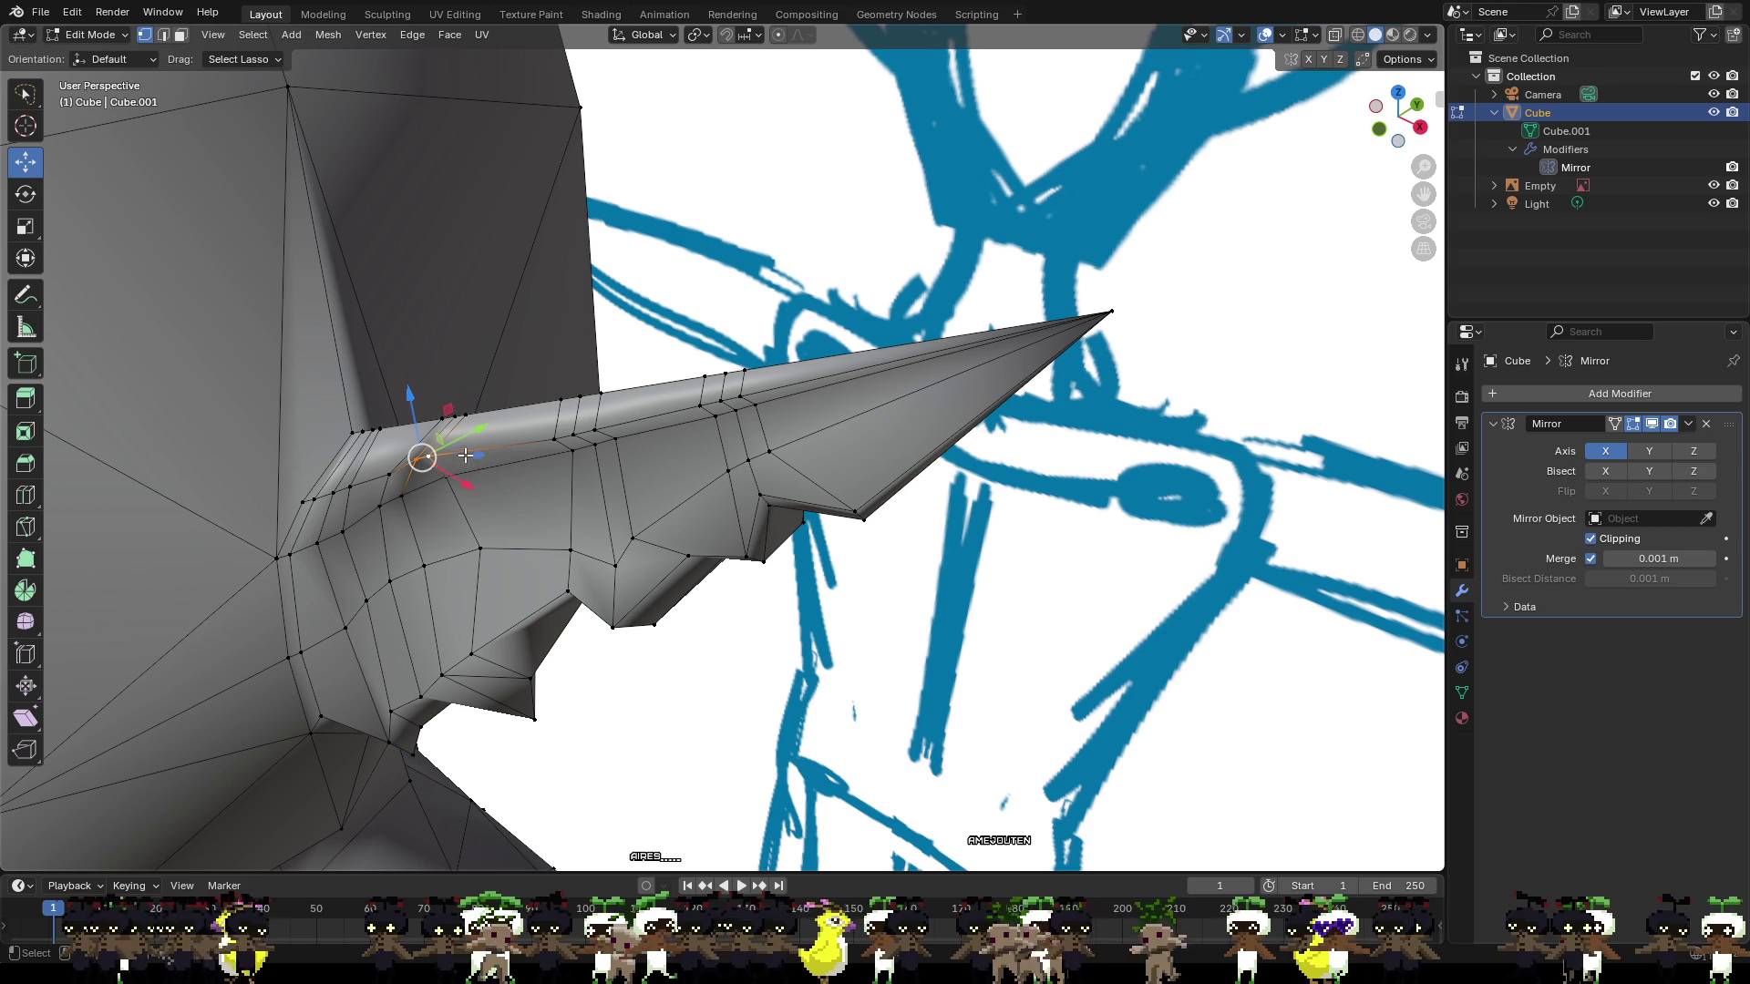
pyautogui.moveTo(453, 479); pyautogui.dragTo(473, 428)
pyautogui.moveTo(474, 428); pyautogui.dragTo(543, 378, button='middle')
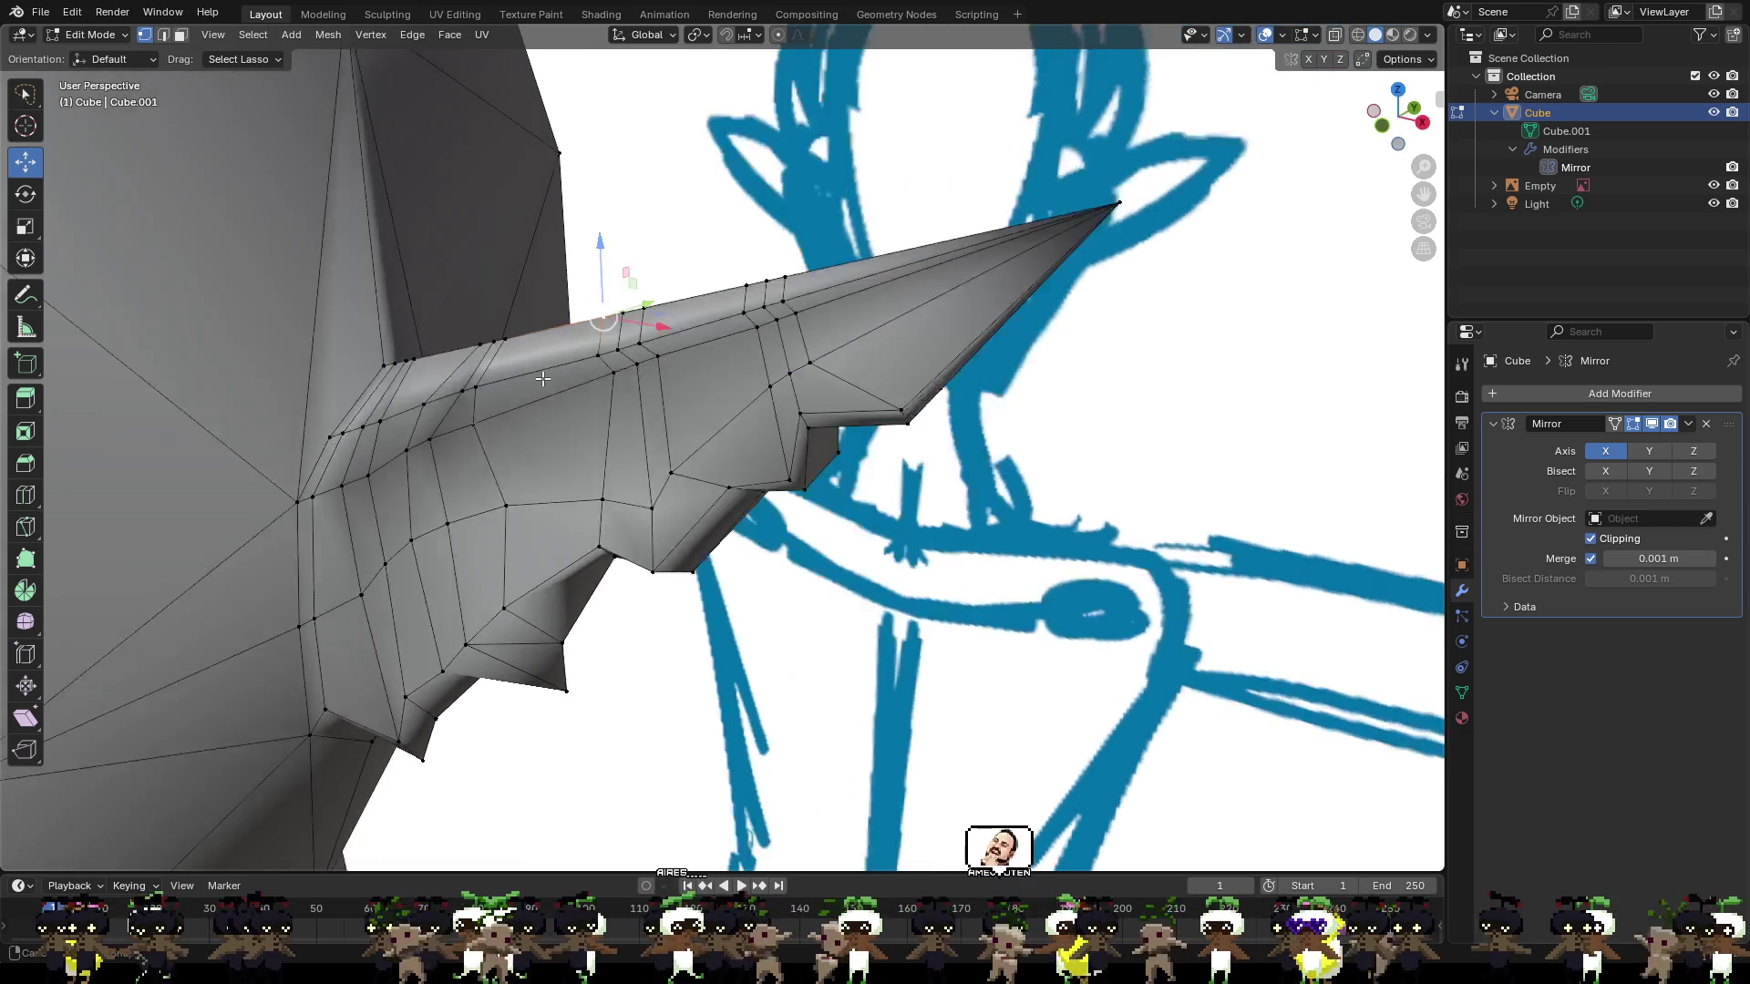
pyautogui.scroll(2, 717, 463)
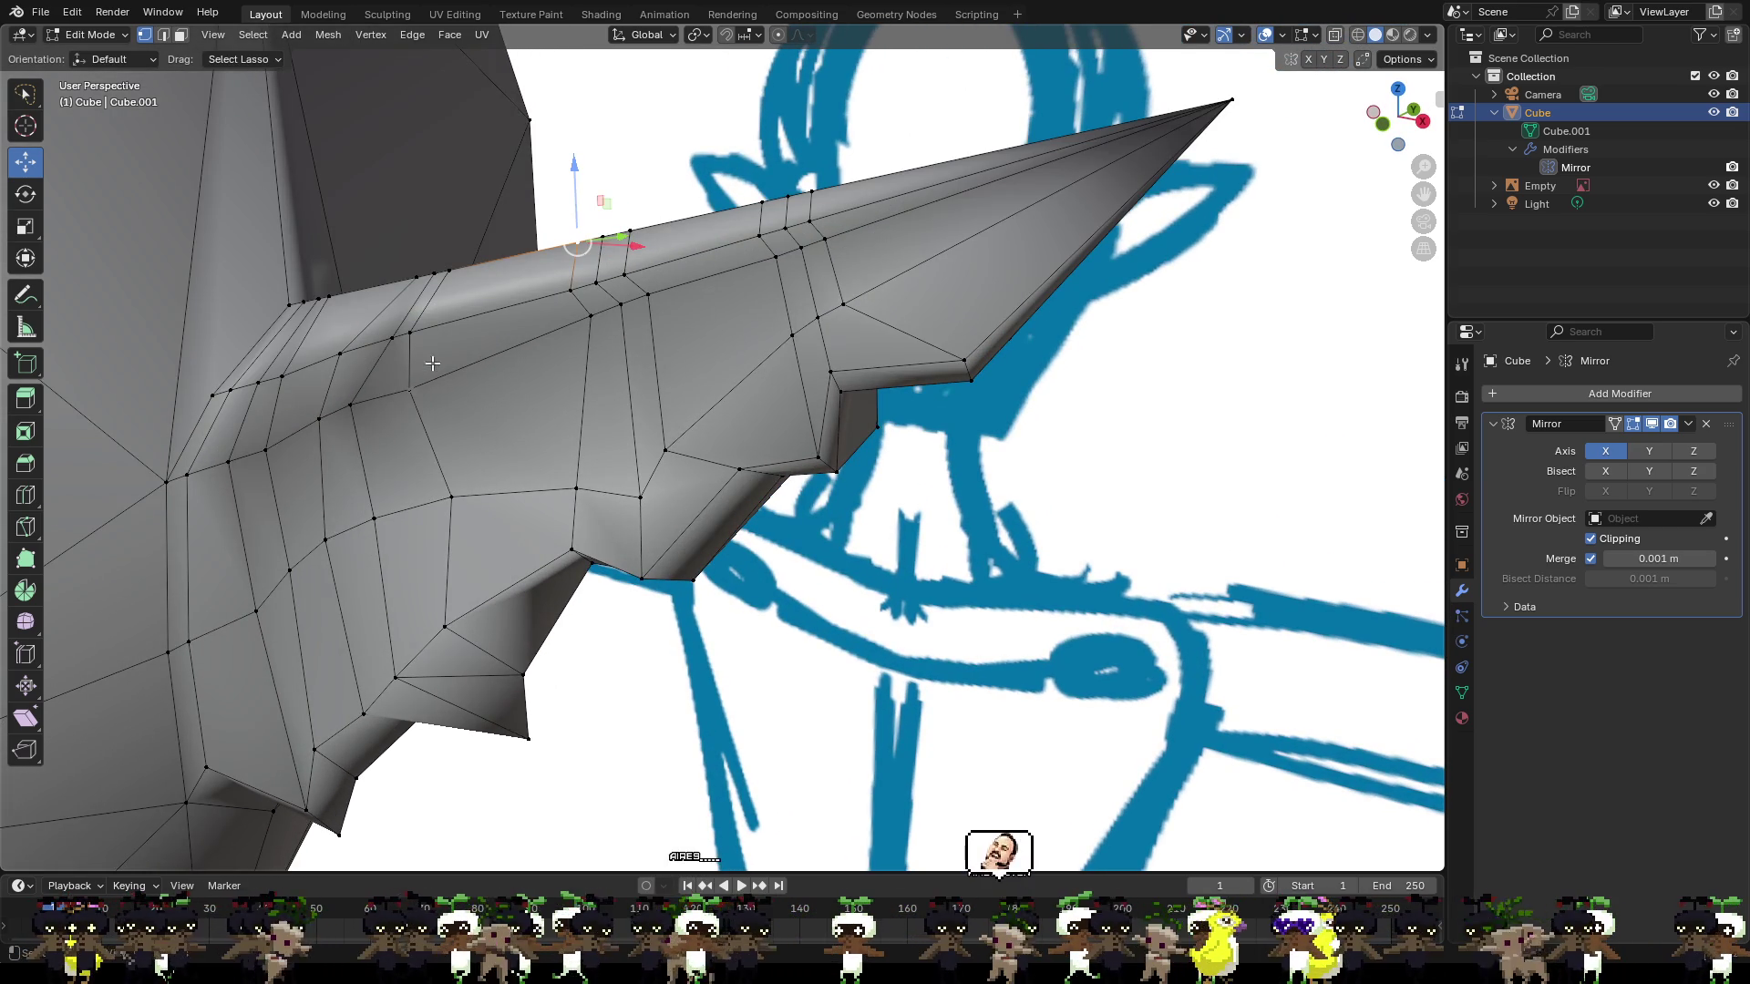
# Slide the upper-ridge and base ear vertices along Y to deepen the lower-edge notches.
pyautogui.click(410, 333)
pyautogui.moveTo(410, 332); pyautogui.dragTo(458, 375, button='middle')
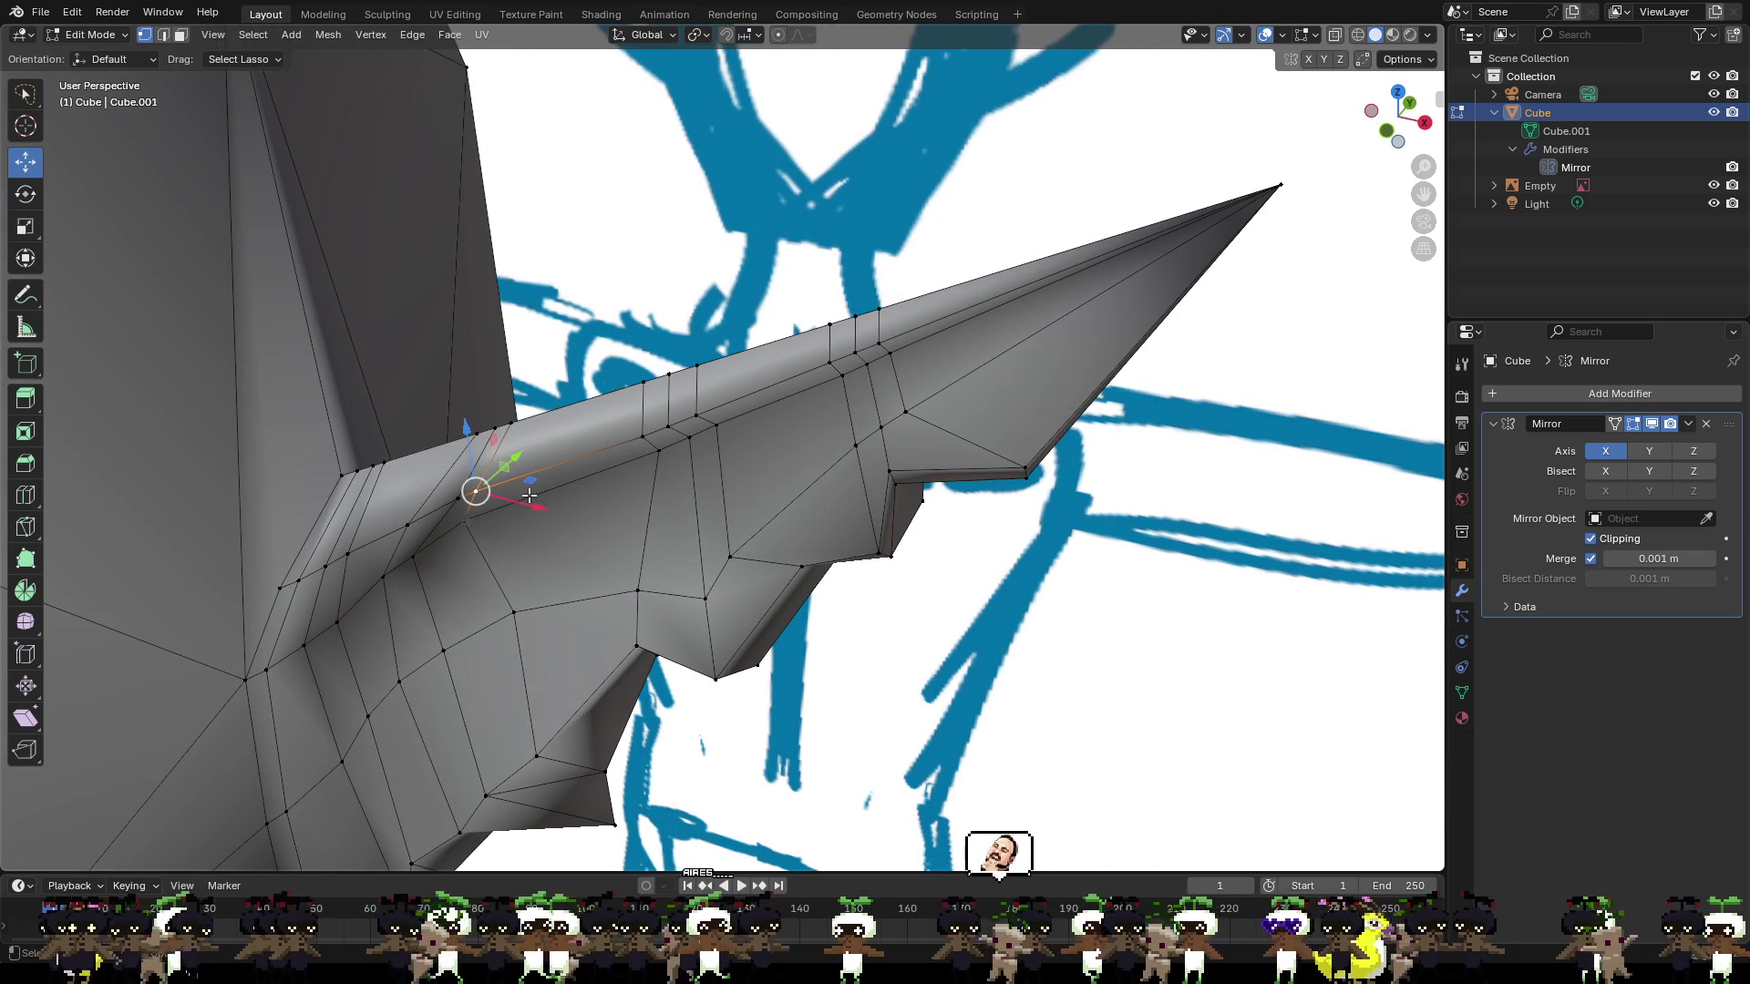
pyautogui.moveTo(507, 465); pyautogui.dragTo(497, 483)
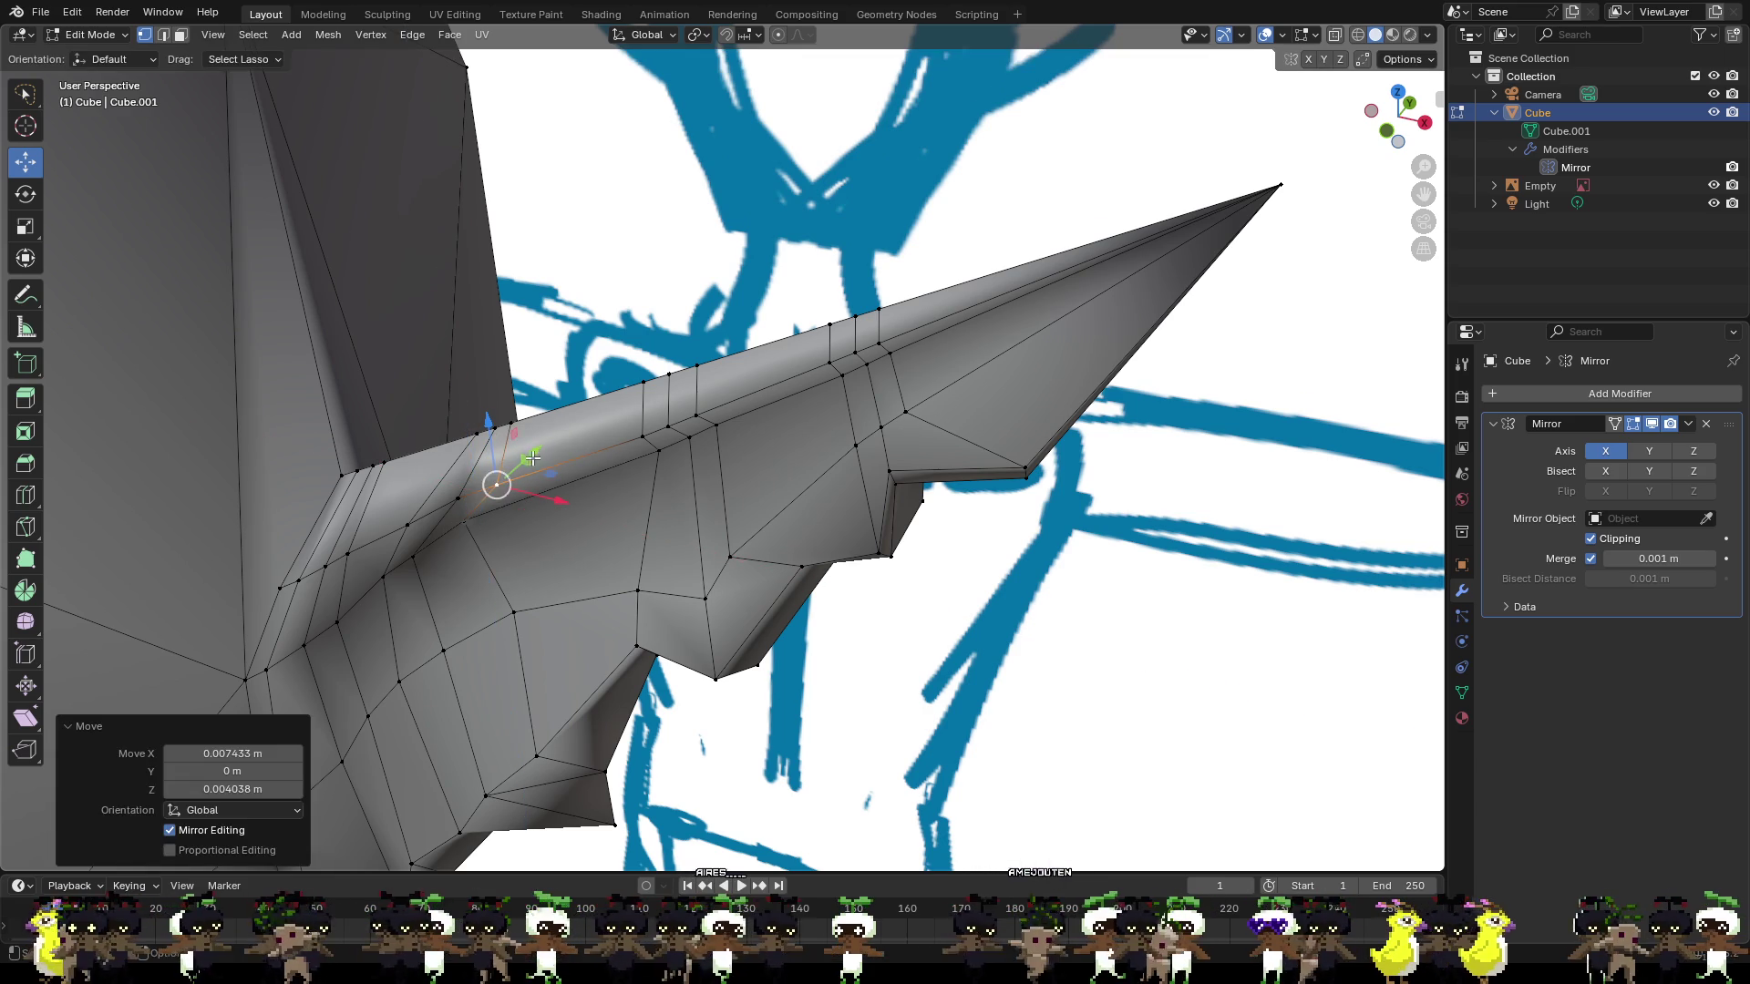
pyautogui.click(457, 499)
pyautogui.moveTo(456, 500)
pyautogui.mouseDown(button='middle')
pyautogui.moveTo(392, 551)
pyautogui.moveTo(378, 540)
pyautogui.mouseUp(button='middle')
pyautogui.moveTo(378, 537); pyautogui.dragTo(379, 539)
pyautogui.click(495, 463)
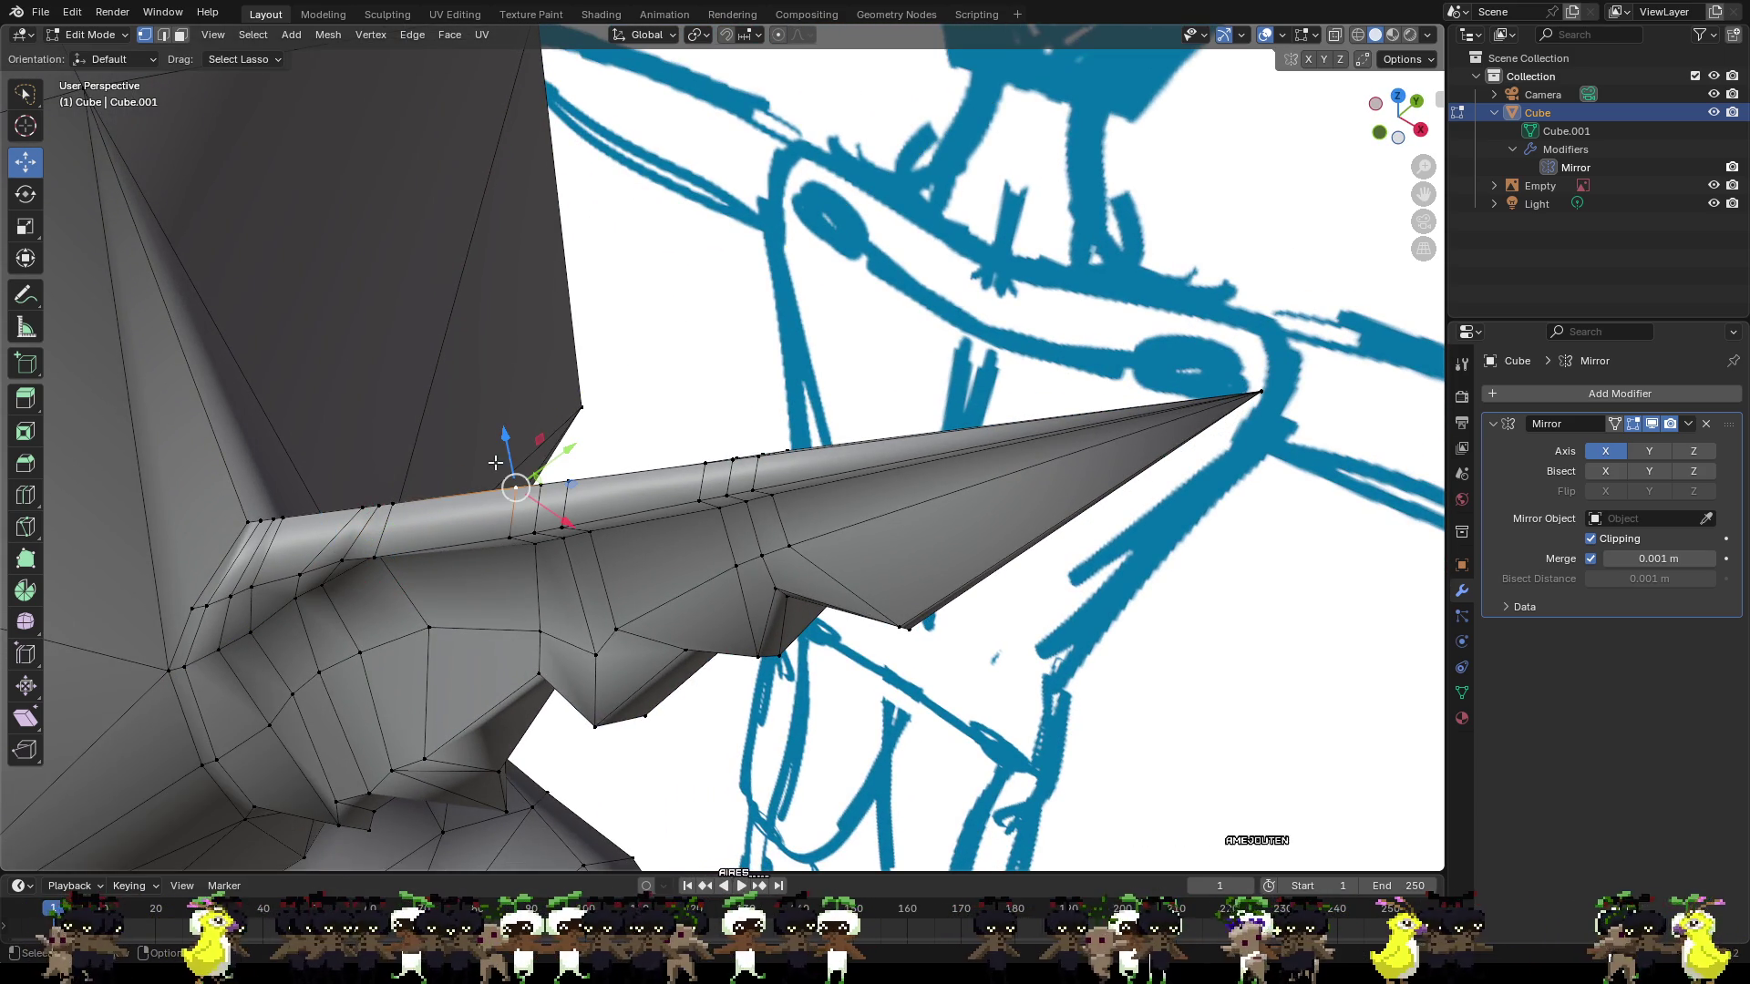
pyautogui.click(366, 507)
# Nudge a notch vertex on the ear's underside slightly along Y.
pyautogui.moveTo(477, 502)
pyautogui.mouseDown(button='middle')
pyautogui.moveTo(483, 521)
pyautogui.moveTo(500, 510)
pyautogui.moveTo(518, 447)
pyautogui.moveTo(463, 451)
pyautogui.mouseUp(button='middle')
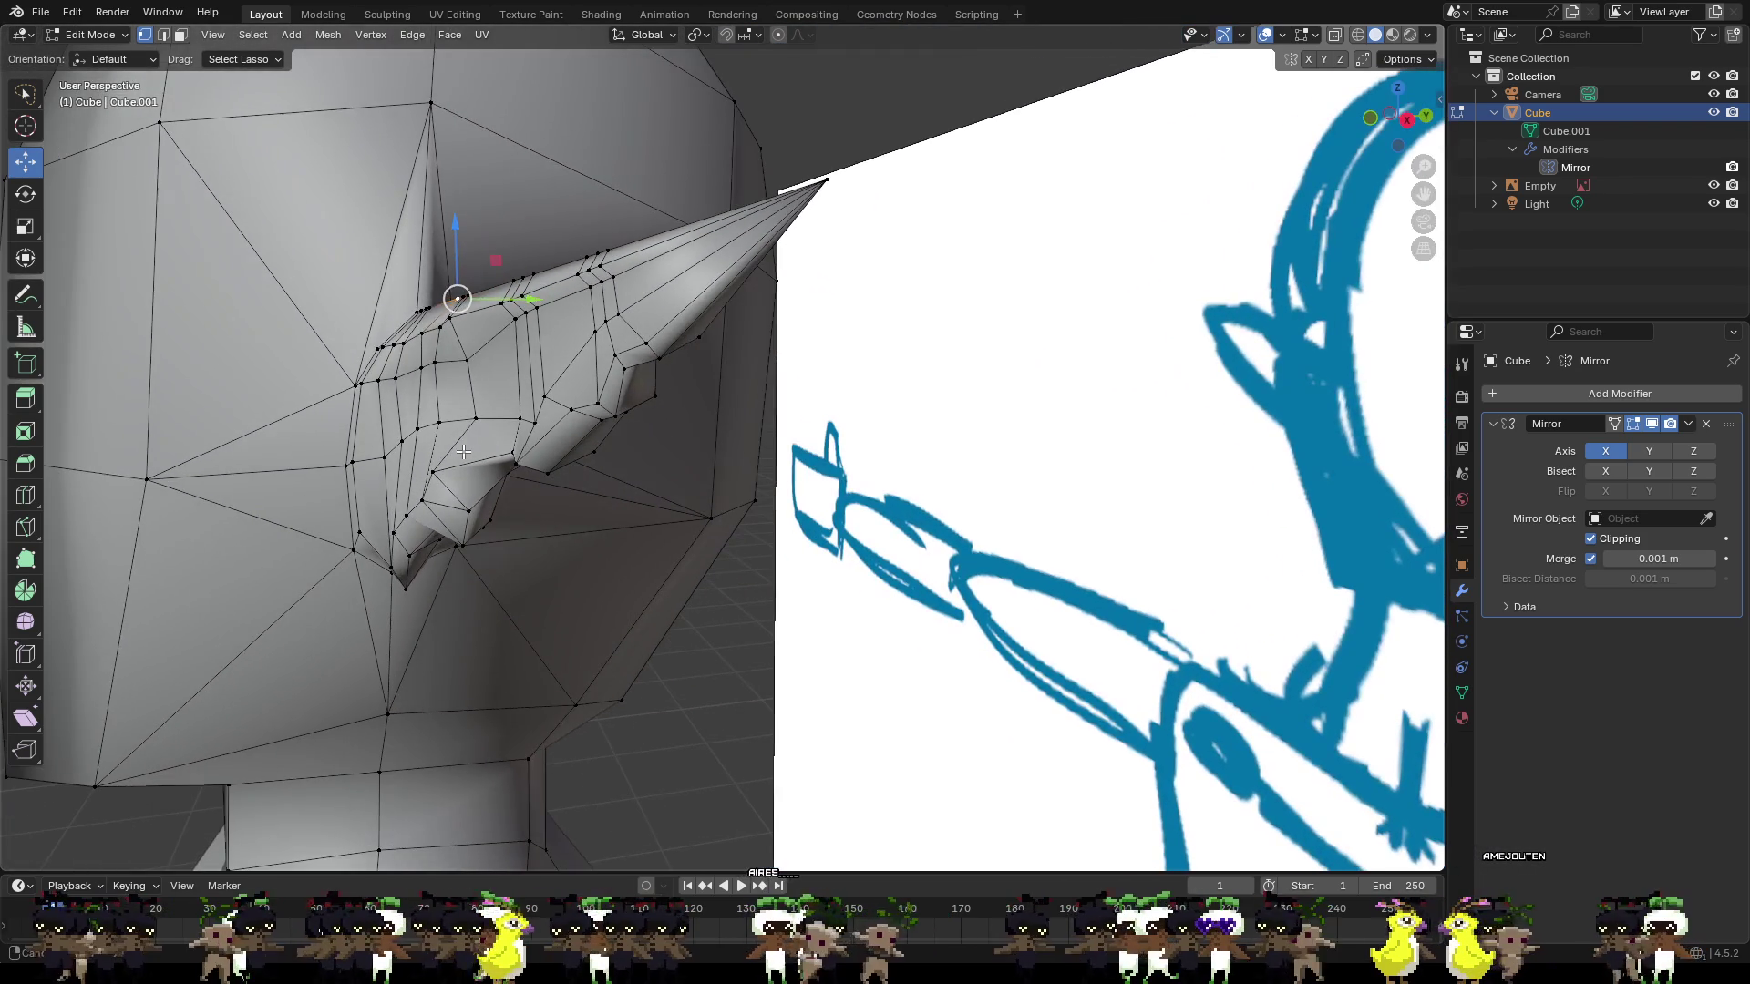
pyautogui.click(429, 367)
pyautogui.moveTo(446, 365); pyautogui.dragTo(458, 365, button='middle')
pyautogui.scroll(-1, 530, 433)
pyautogui.moveTo(797, 579)
pyautogui.mouseDown(button='middle')
pyautogui.moveTo(687, 554)
pyautogui.moveTo(807, 512)
pyautogui.mouseUp(button='middle')
pyautogui.scroll(1, 786, 473)
pyautogui.scroll(2, 785, 473)
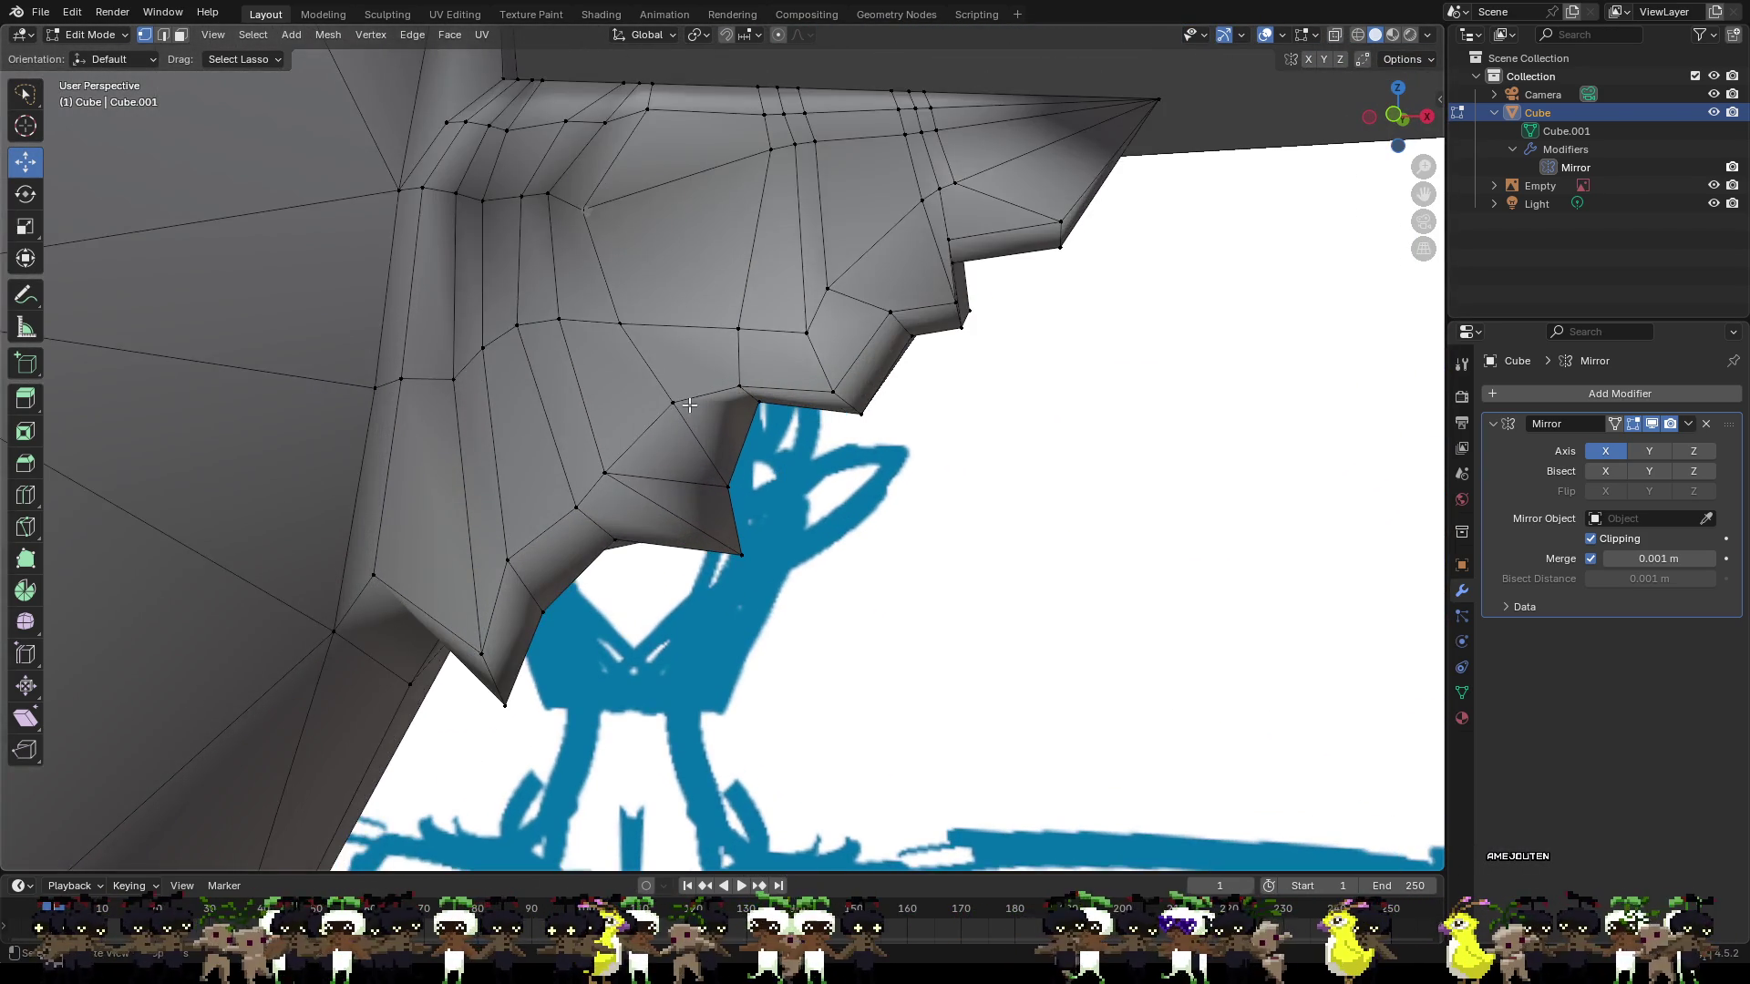
pyautogui.moveTo(727, 460); pyautogui.dragTo(613, 446, button='middle')
pyautogui.scroll(2, 613, 445)
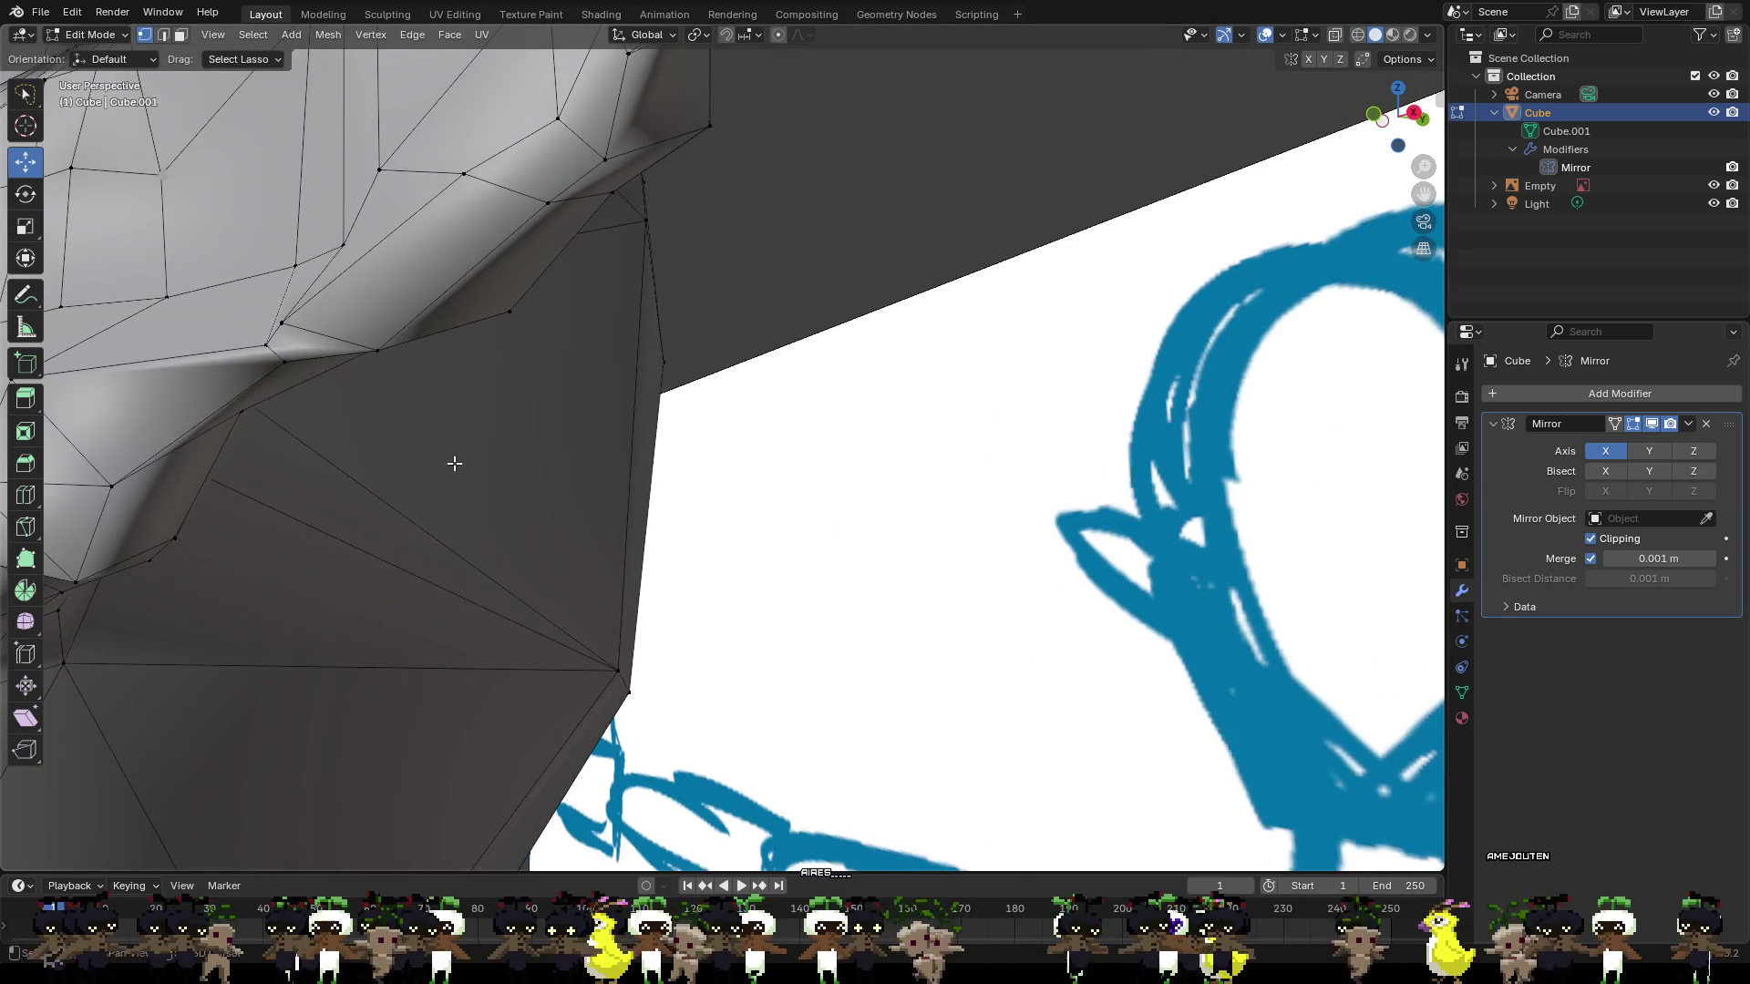
pyautogui.moveTo(452, 461); pyautogui.dragTo(722, 422, button='middle')
pyautogui.click(658, 306)
pyautogui.moveTo(658, 305)
pyautogui.mouseDown(button='middle')
pyautogui.moveTo(692, 301)
pyautogui.moveTo(778, 394)
pyautogui.mouseUp(button='middle')
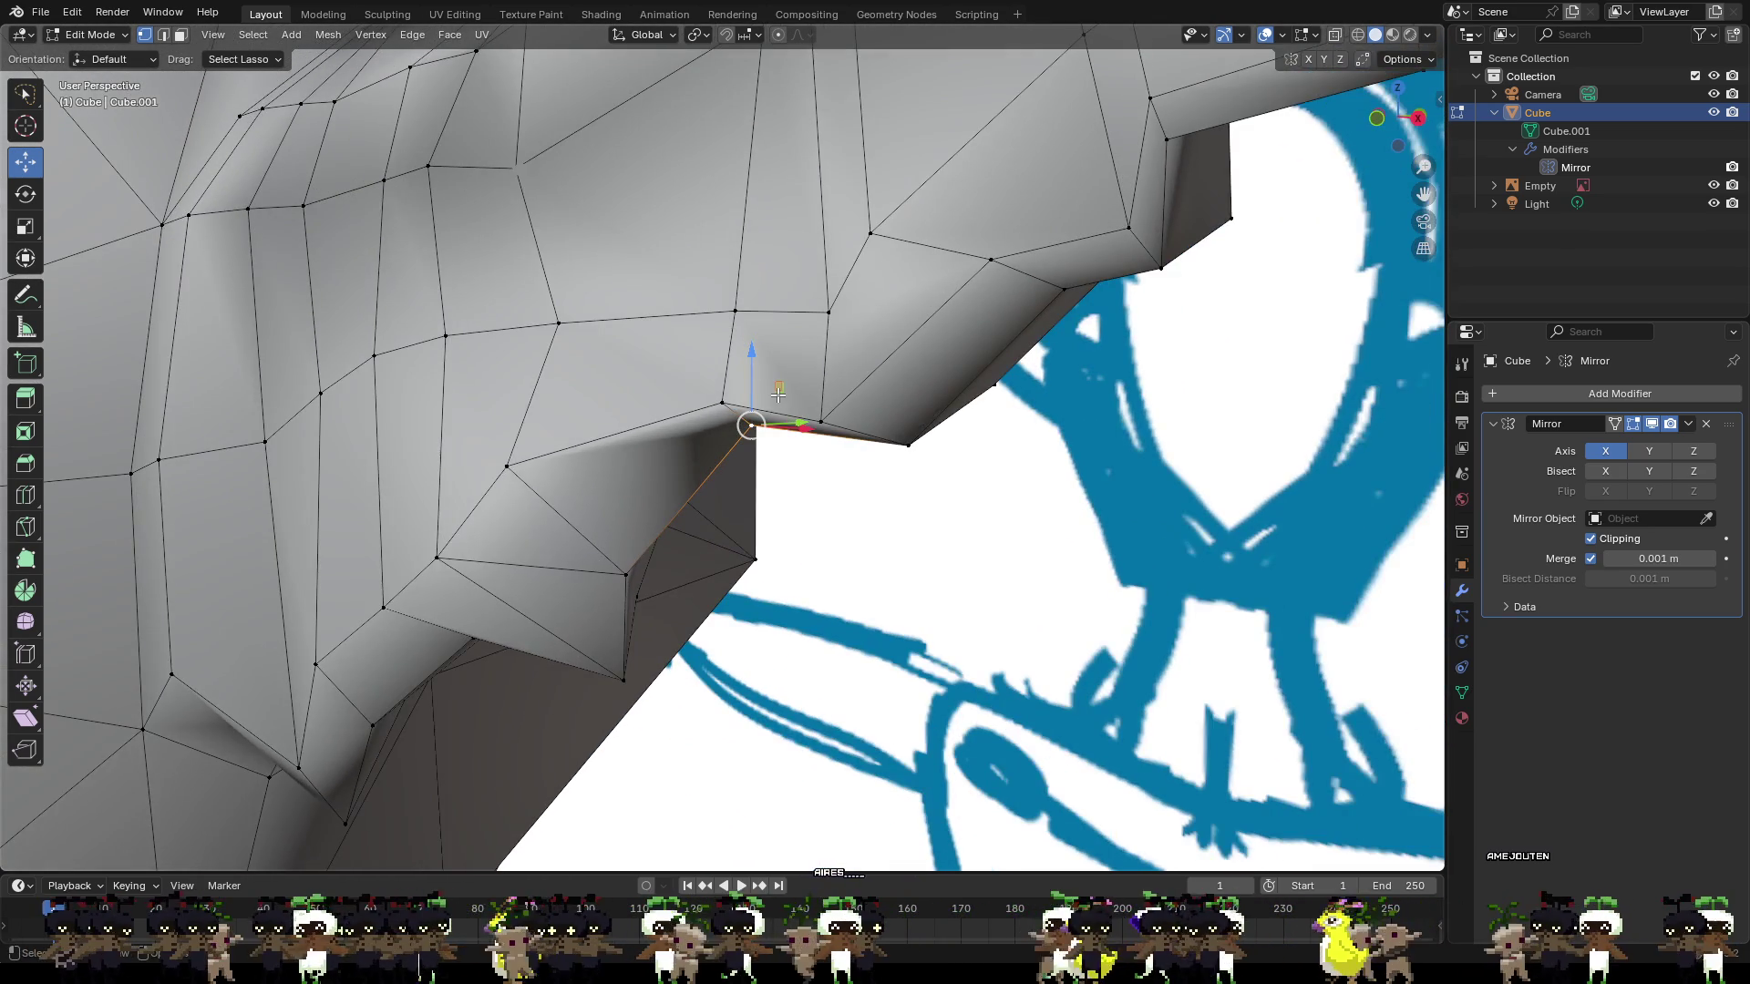
pyautogui.moveTo(778, 425); pyautogui.dragTo(793, 445)
pyautogui.moveTo(793, 445)
pyautogui.mouseDown(button='middle')
pyautogui.moveTo(625, 399)
pyautogui.moveTo(402, 401)
pyautogui.moveTo(418, 370)
pyautogui.moveTo(446, 371)
pyautogui.mouseUp(button='middle')
# Knife-cut a new edge into the ear's underside notch.
pyautogui.press('k')
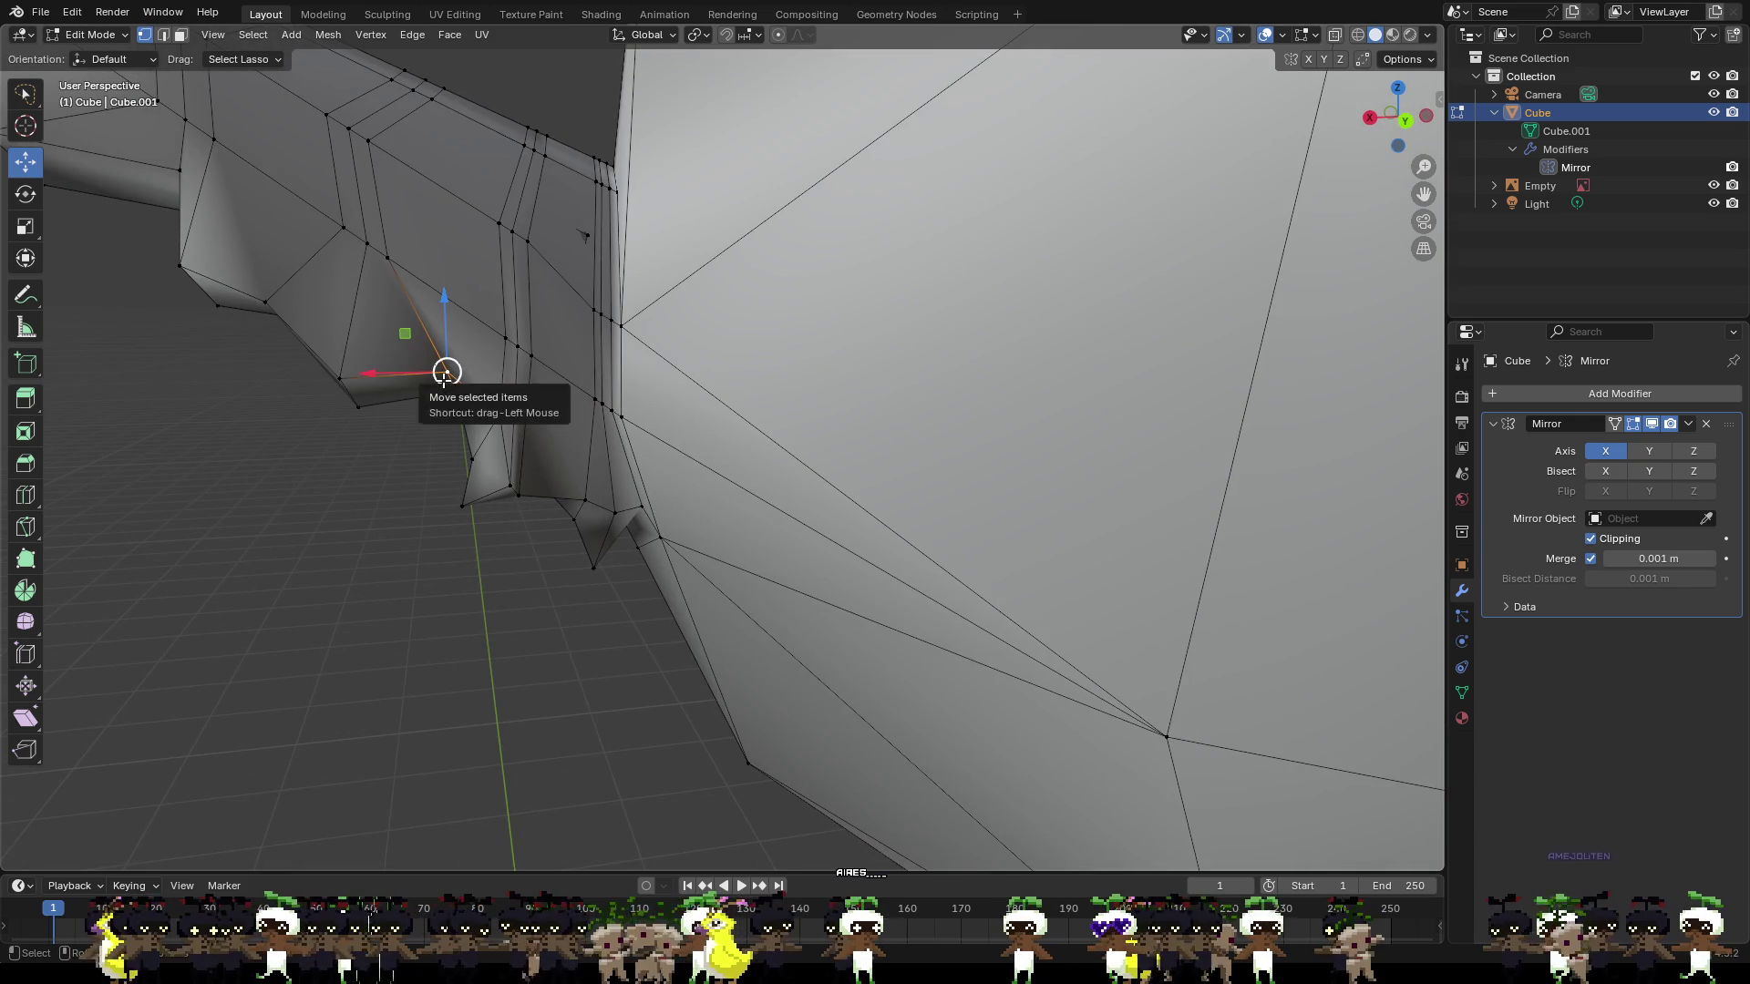
pyautogui.click(507, 338)
pyautogui.press('Return')
# Shift two ear-root vertices along Y by about −0.0113 m and −0.0015 m.
pyautogui.click(447, 372)
pyautogui.moveTo(445, 371)
pyautogui.mouseDown(button='middle')
pyautogui.moveTo(508, 383)
pyautogui.moveTo(427, 390)
pyautogui.moveTo(445, 375)
pyautogui.moveTo(438, 301)
pyautogui.mouseUp(button='middle')
pyautogui.press('g')
pyautogui.press('y')
pyautogui.click(392, 384)
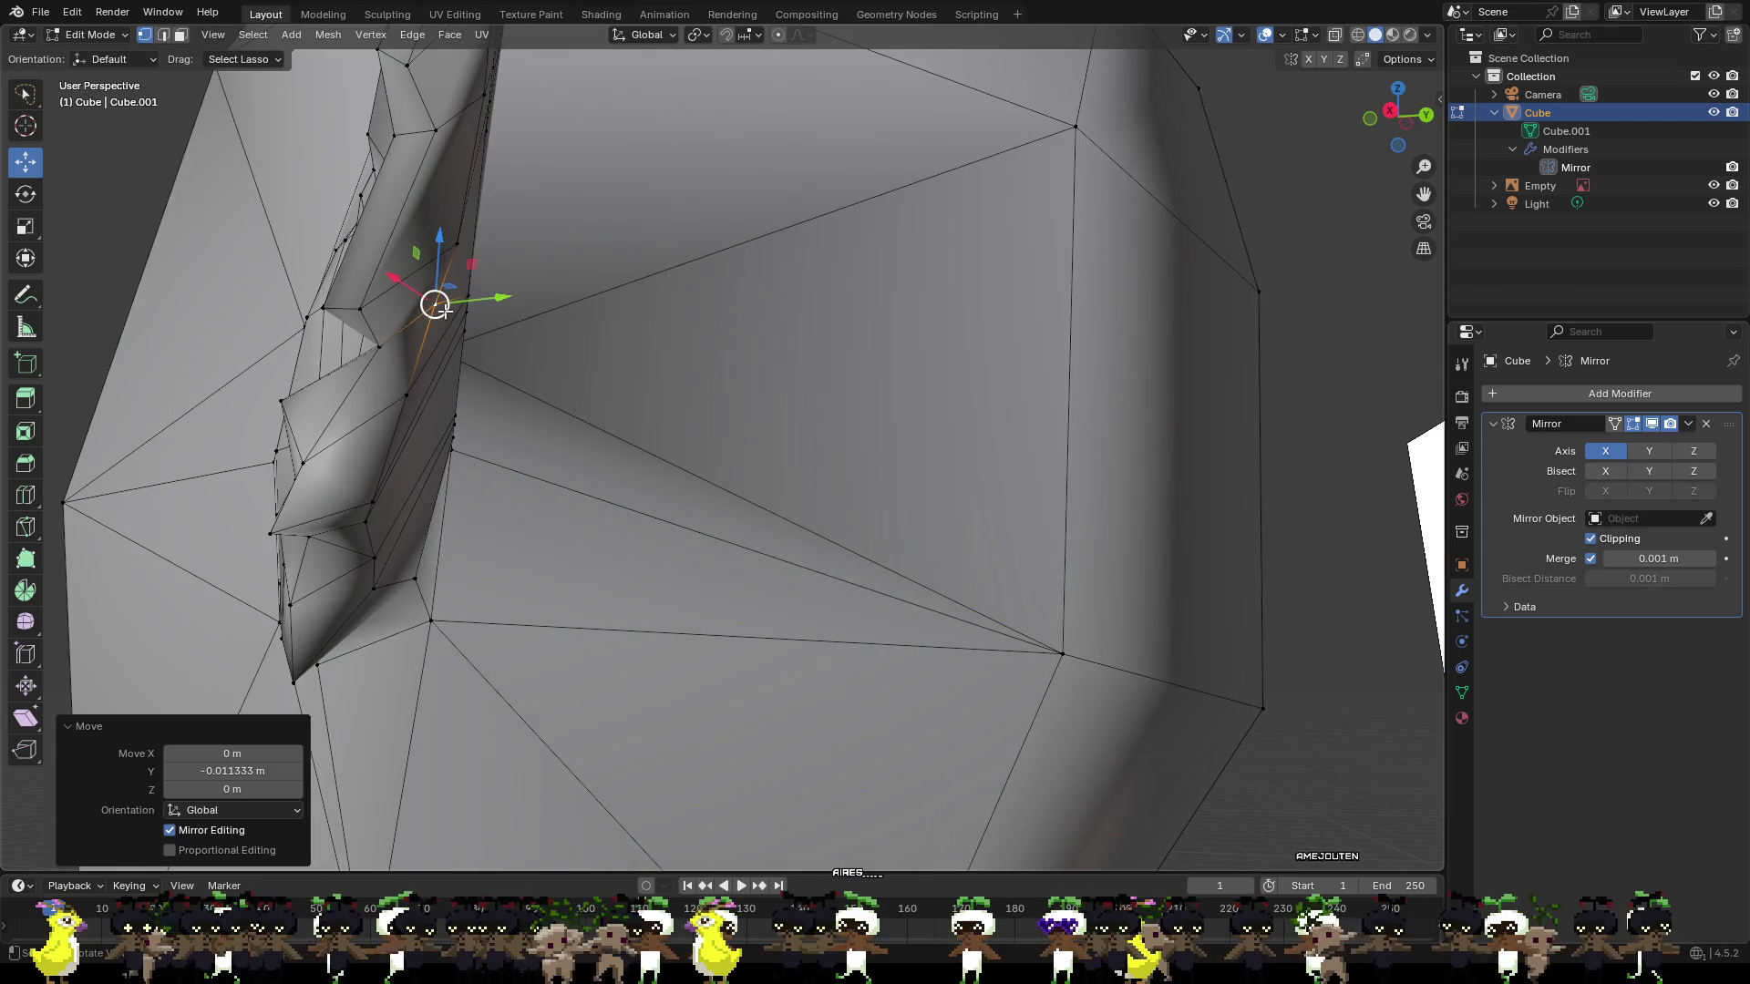
pyautogui.click(456, 243)
pyautogui.moveTo(493, 237); pyautogui.dragTo(486, 238)
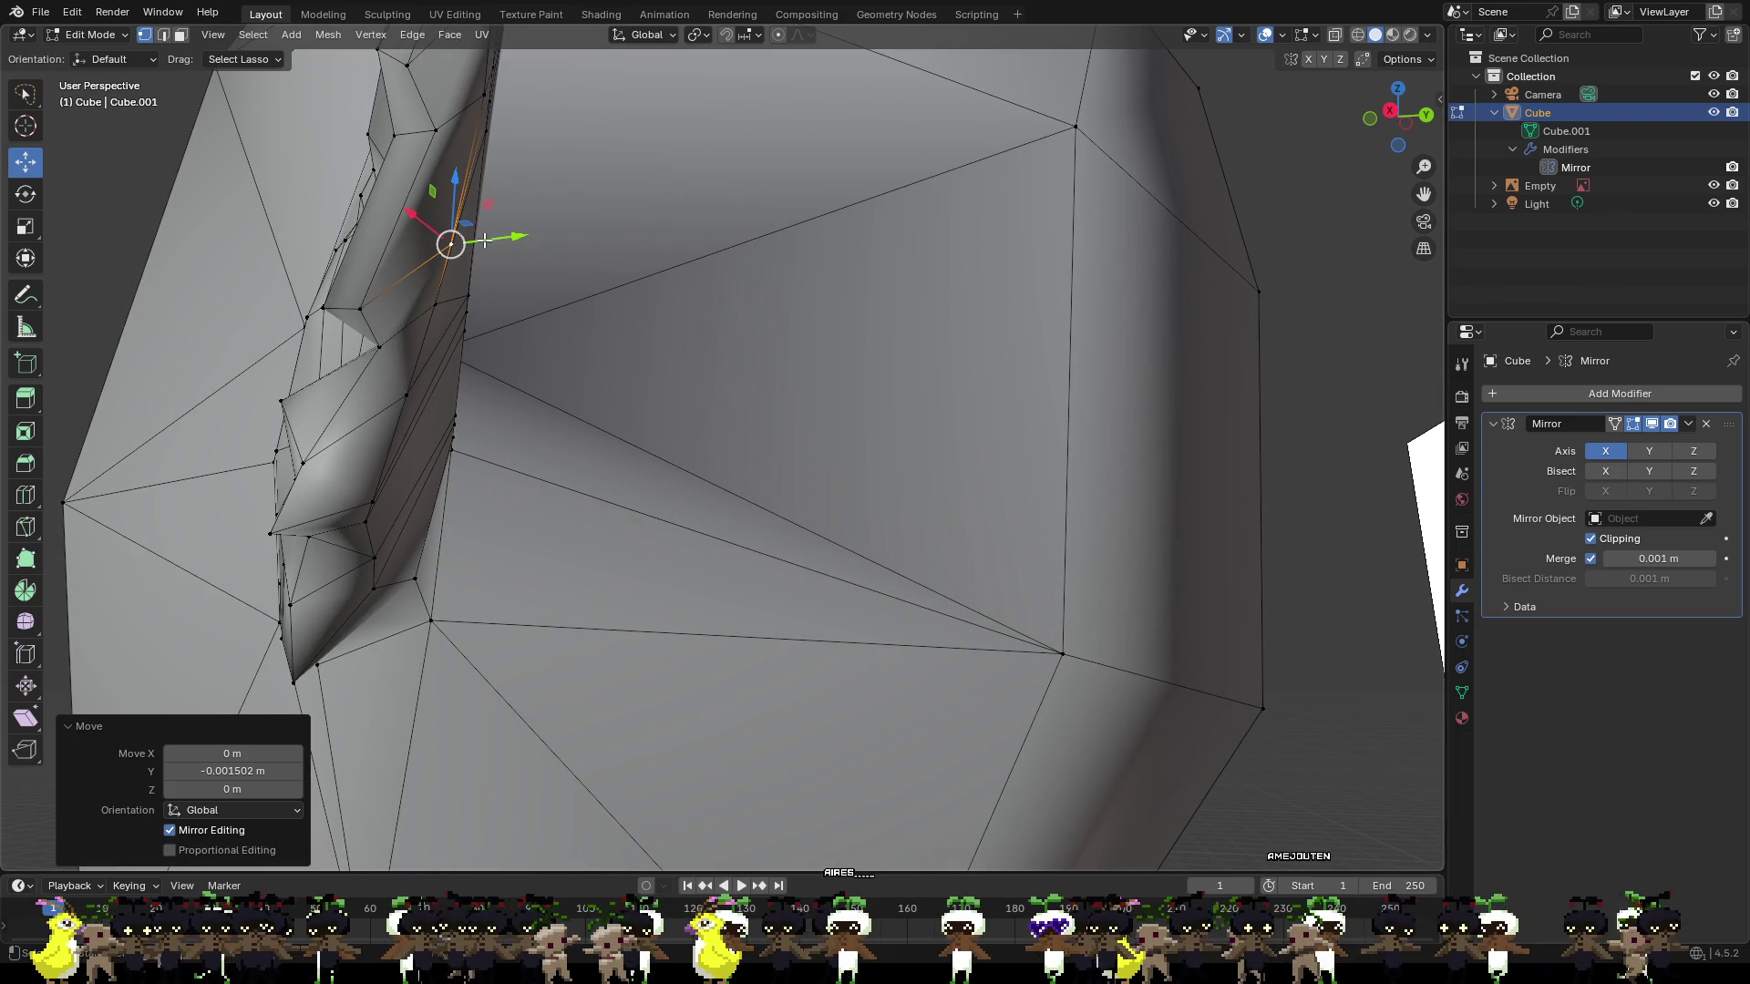
pyautogui.click(437, 292)
pyautogui.moveTo(435, 358)
pyautogui.mouseDown(button='middle')
pyautogui.moveTo(548, 400)
pyautogui.moveTo(742, 374)
pyautogui.mouseUp(button='middle')
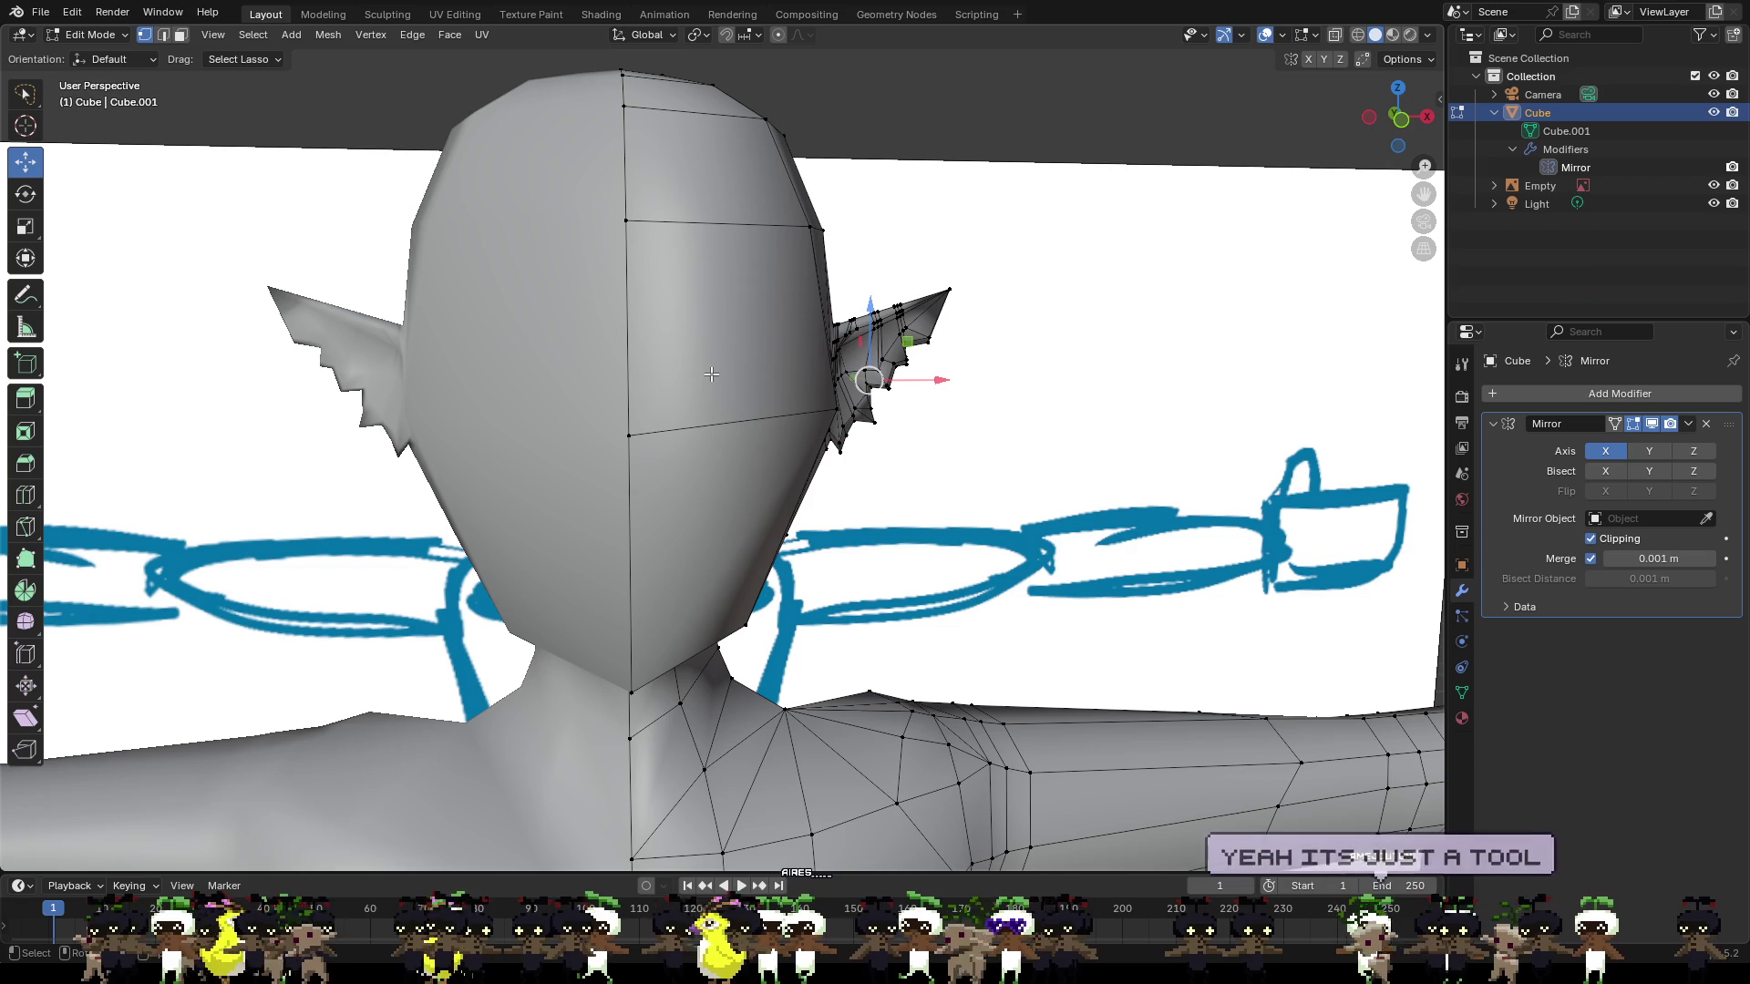
# Loop-cut one loop across the lower face, two across the forehead, and one across the mid-face.
pyautogui.hotkey('ctrl', 'r')
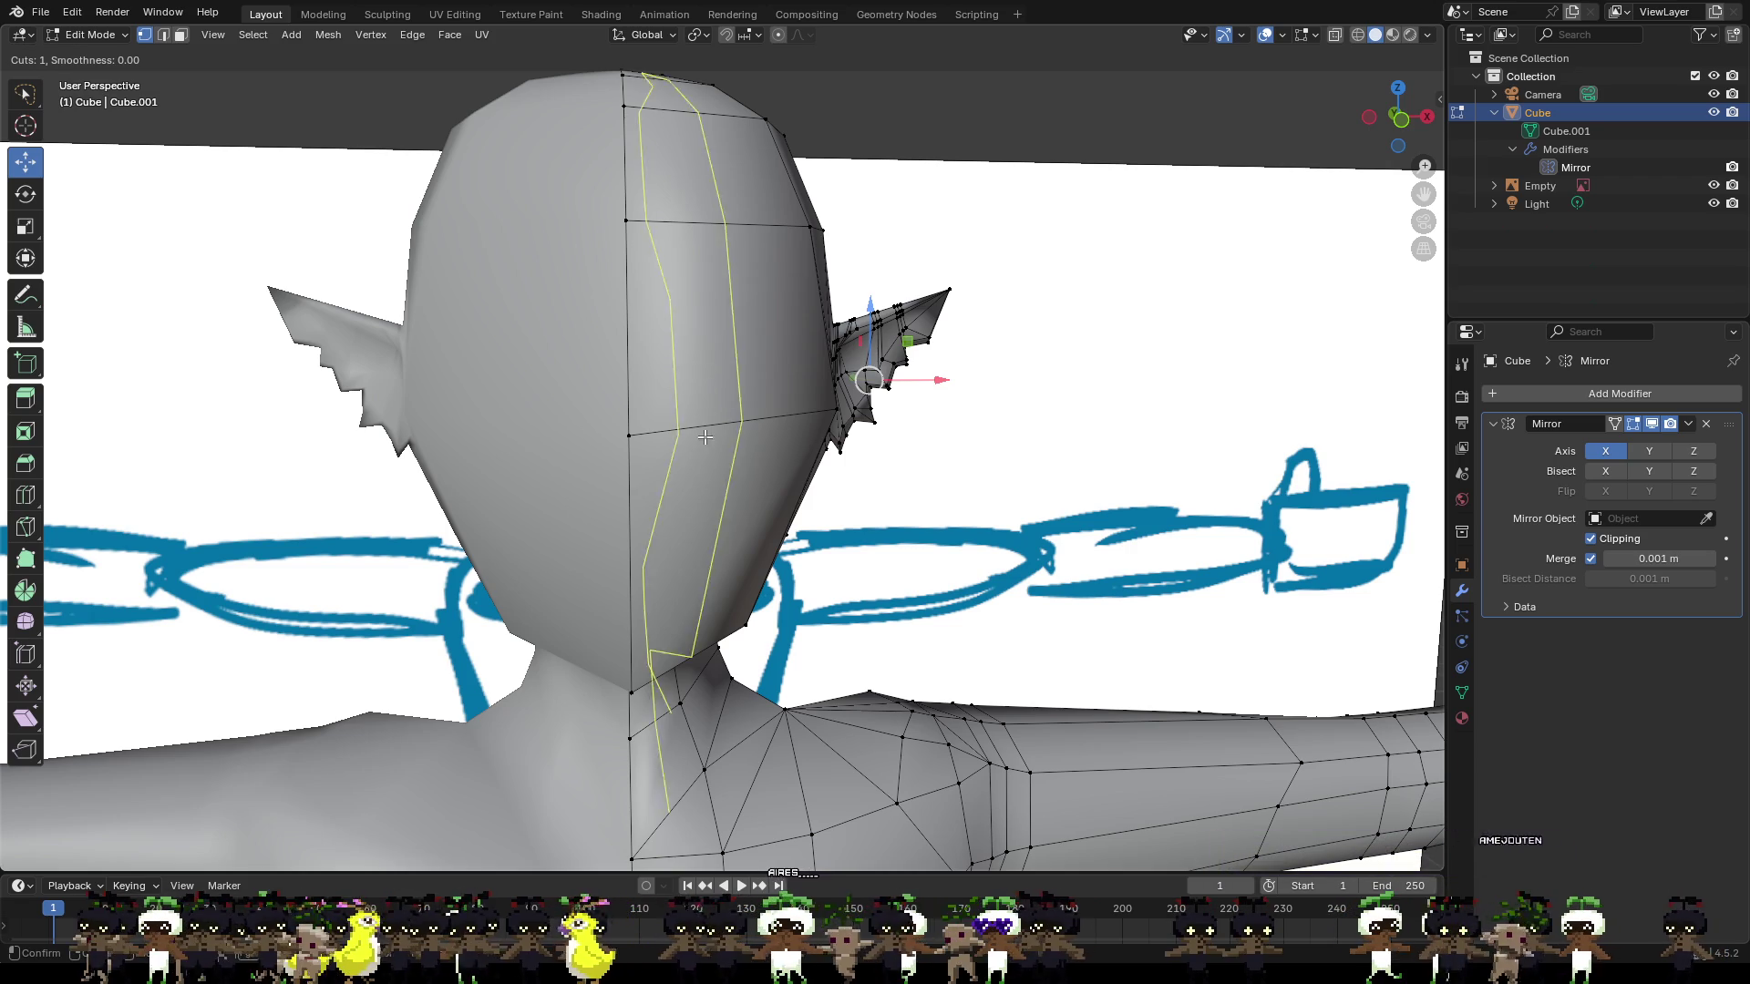
pyautogui.click(773, 539)
pyautogui.rightClick(774, 538)
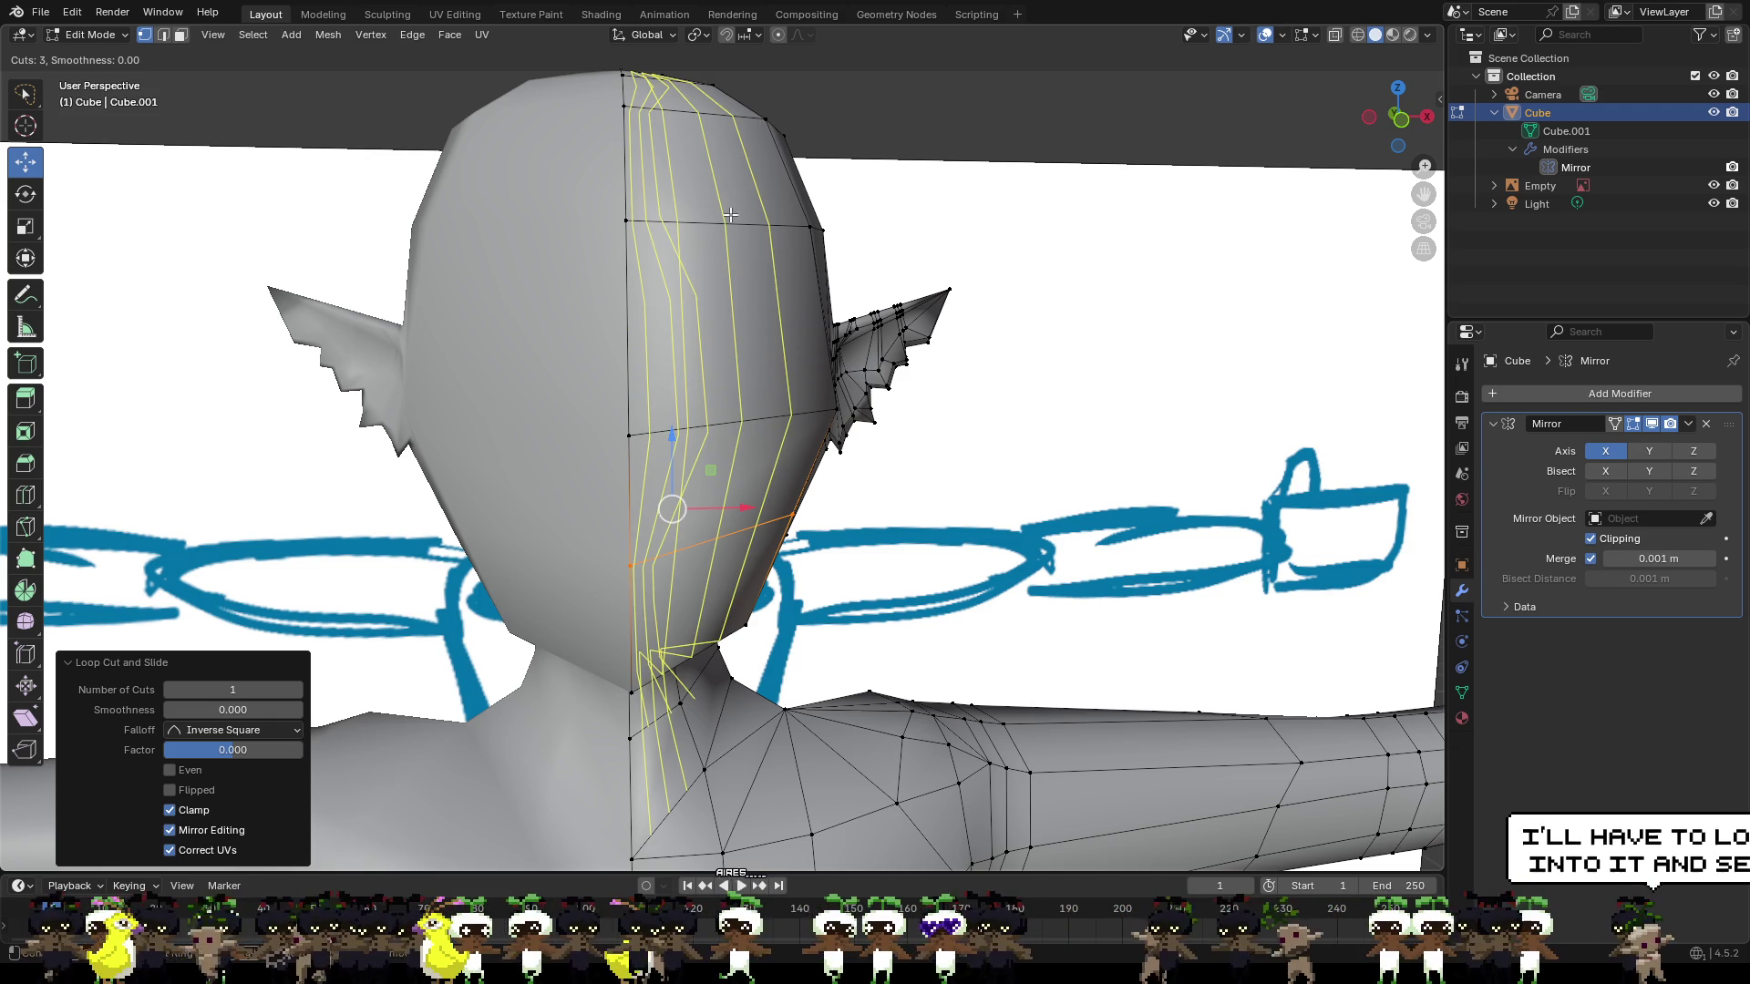
pyautogui.scroll(1, 657, 169)
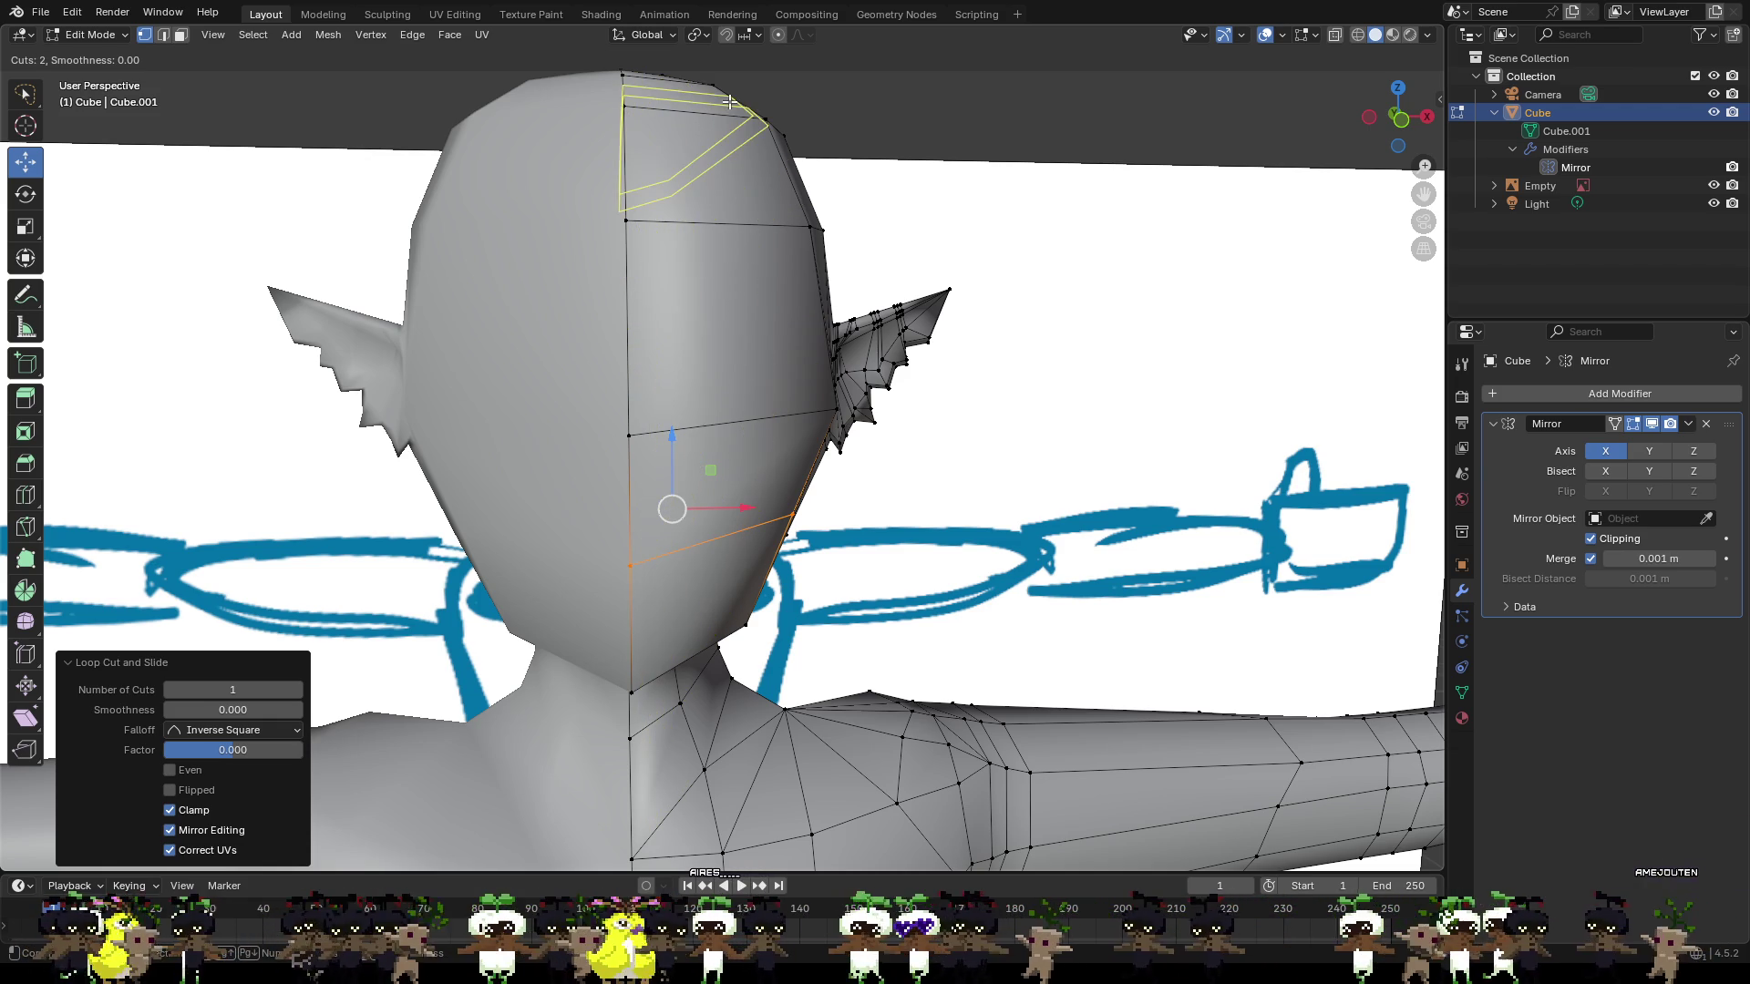
pyautogui.click(769, 162)
pyautogui.click(771, 158)
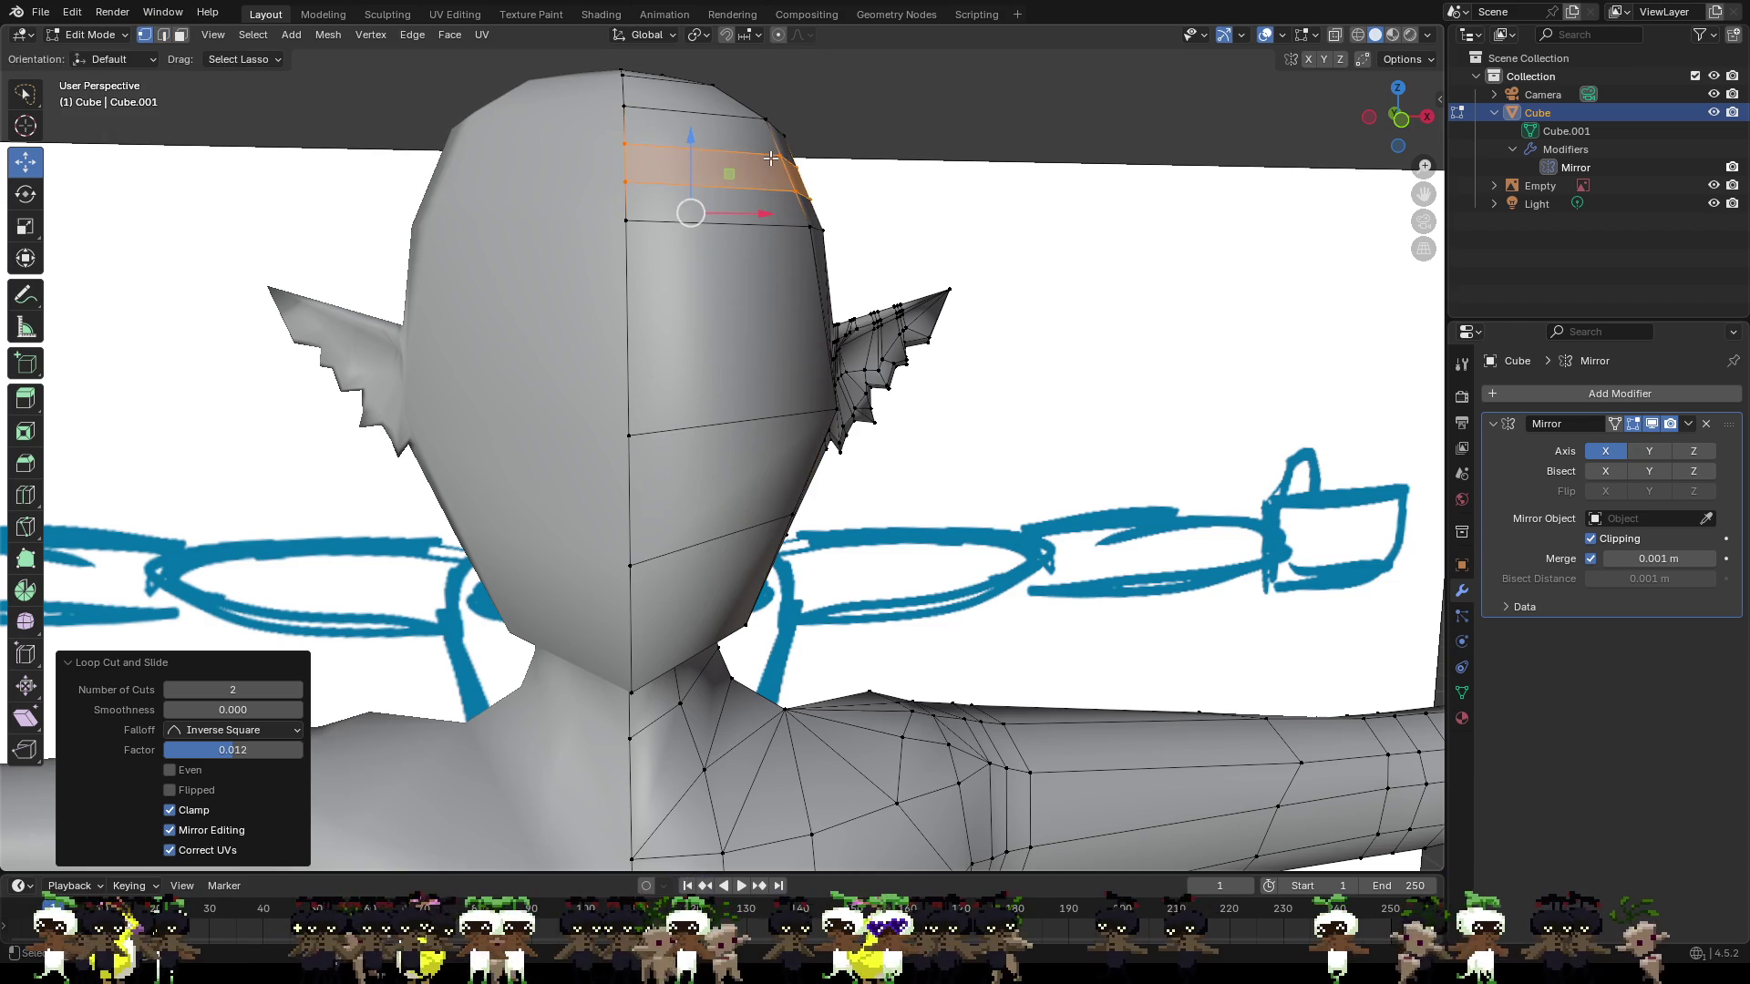
pyautogui.hotkey('ctrl', 'r')
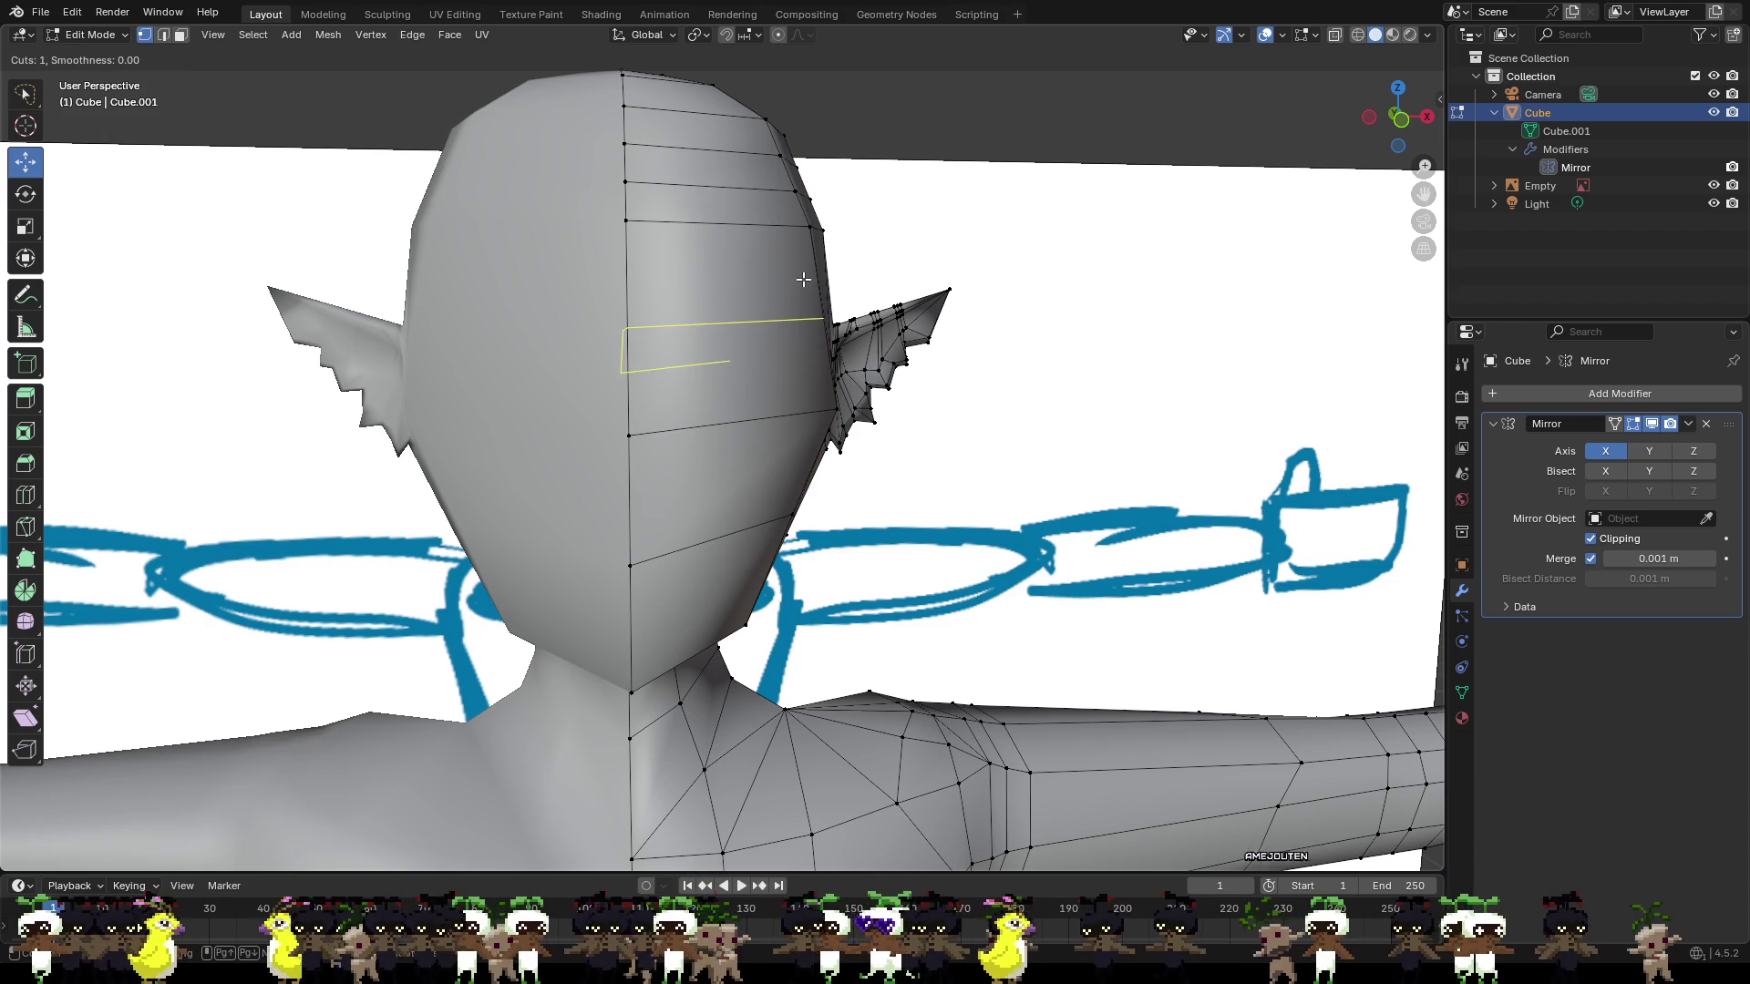
pyautogui.click(802, 280)
pyautogui.click(802, 279)
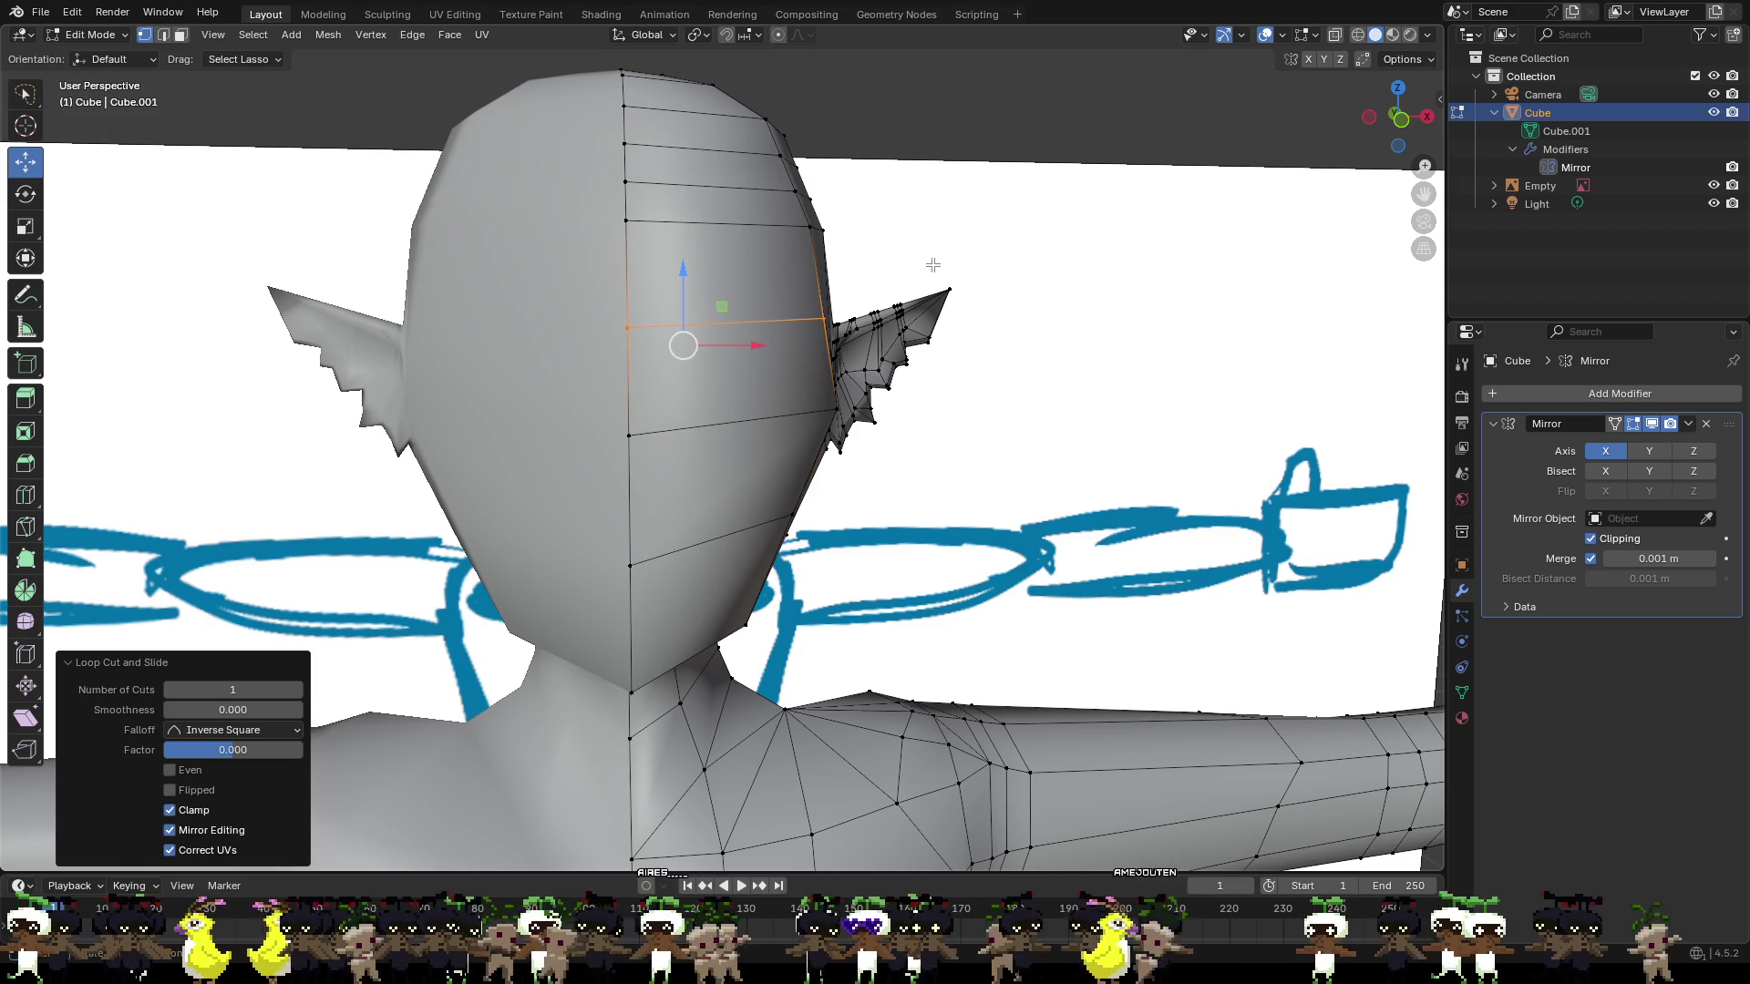
pyautogui.moveTo(888, 273); pyautogui.dragTo(690, 286, button='middle')
pyautogui.hotkey('ctrl', 'r')
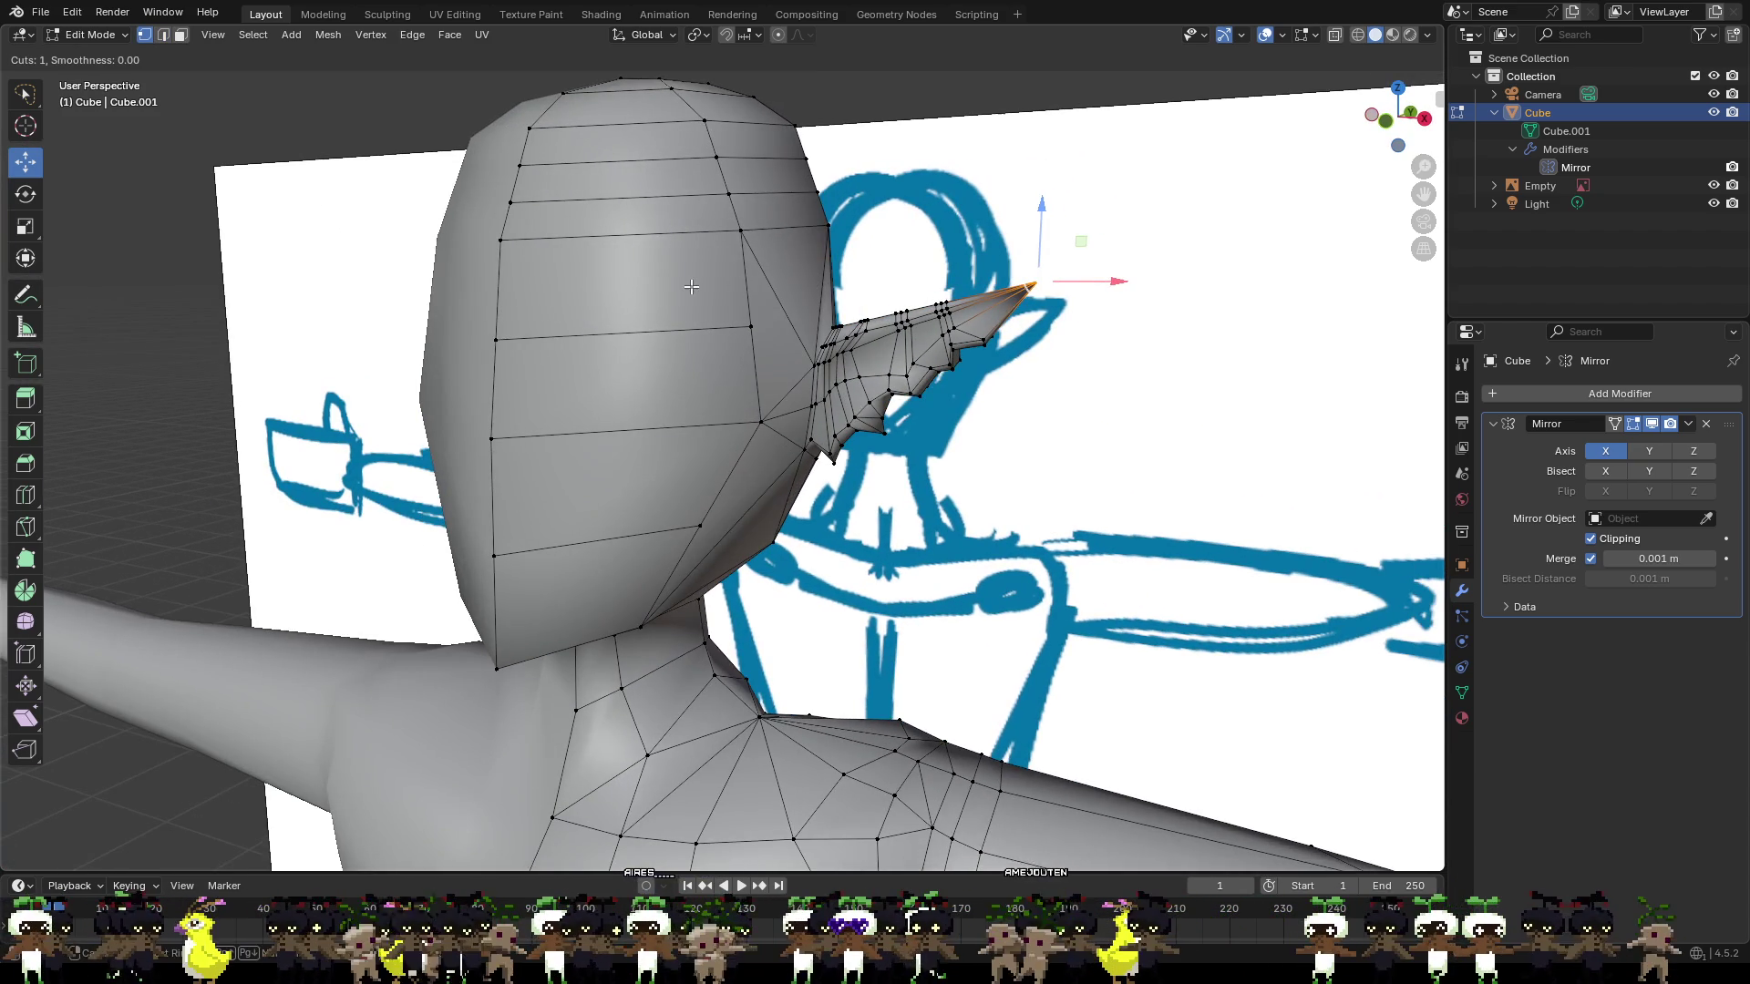
# Add three vertical edge loops running down the face from crown to neck.
pyautogui.click(610, 335)
pyautogui.click(609, 336)
pyautogui.hotkey('alt', 'a')
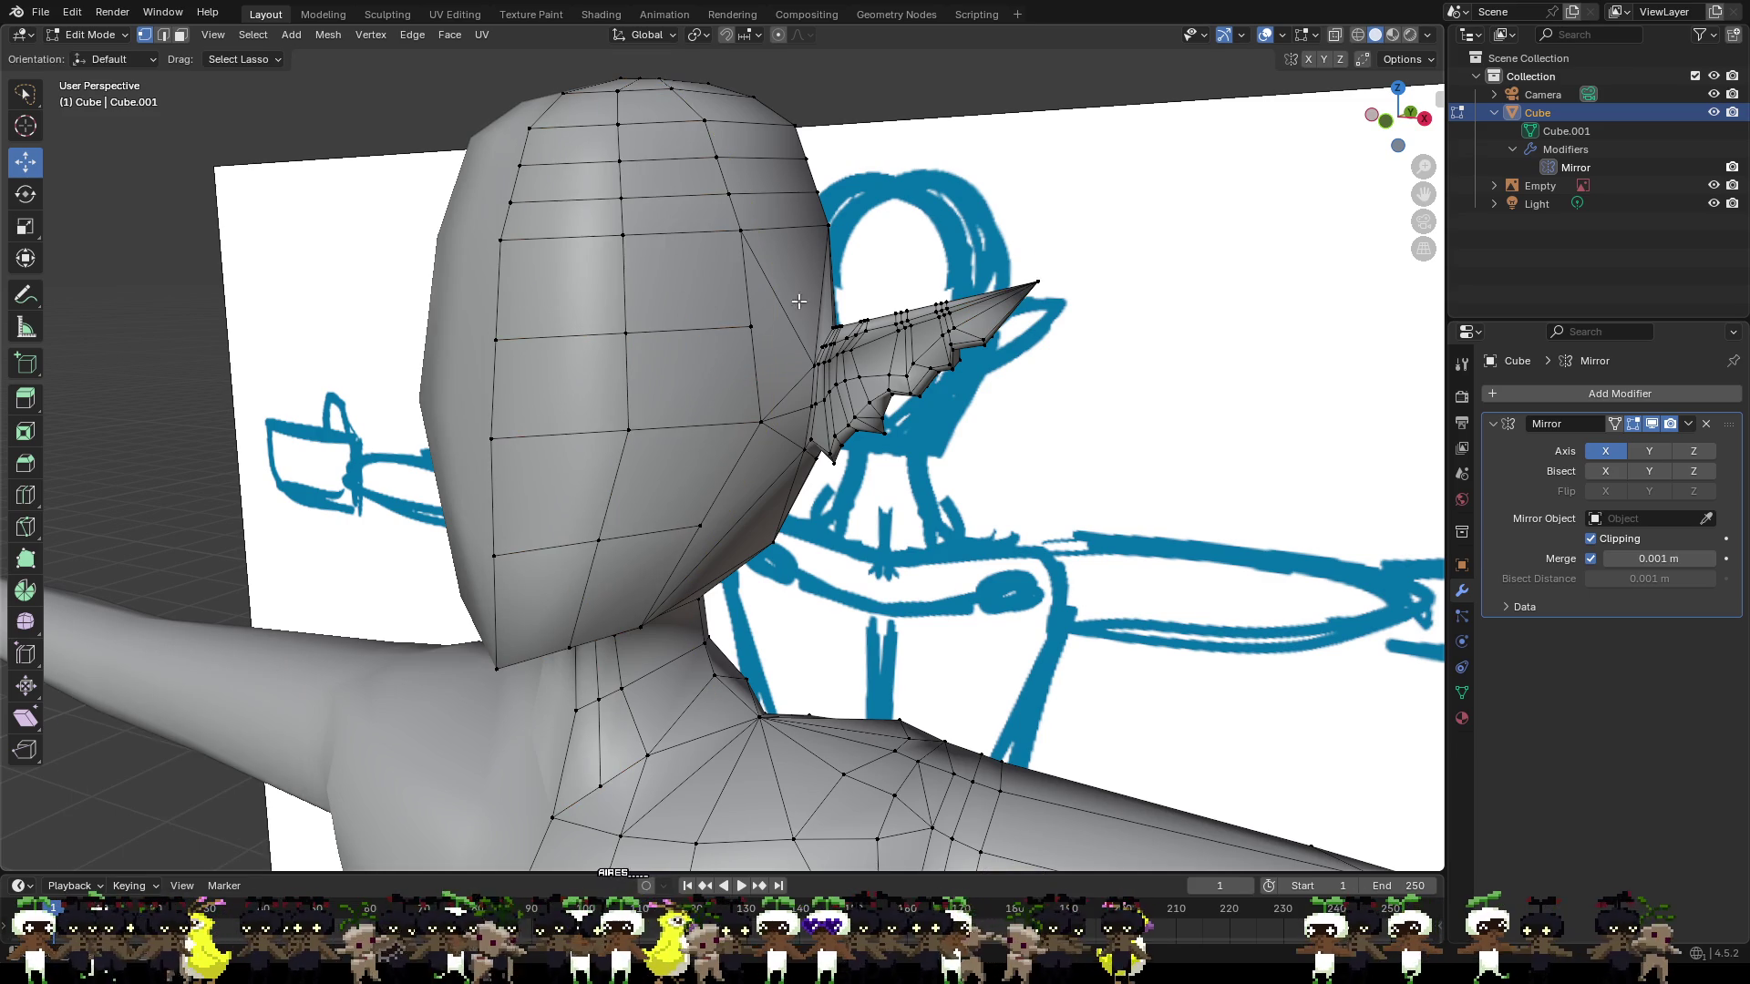
pyautogui.hotkey('ctrl', 'r')
pyautogui.click(583, 393)
pyautogui.click(601, 390)
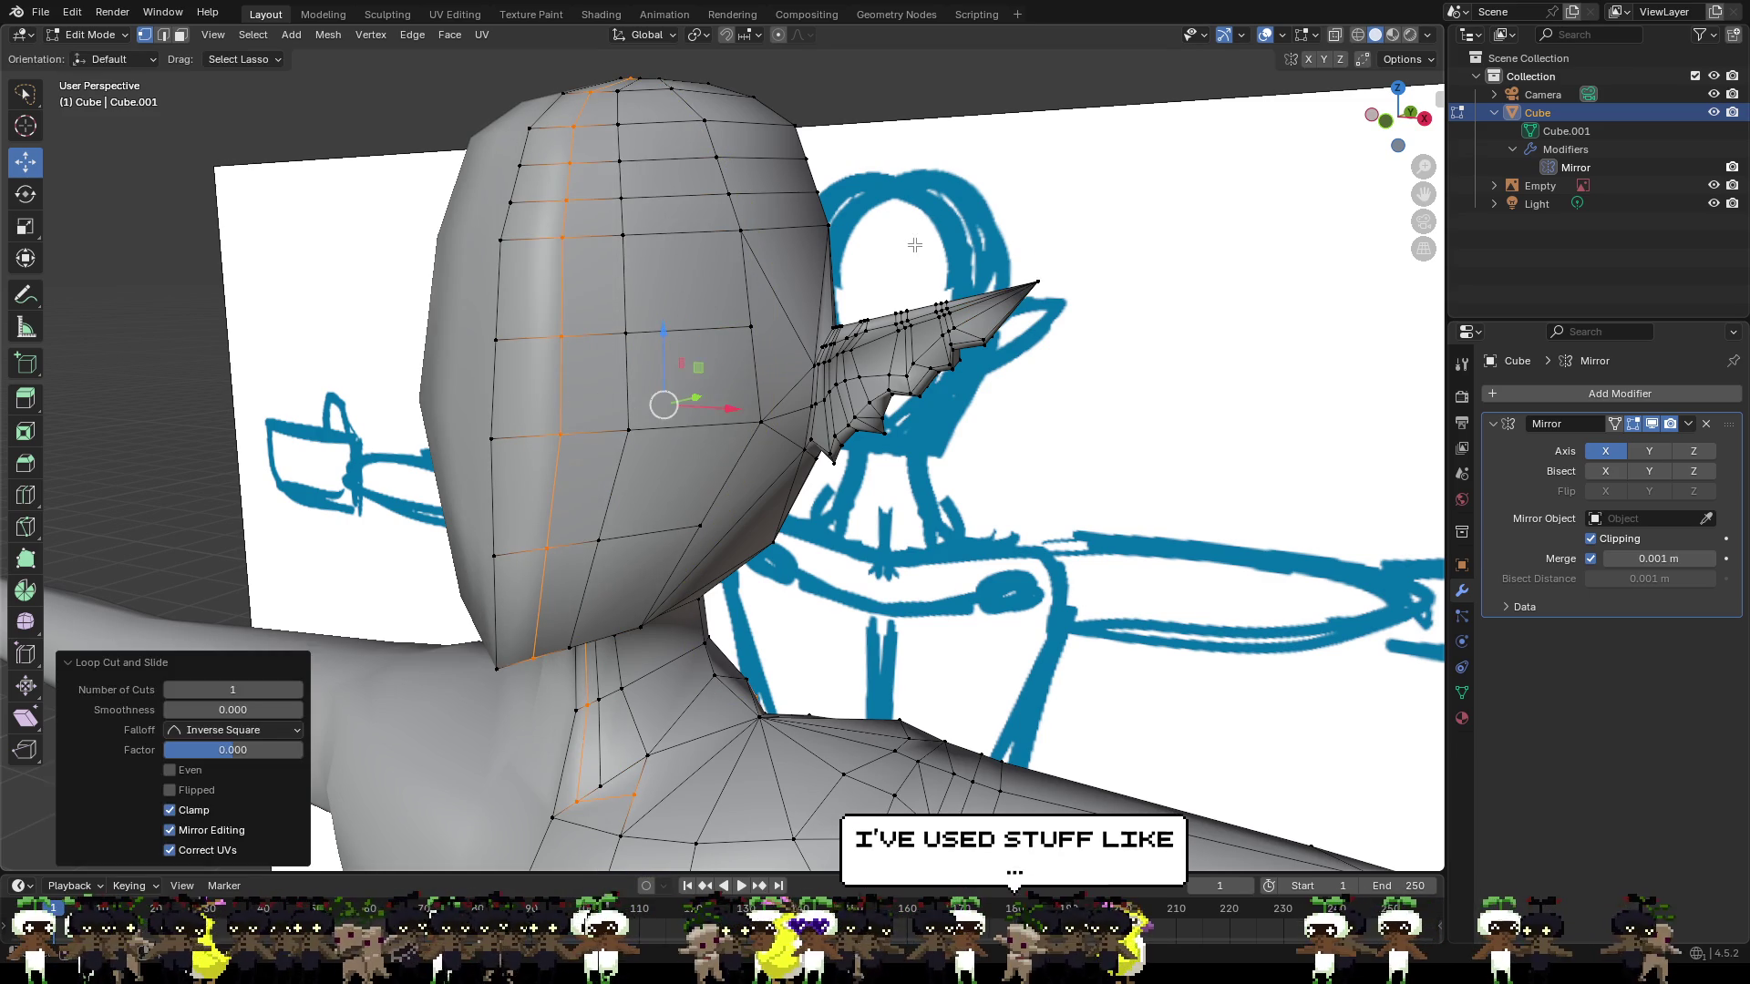
pyautogui.hotkey('alt', 'a')
pyautogui.hotkey('ctrl', 'r')
pyautogui.click(679, 351)
pyautogui.click(674, 354)
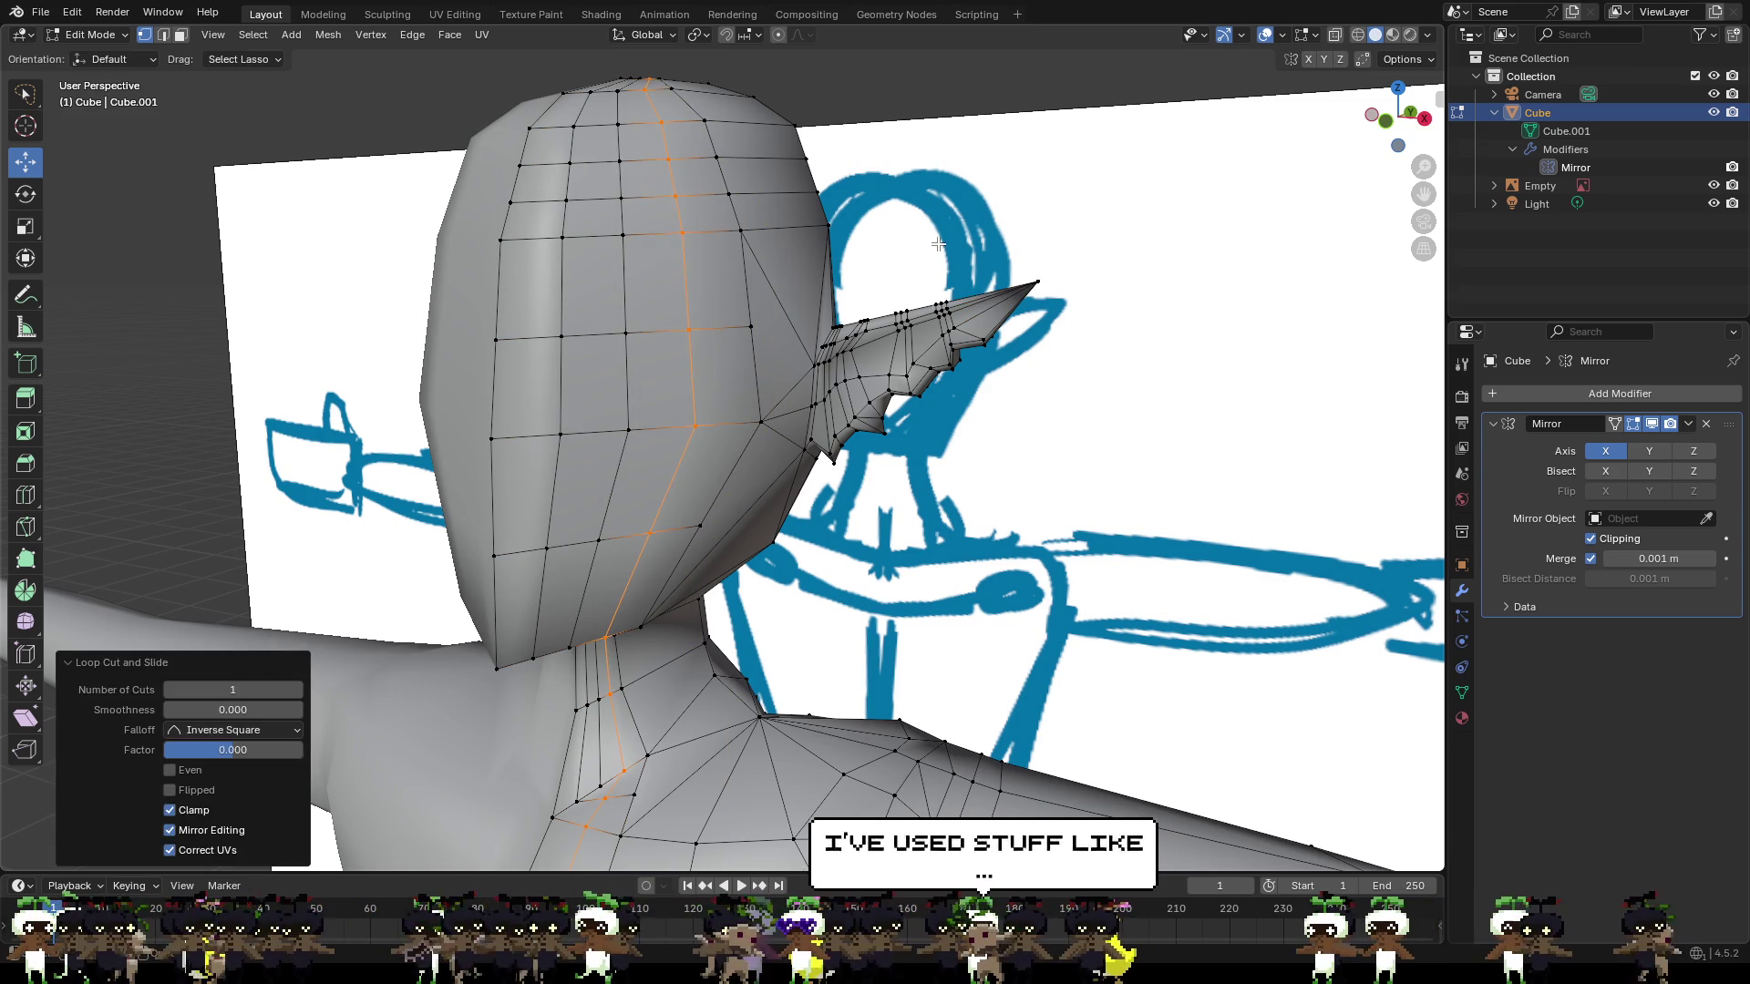
pyautogui.hotkey('alt', 'a')
# Add horizontal edge loops at eye level and across the upper face.
pyautogui.hotkey('ctrl', 'r')
pyautogui.click(580, 380)
pyautogui.click(583, 381)
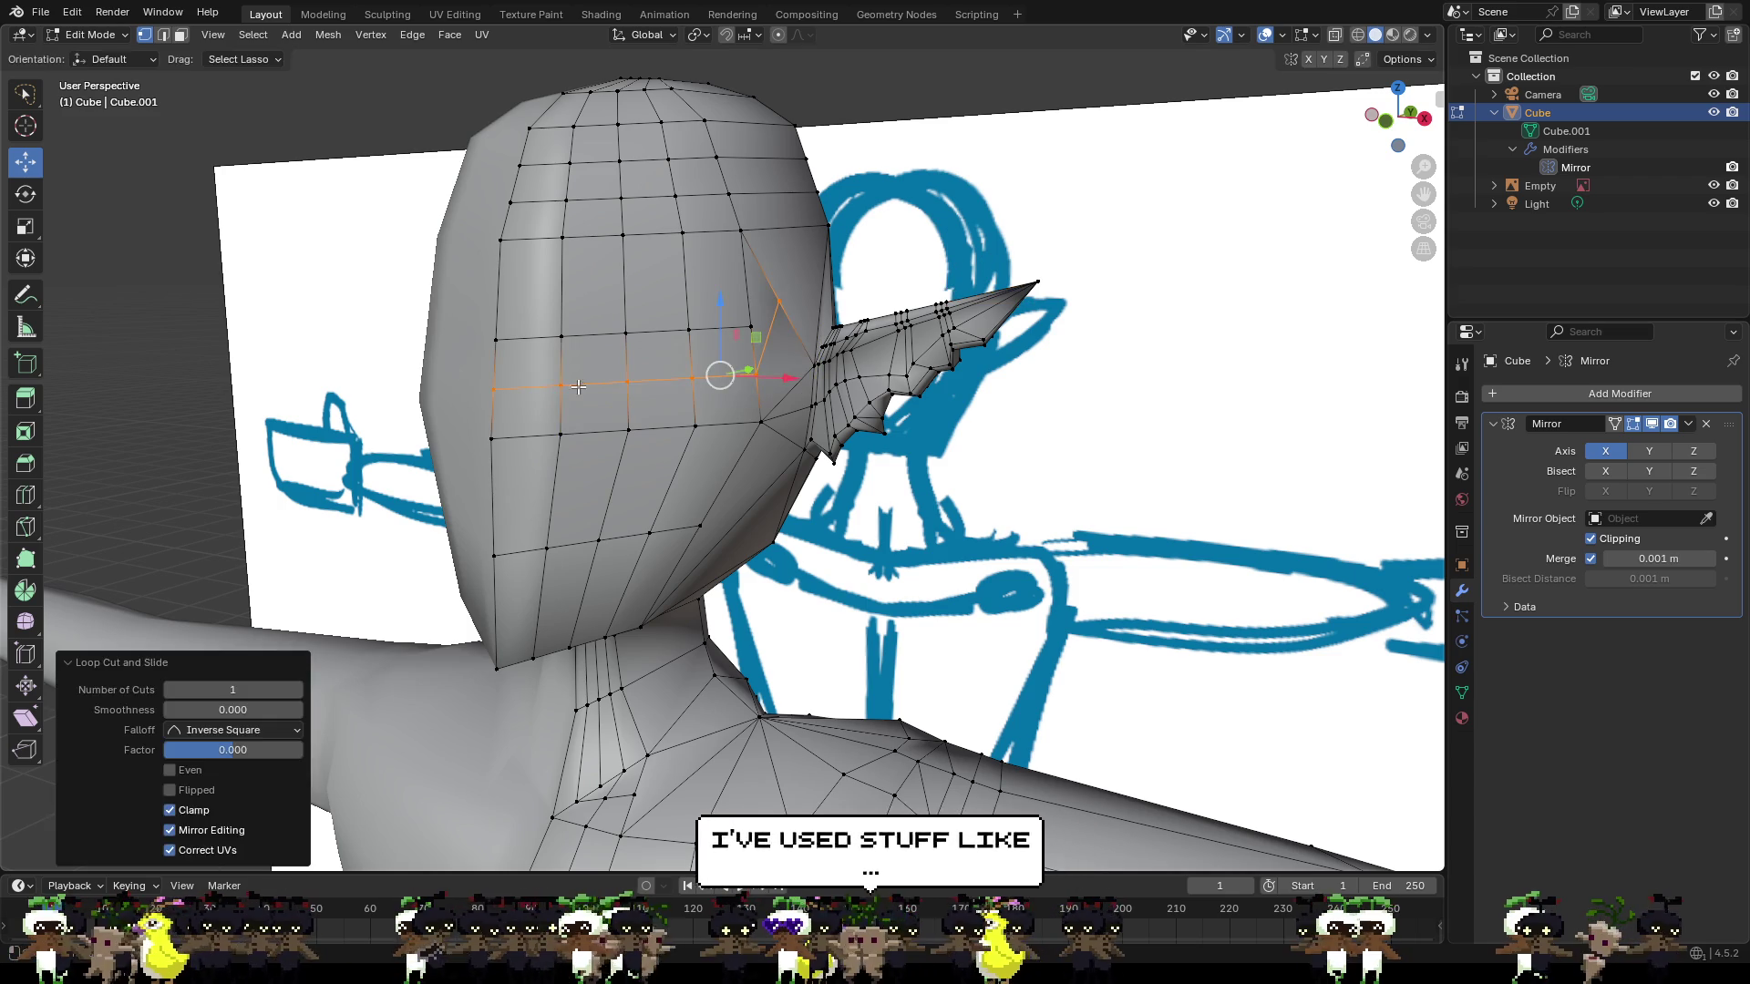
pyautogui.hotkey('alt', 'a')
pyautogui.hotkey('ctrl', 'r')
pyautogui.click(561, 281)
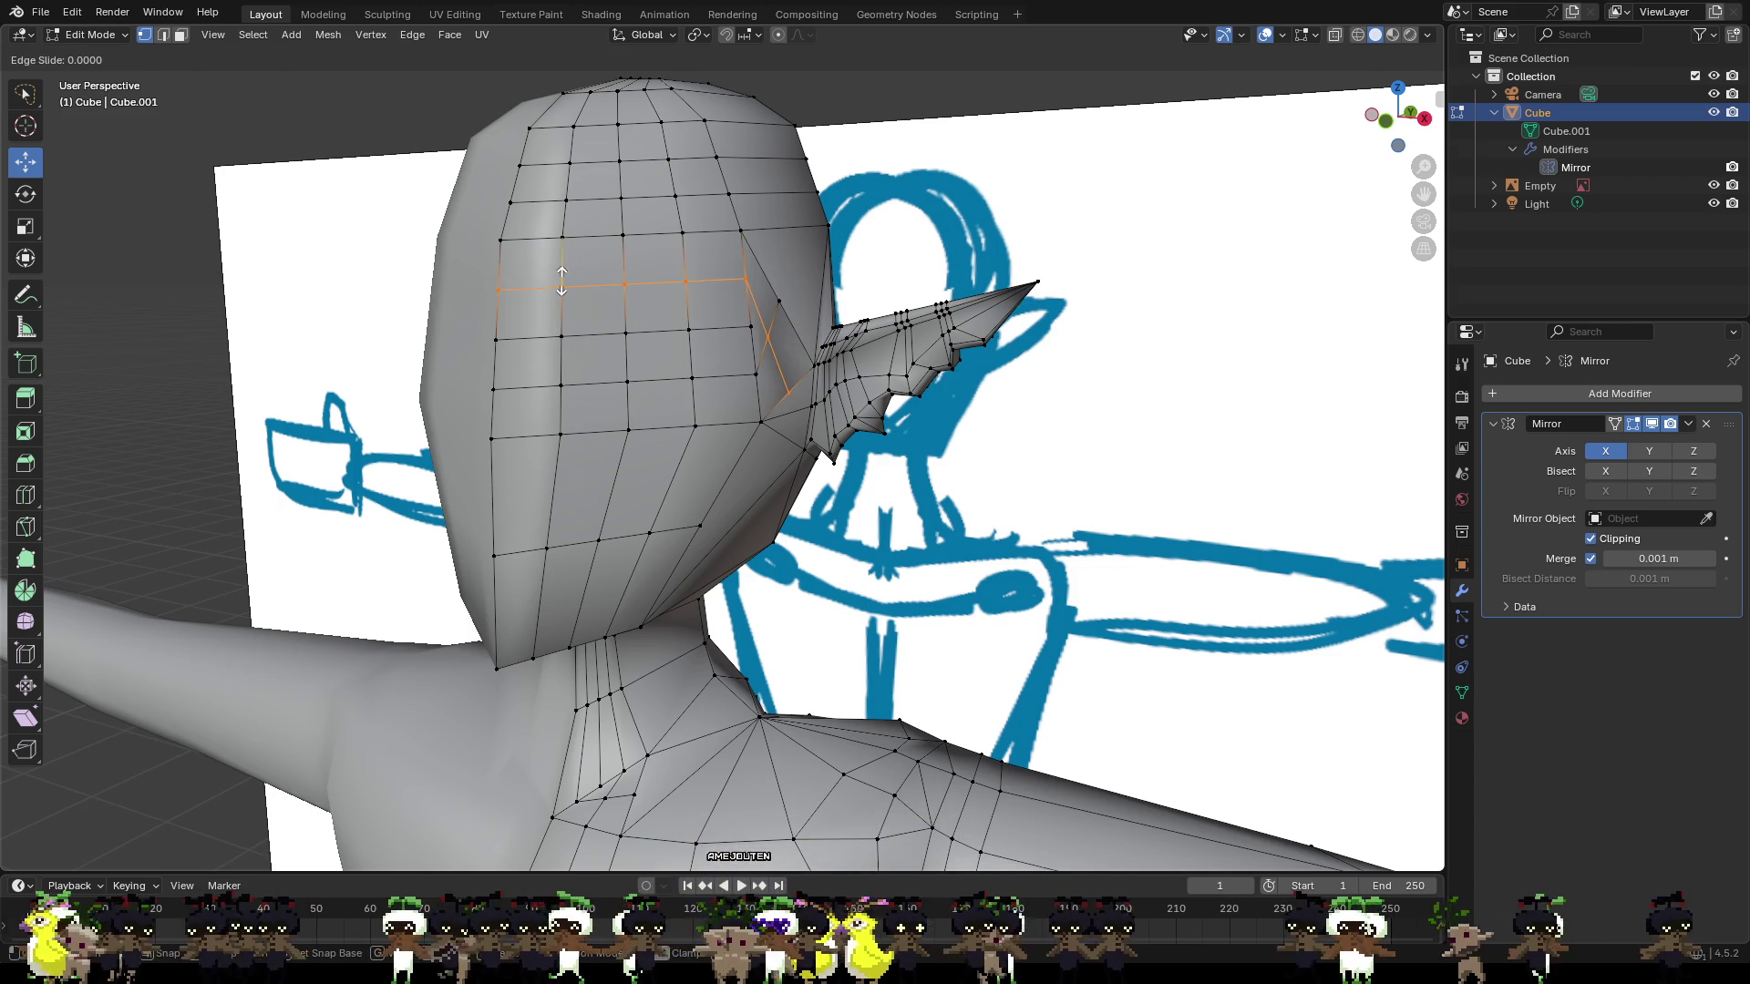
pyautogui.click(565, 284)
pyautogui.hotkey('alt', 'a')
pyautogui.moveTo(798, 320)
pyautogui.mouseDown(button='middle')
pyautogui.moveTo(754, 347)
pyautogui.moveTo(877, 343)
pyautogui.mouseUp(button='middle')
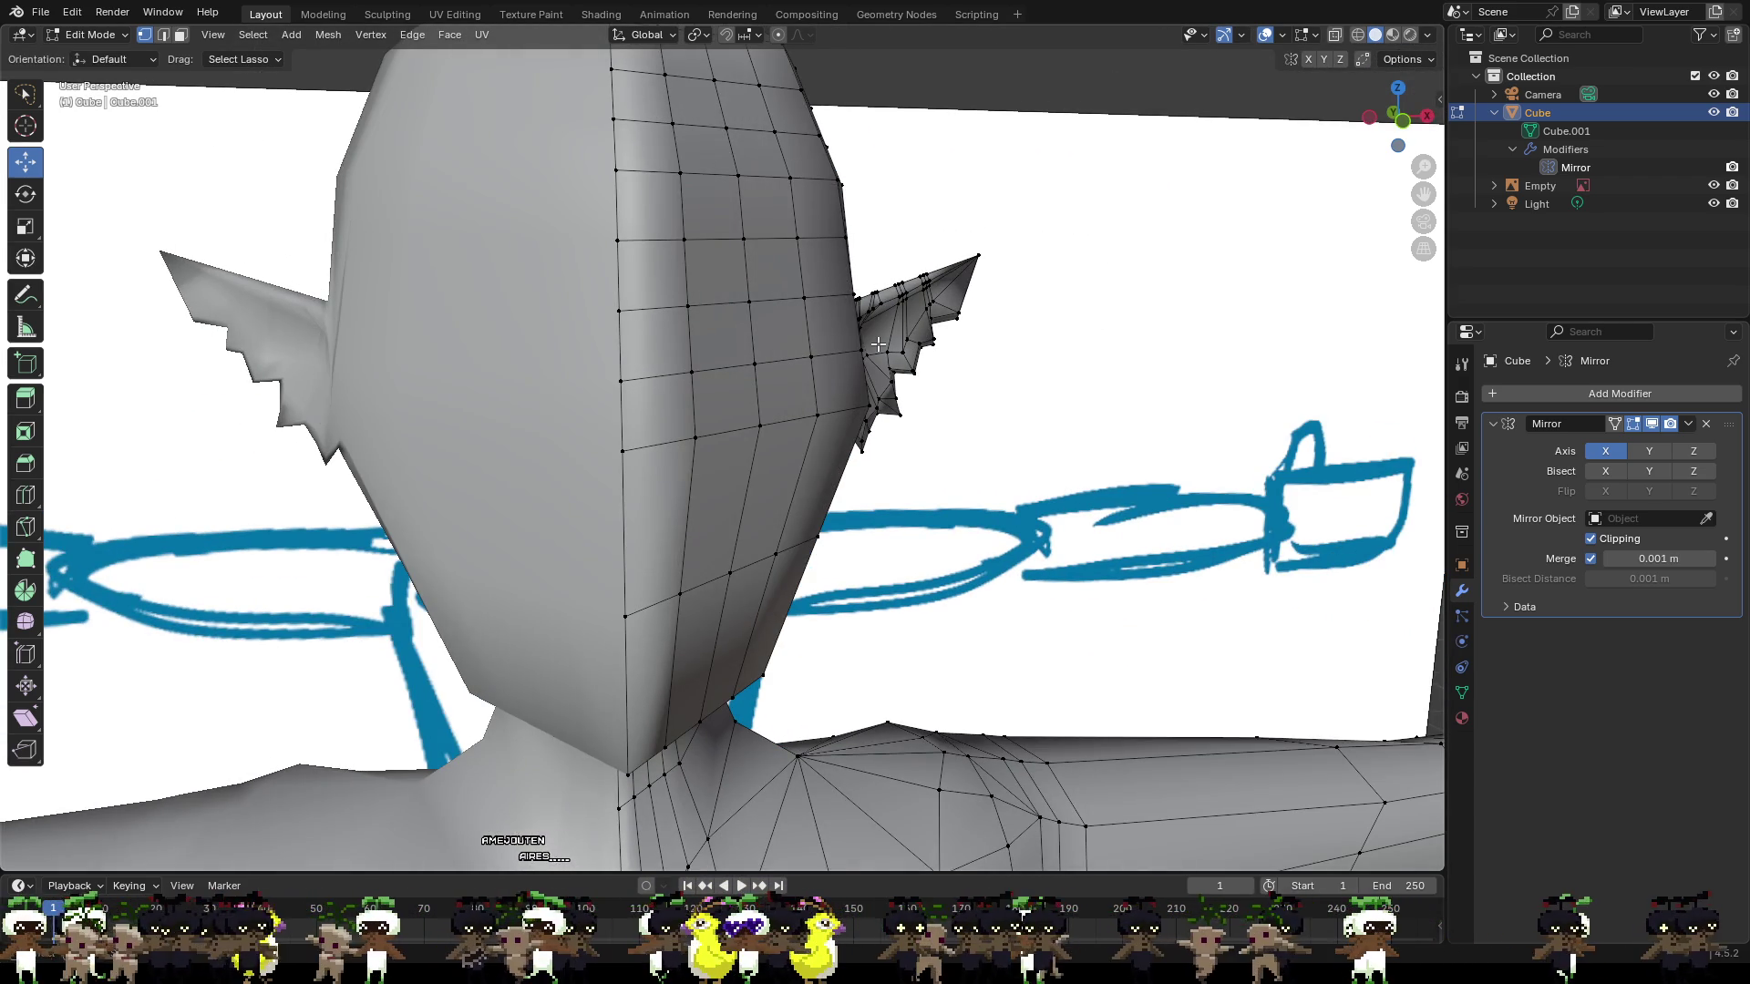
# Add a slid loop across the lower face and a centred loop across the jaw, then view from the front.
pyautogui.hotkey('ctrl', 'r')
pyautogui.click(648, 574)
pyautogui.click(835, 573)
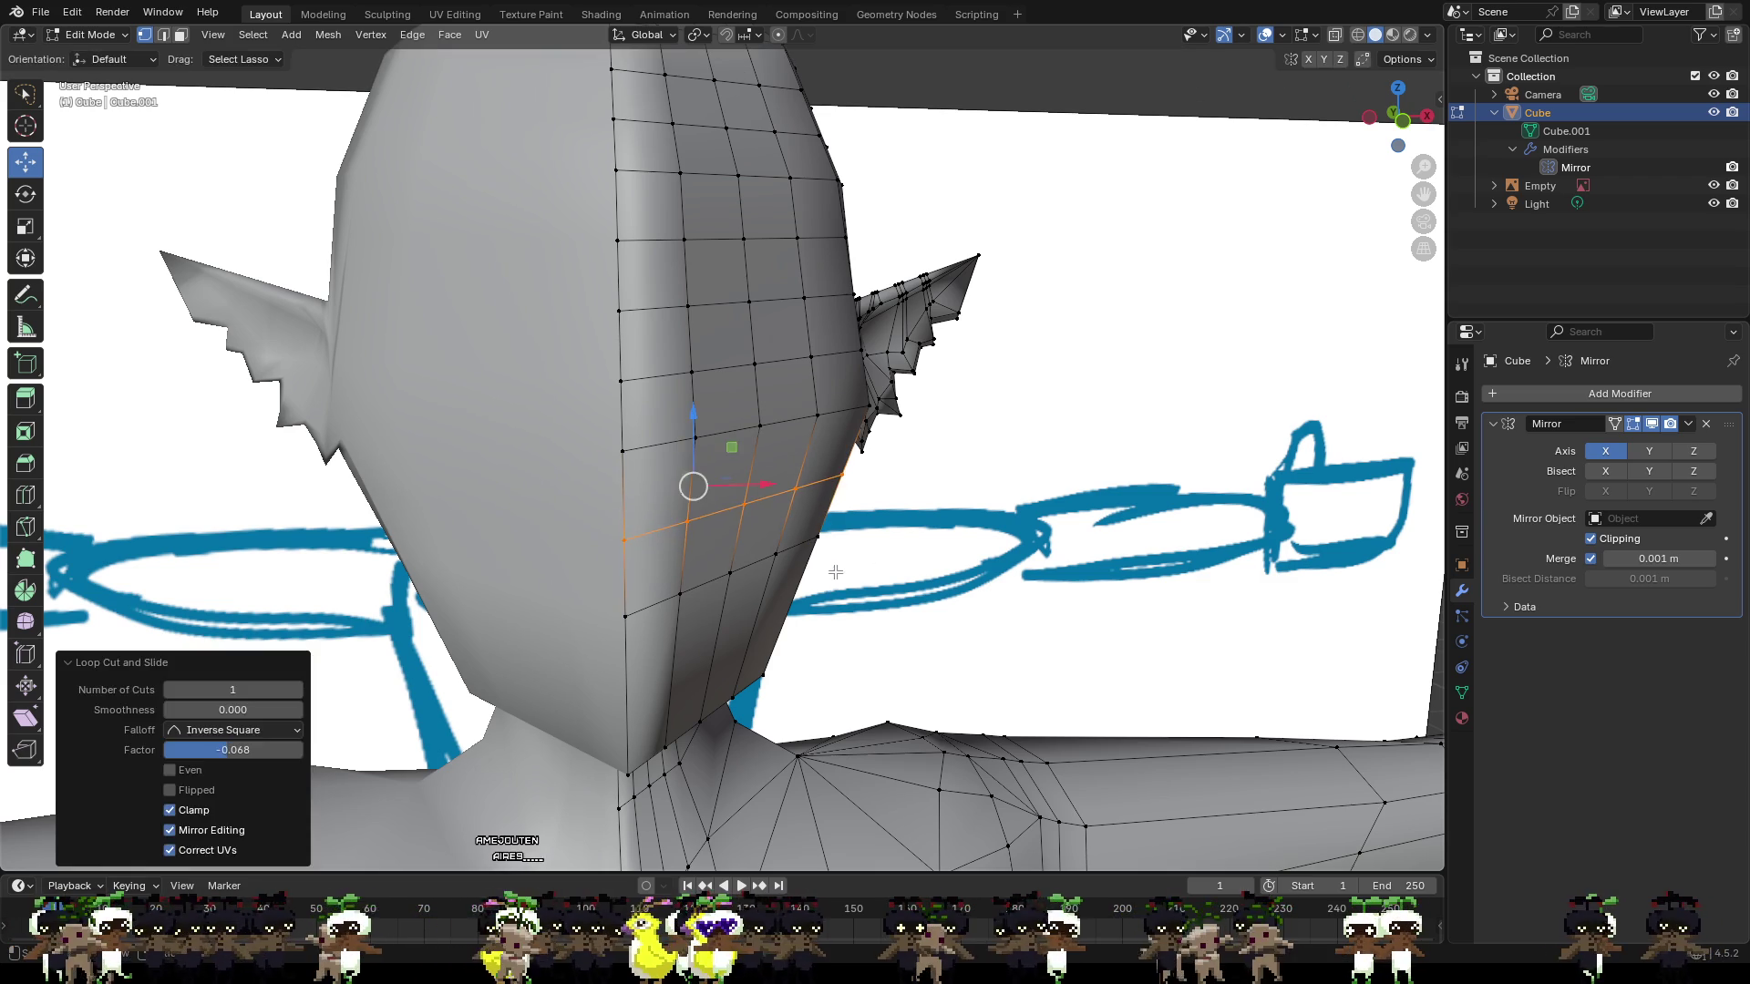
pyautogui.hotkey('ctrl', 'r')
pyautogui.click(672, 643)
pyautogui.rightClick(691, 646)
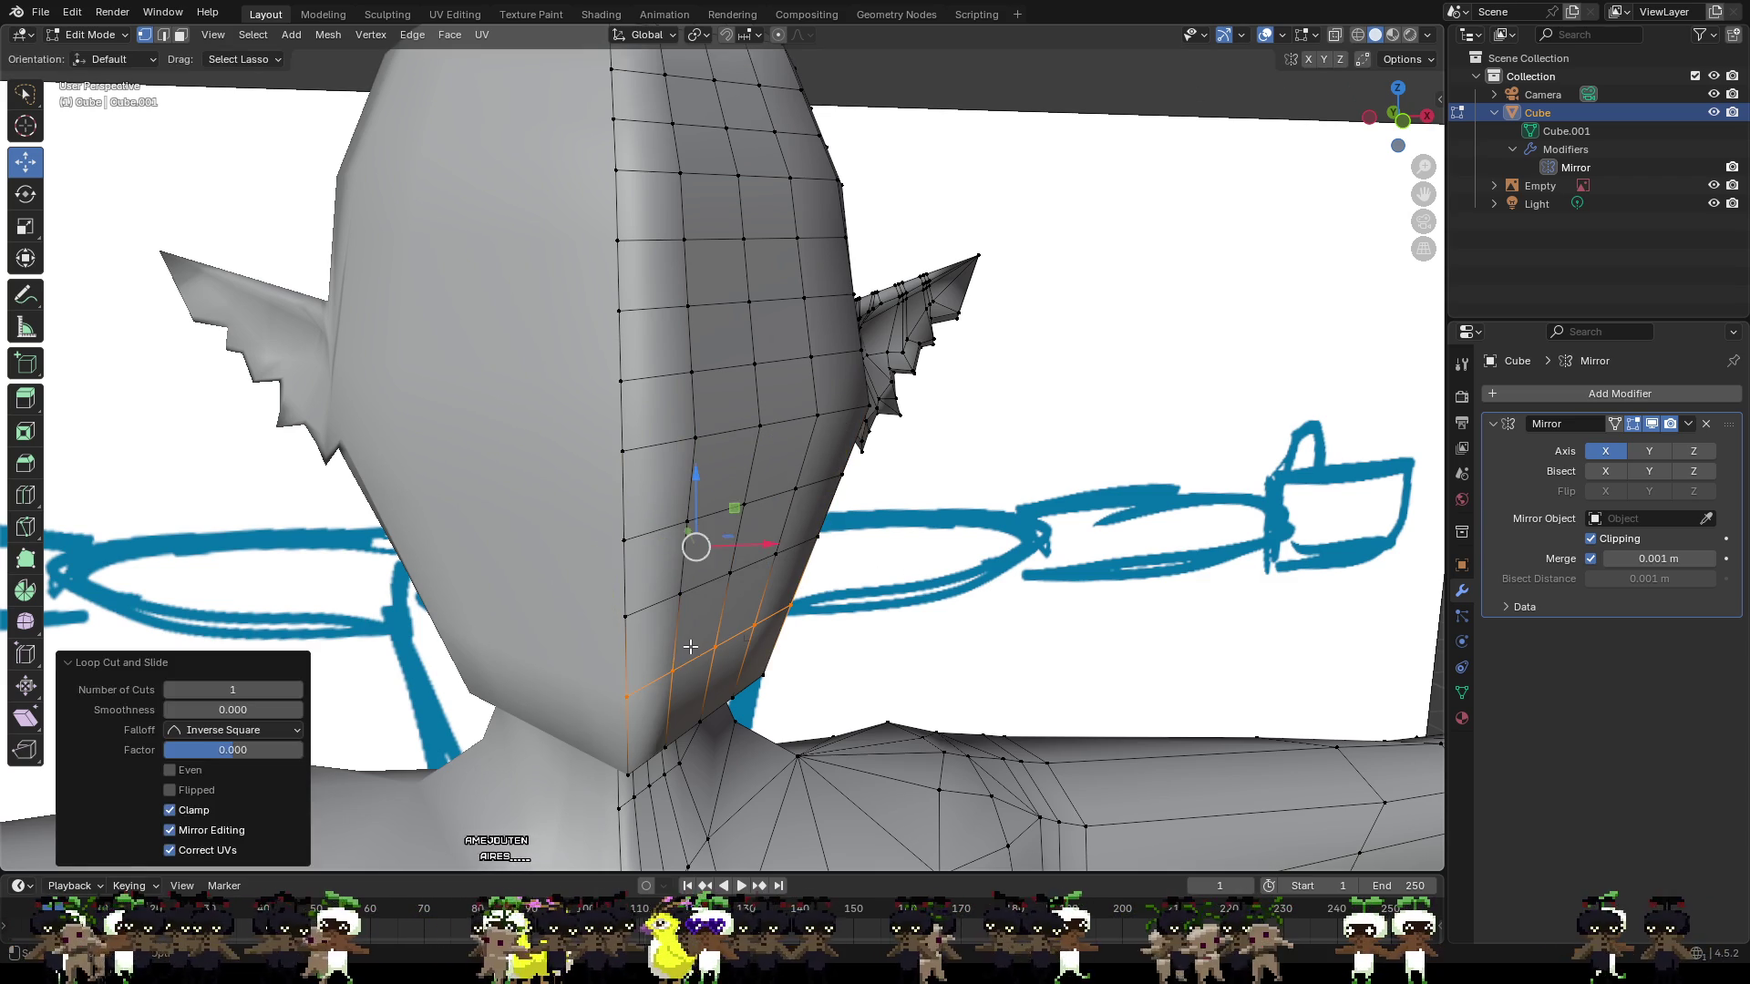
pyautogui.click(981, 541)
pyautogui.click(1401, 120)
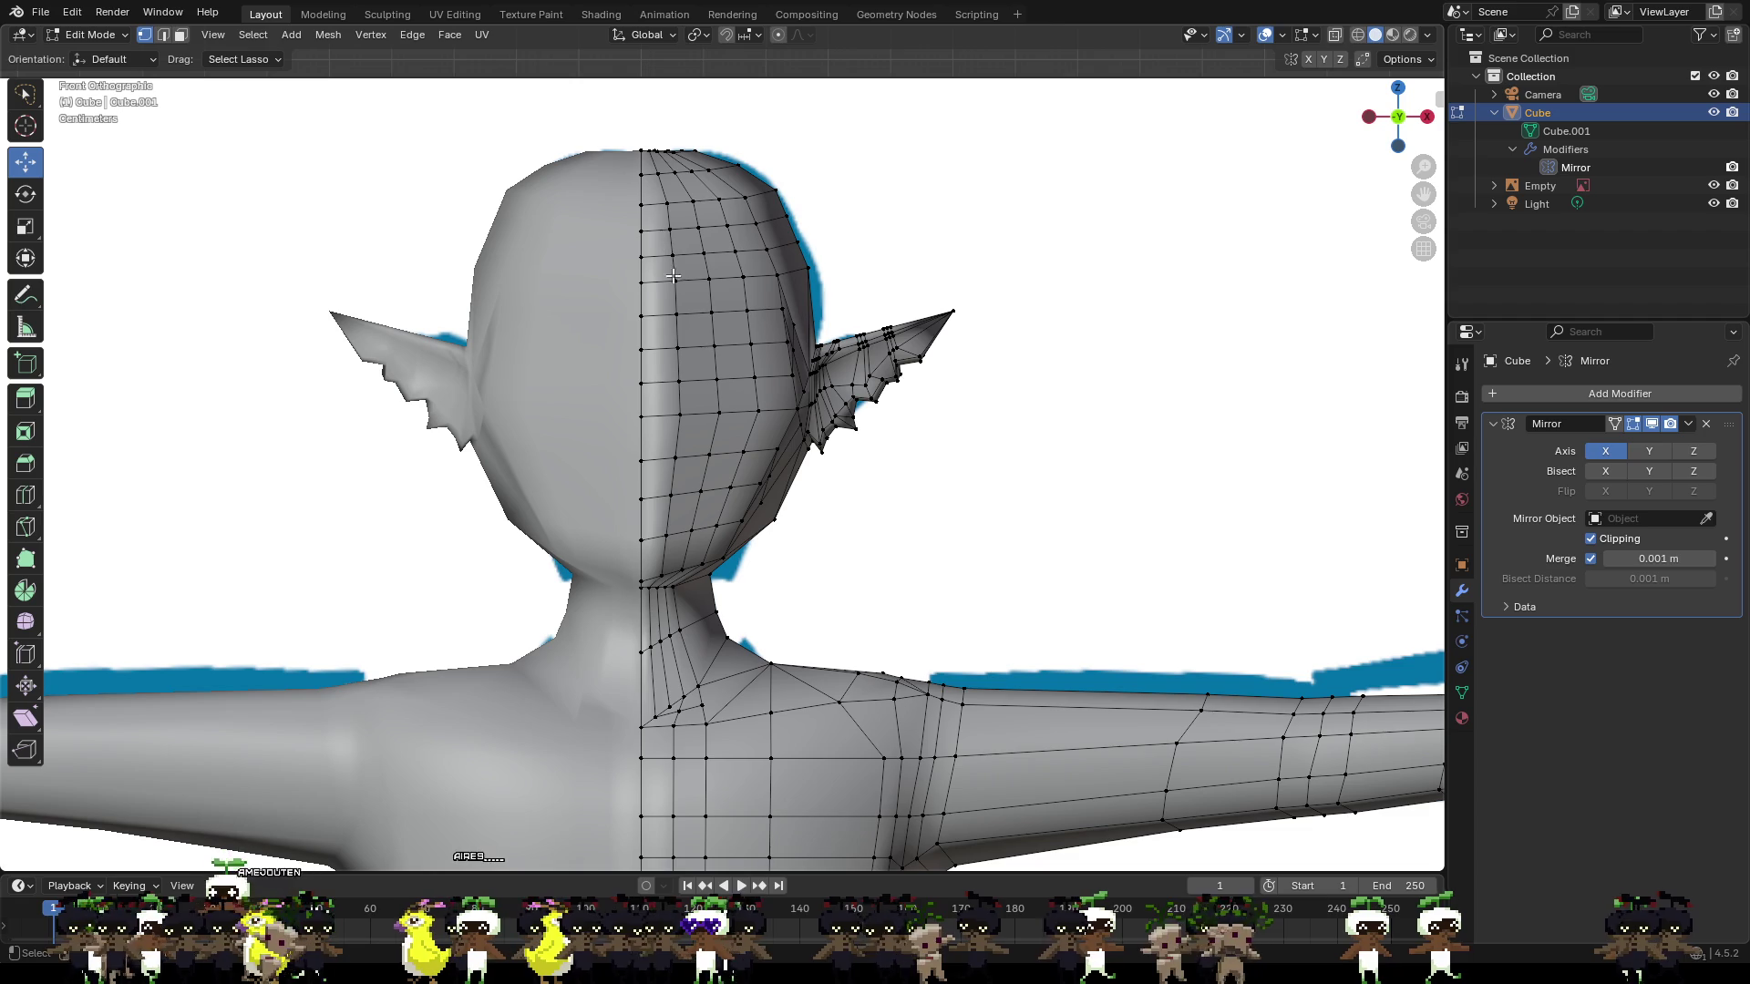
# Pull jaw contour vertices inward and along Y to narrow the jawline.
pyautogui.scroll(3, 840, 438)
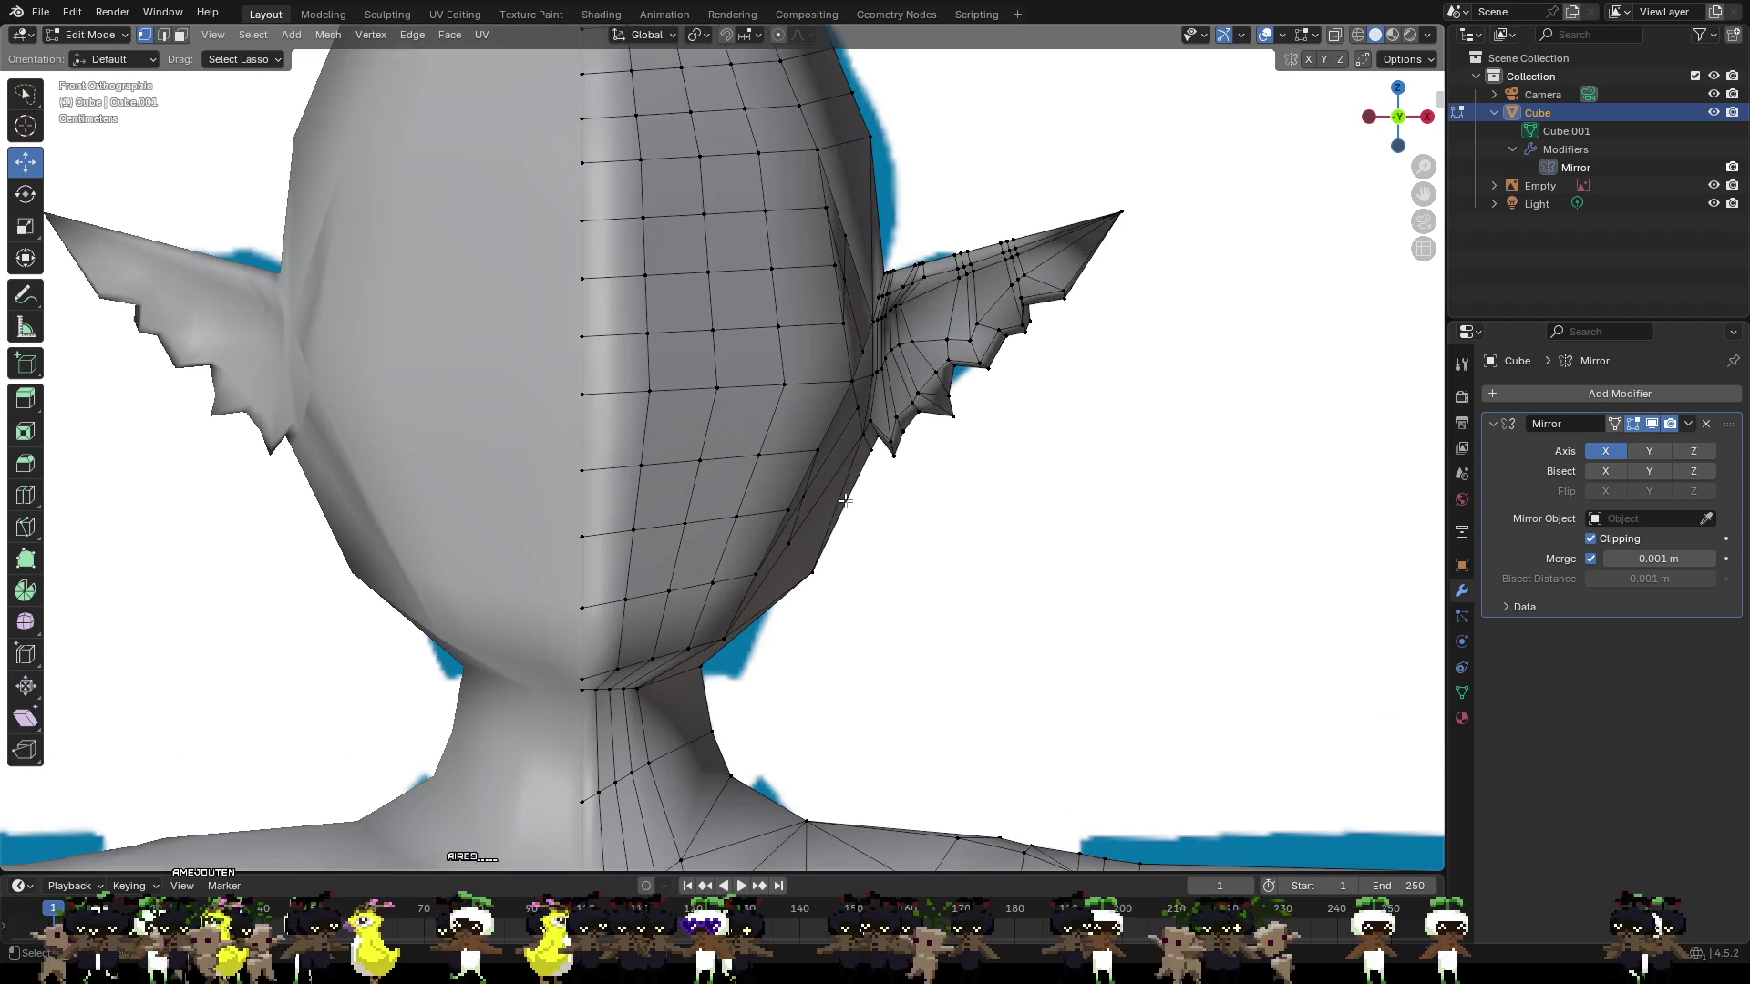
pyautogui.click(812, 577)
pyautogui.moveTo(870, 574); pyautogui.dragTo(844, 573)
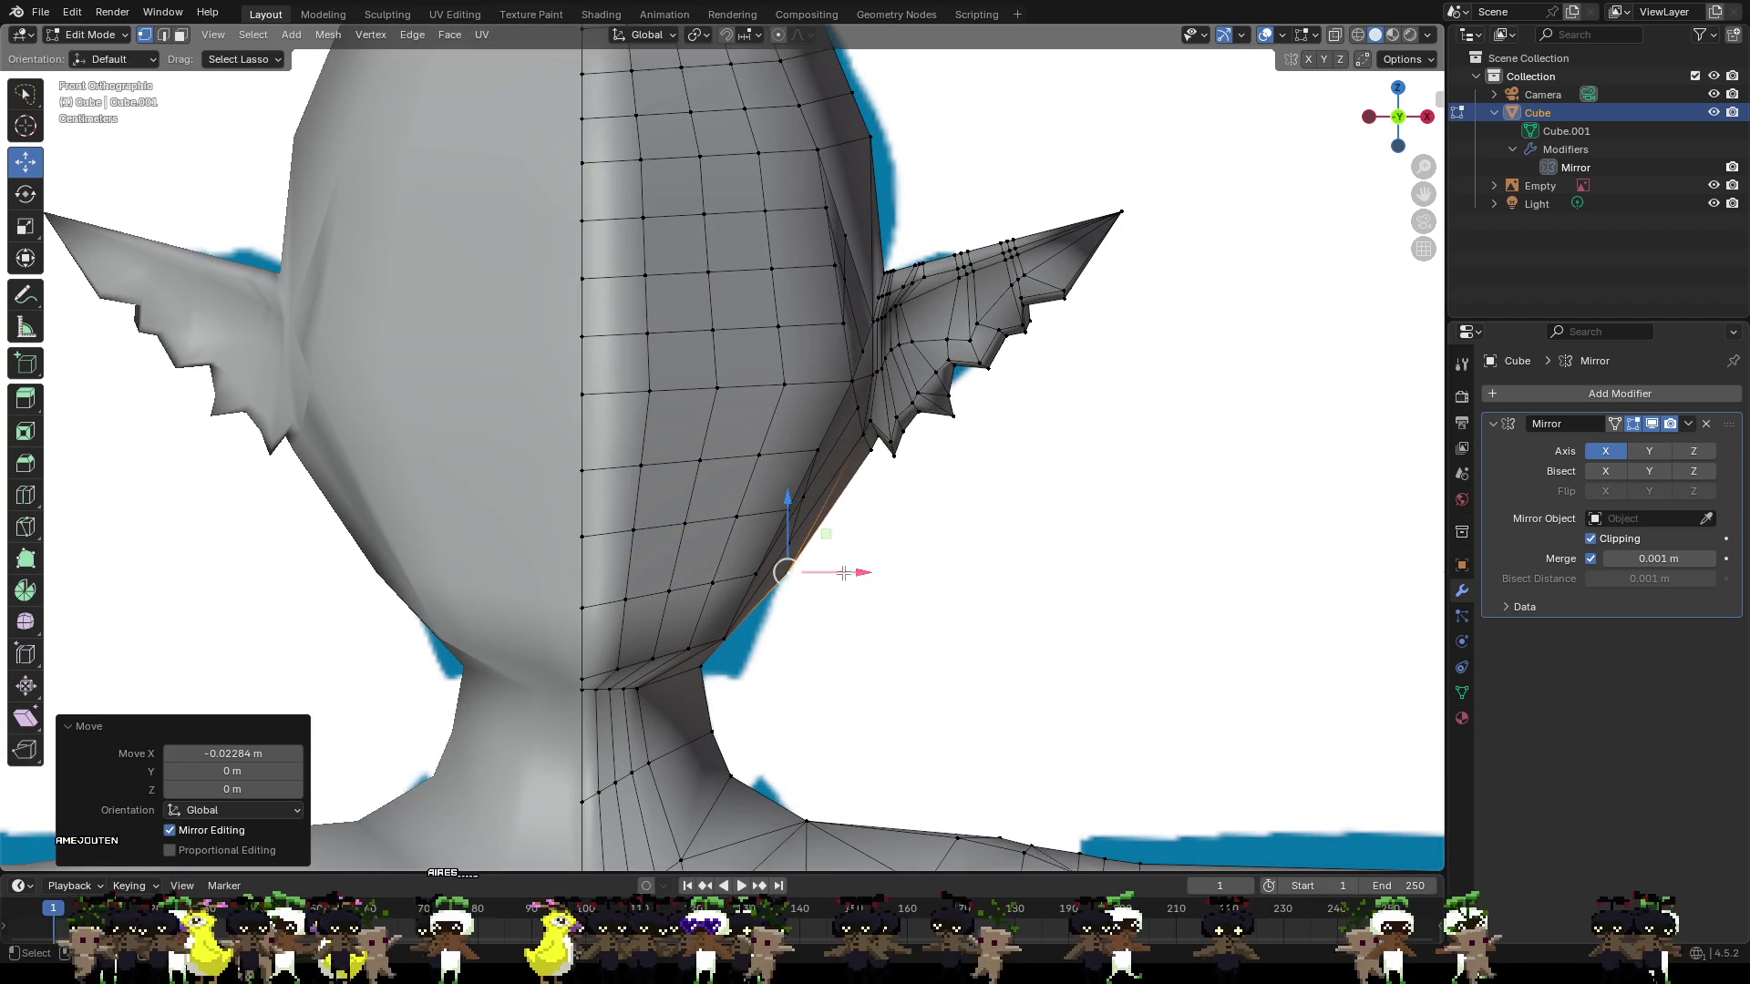
pyautogui.moveTo(843, 572); pyautogui.dragTo(584, 603, button='middle')
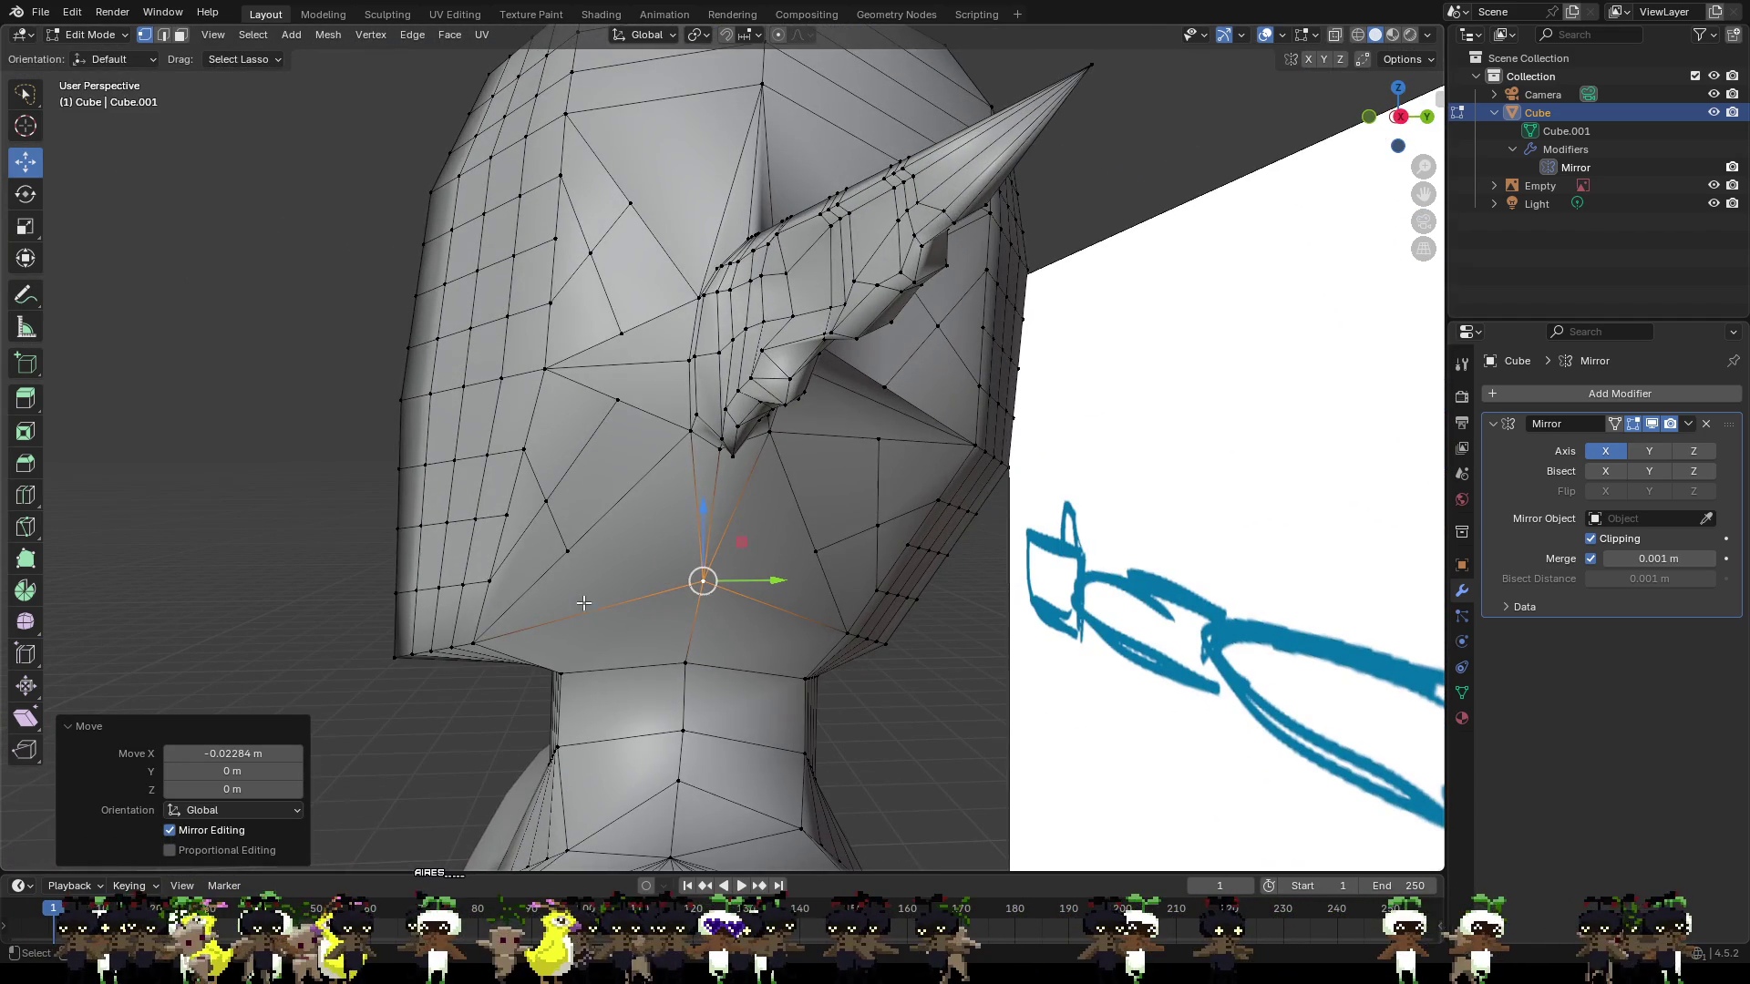
pyautogui.click(474, 642)
pyautogui.moveTo(474, 642)
pyautogui.mouseDown(button='middle')
pyautogui.moveTo(488, 672)
pyautogui.moveTo(574, 676)
pyautogui.mouseUp(button='middle')
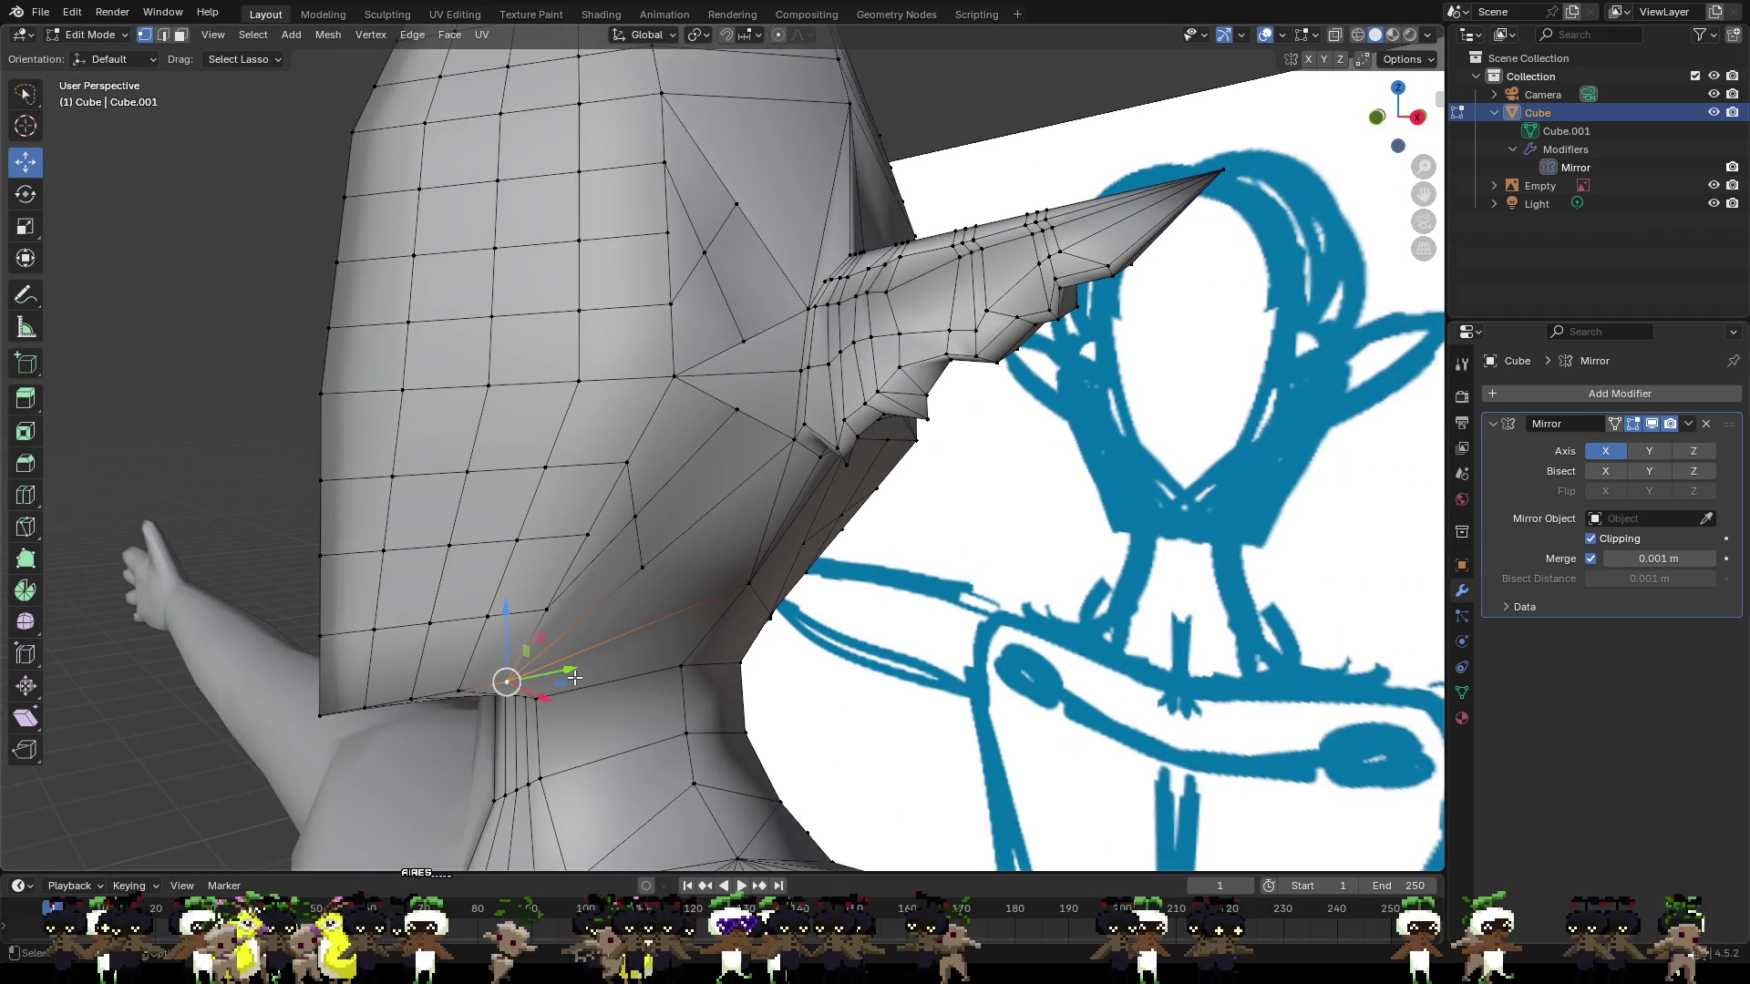
pyautogui.moveTo(574, 674)
pyautogui.mouseDown()
pyautogui.moveTo(597, 673)
pyautogui.moveTo(588, 715)
pyautogui.moveTo(632, 600)
pyautogui.mouseUp()
pyautogui.moveTo(637, 635)
pyautogui.mouseDown(button='middle')
pyautogui.moveTo(757, 597)
pyautogui.moveTo(770, 610)
pyautogui.mouseUp(button='middle')
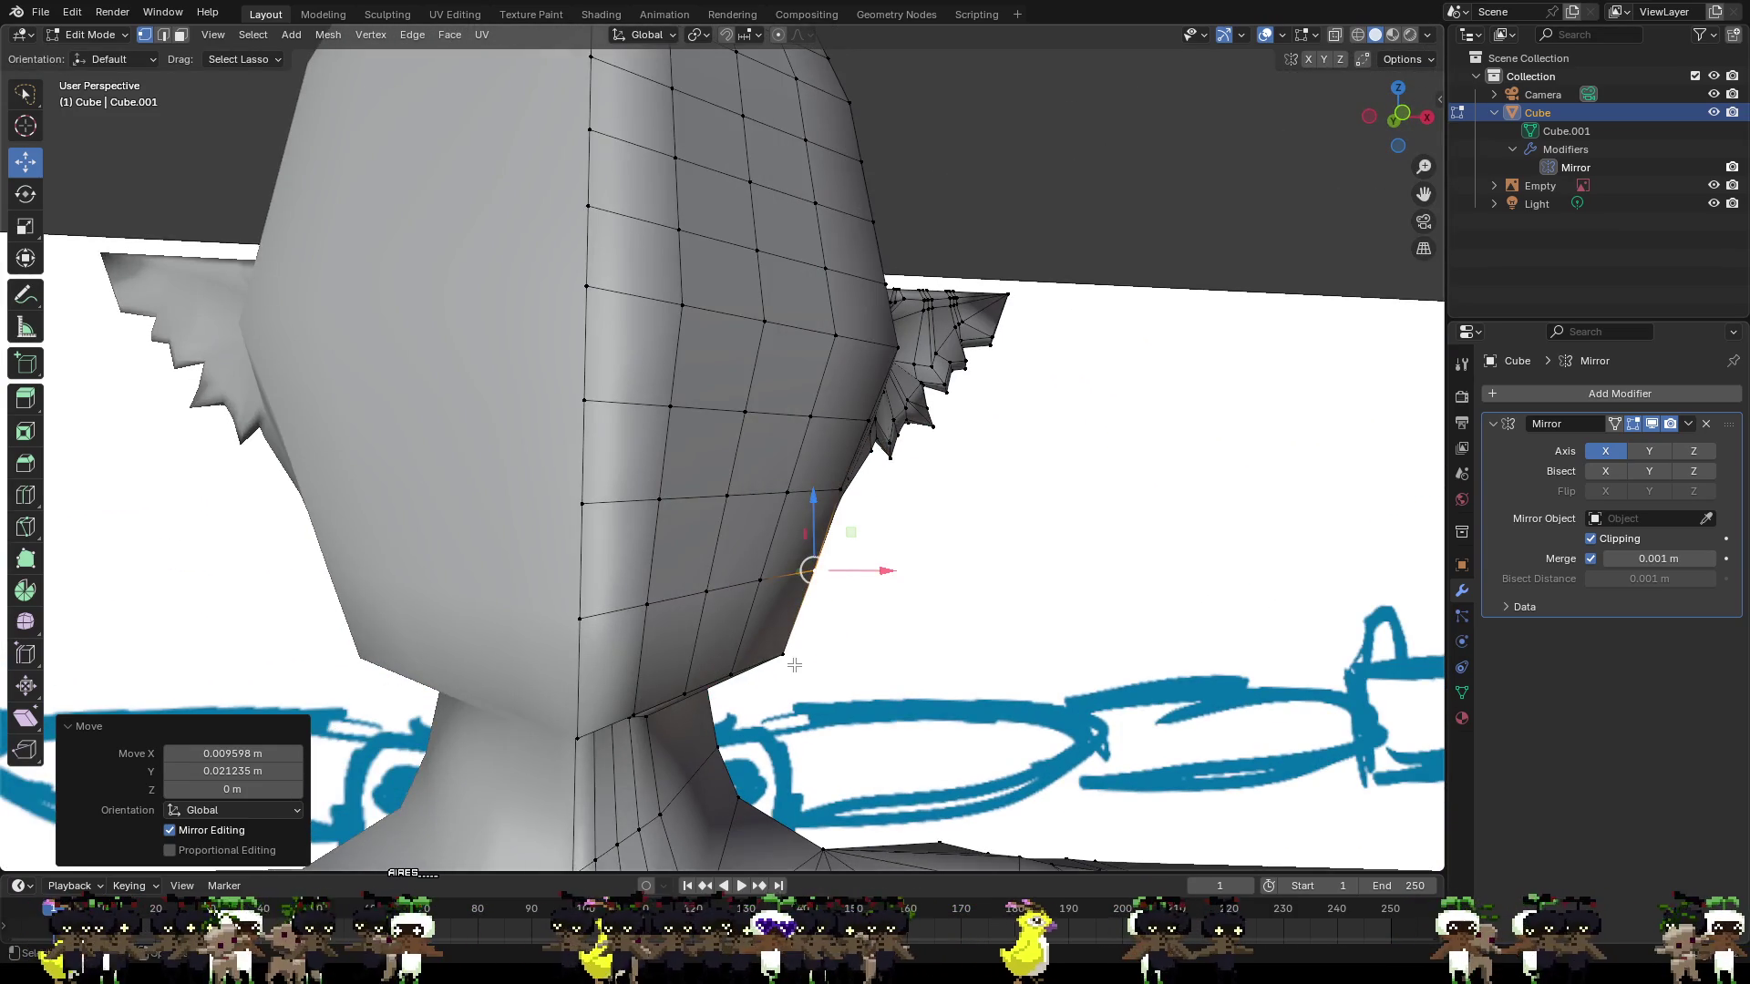
pyautogui.click(782, 655)
pyautogui.moveTo(821, 656); pyautogui.dragTo(800, 668)
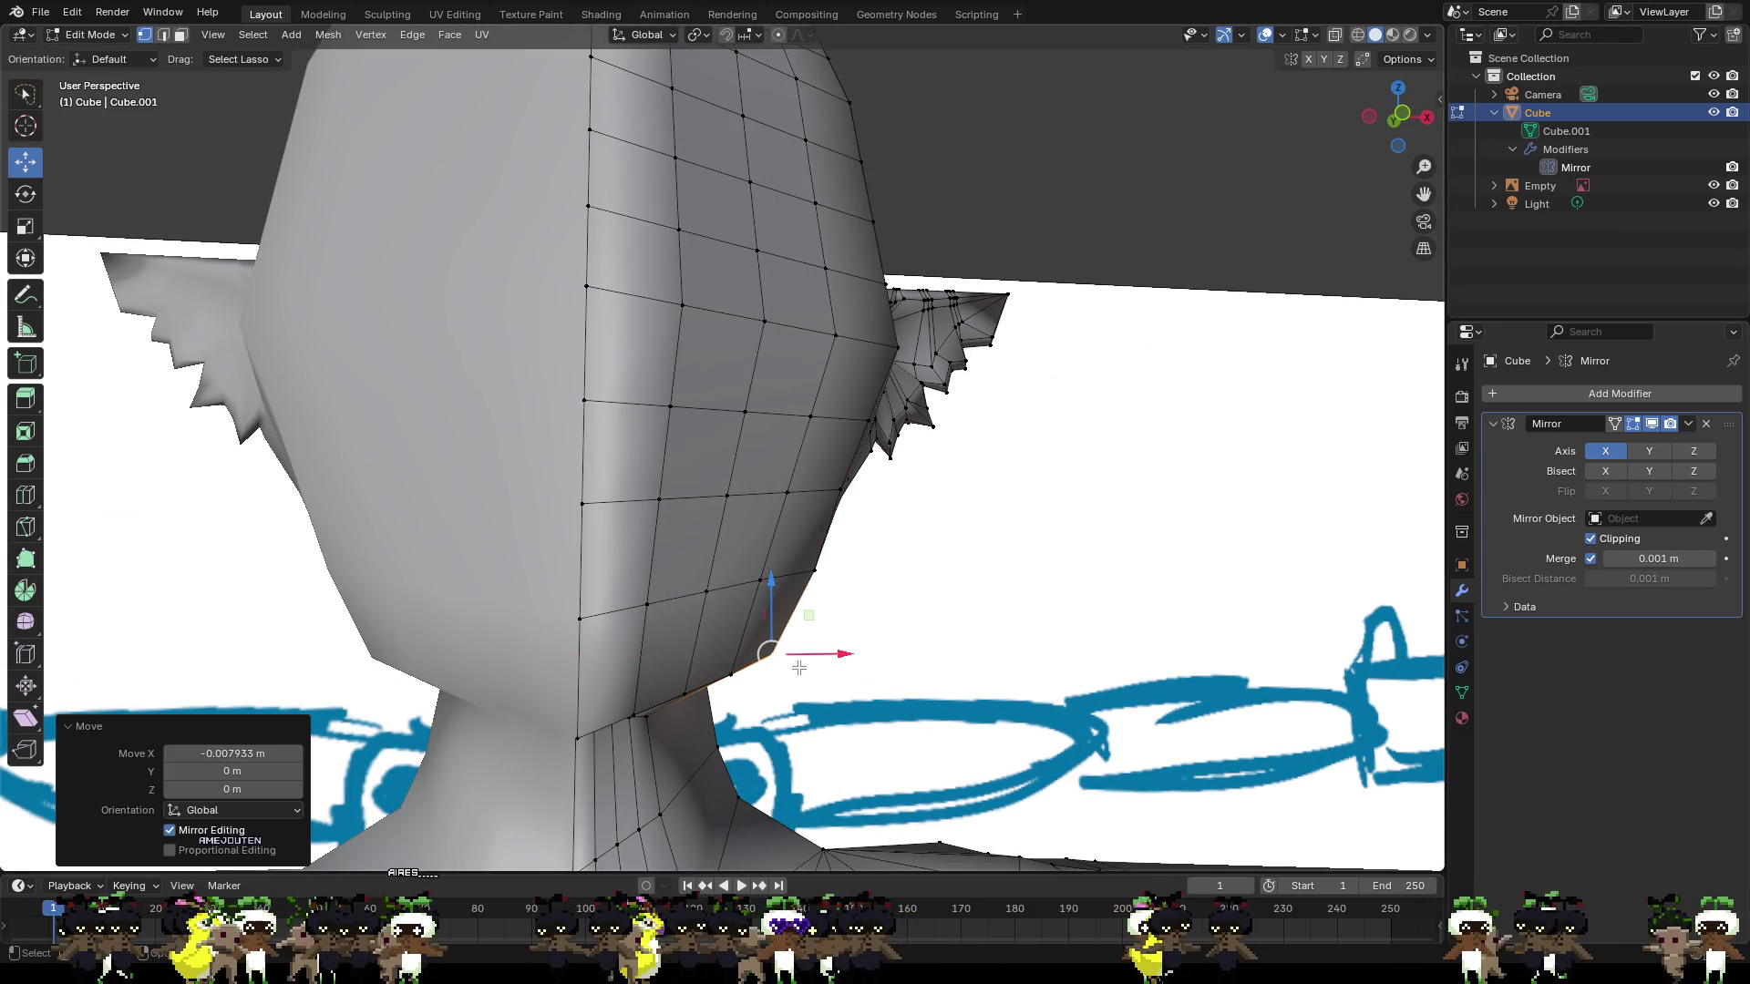
# Lower the two jaw-corner vertices about 0.0037 m along Z.
pyautogui.click(733, 675)
pyautogui.keyDown('shift'); pyautogui.click(683, 694); pyautogui.keyUp('shift')
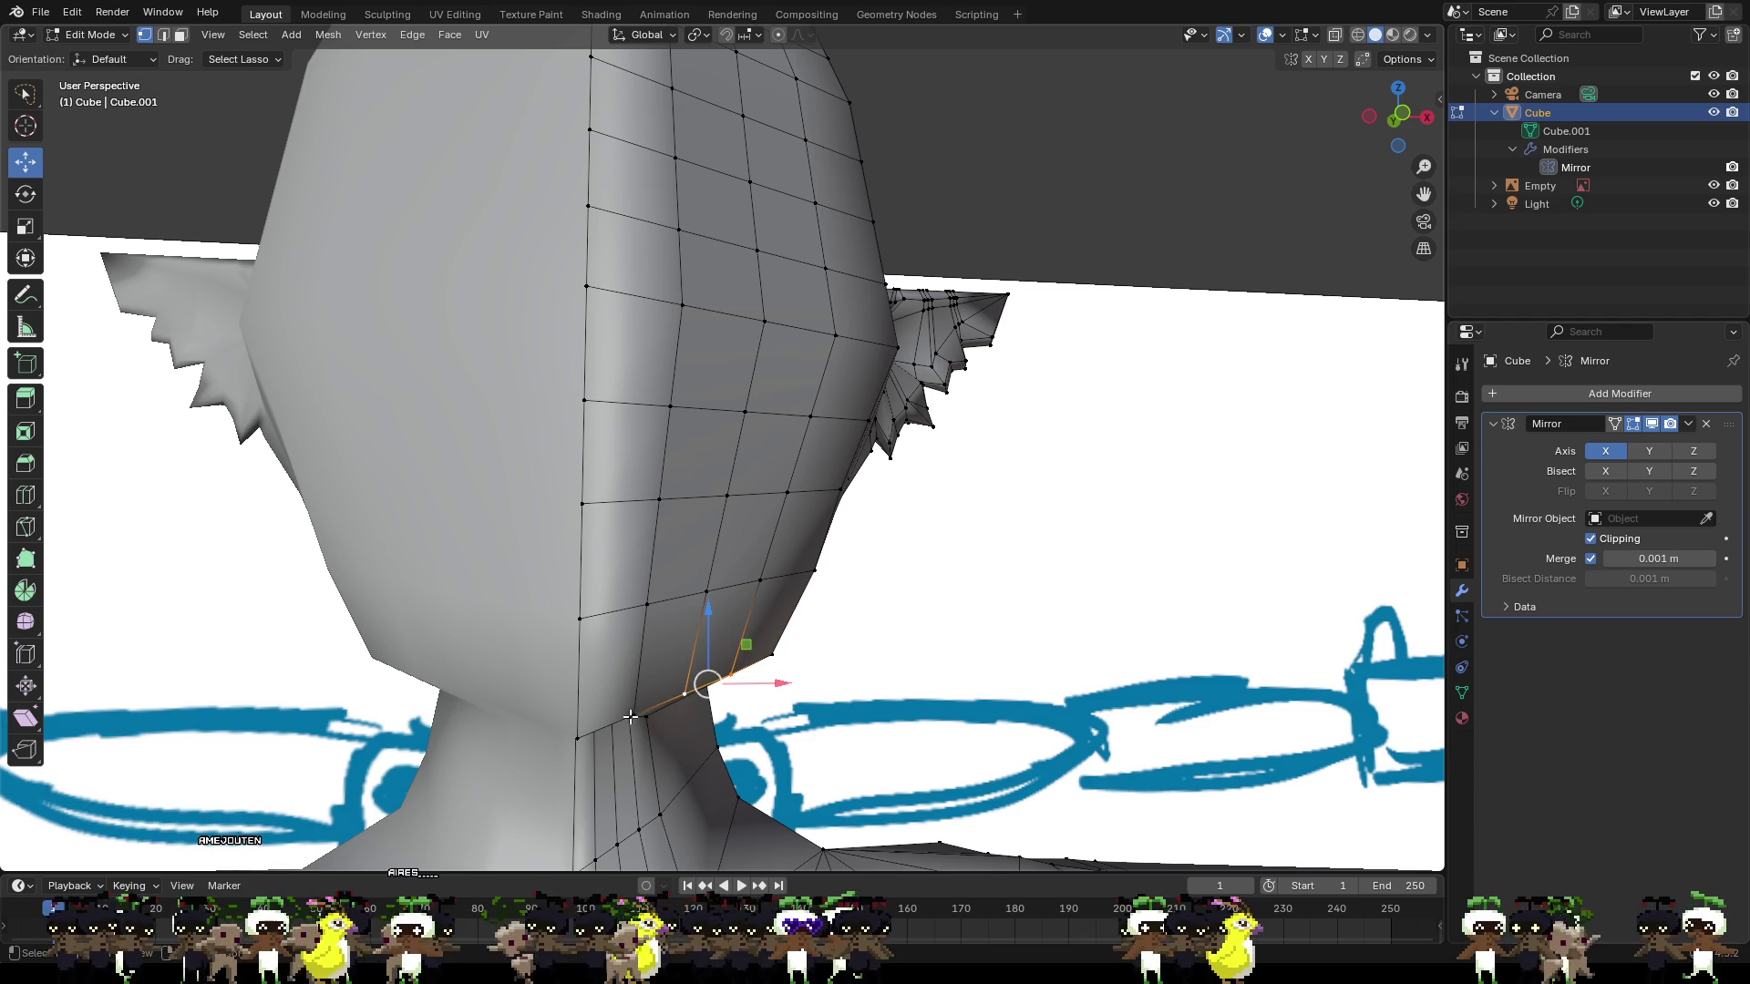
pyautogui.keyDown('shift'); pyautogui.click(630, 717); pyautogui.keyUp('shift')
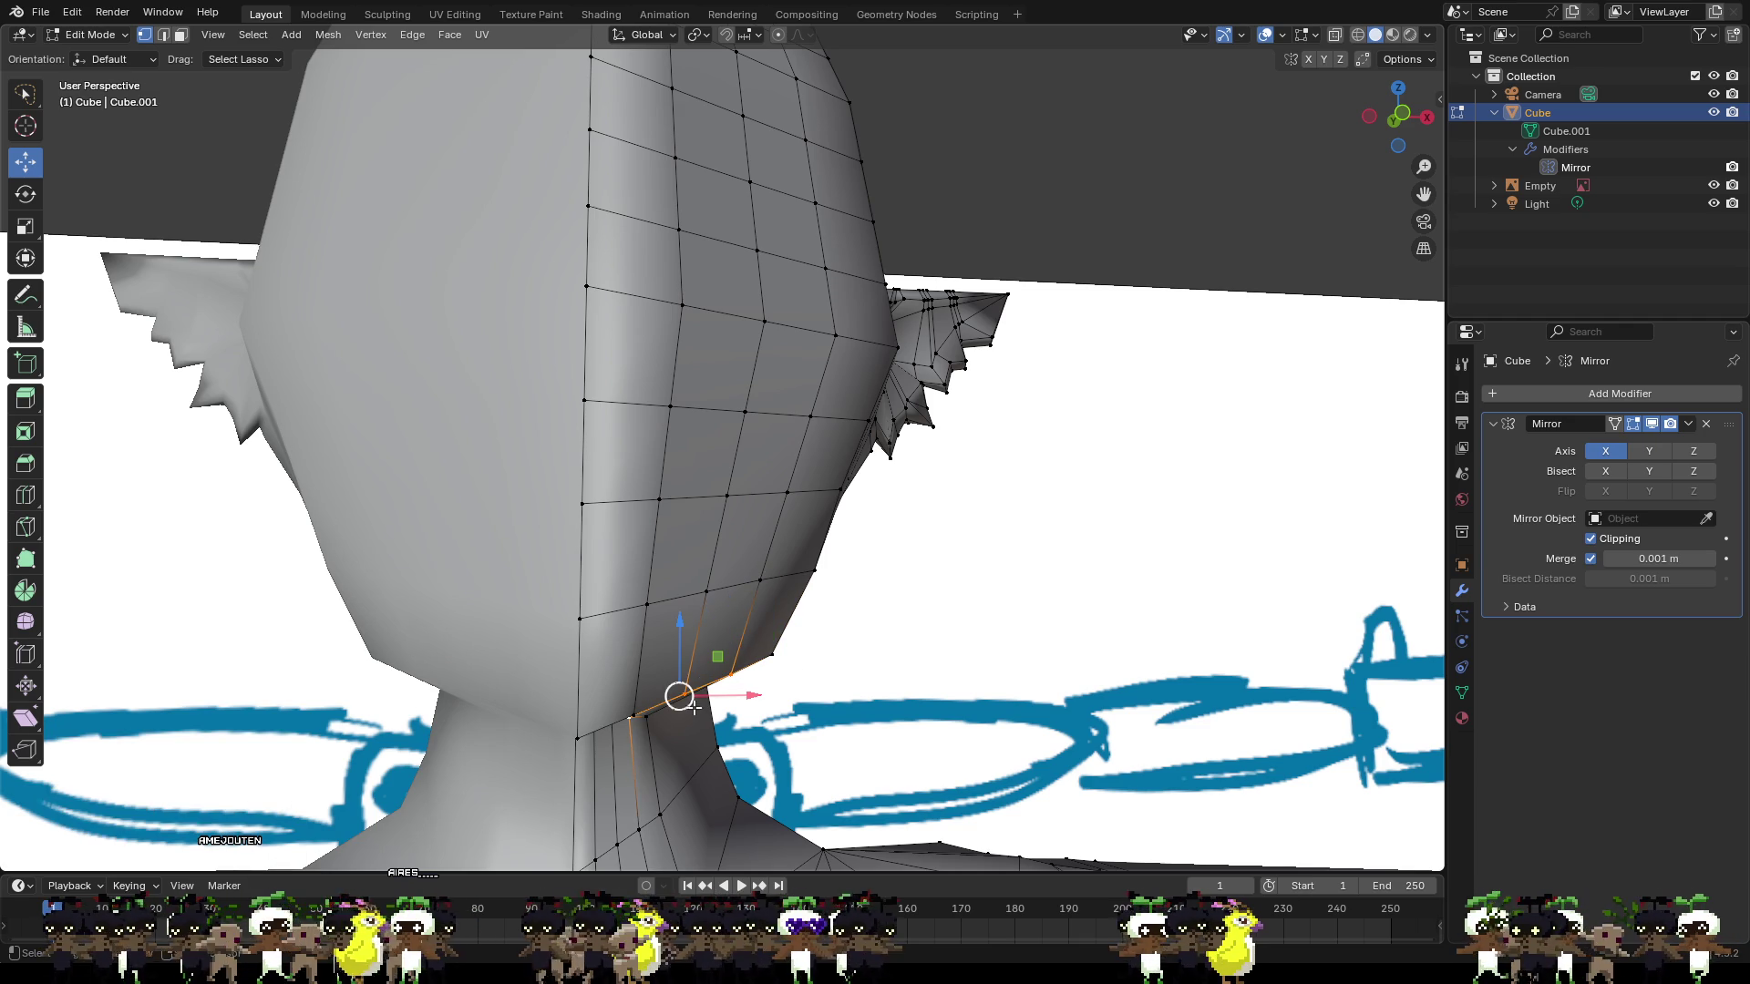
pyautogui.click(854, 680)
pyautogui.click(683, 694)
pyautogui.keyDown('shift'); pyautogui.click(731, 674); pyautogui.keyUp('shift')
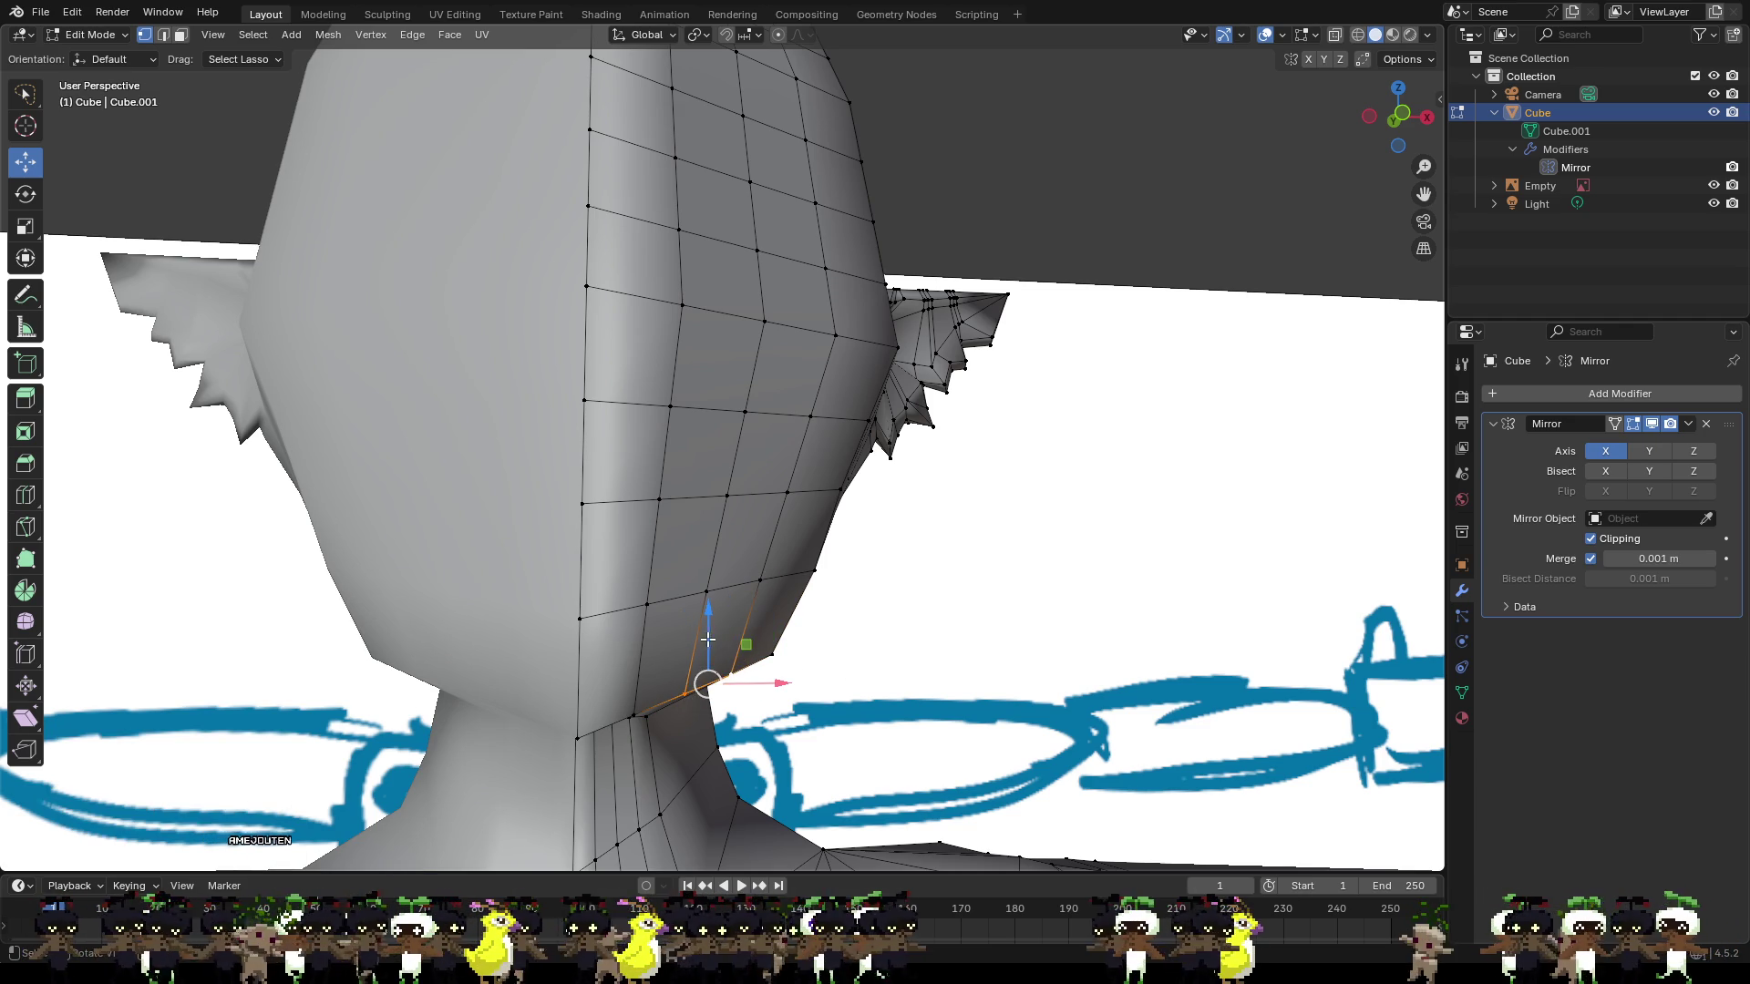
pyautogui.moveTo(708, 641); pyautogui.dragTo(636, 691)
# Nudge a neck vertex vertically where the jaw meets the neck.
pyautogui.click(629, 717)
pyautogui.scroll(-5, 859, 674)
pyautogui.click(670, 558)
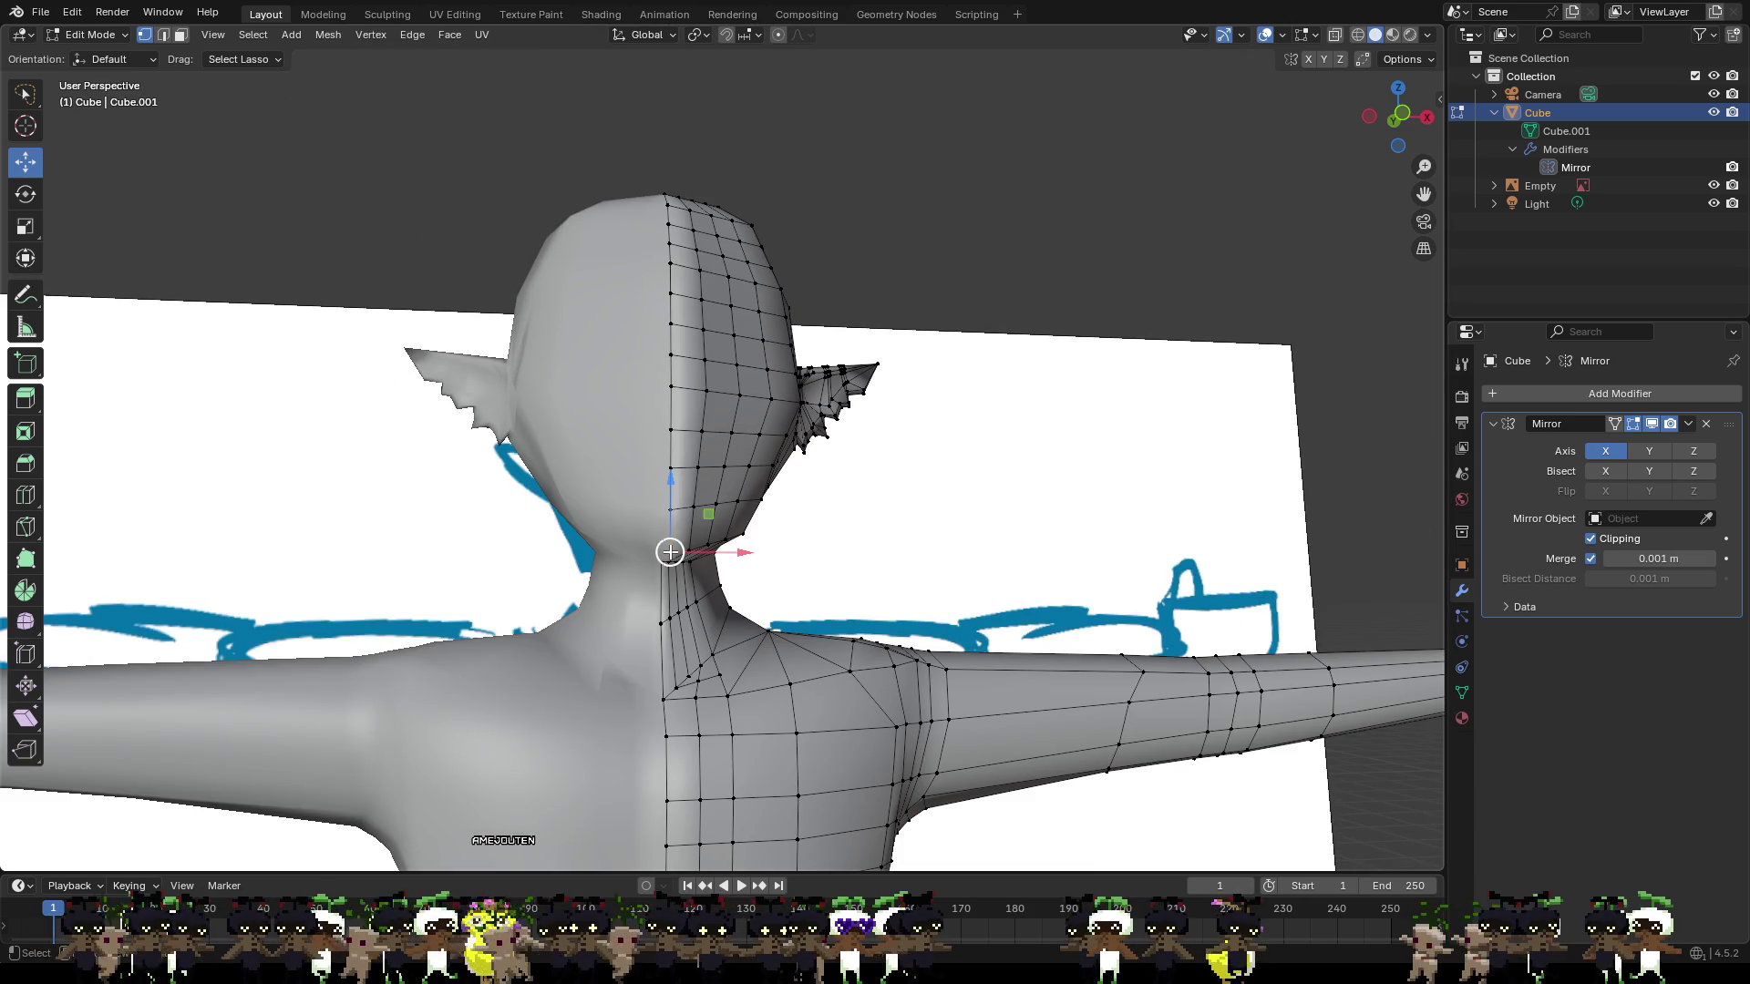
pyautogui.moveTo(671, 499); pyautogui.dragTo(670, 504)
pyautogui.click(866, 552)
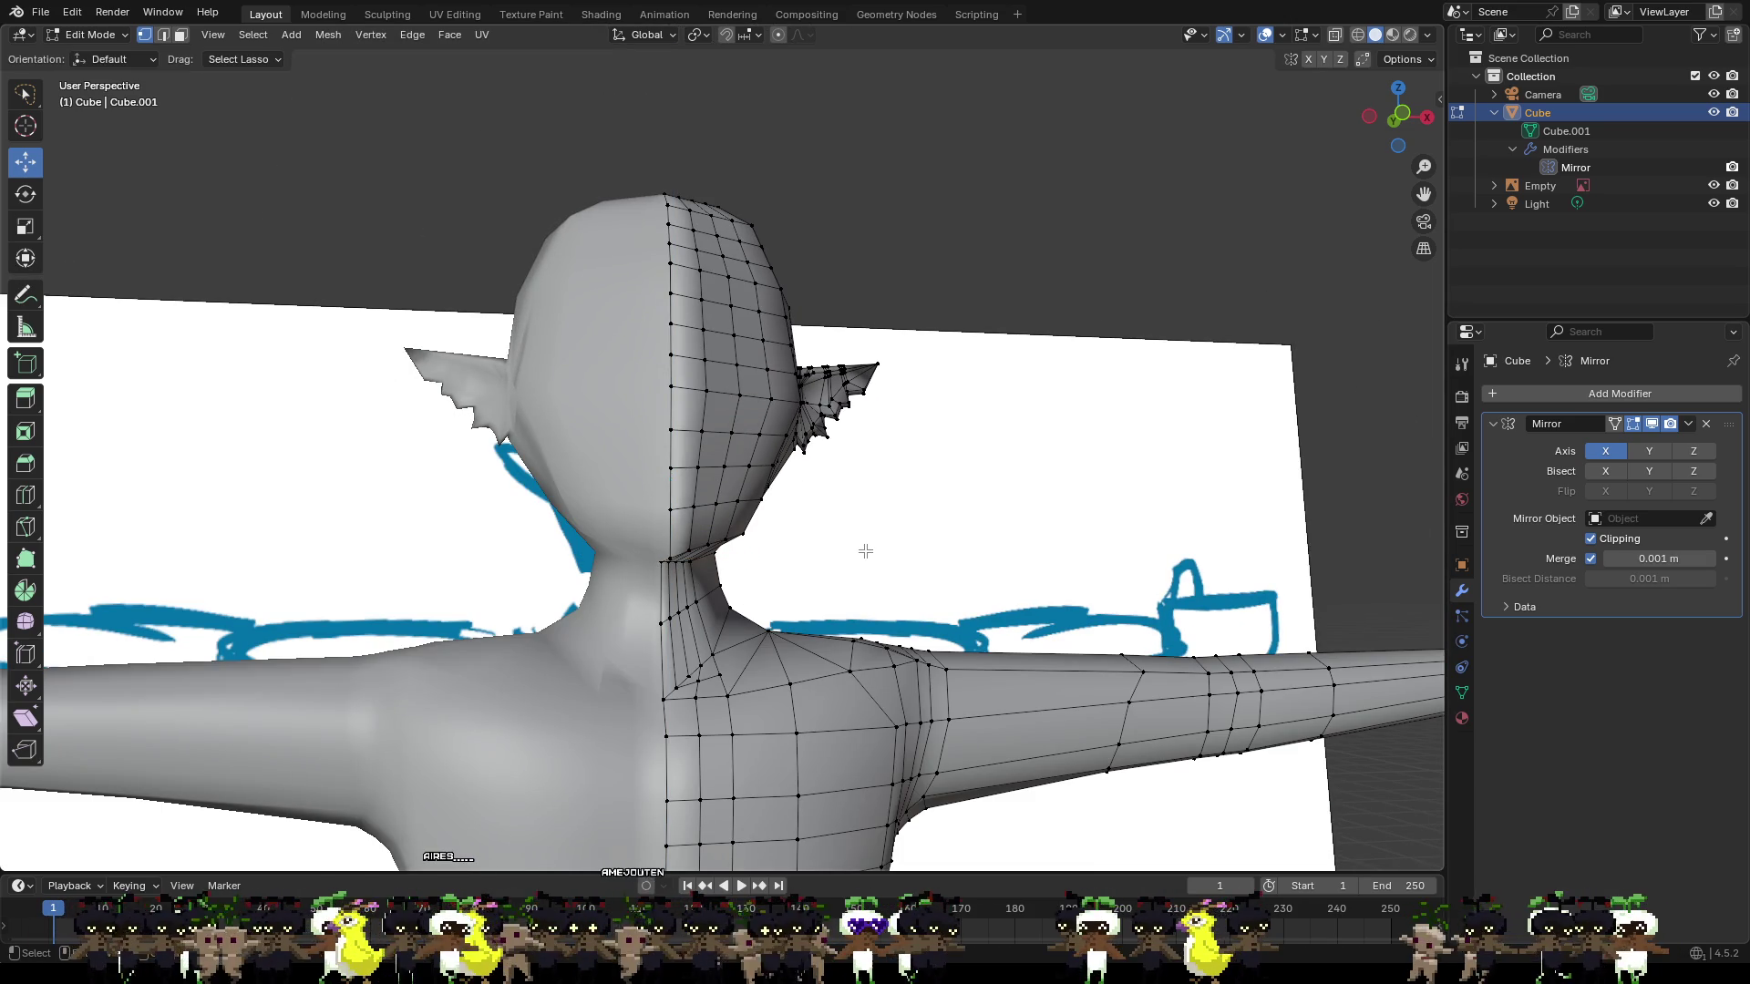
pyautogui.scroll(5, 865, 551)
pyautogui.moveTo(878, 577)
pyautogui.mouseDown(button='middle')
pyautogui.moveTo(699, 576)
pyautogui.moveTo(661, 603)
pyautogui.moveTo(603, 590)
pyautogui.mouseUp(button='middle')
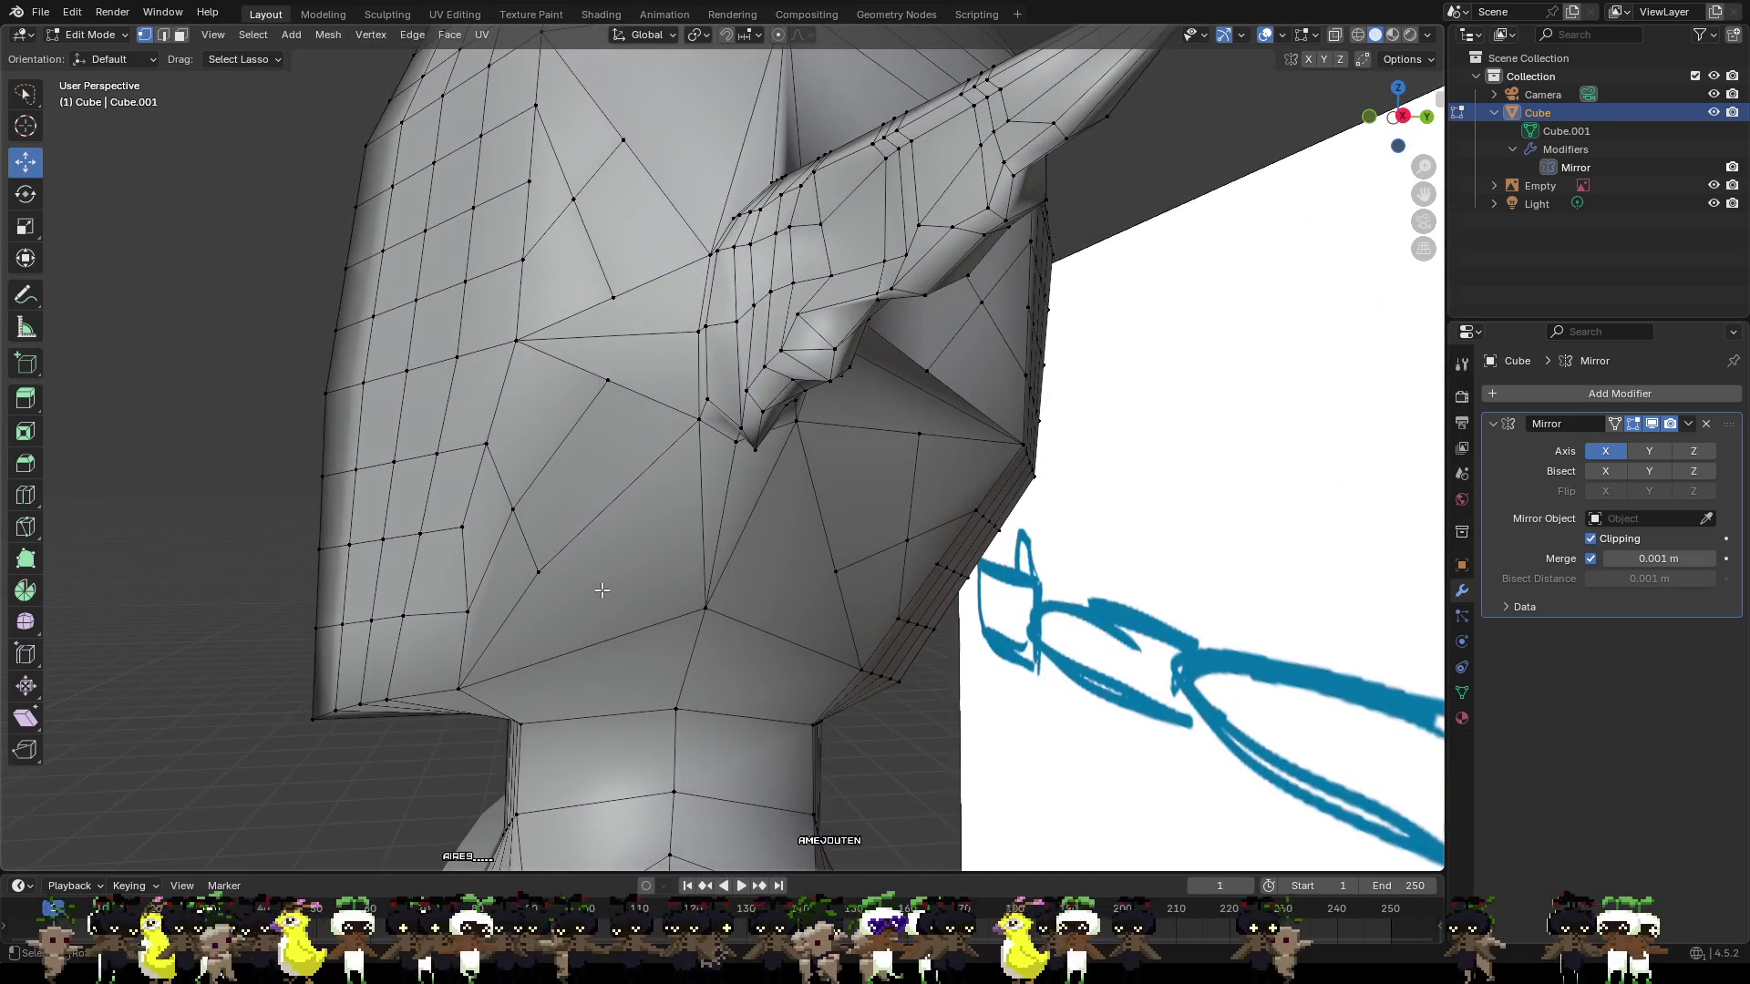
# Insert a single edge loop across the lower cheek above the jaw, slid to factor -0.635.
pyautogui.click(320, 472)
pyautogui.moveTo(320, 472); pyautogui.dragTo(558, 473, button='middle')
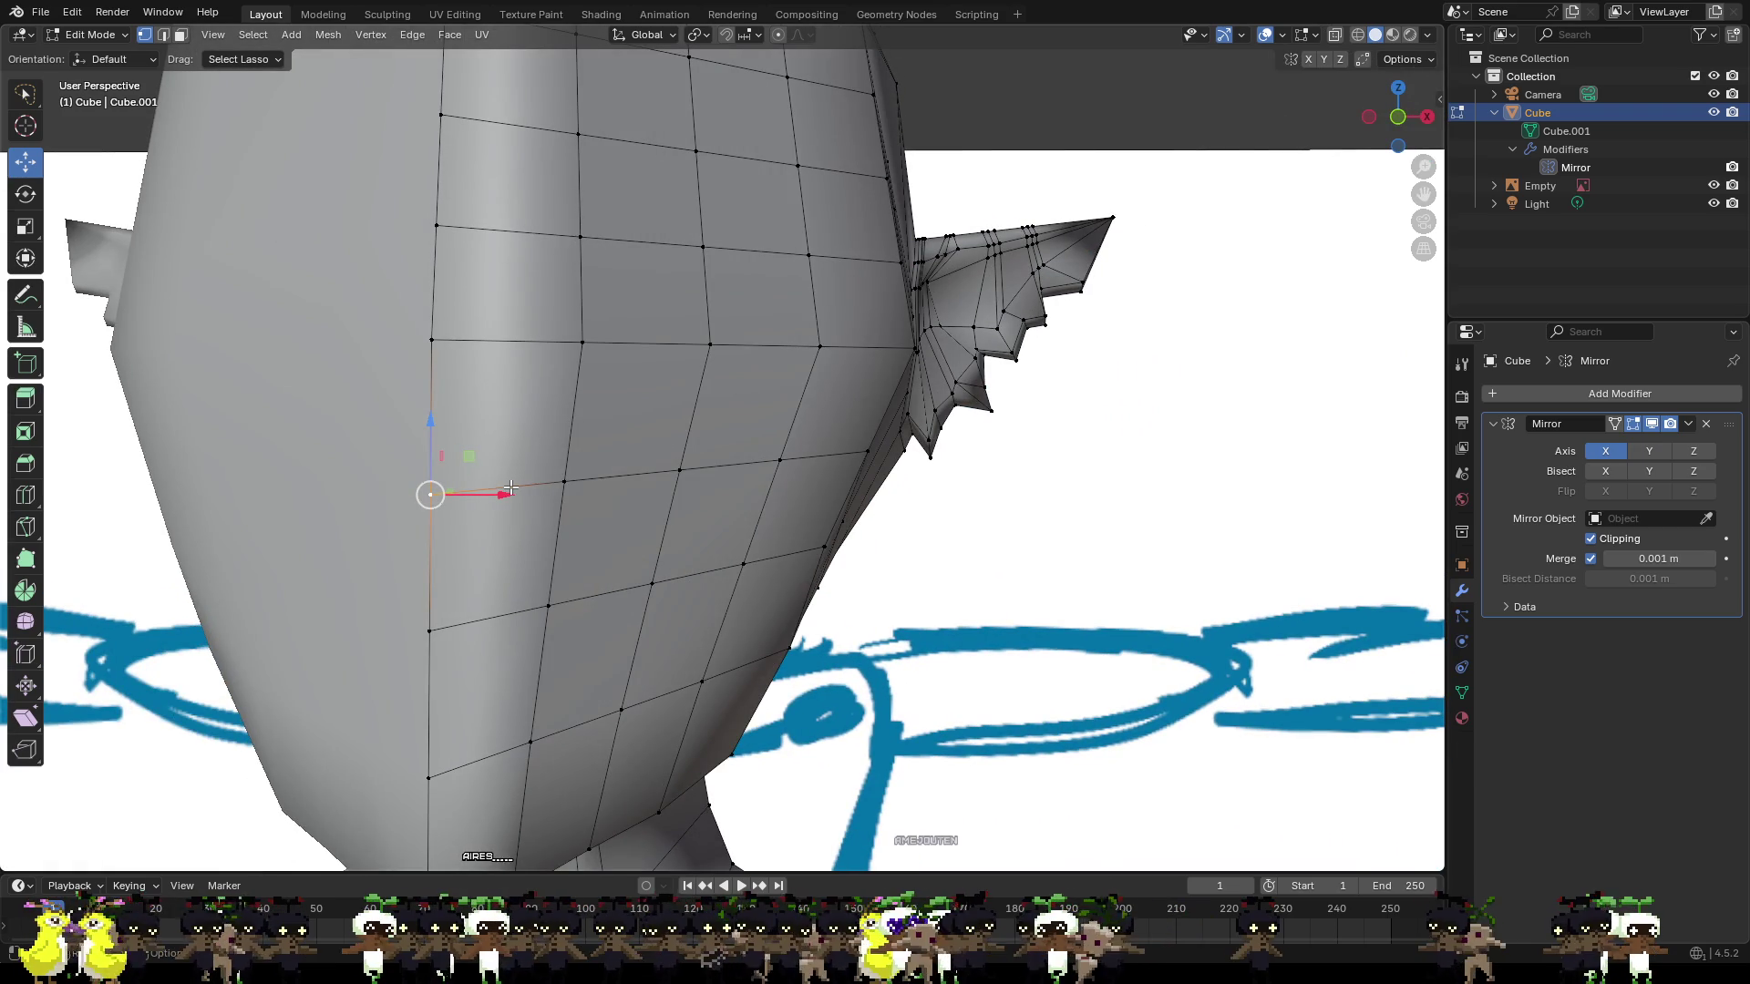
pyautogui.hotkey('ctrl', 'r')
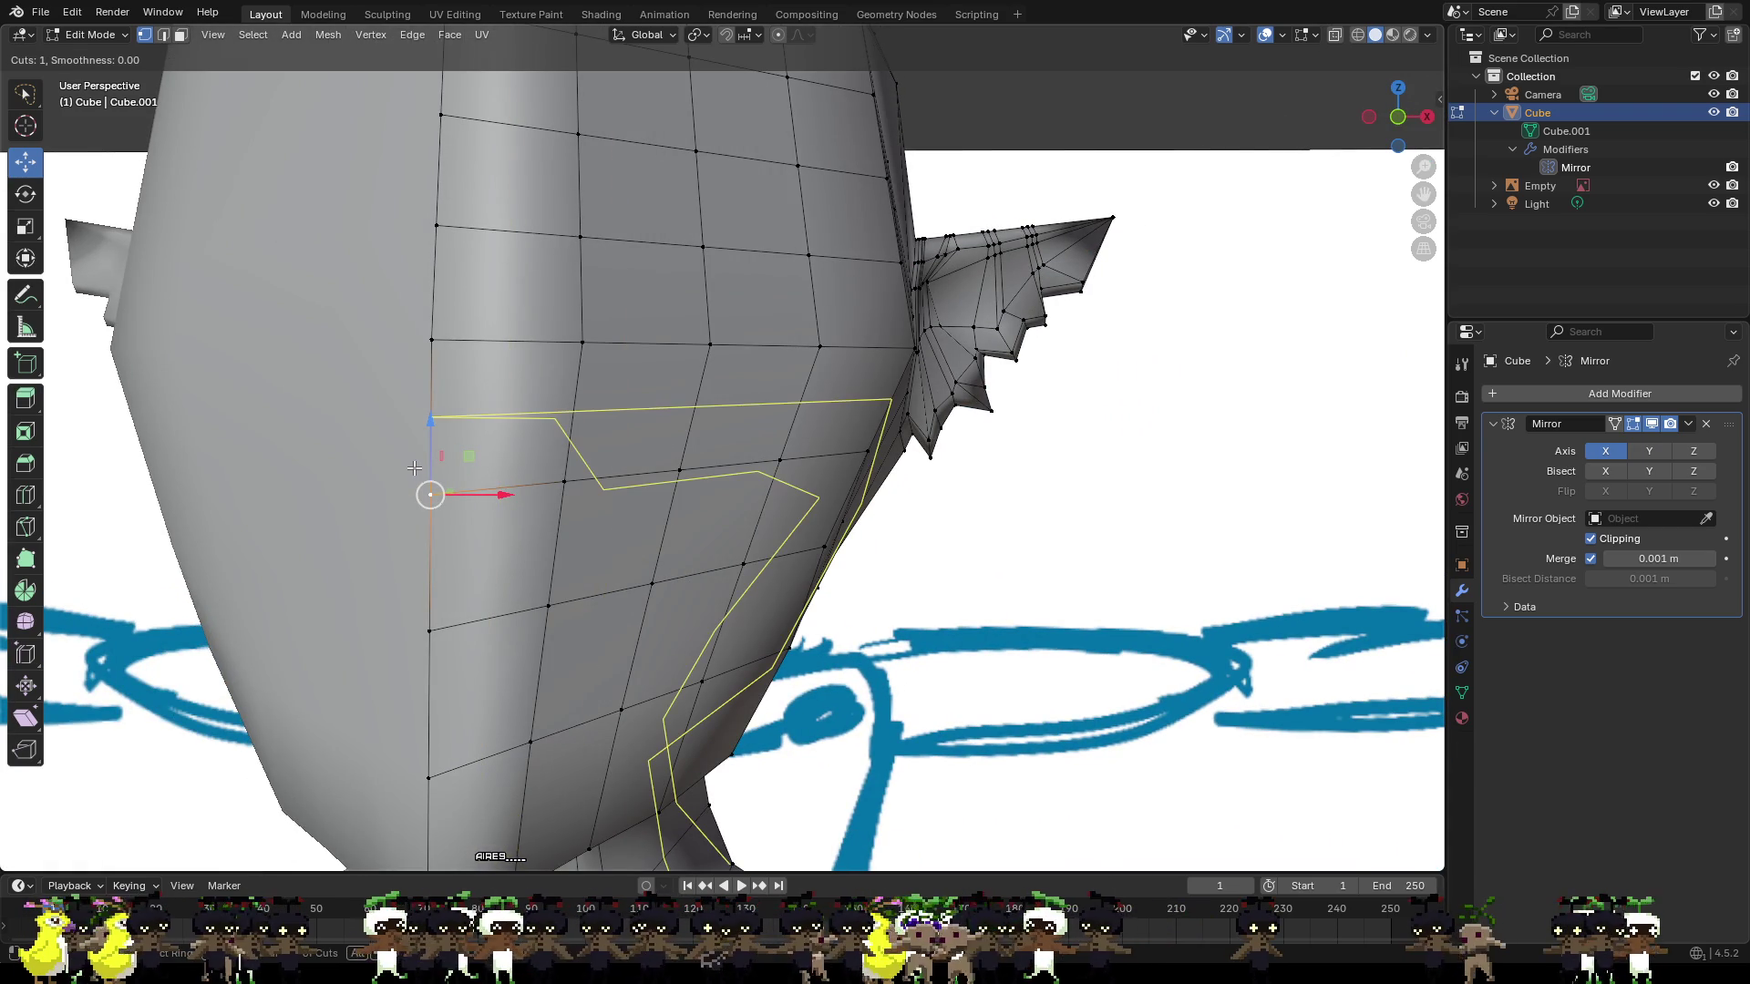
pyautogui.scroll(1, 414, 467)
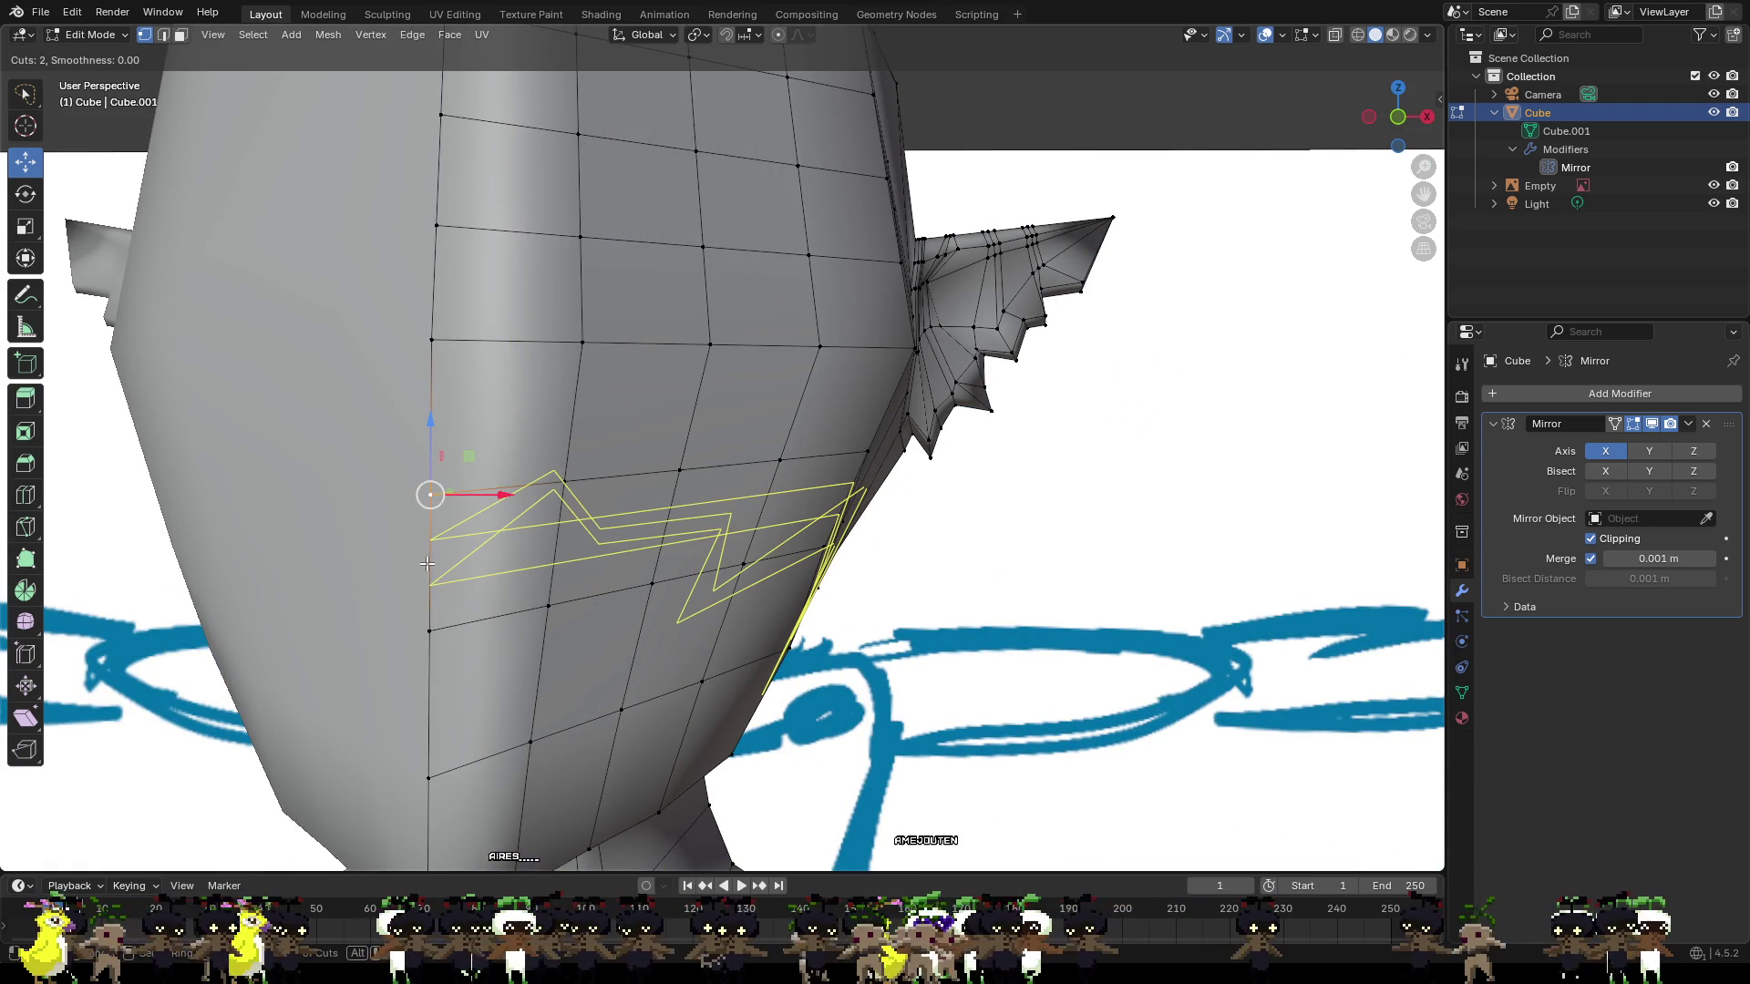
pyautogui.scroll(-1, 428, 563)
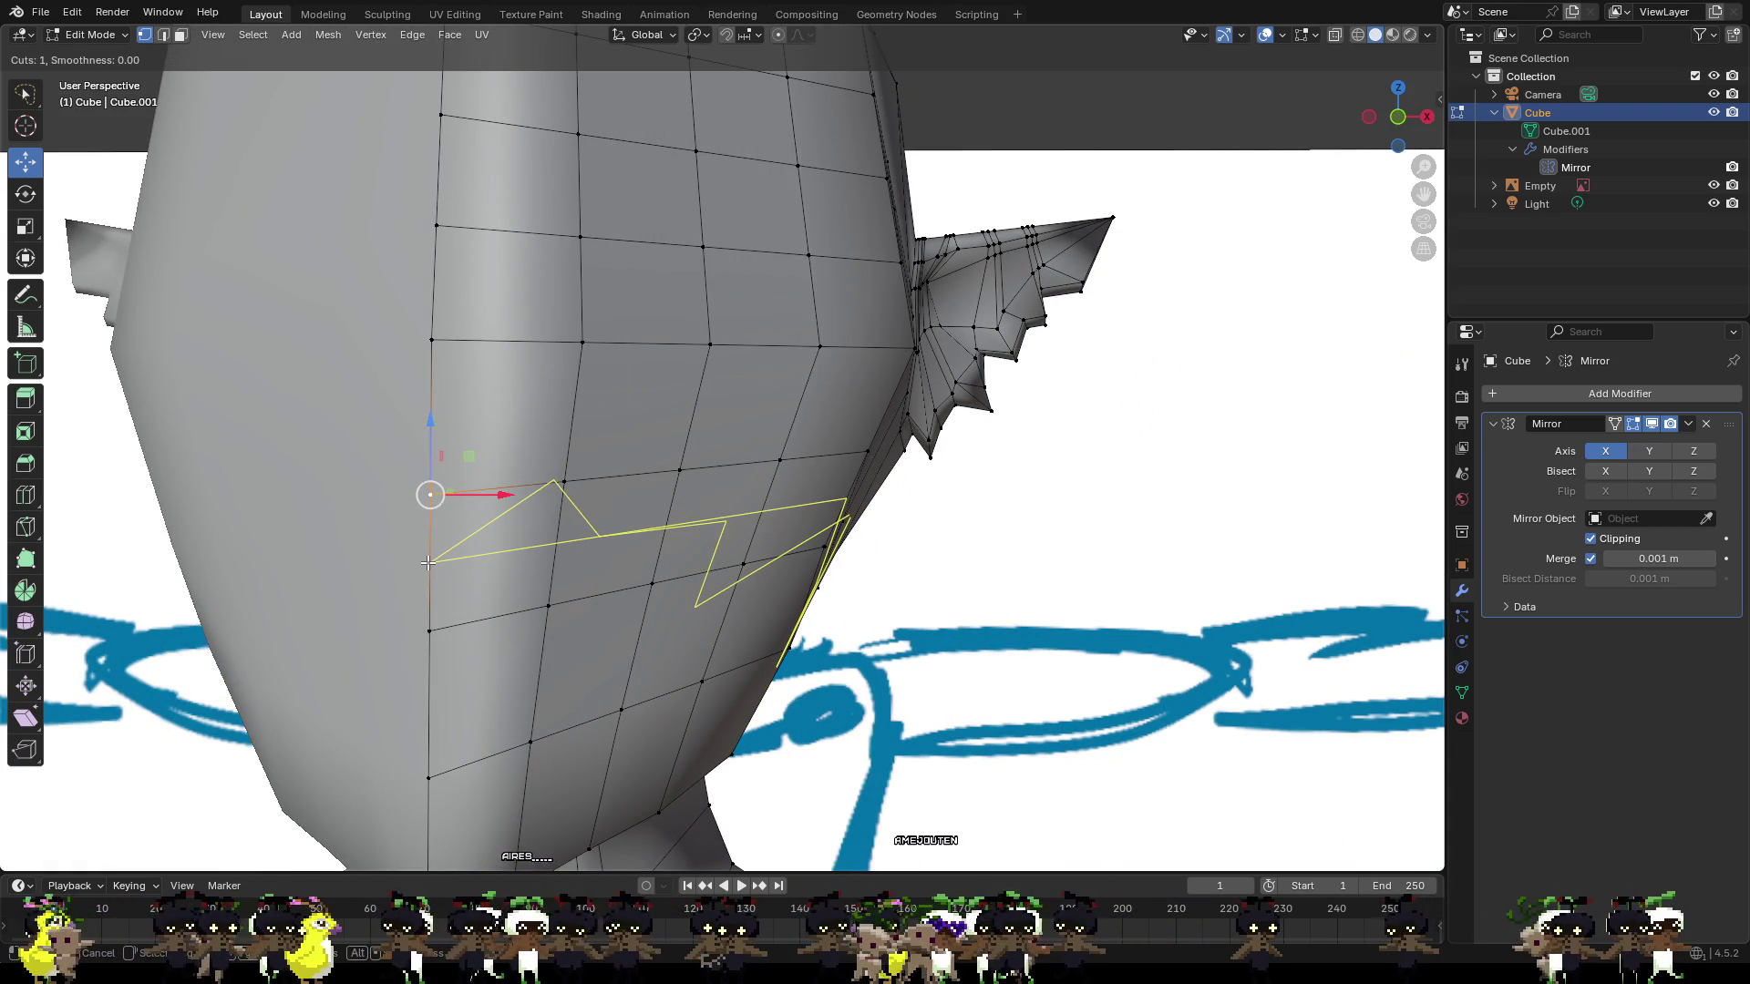
pyautogui.click(428, 563)
pyautogui.click(440, 520)
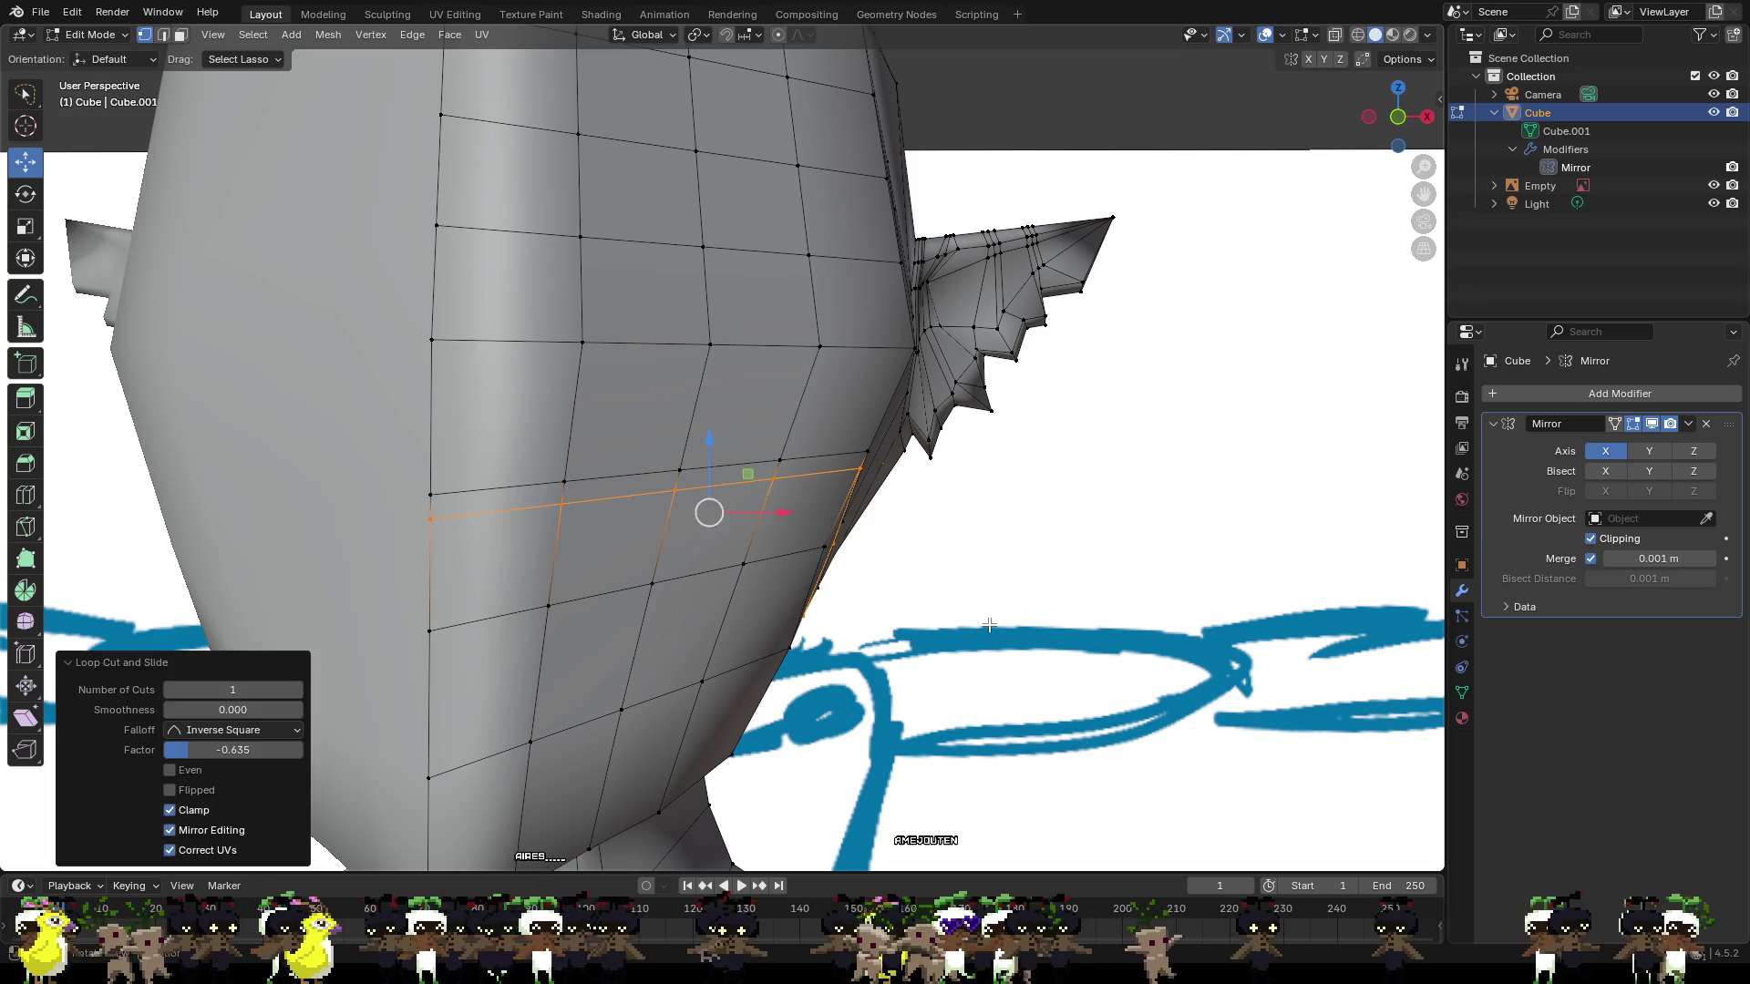
pyautogui.click(1271, 187)
pyautogui.click(1400, 114)
pyautogui.click(1399, 114)
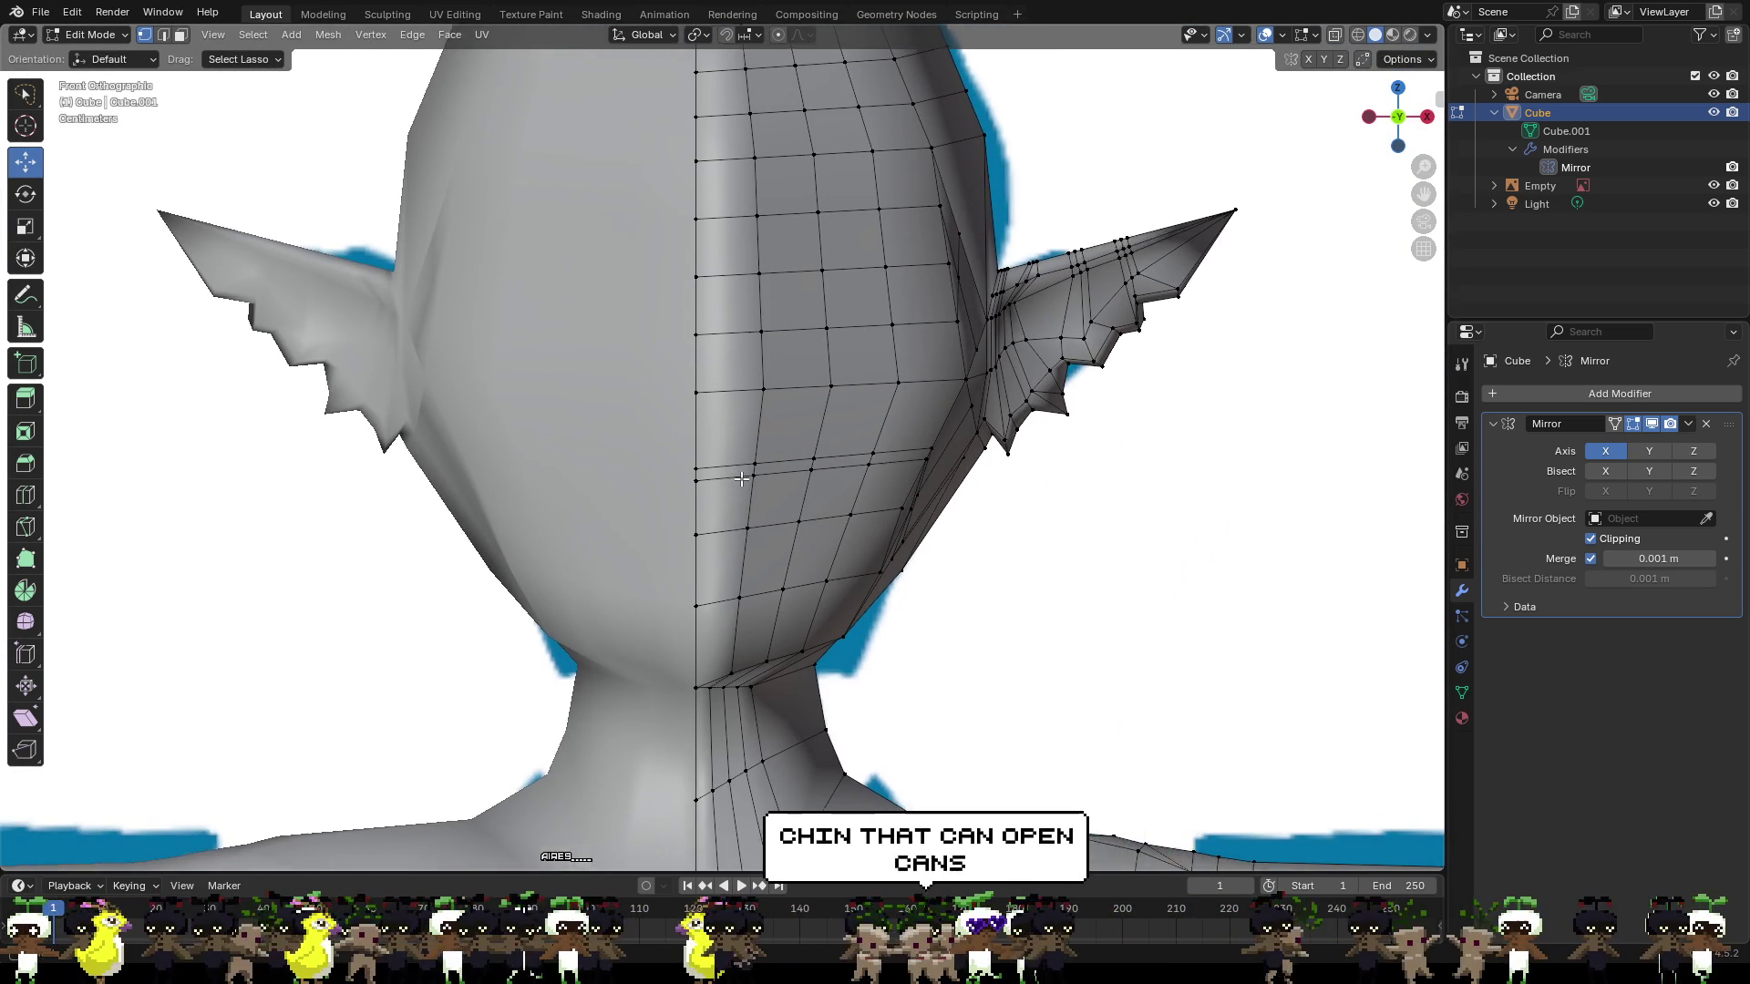
# Pull the centre-line face vertex about −0.046 m along Y into a nose tip.
pyautogui.scroll(4, 741, 476)
pyautogui.click(741, 476)
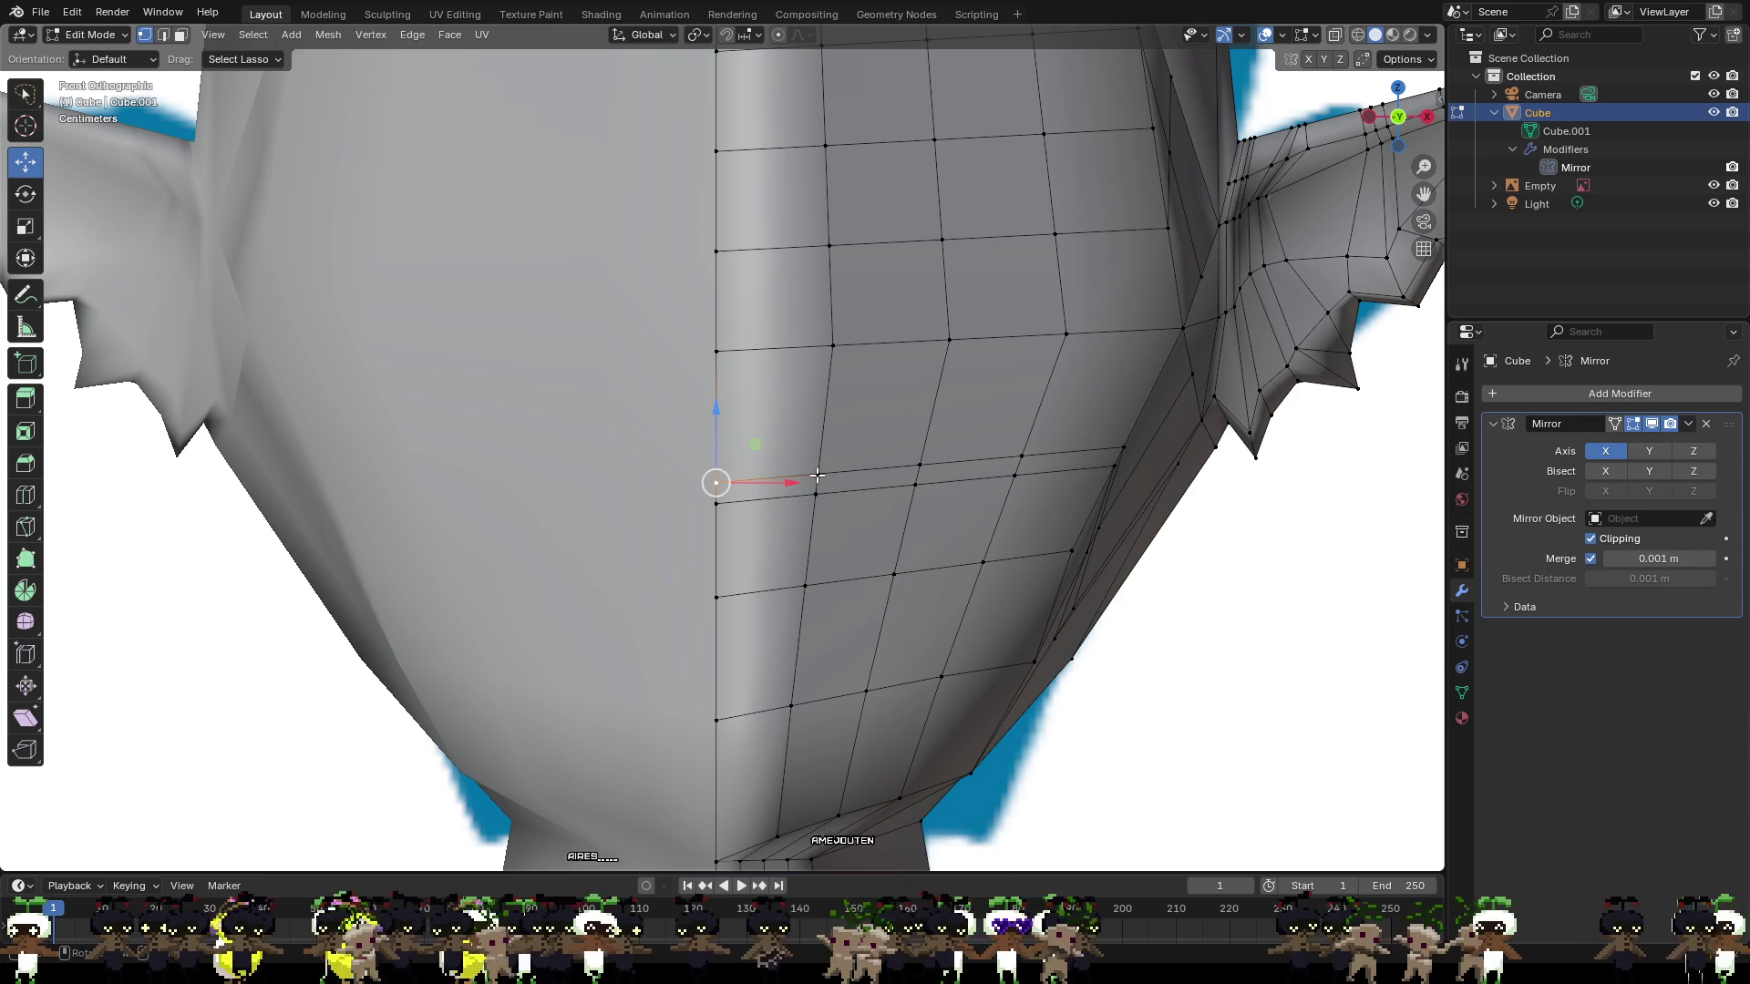
pyautogui.moveTo(773, 471)
pyautogui.mouseDown(button='middle')
pyautogui.moveTo(418, 493)
pyautogui.moveTo(354, 480)
pyautogui.mouseUp(button='middle')
pyautogui.moveTo(463, 466); pyautogui.dragTo(419, 466)
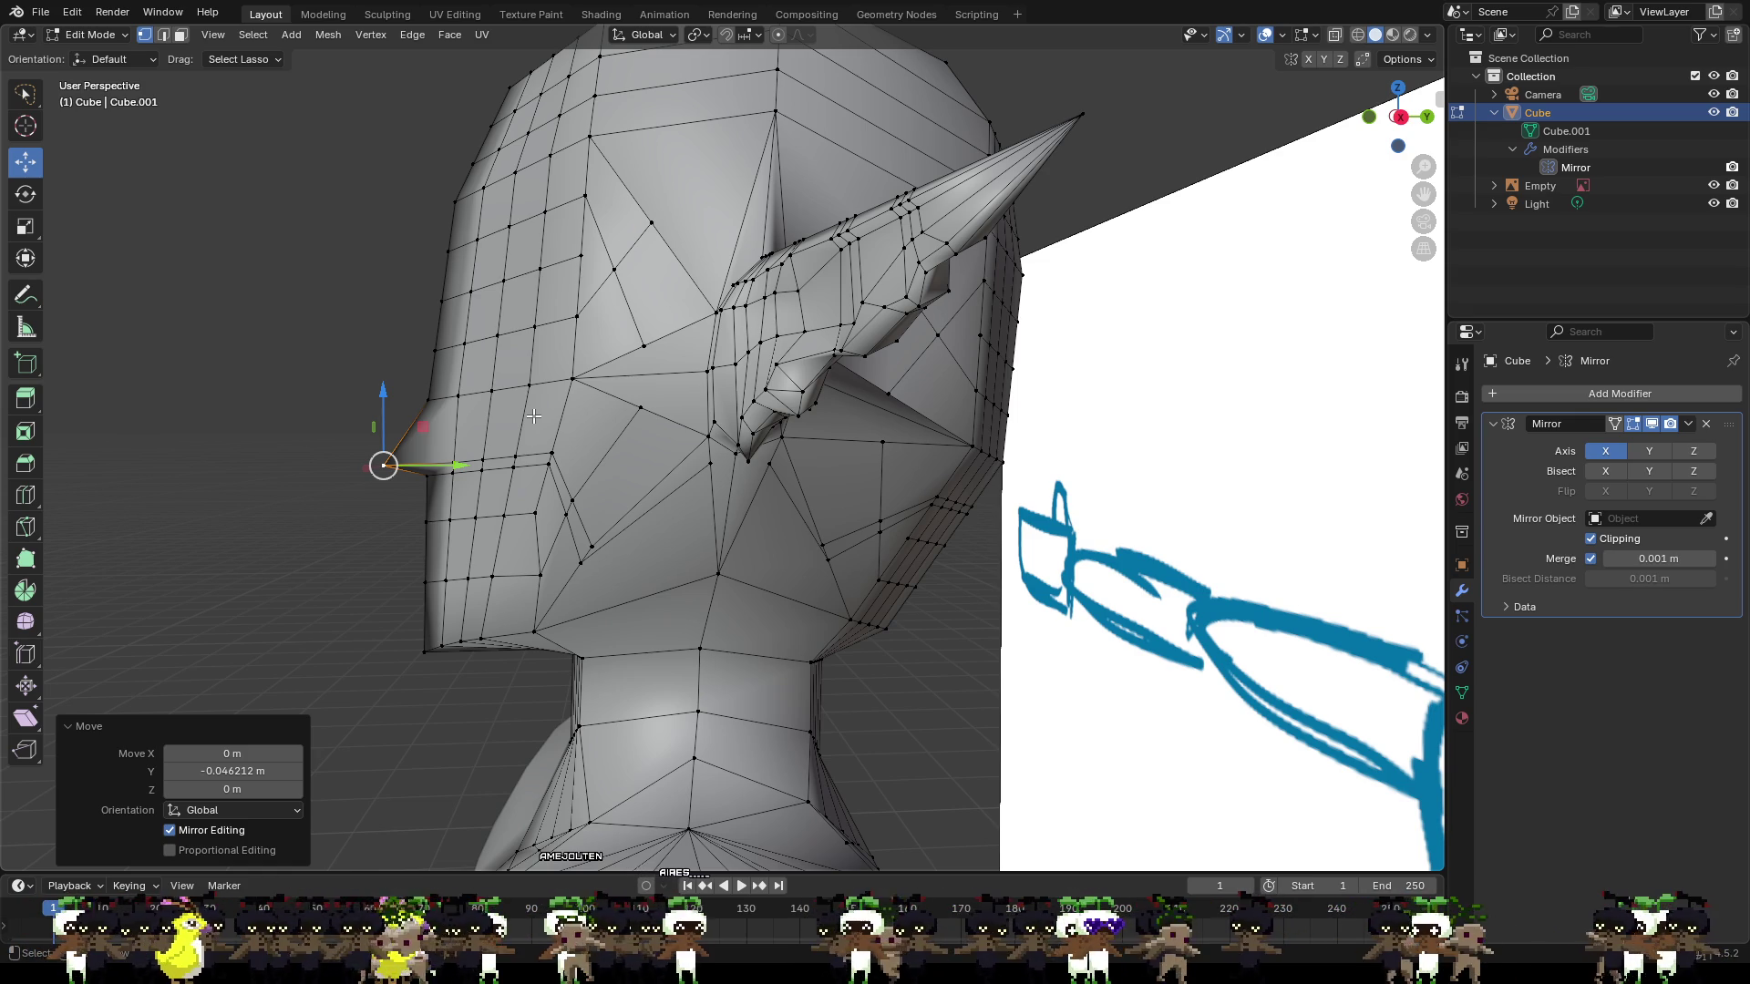
# Shift the vertex just above the nose tip slightly along the depth axis.
pyautogui.click(446, 389)
pyautogui.scroll(5, 475, 393)
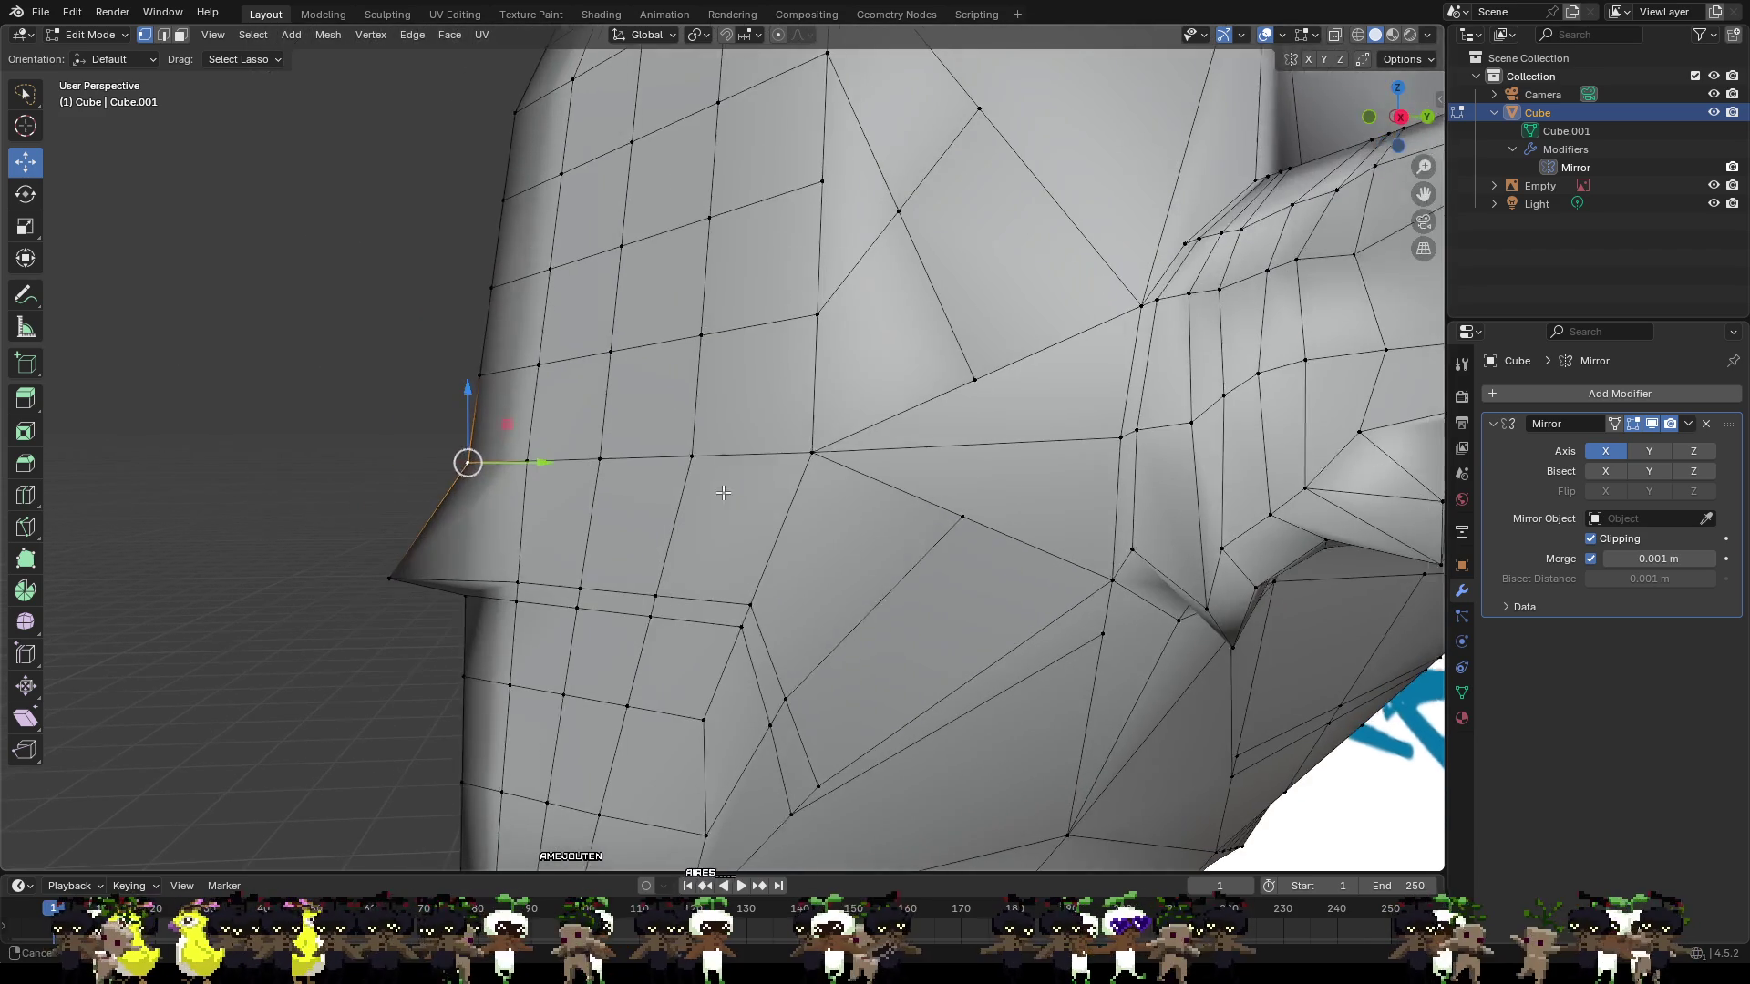
pyautogui.moveTo(521, 466); pyautogui.dragTo(503, 469)
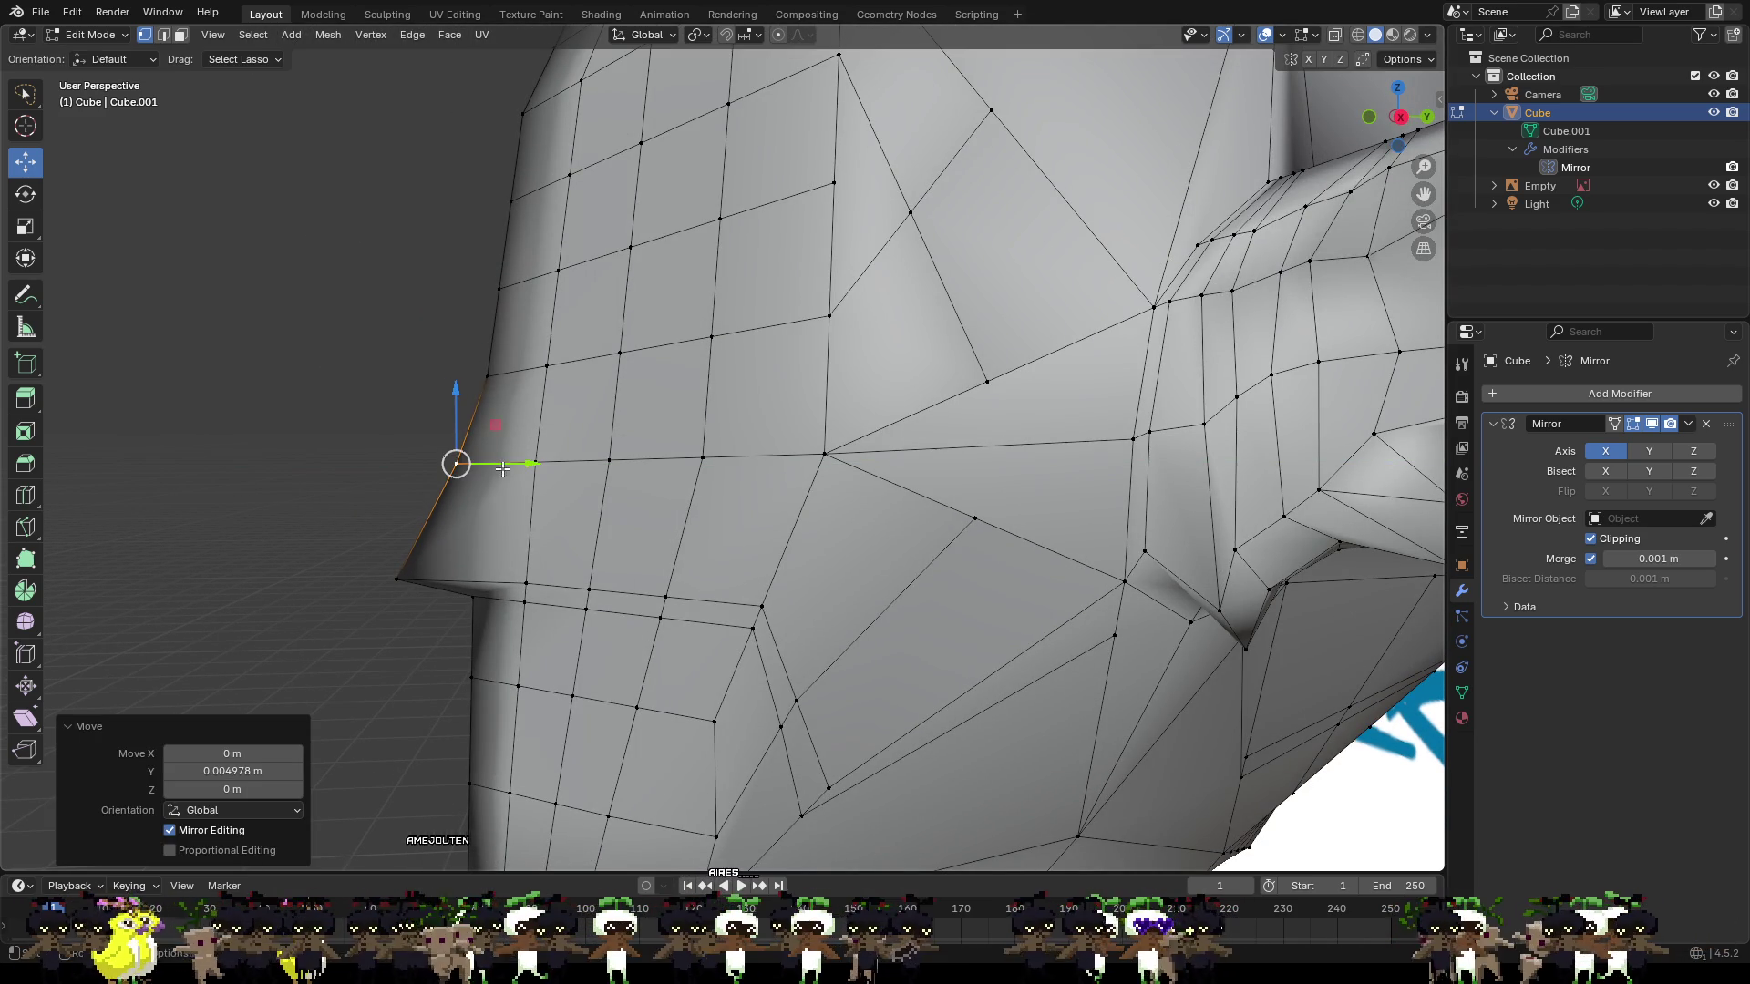
# Push the nose bridge and tip vertices slightly along Y, about −0.0099 m.
pyautogui.click(495, 373)
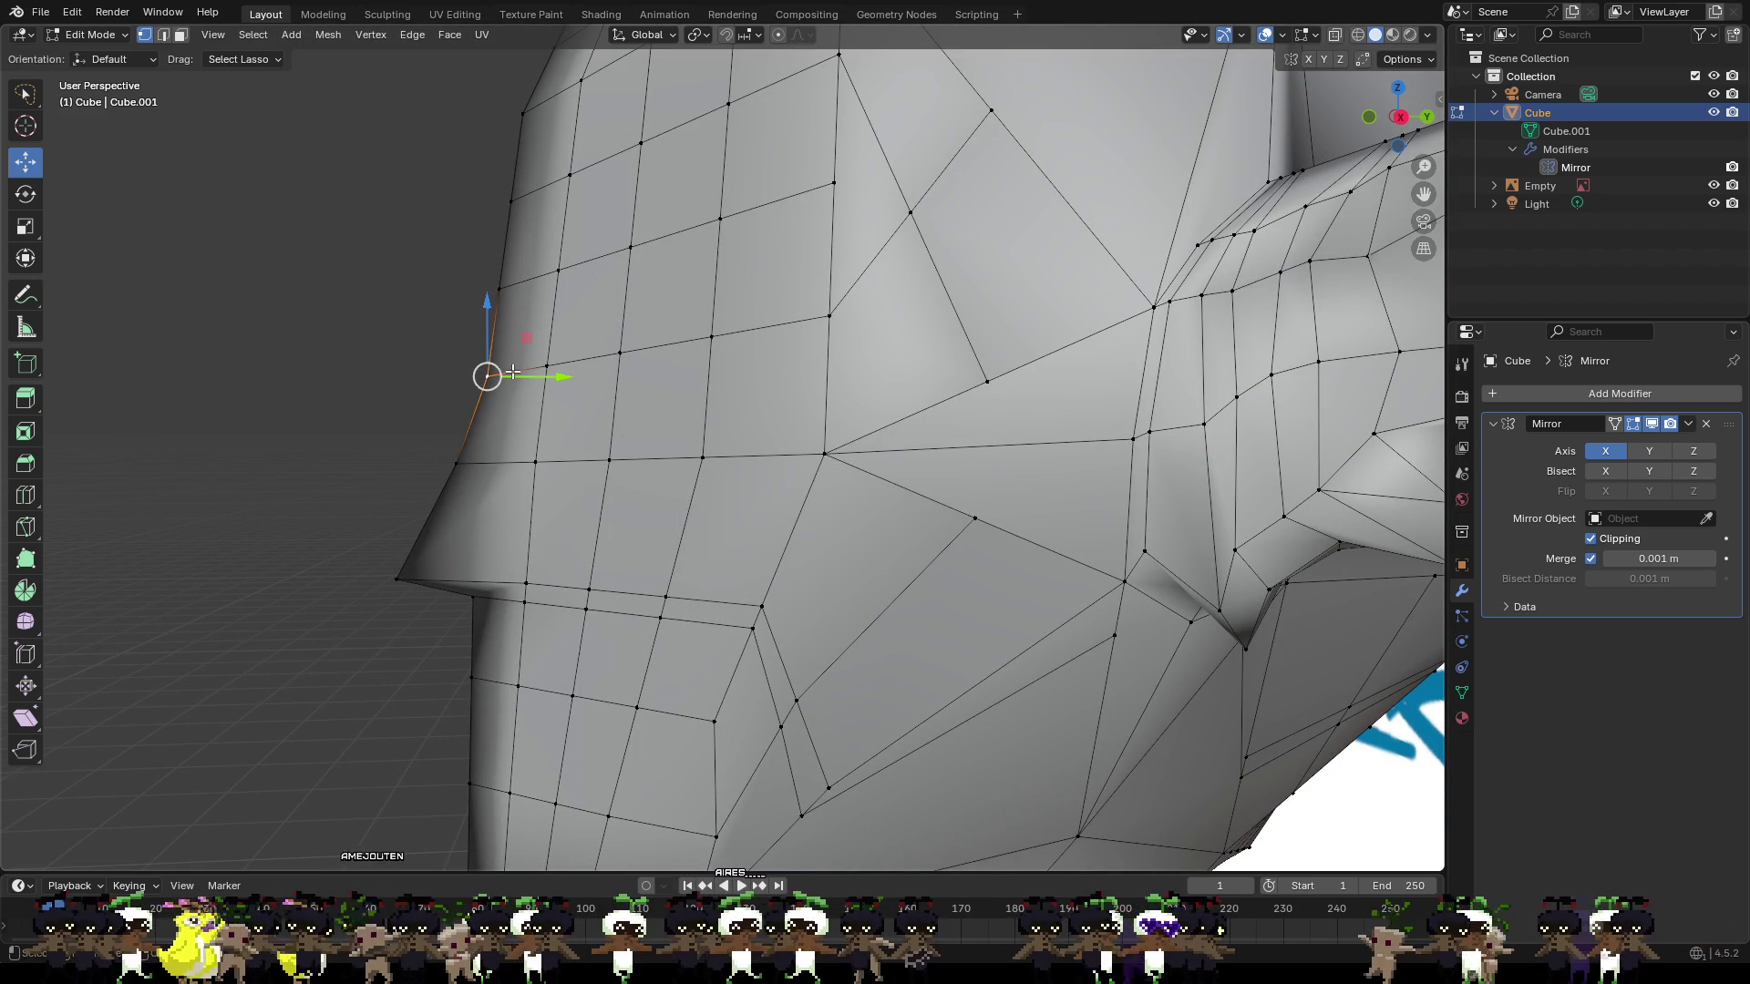
pyautogui.click(453, 470)
pyautogui.keyDown('shift'); pyautogui.click(403, 571); pyautogui.keyUp('shift')
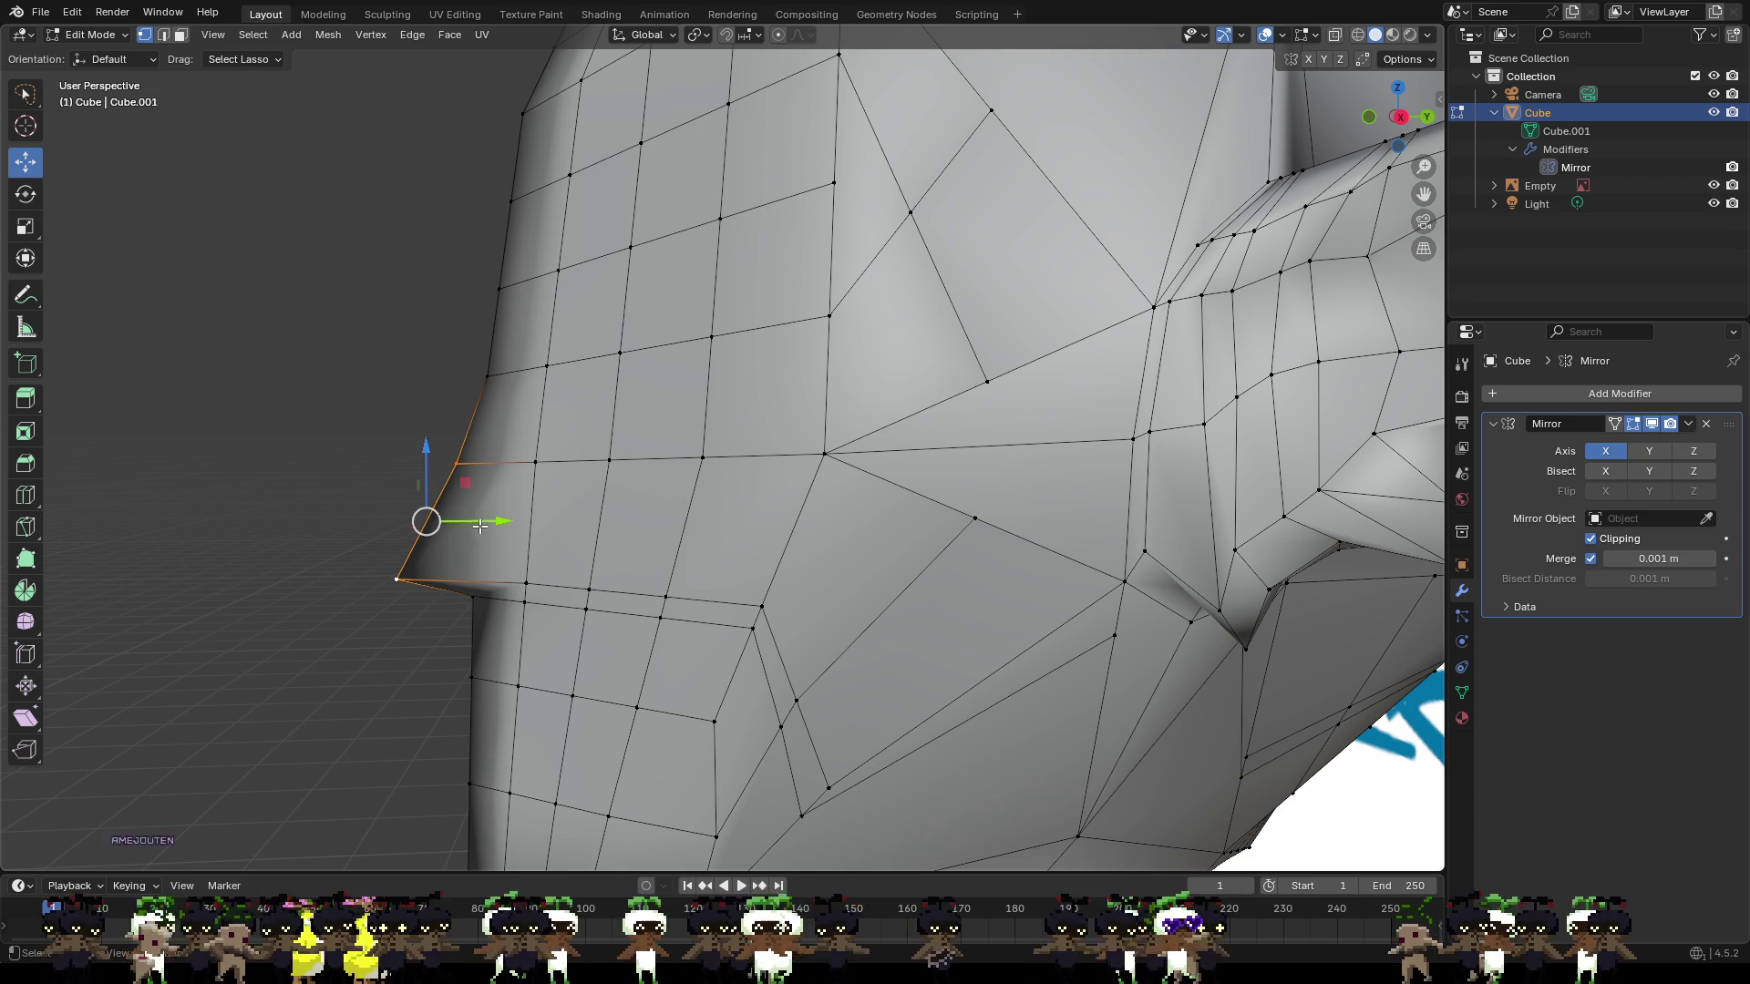
pyautogui.moveTo(480, 527); pyautogui.dragTo(463, 527)
# Check the nose wedge from the front view and then from a slight perspective angle.
pyautogui.moveTo(479, 544)
pyautogui.mouseDown(button='middle')
pyautogui.moveTo(730, 522)
pyautogui.moveTo(718, 647)
pyautogui.mouseUp(button='middle')
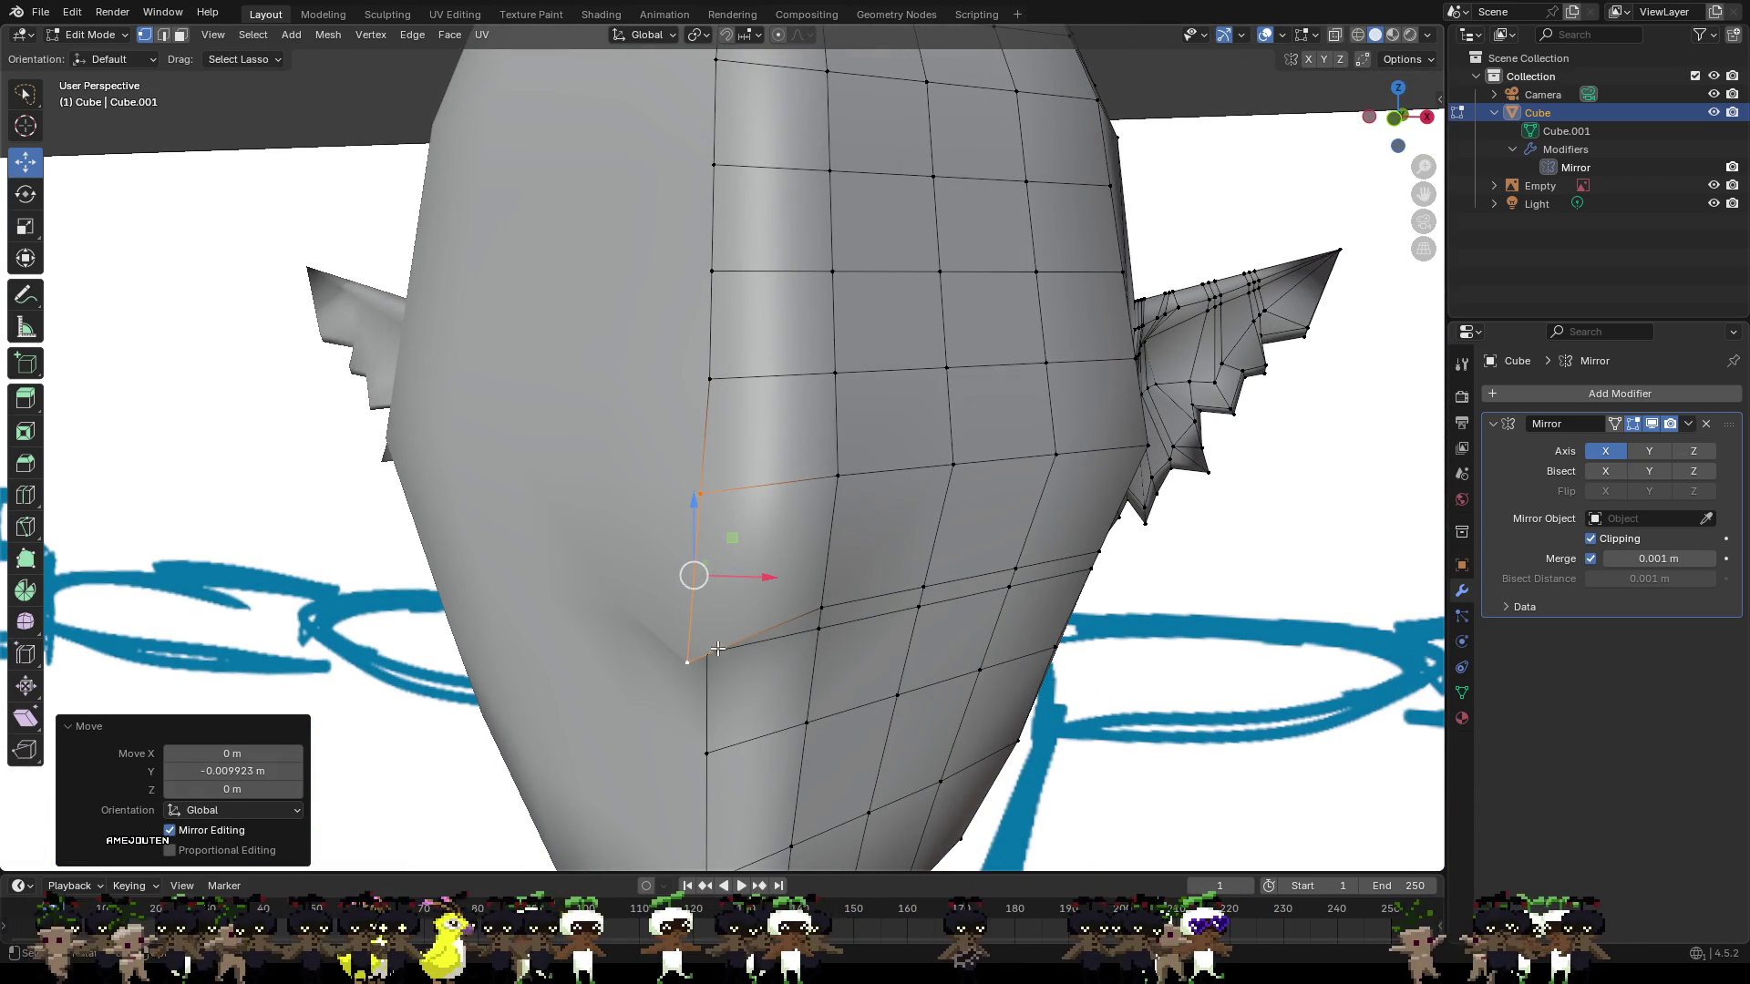
pyautogui.click(1397, 113)
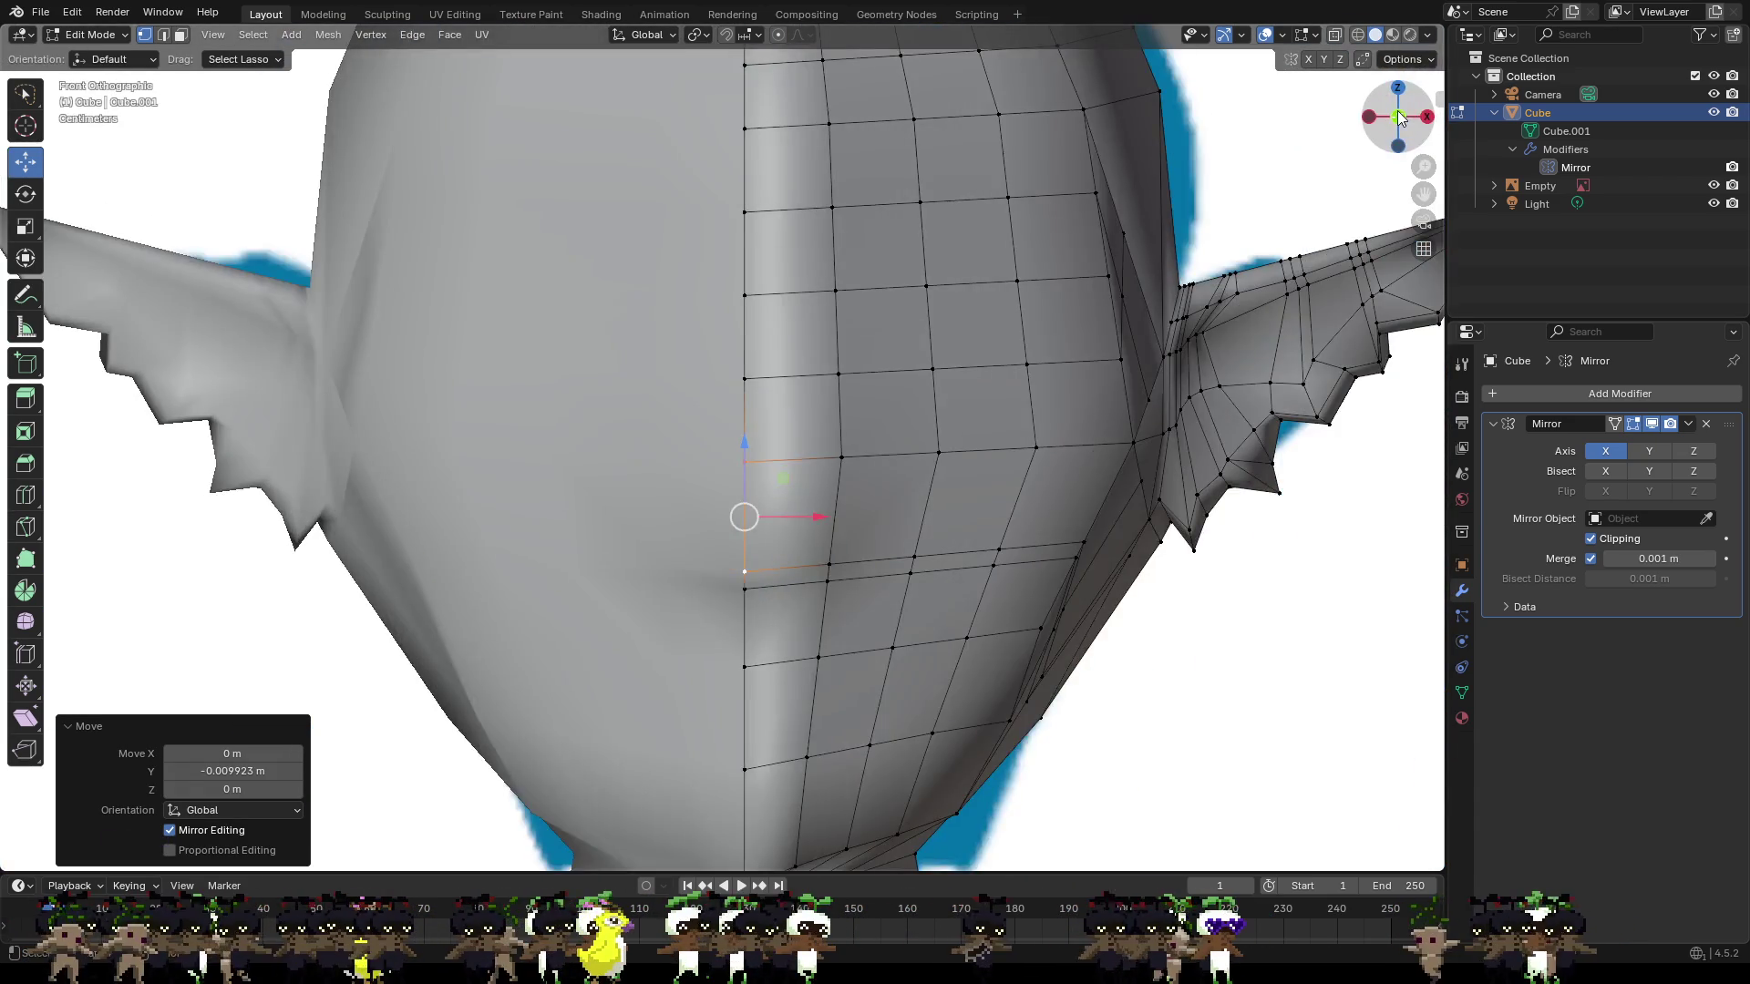
pyautogui.click(1397, 113)
pyautogui.click(1397, 113)
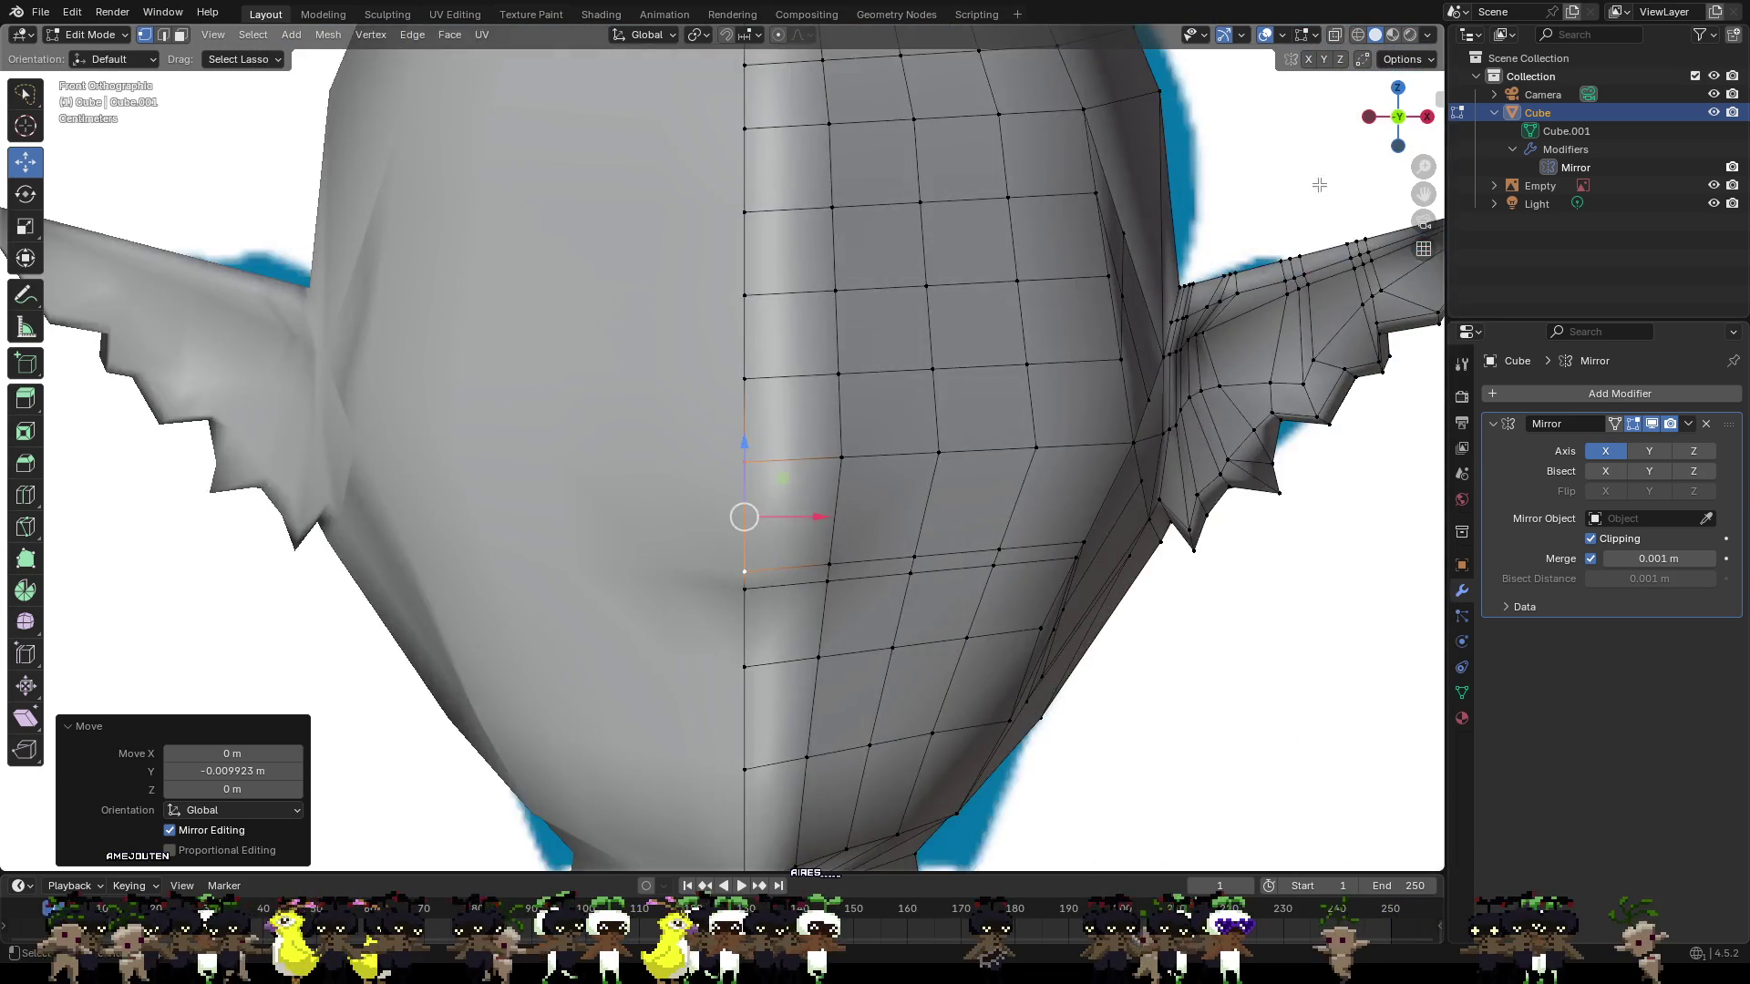
pyautogui.click(919, 540)
pyautogui.moveTo(910, 528); pyautogui.dragTo(819, 501, button='middle')
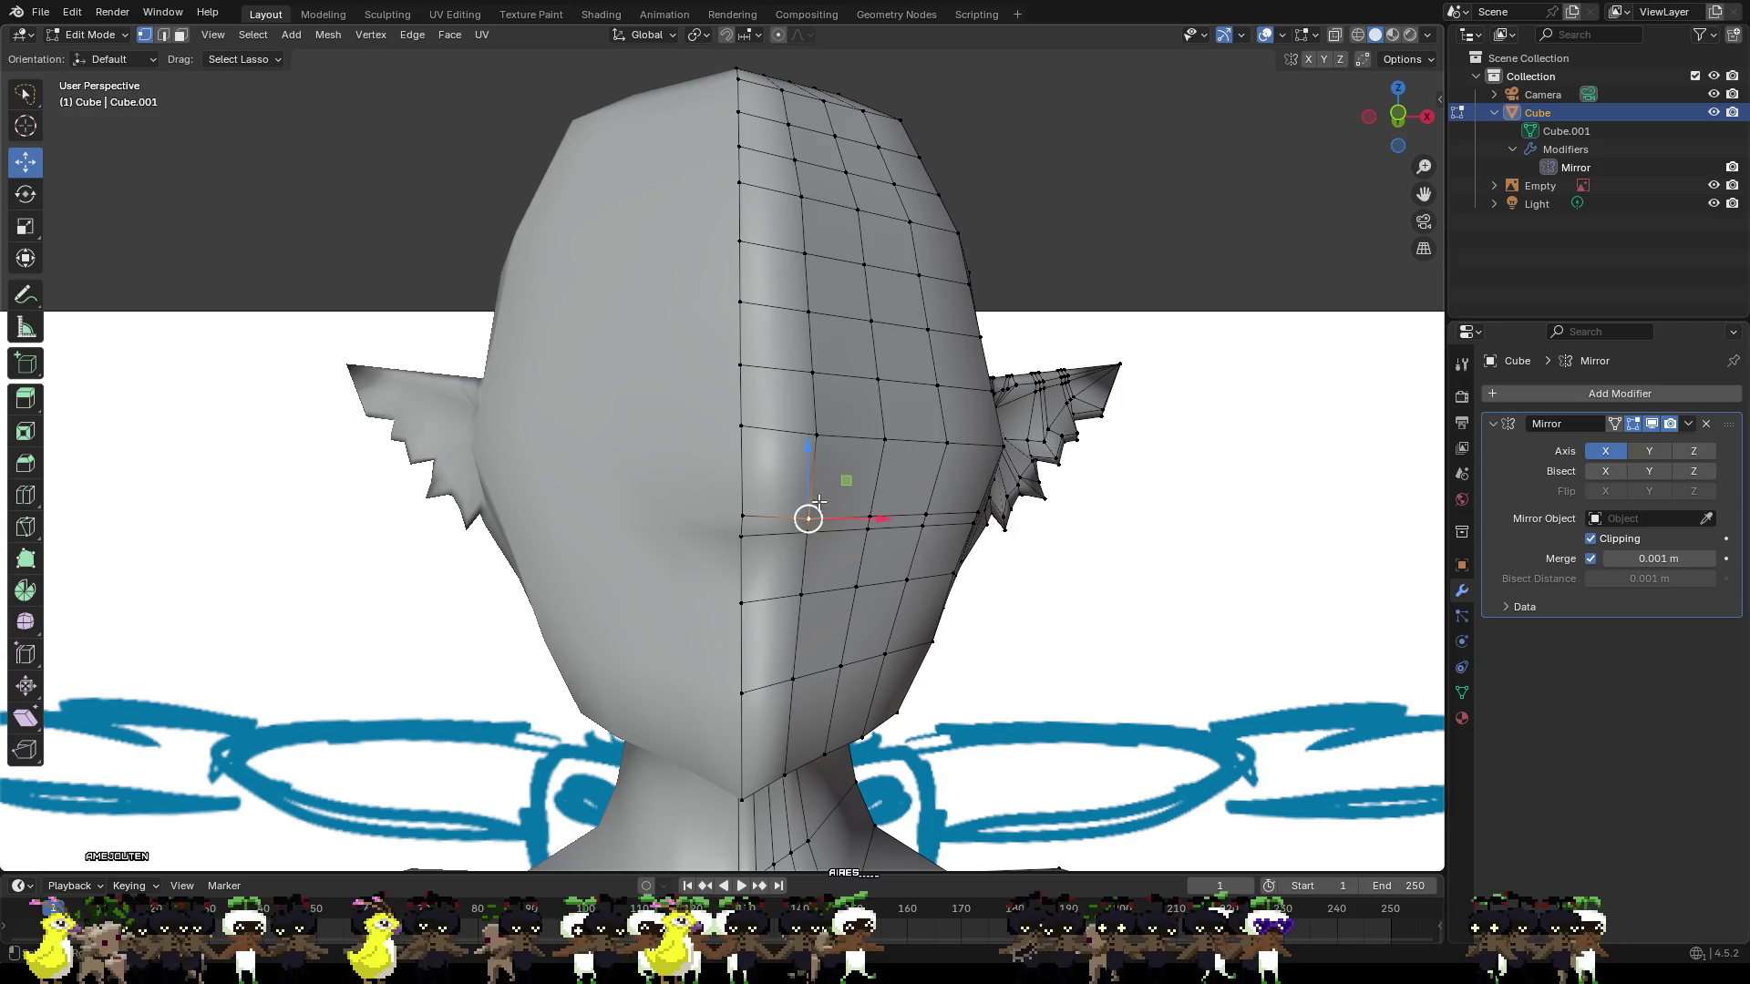
# Knife-cut three new edges across the cheek beside the nose.
pyautogui.press('k')
pyautogui.click(740, 426)
pyautogui.click(811, 518)
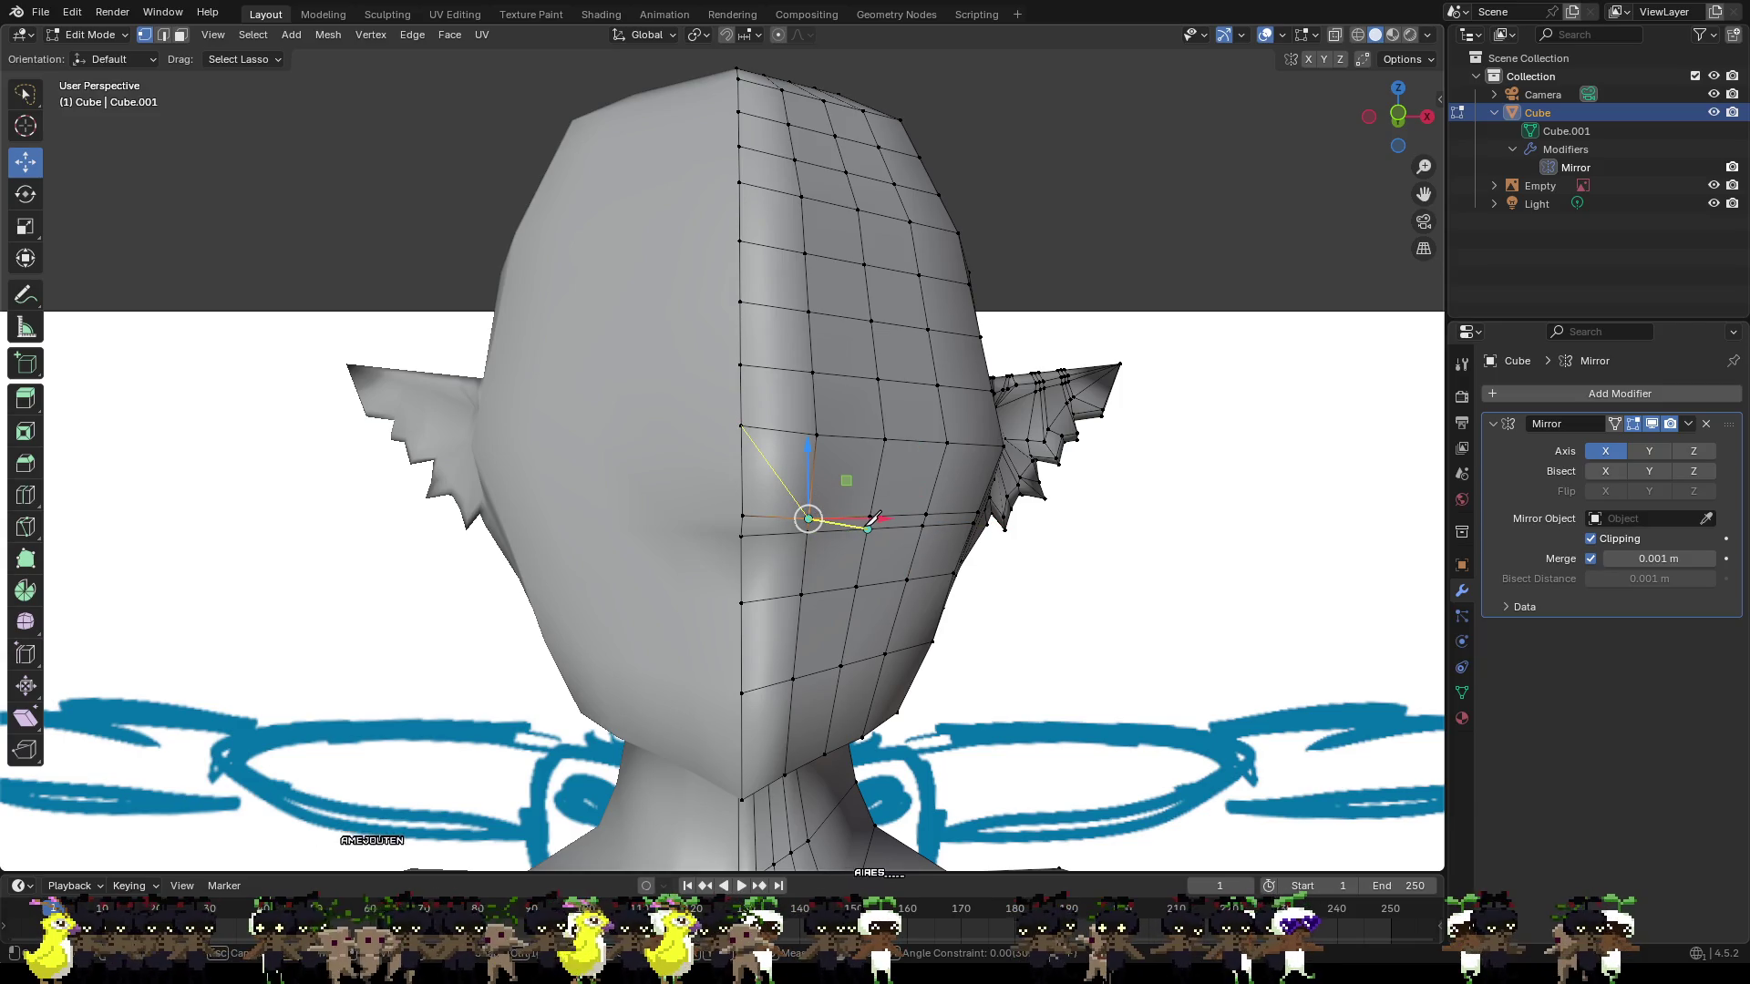
pyautogui.click(868, 526)
pyautogui.press('Return')
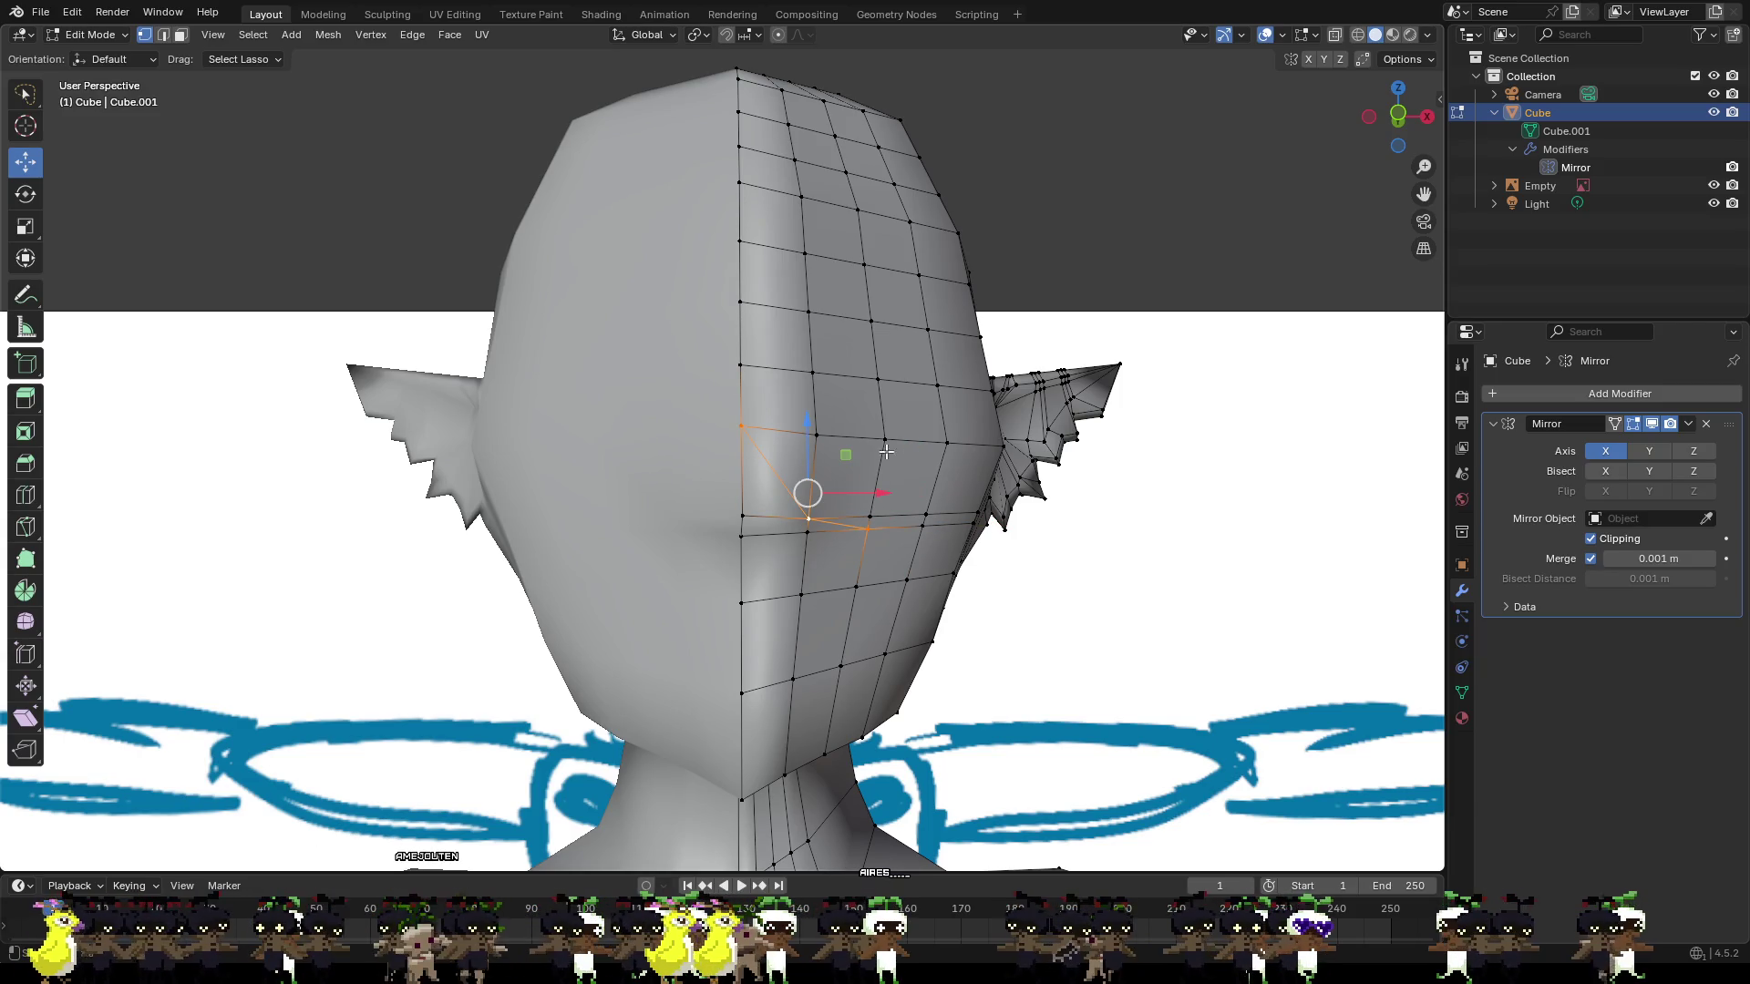
pyautogui.click(809, 519)
pyautogui.click(881, 441)
pyautogui.press('Return')
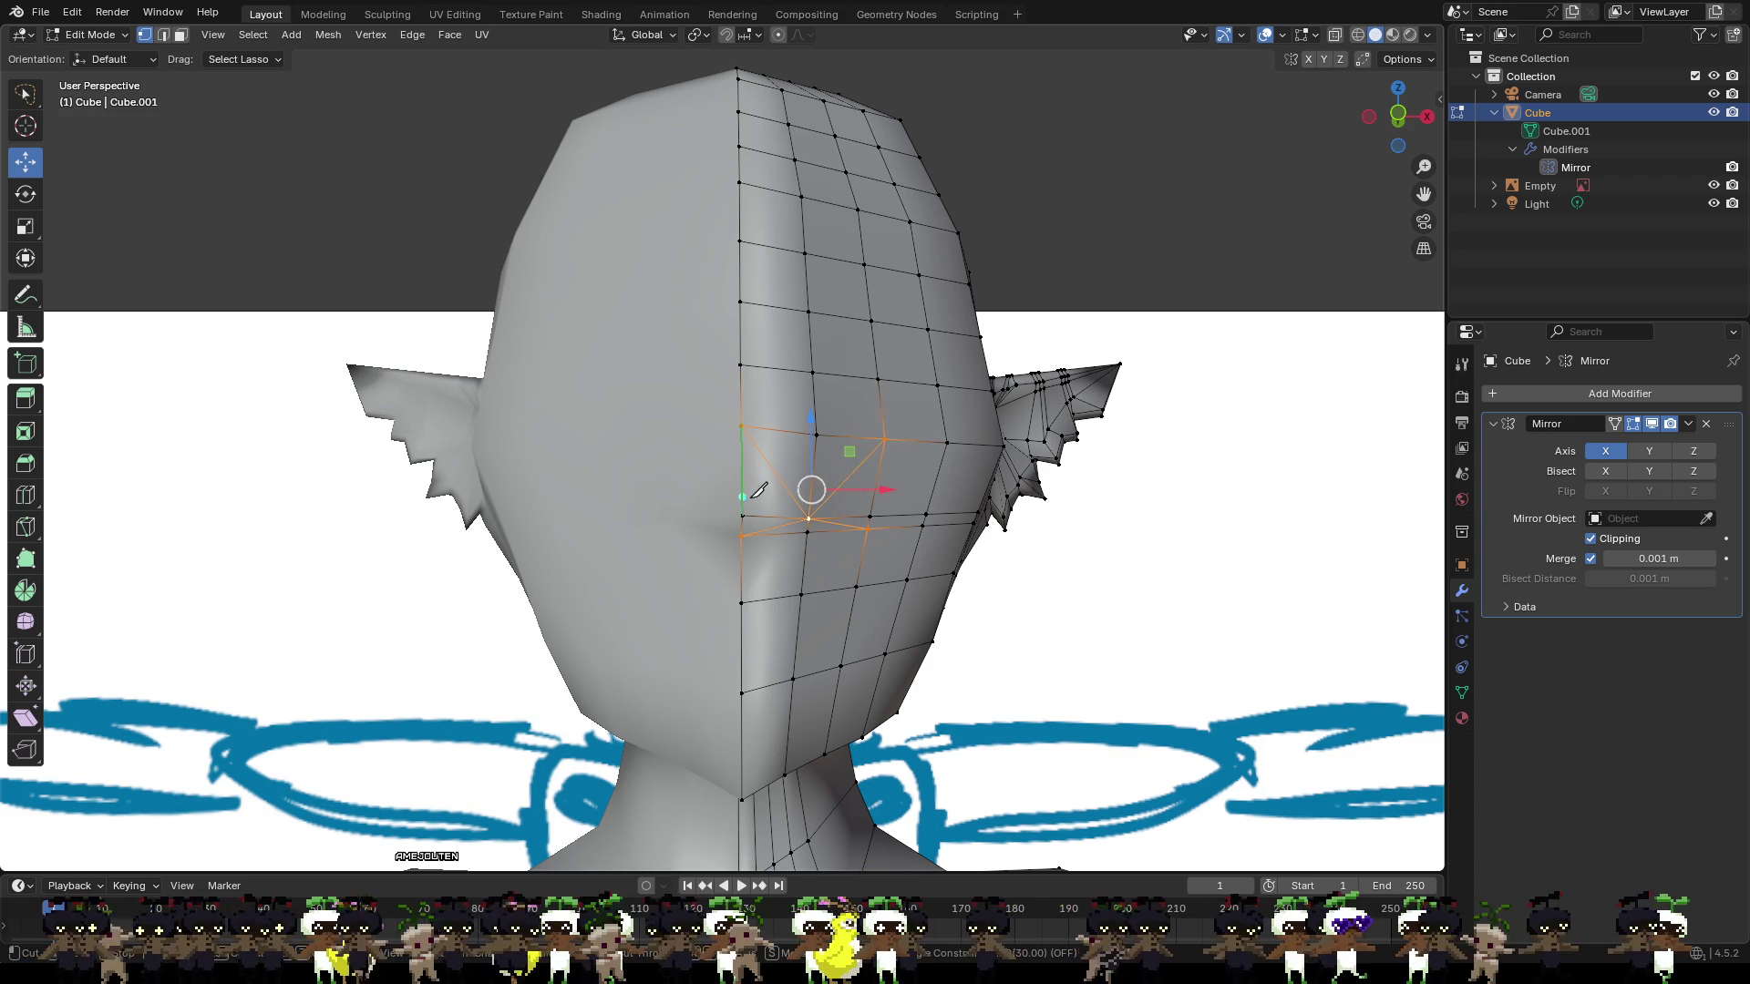
pyautogui.click(743, 515)
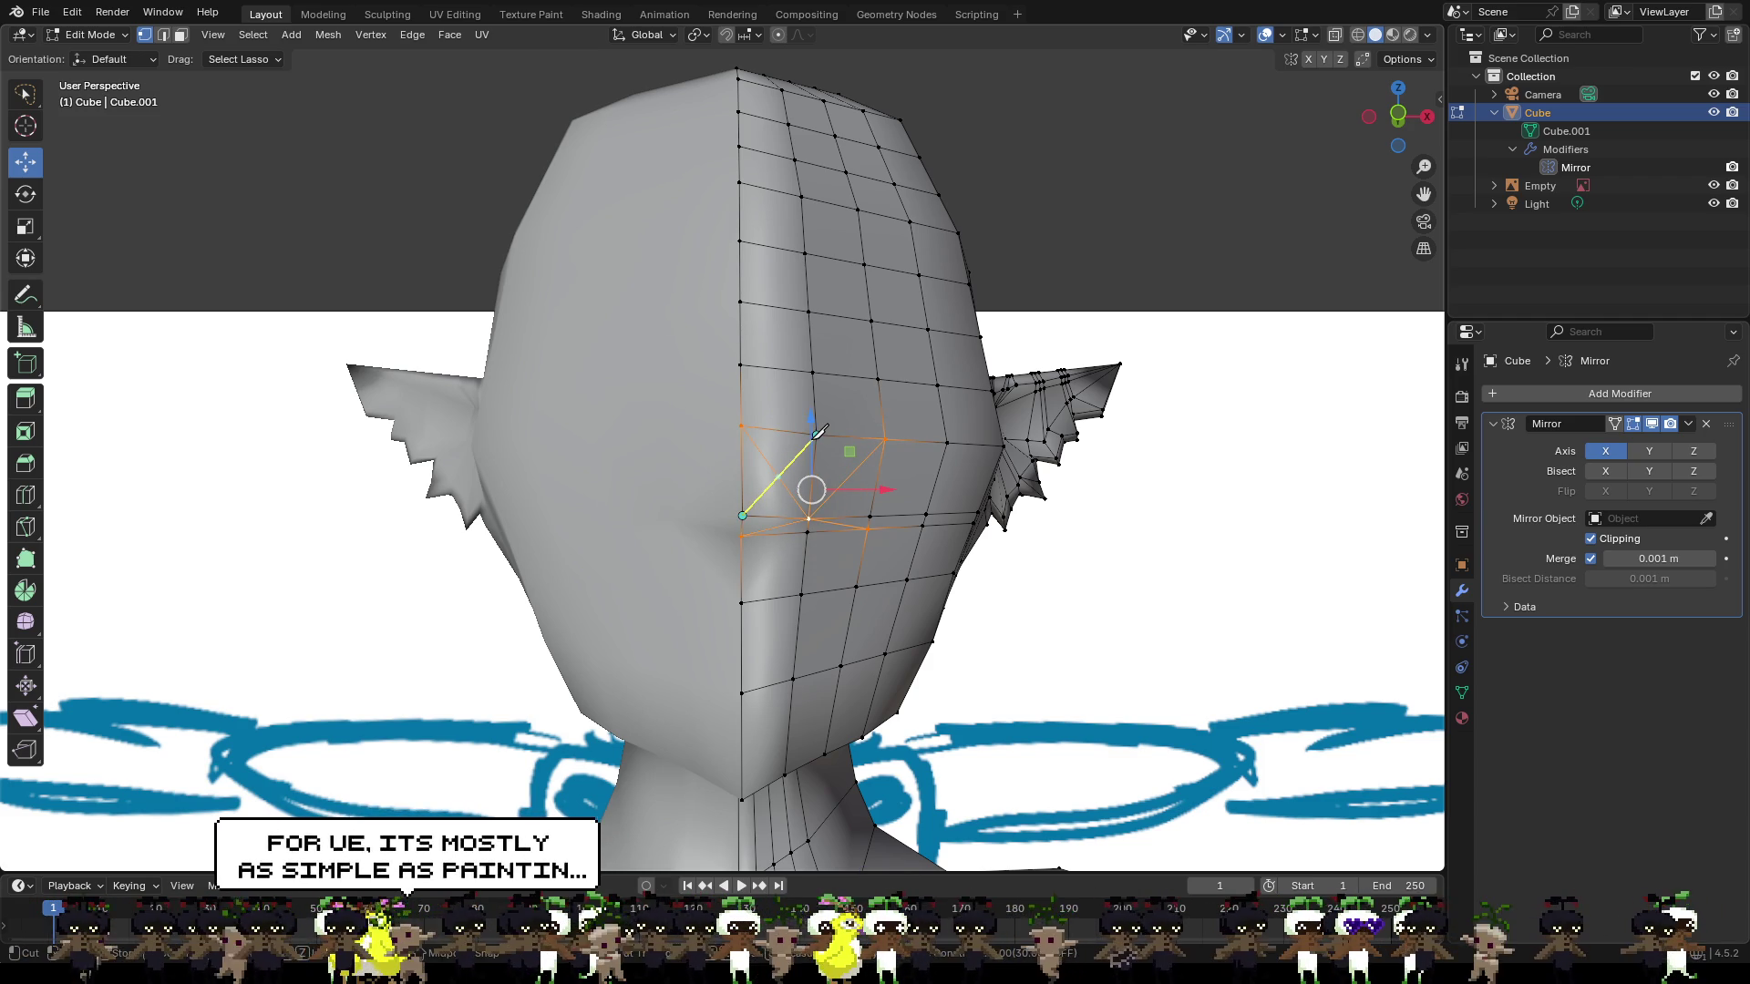
pyautogui.click(816, 434)
pyautogui.press('Return')
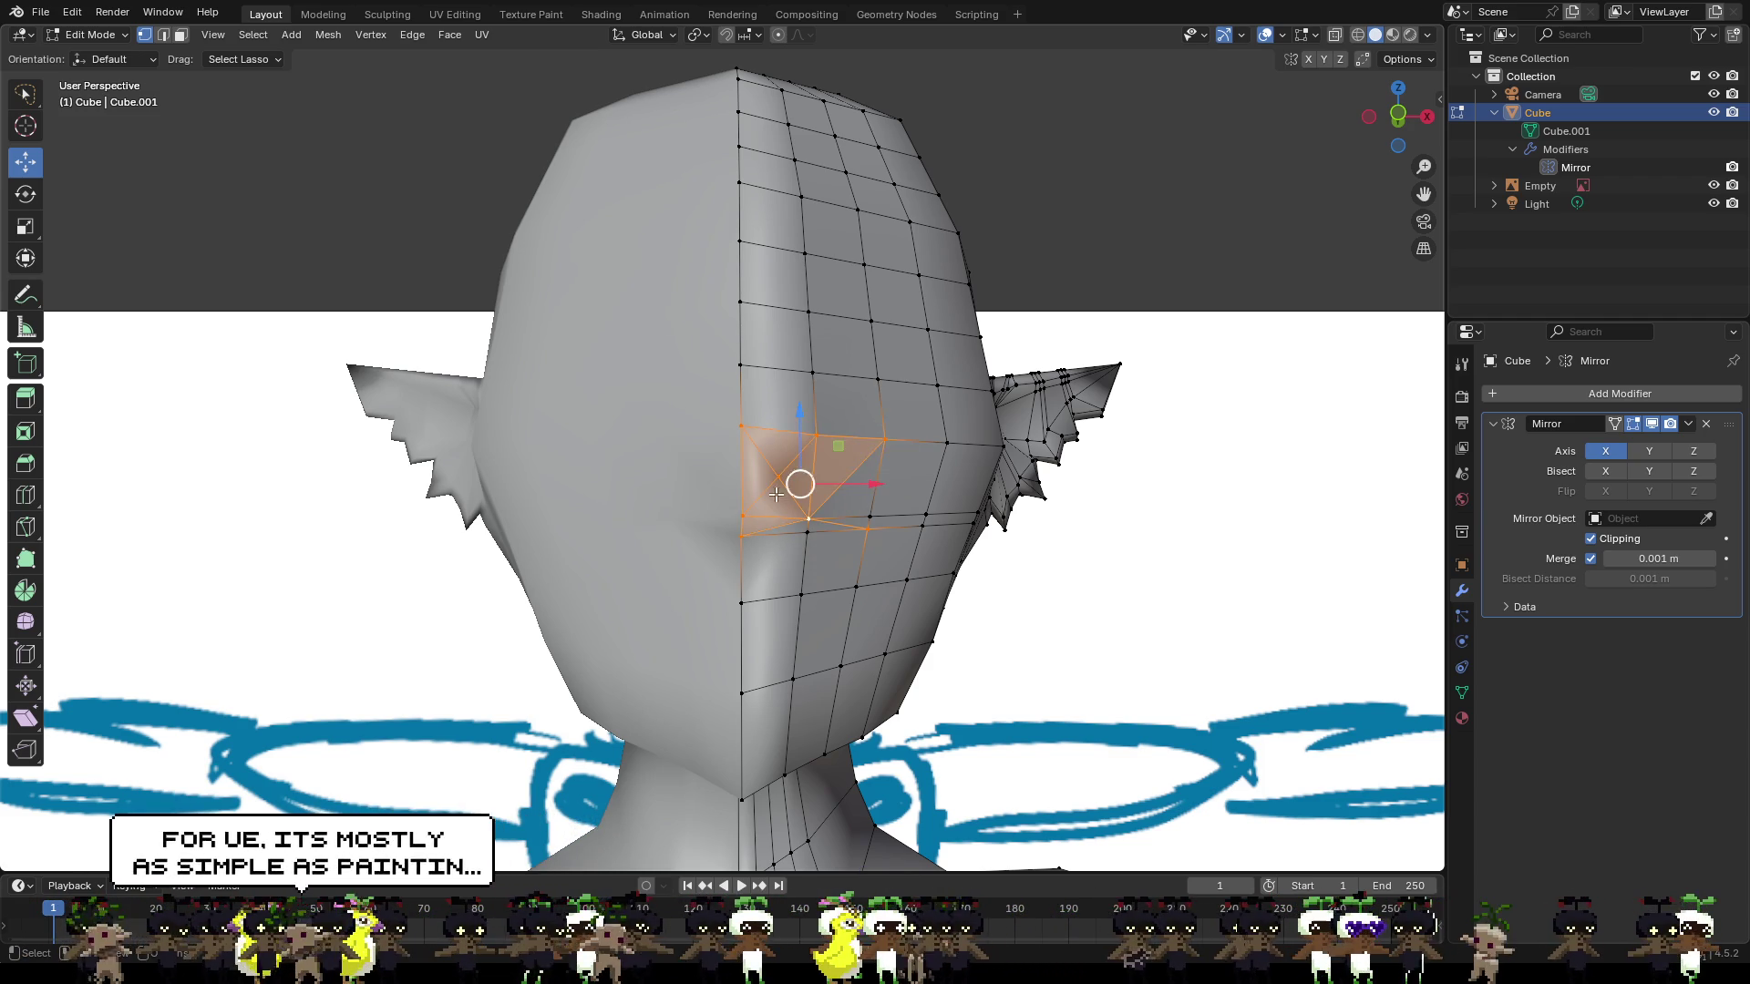
# Move one of the newly cut vertices outward along X.
pyautogui.scroll(1, 790, 485)
pyautogui.moveTo(791, 485)
pyautogui.mouseDown(button='middle')
pyautogui.moveTo(684, 472)
pyautogui.moveTo(701, 482)
pyautogui.moveTo(620, 514)
pyautogui.moveTo(776, 561)
pyautogui.mouseUp(button='middle')
pyautogui.click(544, 528)
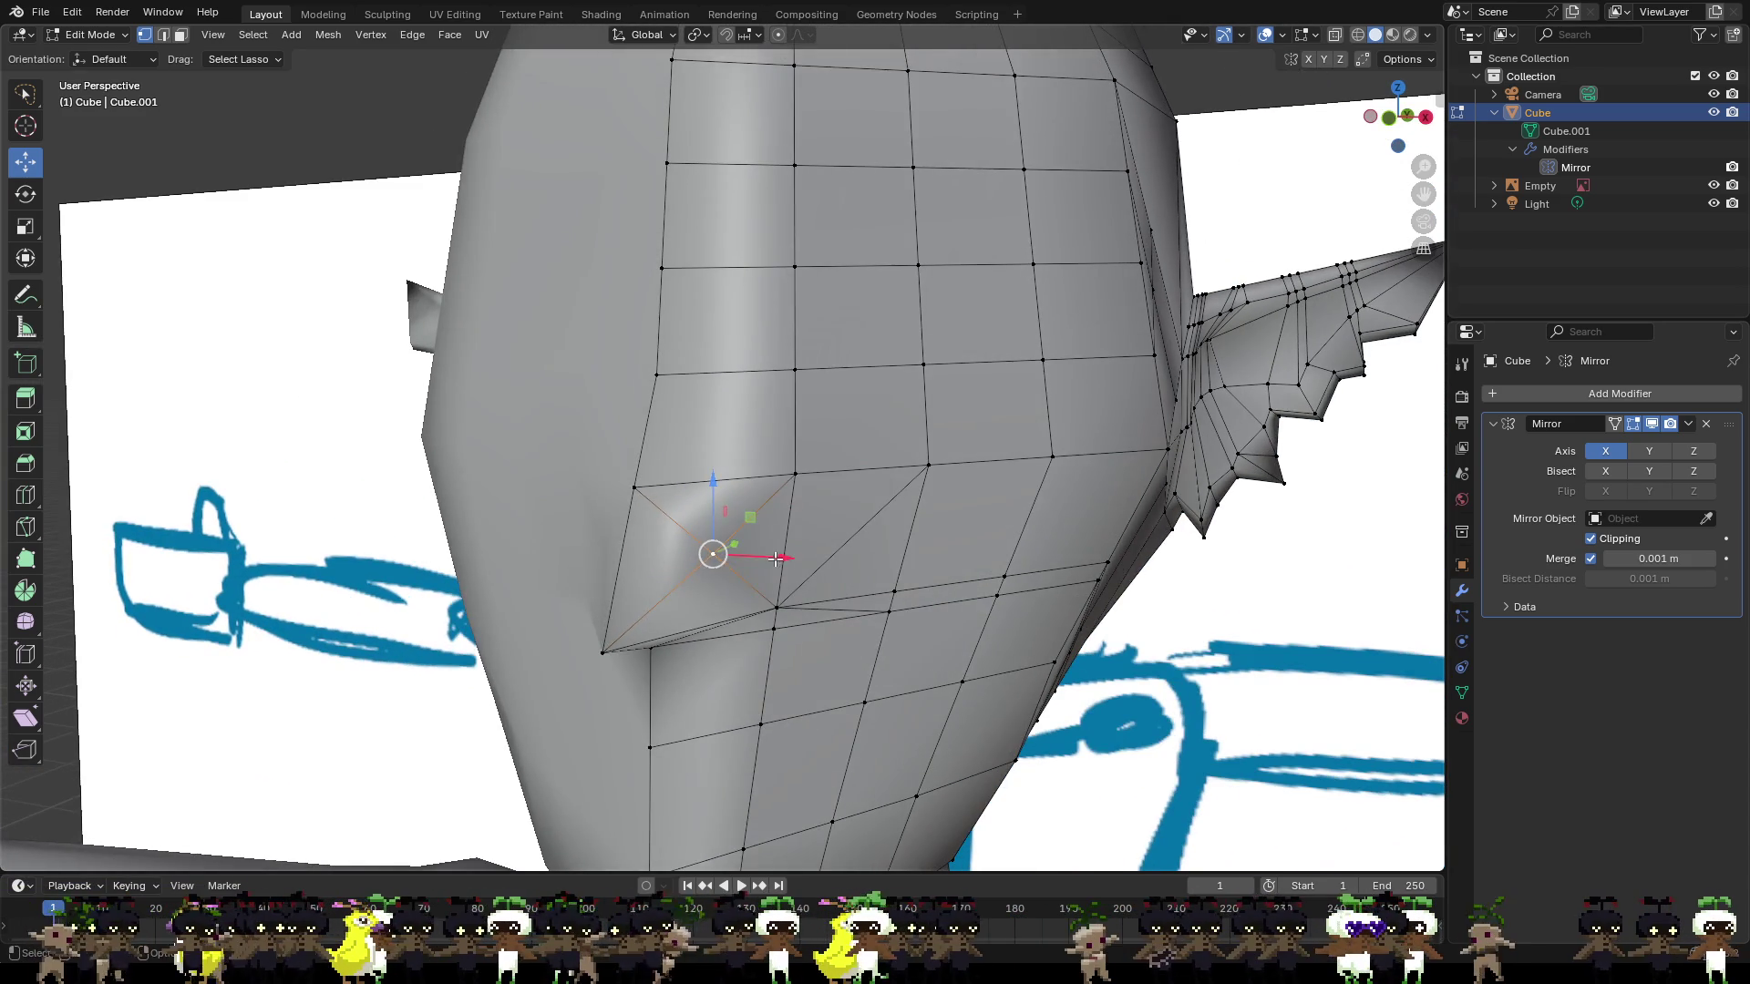
pyautogui.press('g')
pyautogui.press('x')
pyautogui.click(811, 566)
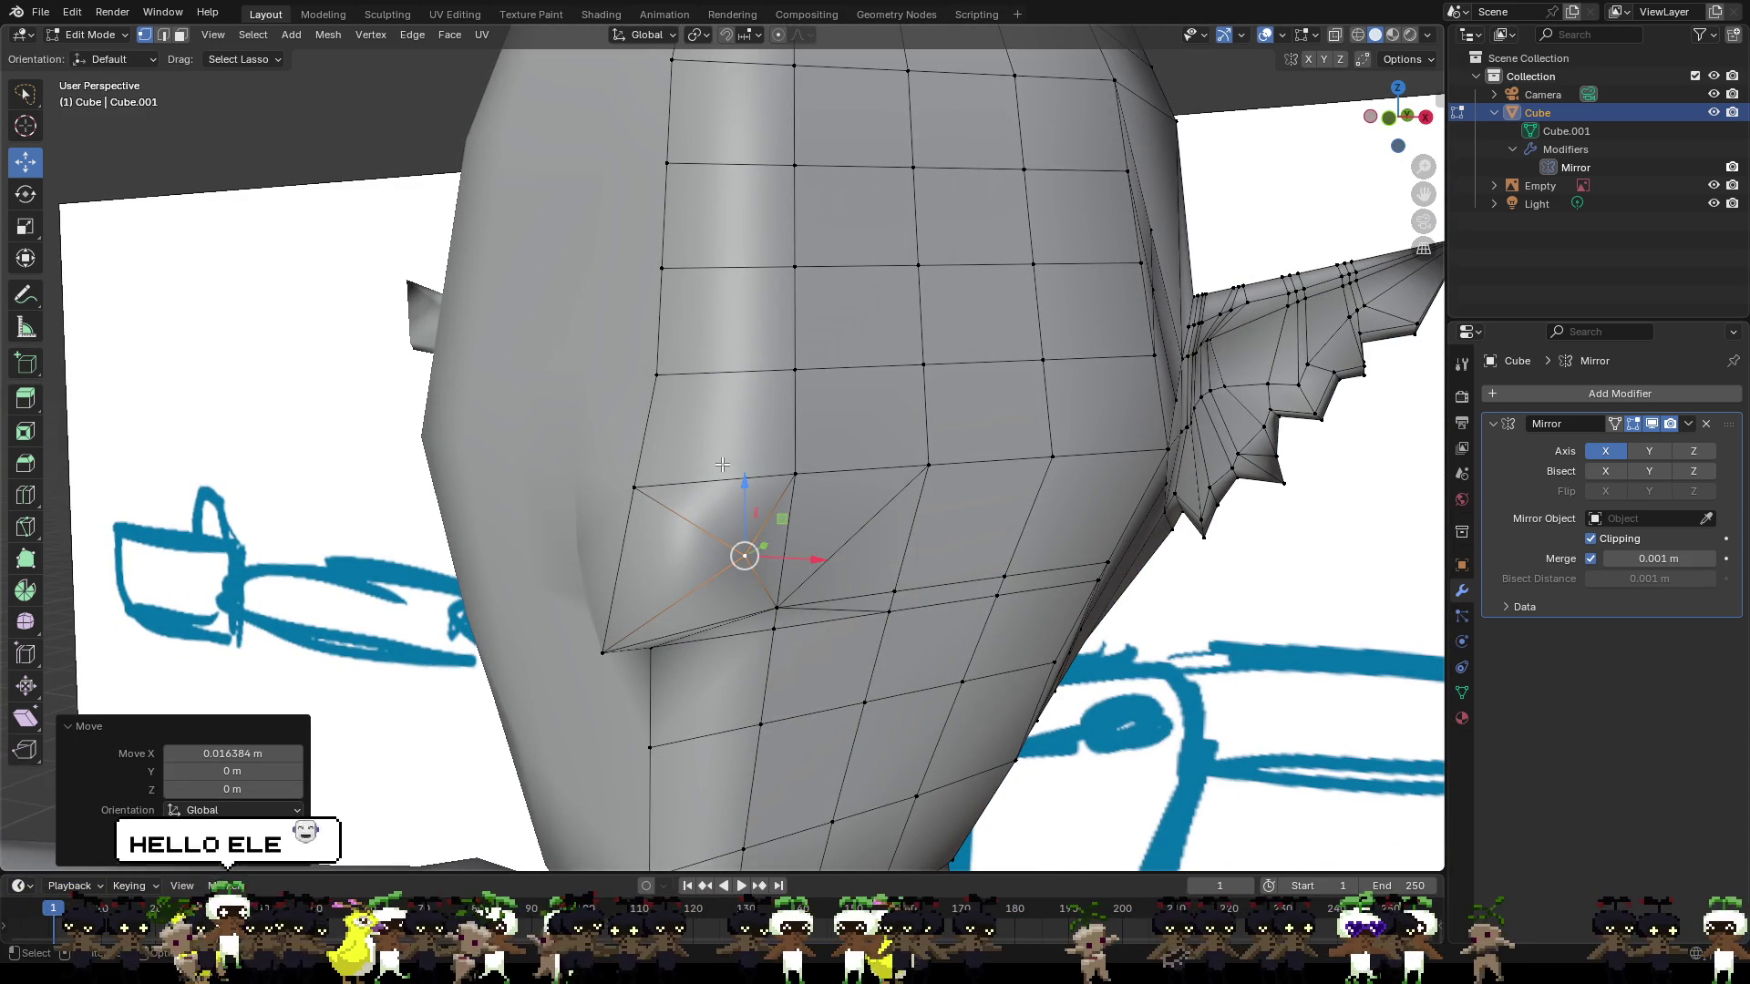
# Knife-cut another edge across the nose area.
pyautogui.press('k')
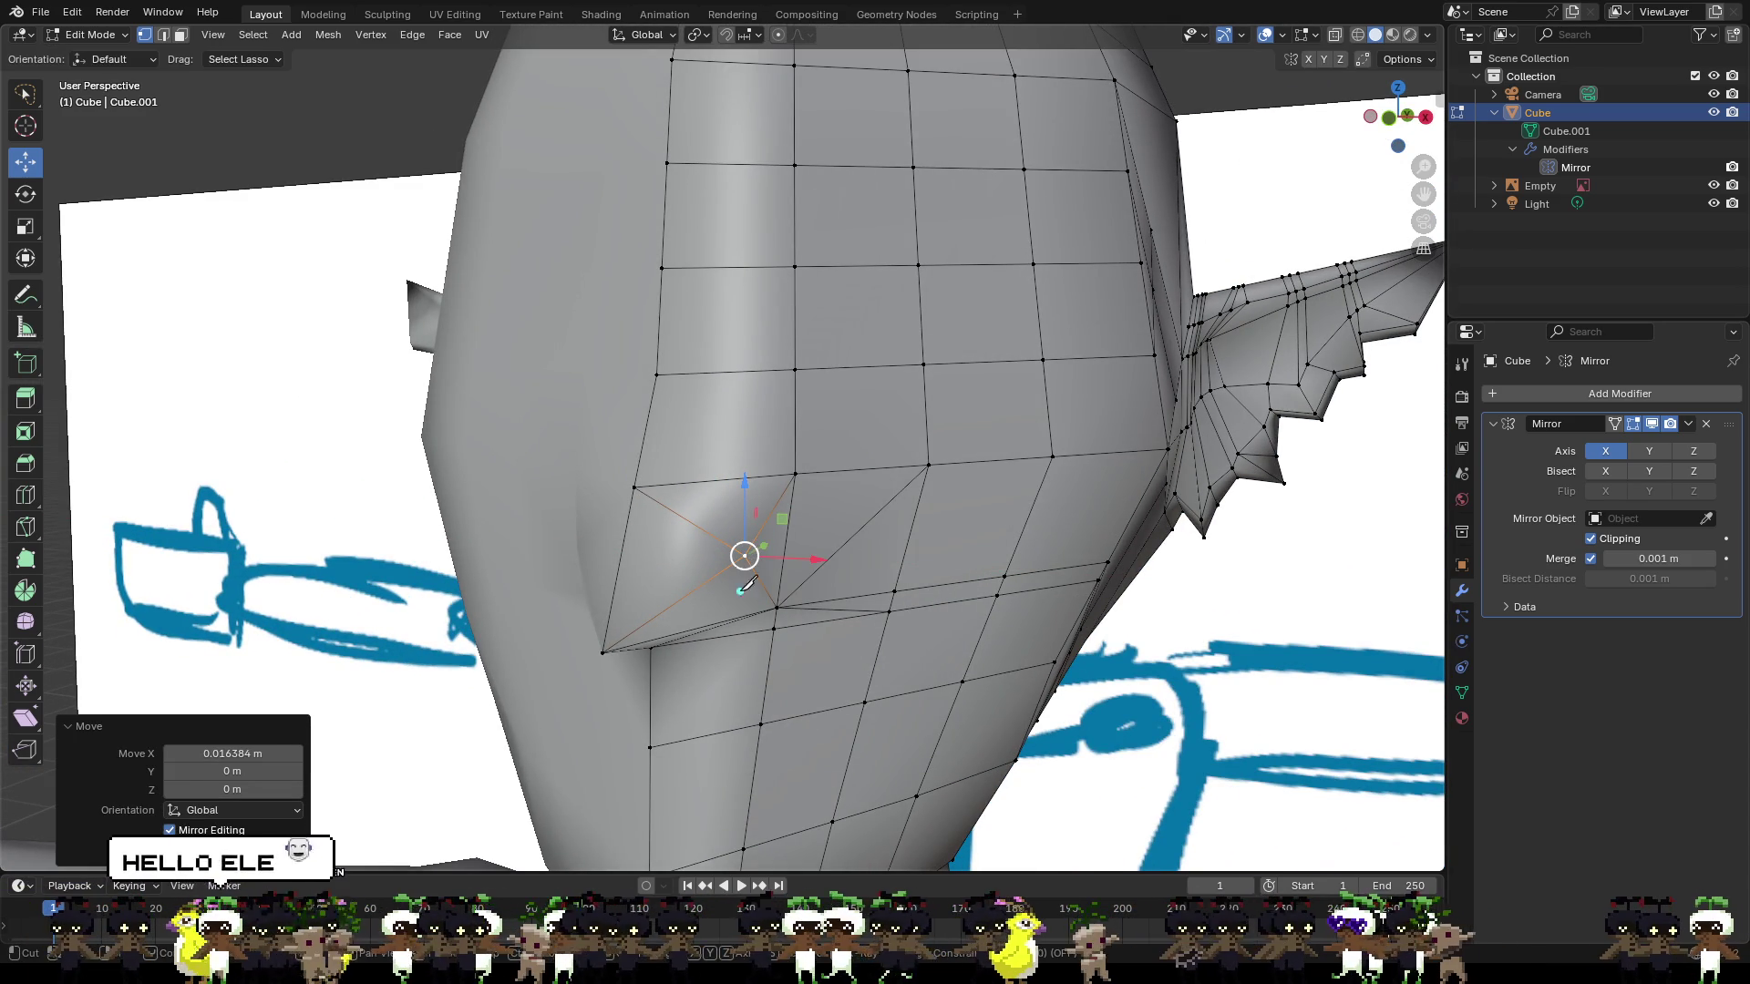
pyautogui.click(745, 555)
pyautogui.click(658, 374)
pyautogui.press('Return')
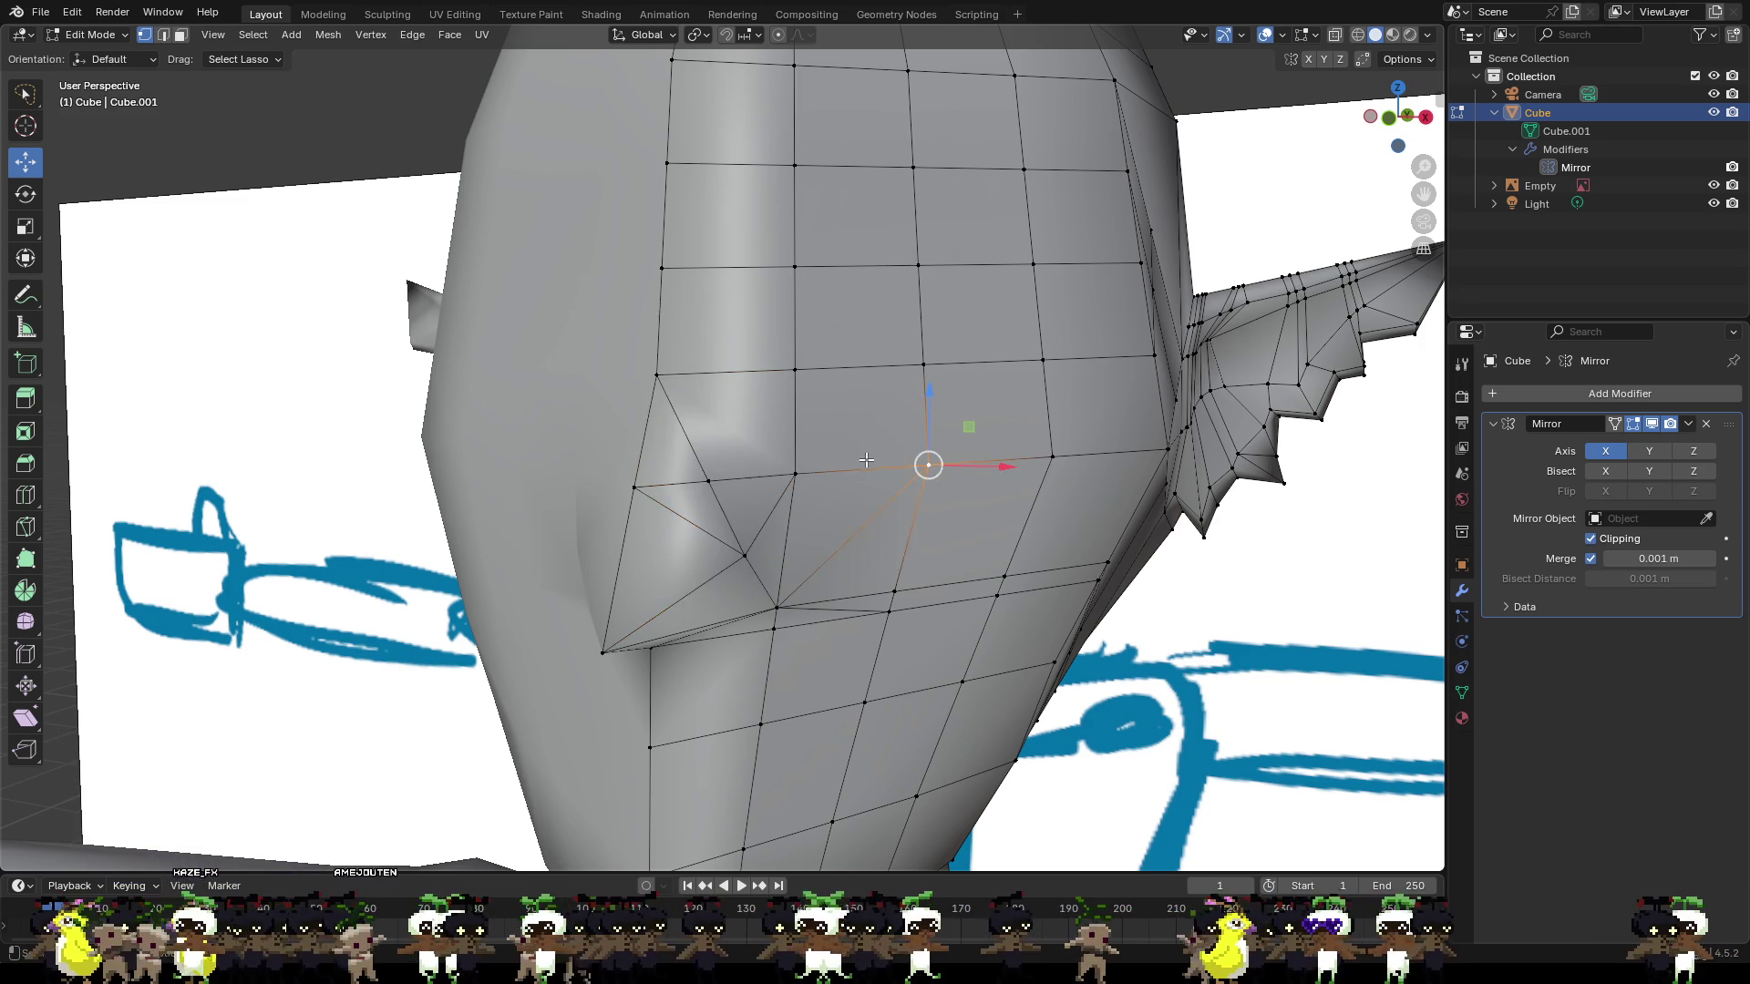
# Try shifting the chin vertices sideways, then undo the shift.
pyautogui.scroll(-3, 850, 401)
pyautogui.moveTo(850, 401)
pyautogui.mouseDown(button='middle')
pyautogui.moveTo(594, 460)
pyautogui.moveTo(617, 507)
pyautogui.moveTo(781, 557)
pyautogui.mouseUp(button='middle')
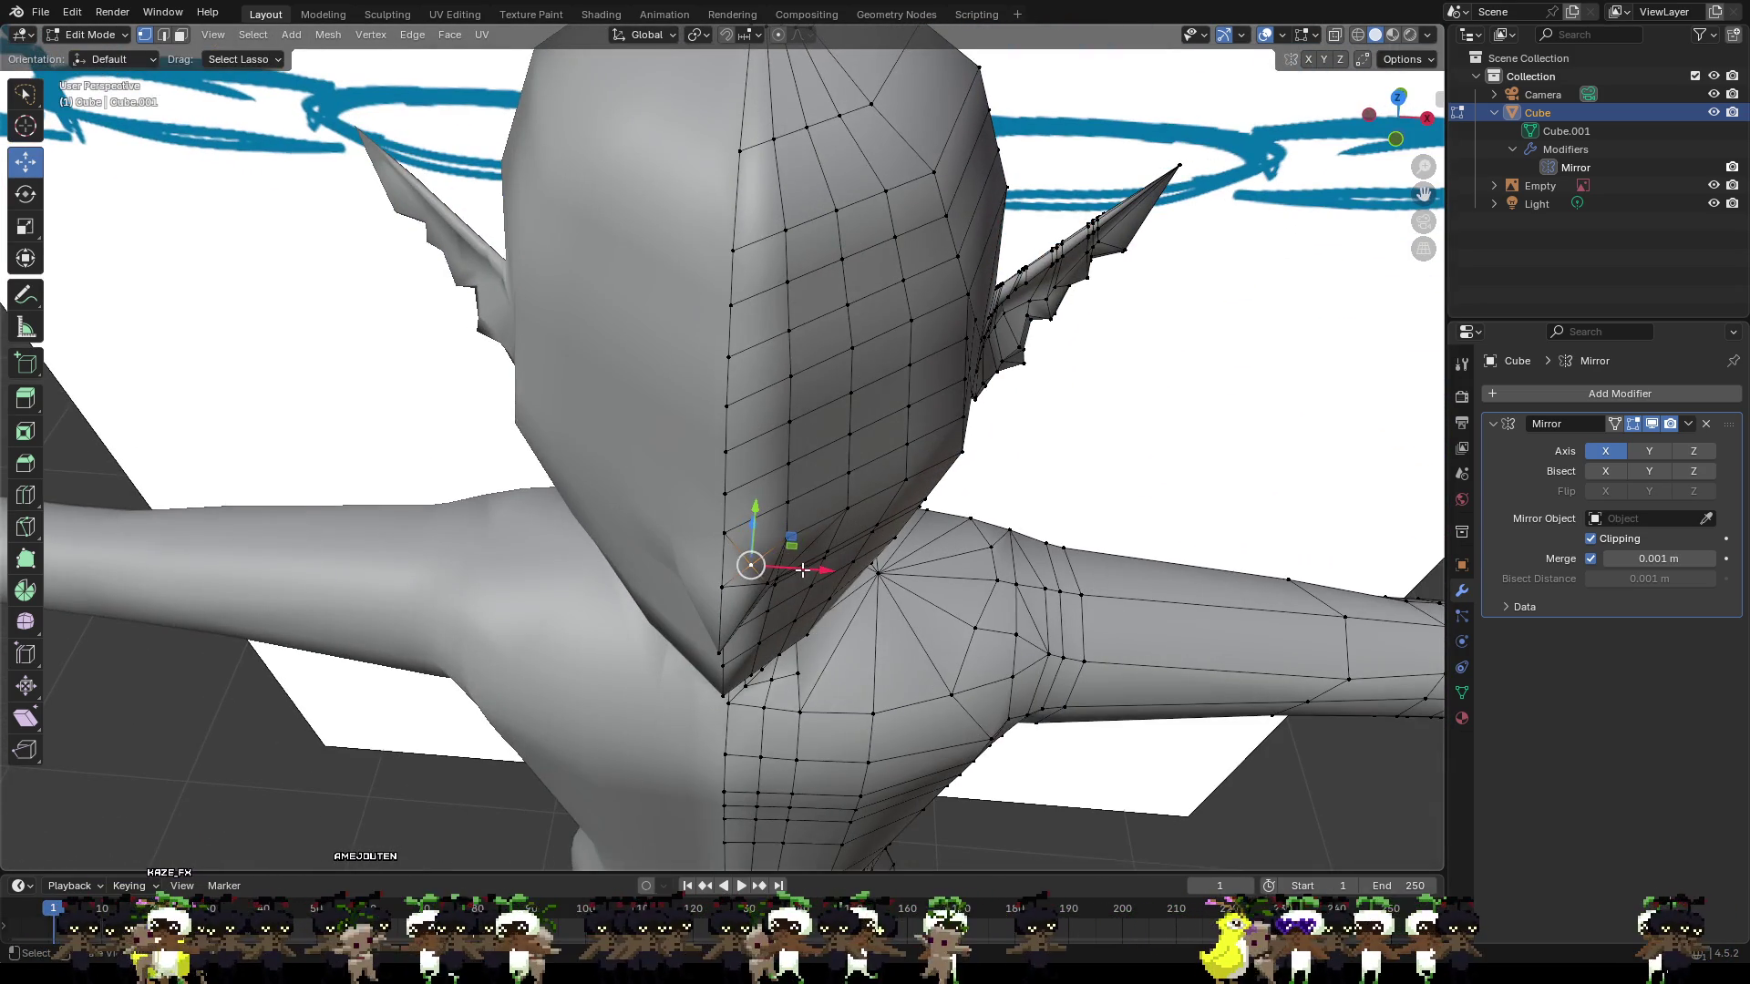
pyautogui.moveTo(805, 569); pyautogui.dragTo(775, 583)
pyautogui.hotkey('ctrl', 'z')
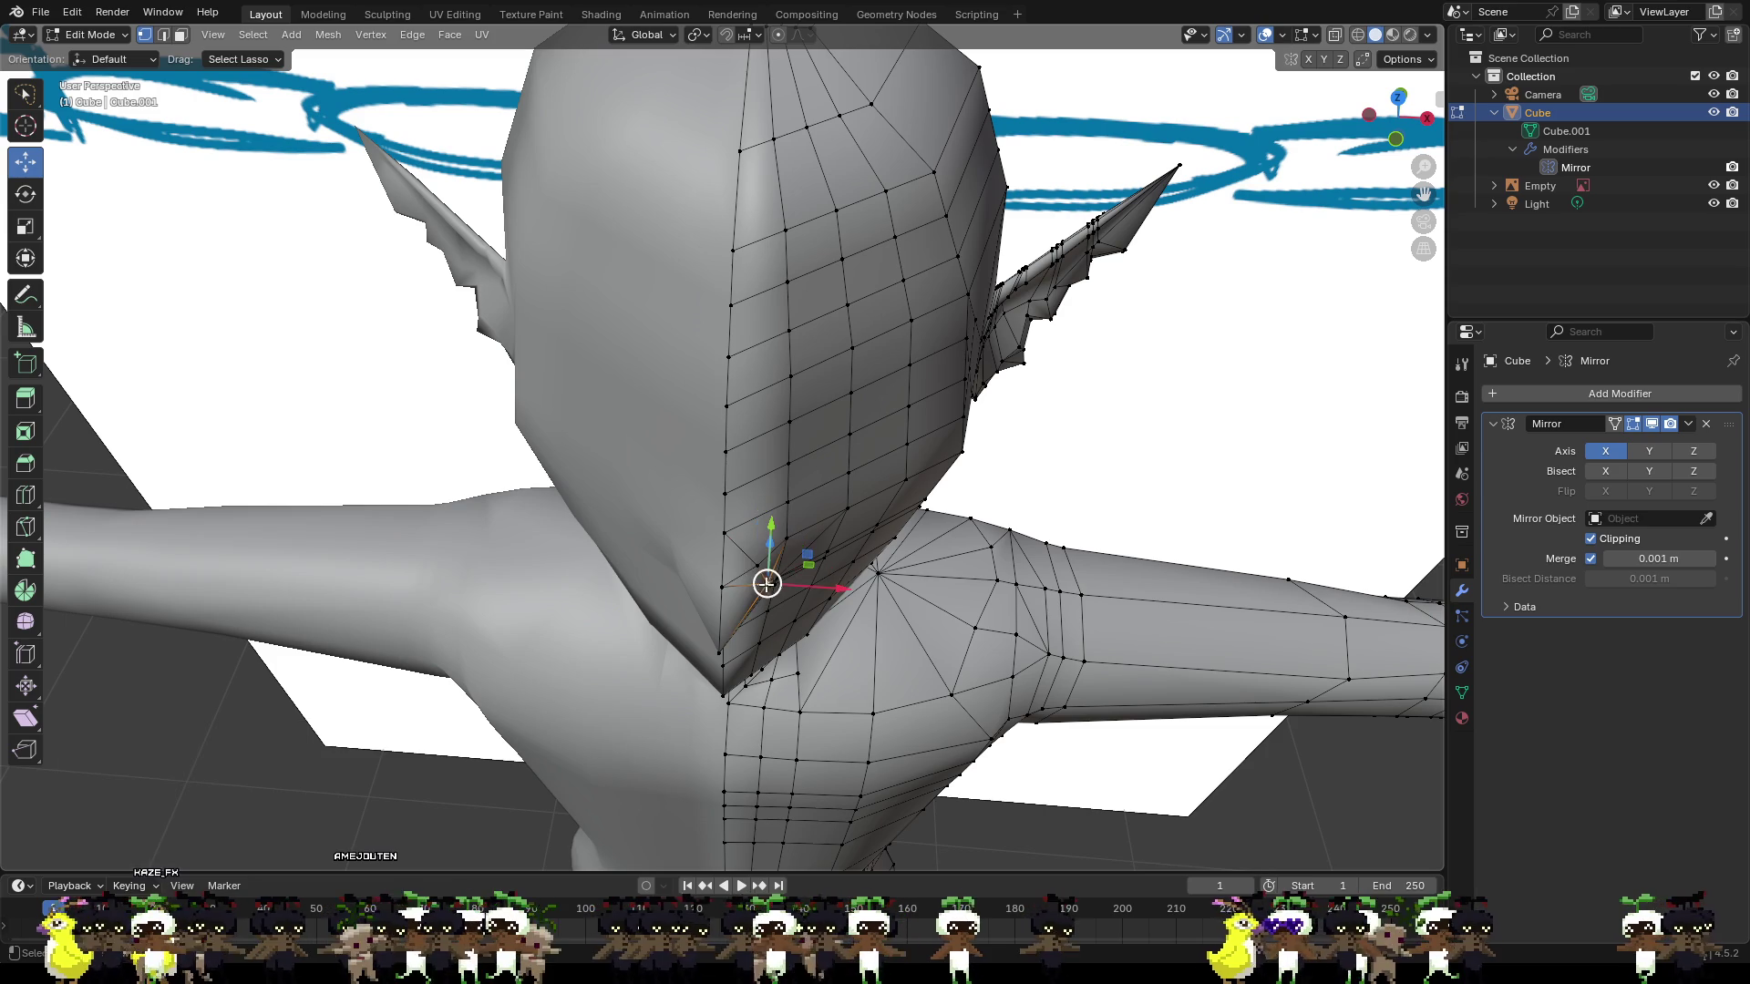
# Raise the chin-tip vertex about 0.0118 m along Z, discarding a trial front-back move.
pyautogui.moveTo(766, 566)
pyautogui.mouseDown(button='middle')
pyautogui.moveTo(750, 559)
pyautogui.moveTo(769, 559)
pyautogui.moveTo(774, 429)
pyautogui.moveTo(931, 467)
pyautogui.mouseUp(button='middle')
pyautogui.click(950, 524)
pyautogui.press('g')
pyautogui.press('z')
pyautogui.click(943, 510)
pyautogui.press('g')
pyautogui.press('y')
pyautogui.rightClick(903, 515)
pyautogui.hotkey('ctrl', 'z')
pyautogui.moveTo(1023, 523); pyautogui.dragTo(859, 516, button='middle')
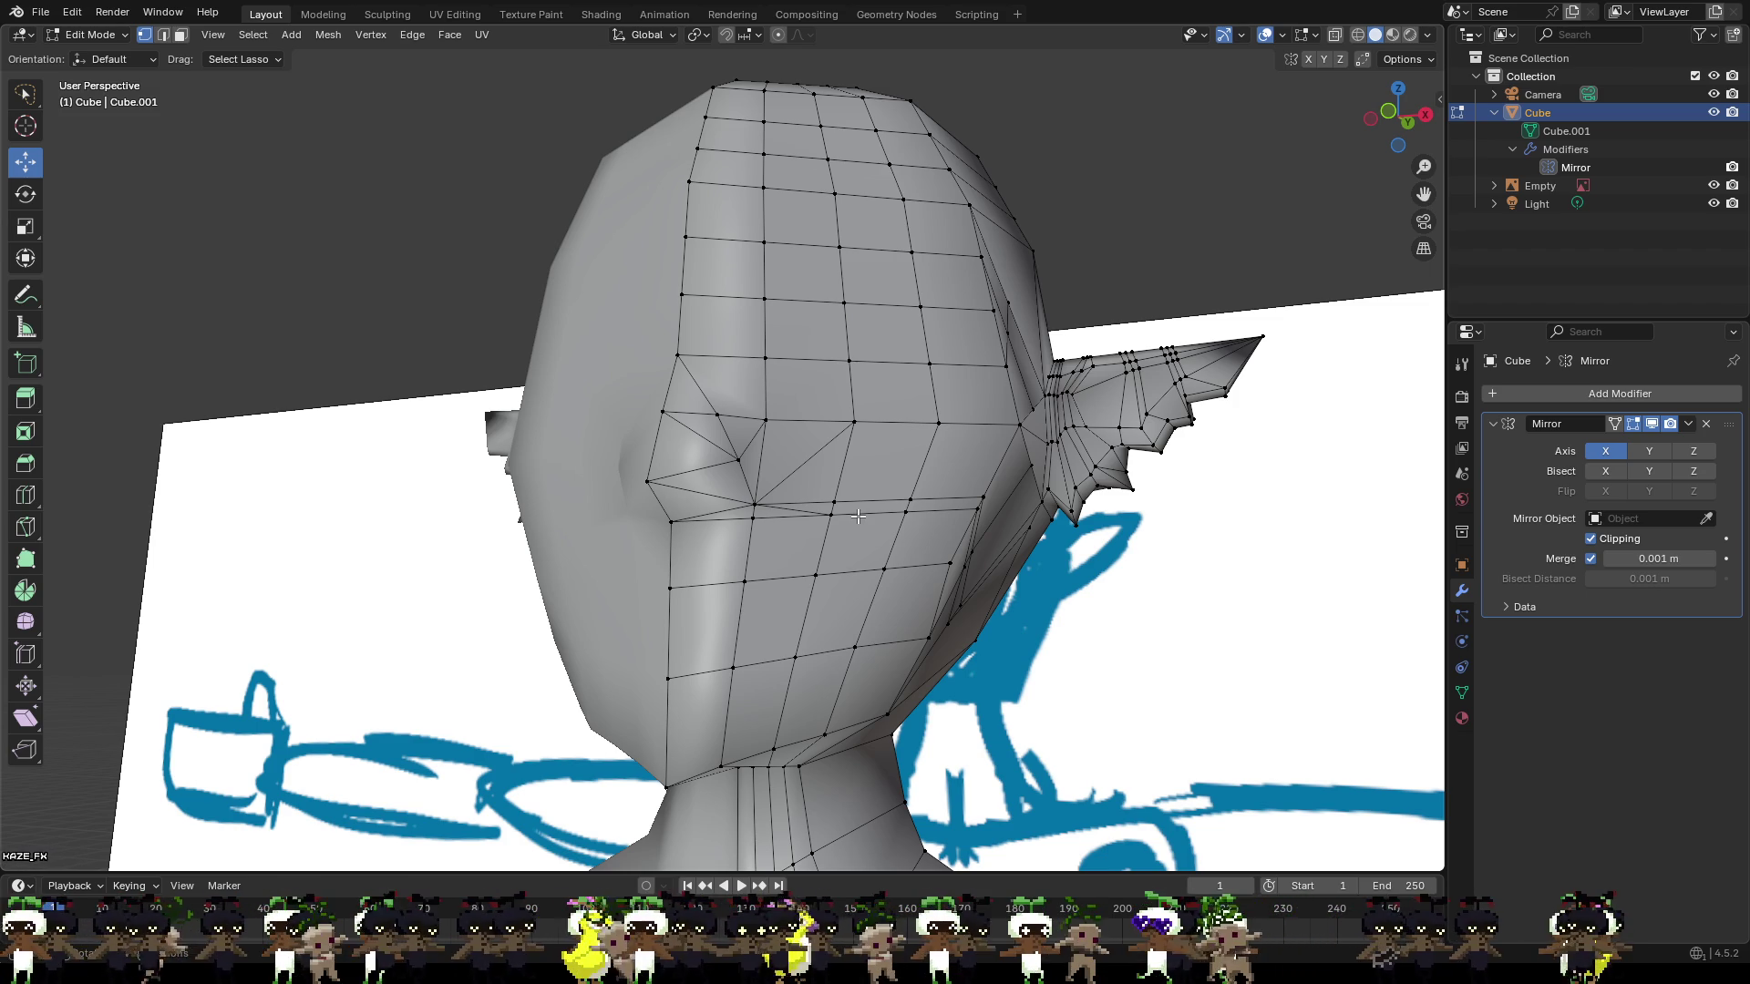
# Extend a knife cut across the nose to the next vertex, completing the face.
pyautogui.scroll(3, 858, 517)
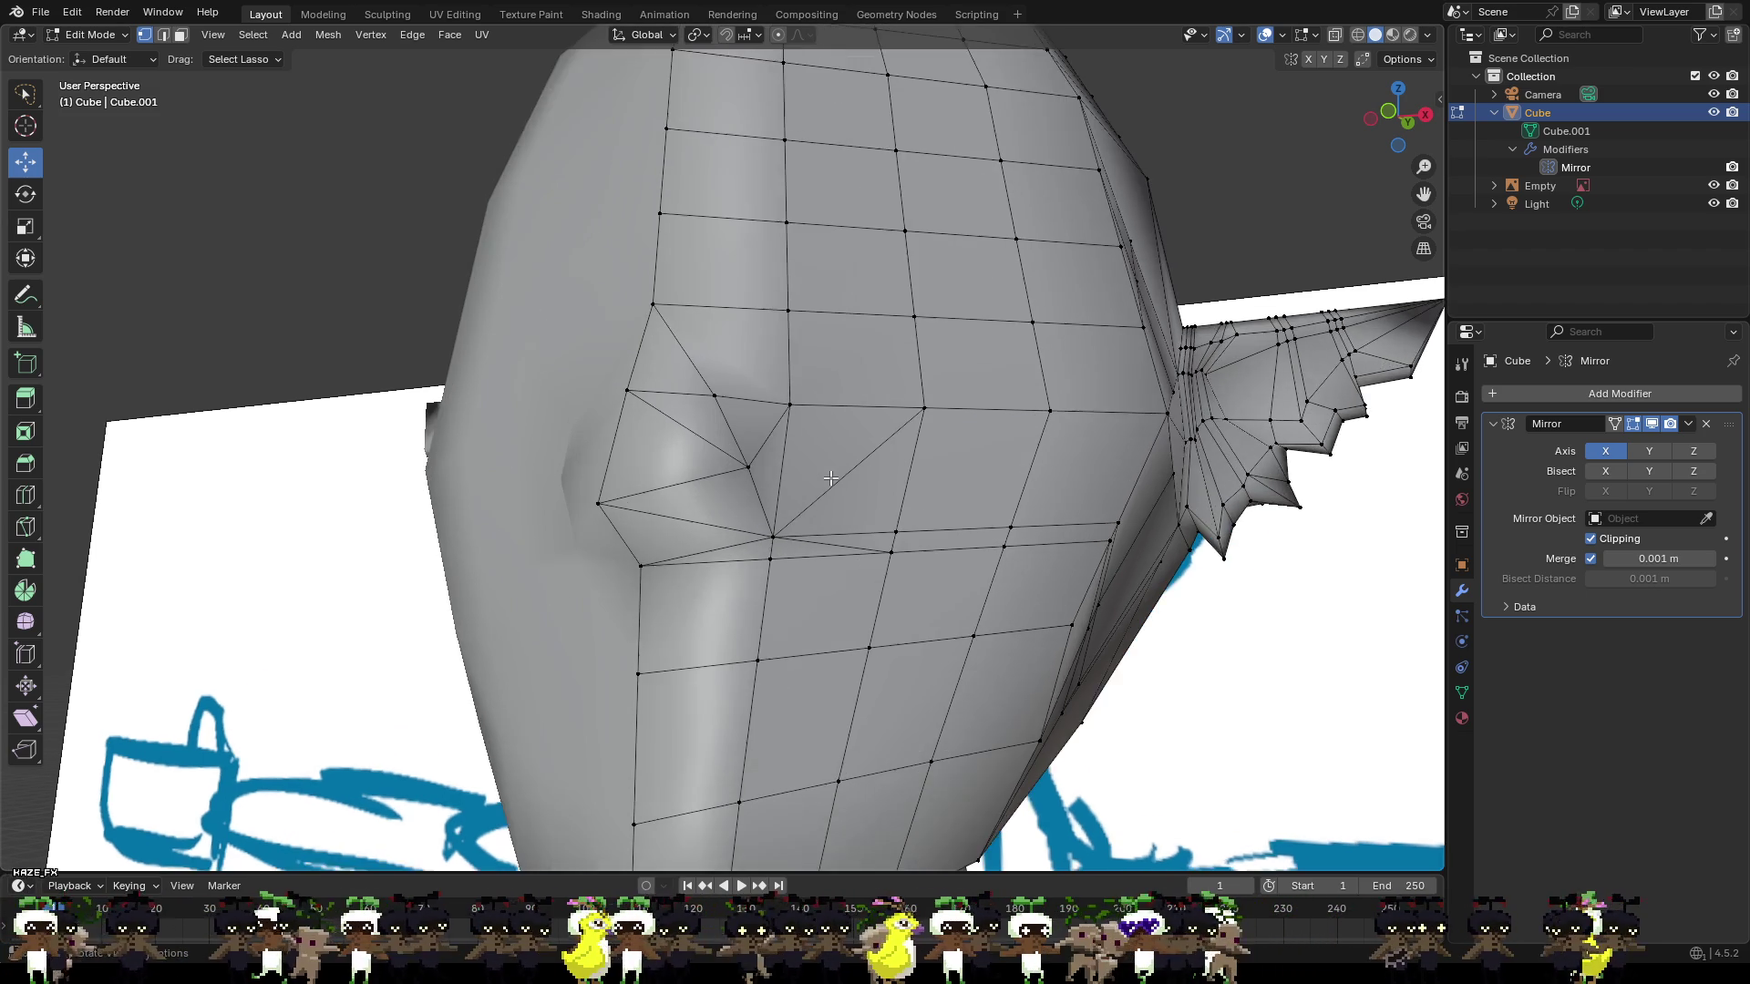
pyautogui.moveTo(839, 476)
pyautogui.mouseDown(button='middle')
pyautogui.moveTo(741, 514)
pyautogui.moveTo(804, 522)
pyautogui.moveTo(806, 503)
pyautogui.mouseUp(button='middle')
pyautogui.press('k')
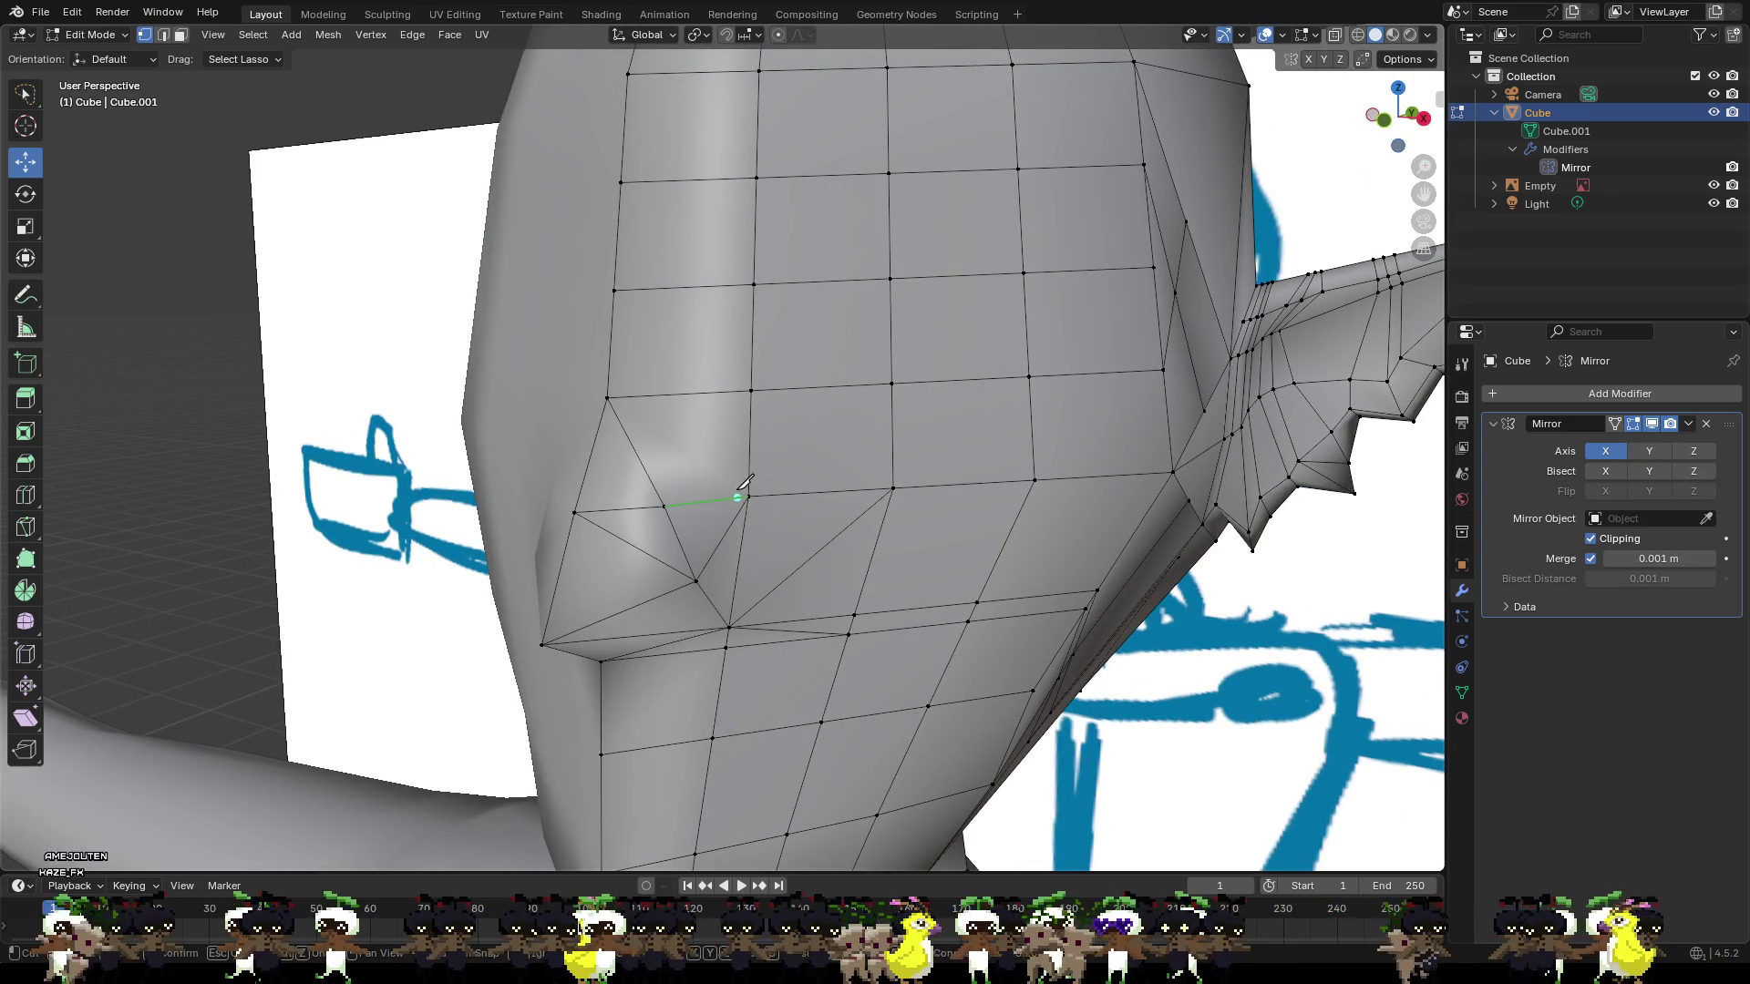
pyautogui.click(609, 397)
pyautogui.press('Return')
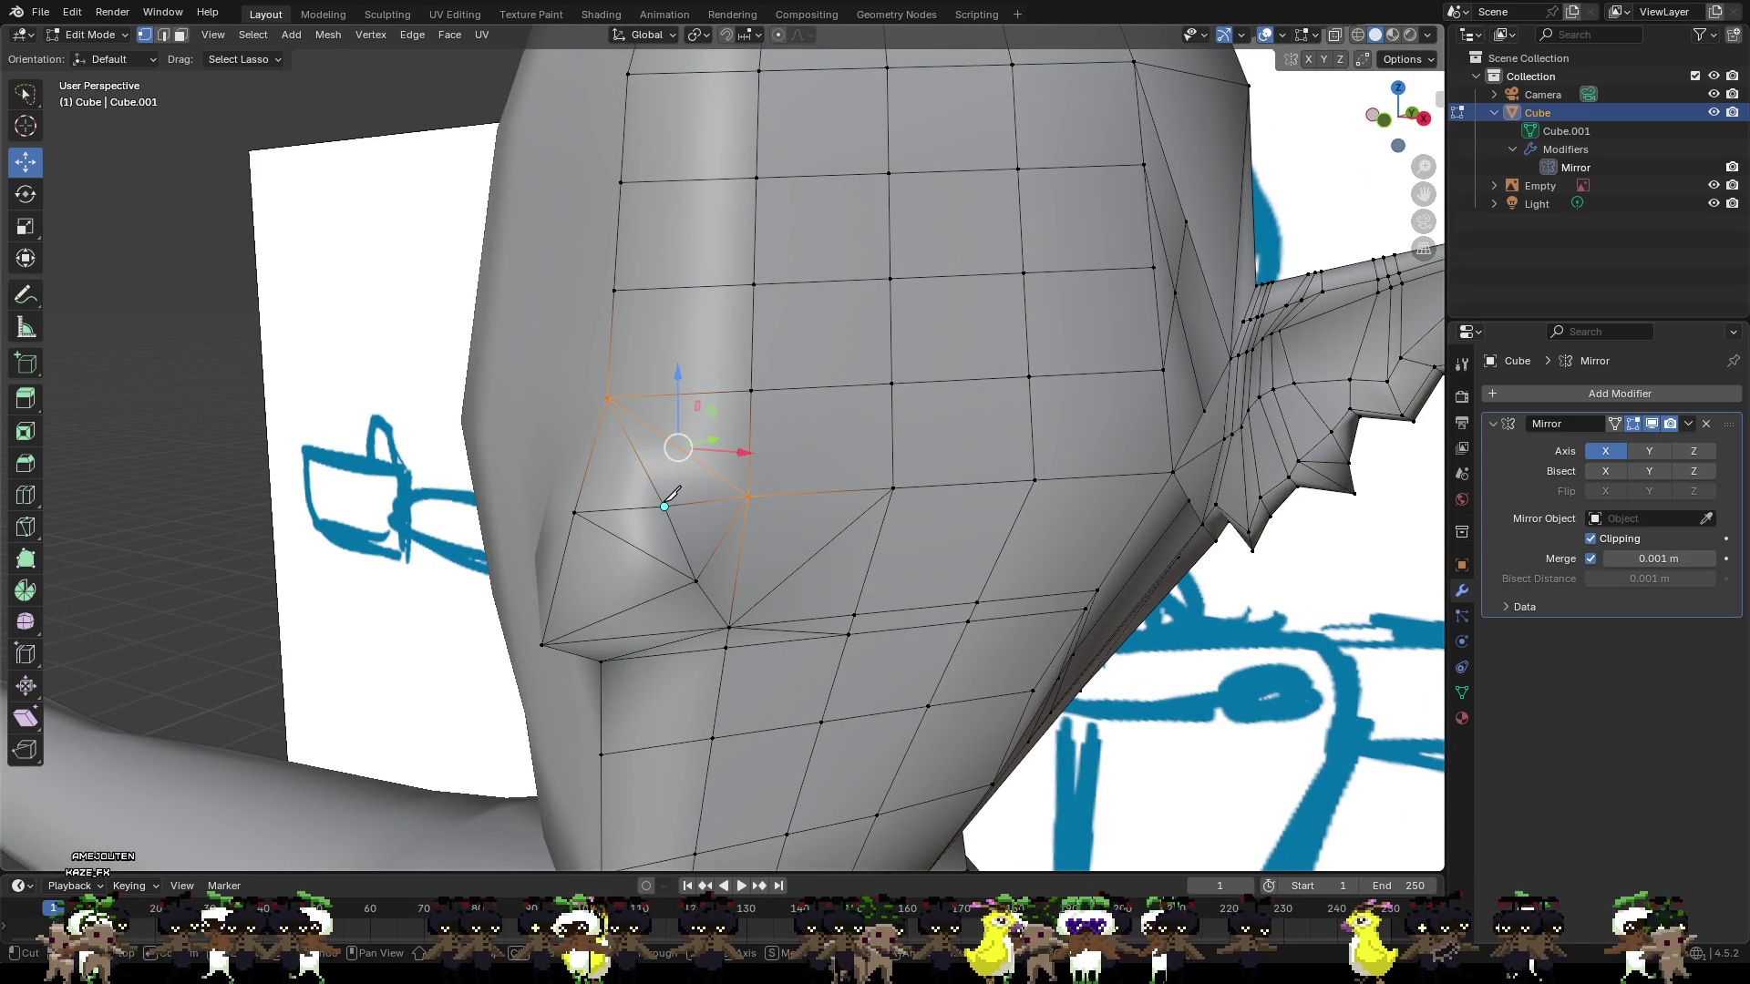
pyautogui.keyDown('shift'); pyautogui.click(748, 393); pyautogui.keyUp('shift')
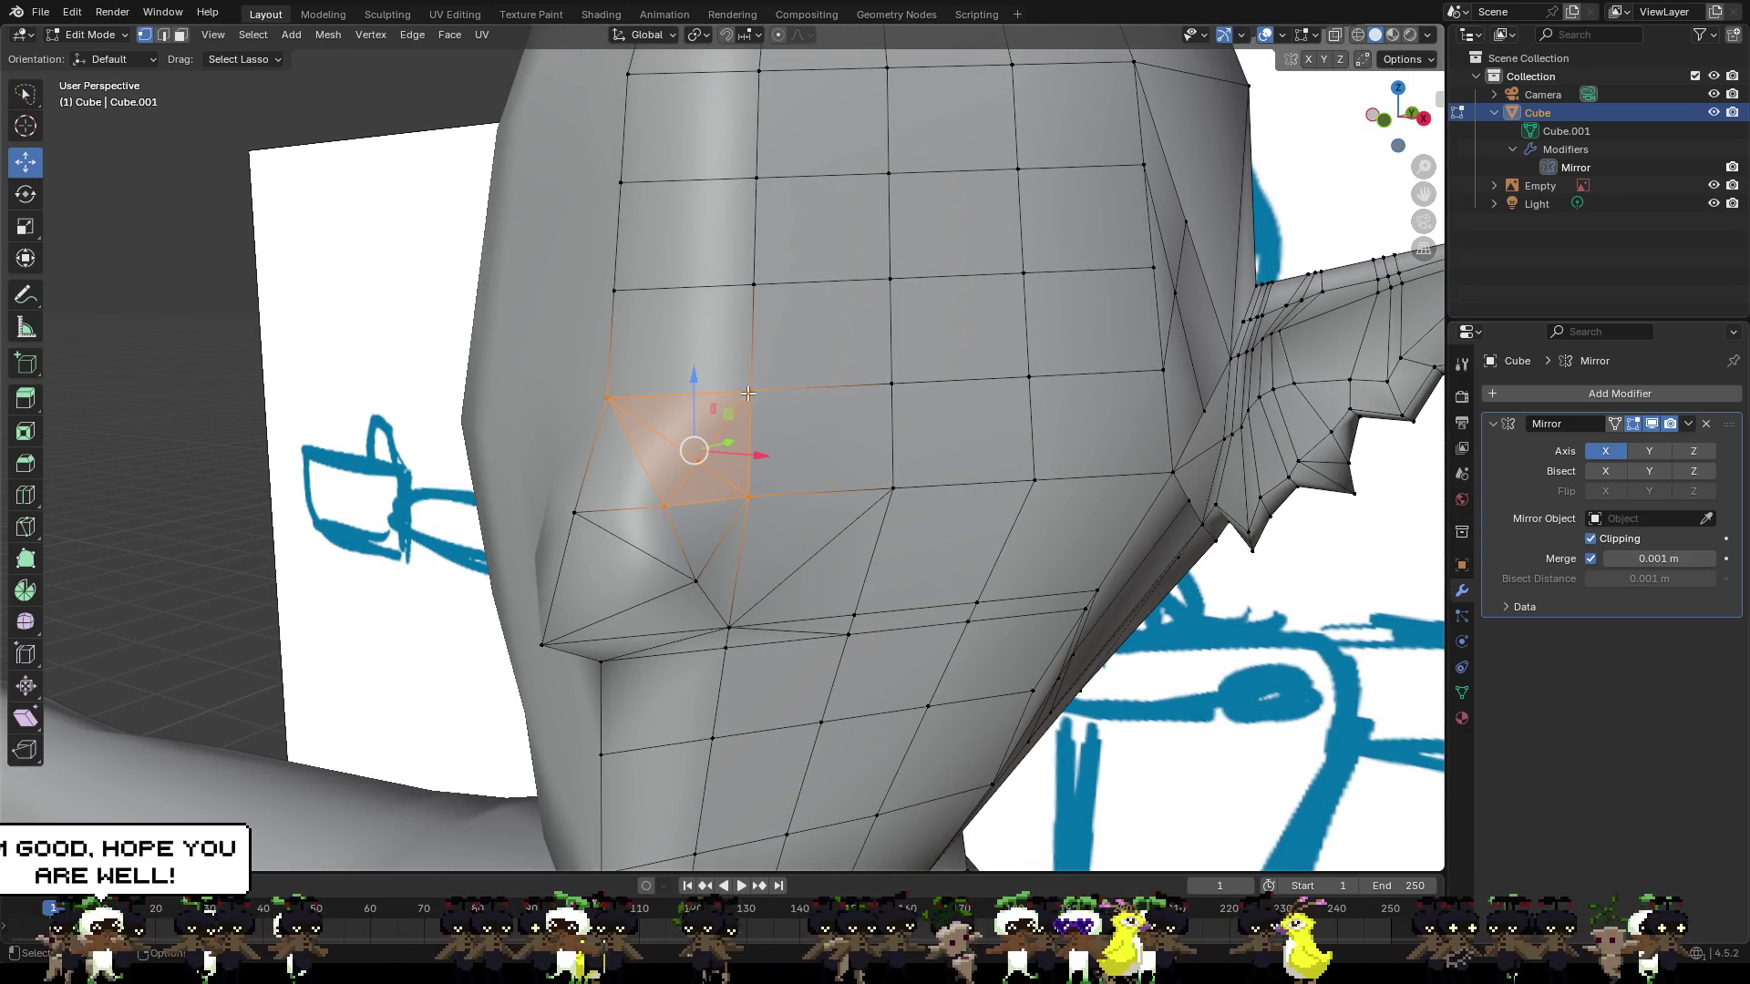
# Nudge the vertex beside the nose slightly sideways along X.
pyautogui.hotkey('alt', 'a')
pyautogui.scroll(3, 721, 457)
pyautogui.click(678, 467)
pyautogui.moveTo(679, 466); pyautogui.dragTo(769, 454, button='middle')
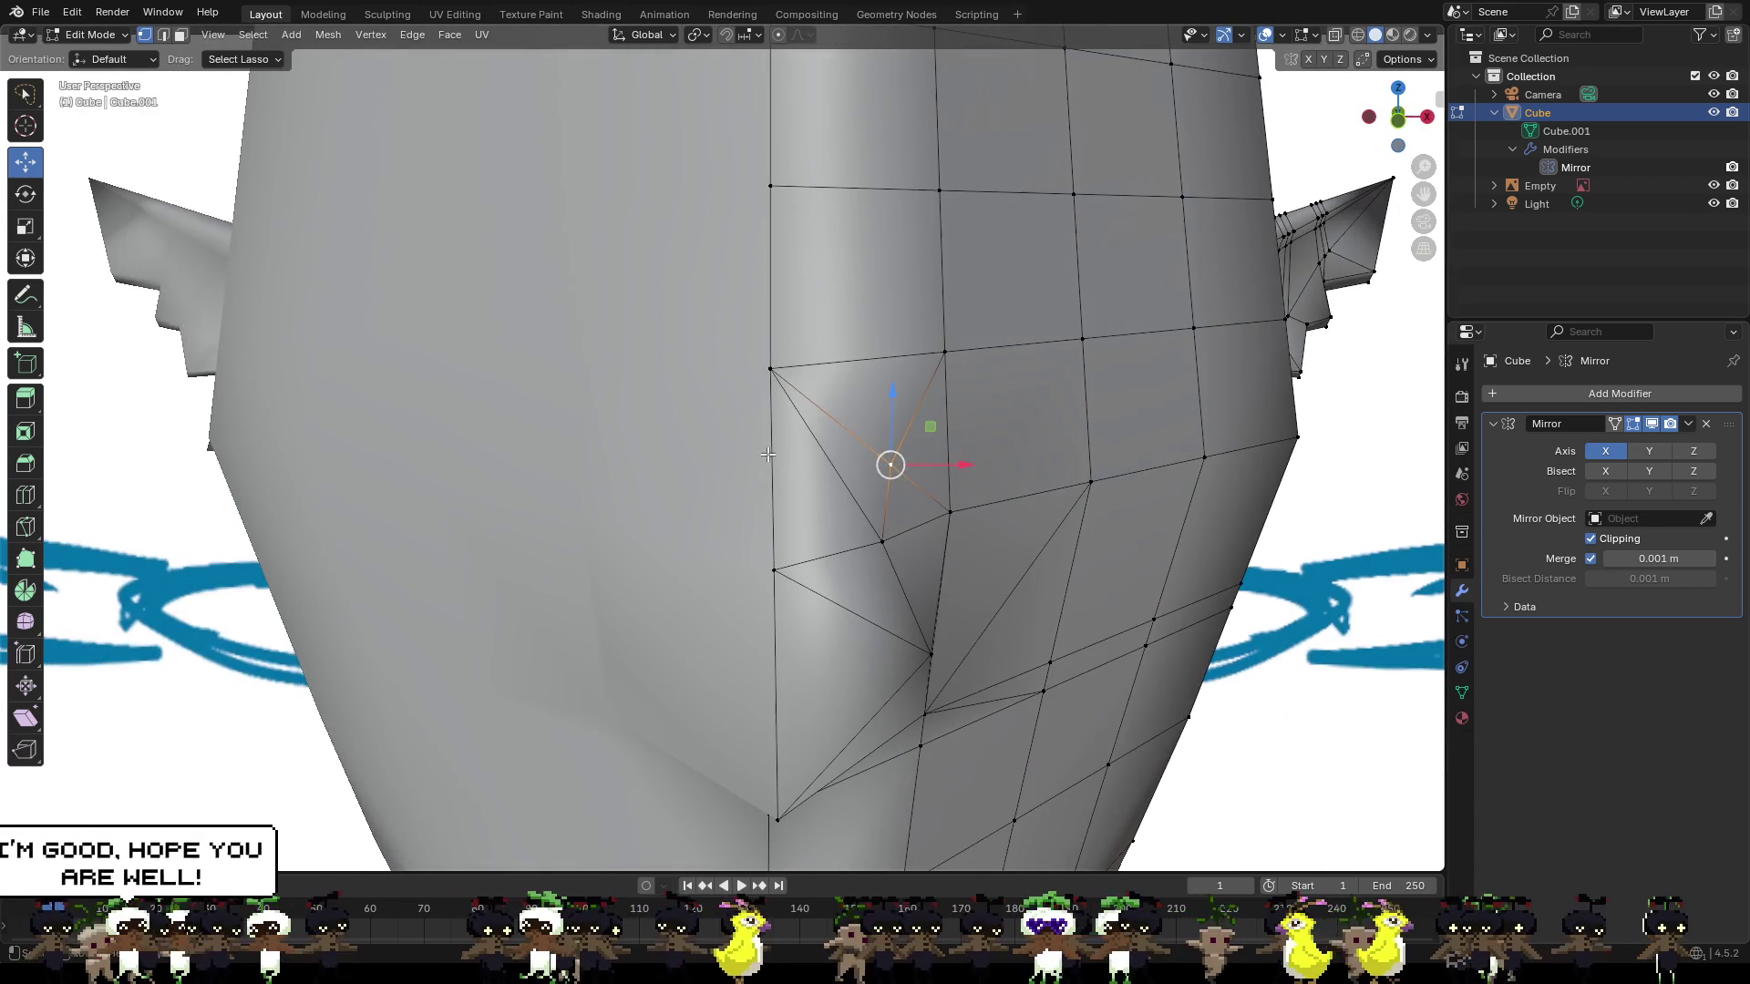
pyautogui.press('g')
pyautogui.press('x')
pyautogui.click(880, 462)
pyautogui.press('g')
pyautogui.press('z')
pyautogui.press('Escape')
pyautogui.press('g')
pyautogui.press('x')
pyautogui.click(934, 465)
# Move the cheek vertex to about −0.0012 m along X, then view from the right.
pyautogui.scroll(-5, 929, 473)
pyautogui.moveTo(925, 541)
pyautogui.mouseDown(button='middle')
pyautogui.moveTo(775, 543)
pyautogui.moveTo(984, 535)
pyautogui.mouseUp(button='middle')
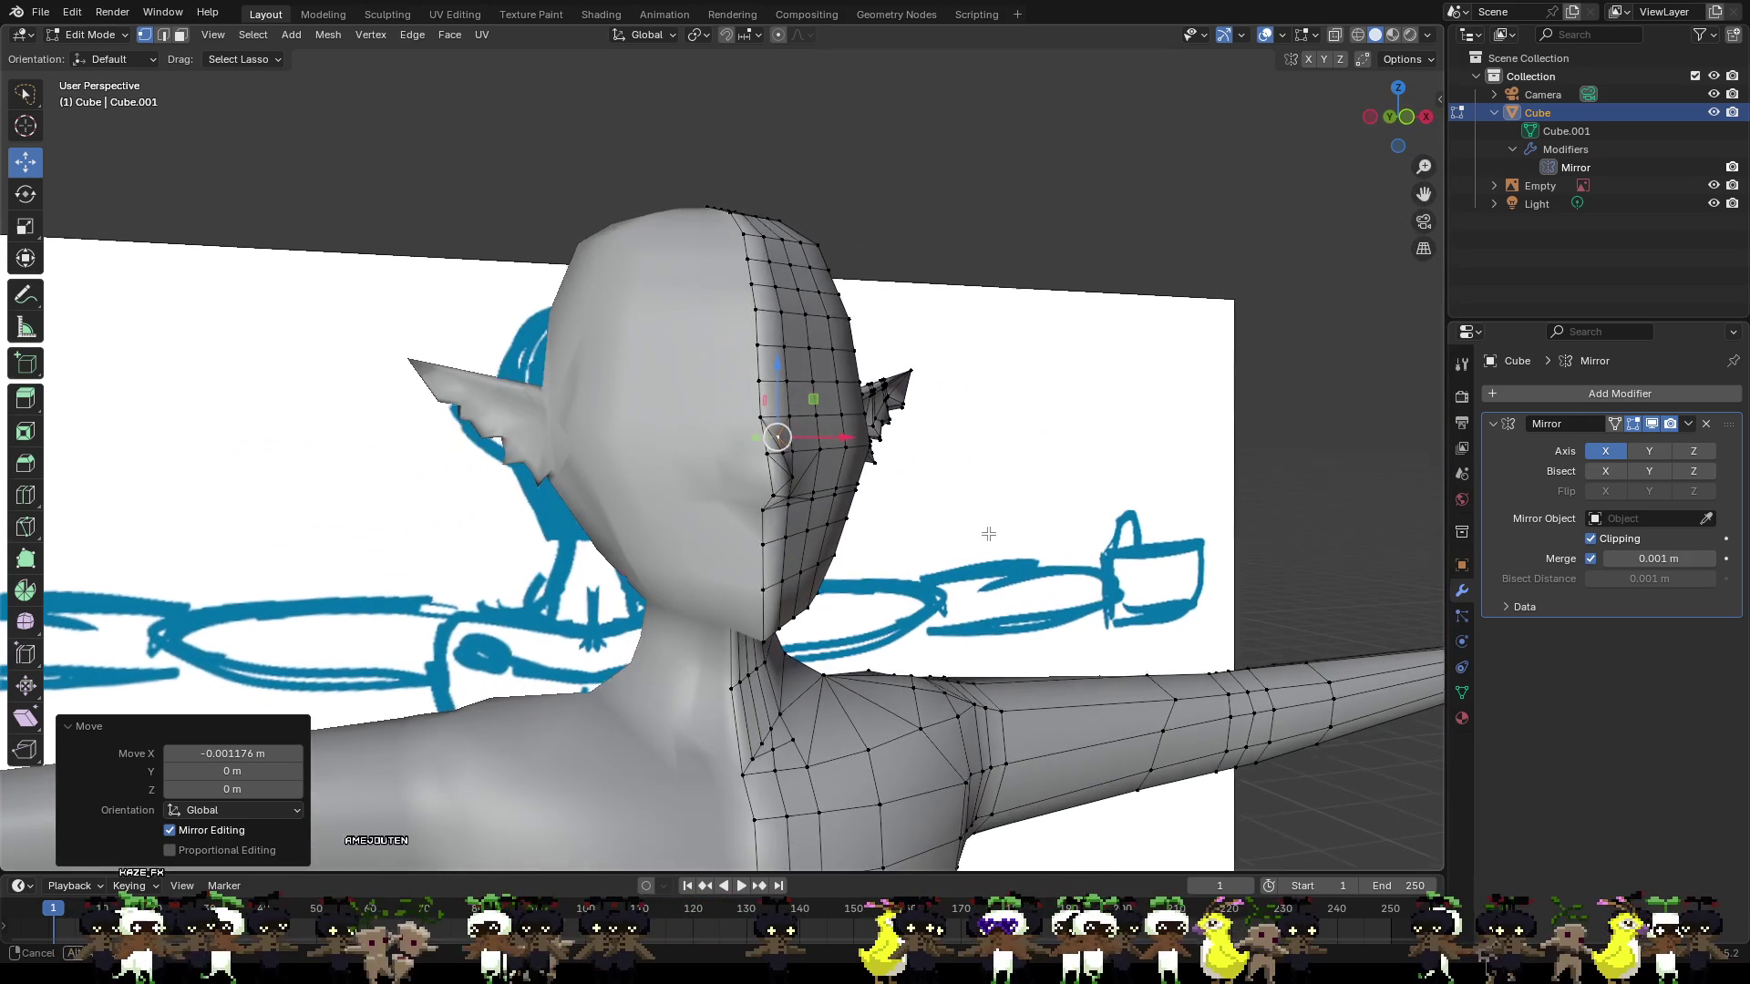
pyautogui.press('g')
pyautogui.press('x')
pyautogui.click(820, 457)
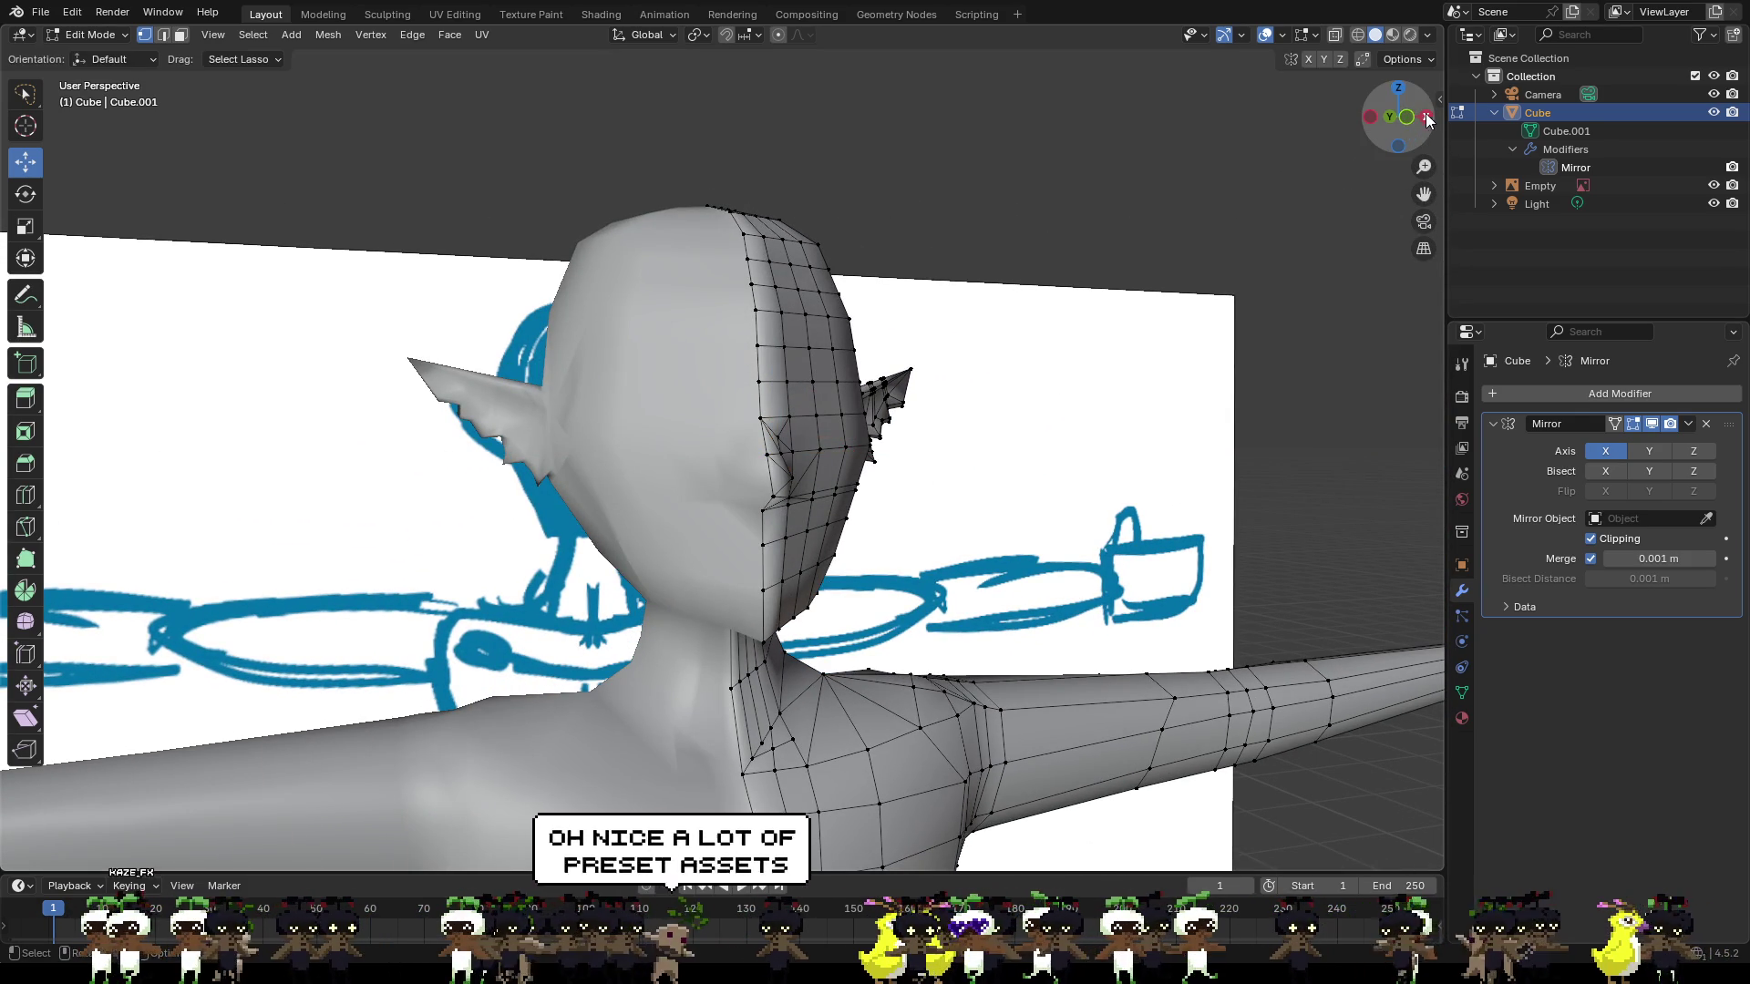
pyautogui.click(1427, 118)
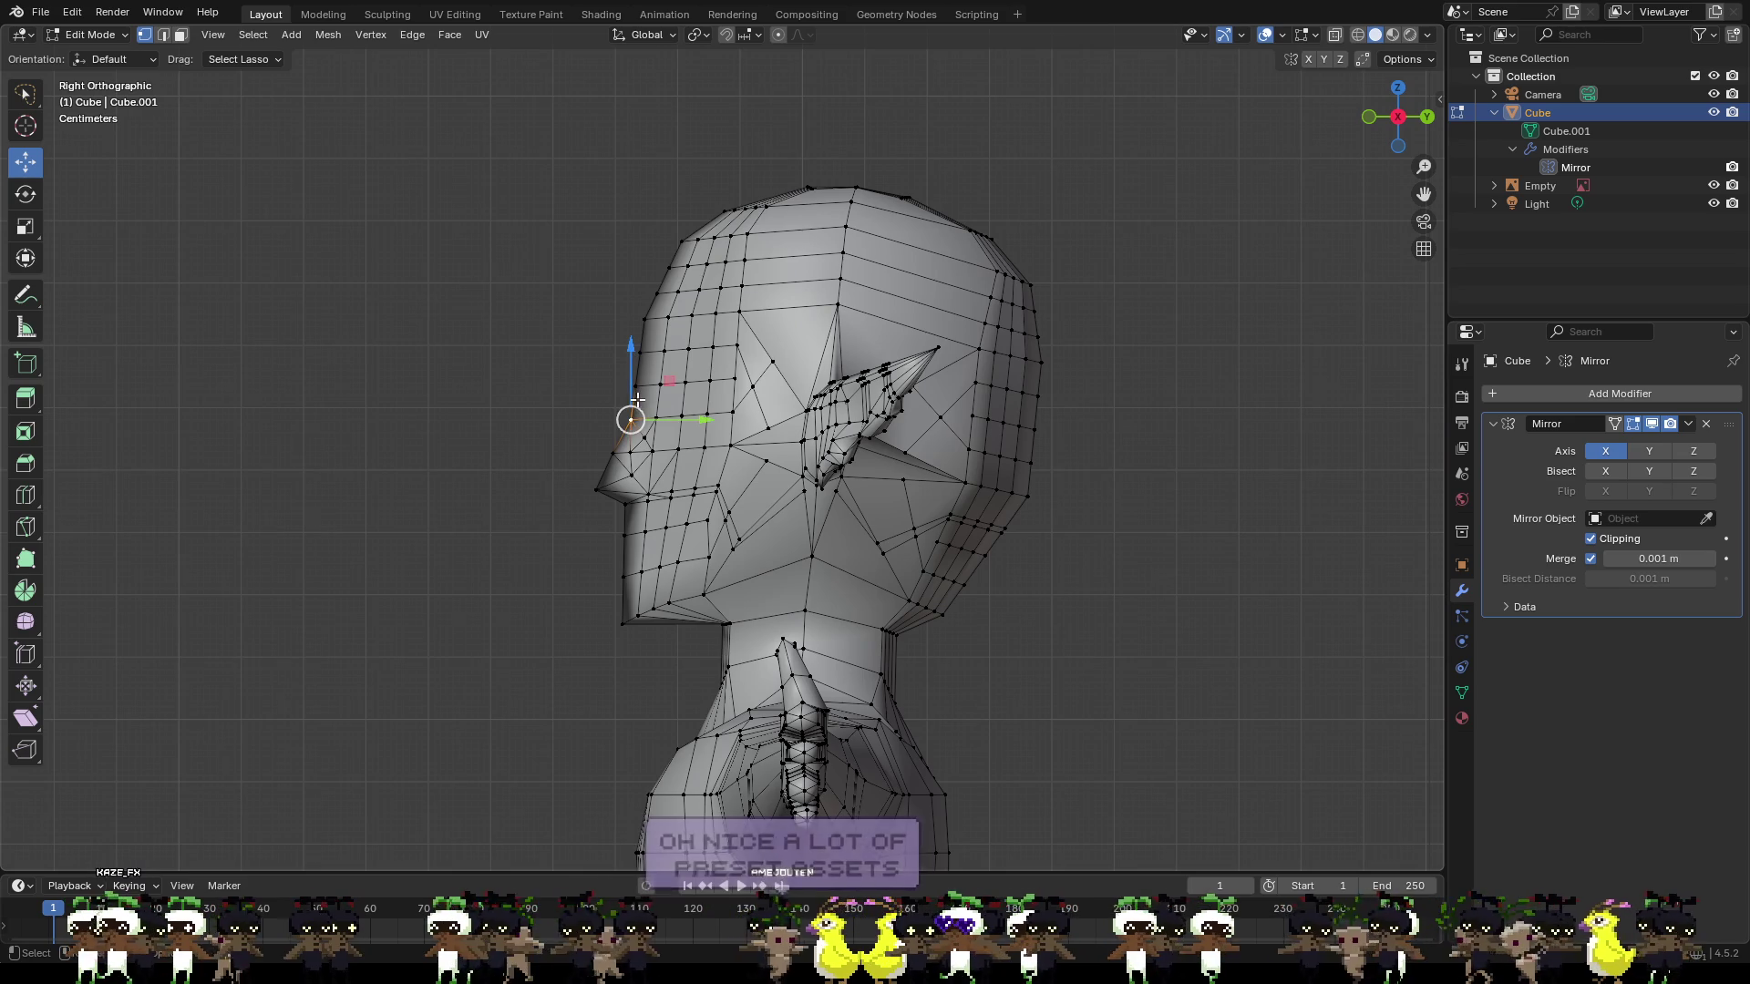
# Raise the nose vertices down to the tip slightly and push them forward.
pyautogui.keyDown('shift'); pyautogui.click(613, 453); pyautogui.keyUp('shift')
pyautogui.keyDown('shift'); pyautogui.click(596, 490); pyautogui.keyUp('shift')
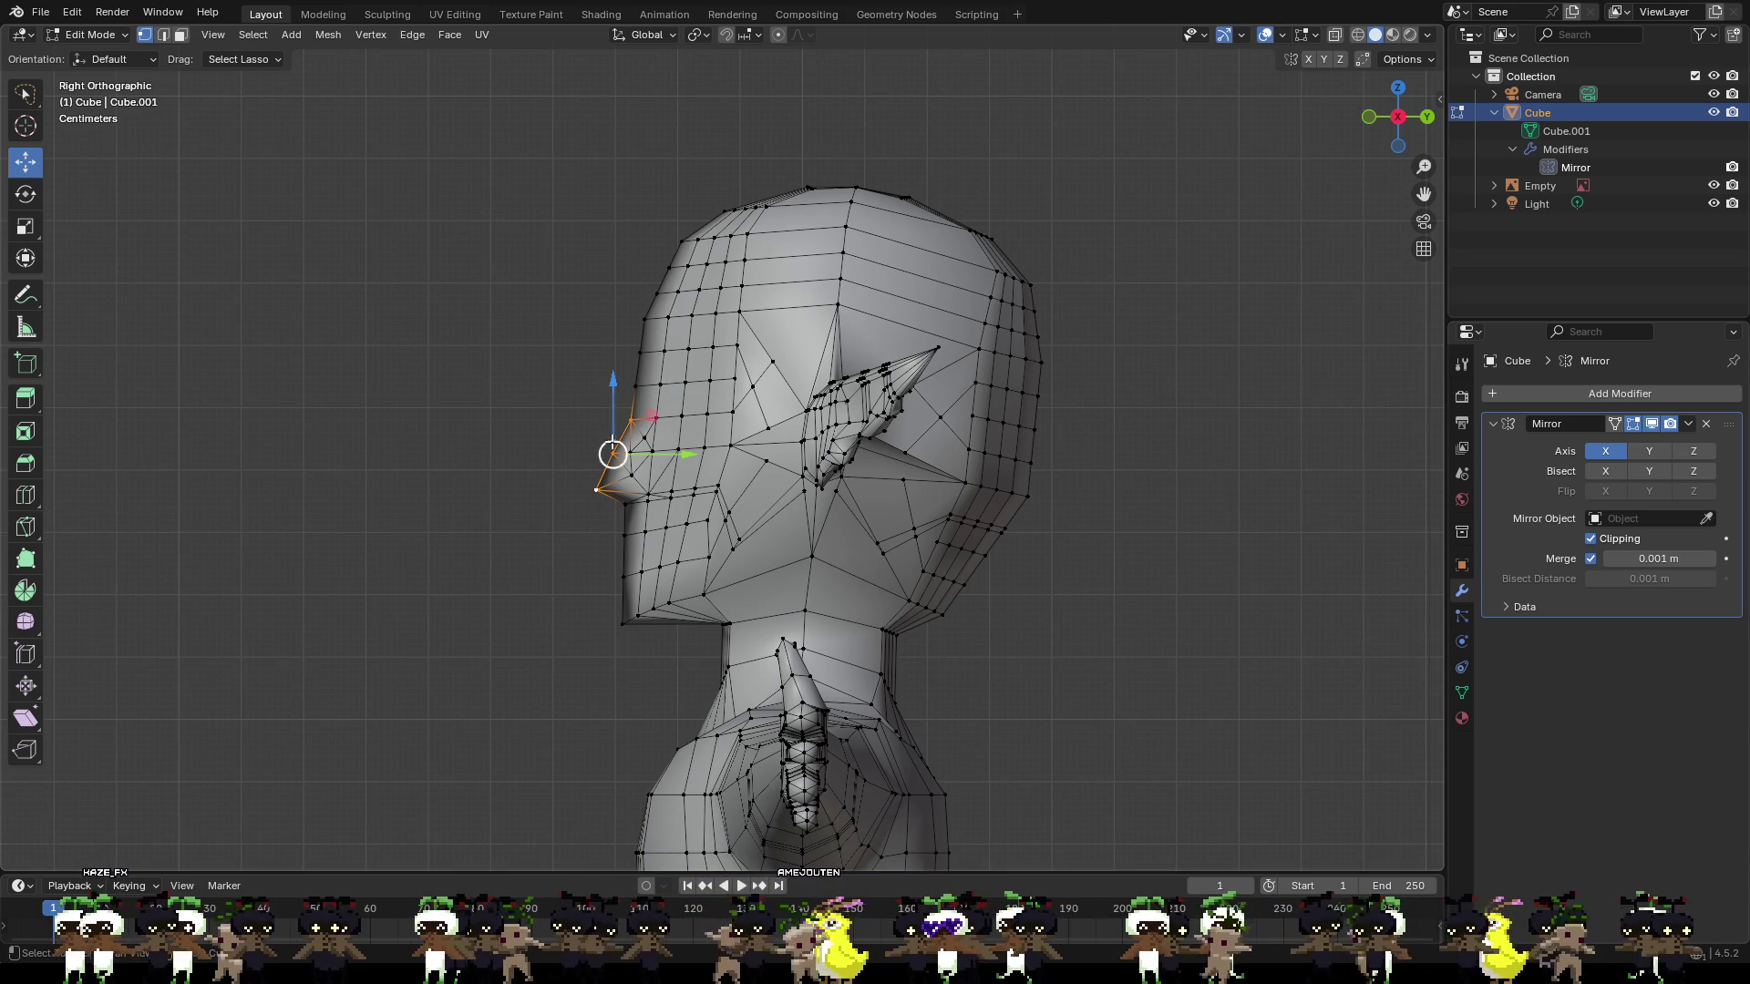
pyautogui.moveTo(614, 403); pyautogui.dragTo(615, 398)
pyautogui.moveTo(667, 450); pyautogui.dragTo(662, 449)
# Slide a brow vertex front-to-back along Y.
pyautogui.click(634, 387)
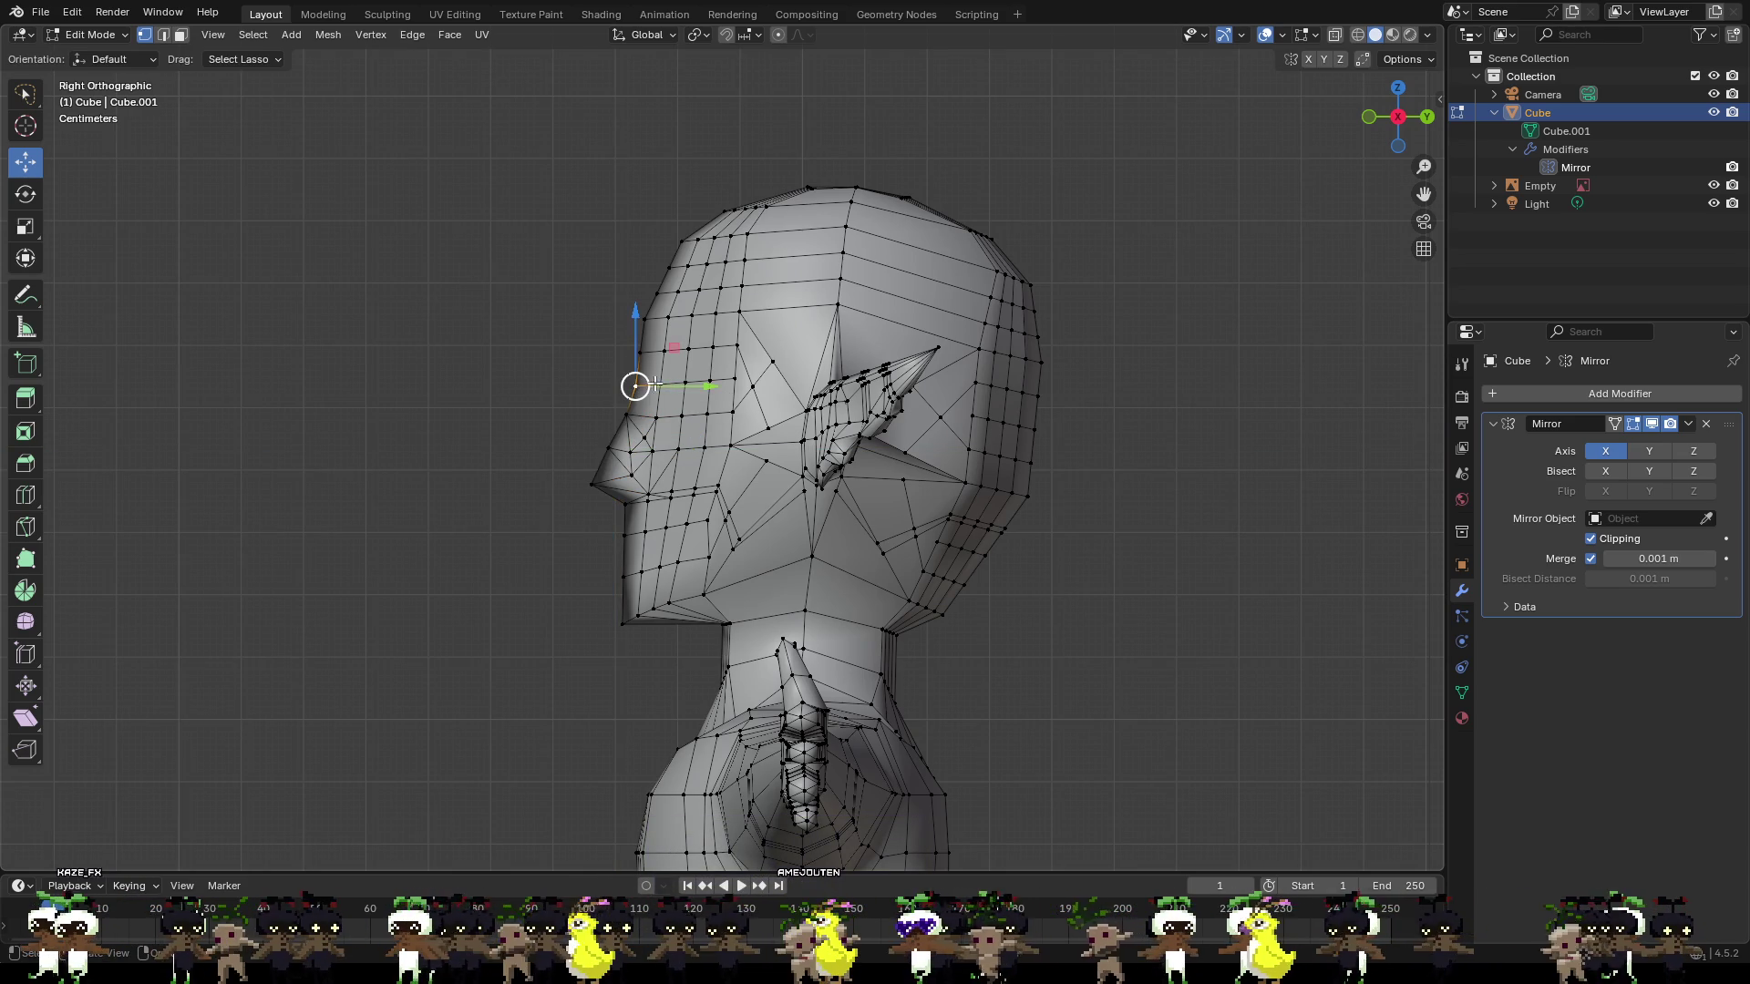
pyautogui.press('y')
pyautogui.click(637, 401)
pyautogui.scroll(-2, 637, 403)
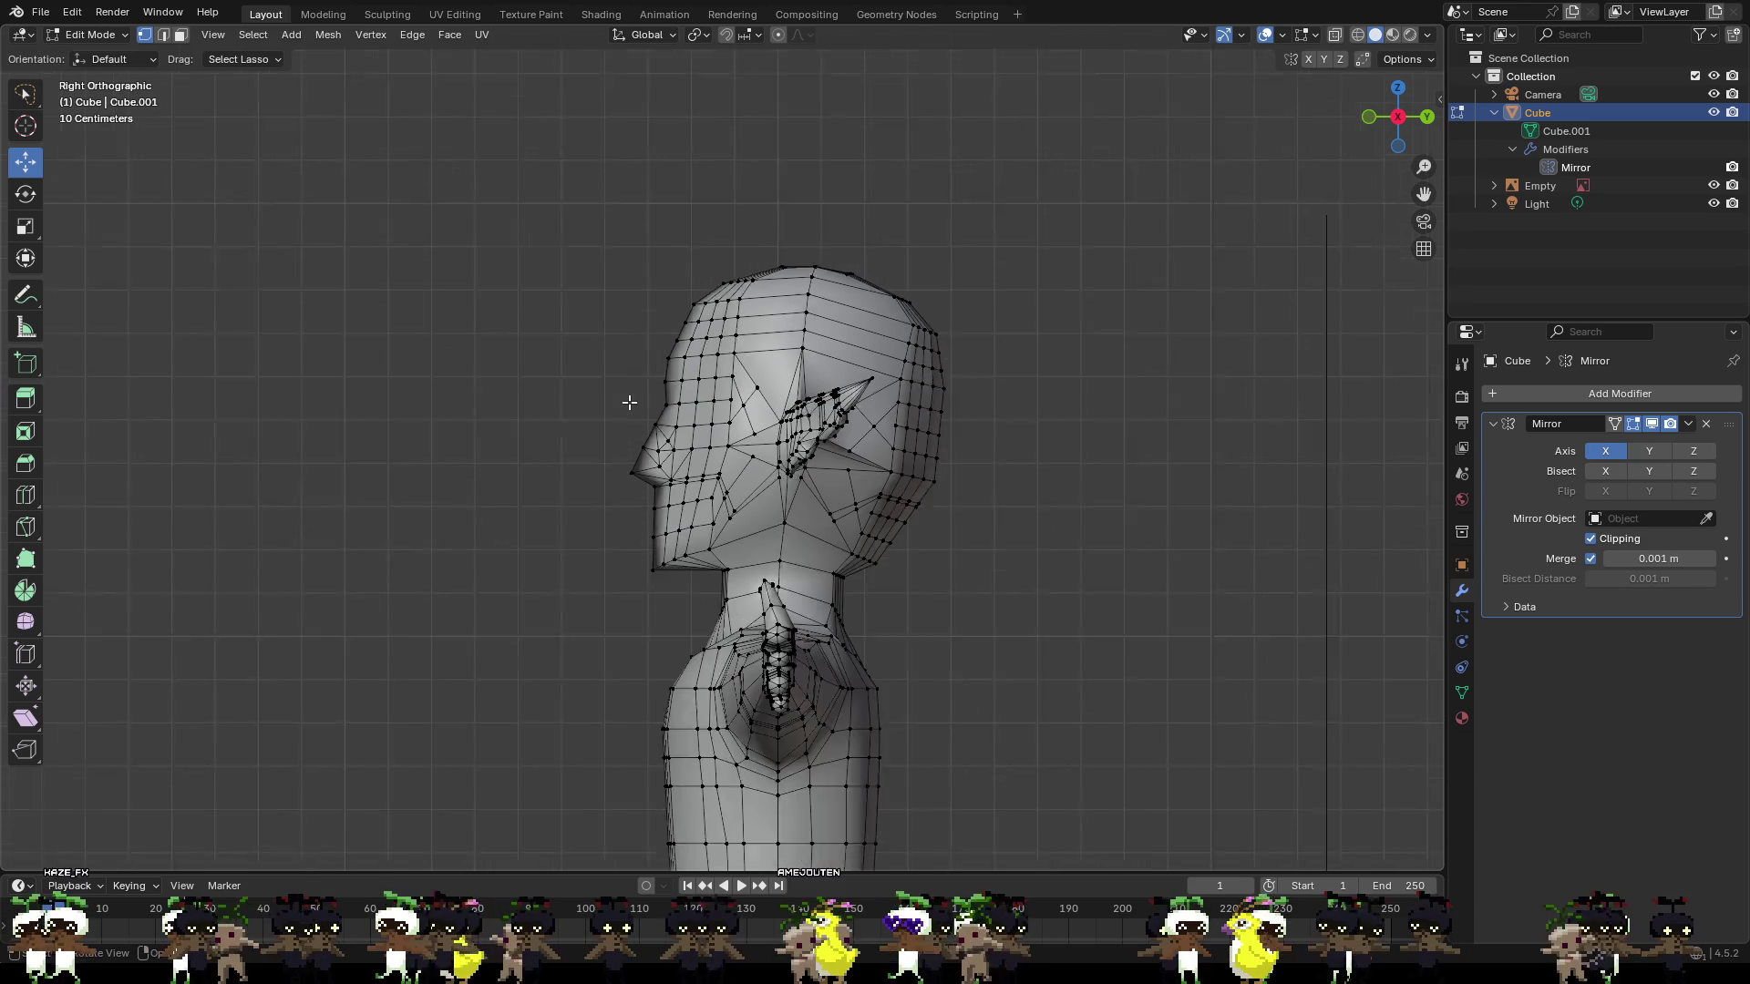
pyautogui.scroll(2, 629, 401)
pyautogui.hotkey('alt', 'a')
pyautogui.scroll(6, 629, 402)
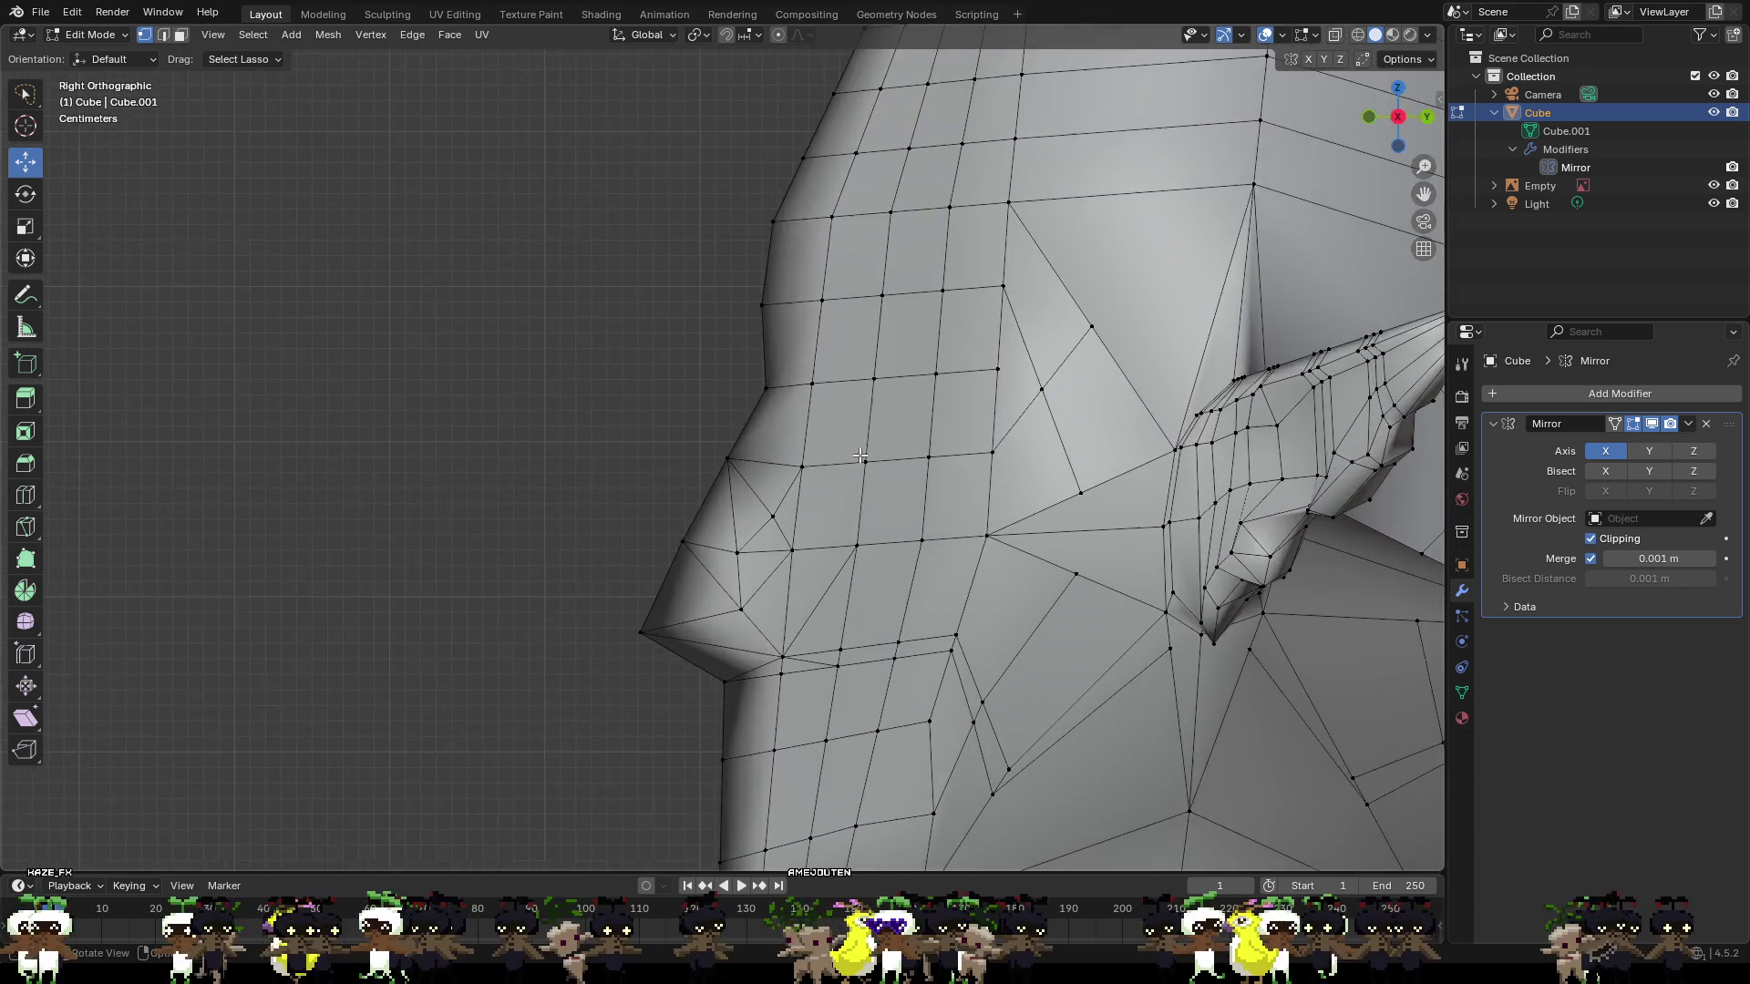
# Push the vertices beside the nose back along Y.
pyautogui.moveTo(860, 455); pyautogui.dragTo(1068, 471, button='middle')
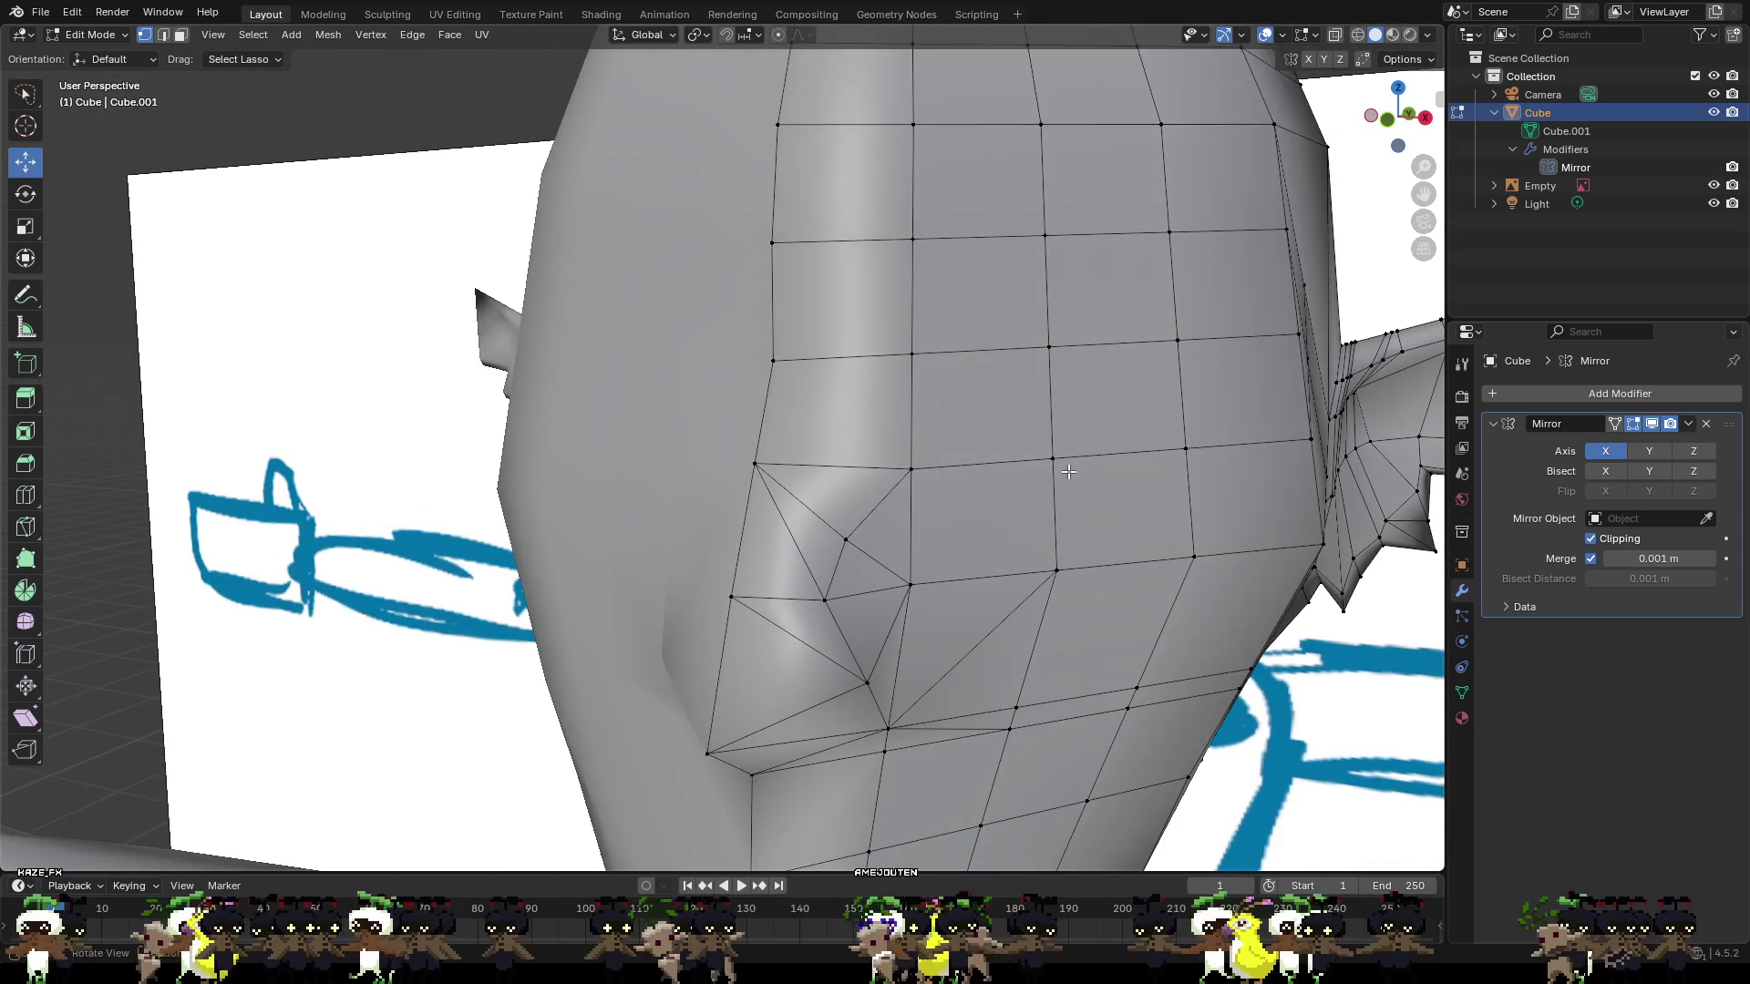
pyautogui.click(925, 454)
pyautogui.click(1055, 456)
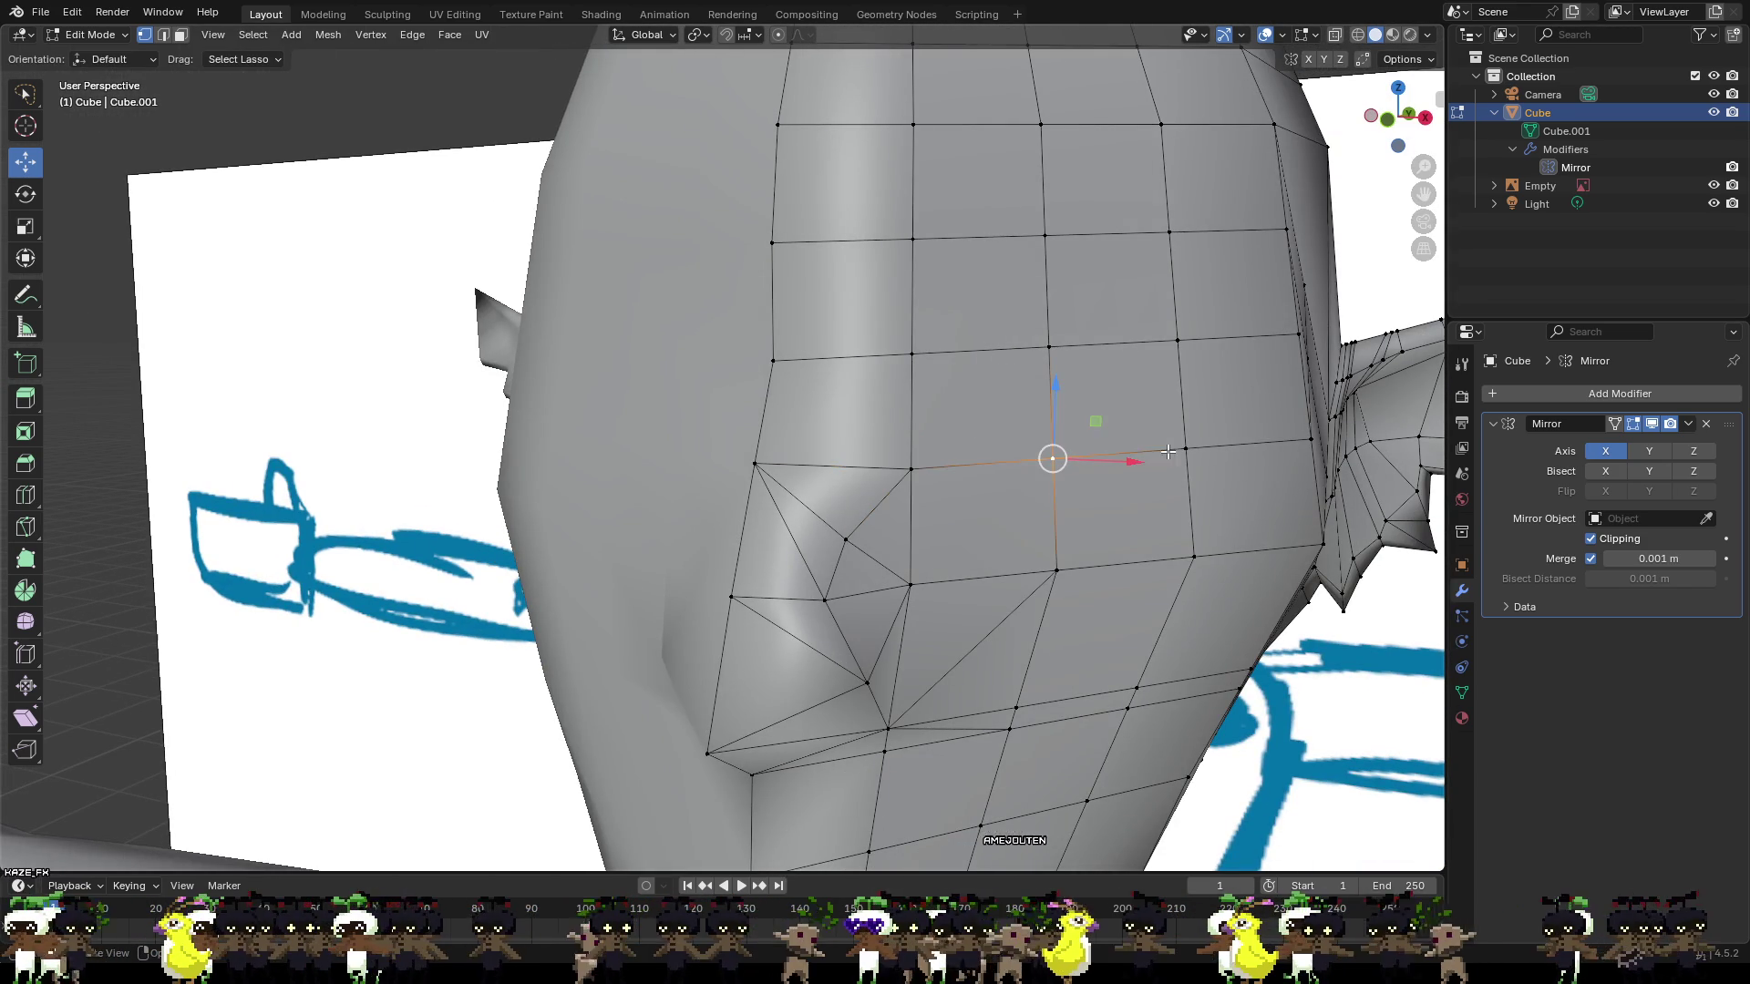
pyautogui.click(1185, 451)
pyautogui.keyDown('shift'); pyautogui.click(1049, 348); pyautogui.keyUp('shift')
pyautogui.click(913, 354)
pyautogui.keyDown('shift'); pyautogui.click(910, 469); pyautogui.keyUp('shift')
pyautogui.moveTo(910, 469); pyautogui.dragTo(941, 399, button='middle')
pyautogui.moveTo(942, 400); pyautogui.dragTo(989, 401)
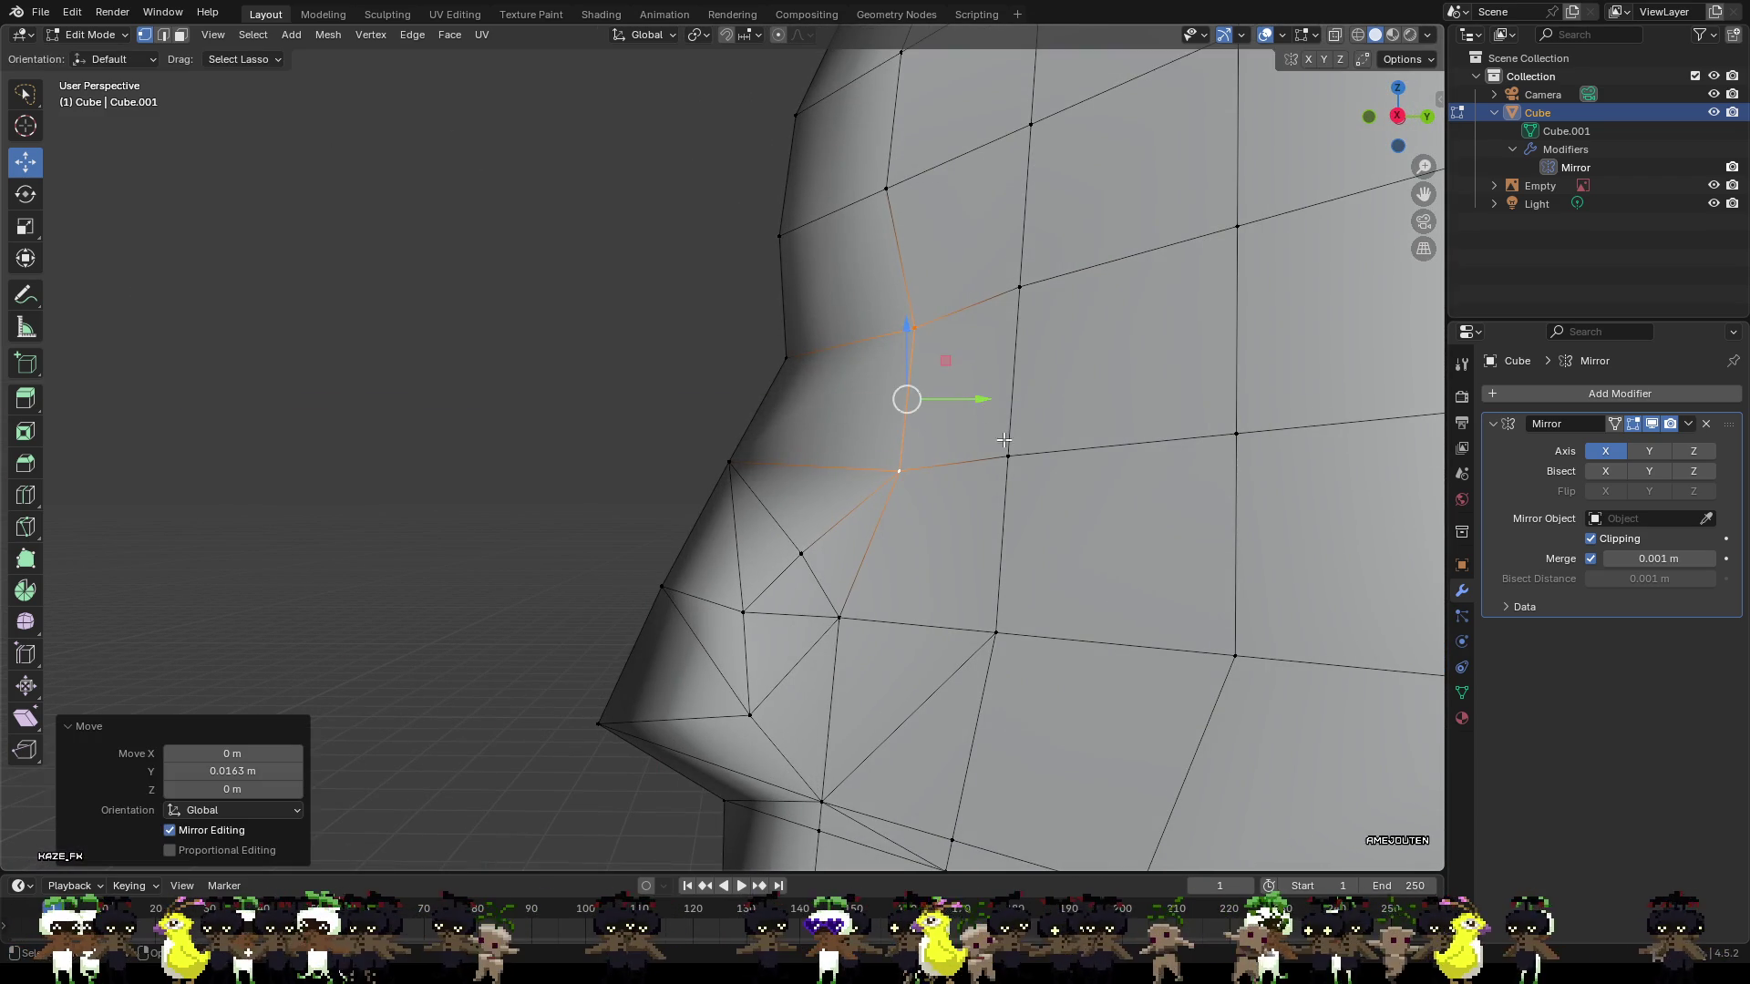
# Push the cheek face back by moving its vertices front-to-back.
pyautogui.scroll(-3, 1003, 440)
pyautogui.moveTo(1003, 442)
pyautogui.mouseDown(button='middle')
pyautogui.moveTo(992, 452)
pyautogui.moveTo(1033, 483)
pyautogui.moveTo(970, 597)
pyautogui.mouseUp(button='middle')
pyautogui.click(934, 450)
pyautogui.moveTo(971, 602)
pyautogui.mouseDown()
pyautogui.moveTo(937, 618)
pyautogui.moveTo(918, 672)
pyautogui.moveTo(956, 681)
pyautogui.mouseUp()
pyautogui.keyDown('shift'); pyautogui.click(844, 672); pyautogui.keyUp('shift')
pyautogui.keyDown('shift'); pyautogui.click(930, 744); pyautogui.keyUp('shift')
pyautogui.hotkey('alt', 'a')
# Pull the ear-joint vertices in along X, slimming the cheek by about −0.00896 m.
pyautogui.moveTo(1025, 645)
pyautogui.mouseDown(button='middle')
pyautogui.moveTo(1172, 613)
pyautogui.moveTo(1106, 529)
pyautogui.mouseUp(button='middle')
pyautogui.click(1096, 521)
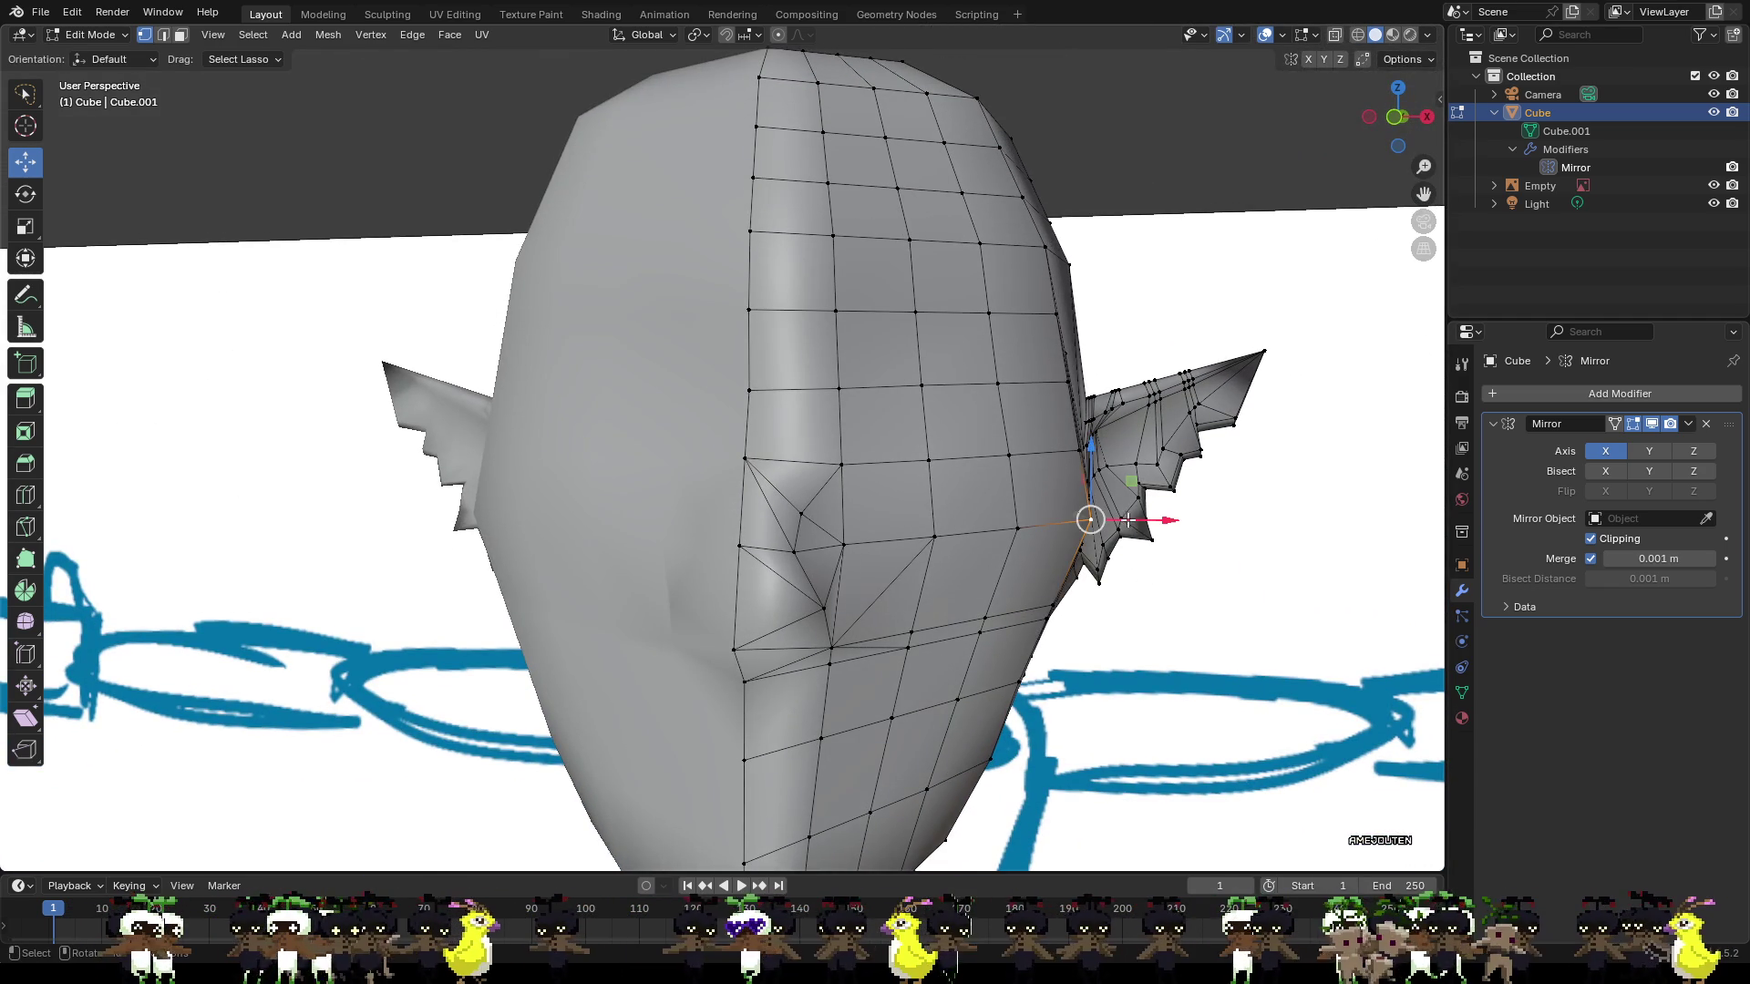
pyautogui.press('g')
pyautogui.press('x')
pyautogui.click(1126, 529)
pyautogui.click(1008, 529)
pyautogui.press('g')
pyautogui.press('x')
pyautogui.click(1071, 535)
pyautogui.click(1032, 575)
pyautogui.moveTo(963, 607)
pyautogui.mouseDown(button='middle')
pyautogui.moveTo(948, 613)
pyautogui.moveTo(962, 582)
pyautogui.moveTo(987, 594)
pyautogui.moveTo(815, 601)
pyautogui.moveTo(839, 592)
pyautogui.mouseUp(button='middle')
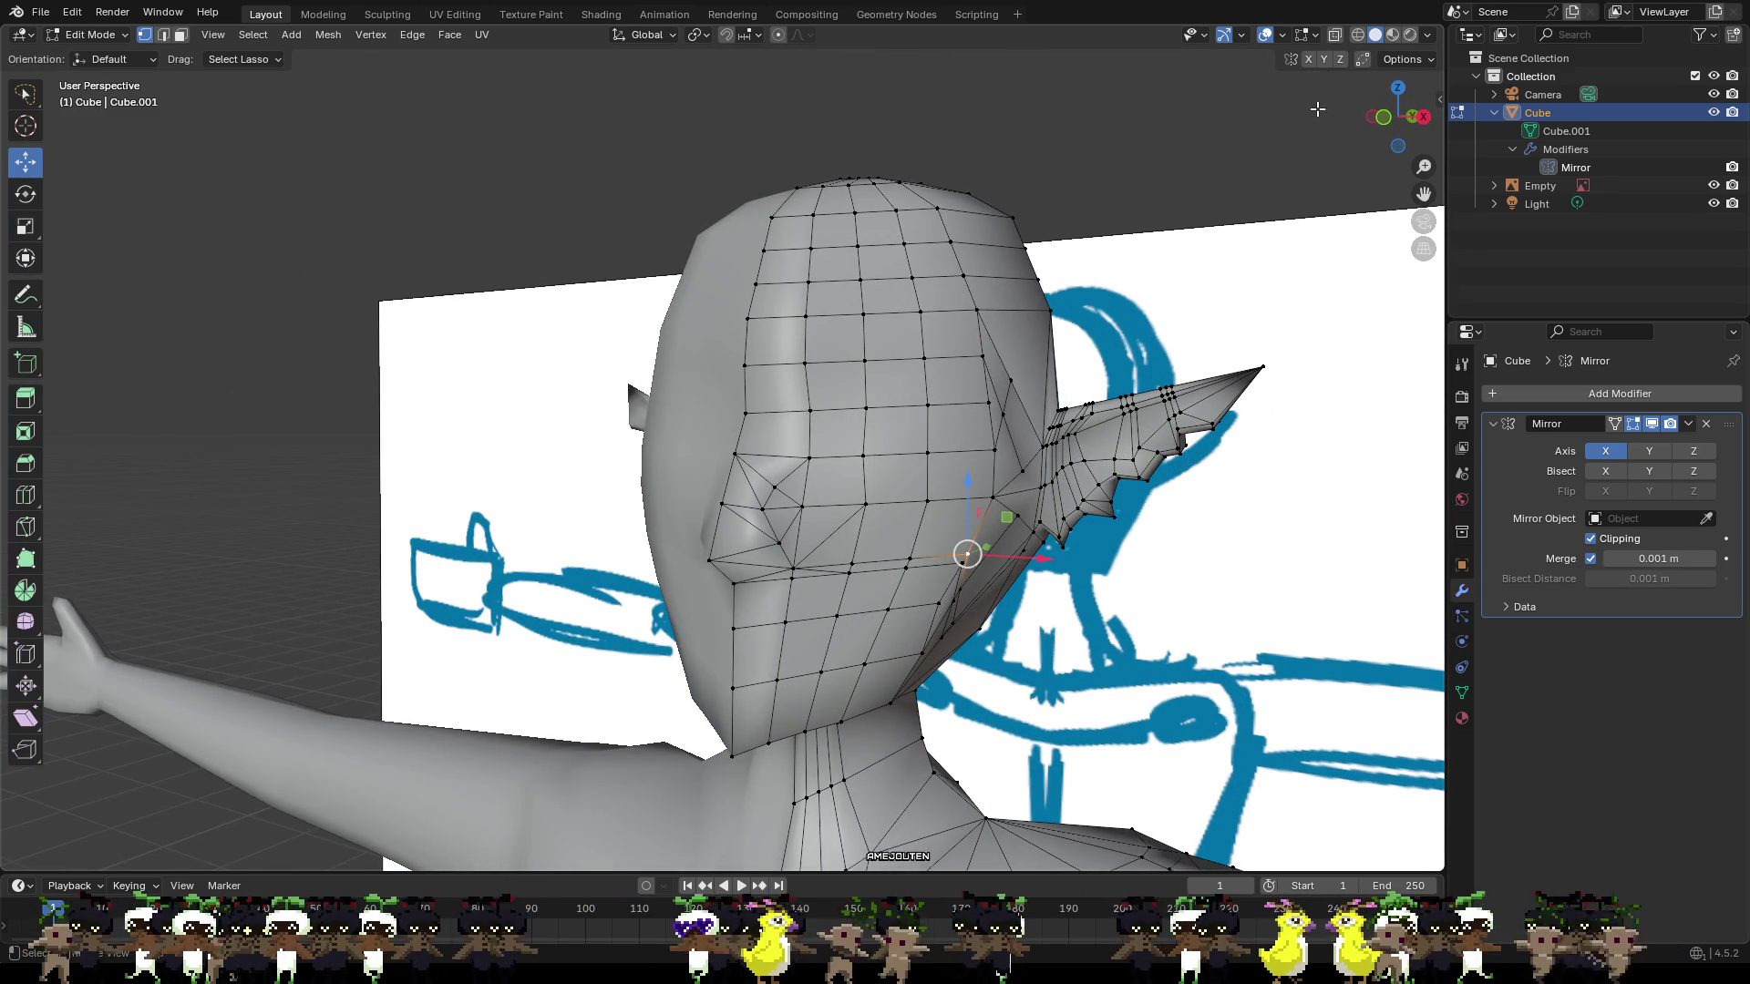
pyautogui.rightClick(937, 341)
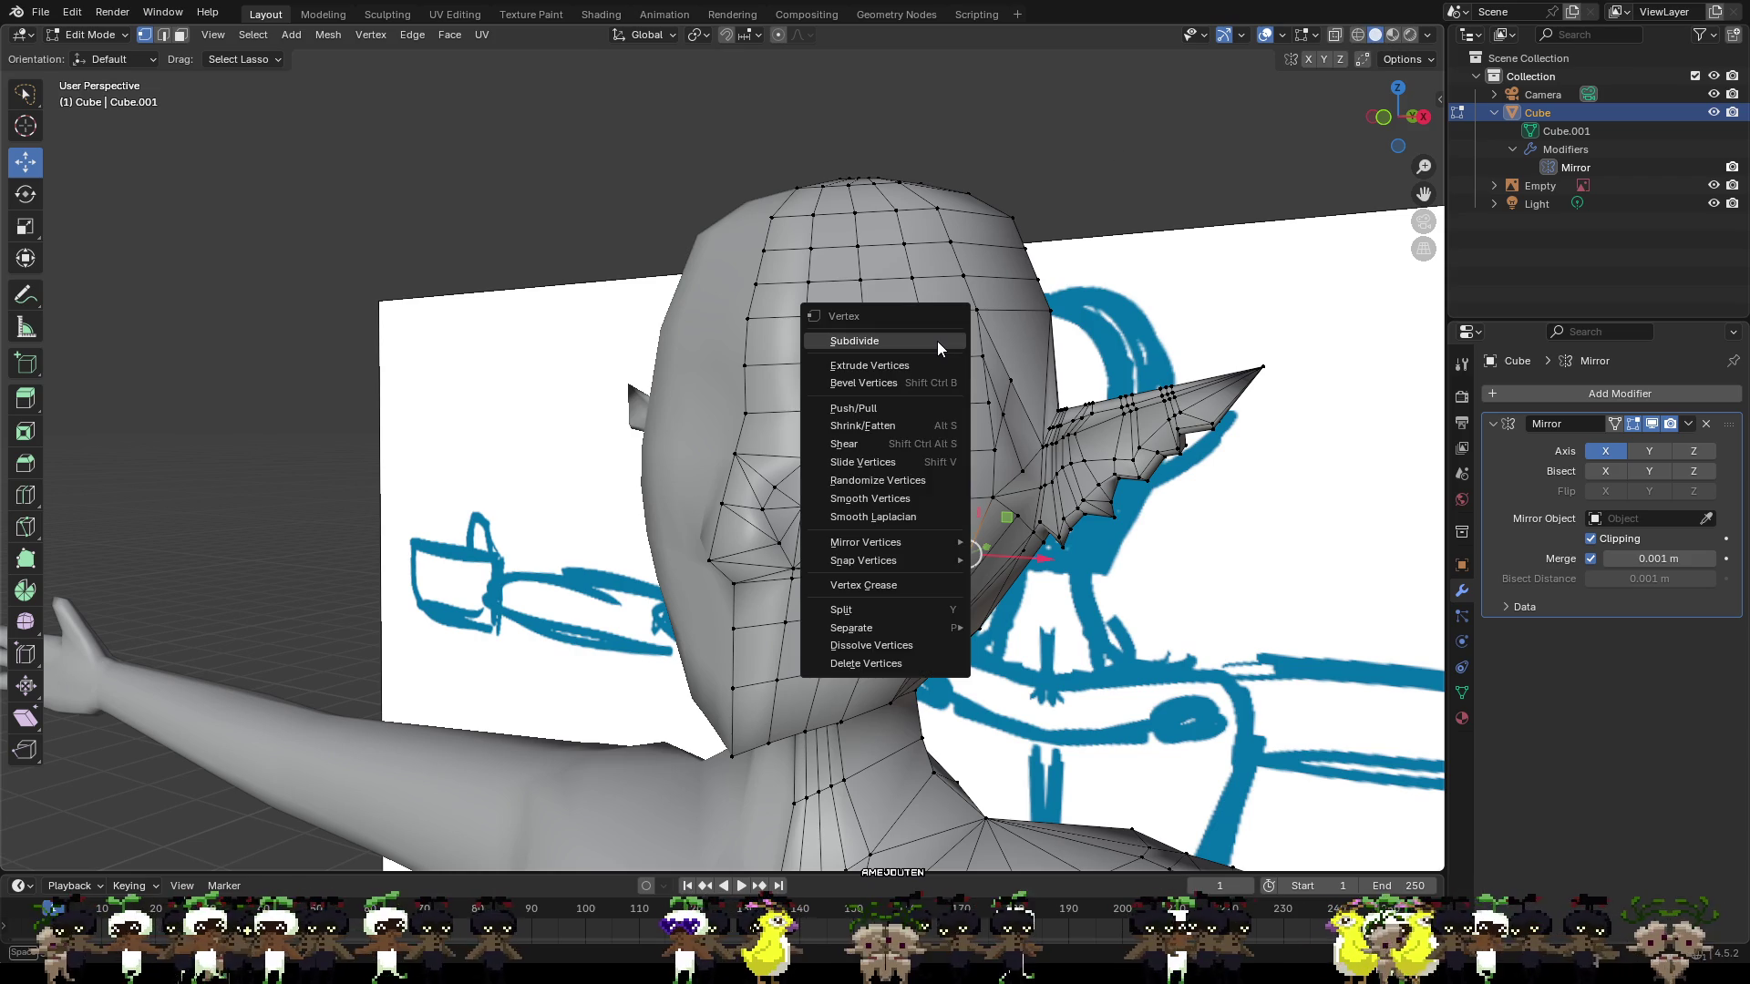
# Check the mesh in X-ray and wireframe display, then return to solid shading.
pyautogui.click(1391, 36)
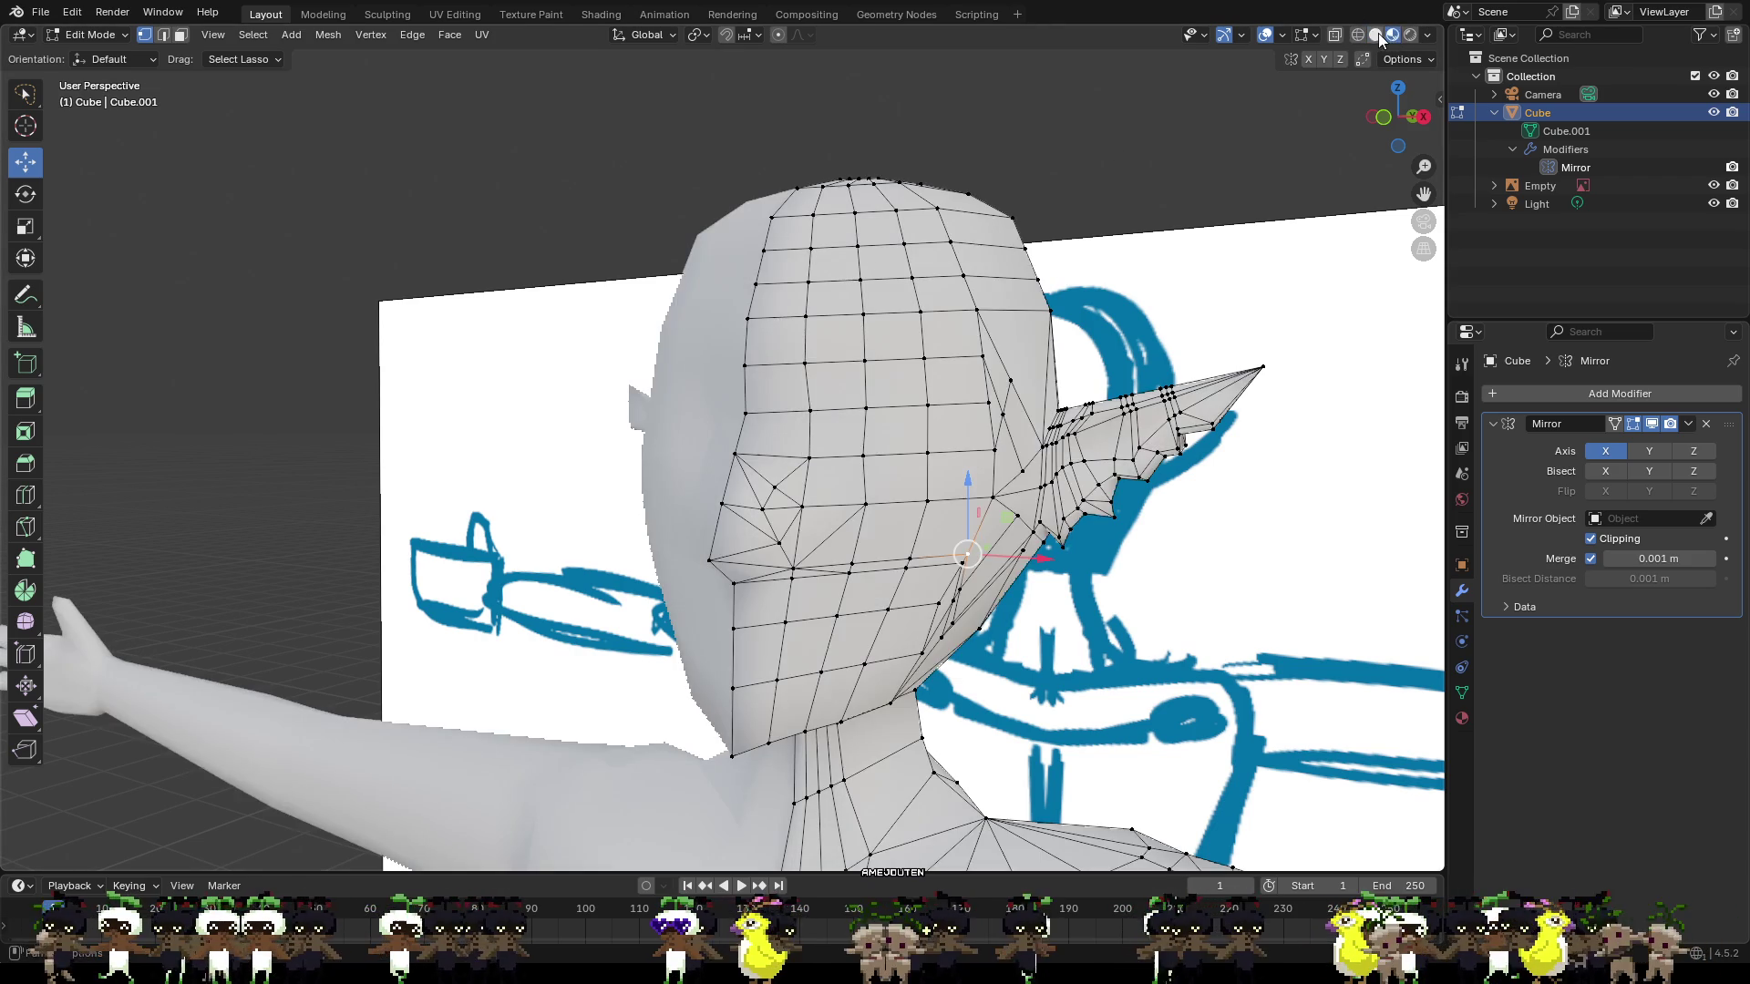
pyautogui.click(1375, 34)
pyautogui.click(1336, 34)
pyautogui.click(1336, 34)
pyautogui.click(1358, 35)
pyautogui.click(1375, 35)
pyautogui.rightClick(961, 366)
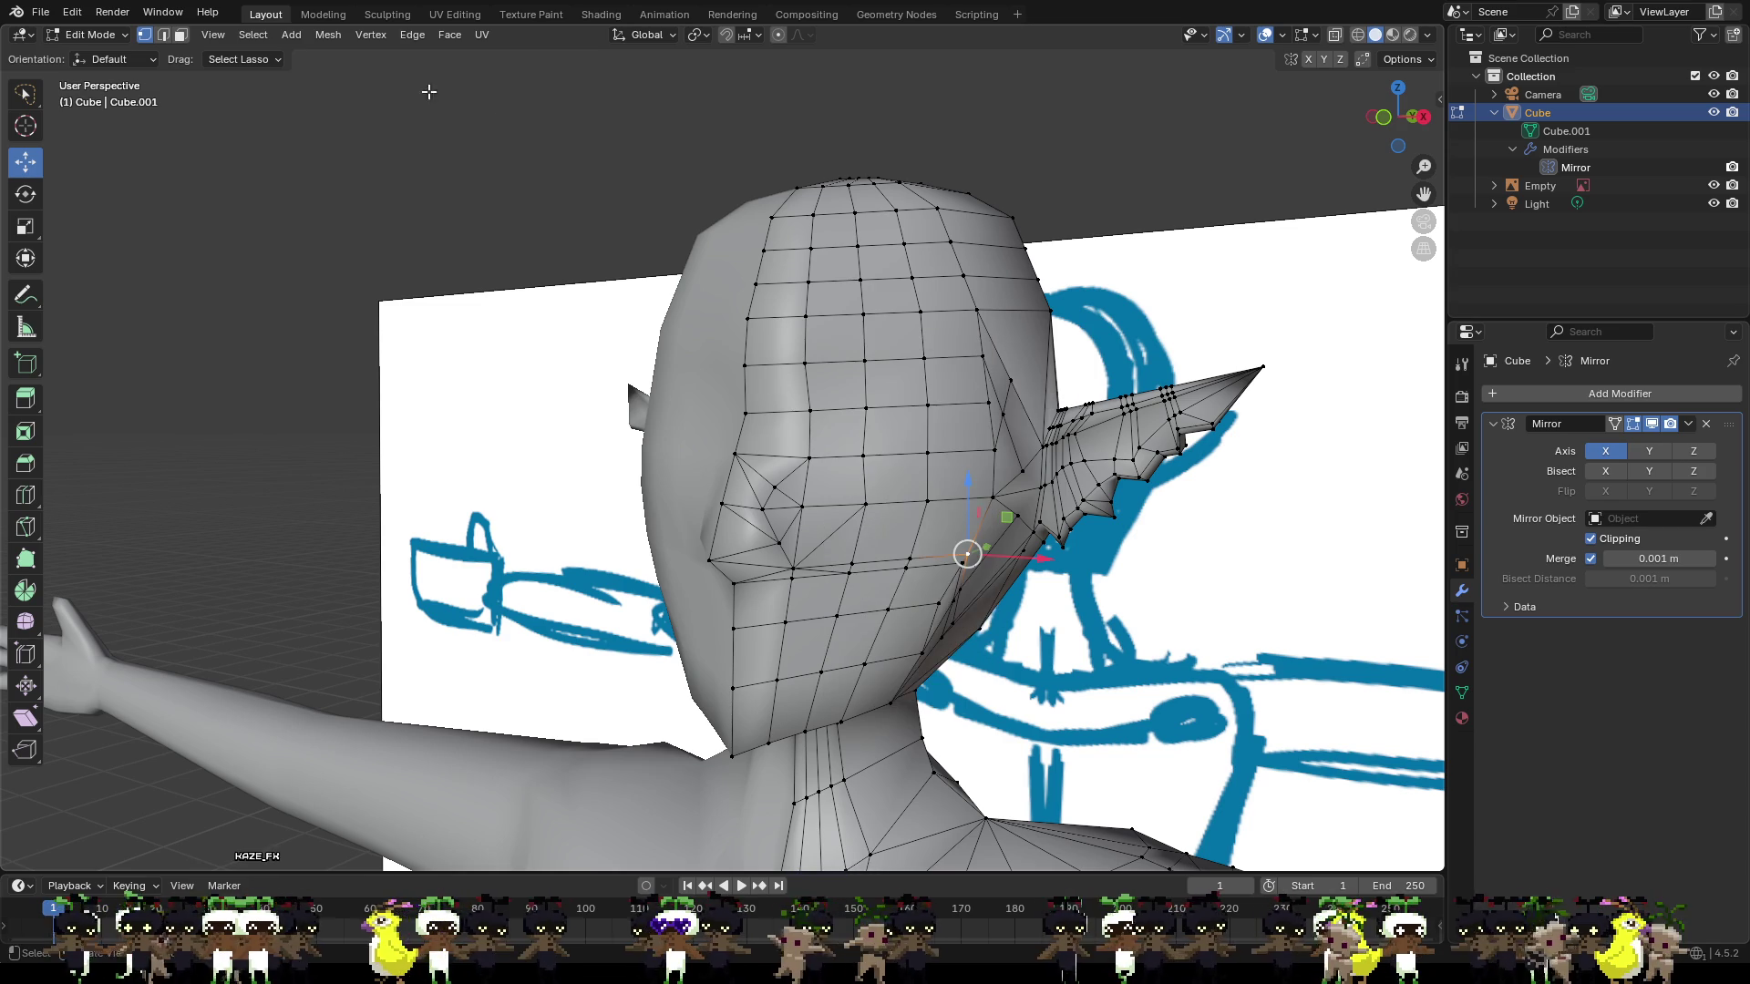
# Switch to Object Mode and apply Shade Smooth, then Shade Flat to the elf model.
pyautogui.click(96, 34)
pyautogui.click(100, 54)
pyautogui.rightClick(909, 359)
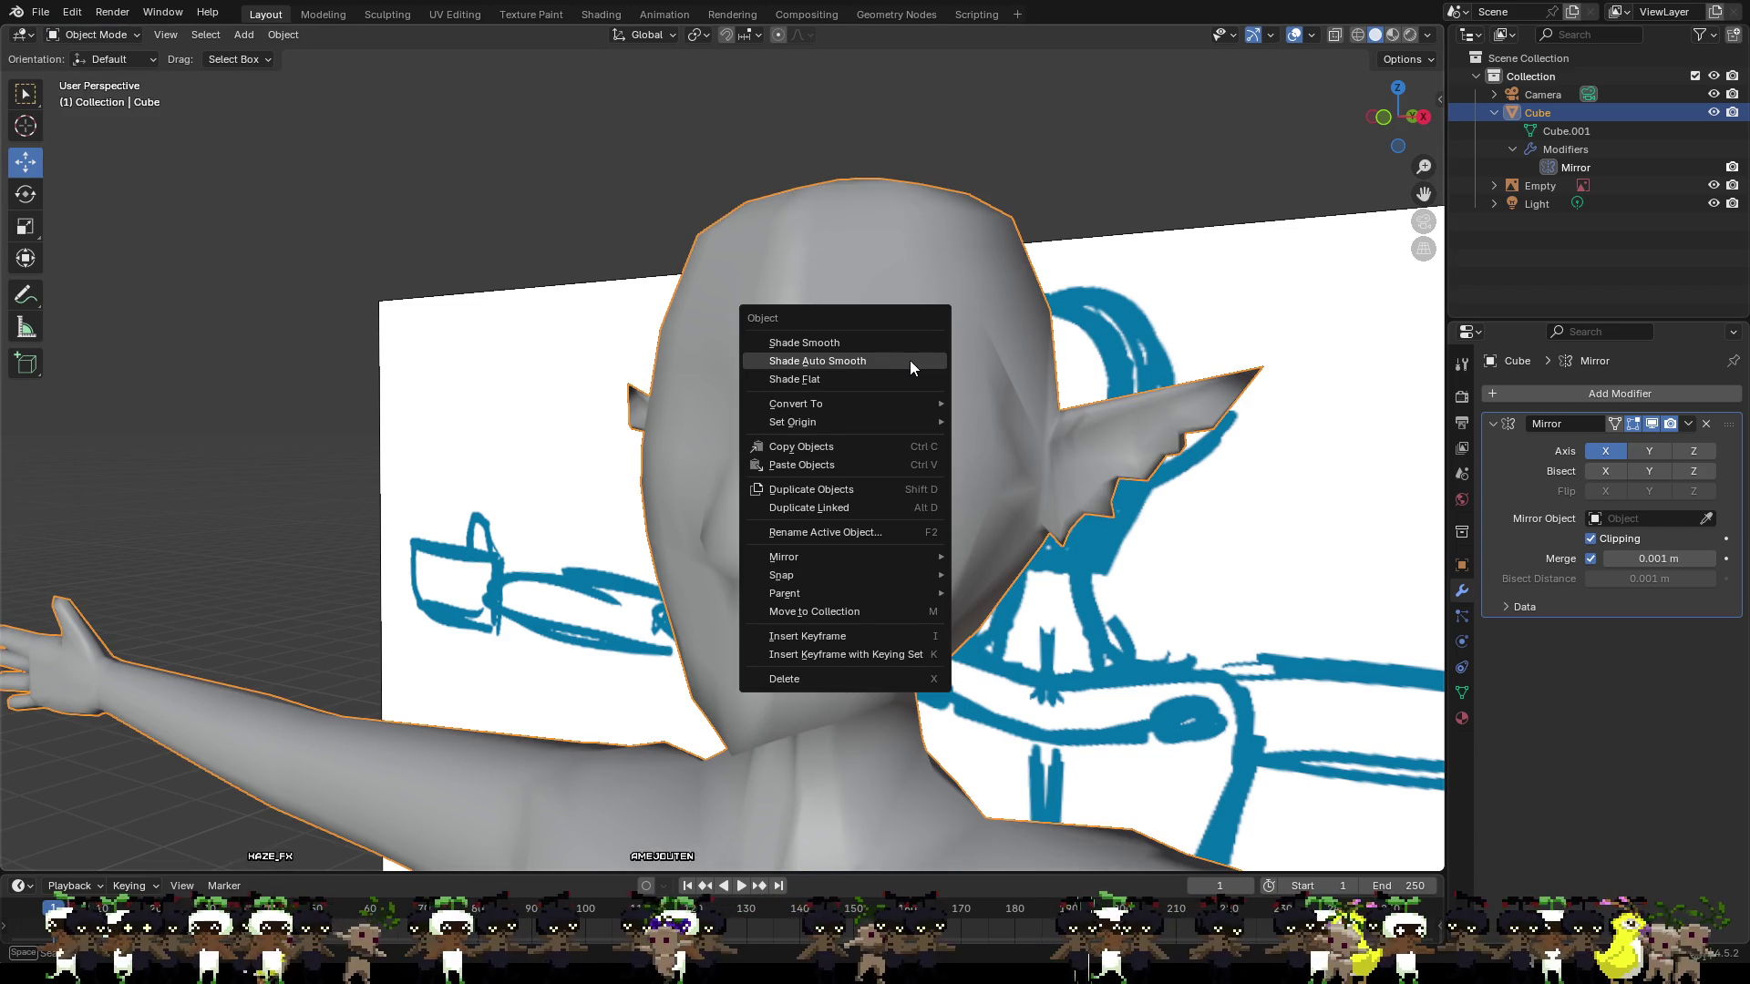
pyautogui.click(864, 342)
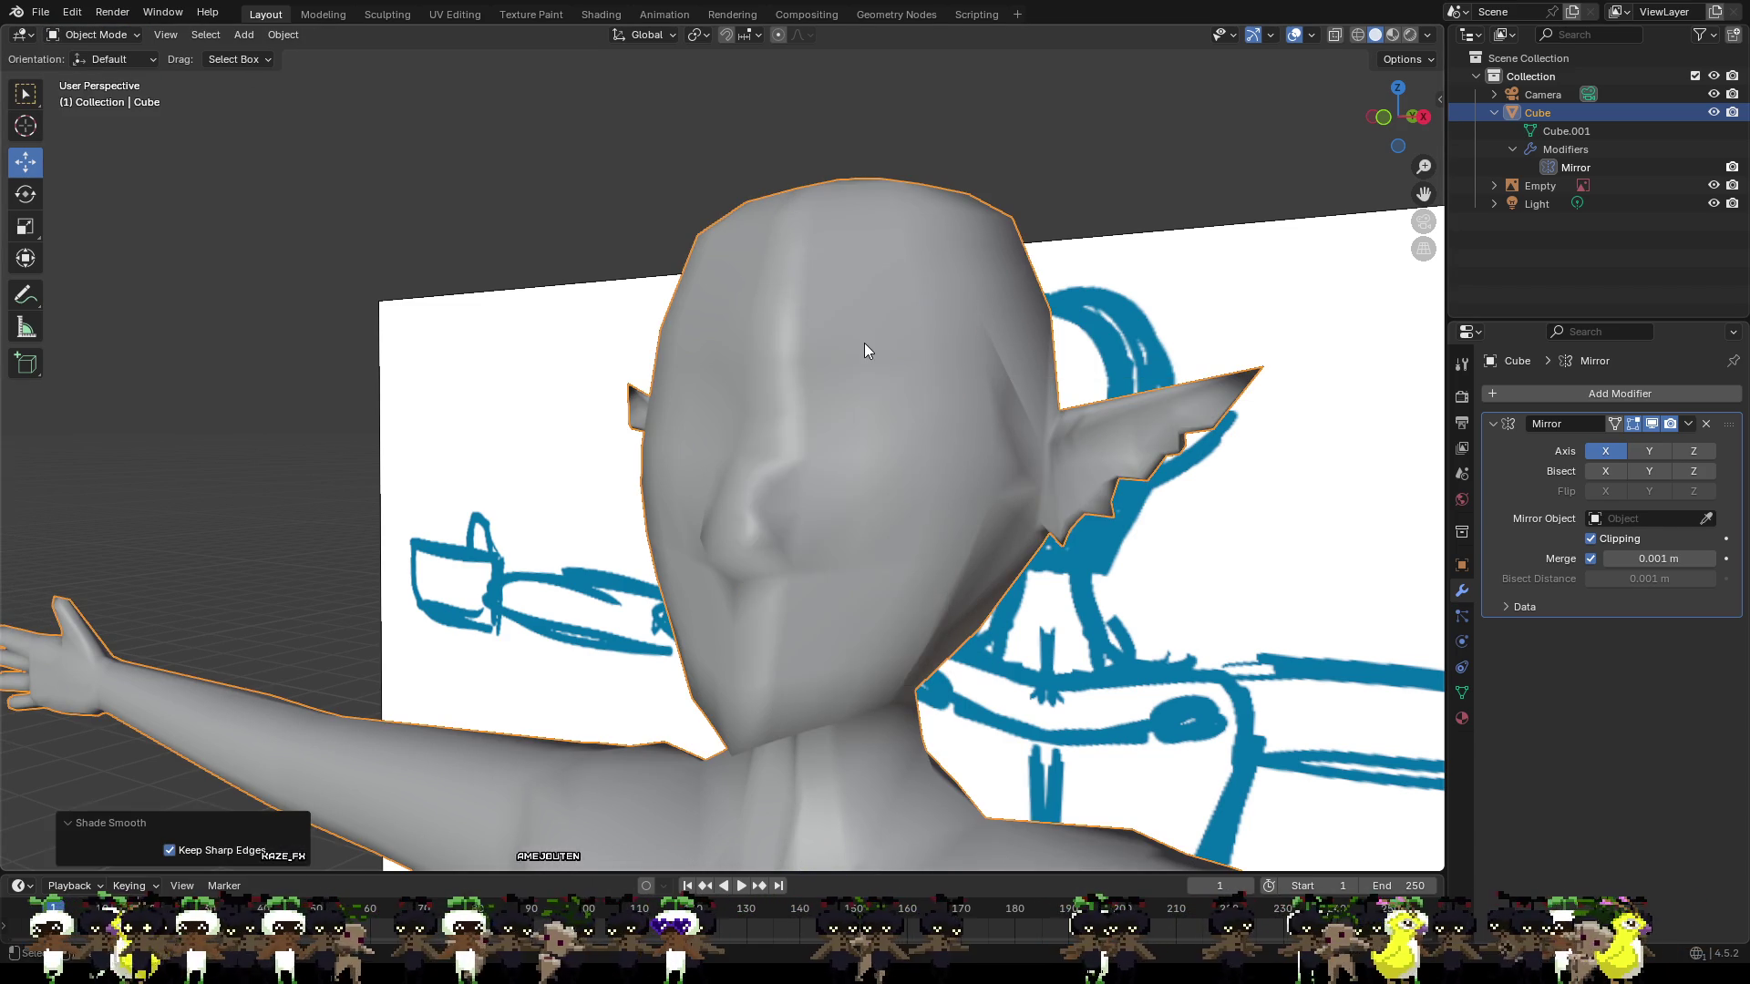
pyautogui.rightClick(863, 343)
pyautogui.click(834, 379)
pyautogui.moveTo(856, 380)
pyautogui.mouseDown(button='middle')
pyautogui.moveTo(852, 410)
pyautogui.moveTo(953, 402)
pyautogui.moveTo(1019, 423)
pyautogui.moveTo(1097, 396)
pyautogui.moveTo(867, 398)
pyautogui.mouseUp(button='middle')
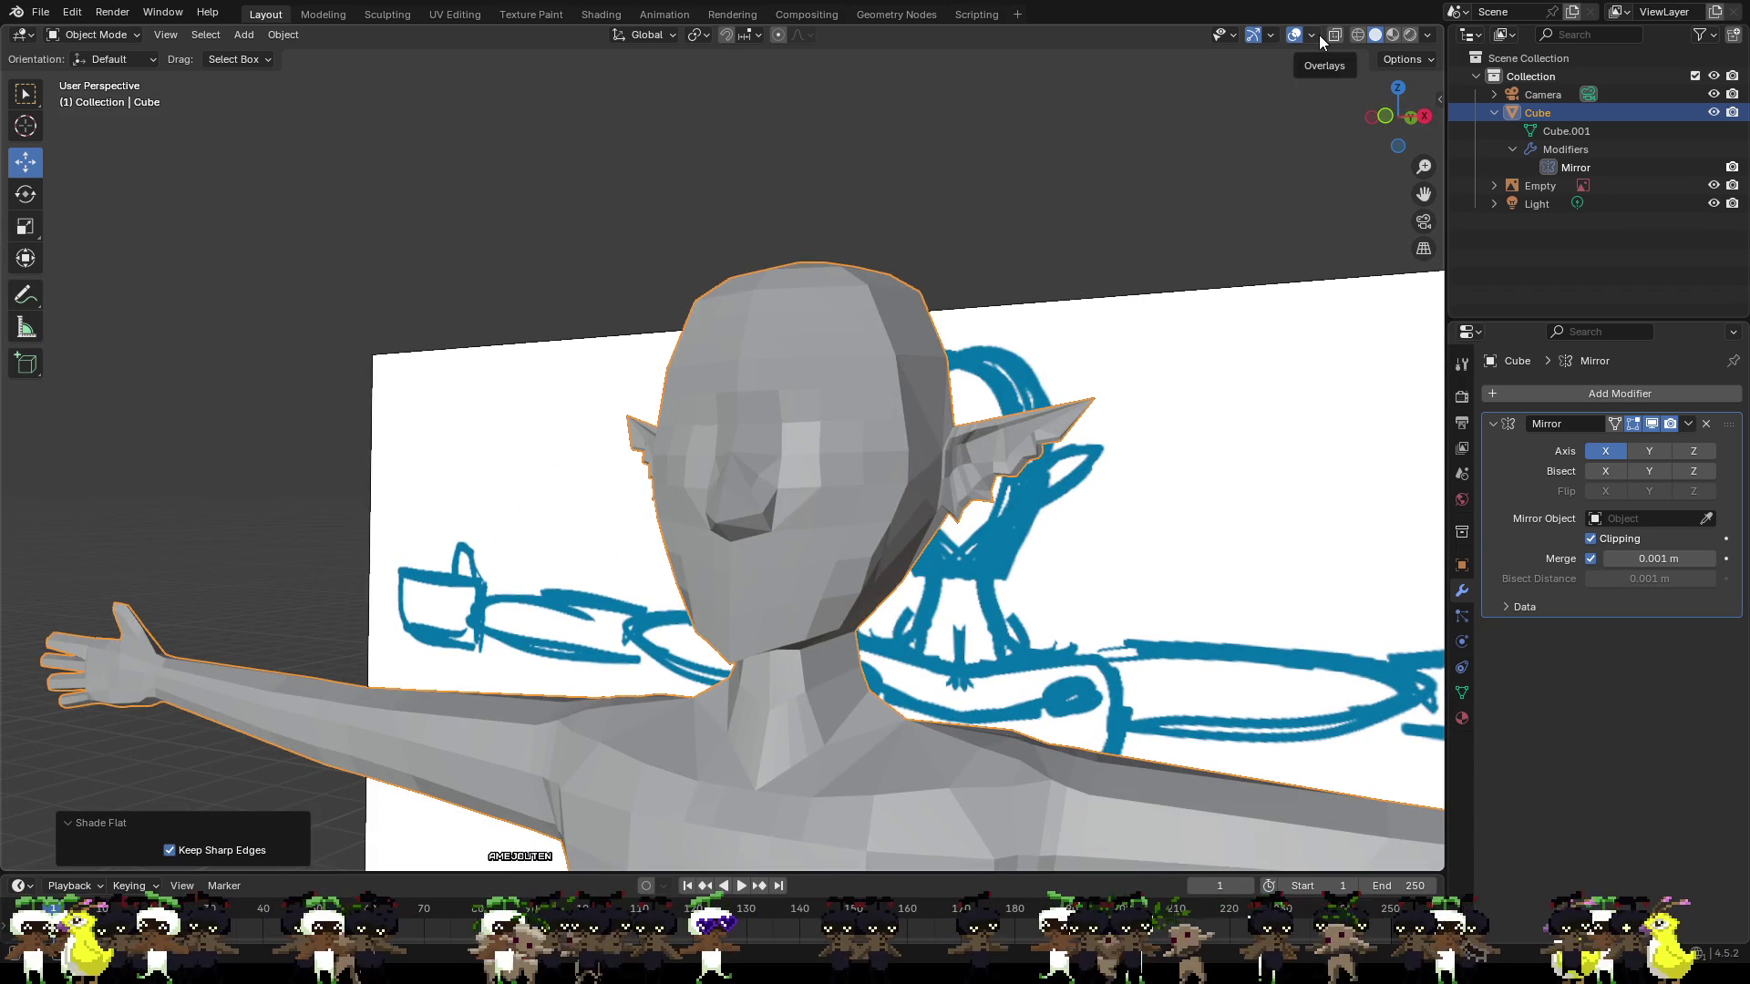
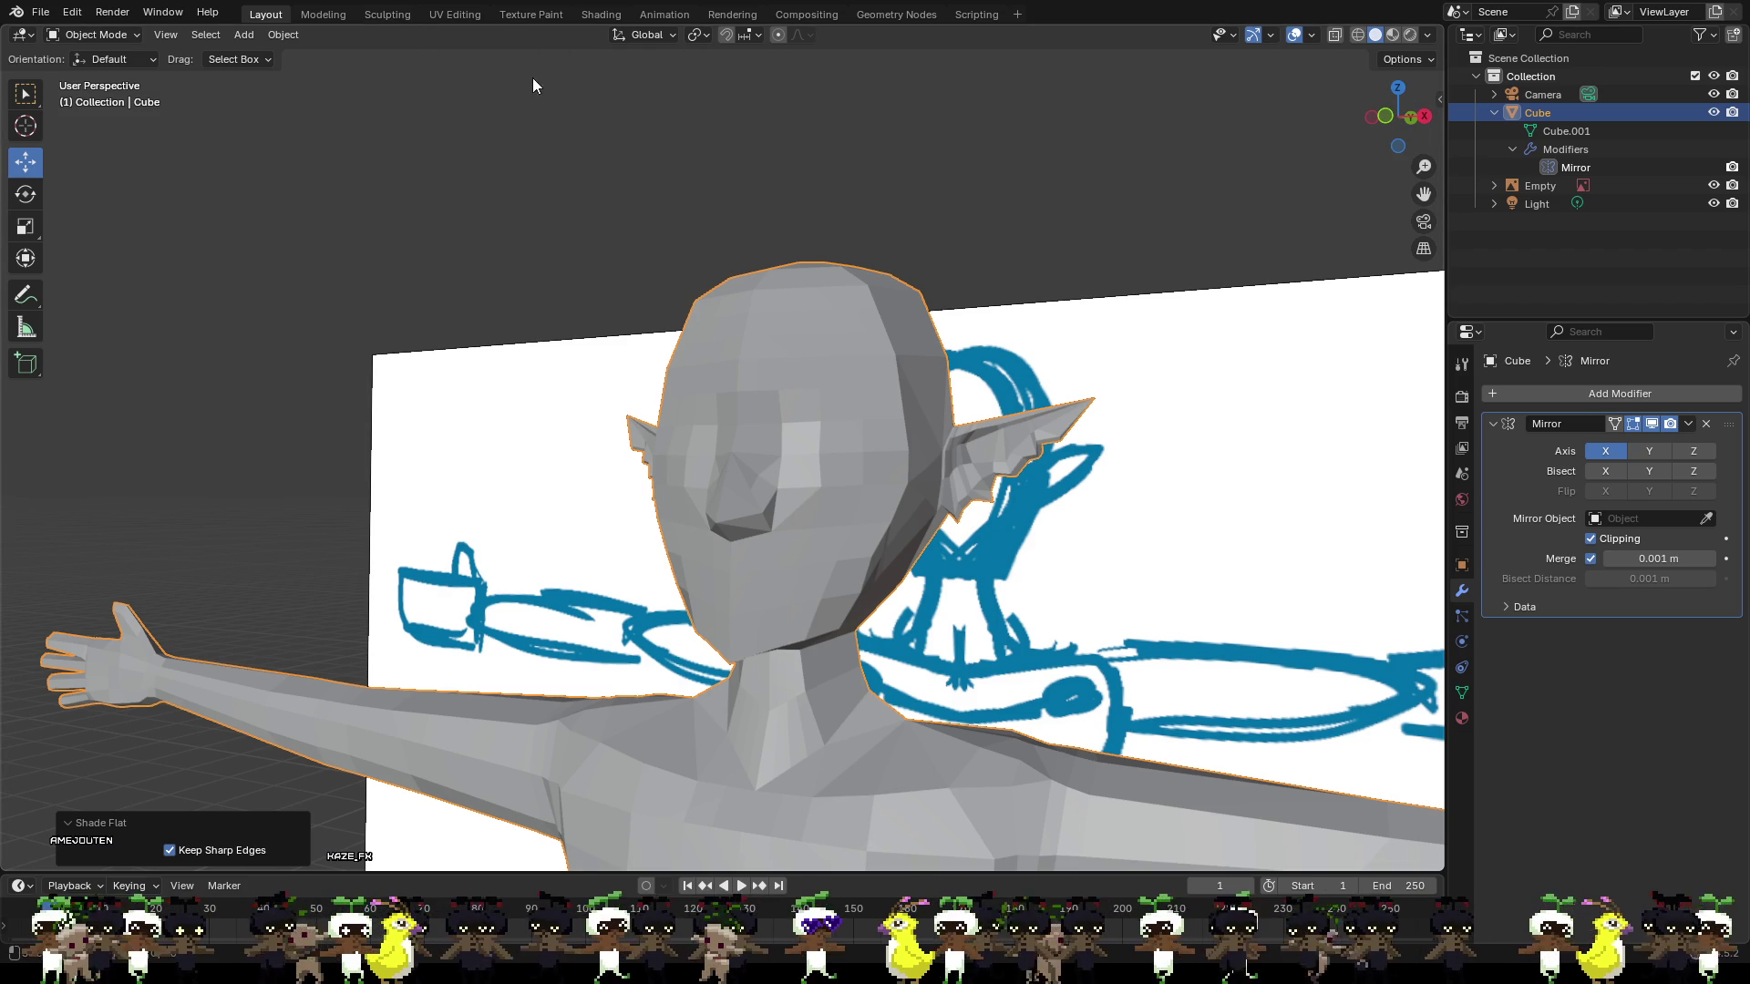
# Switch to Edit Mode and nudge a vertex beside the nose bridge slightly sideways.
pyautogui.scroll(3, 878, 340)
pyautogui.moveTo(878, 340)
pyautogui.mouseDown(button='middle')
pyautogui.moveTo(851, 343)
pyautogui.moveTo(827, 390)
pyautogui.moveTo(718, 387)
pyautogui.mouseUp(button='middle')
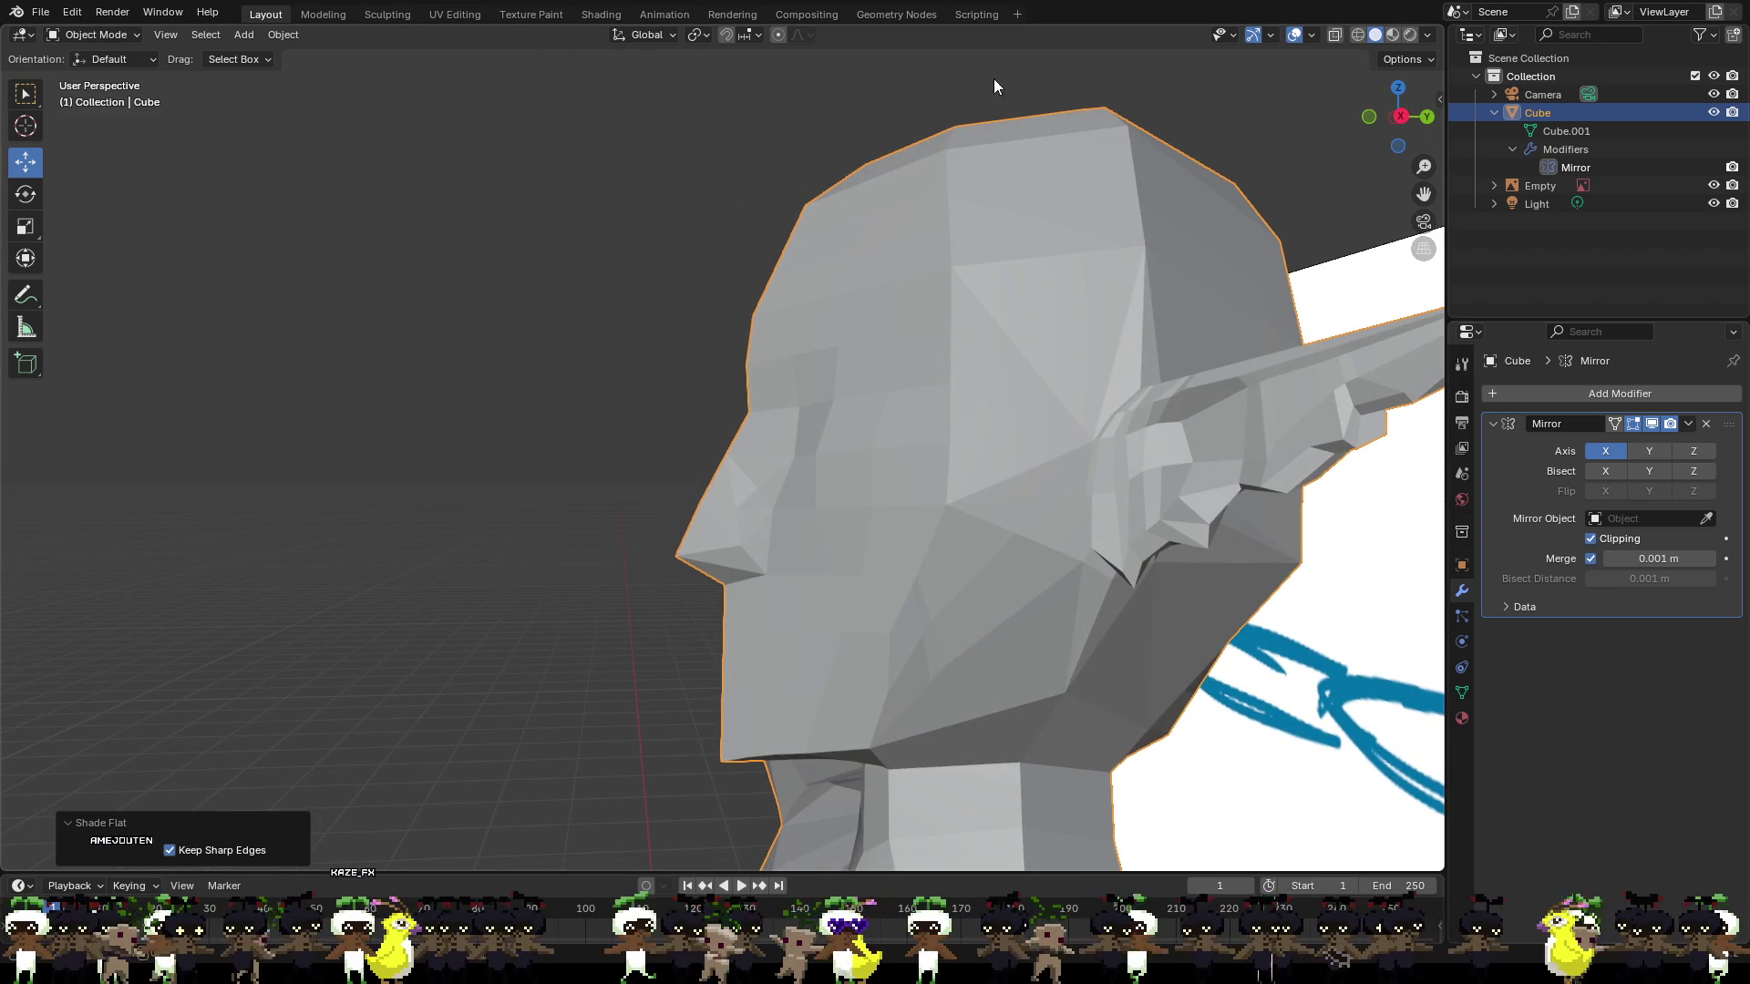
pyautogui.click(1401, 116)
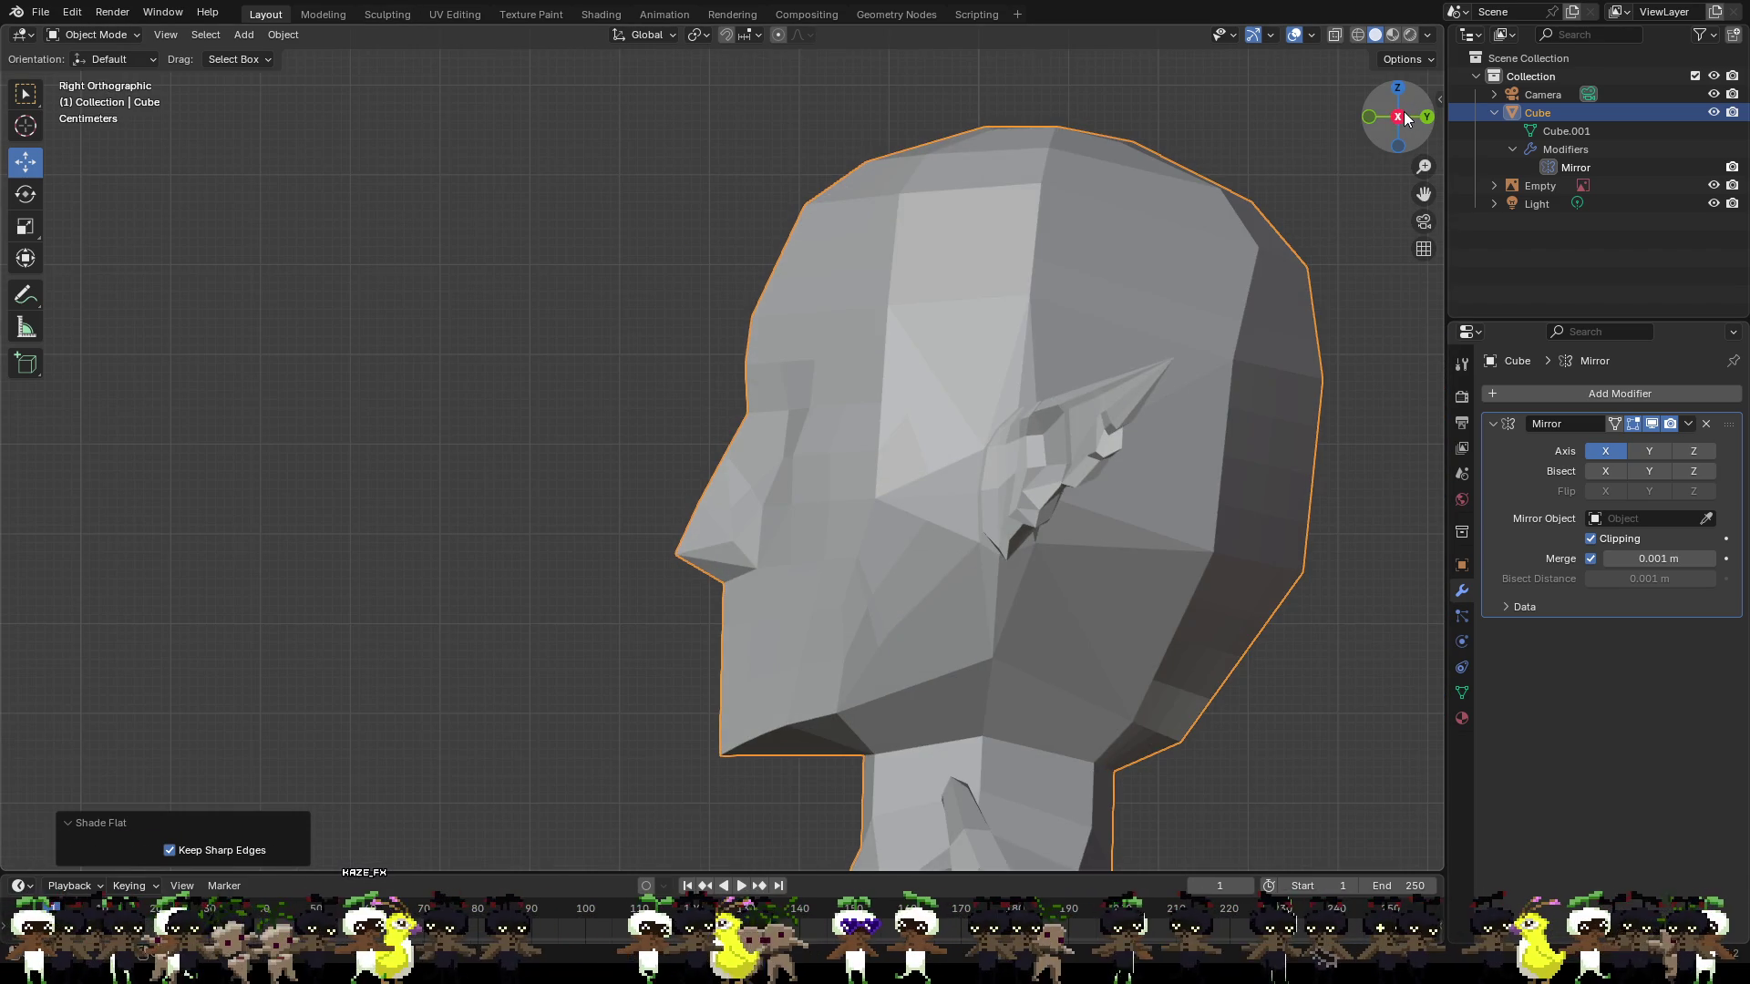
pyautogui.moveTo(894, 360)
pyautogui.mouseDown(button='middle')
pyautogui.moveTo(1041, 374)
pyautogui.moveTo(1029, 389)
pyautogui.moveTo(1003, 338)
pyautogui.mouseUp(button='middle')
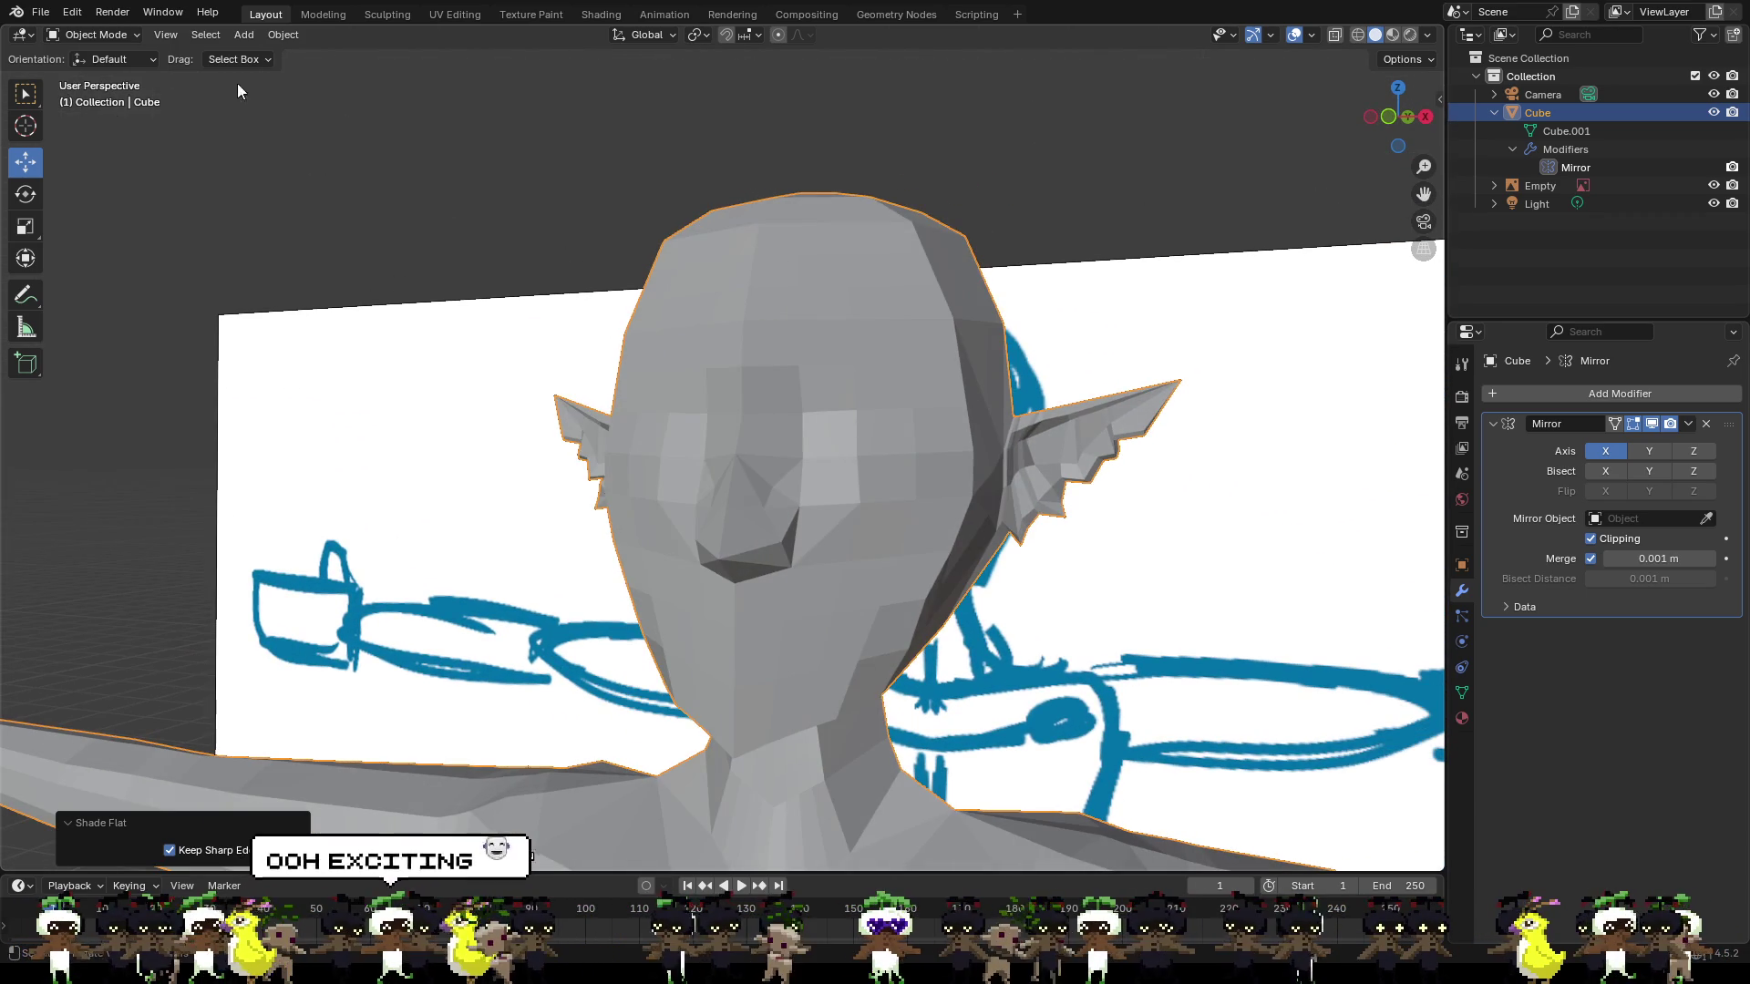
pyautogui.click(91, 42)
pyautogui.click(94, 78)
pyautogui.scroll(5, 771, 401)
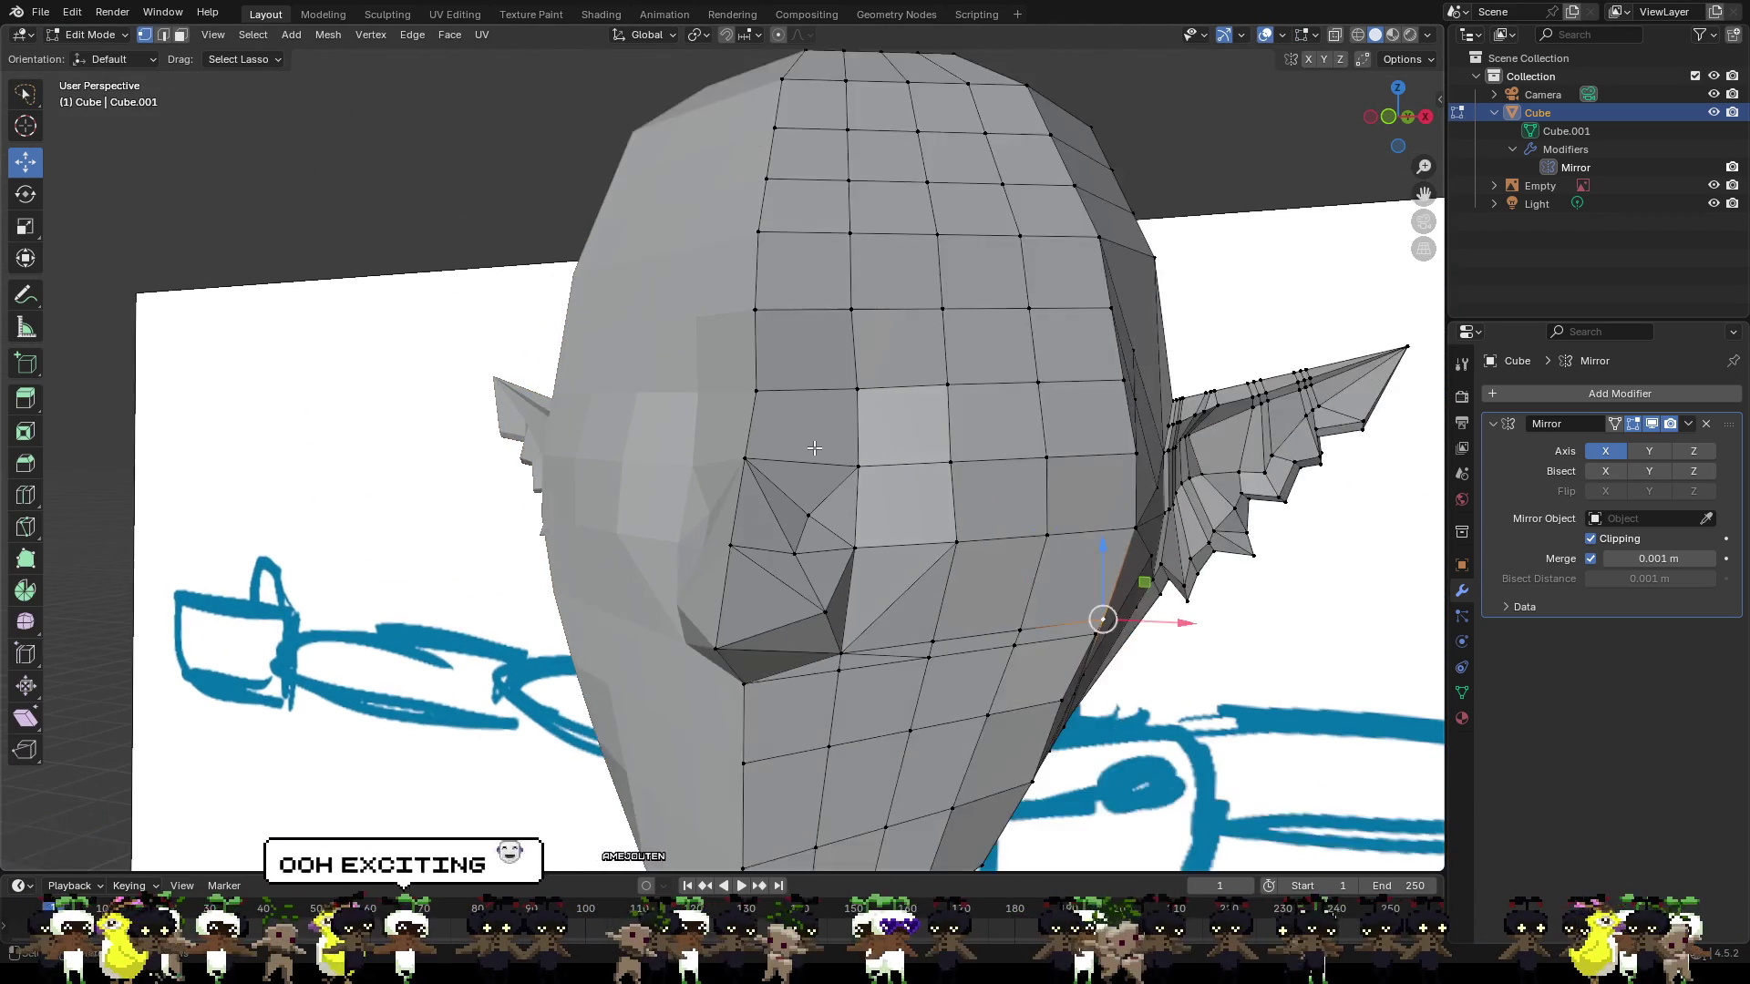
pyautogui.moveTo(948, 532); pyautogui.dragTo(824, 520, button='middle')
pyautogui.click(822, 520)
pyautogui.moveTo(875, 519); pyautogui.dragTo(881, 520)
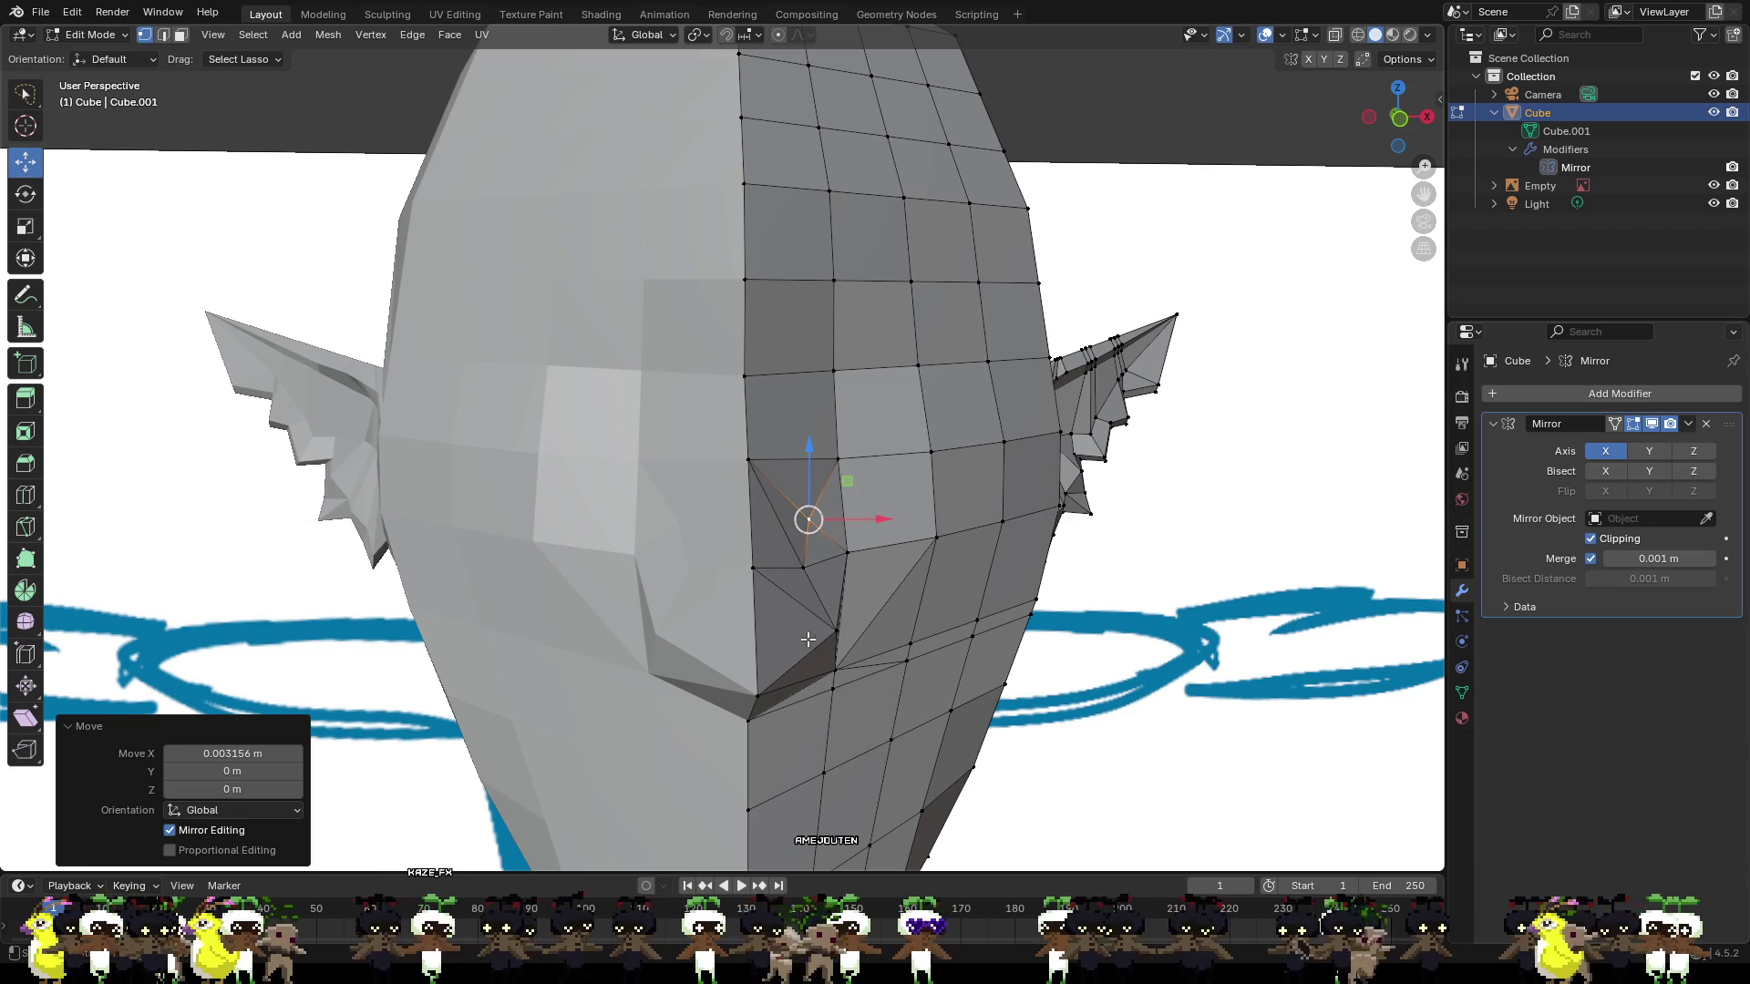
# Knife-cut a new edge down the nose side from its top vertex to the lower nose vertex.
pyautogui.click(749, 459)
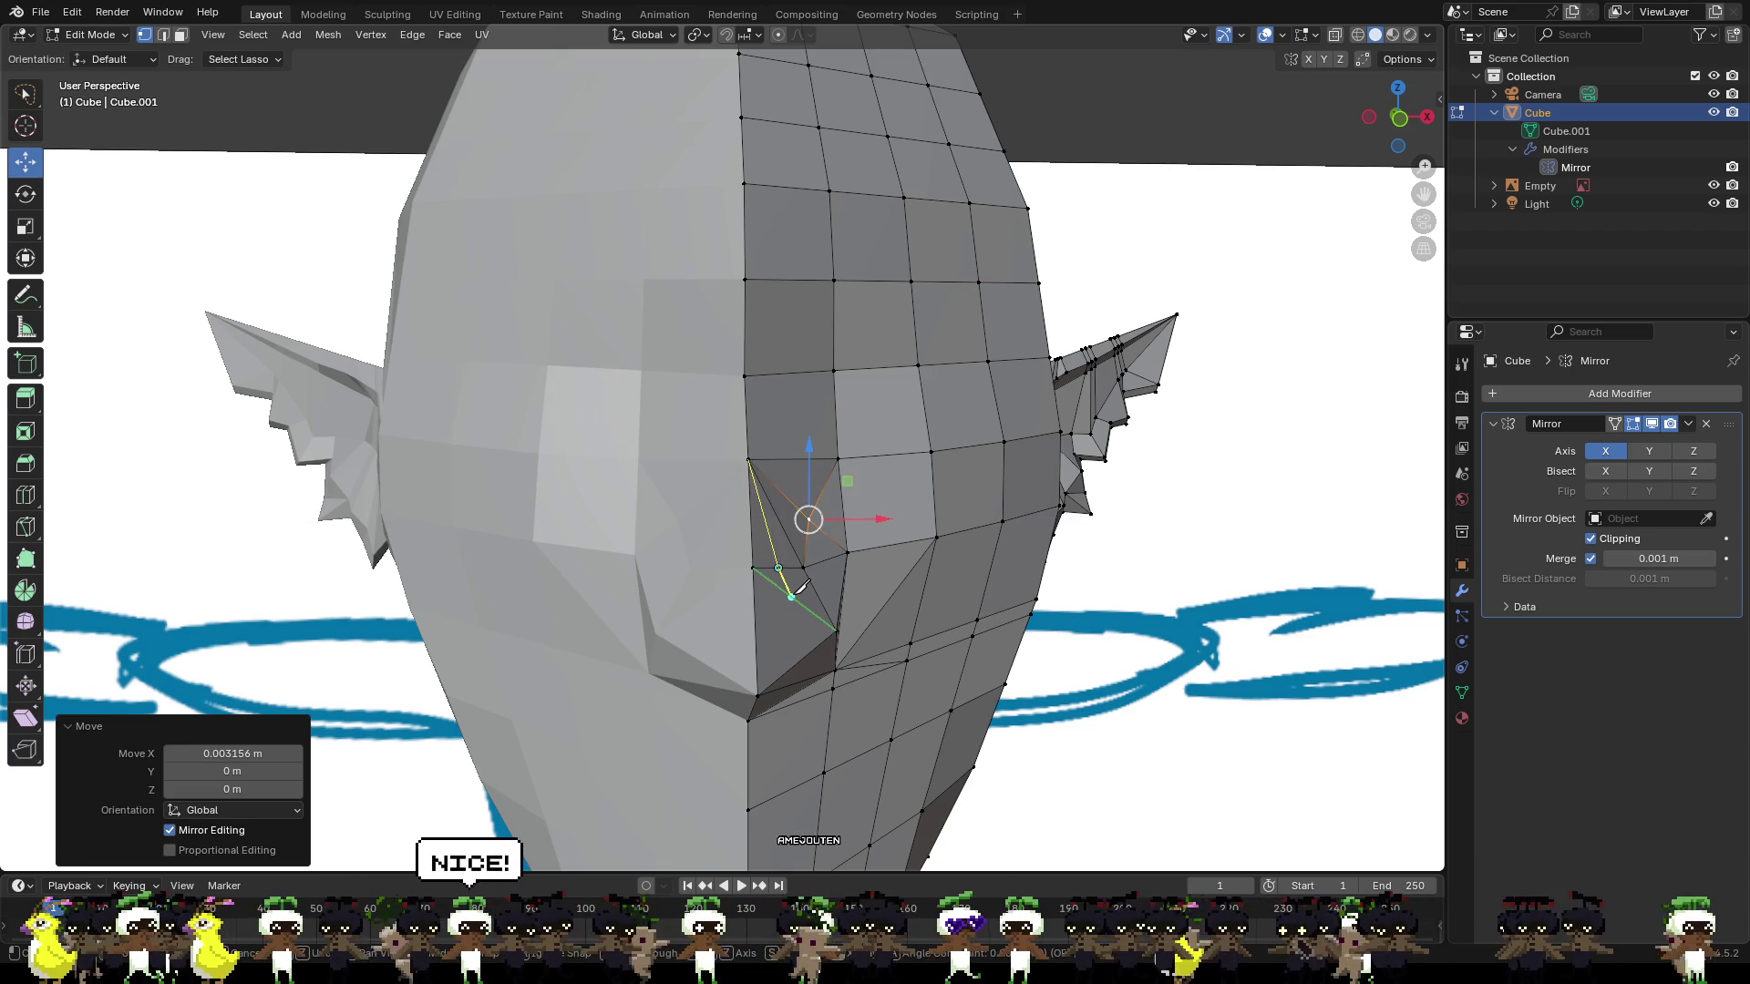
pyautogui.moveTo(806, 630); pyautogui.dragTo(809, 636, button='middle')
pyautogui.click(807, 669)
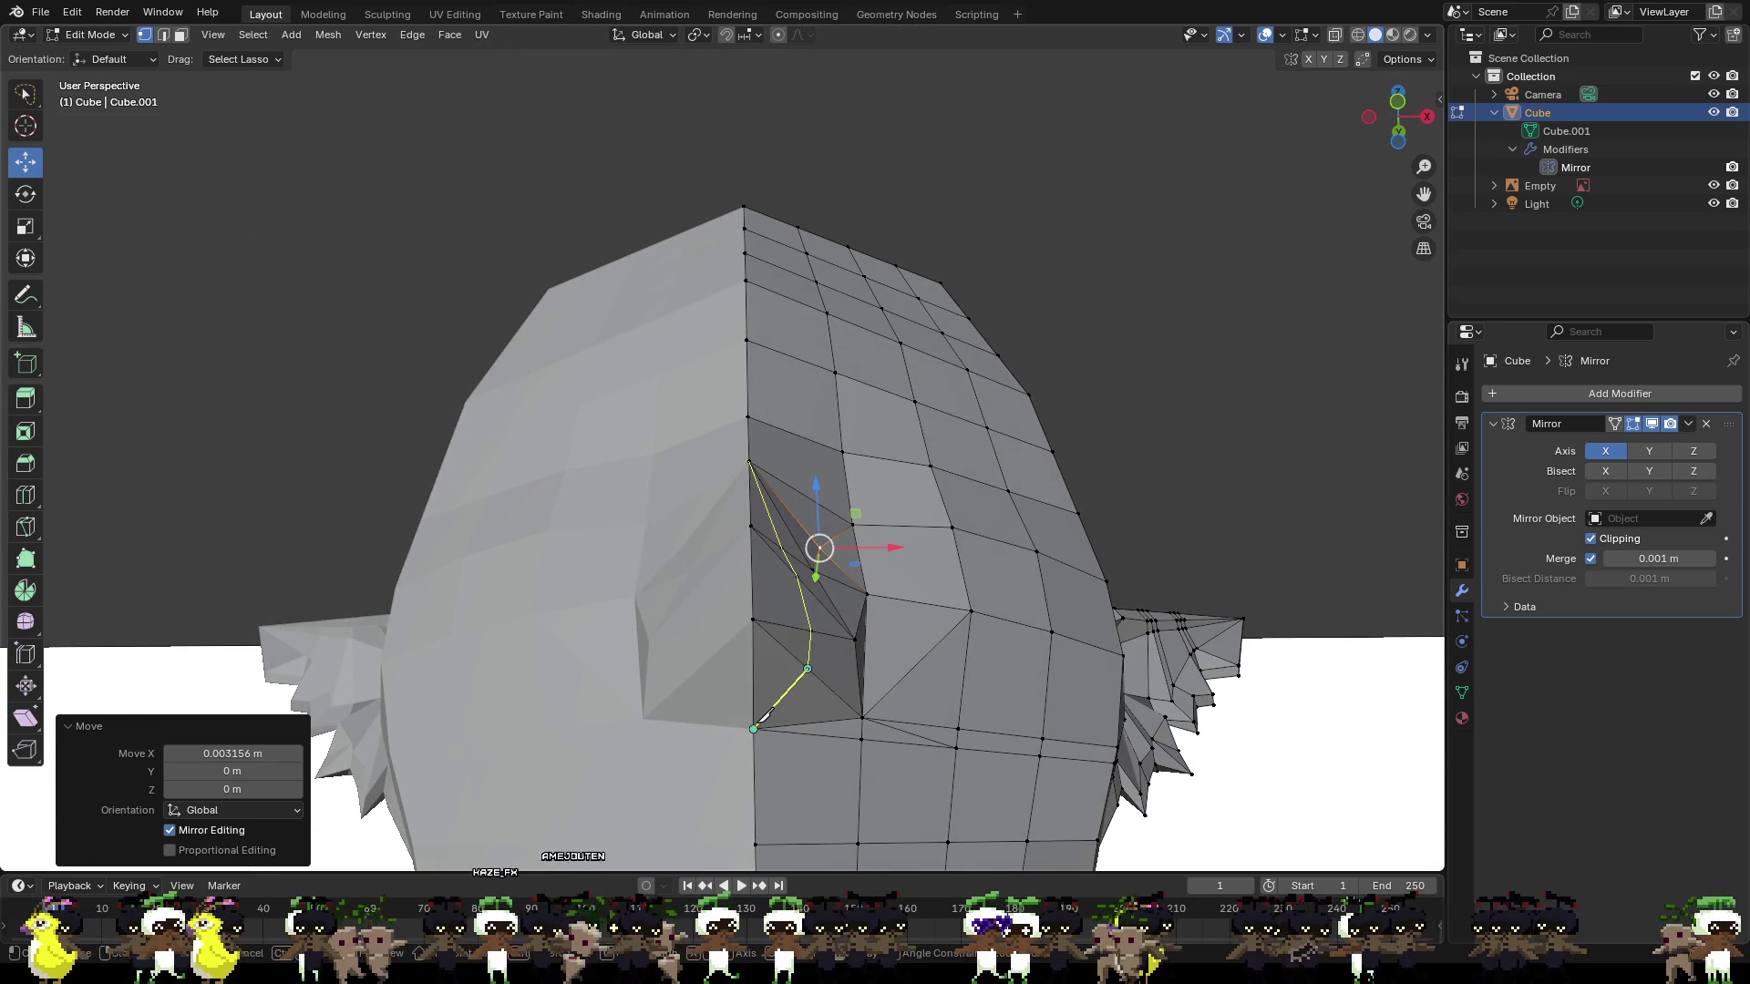
pyautogui.click(755, 727)
pyautogui.press('Return')
pyautogui.hotkey('alt', 'a')
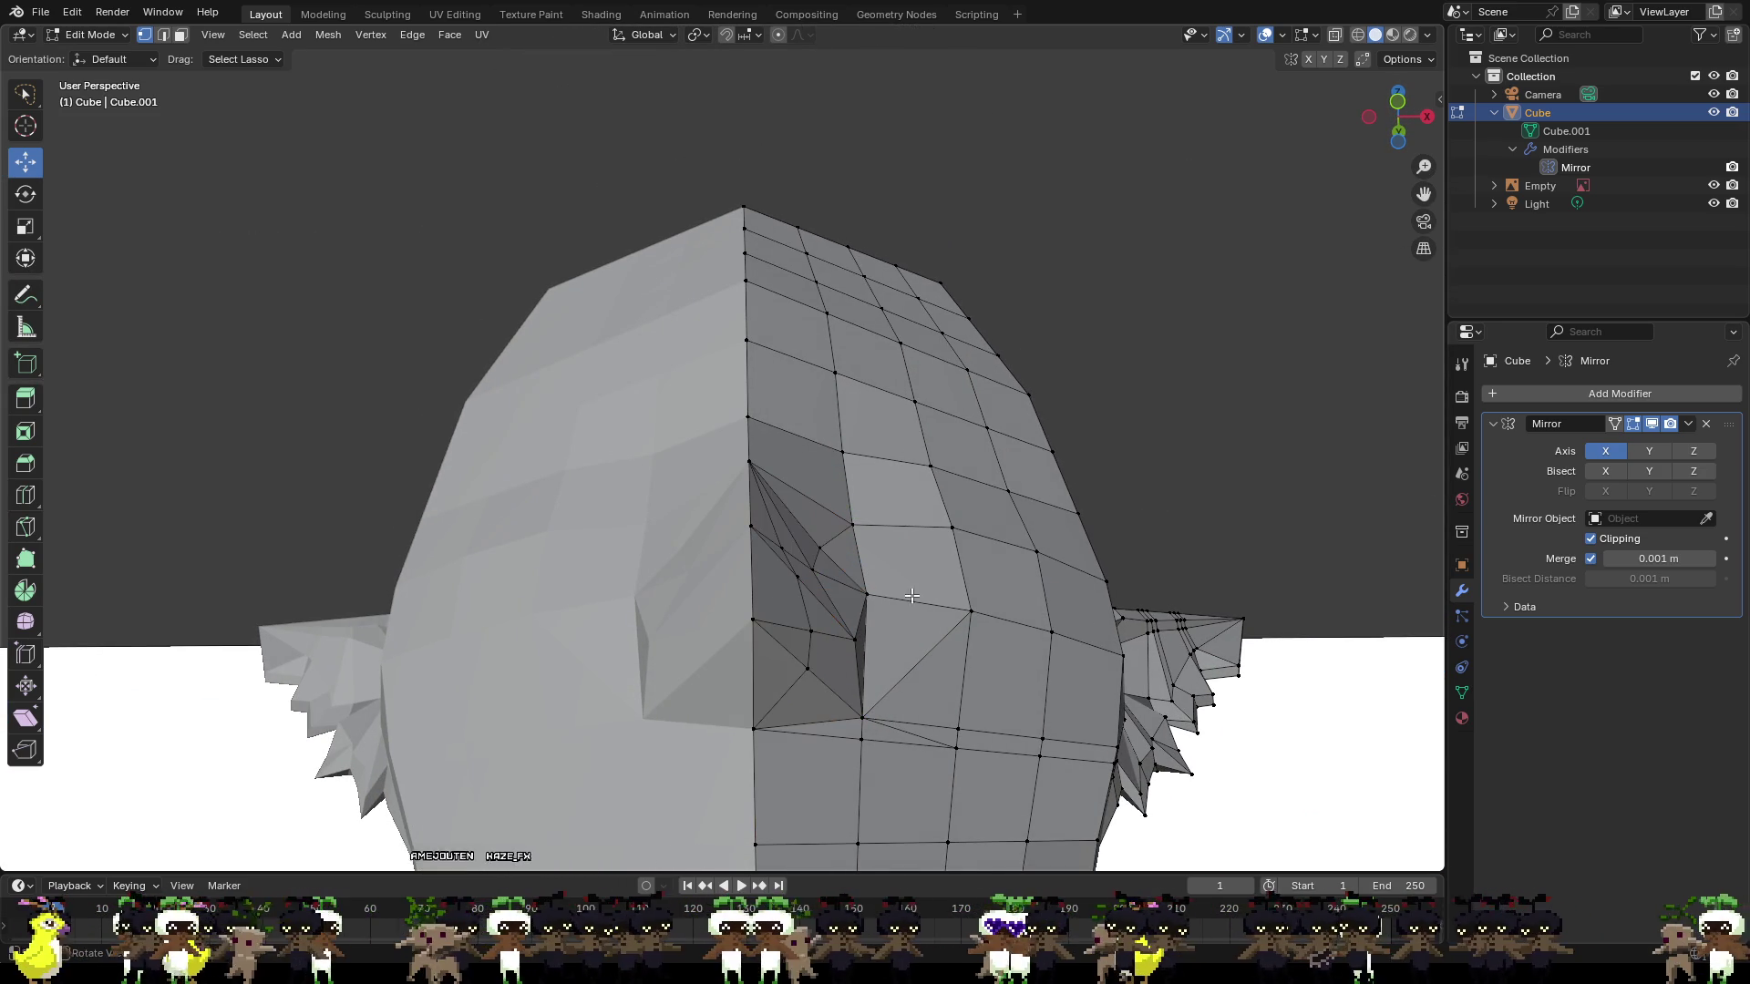
# Shift the vertex beside the new cut sideways along X.
pyautogui.click(811, 649)
pyautogui.press('g')
pyautogui.press('x')
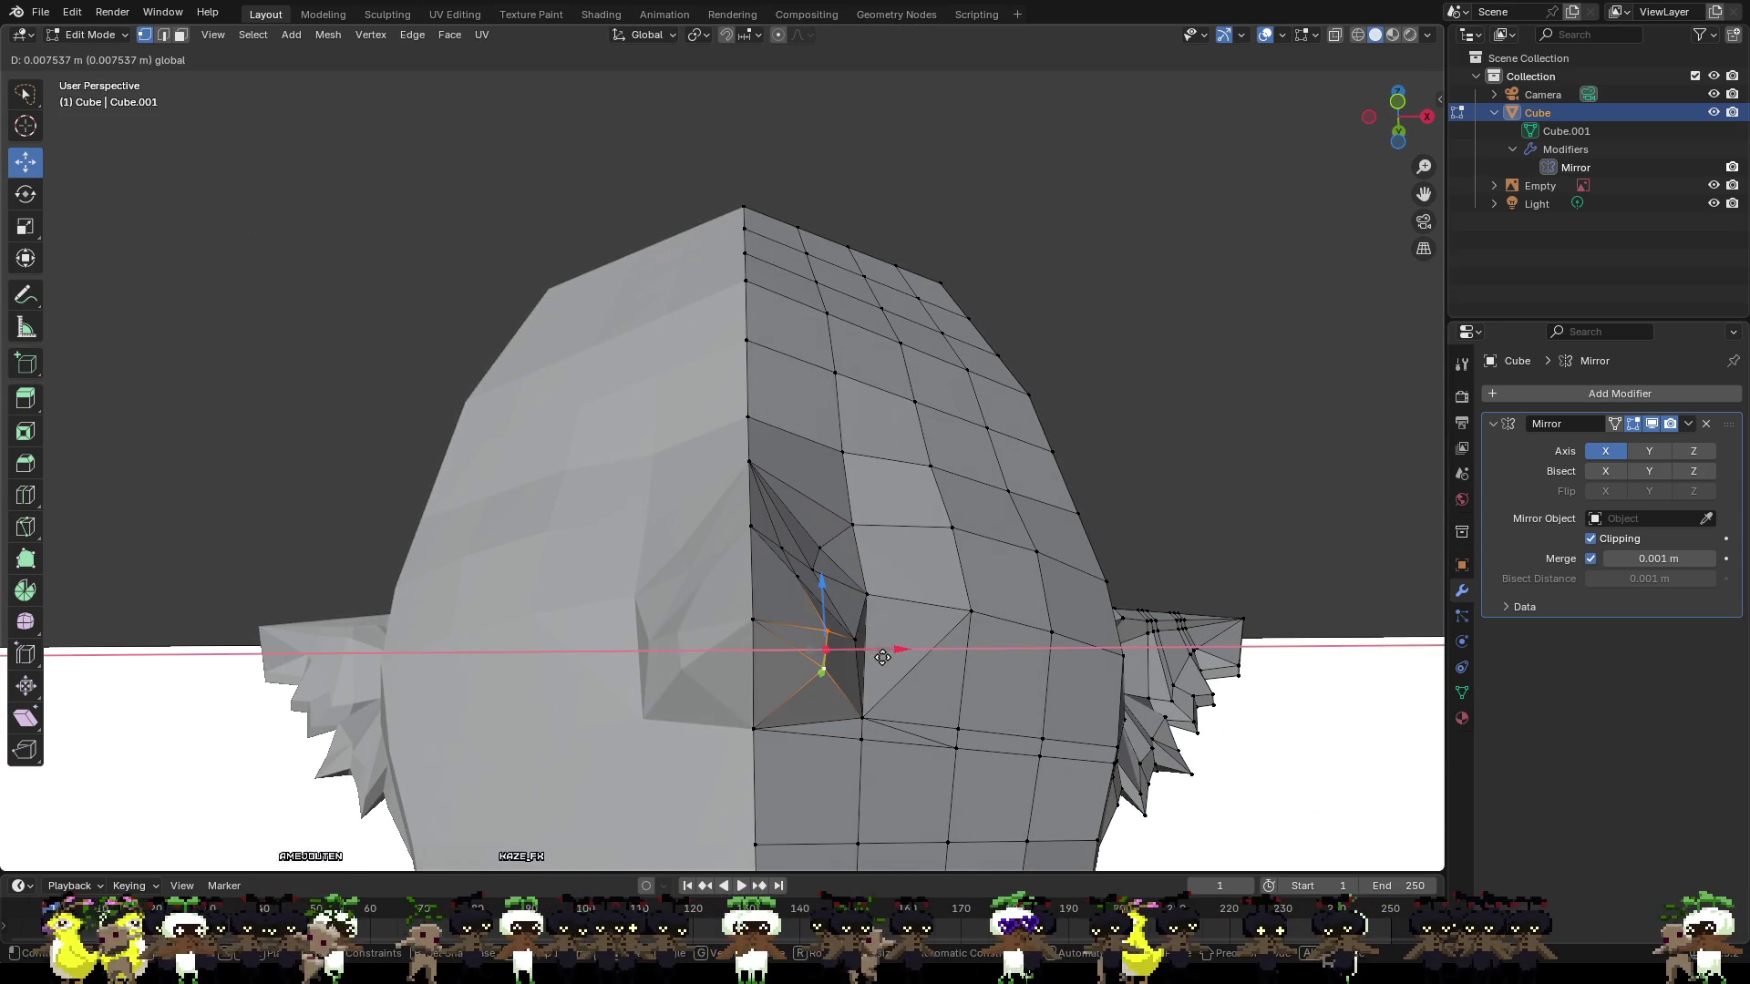
pyautogui.click(885, 660)
# Pull the nose-tip vertex and an upper nose vertex forward along Y.
pyautogui.moveTo(820, 665)
pyautogui.mouseDown(button='middle')
pyautogui.moveTo(723, 637)
pyautogui.moveTo(614, 672)
pyautogui.mouseUp(button='middle')
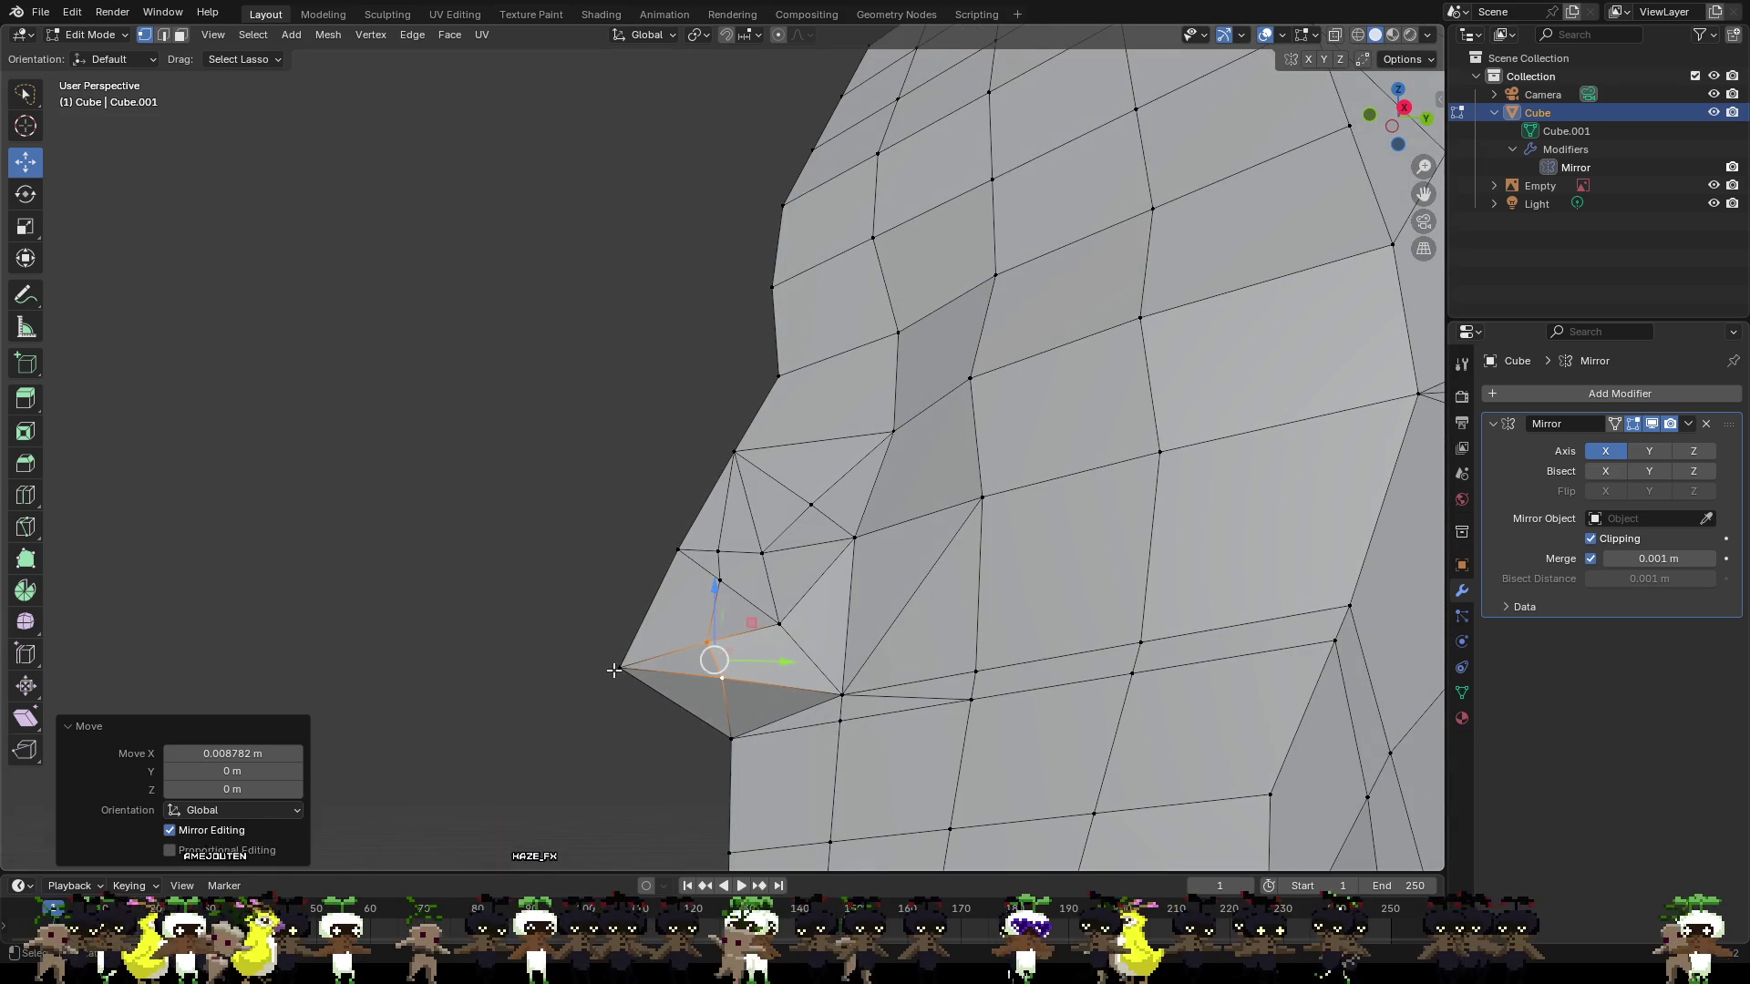
pyautogui.click(616, 670)
pyautogui.press('g')
pyautogui.press('y')
pyautogui.click(685, 658)
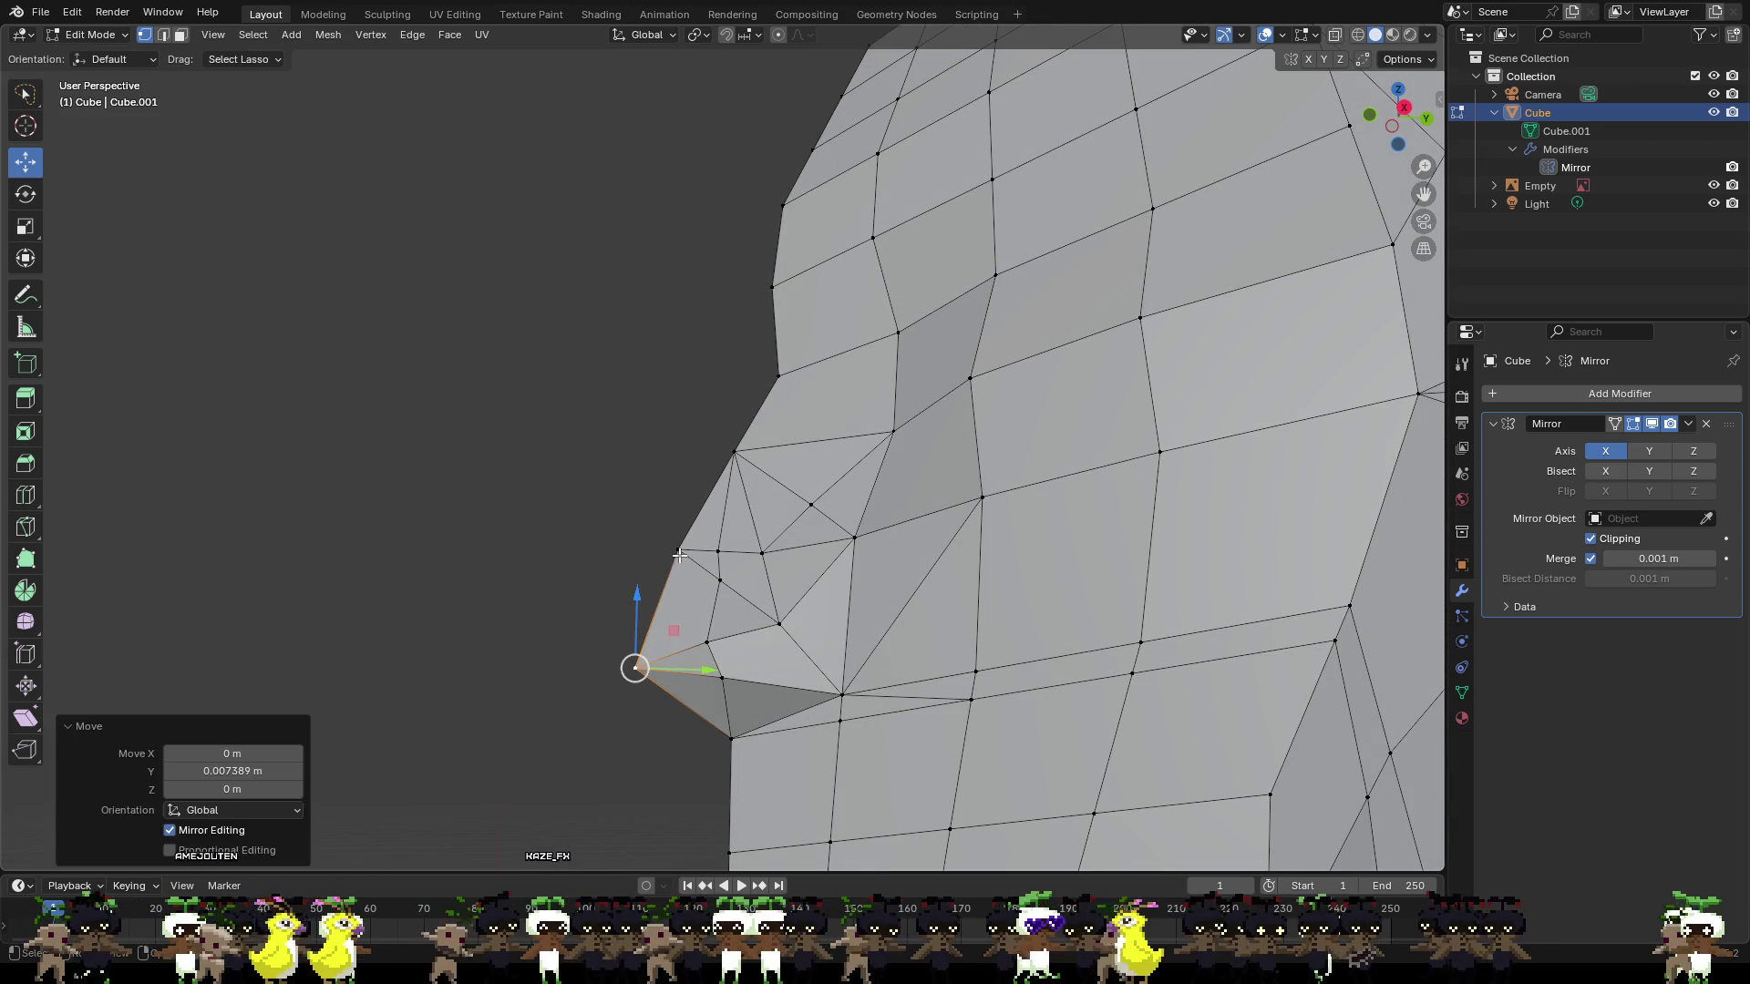
pyautogui.click(678, 550)
pyautogui.press('g')
pyautogui.press('y')
pyautogui.click(757, 565)
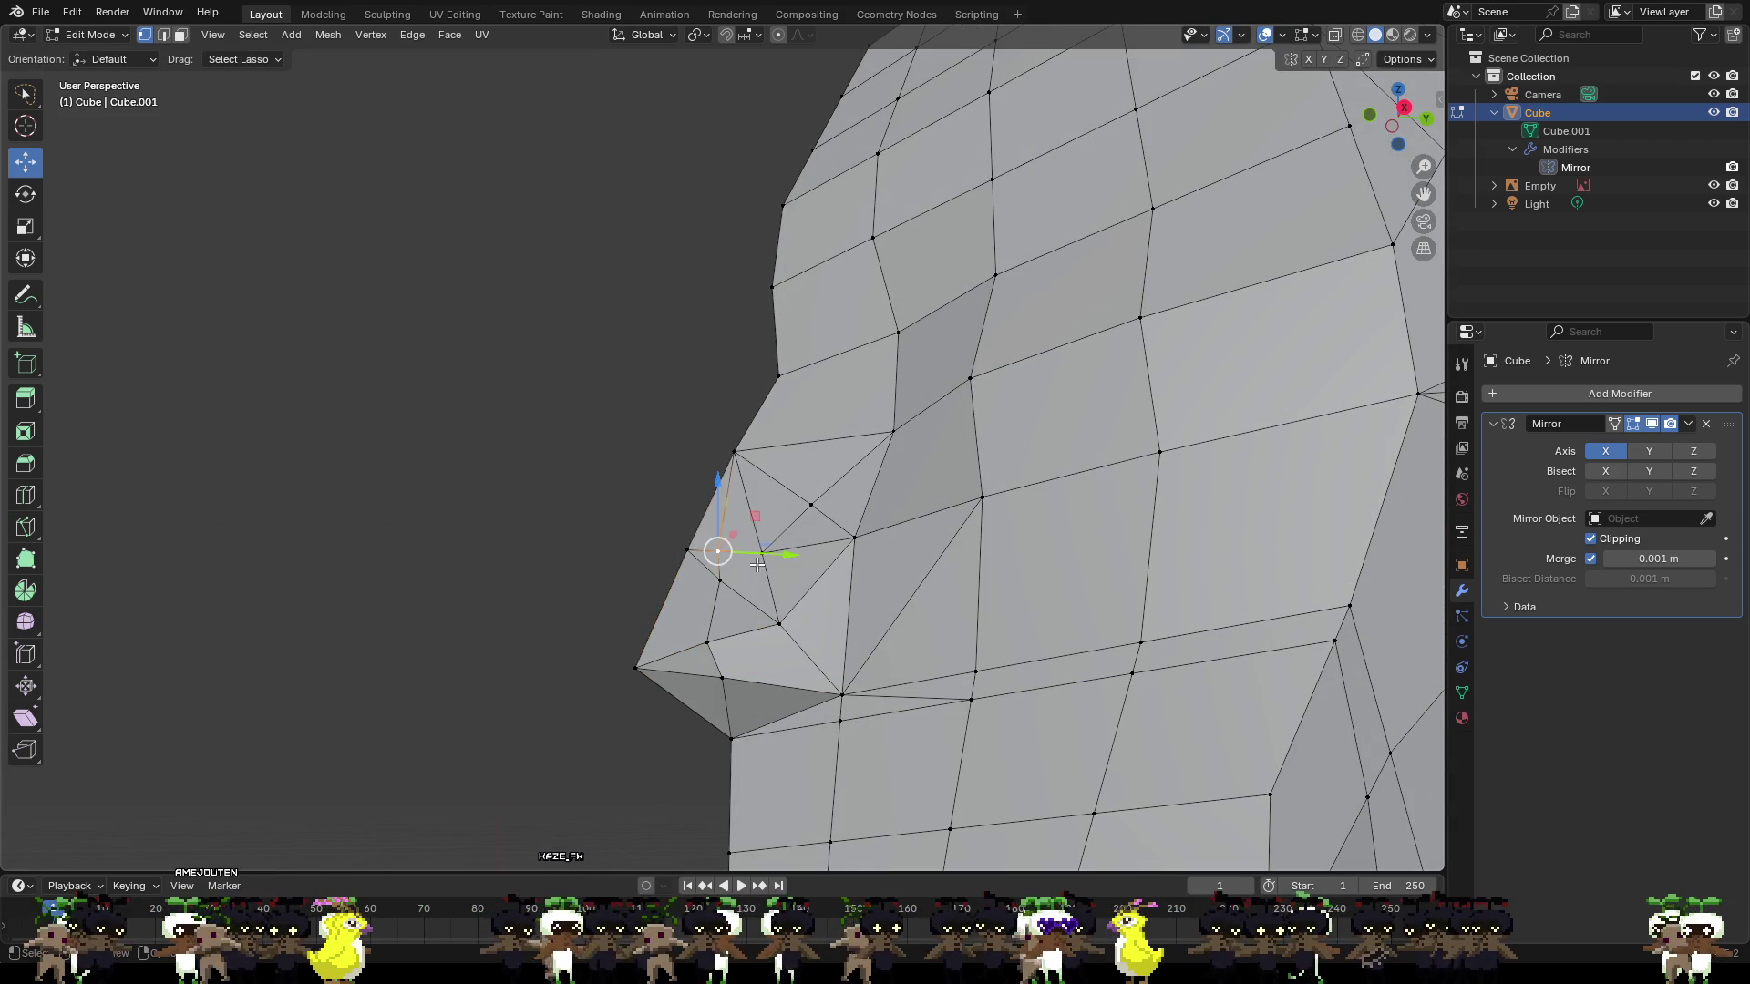
# Adjust a nose vertex along X and move a side vertex onto the nose-top vertex.
pyautogui.moveTo(797, 588)
pyautogui.mouseDown(button='middle')
pyautogui.moveTo(784, 570)
pyautogui.moveTo(838, 576)
pyautogui.mouseUp(button='middle')
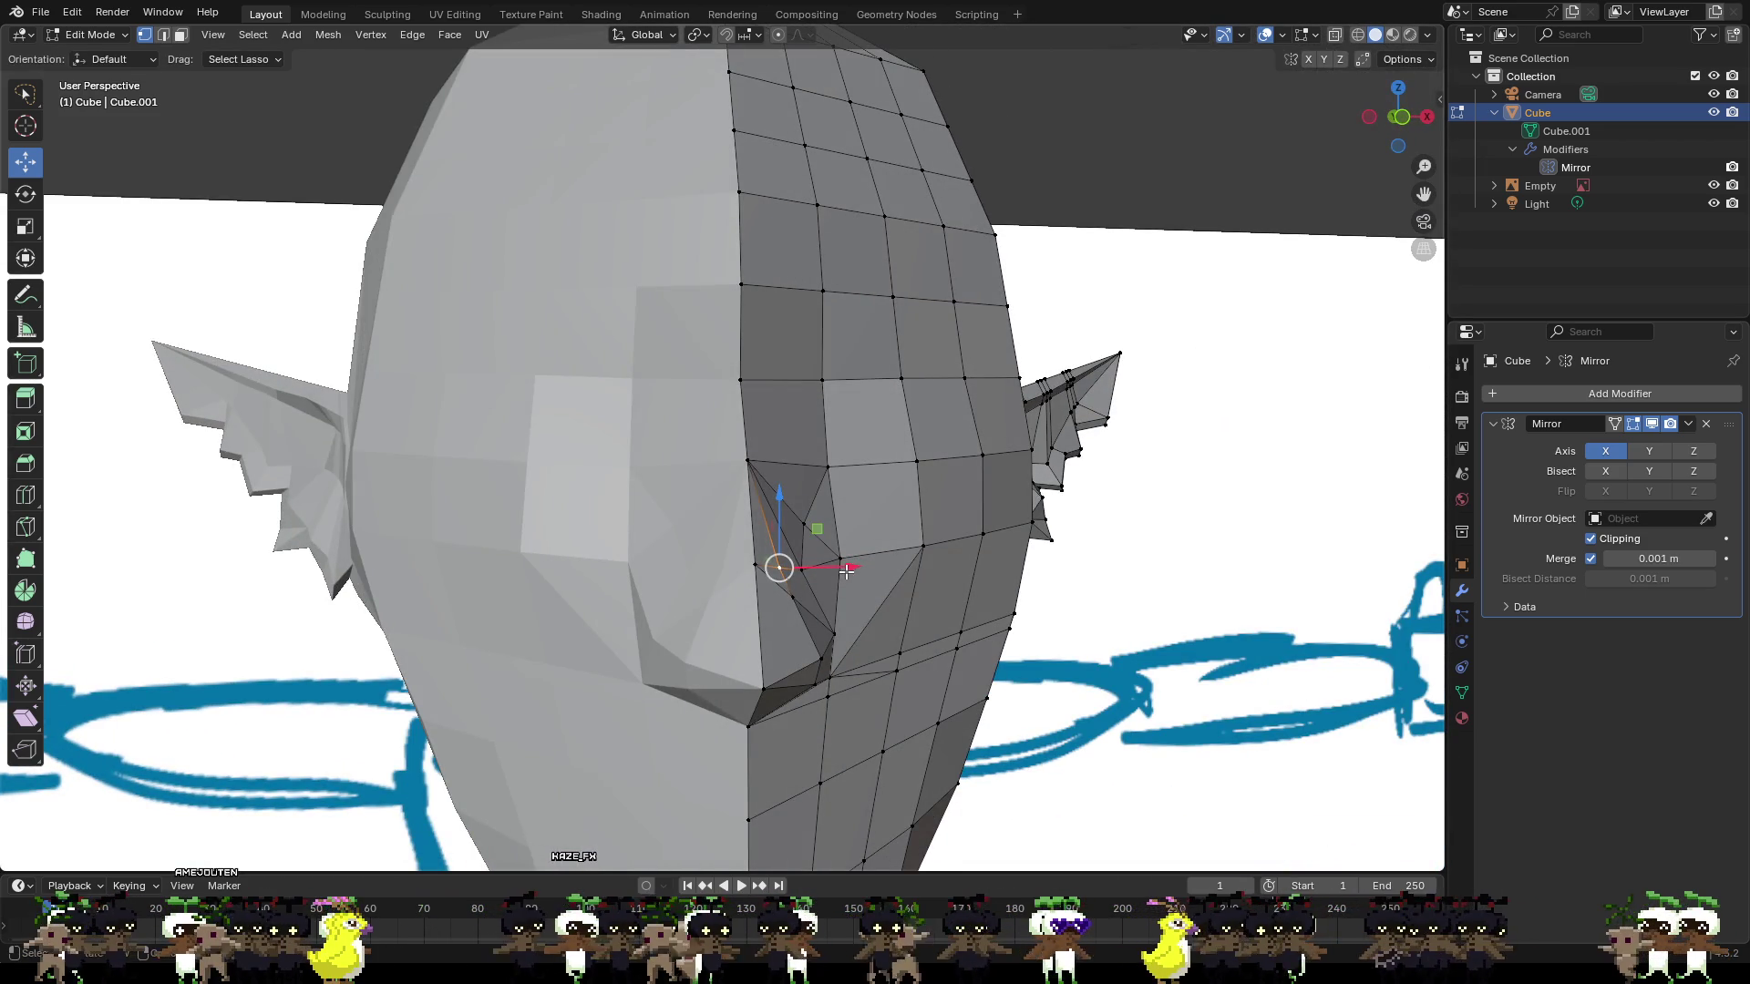
pyautogui.press('g')
pyautogui.press('x')
pyautogui.click(852, 572)
pyautogui.click(828, 522)
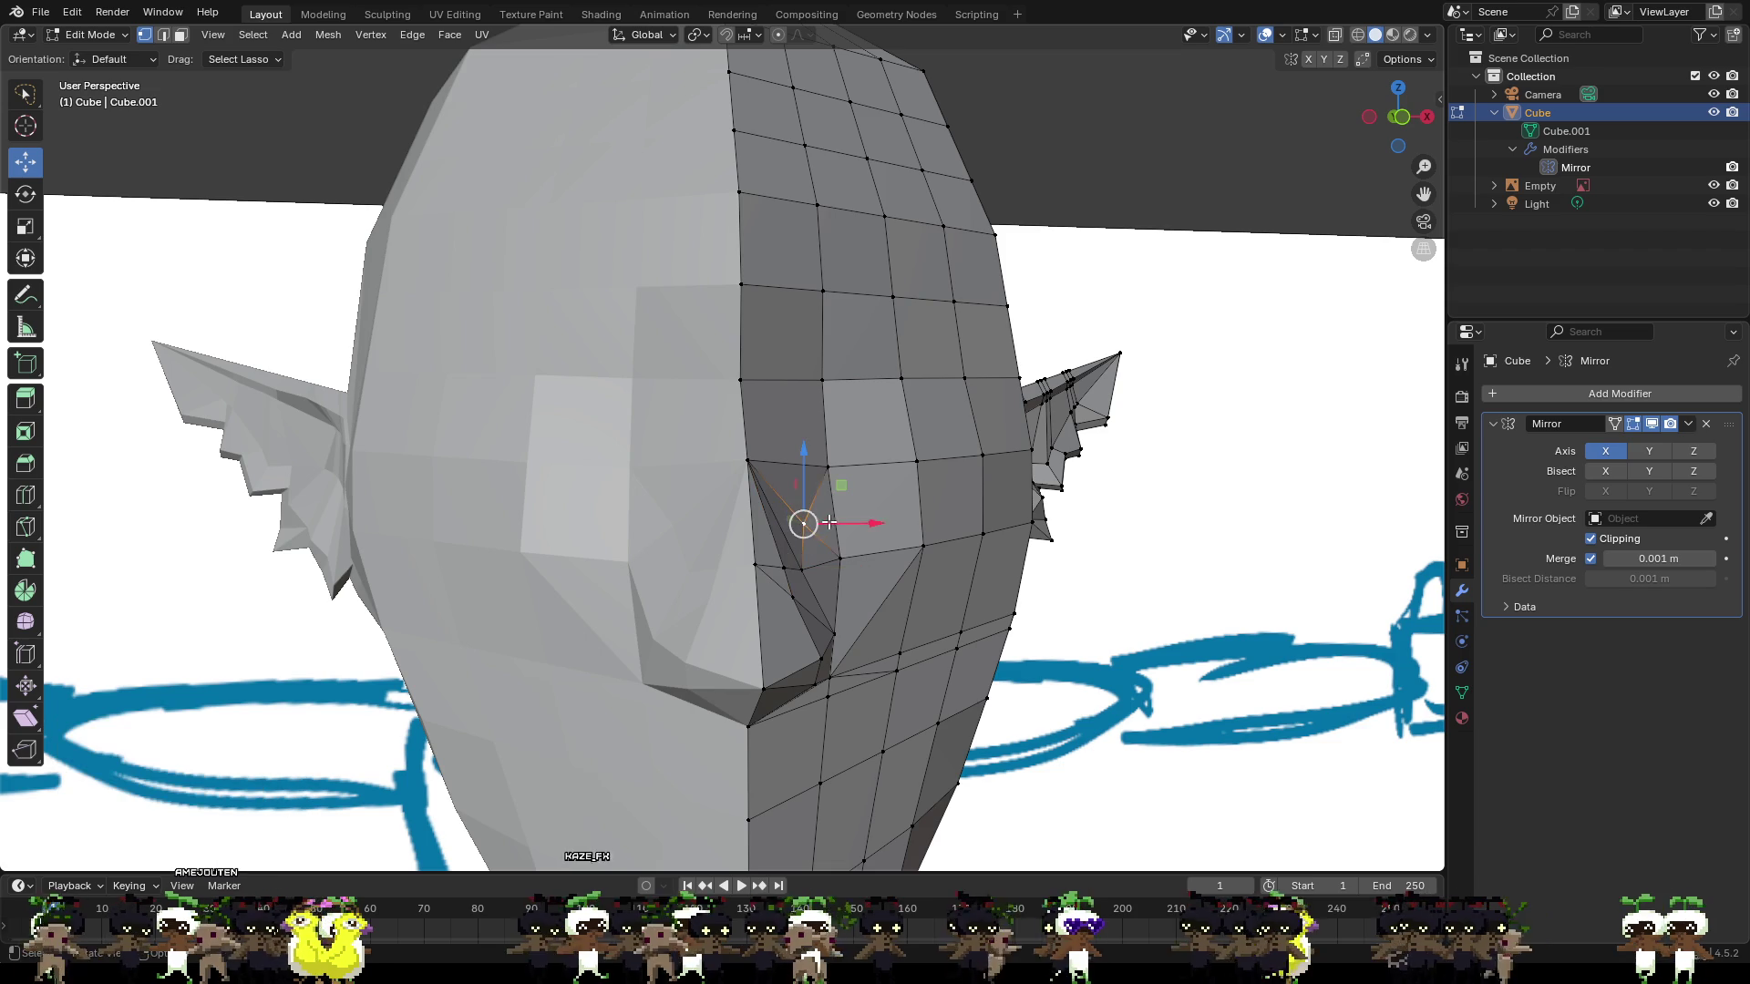
pyautogui.press('g')
pyautogui.click(748, 460)
pyautogui.moveTo(836, 469)
pyautogui.mouseDown(button='middle')
pyautogui.moveTo(937, 483)
pyautogui.moveTo(771, 466)
pyautogui.mouseUp(button='middle')
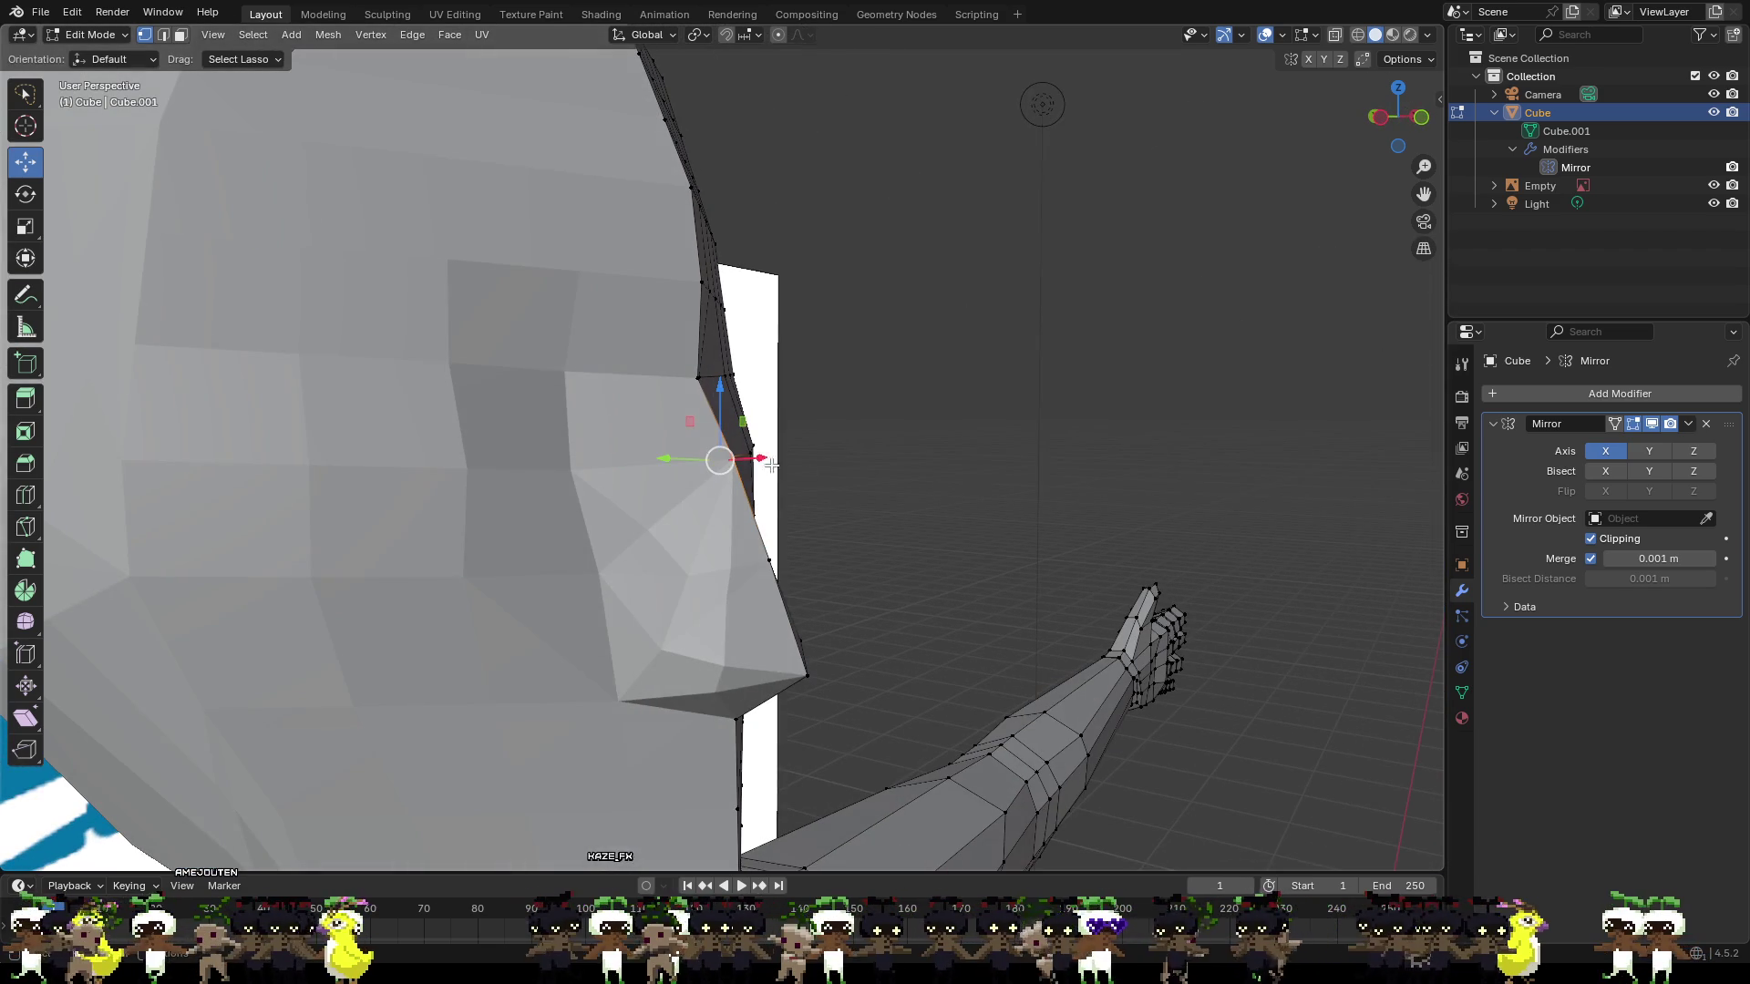
# Push the nose-bridge vertices back along Y and lift one up and outward.
pyautogui.press('g')
pyautogui.press('y')
pyautogui.click(682, 460)
pyautogui.moveTo(919, 486); pyautogui.dragTo(746, 496, button='middle')
pyautogui.moveTo(919, 397)
pyautogui.mouseDown(button='middle')
pyautogui.moveTo(756, 304)
pyautogui.moveTo(1005, 331)
pyautogui.mouseUp(button='middle')
pyautogui.click(762, 285)
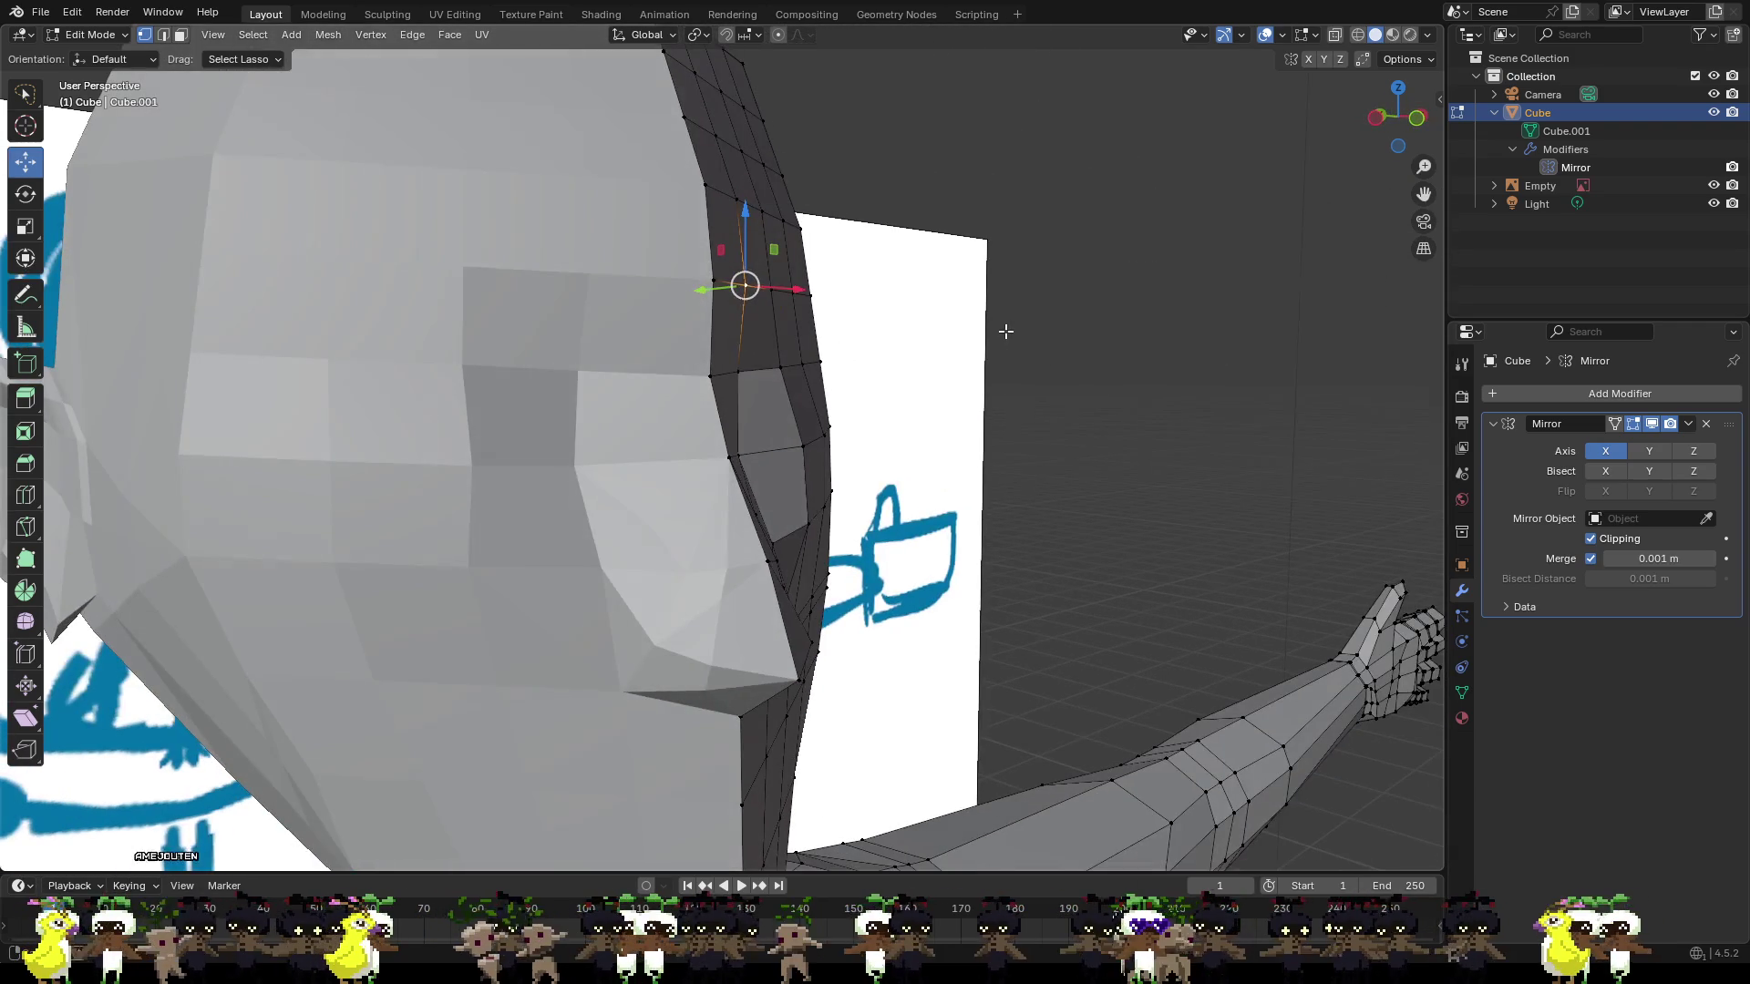
pyautogui.moveTo(753, 289)
pyautogui.mouseDown(button='middle')
pyautogui.moveTo(707, 243)
pyautogui.moveTo(668, 234)
pyautogui.mouseUp(button='middle')
pyautogui.moveTo(668, 235); pyautogui.dragTo(654, 237)
pyautogui.moveTo(654, 237); pyautogui.dragTo(620, 243, button='middle')
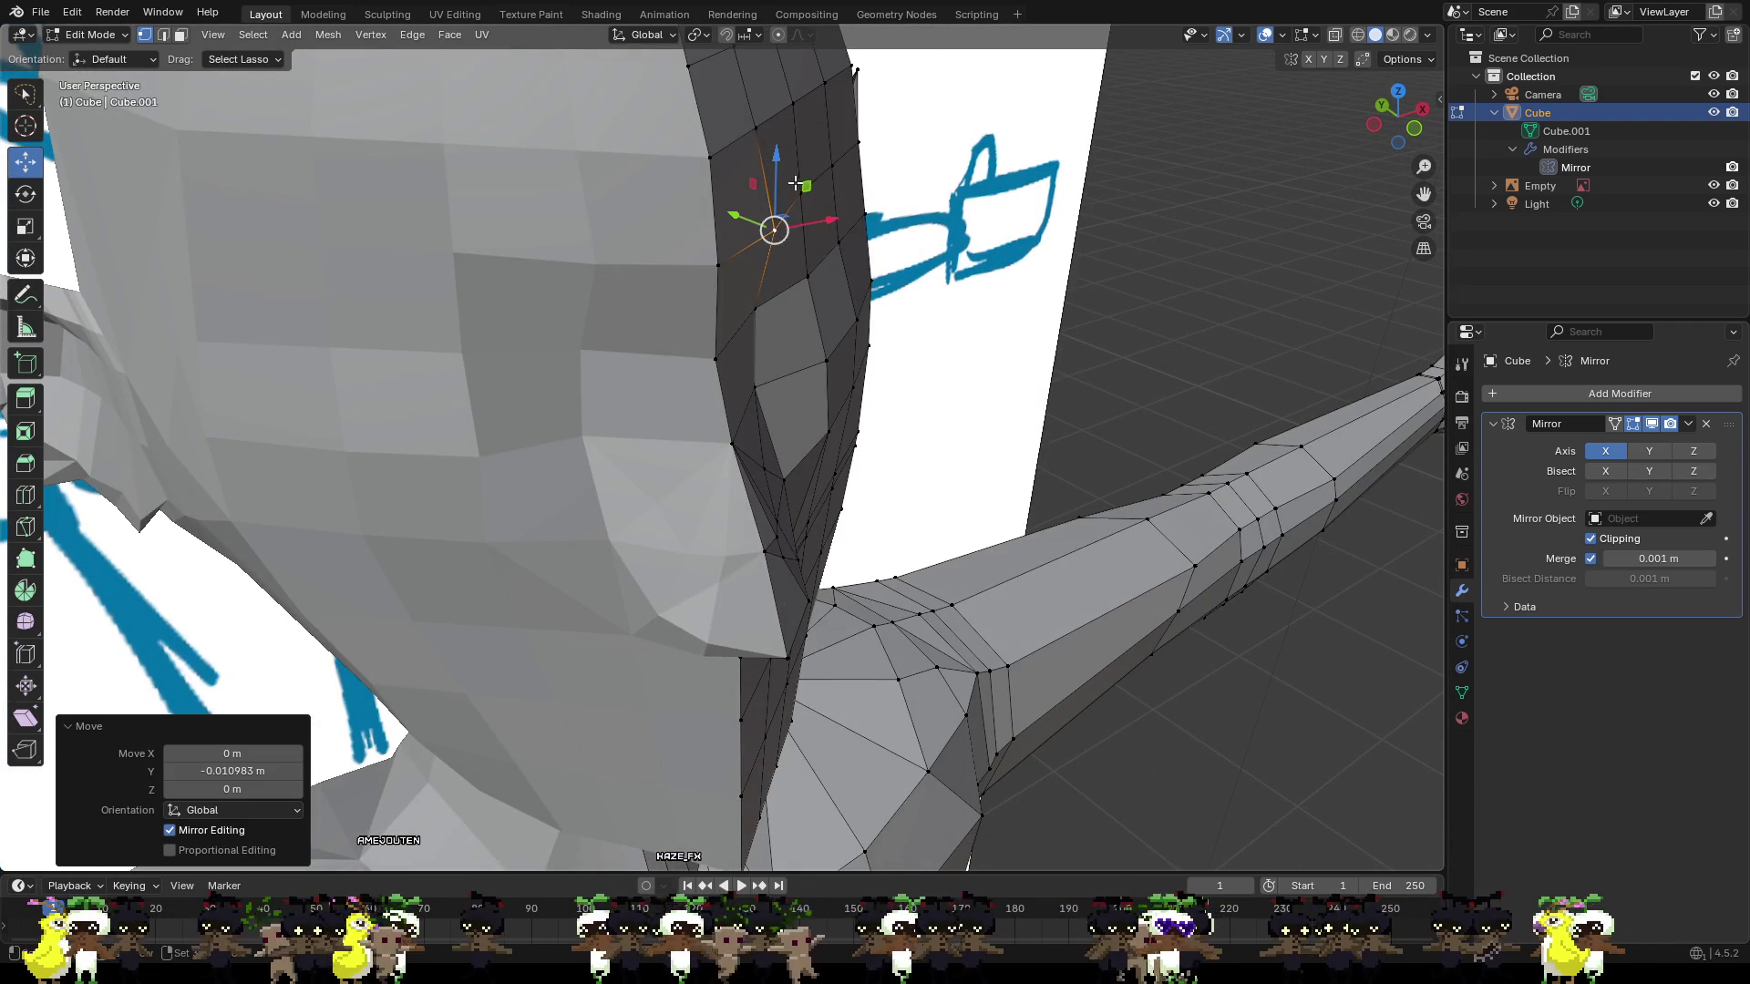
pyautogui.moveTo(795, 183); pyautogui.dragTo(807, 194)
pyautogui.click(1003, 189)
# Pull the centre brow vertex up and forward, and push the other brow vertices back in depth.
pyautogui.click(801, 188)
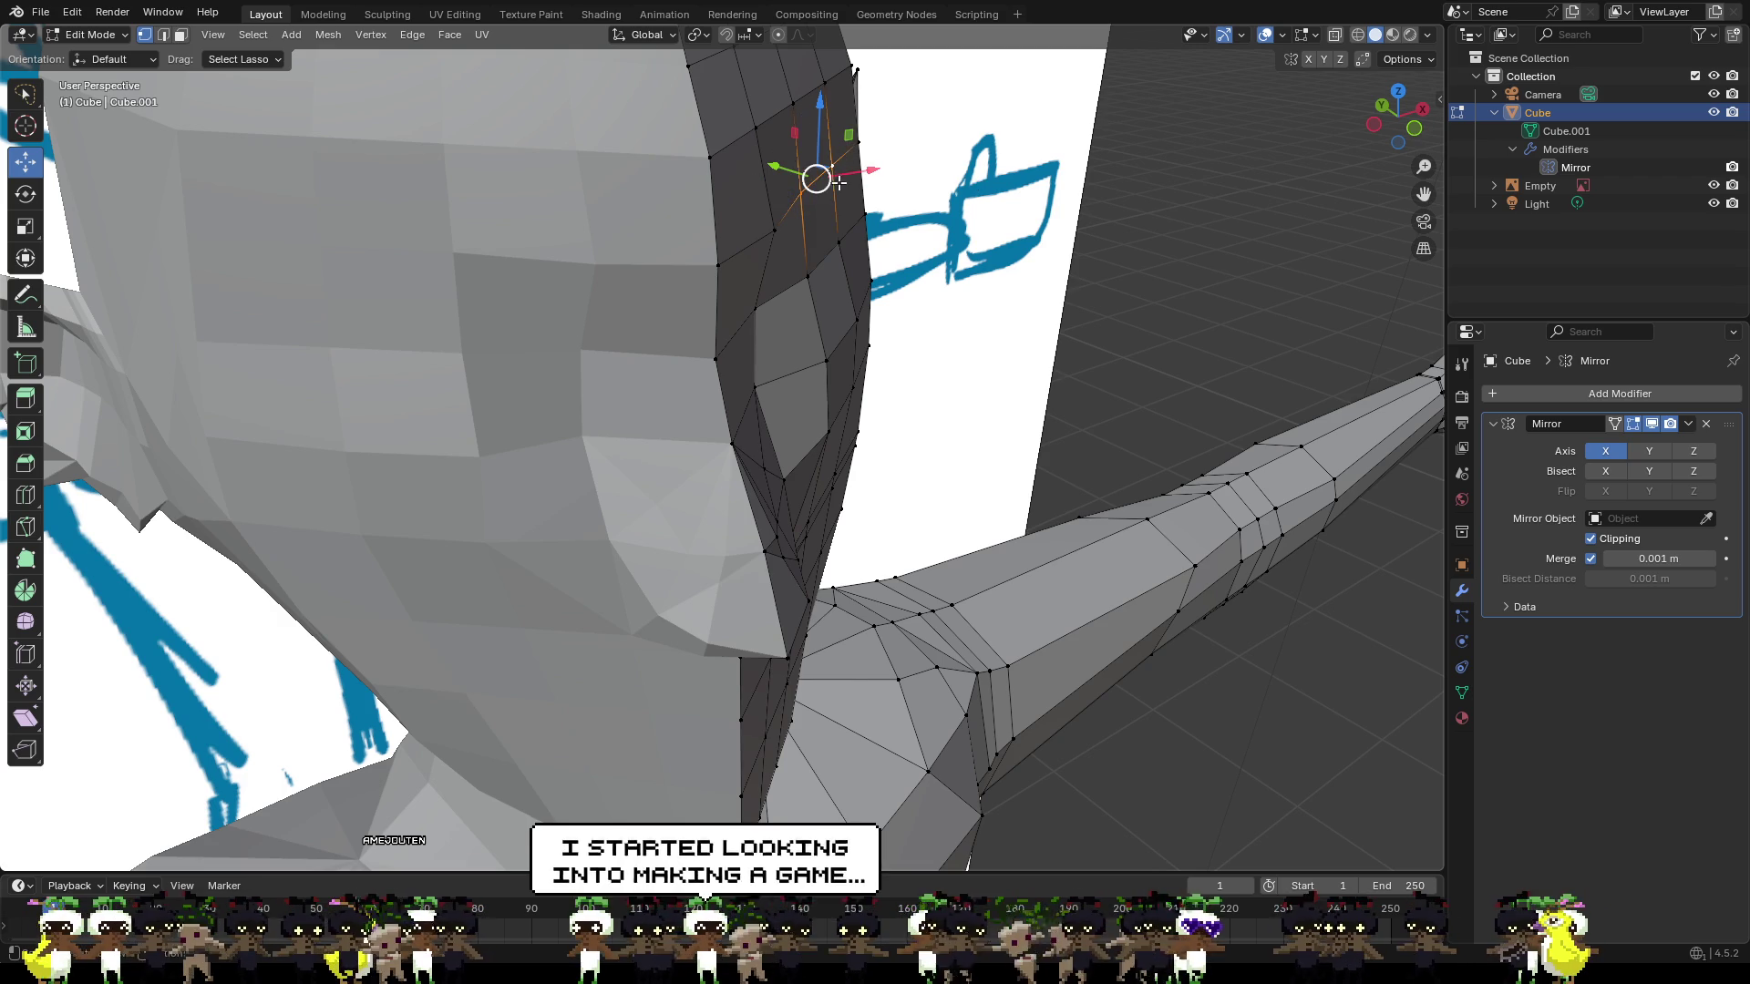
pyautogui.moveTo(788, 163)
pyautogui.mouseDown()
pyautogui.moveTo(749, 107)
pyautogui.moveTo(800, 105)
pyautogui.mouseUp()
pyautogui.moveTo(800, 106)
pyautogui.mouseDown(button='middle')
pyautogui.moveTo(873, 119)
pyautogui.moveTo(652, 156)
pyautogui.mouseUp(button='middle')
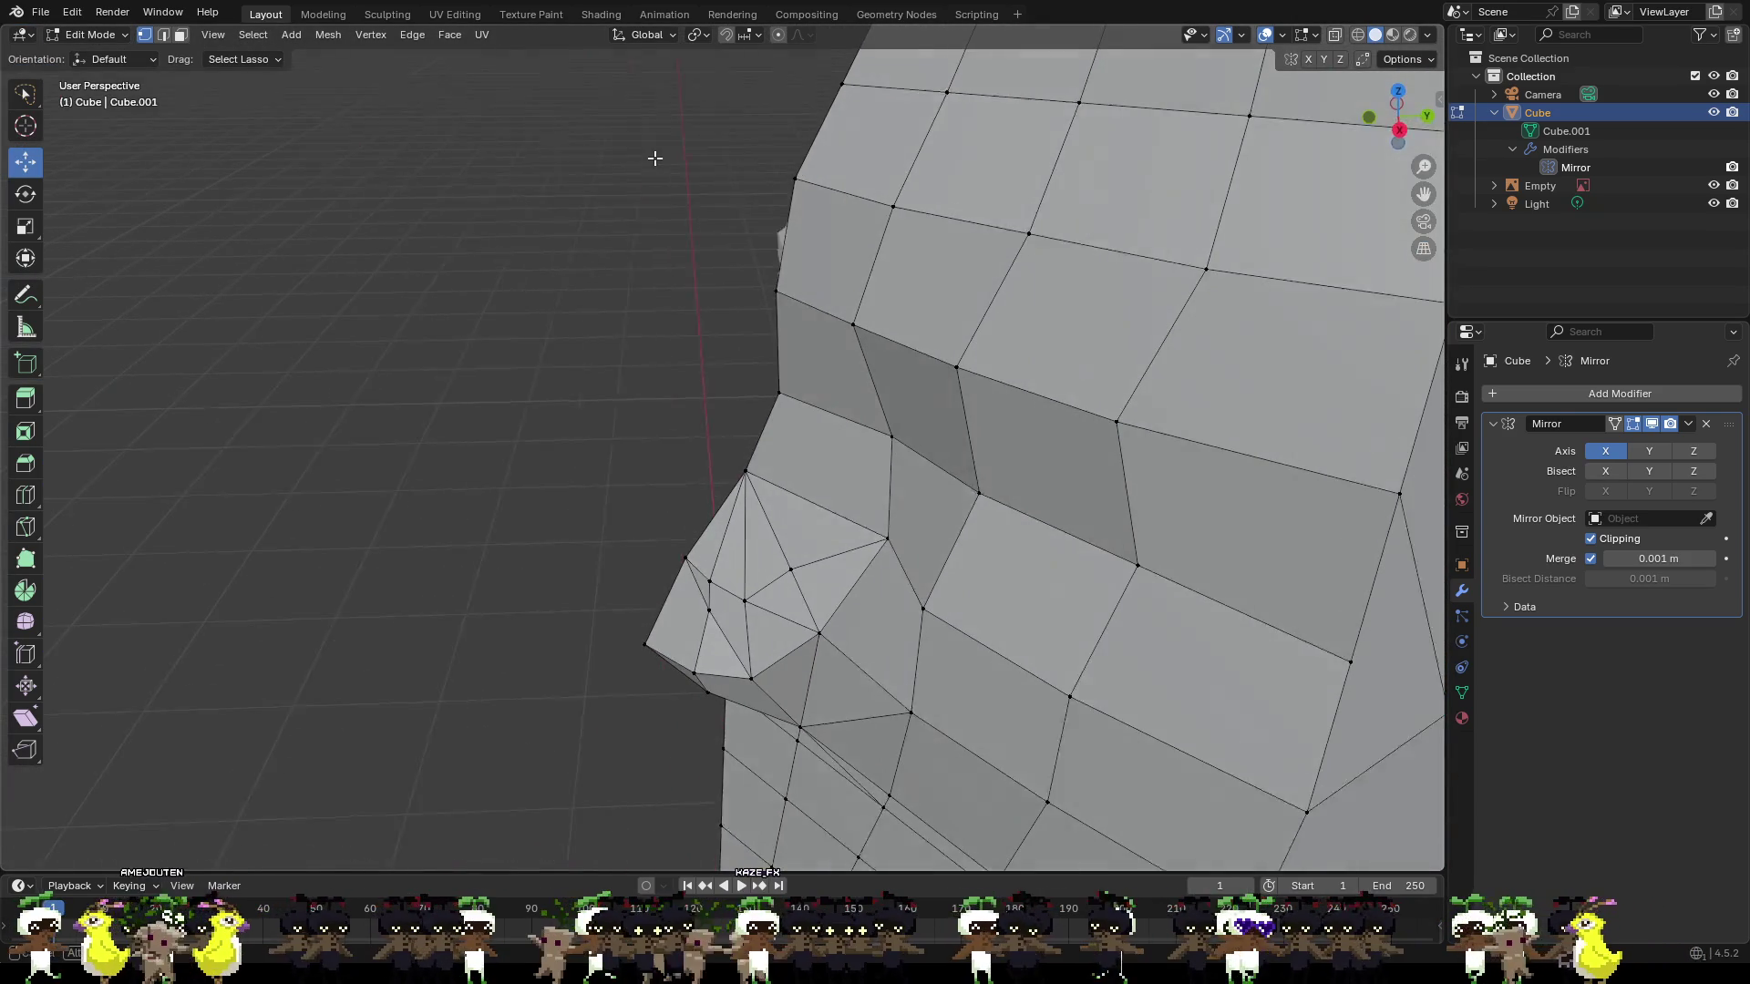
pyautogui.click(793, 179)
pyautogui.moveTo(844, 176)
pyautogui.mouseDown()
pyautogui.moveTo(876, 176)
pyautogui.moveTo(860, 176)
pyautogui.moveTo(896, 214)
pyautogui.mouseUp()
pyautogui.click(880, 215)
pyautogui.click(1020, 246)
pyautogui.moveTo(1048, 257); pyautogui.dragTo(1033, 266)
# Push a lower face-side vertex back slightly and select the next cheek vertex.
pyautogui.click(835, 331)
pyautogui.moveTo(898, 330); pyautogui.dragTo(886, 339)
pyautogui.click(948, 378)
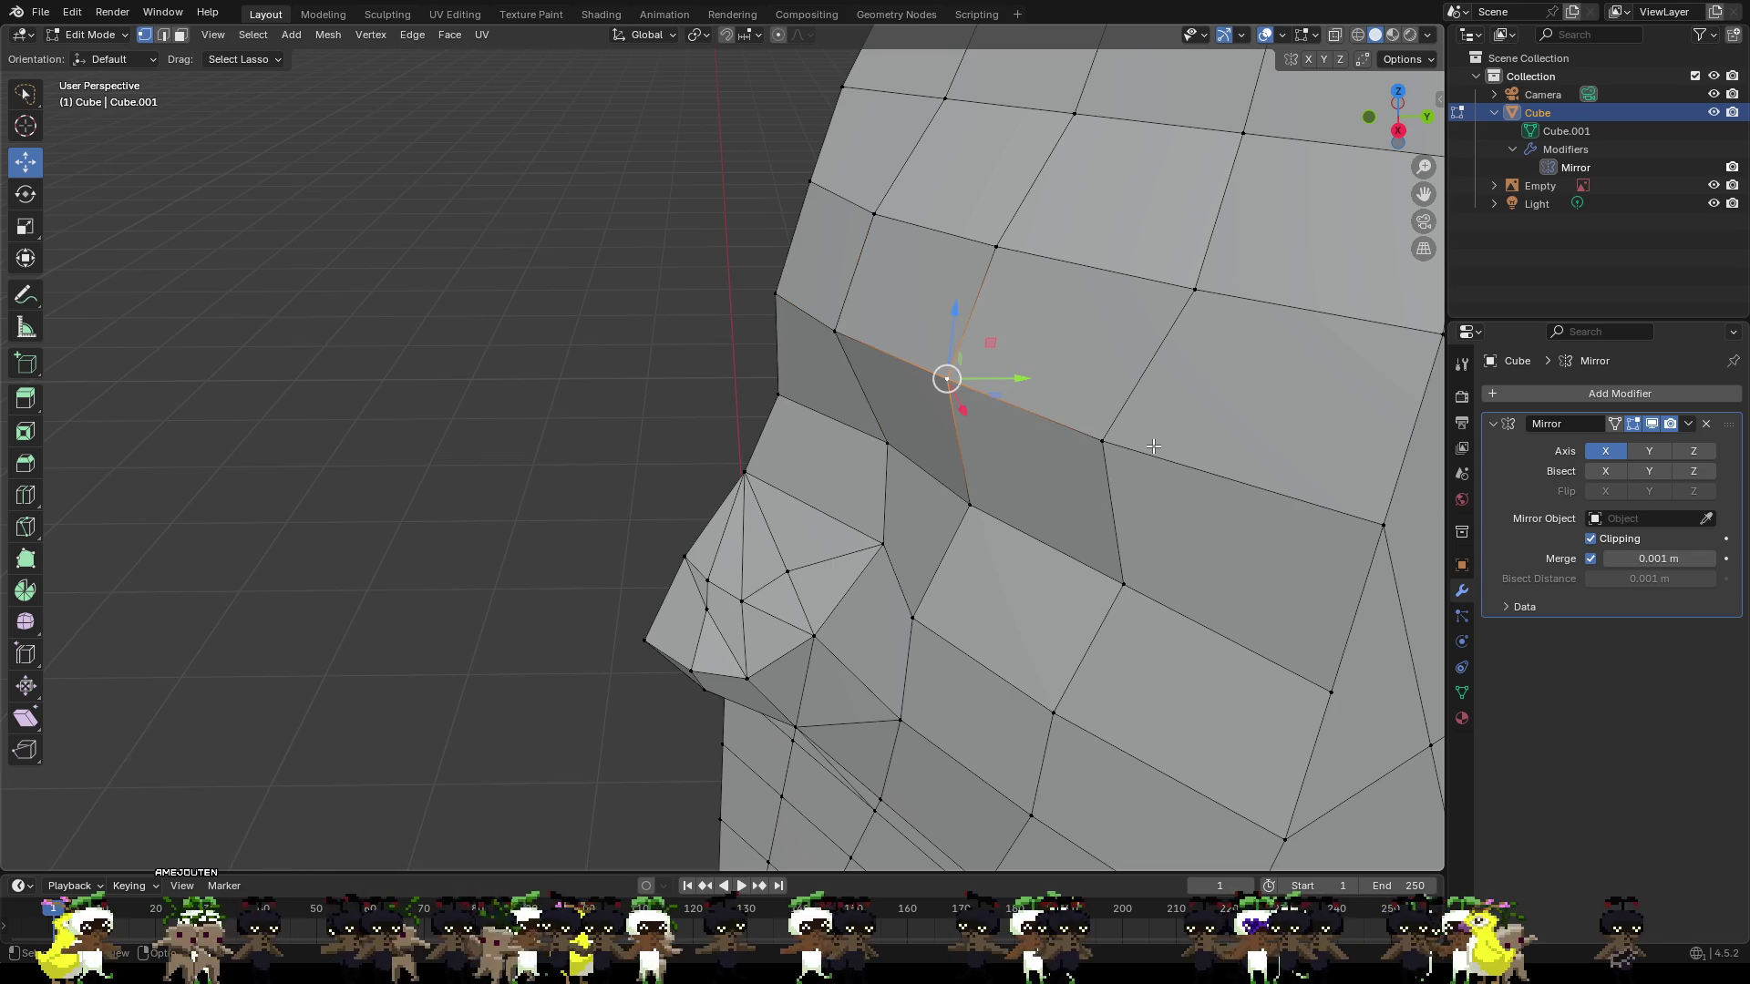
pyautogui.scroll(-5, 1152, 447)
pyautogui.moveTo(1153, 447)
pyautogui.mouseDown(button='middle')
pyautogui.moveTo(920, 448)
pyautogui.moveTo(853, 426)
pyautogui.mouseUp(button='middle')
pyautogui.scroll(2, 920, 448)
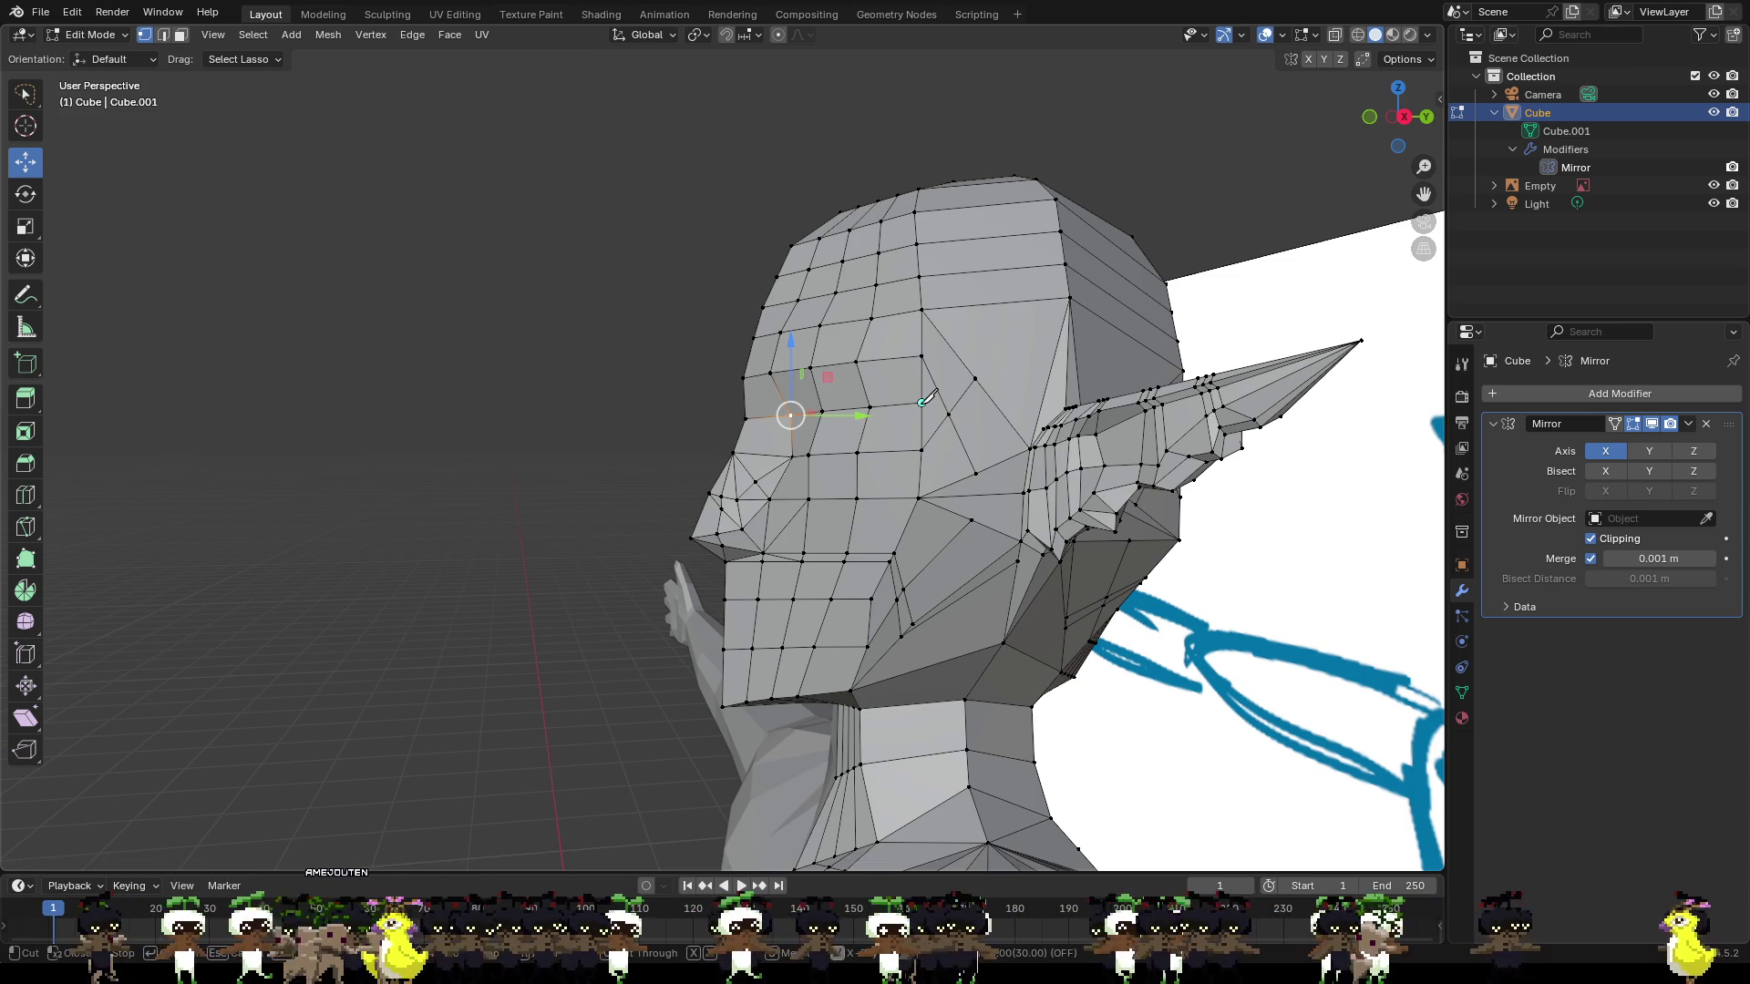
# Knife-cut edges from the brow vertex to the ear base and up to the upper temple.
pyautogui.click(949, 414)
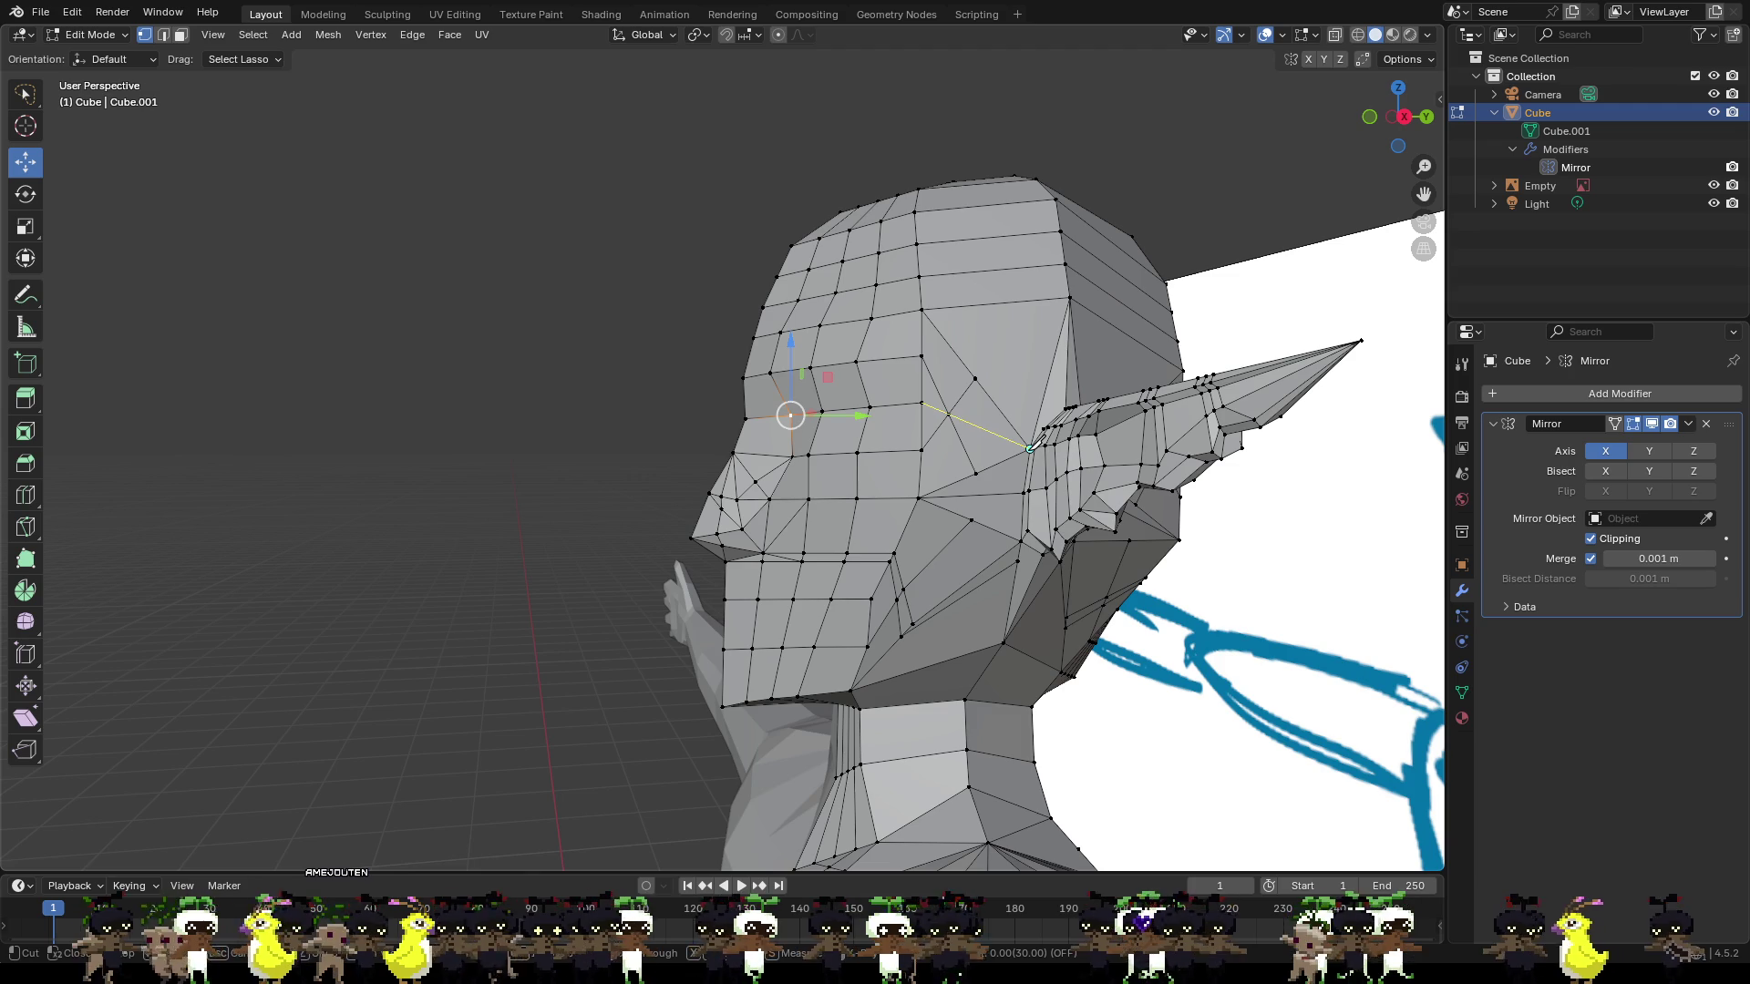
pyautogui.click(1029, 448)
pyautogui.press('Return')
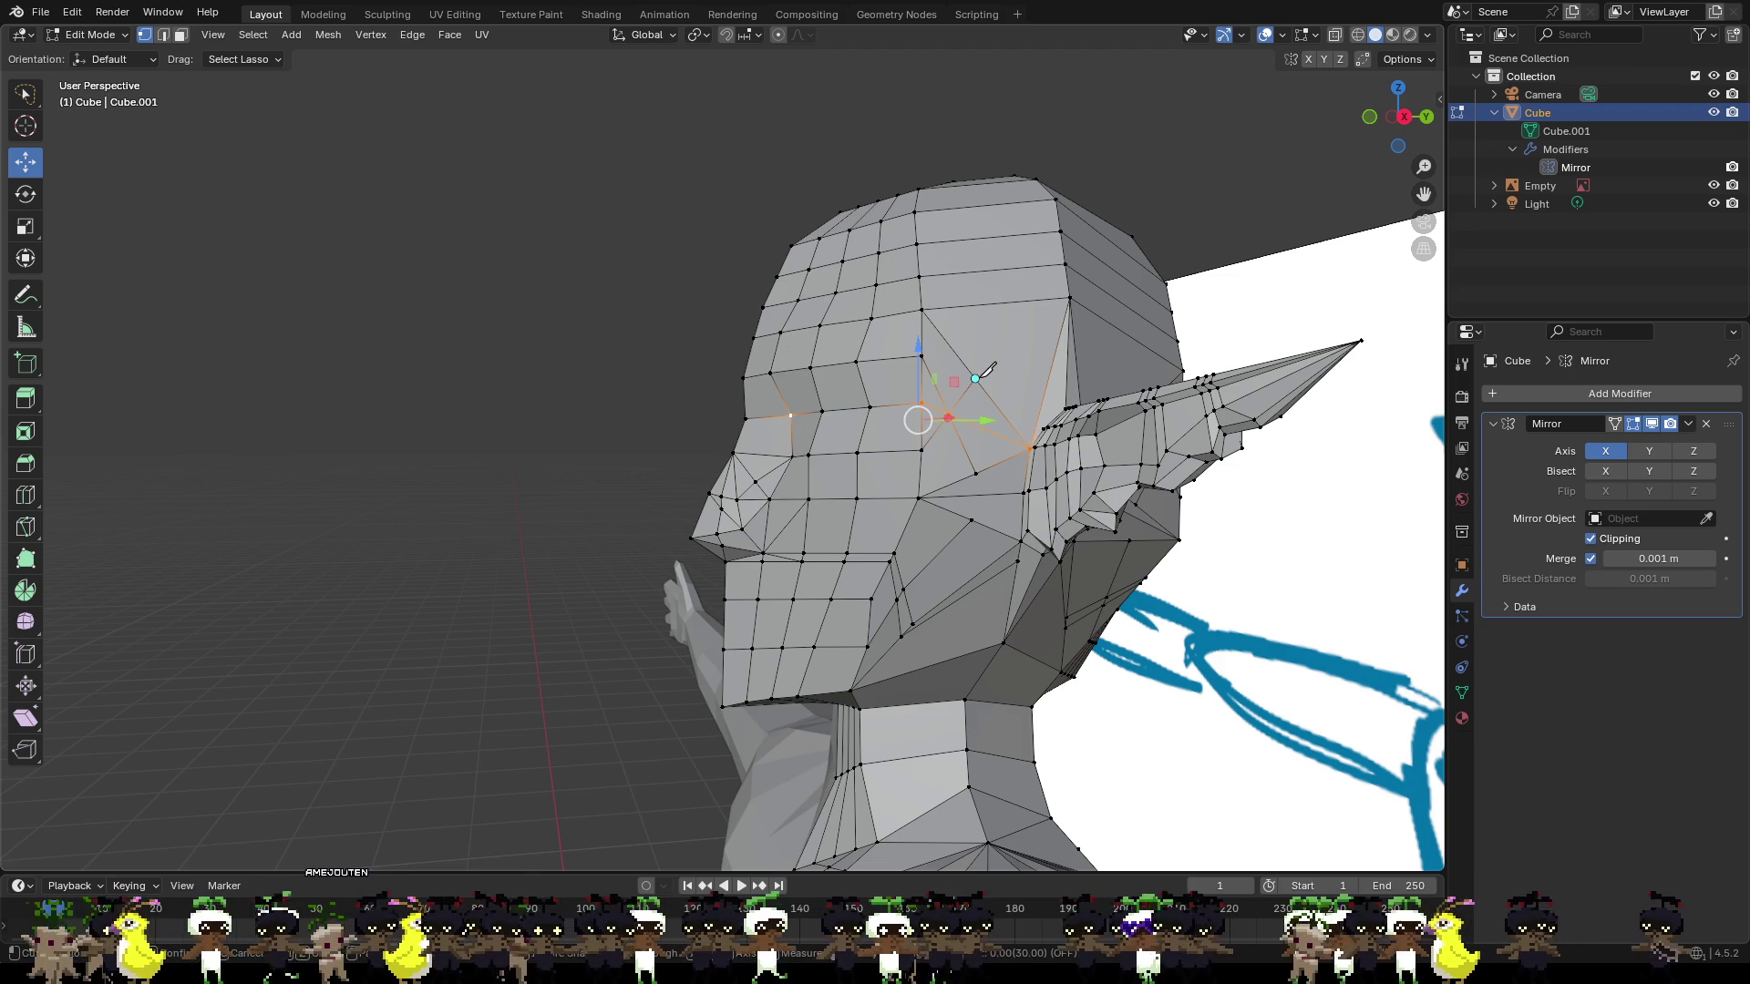
pyautogui.click(1066, 298)
pyautogui.press('Return')
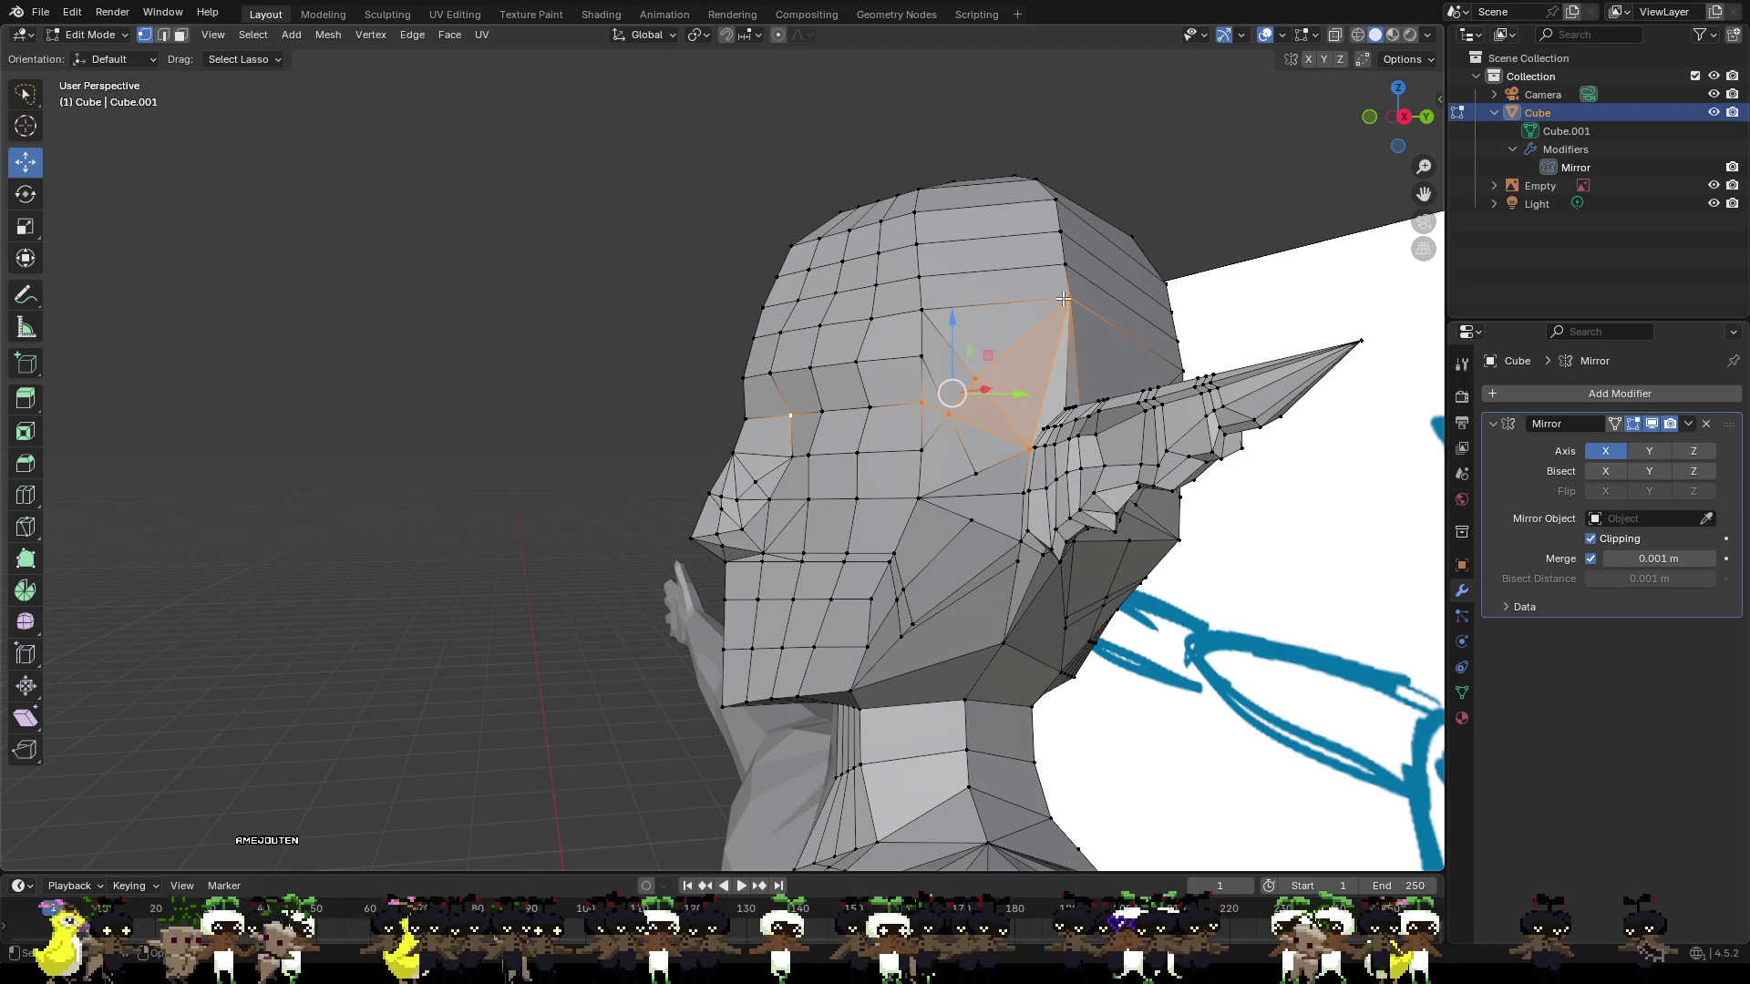
pyautogui.click(1228, 211)
pyautogui.moveTo(1227, 210)
pyautogui.mouseDown(button='middle')
pyautogui.moveTo(1139, 301)
pyautogui.moveTo(1086, 410)
pyautogui.moveTo(1219, 427)
pyautogui.moveTo(1139, 456)
pyautogui.moveTo(898, 402)
pyautogui.moveTo(966, 460)
pyautogui.moveTo(1024, 456)
pyautogui.moveTo(983, 424)
pyautogui.moveTo(890, 511)
pyautogui.moveTo(845, 328)
pyautogui.mouseUp(button='middle')
pyautogui.scroll(3, 1124, 468)
pyautogui.scroll(3, 890, 511)
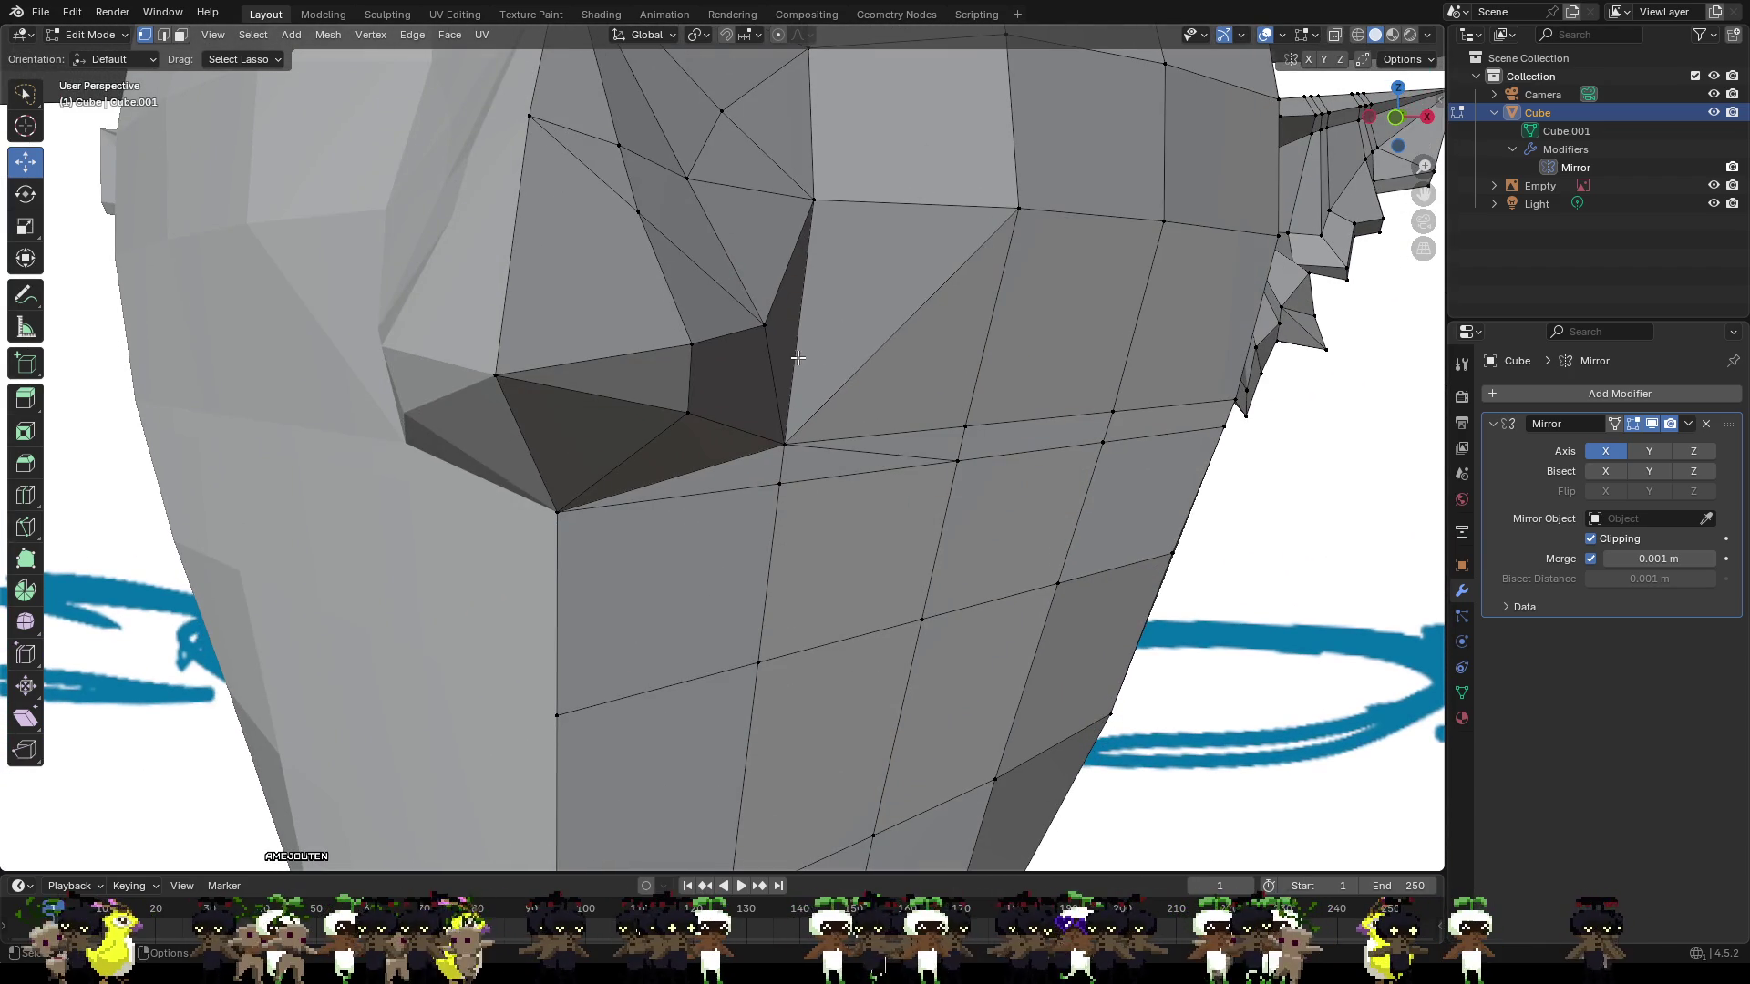
# Lower and tuck in the nose-base vertex, then adjust the chin vertex height.
pyautogui.click(690, 344)
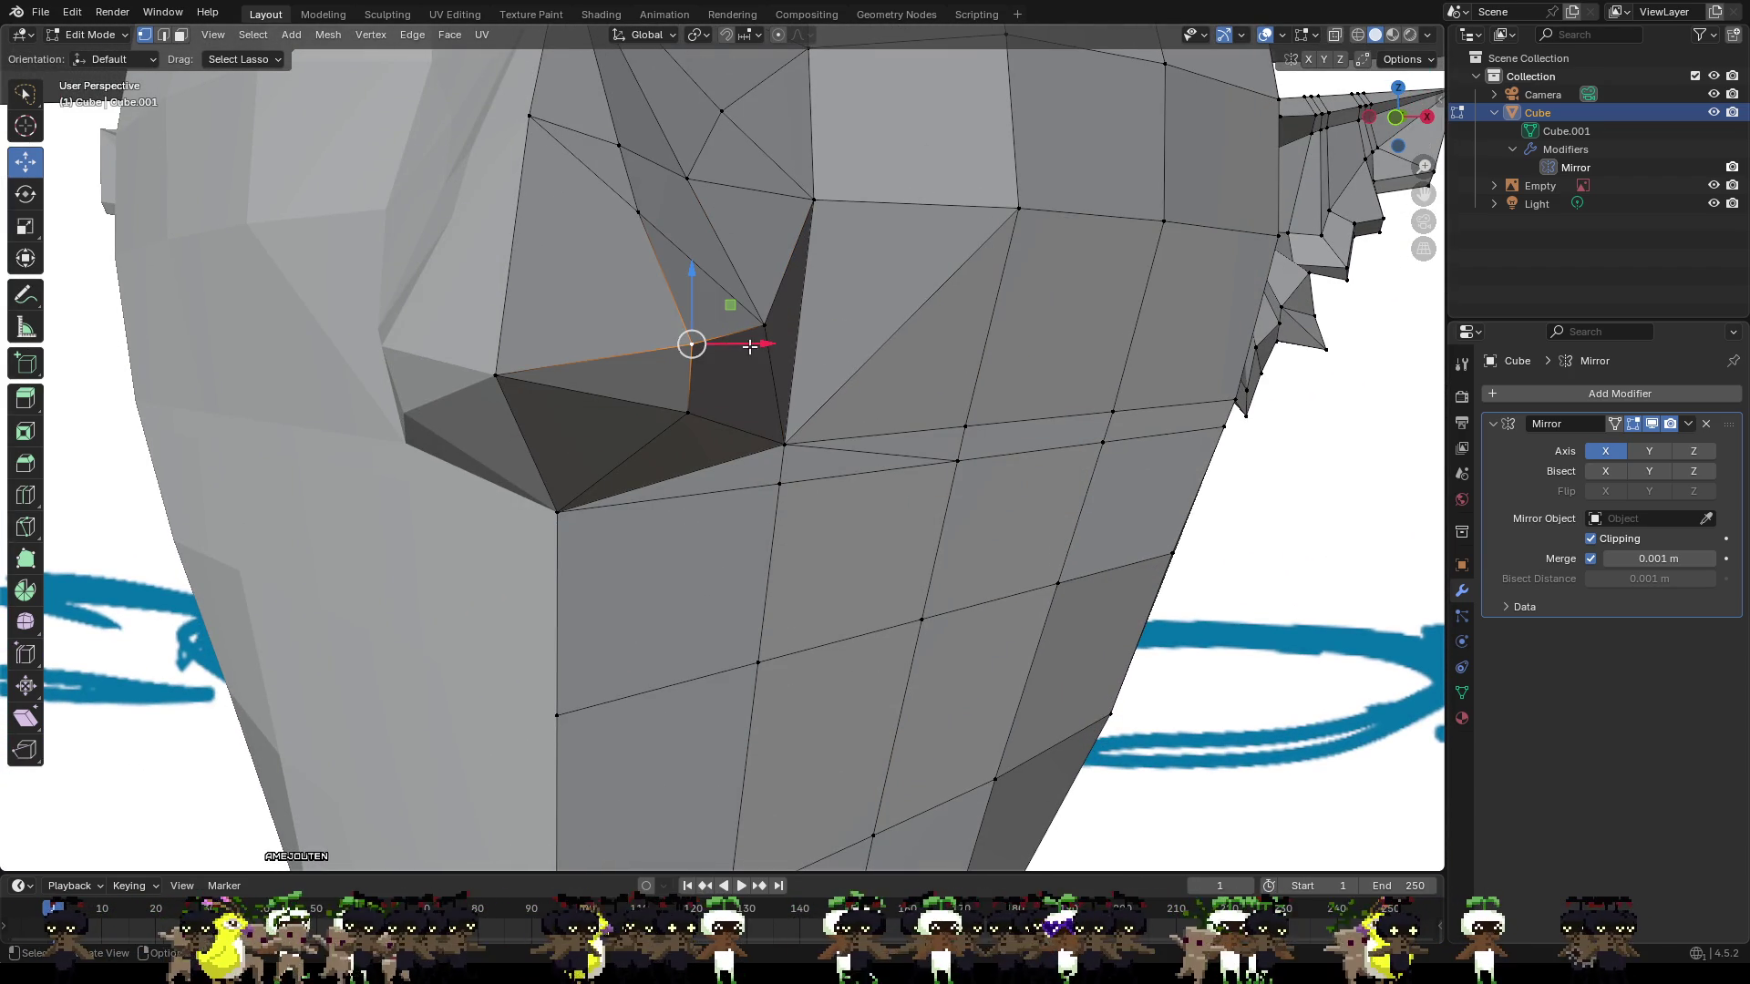
pyautogui.moveTo(694, 294); pyautogui.dragTo(698, 303)
pyautogui.moveTo(749, 357); pyautogui.dragTo(708, 361)
pyautogui.click(559, 506)
pyautogui.moveTo(559, 469); pyautogui.dragTo(559, 446)
pyautogui.scroll(-3, 559, 447)
pyautogui.moveTo(560, 447)
pyautogui.mouseDown(button='middle')
pyautogui.moveTo(620, 456)
pyautogui.moveTo(561, 495)
pyautogui.mouseUp(button='middle')
pyautogui.moveTo(646, 401); pyautogui.dragTo(645, 417)
# Push a nose-profile vertex forward and slide the nose-side vertices sideways.
pyautogui.click(604, 287)
pyautogui.moveTo(643, 288); pyautogui.dragTo(687, 290)
pyautogui.moveTo(687, 290); pyautogui.dragTo(858, 345, button='middle')
pyautogui.moveTo(759, 294)
pyautogui.mouseDown()
pyautogui.moveTo(786, 297)
pyautogui.moveTo(771, 274)
pyautogui.mouseUp()
pyautogui.keyDown('shift'); pyautogui.click(712, 244); pyautogui.keyUp('shift')
pyautogui.click(736, 194)
pyautogui.moveTo(783, 195); pyautogui.dragTo(762, 195)
# Push the top nose vertex forward and move a lower nose vertex back in depth.
pyautogui.click(635, 146)
pyautogui.moveTo(635, 147); pyautogui.dragTo(592, 160, button='middle')
pyautogui.moveTo(735, 160)
pyautogui.mouseDown()
pyautogui.moveTo(811, 161)
pyautogui.moveTo(756, 161)
pyautogui.mouseUp()
pyautogui.click(632, 280)
pyautogui.moveTo(709, 280); pyautogui.dragTo(648, 277)
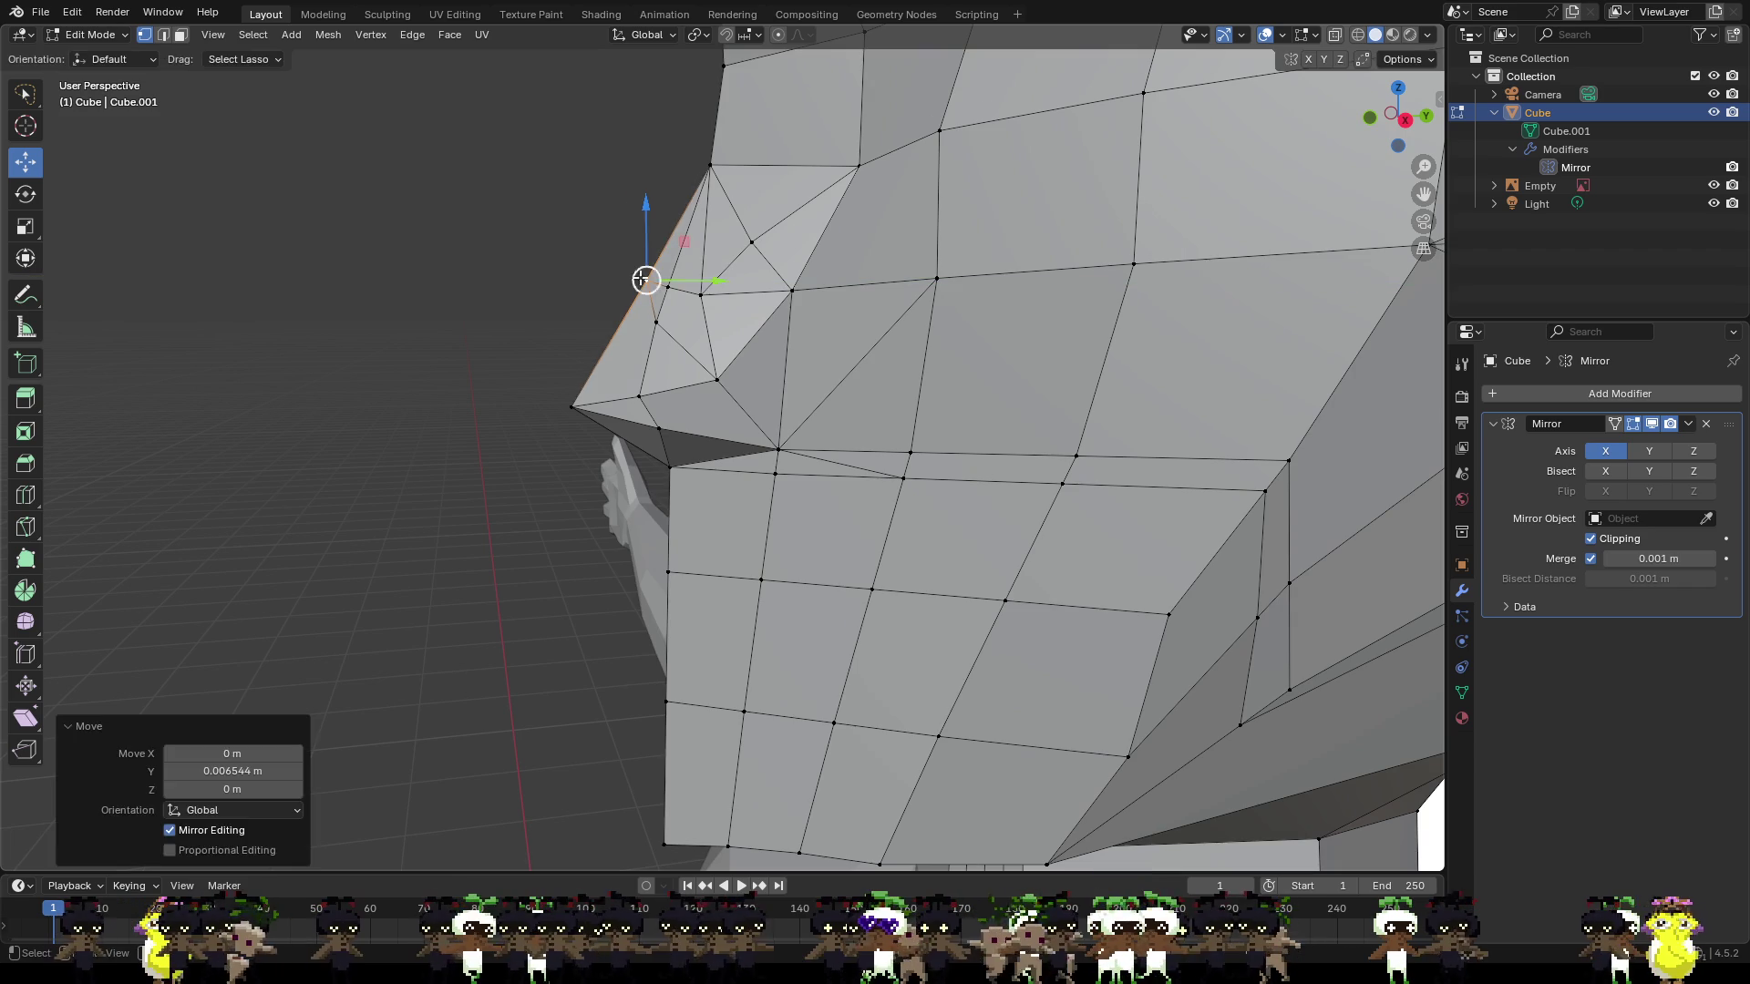
pyautogui.moveTo(559, 277); pyautogui.dragTo(762, 271, button='middle')
pyautogui.scroll(-5, 762, 270)
pyautogui.scroll(1, 741, 319)
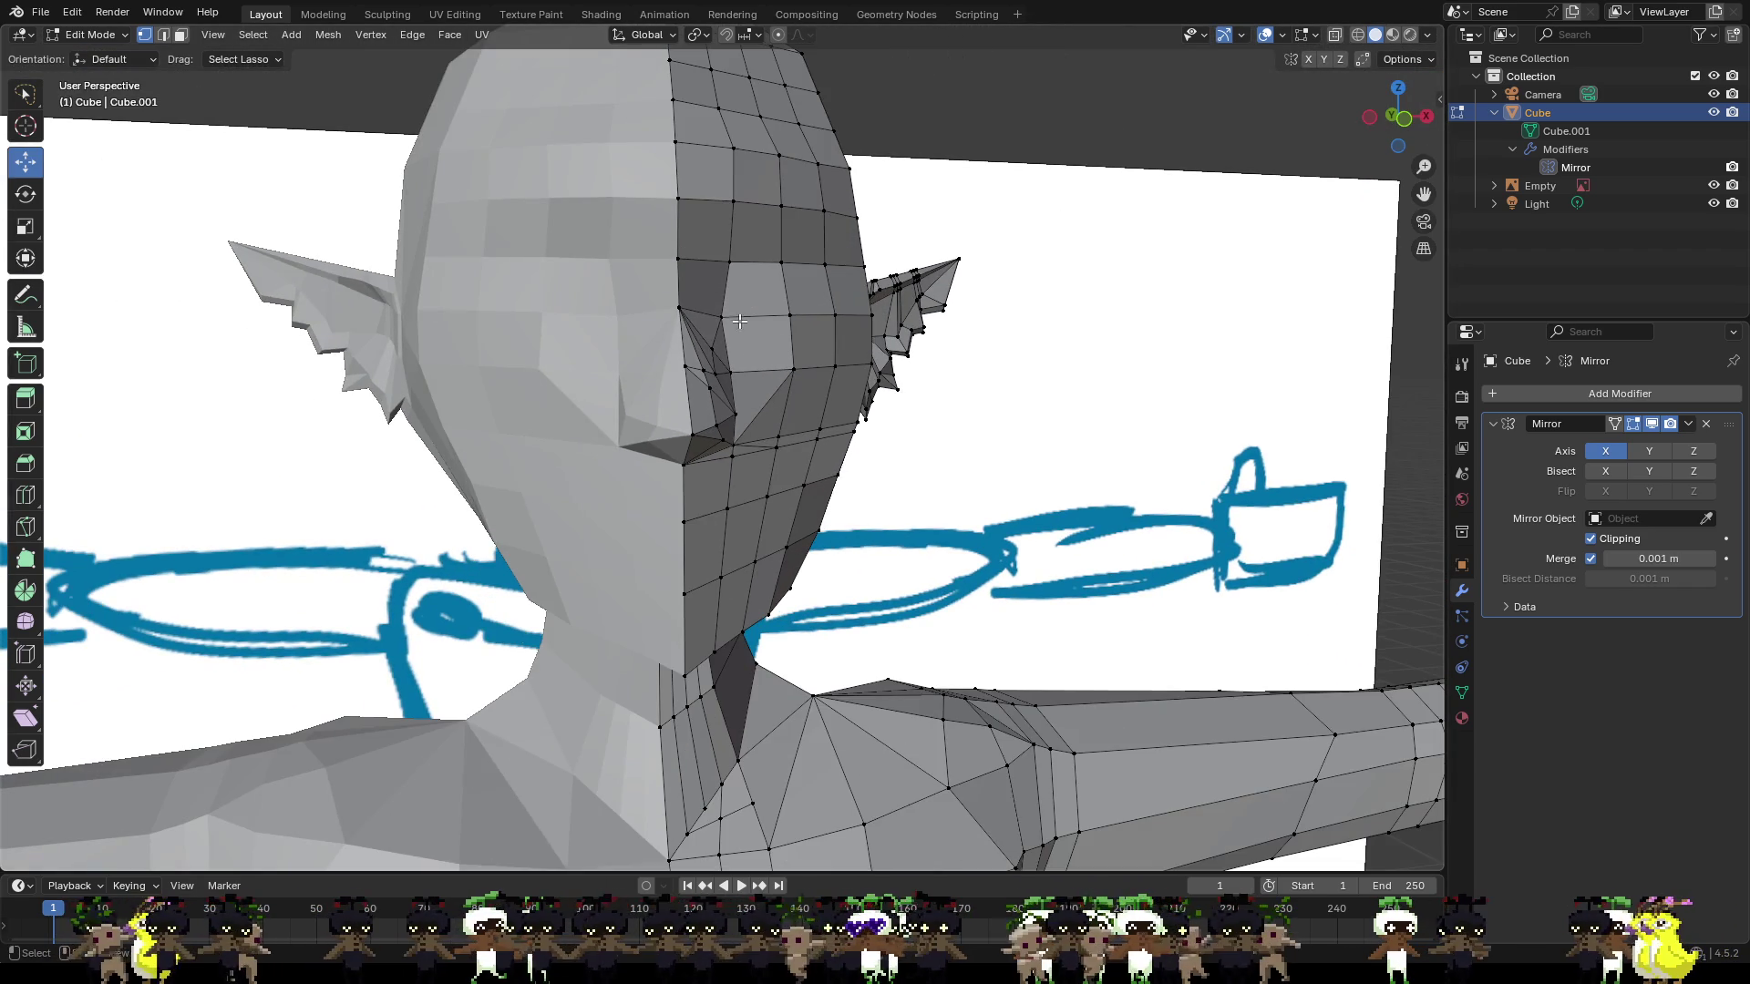
pyautogui.scroll(4, 743, 396)
pyautogui.moveTo(744, 407)
pyautogui.mouseDown(button='middle')
pyautogui.moveTo(567, 395)
pyautogui.moveTo(861, 424)
pyautogui.mouseUp(button='middle')
pyautogui.scroll(-2, 861, 424)
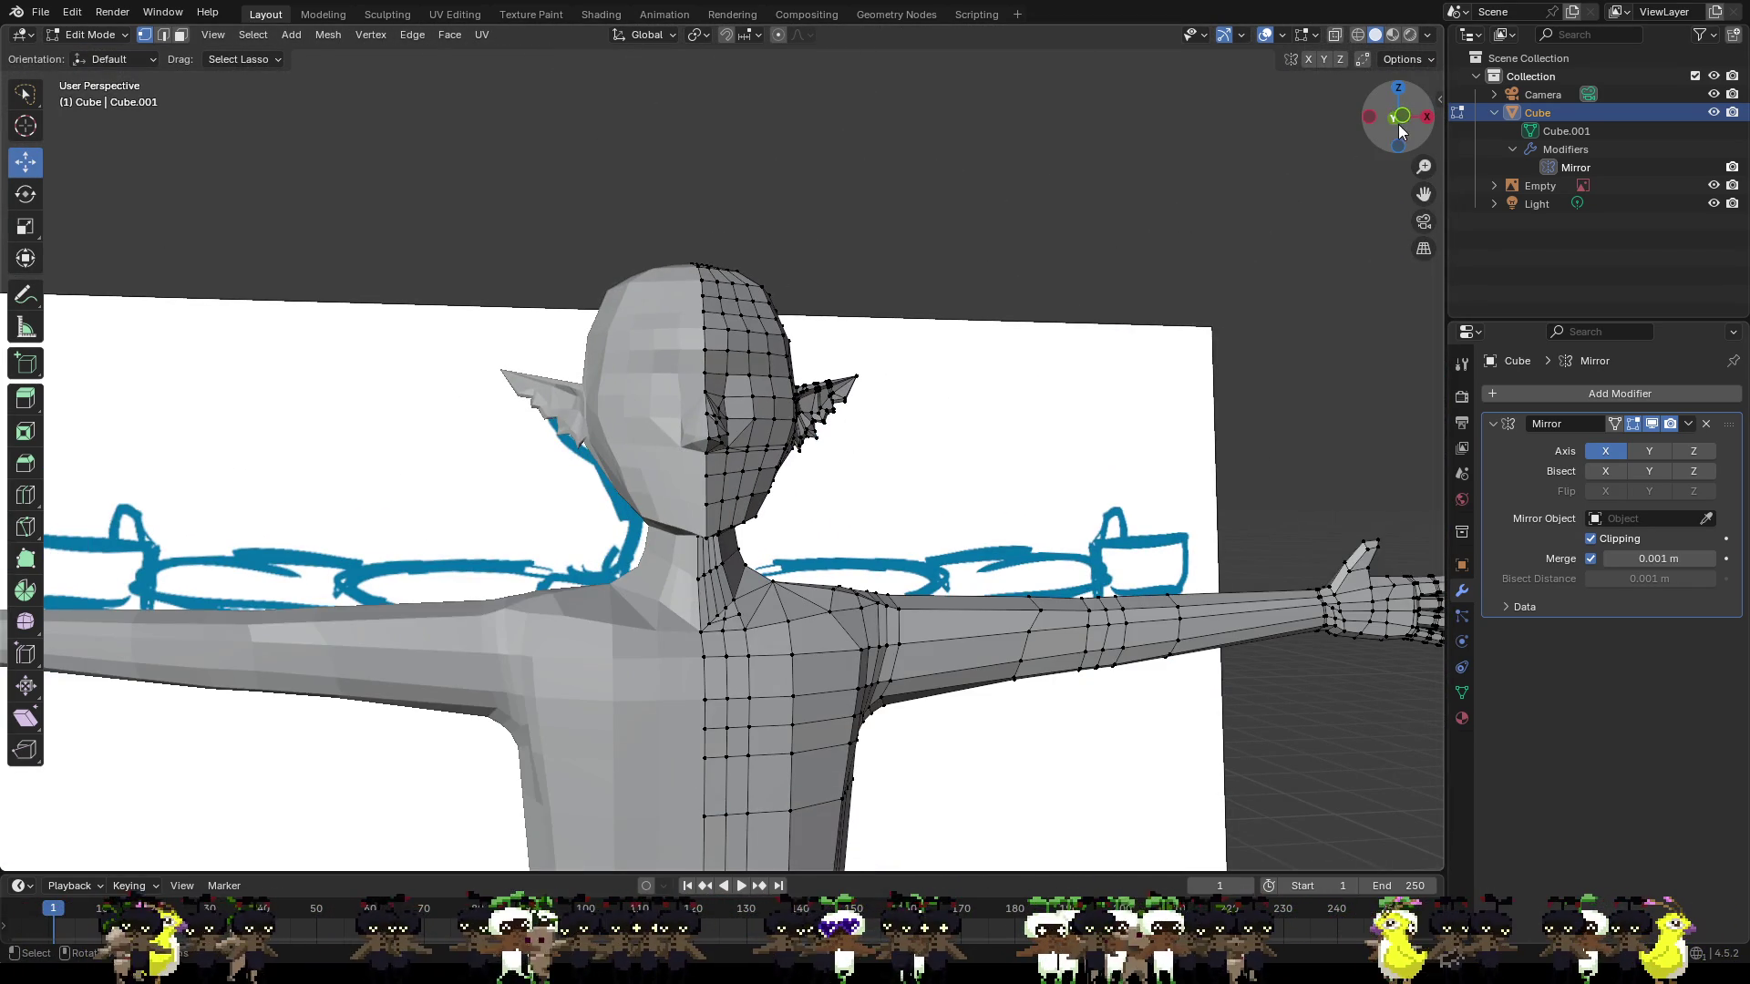
pyautogui.click(1402, 117)
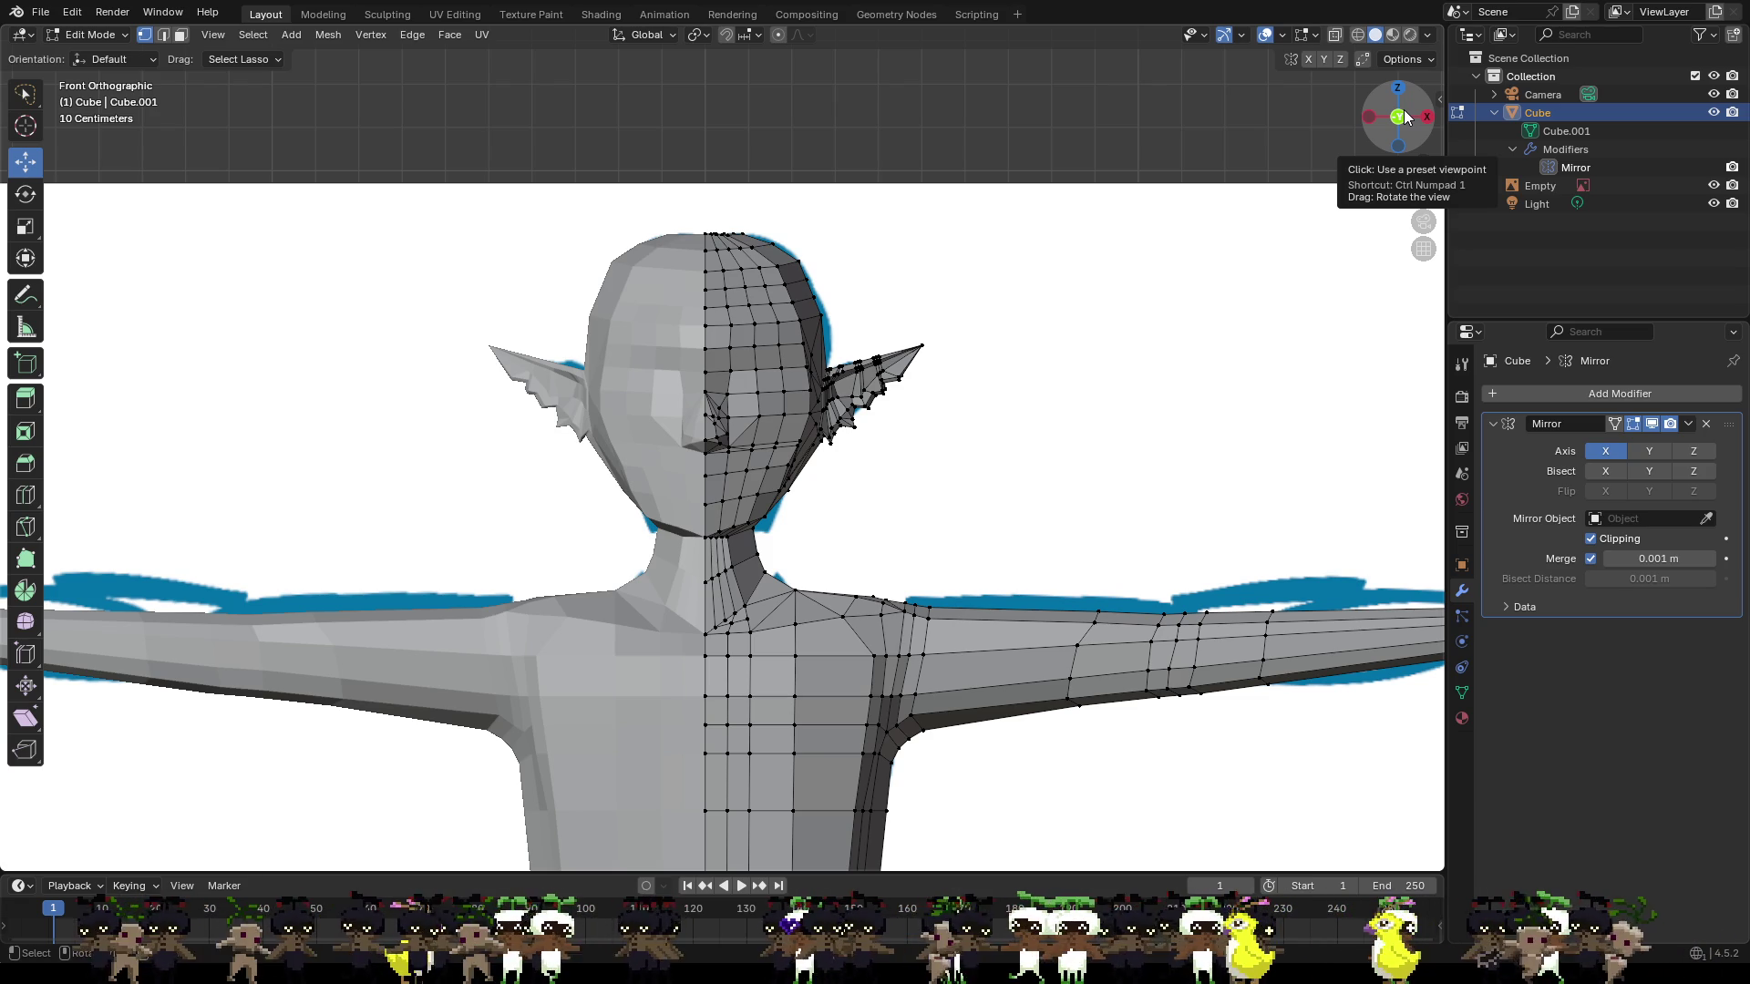
pyautogui.scroll(5, 779, 347)
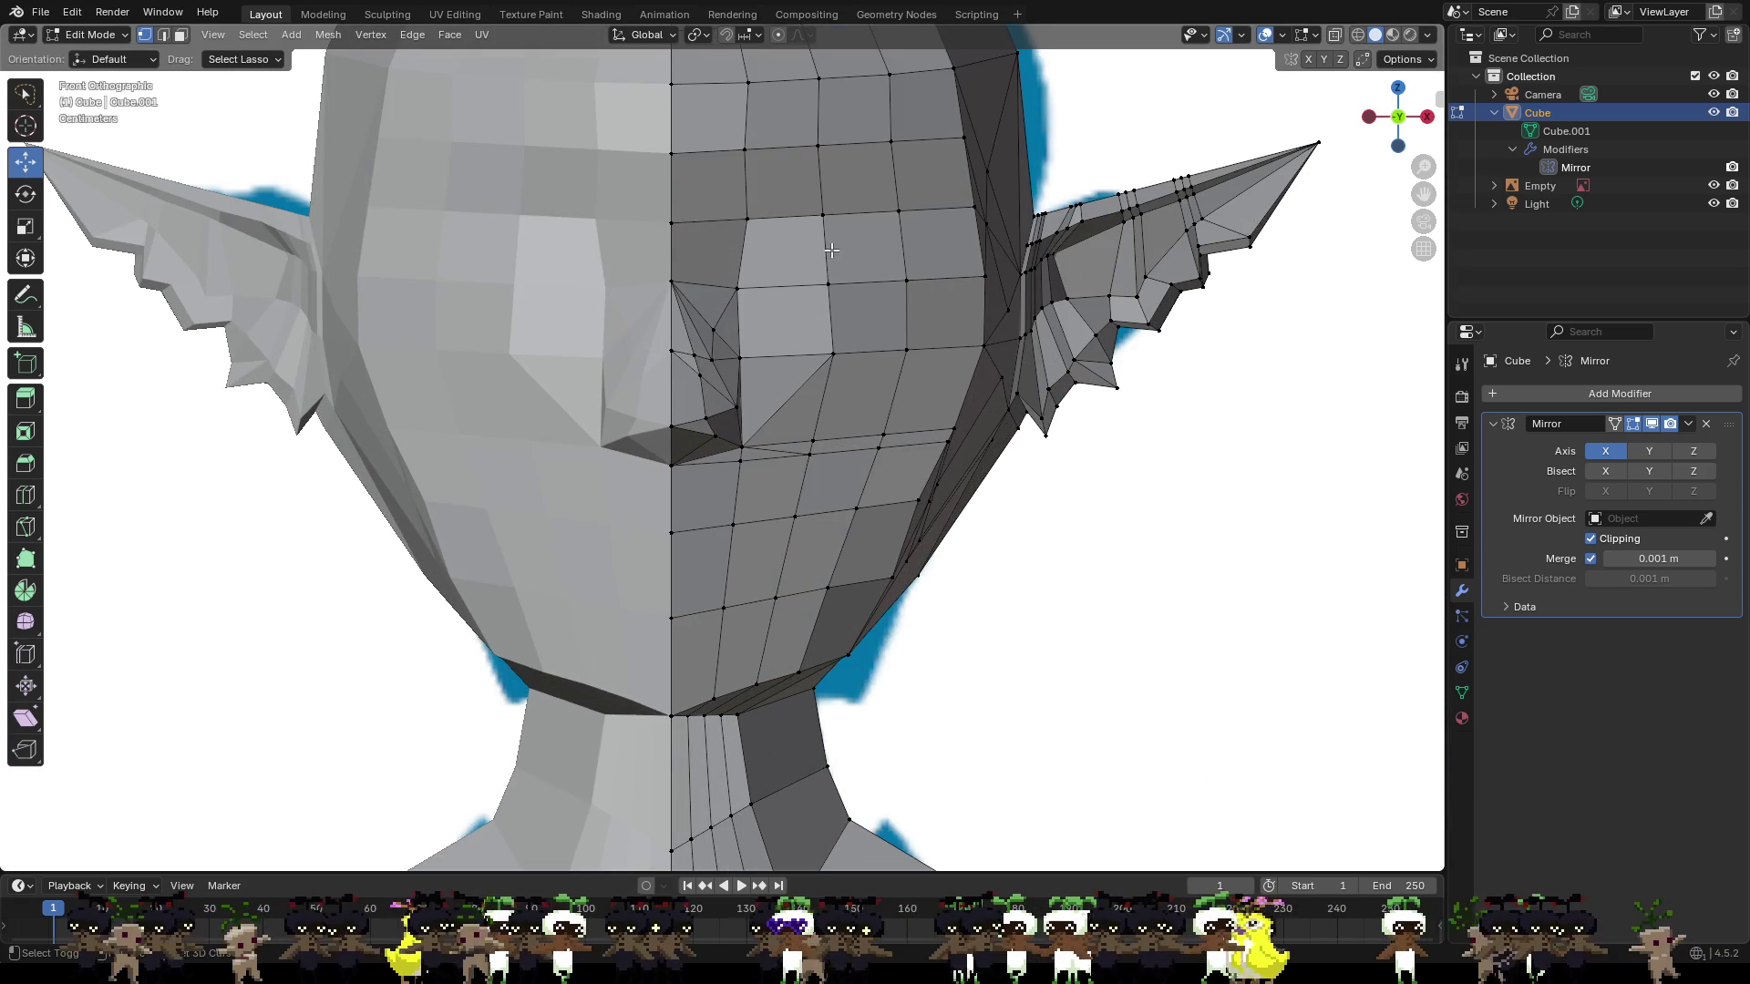
pyautogui.scroll(-3, 831, 250)
pyautogui.scroll(6, 817, 417)
pyautogui.keyDown('shift'); pyautogui.moveTo(858, 377); pyautogui.dragTo(837, 431, button='middle'); pyautogui.keyUp('shift')
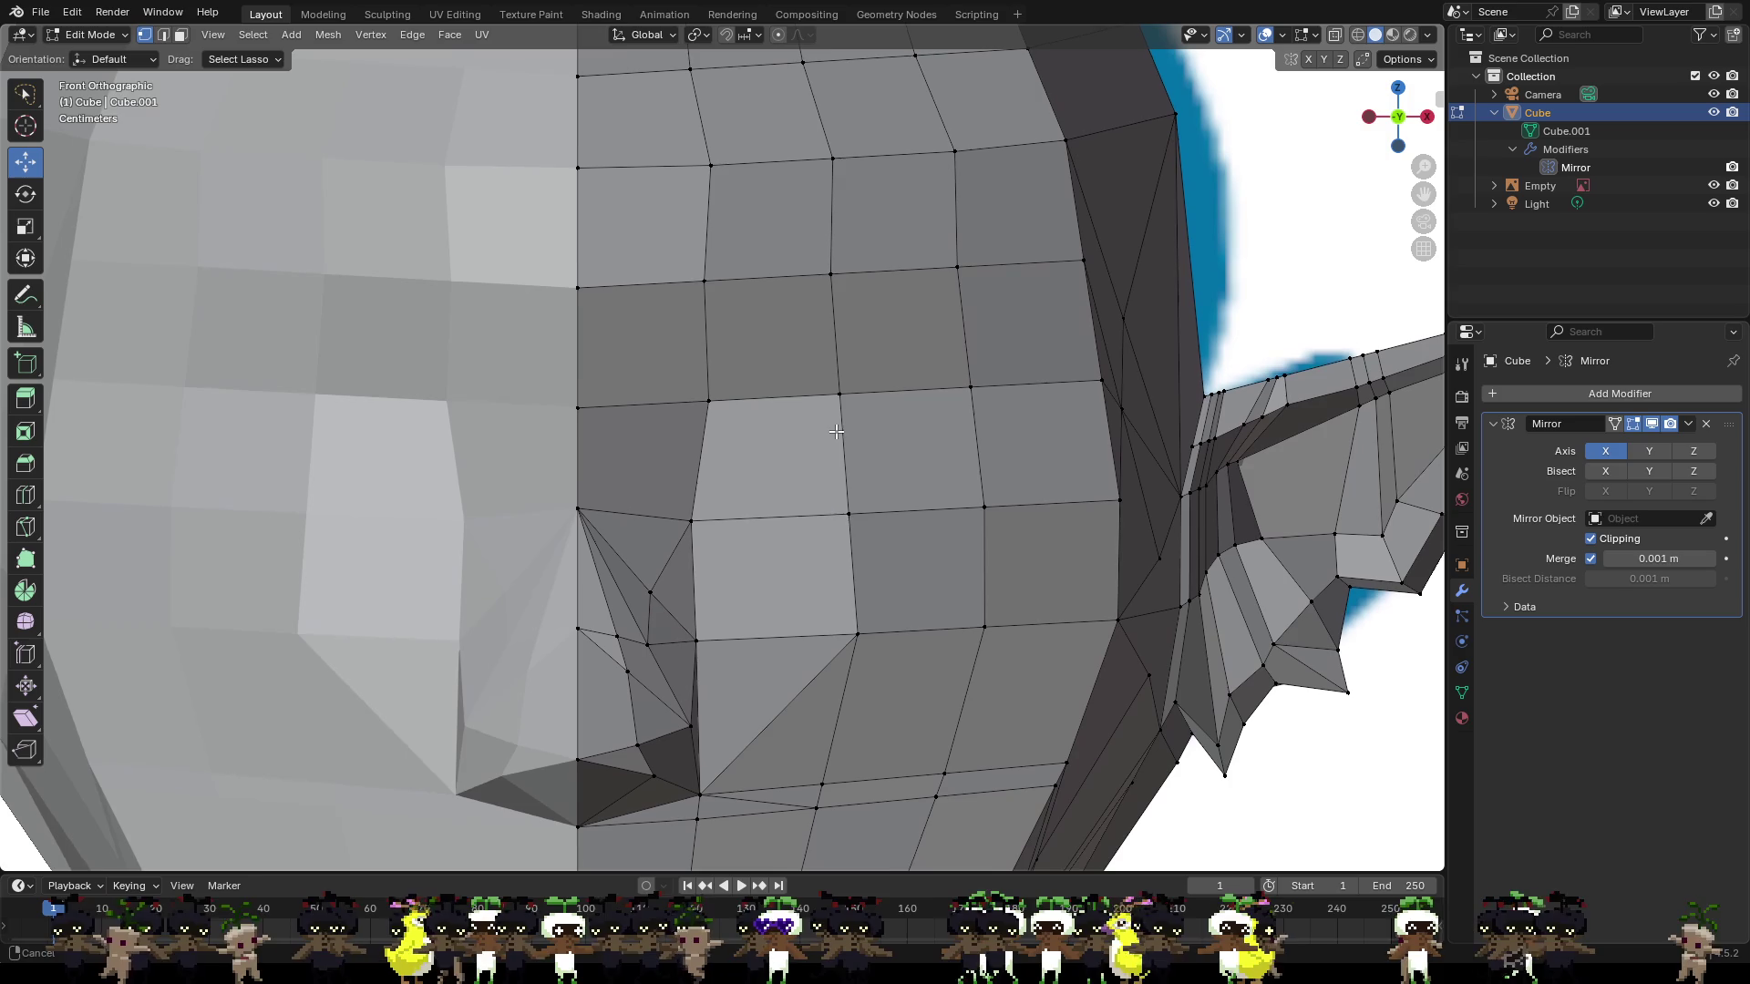
pyautogui.scroll(-4, 842, 526)
pyautogui.moveTo(893, 507); pyautogui.dragTo(716, 515, button='middle')
pyautogui.scroll(-2, 883, 511)
pyautogui.scroll(4, 883, 506)
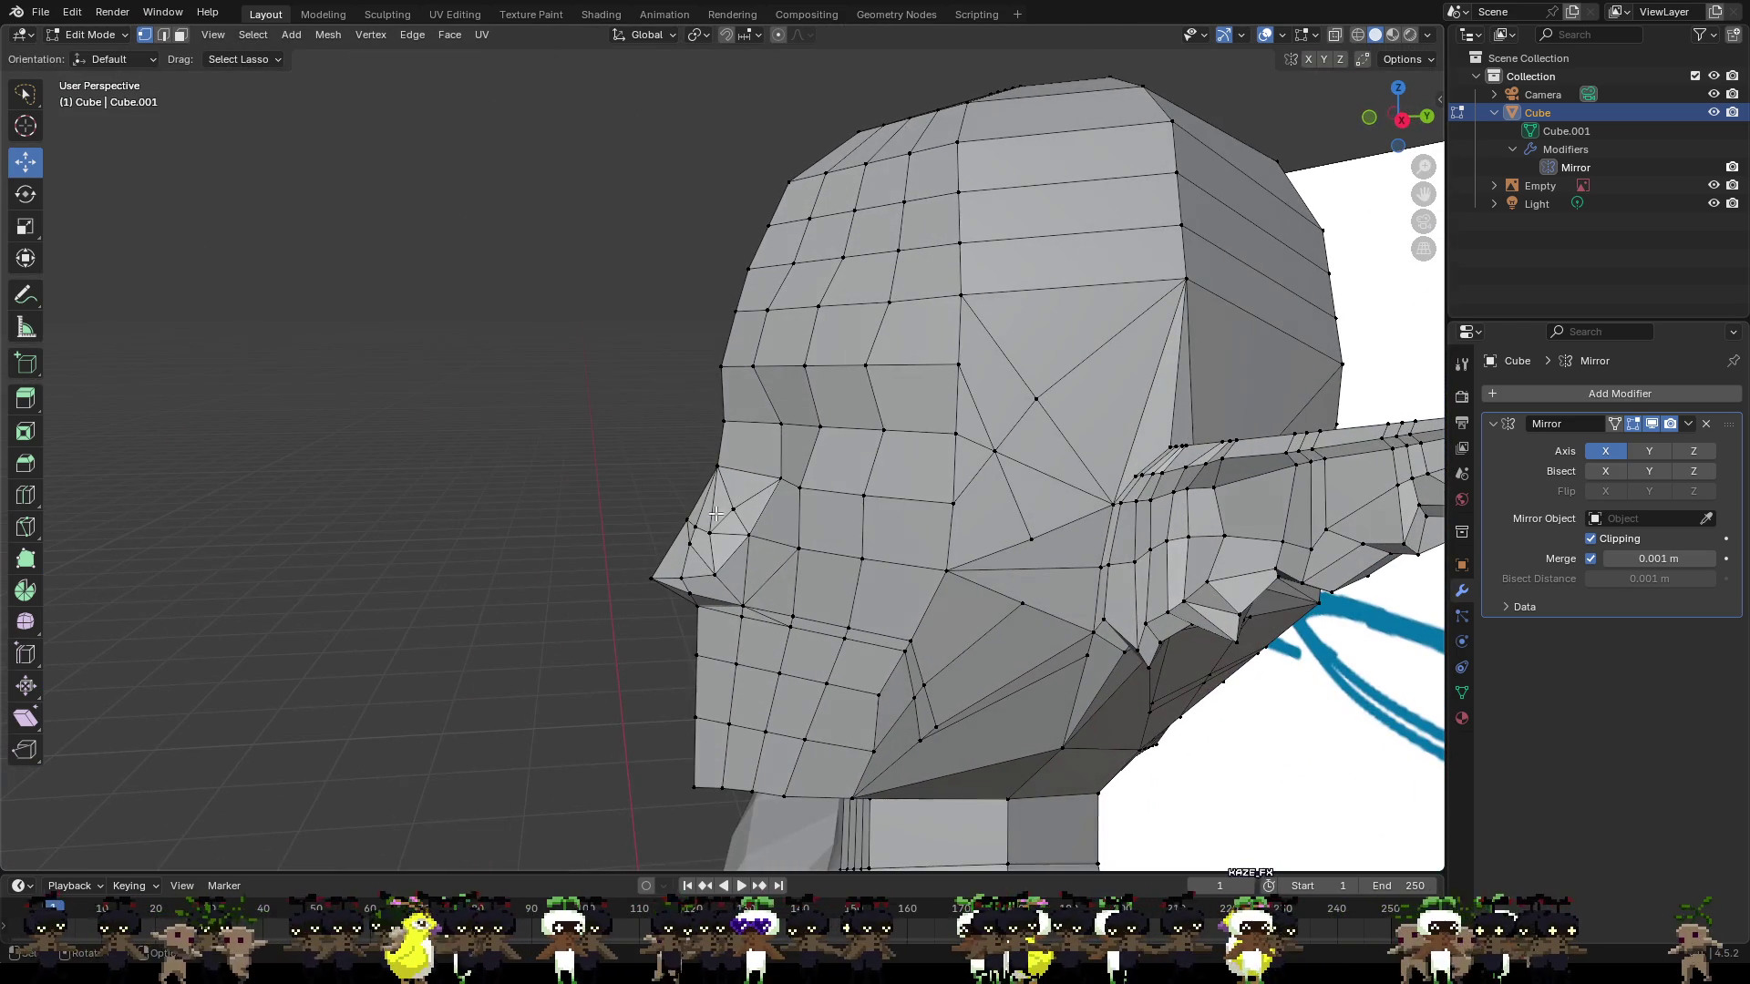
# Nudge a forehead vertex along Y to start reshaping the brow line.
pyautogui.click(858, 494)
pyautogui.moveTo(858, 494); pyautogui.dragTo(757, 365, button='middle')
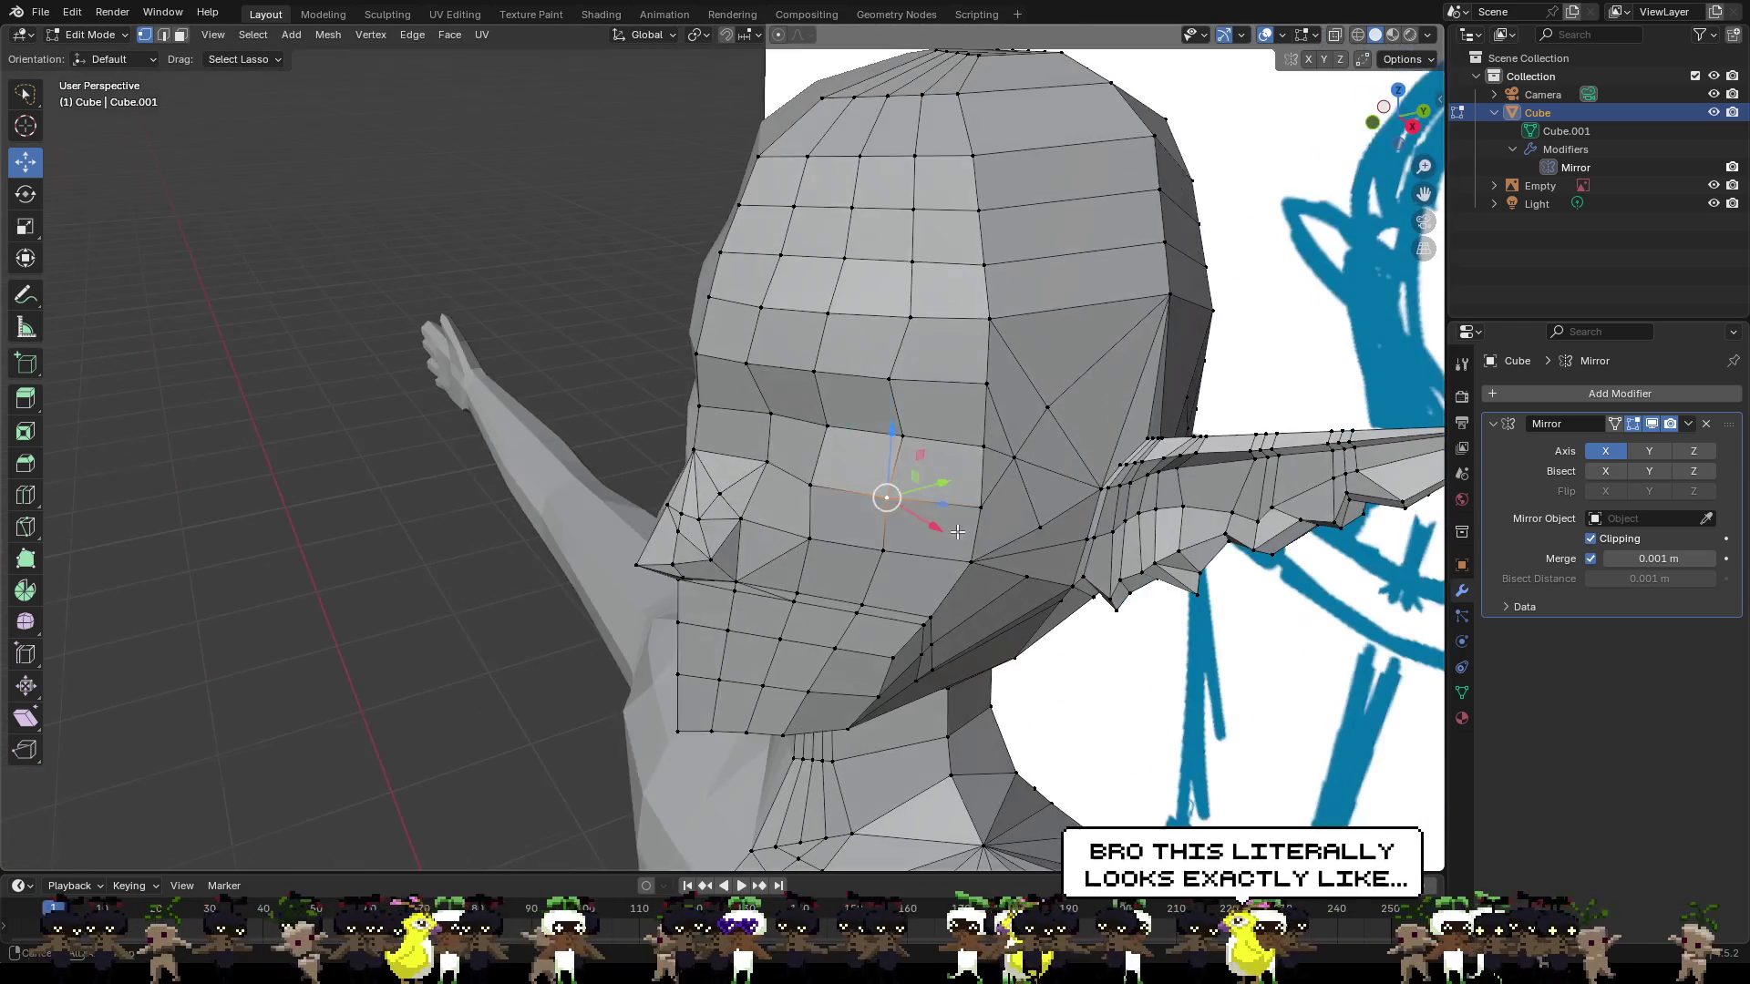
pyautogui.click(749, 364)
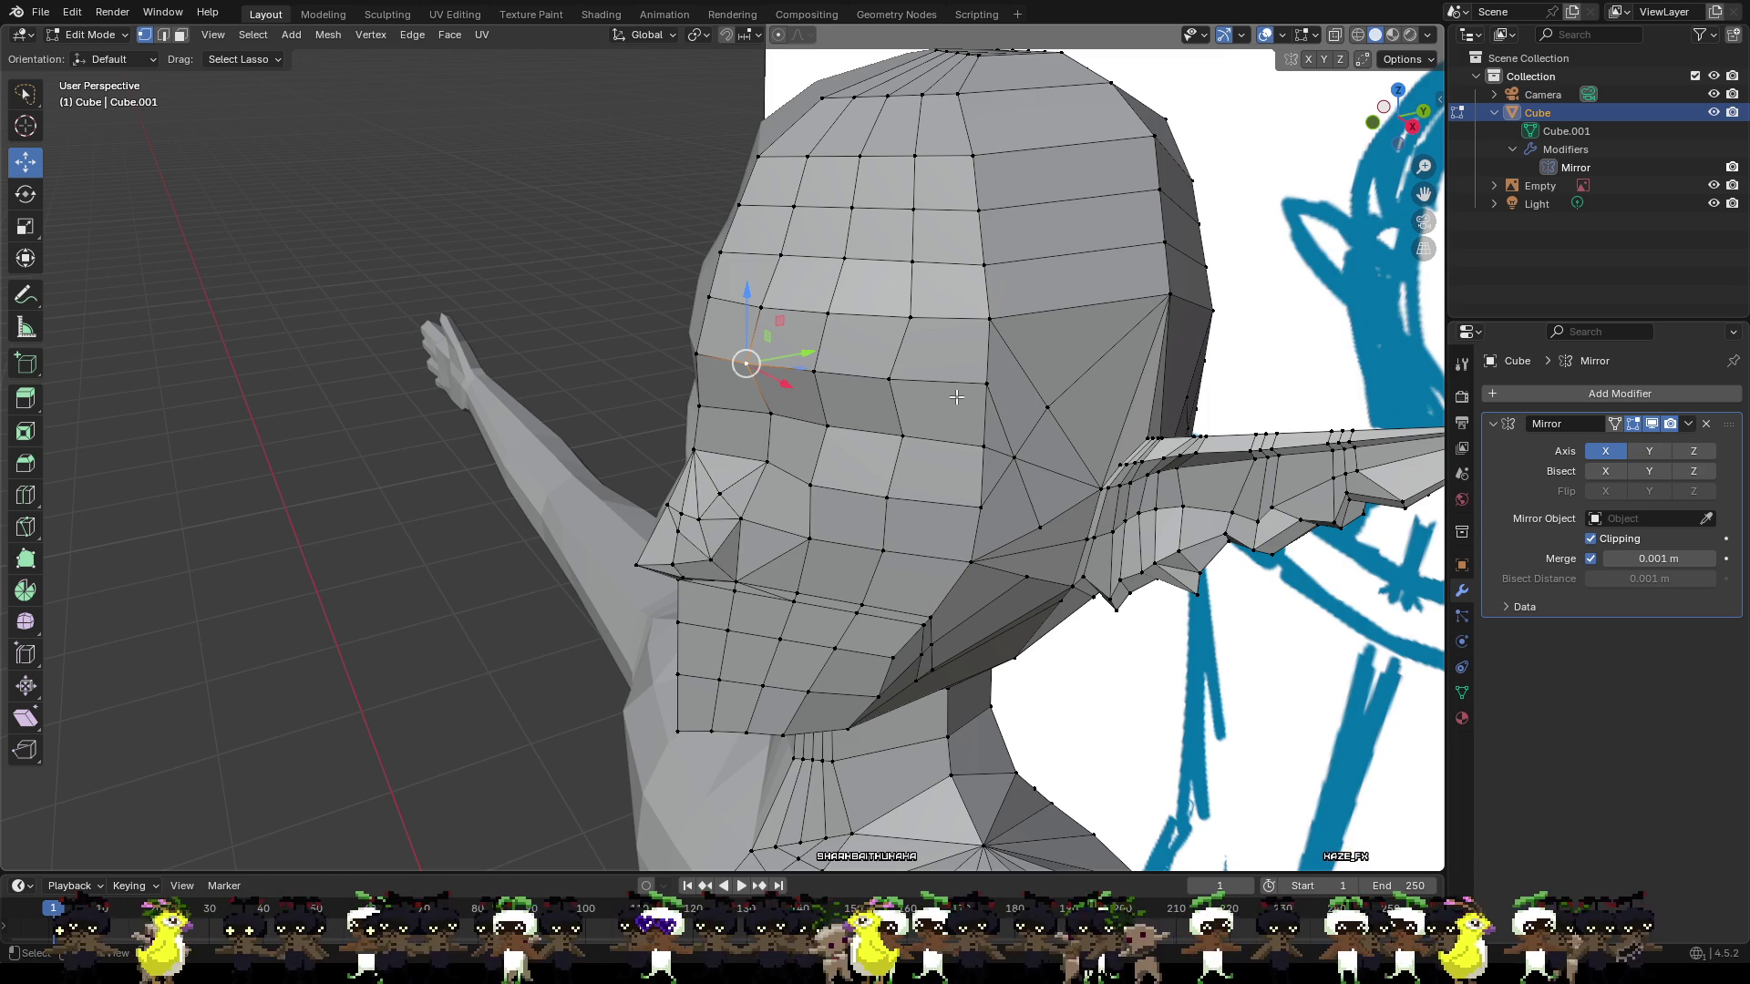
pyautogui.scroll(2, 903, 372)
pyautogui.scroll(2, 850, 309)
pyautogui.moveTo(850, 309)
pyautogui.mouseDown(button='middle')
pyautogui.moveTo(770, 282)
pyautogui.moveTo(851, 290)
pyautogui.moveTo(857, 306)
pyautogui.mouseUp(button='middle')
pyautogui.scroll(-3, 770, 283)
pyautogui.click(801, 256)
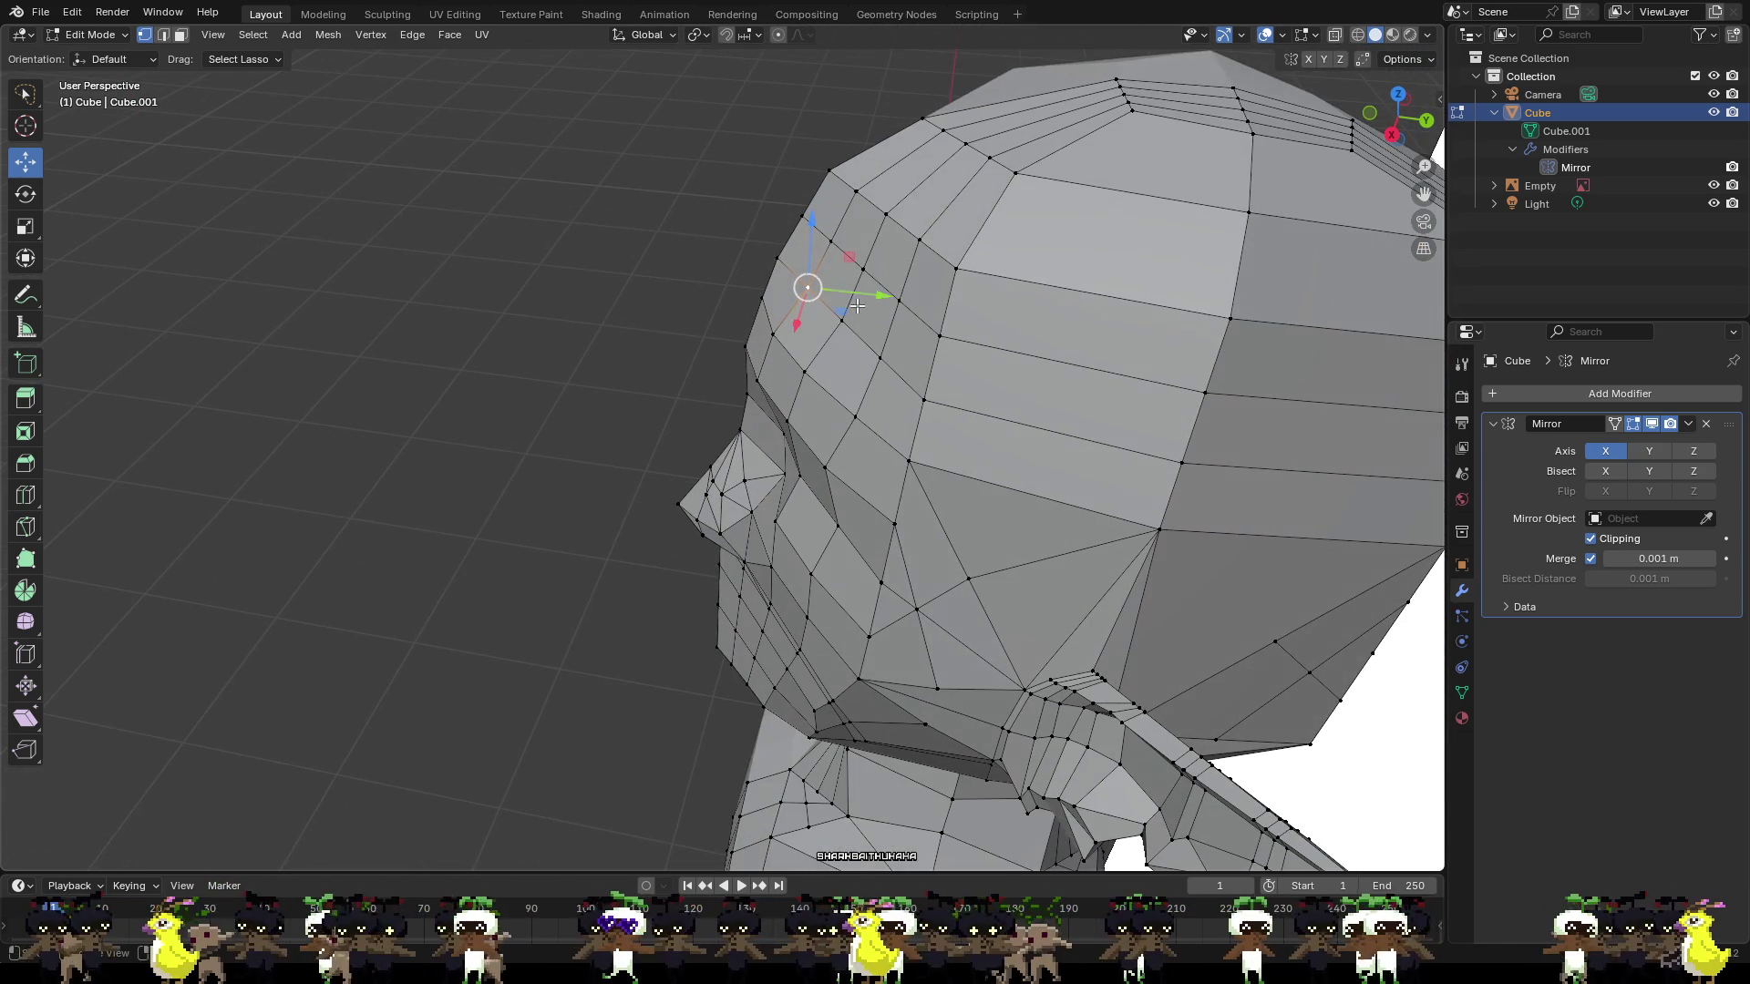
pyautogui.moveTo(861, 289); pyautogui.dragTo(847, 296)
pyautogui.moveTo(848, 296); pyautogui.dragTo(871, 356, button='middle')
pyautogui.moveTo(871, 355); pyautogui.dragTo(859, 353)
# Move the next brow and forehead vertices along Y and X to smooth the forehead line.
pyautogui.click(848, 399)
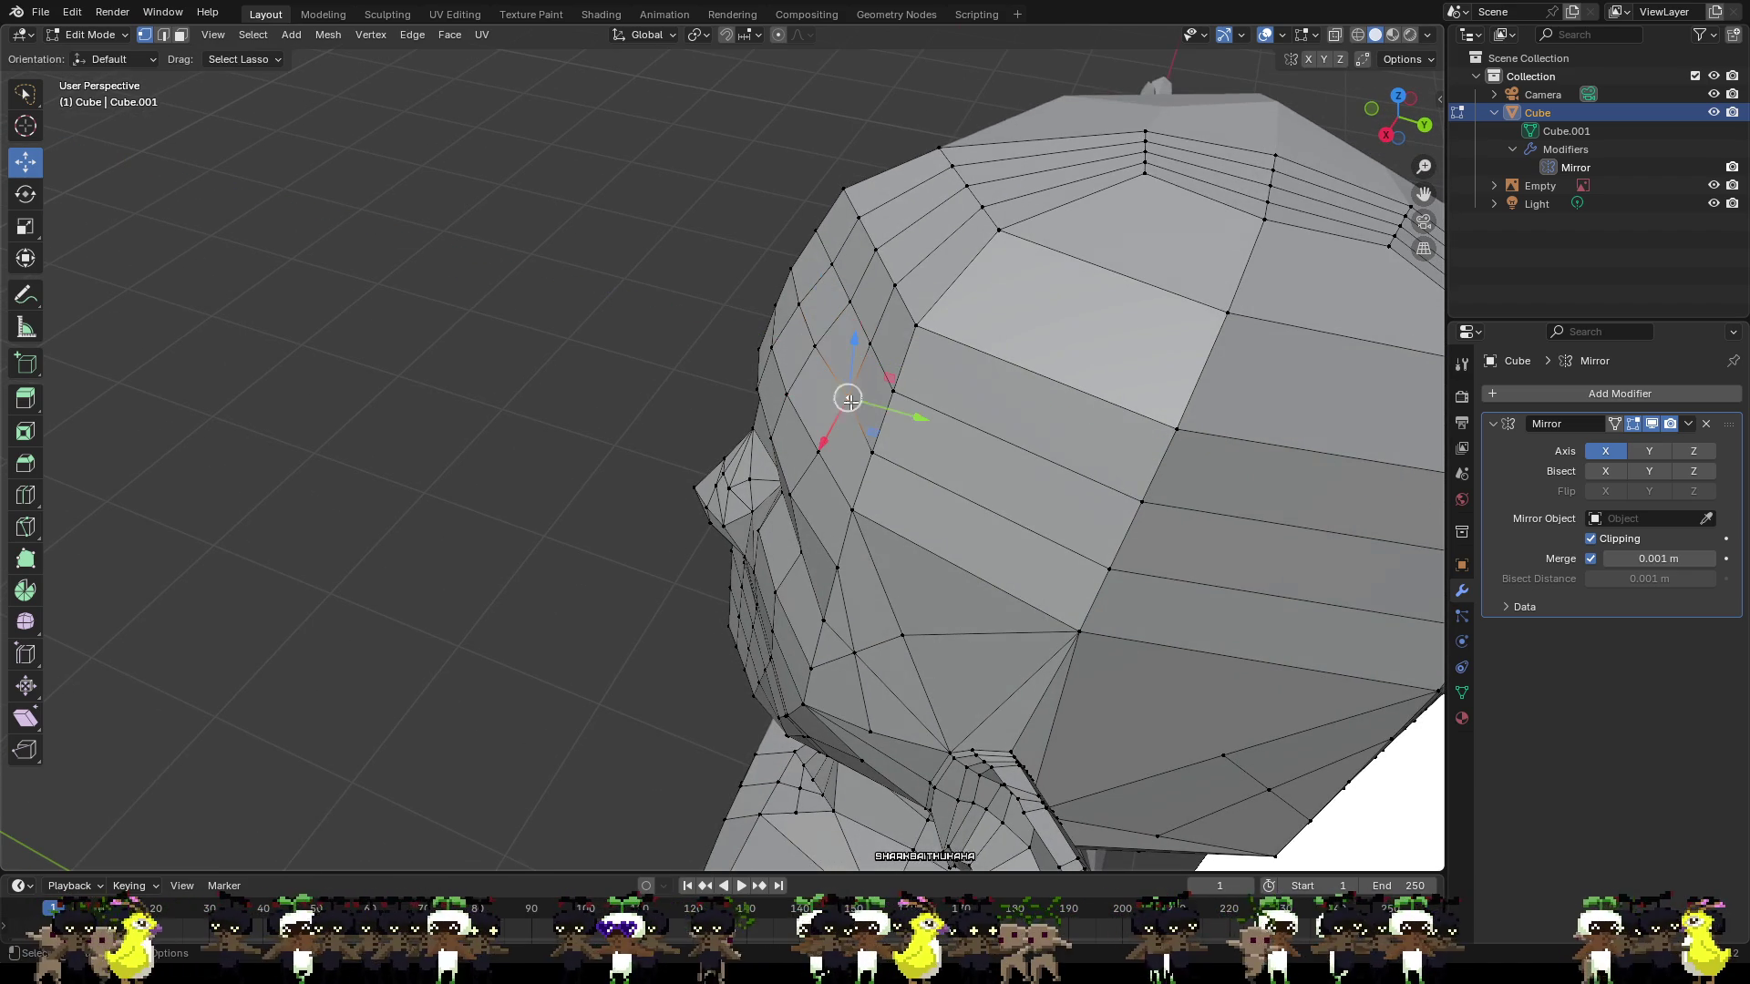
pyautogui.moveTo(901, 413); pyautogui.dragTo(888, 411)
pyautogui.click(871, 343)
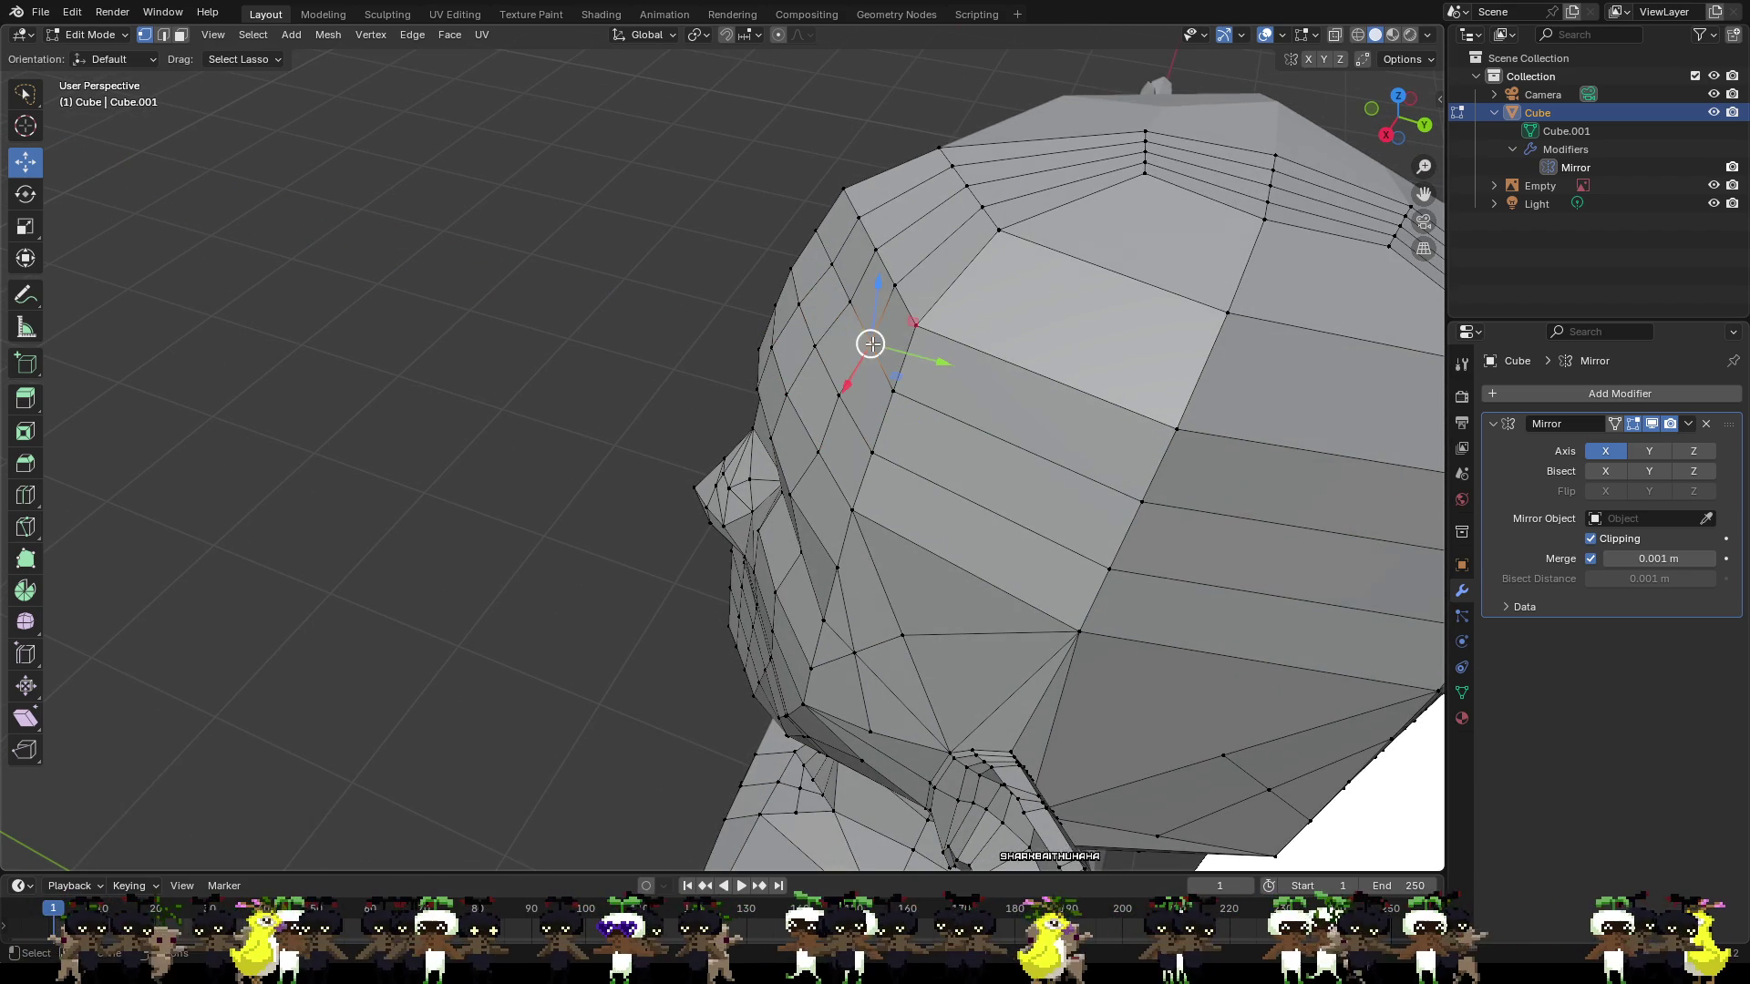
pyautogui.click(851, 300)
pyautogui.moveTo(901, 314); pyautogui.dragTo(852, 279)
pyautogui.click(826, 264)
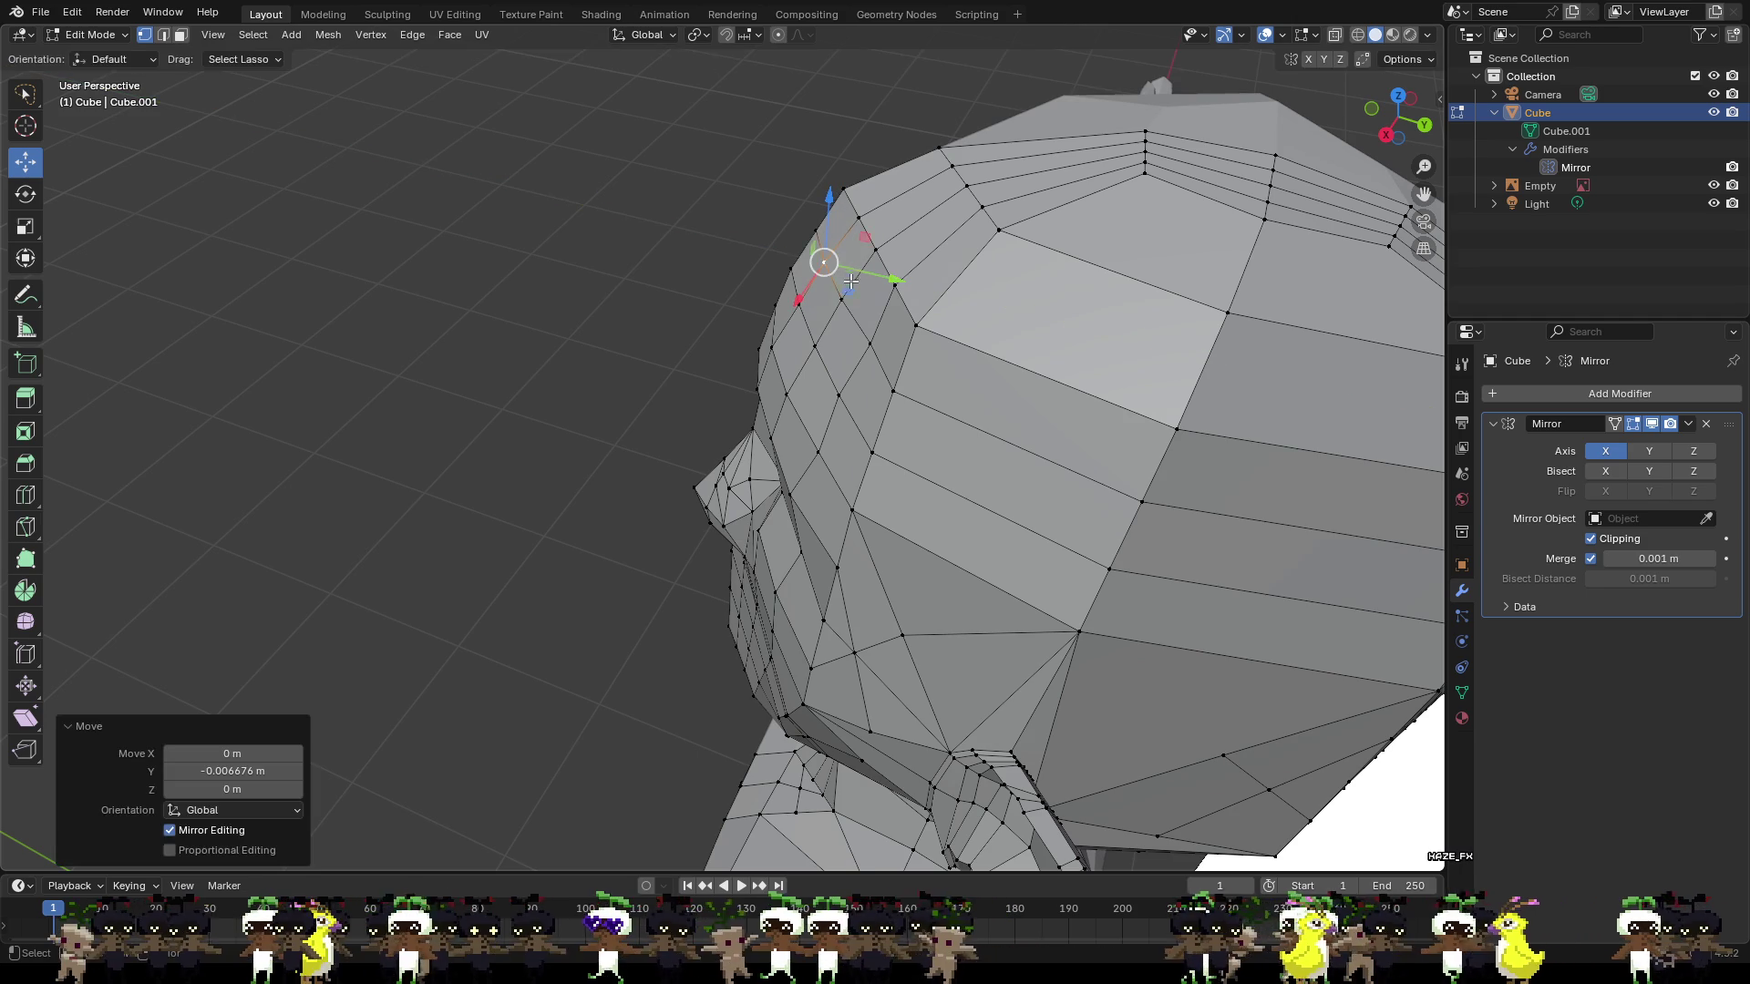
pyautogui.click(871, 341)
pyautogui.moveTo(868, 373); pyautogui.dragTo(914, 365)
pyautogui.click(839, 394)
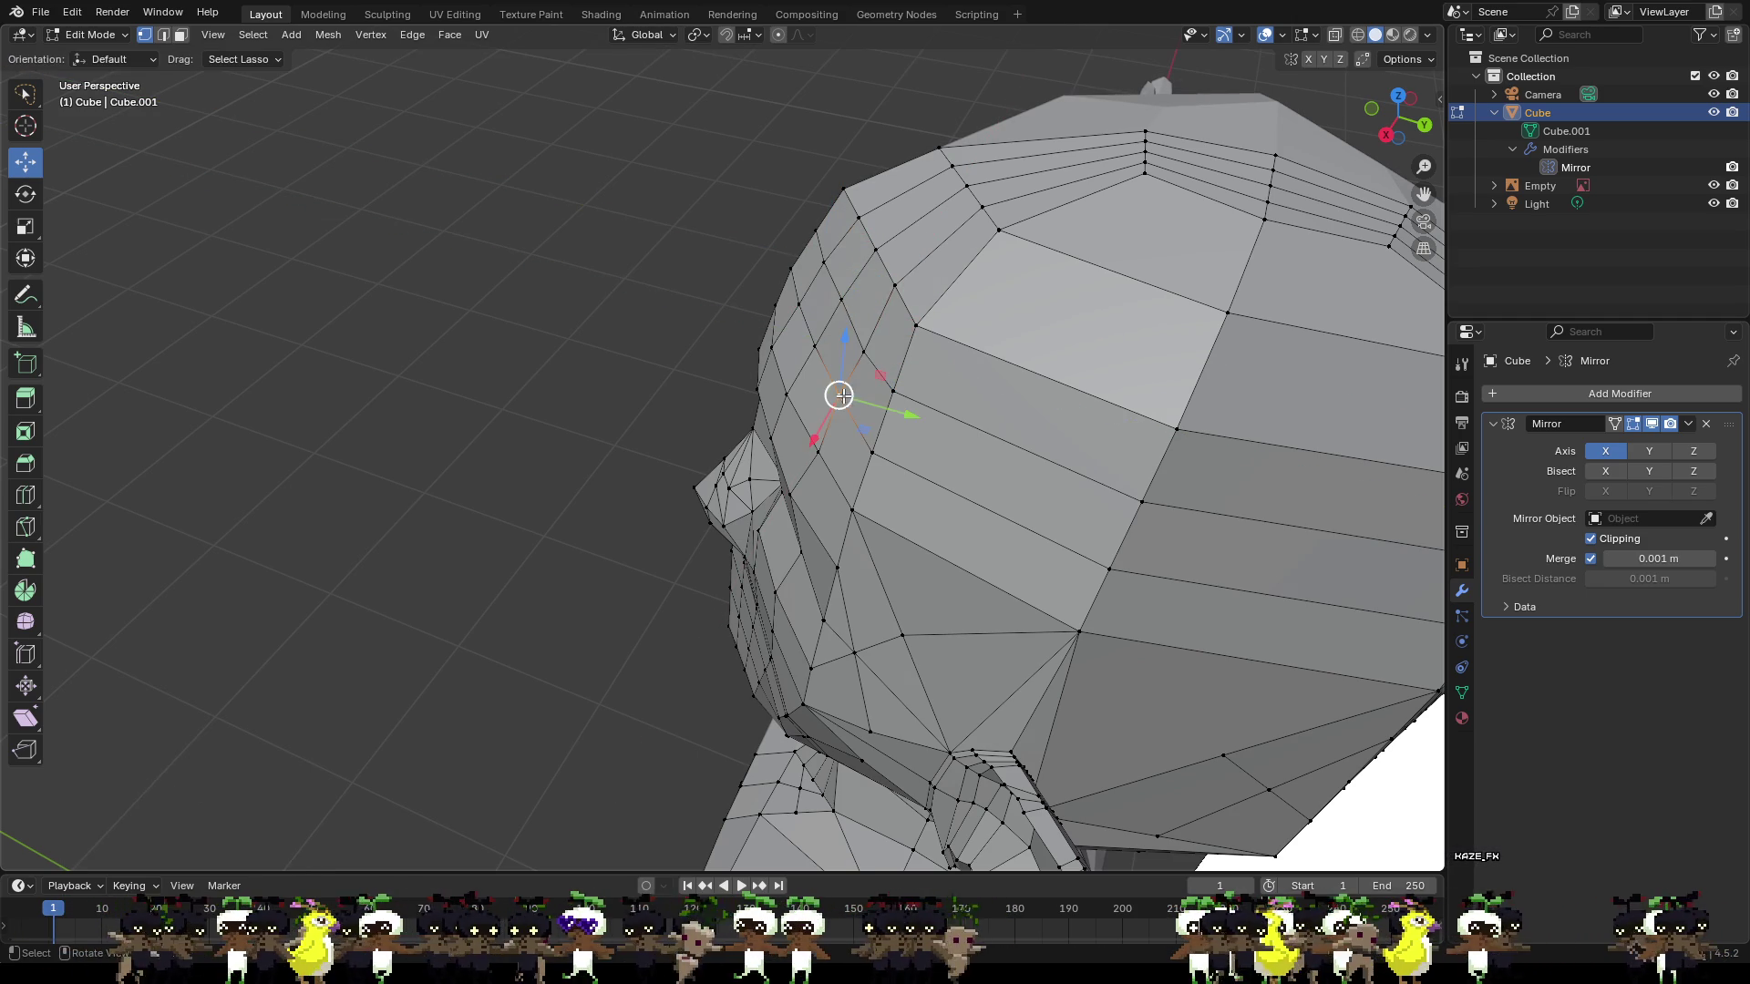
pyautogui.moveTo(819, 425); pyautogui.dragTo(816, 439)
pyautogui.click(817, 451)
# Push the brow-edge vertex 0.012207 m along Y from a side view.
pyautogui.moveTo(817, 451)
pyautogui.mouseDown(button='middle')
pyautogui.moveTo(905, 452)
pyautogui.moveTo(759, 387)
pyautogui.mouseUp(button='middle')
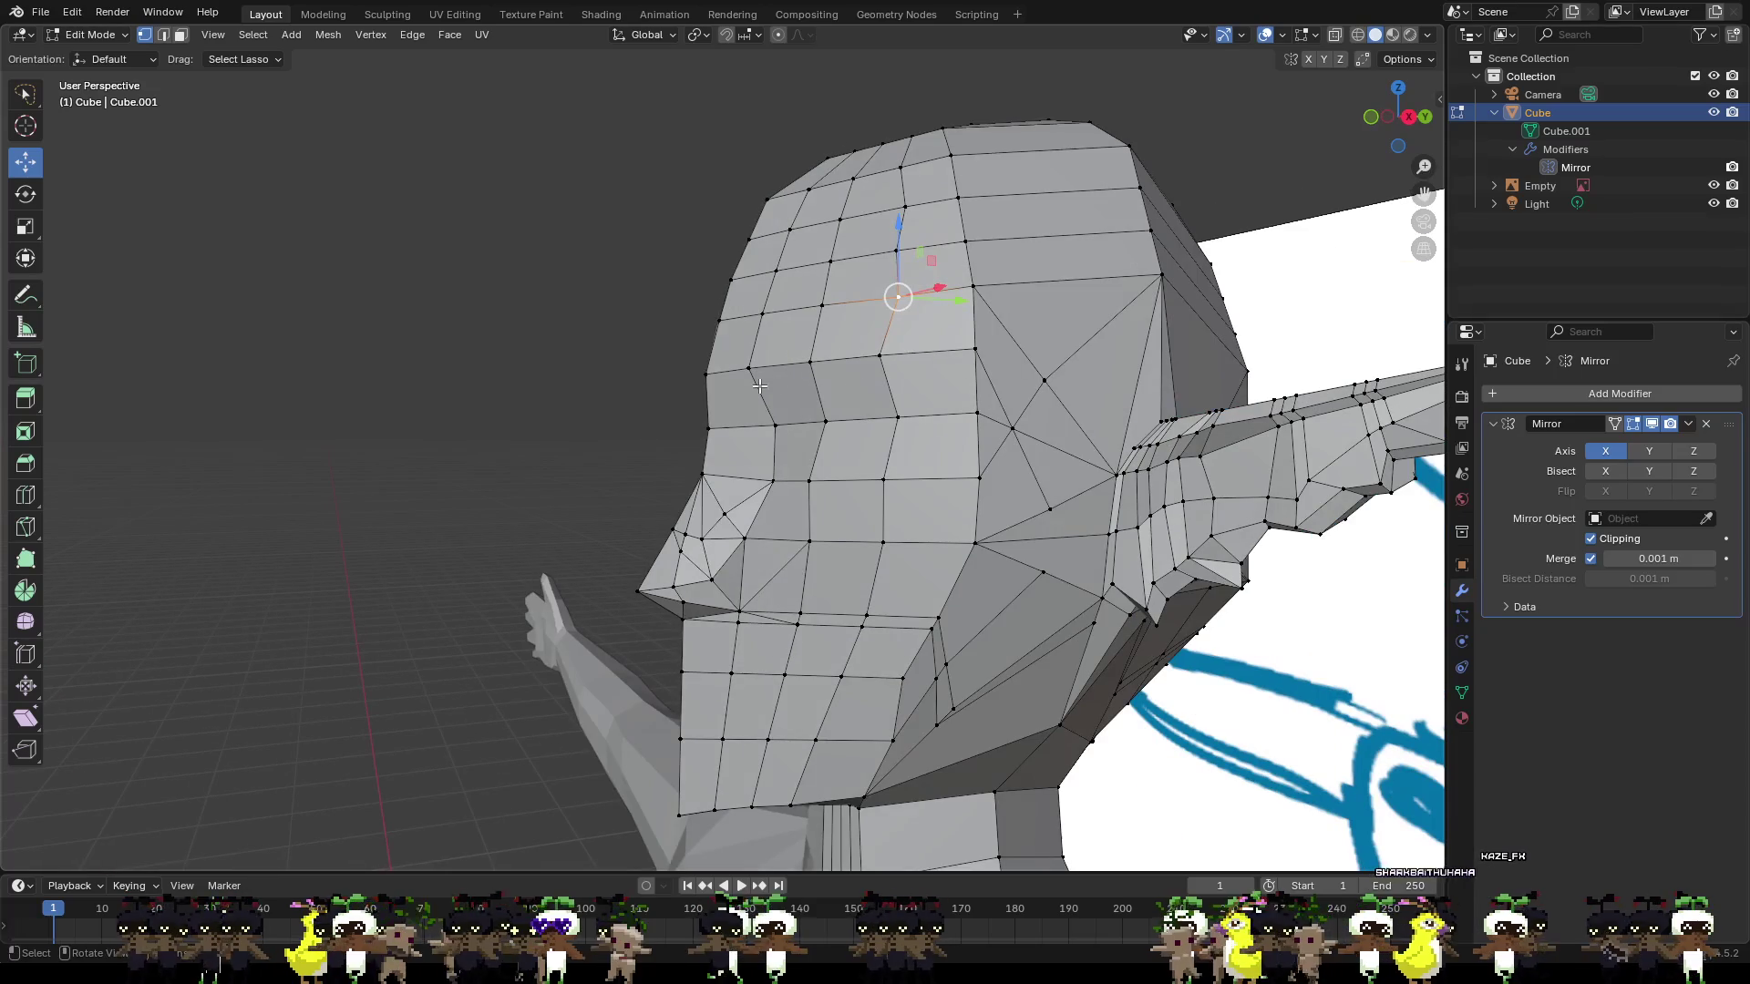
pyautogui.moveTo(680, 322); pyautogui.dragTo(624, 322, button='middle')
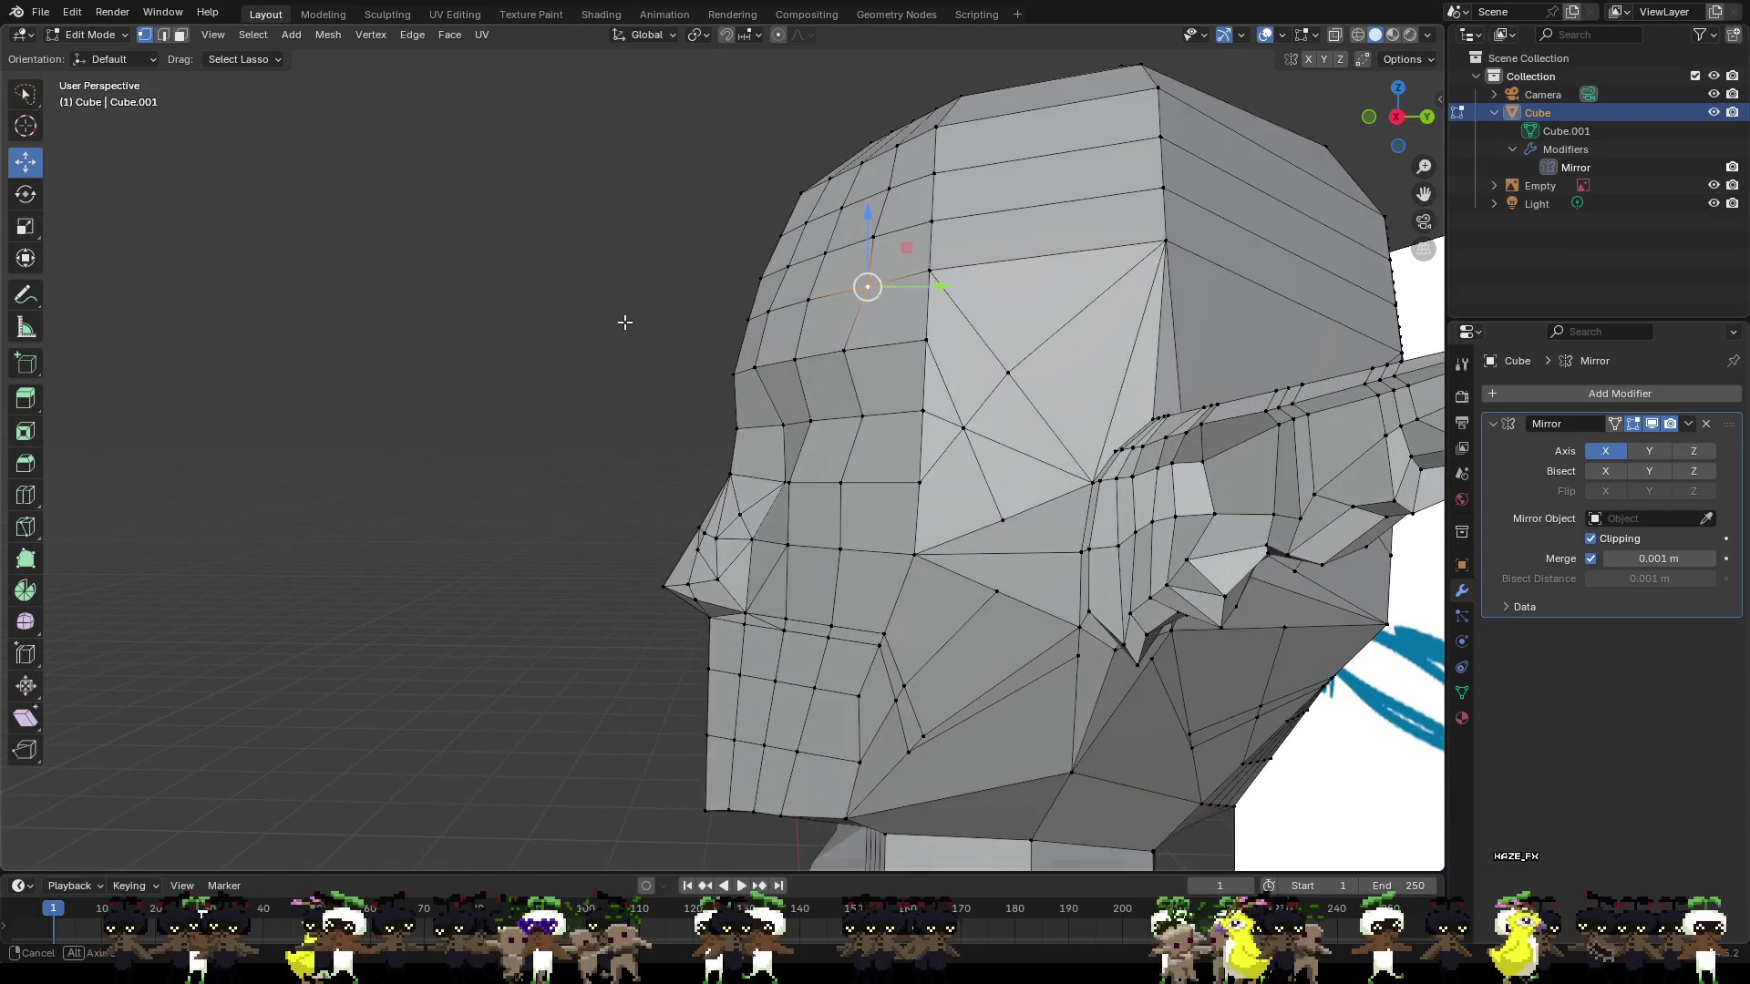
pyautogui.scroll(-2, 696, 328)
pyautogui.scroll(3, 793, 321)
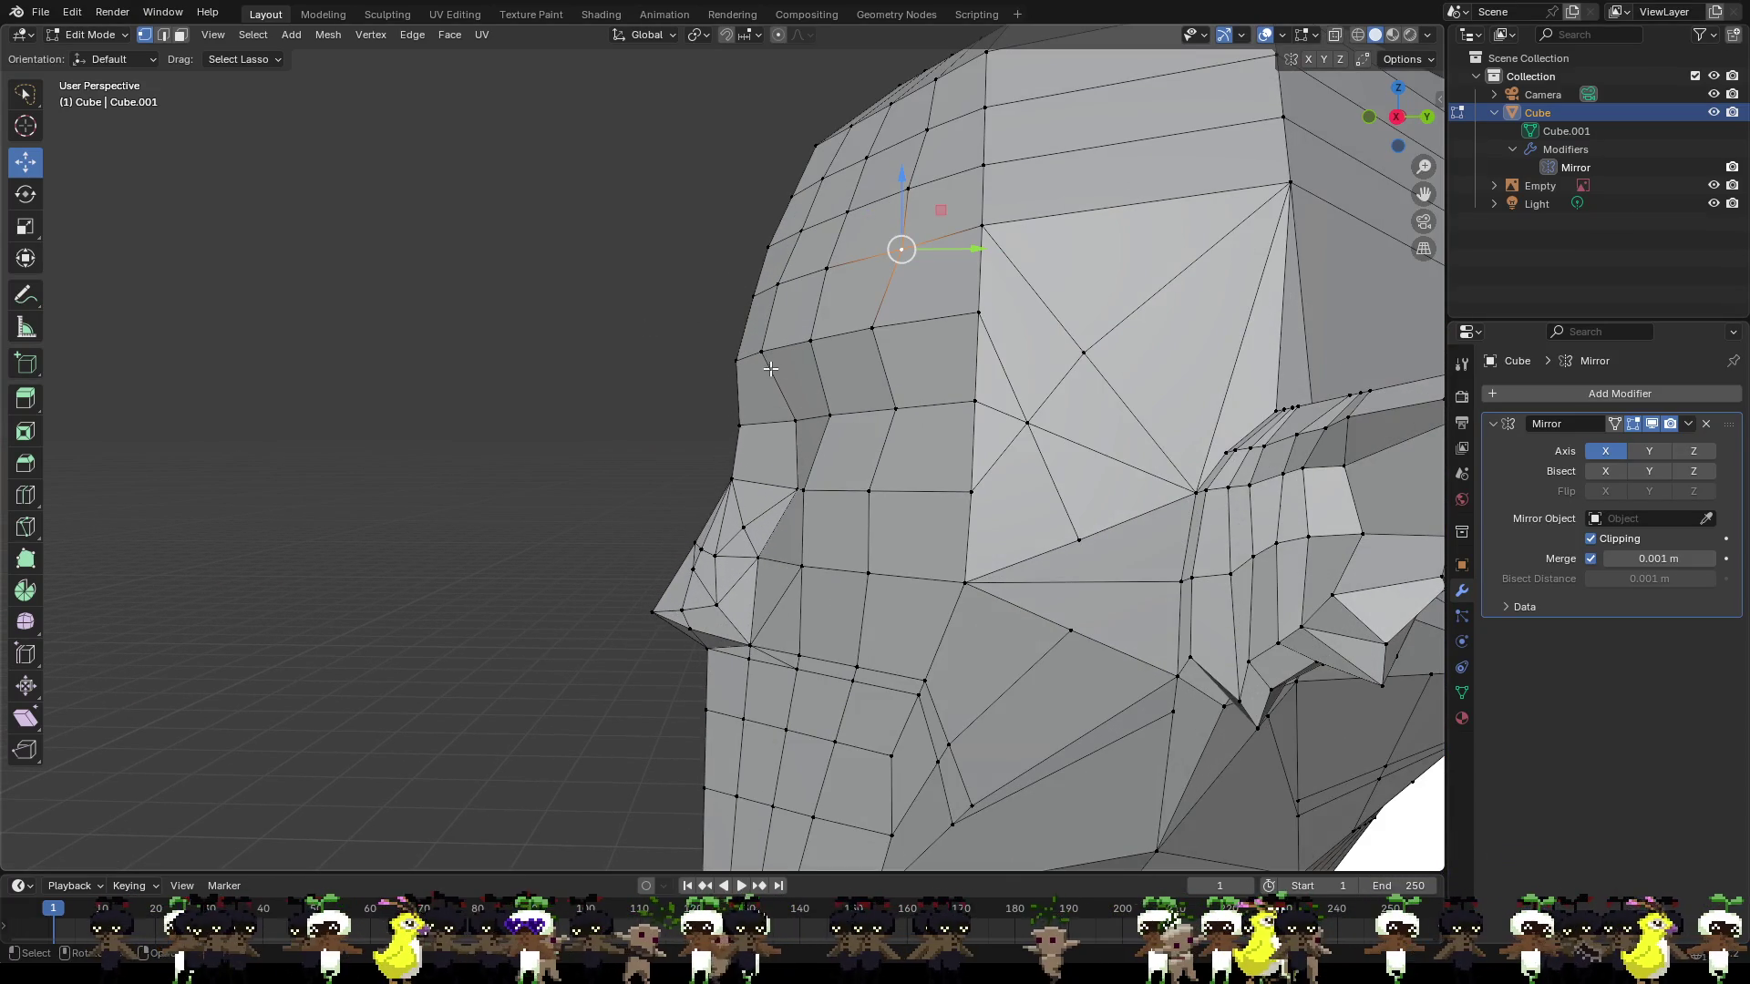
pyautogui.click(739, 424)
pyautogui.moveTo(789, 427); pyautogui.dragTo(798, 427)
# Select a patch of cheek faces, lower it slightly and shift it toward the face centre.
pyautogui.scroll(-3, 827, 429)
pyautogui.moveTo(819, 428)
pyautogui.mouseDown(button='middle')
pyautogui.moveTo(845, 507)
pyautogui.moveTo(890, 480)
pyautogui.moveTo(780, 467)
pyautogui.mouseUp(button='middle')
pyautogui.scroll(-2, 780, 467)
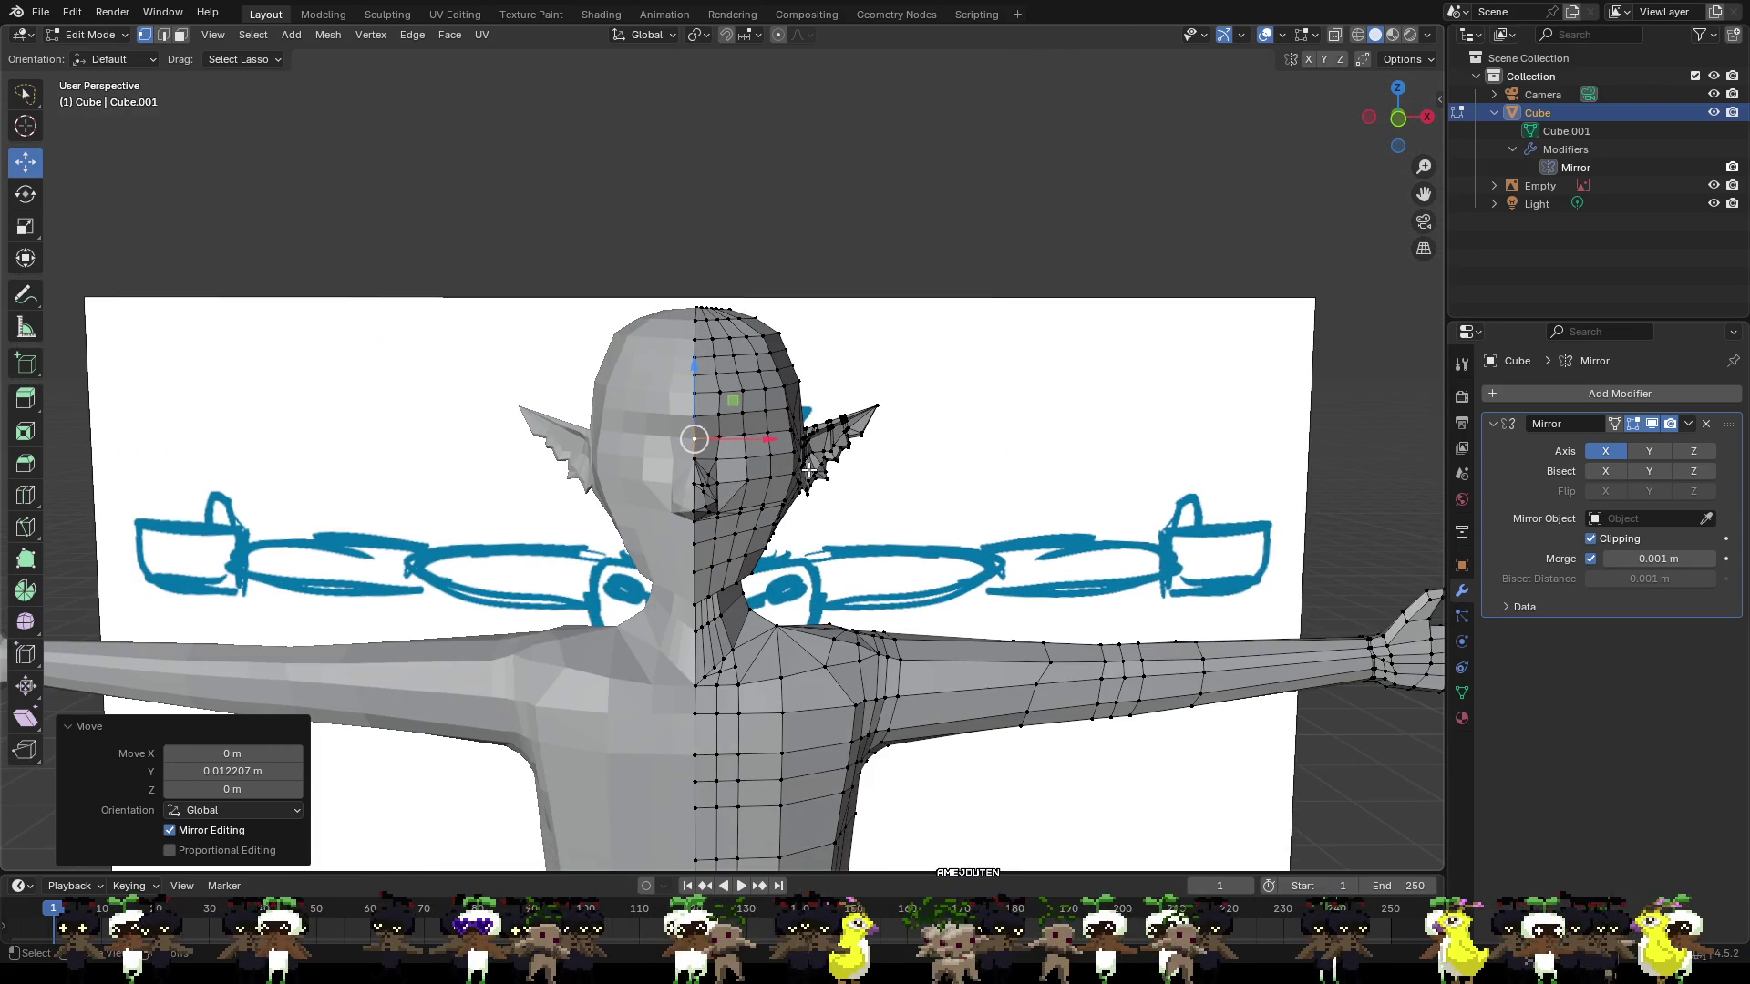
pyautogui.scroll(3, 865, 492)
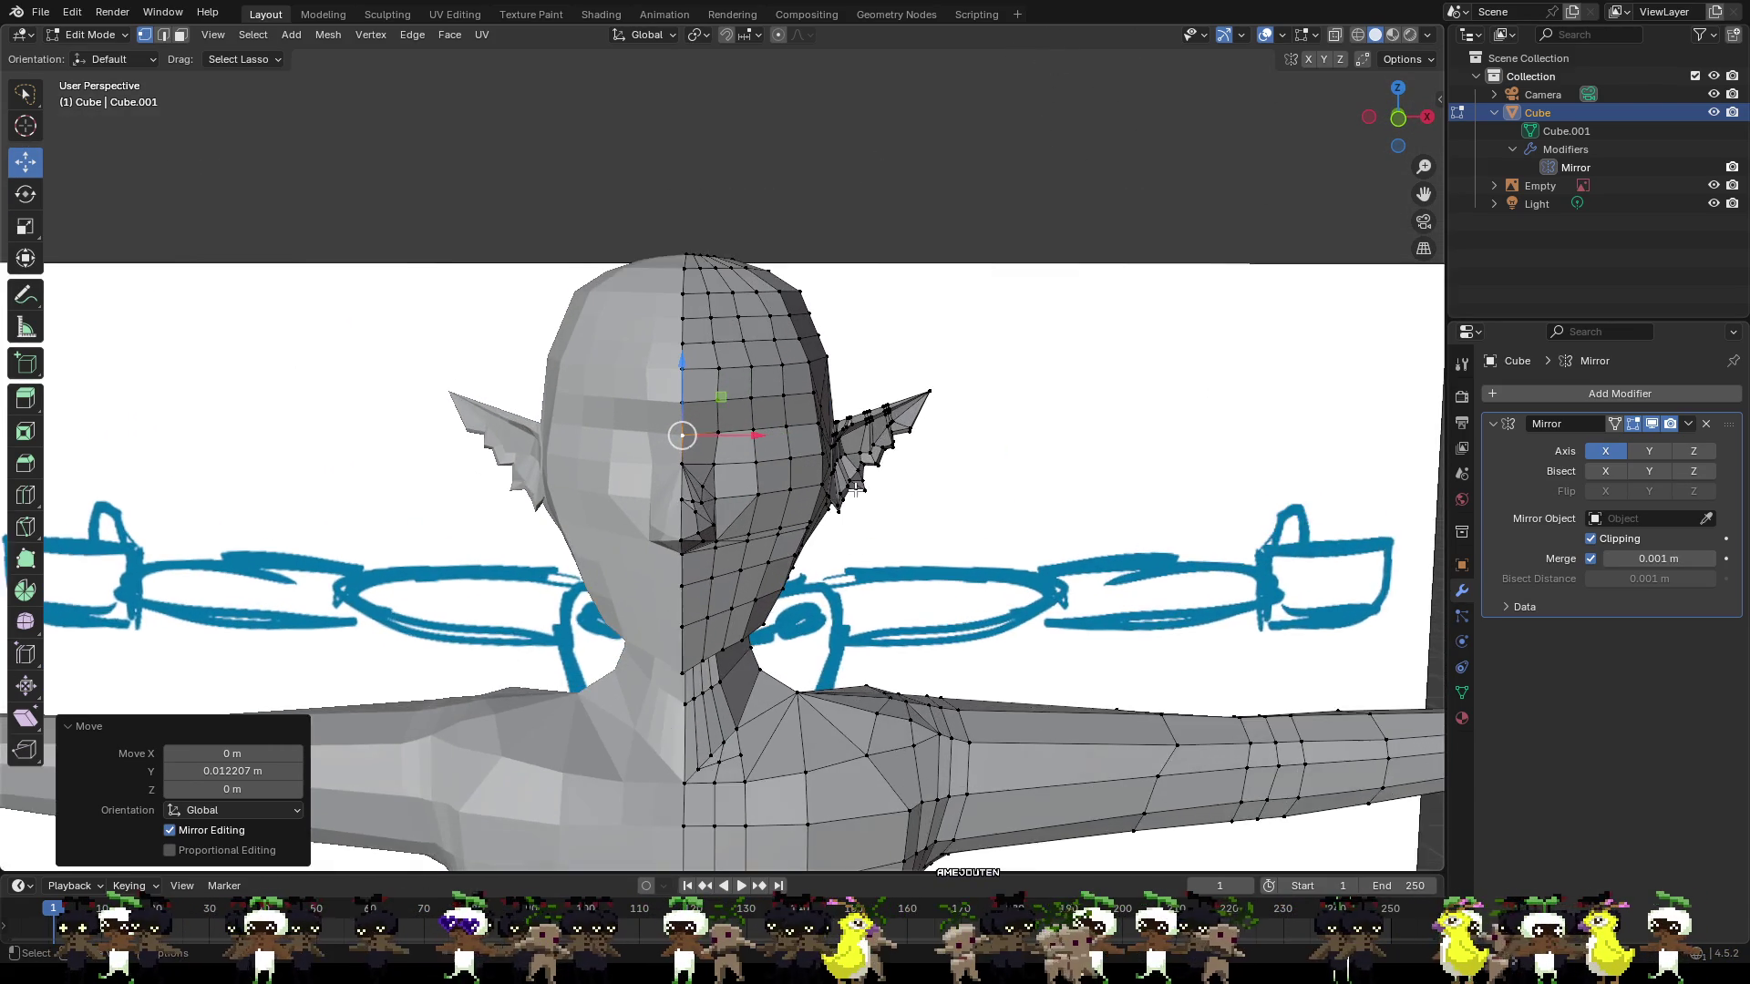
pyautogui.click(802, 497)
pyautogui.keyDown('shift'); pyautogui.click(840, 458); pyautogui.keyUp('shift')
pyautogui.keyDown('shift'); pyautogui.click(760, 465); pyautogui.keyUp('shift')
pyautogui.keyDown('shift'); pyautogui.click(766, 500); pyautogui.keyUp('shift')
pyautogui.moveTo(801, 437); pyautogui.dragTo(798, 449)
pyautogui.moveTo(873, 493); pyautogui.dragTo(854, 500)
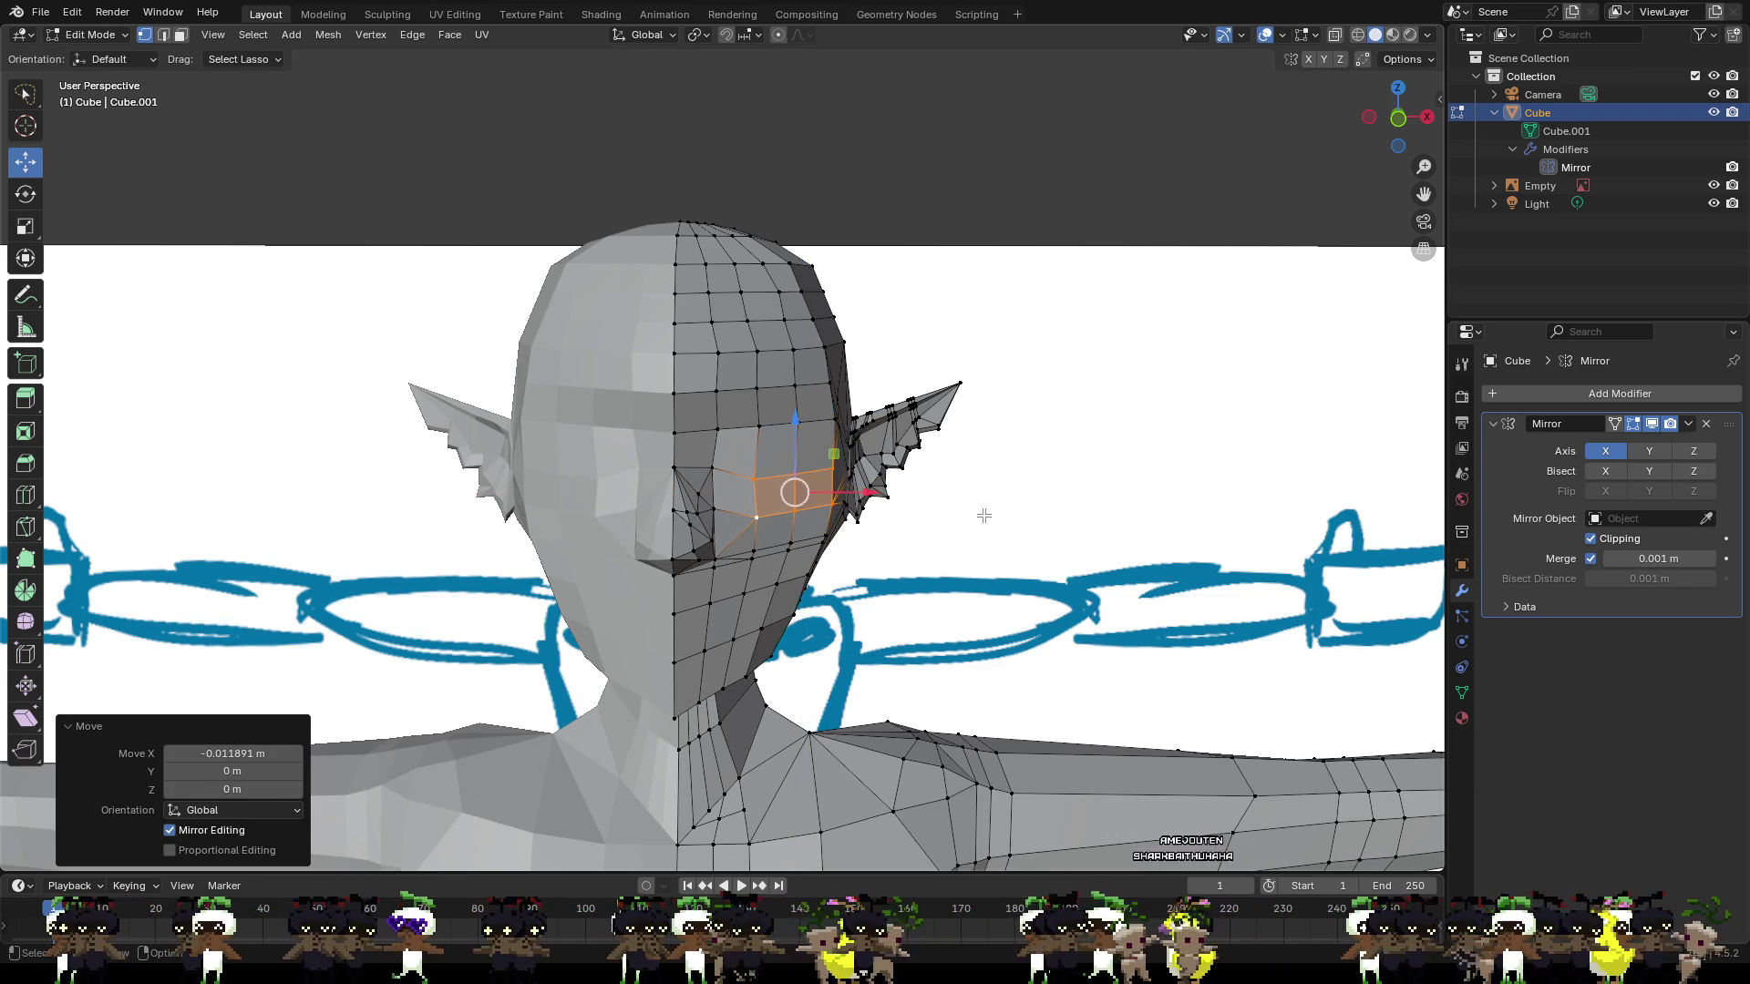
pyautogui.click(984, 521)
pyautogui.moveTo(984, 521)
pyautogui.mouseDown(button='middle')
pyautogui.moveTo(820, 507)
pyautogui.moveTo(1152, 523)
pyautogui.moveTo(854, 499)
pyautogui.mouseUp(button='middle')
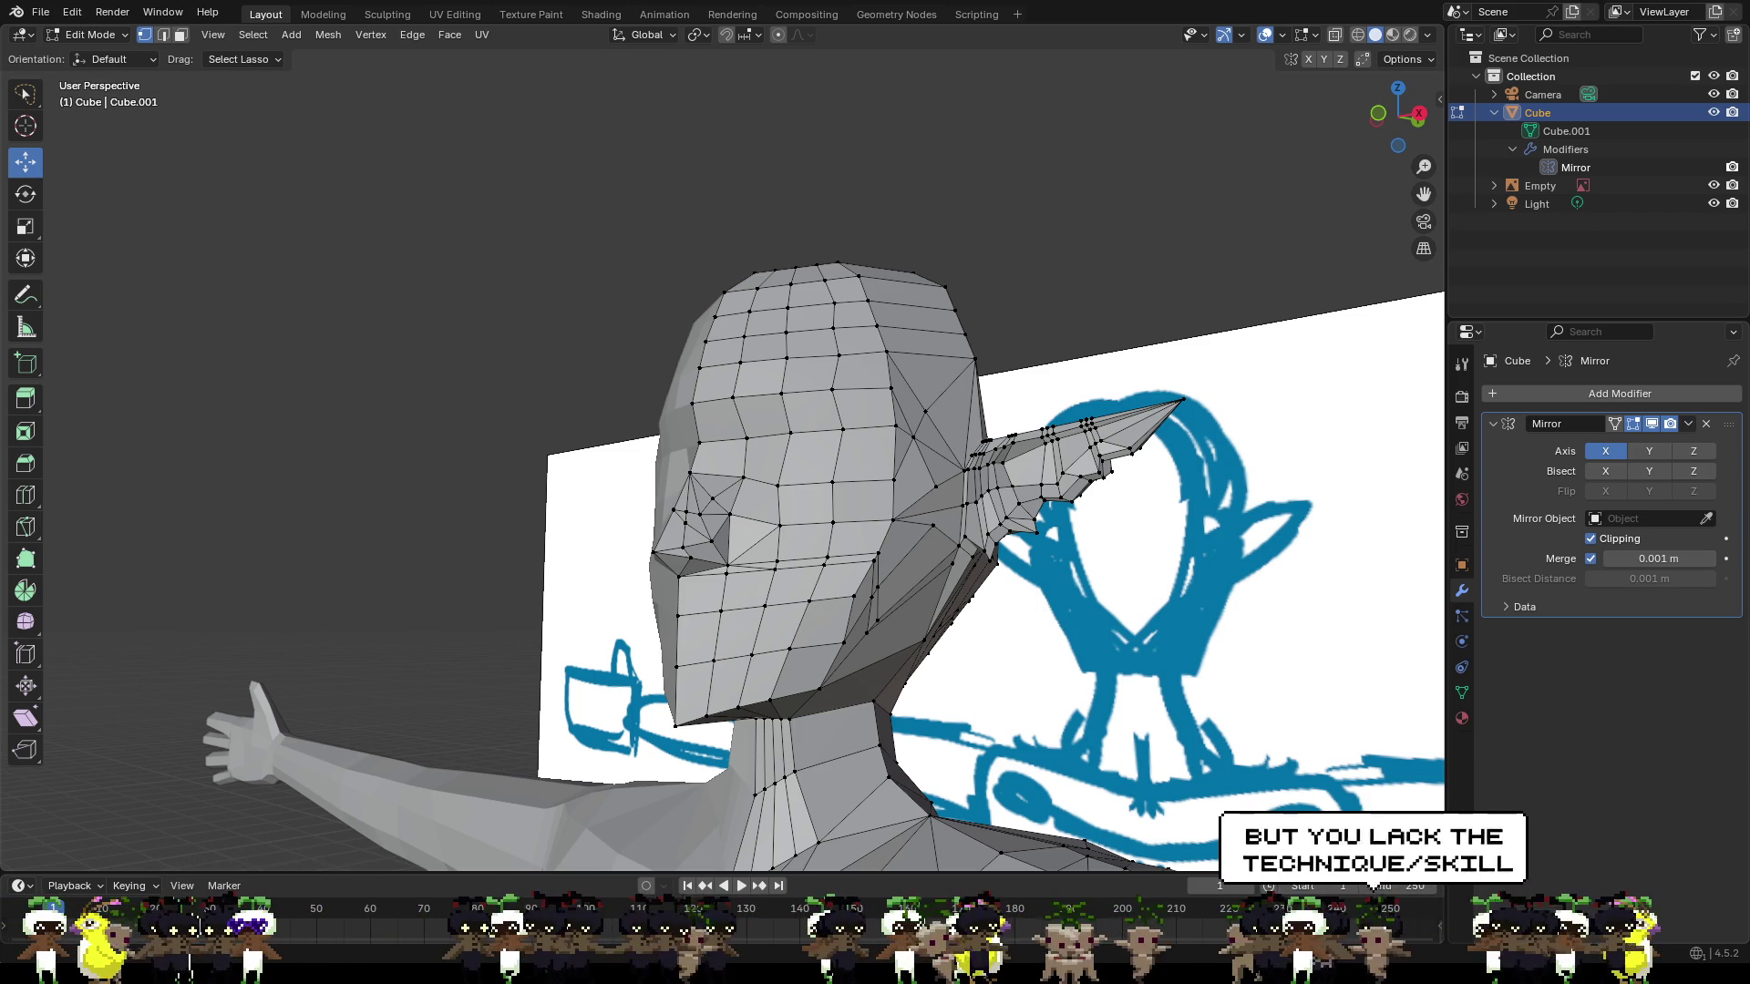
pyautogui.moveTo(1222, 456)
pyautogui.mouseDown(button='middle')
pyautogui.moveTo(1176, 456)
pyautogui.moveTo(1222, 456)
pyautogui.mouseUp(button='middle')
pyautogui.scroll(2, 1125, 478)
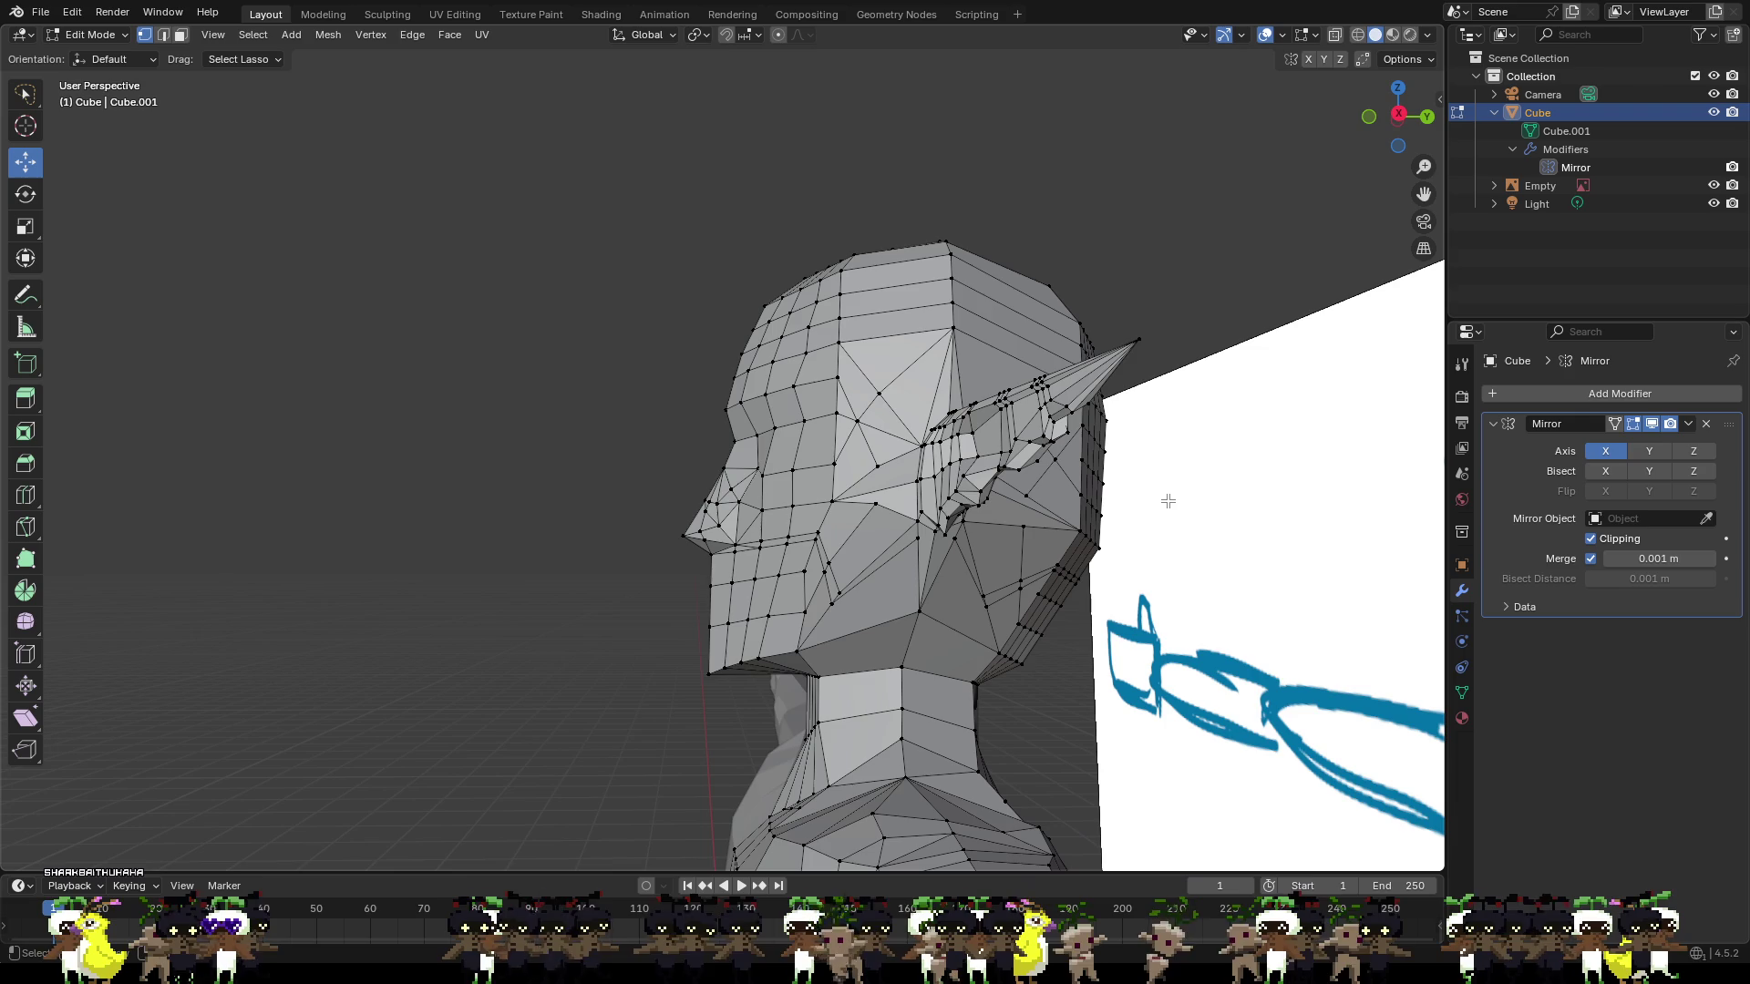
pyautogui.moveTo(1145, 544)
pyautogui.mouseDown(button='middle')
pyautogui.moveTo(1164, 543)
pyautogui.moveTo(1126, 534)
pyautogui.moveTo(1084, 563)
pyautogui.moveTo(1245, 599)
pyautogui.mouseUp(button='middle')
pyautogui.scroll(1, 1028, 551)
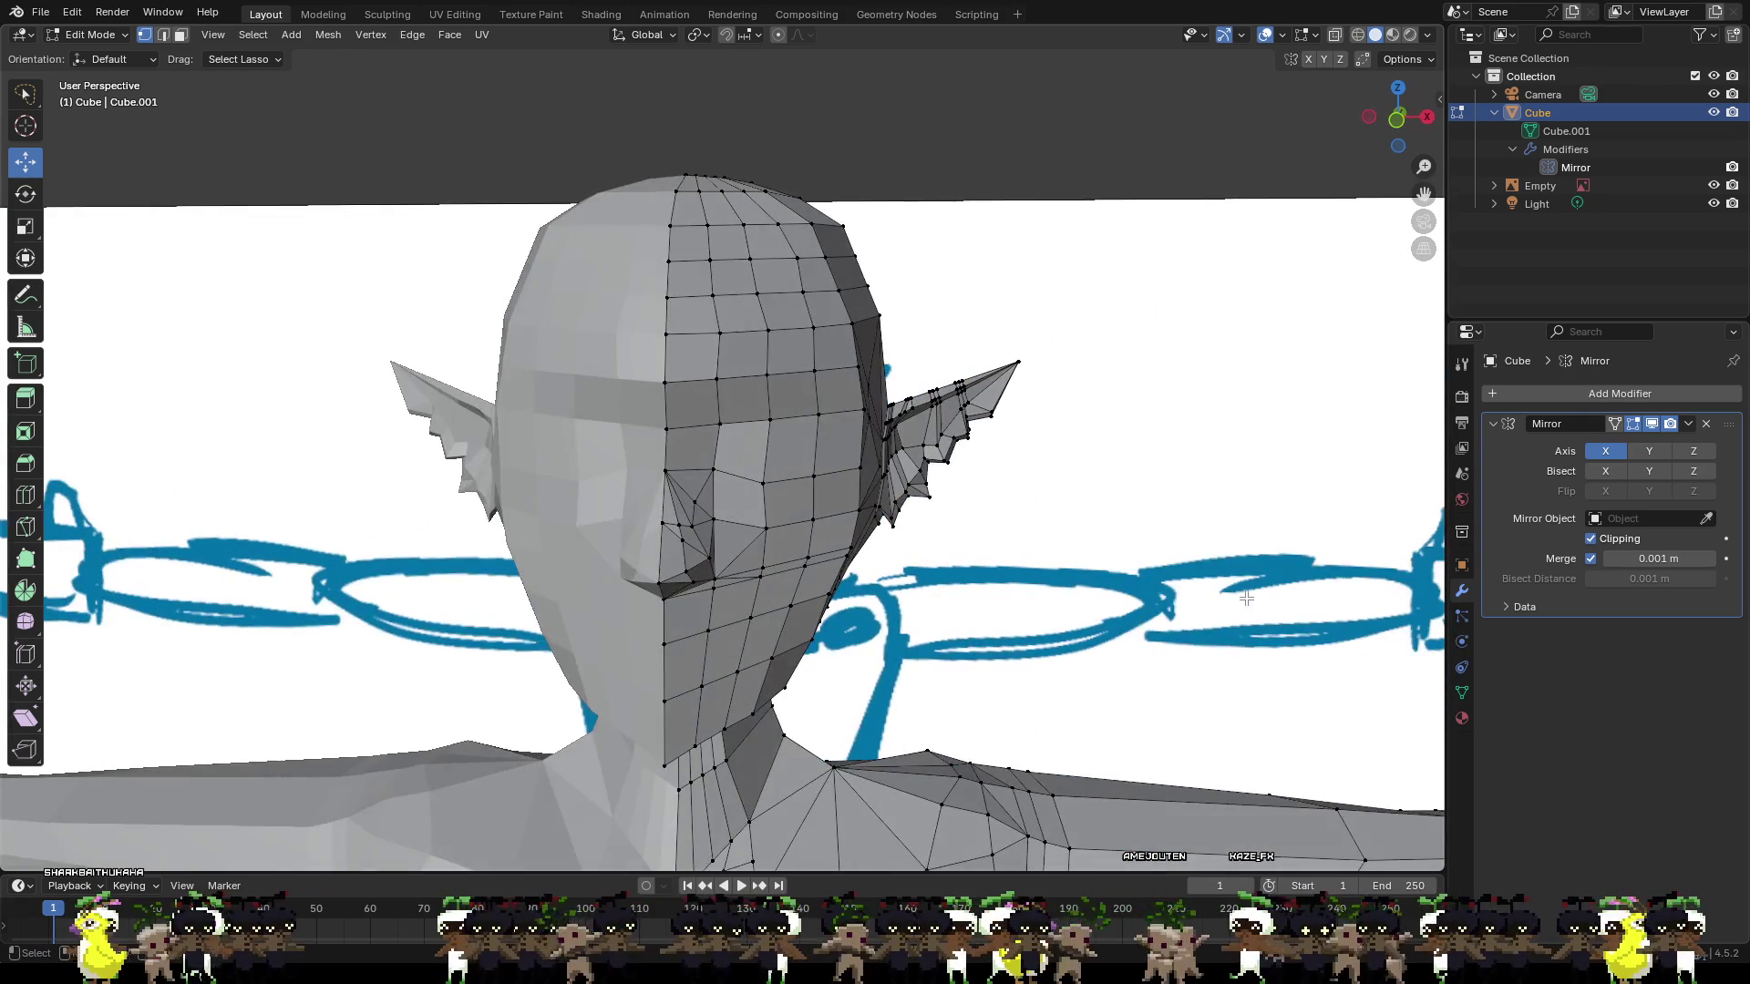
pyautogui.scroll(1, 1001, 586)
pyautogui.moveTo(1001, 585)
pyautogui.mouseDown(button='middle')
pyautogui.moveTo(1030, 579)
pyautogui.moveTo(842, 581)
pyautogui.moveTo(1048, 580)
pyautogui.mouseUp(button='middle')
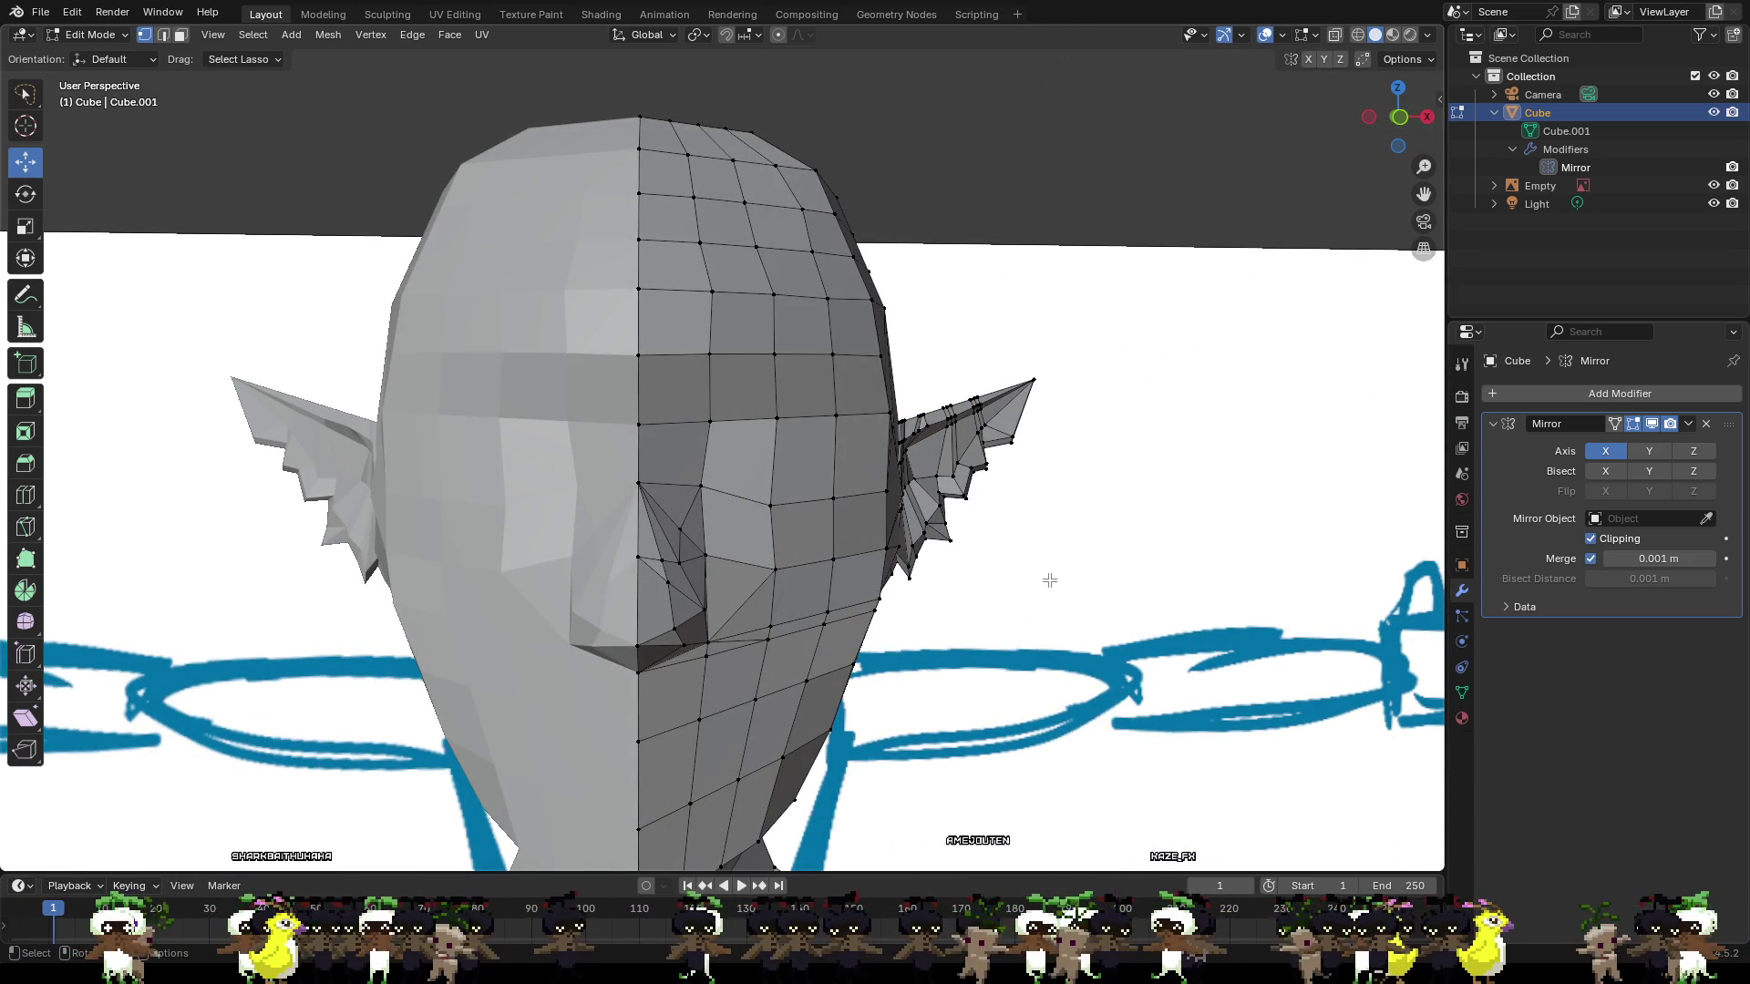
pyautogui.scroll(3, 817, 379)
pyautogui.moveTo(789, 363); pyautogui.dragTo(596, 374, button='middle')
pyautogui.scroll(-3, 791, 207)
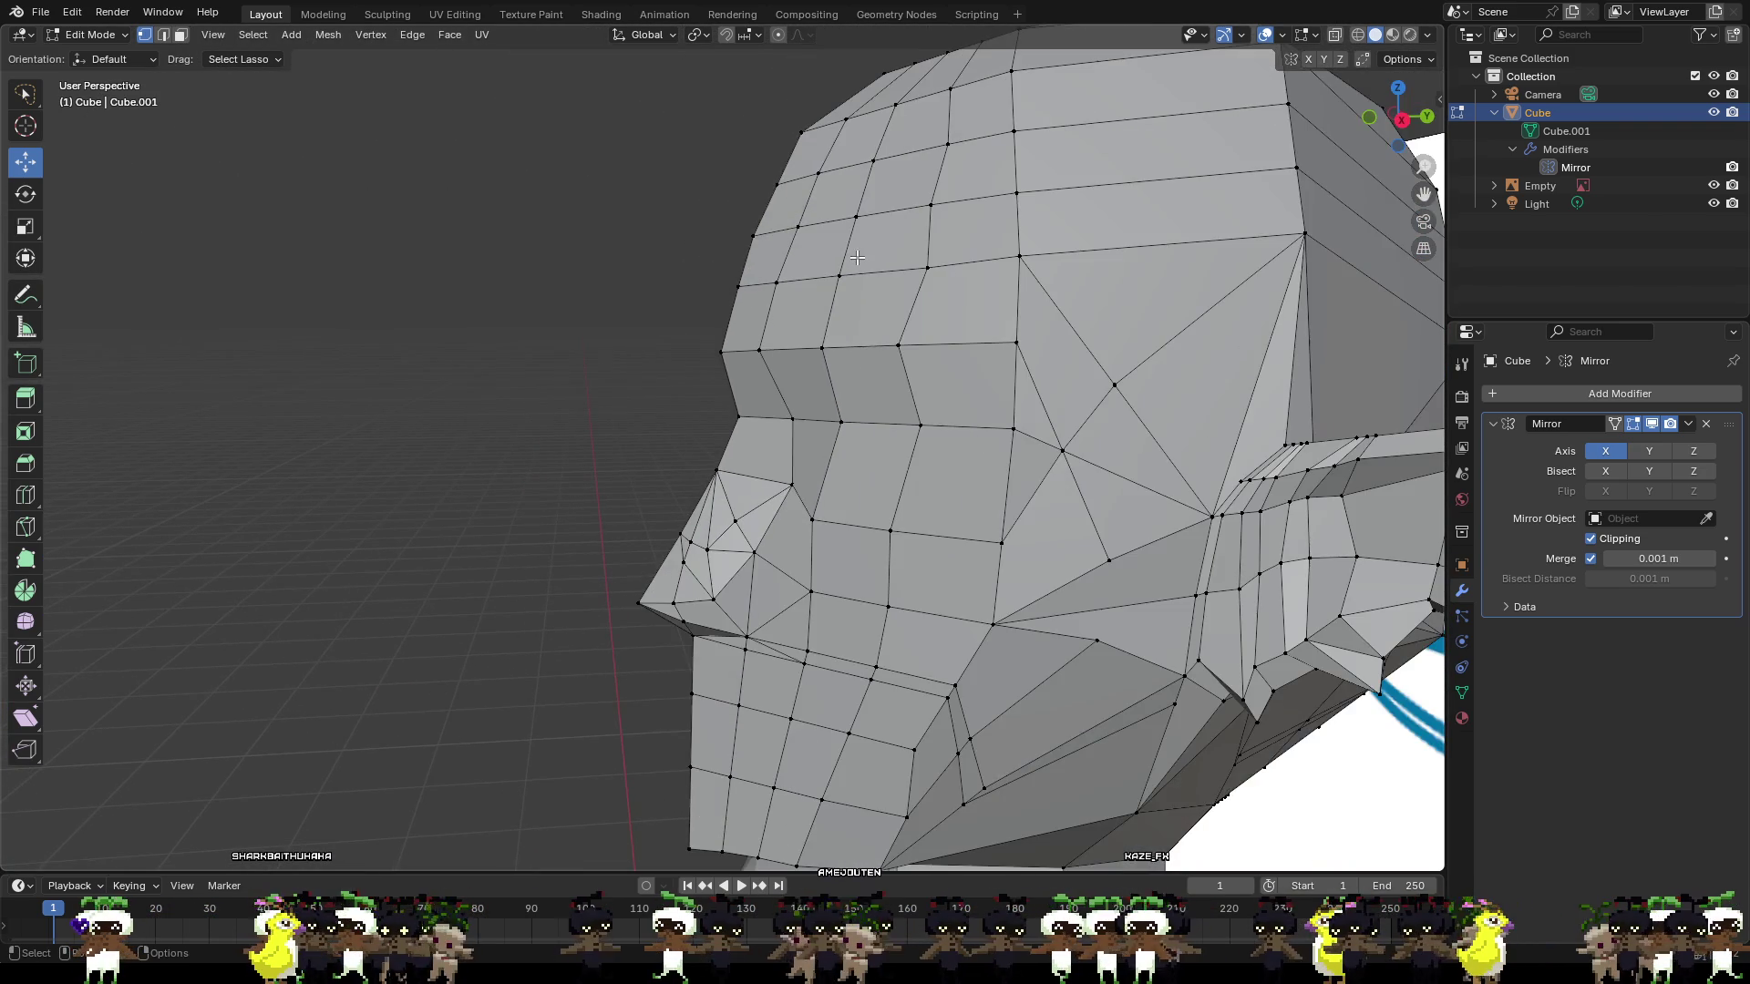
pyautogui.scroll(3, 839, 245)
pyautogui.moveTo(837, 242)
pyautogui.mouseDown(button='middle')
pyautogui.moveTo(790, 282)
pyautogui.moveTo(841, 459)
pyautogui.moveTo(1130, 469)
pyautogui.mouseUp(button='middle')
pyautogui.click(824, 394)
pyautogui.click(856, 153)
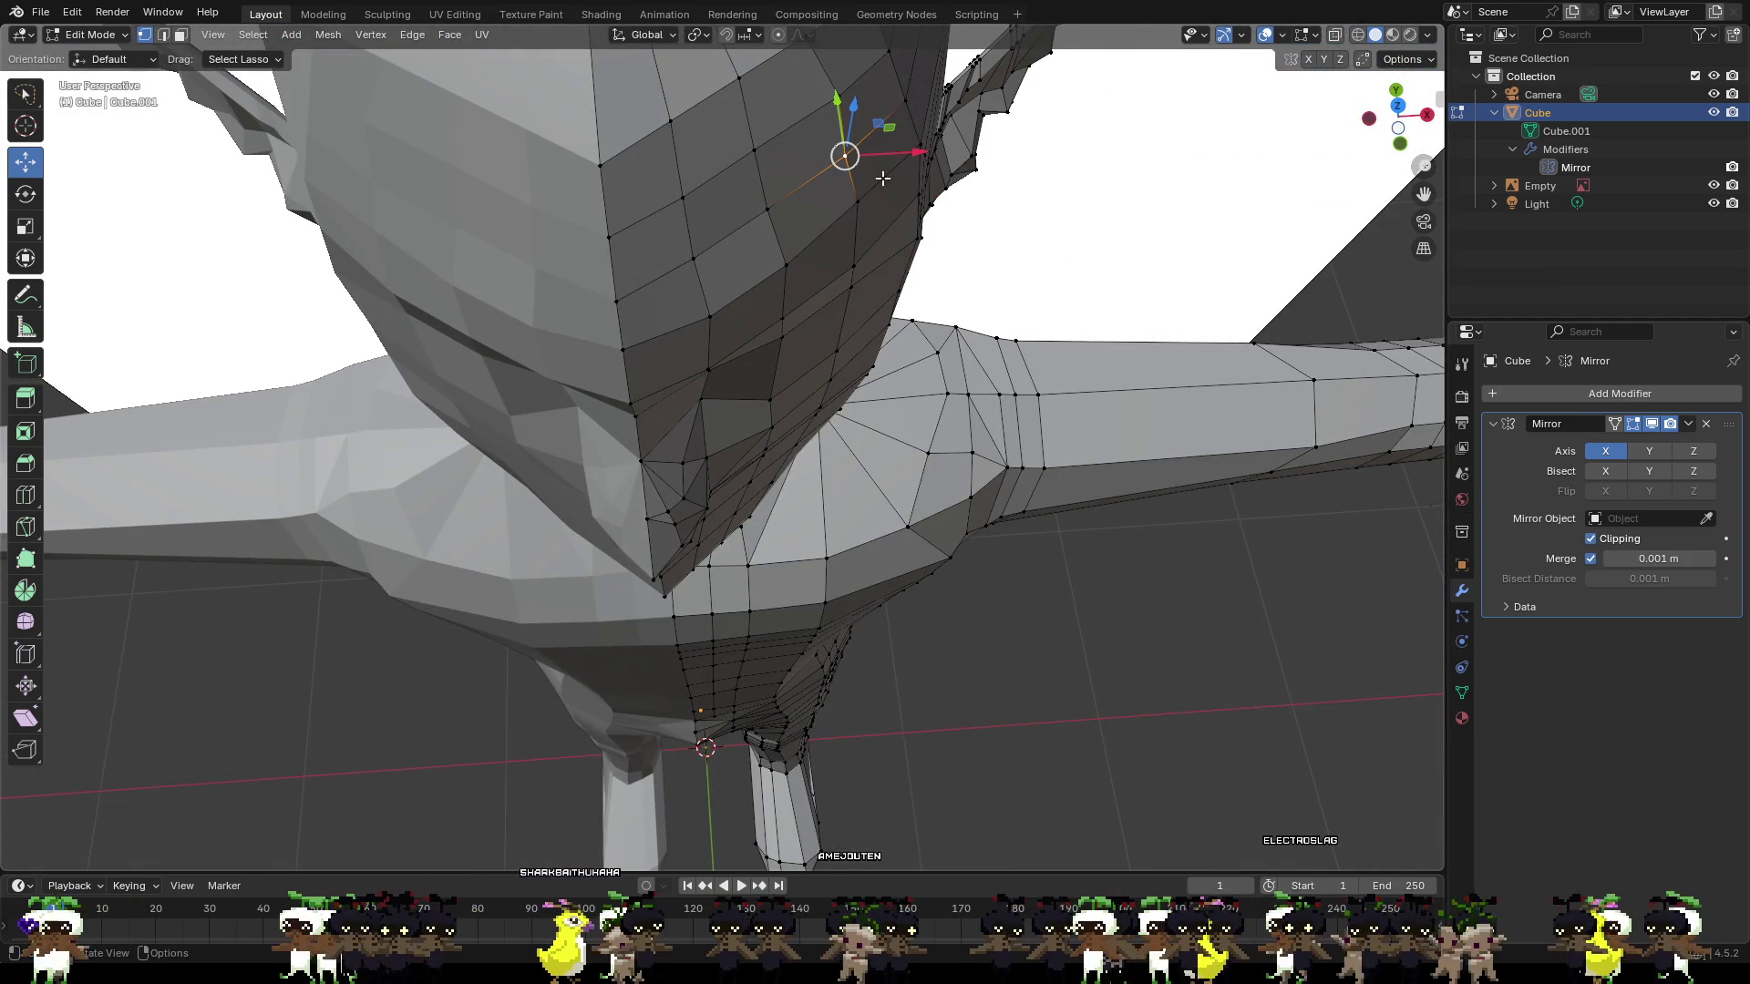
# Nudge a jaw vertex vertically and pull nearby jaw vertices slightly along Y.
pyautogui.press('g')
pyautogui.press('z')
pyautogui.press('Return')
pyautogui.click(767, 208)
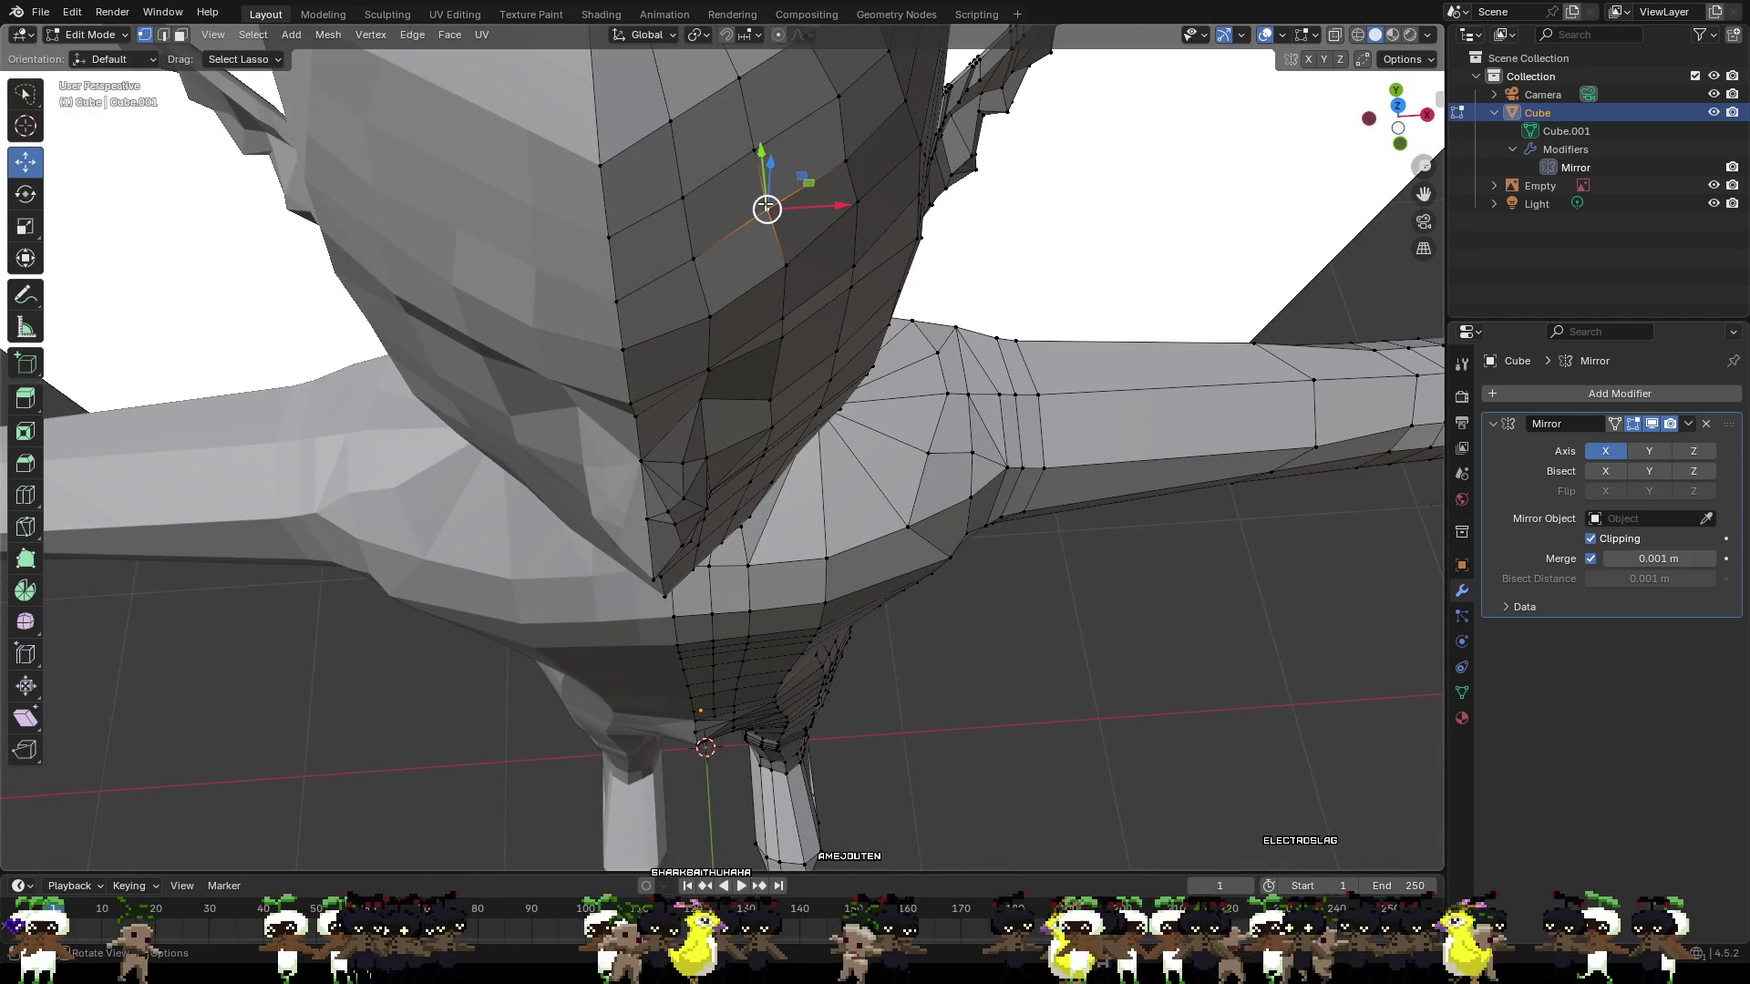
pyautogui.moveTo(762, 174); pyautogui.dragTo(765, 185)
pyautogui.click(693, 259)
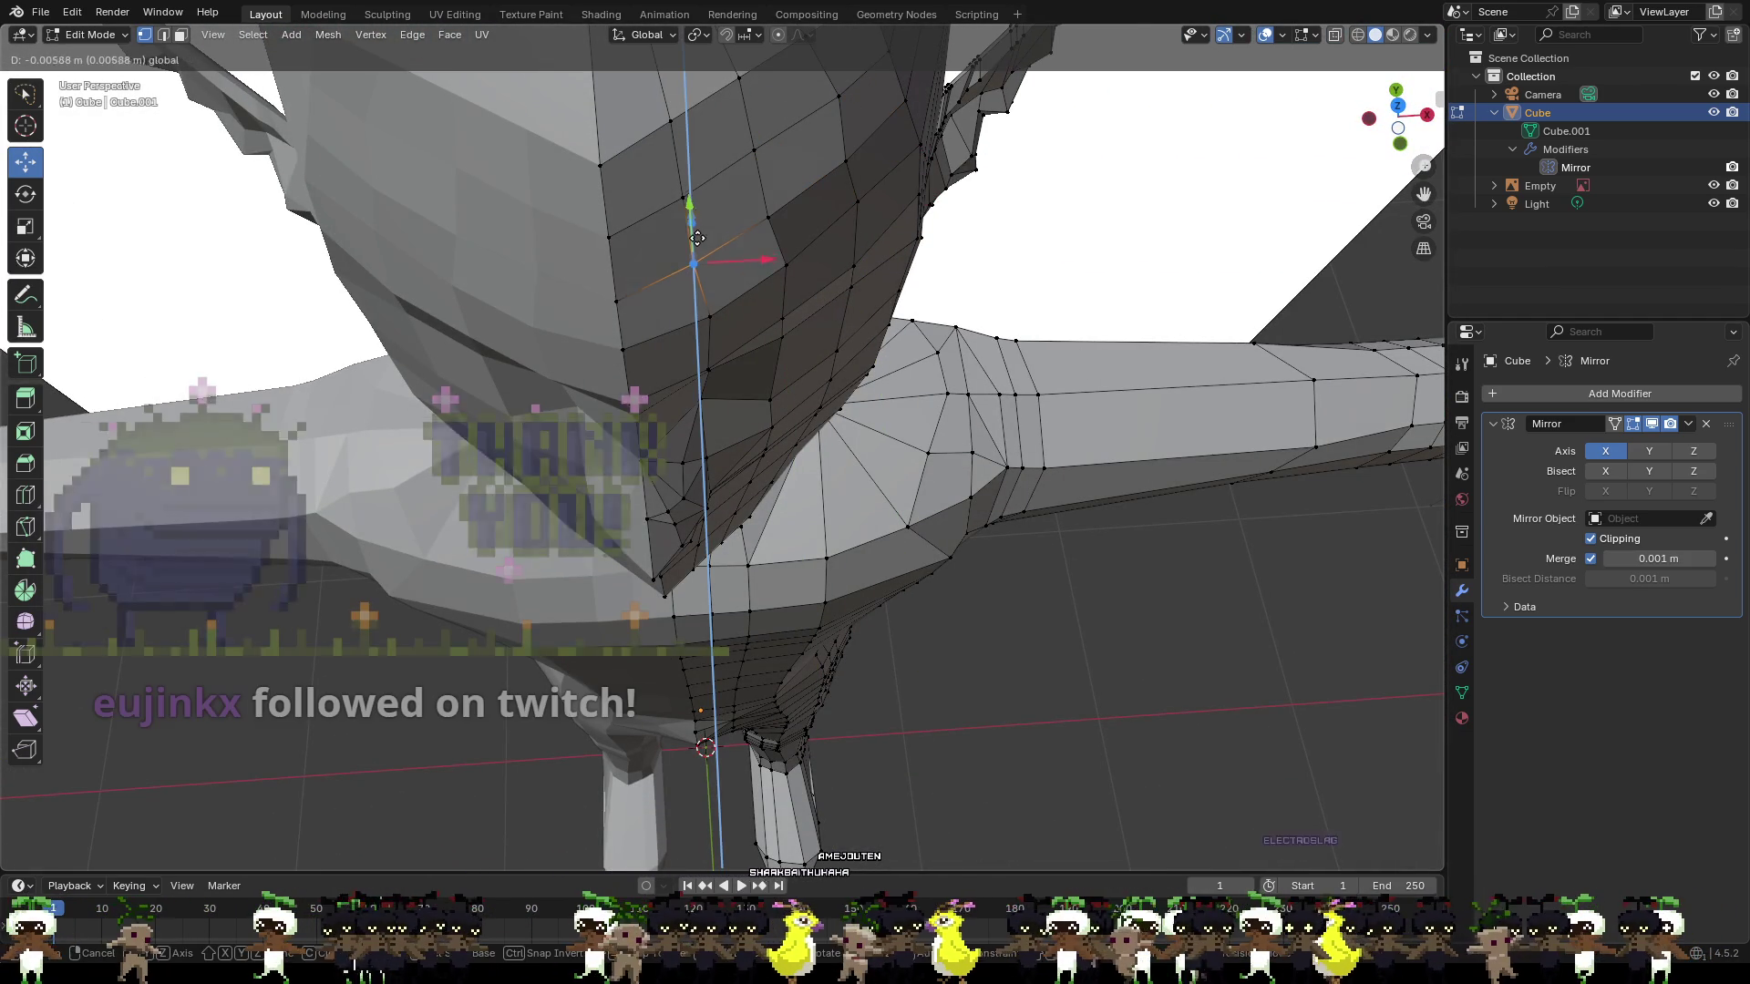
pyautogui.moveTo(721, 243); pyautogui.dragTo(860, 190, button='middle')
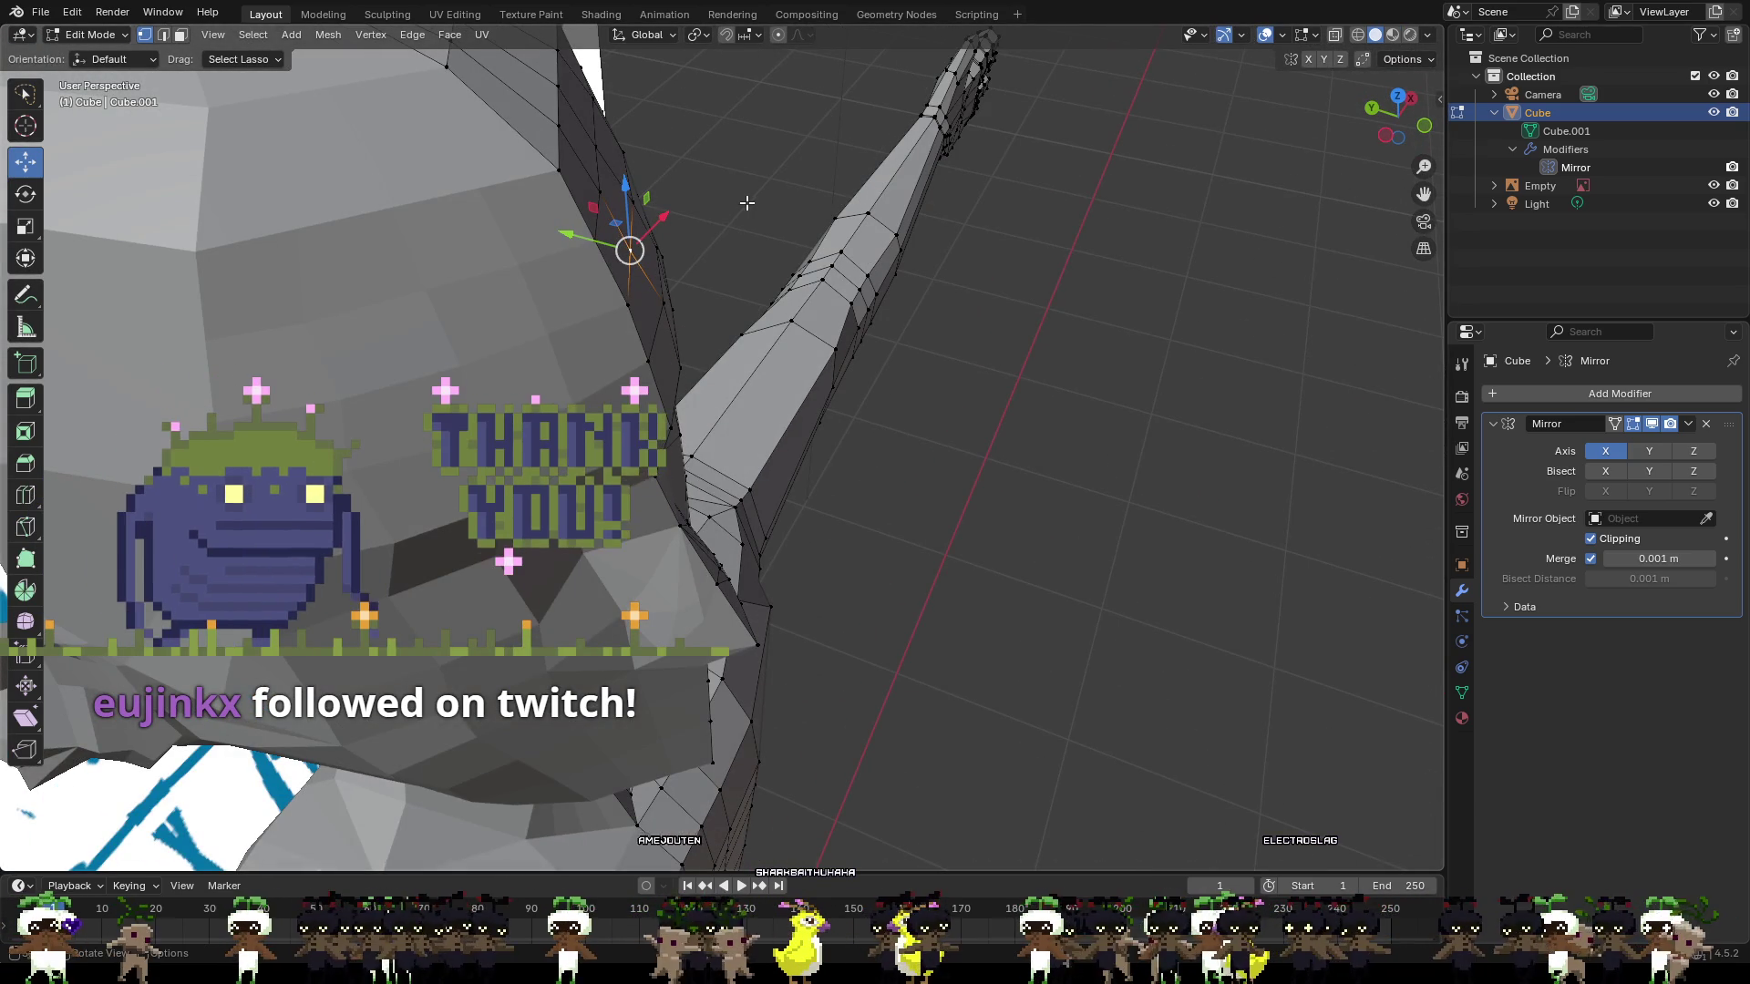
pyautogui.moveTo(616, 241); pyautogui.dragTo(633, 248)
# Shift a forehead vertex slightly along X and pull the upper ear vertices back.
pyautogui.scroll(-3, 739, 247)
pyautogui.moveTo(739, 247); pyautogui.dragTo(611, 165, button='middle')
pyautogui.scroll(1, 612, 165)
pyautogui.click(723, 179)
pyautogui.moveTo(724, 179)
pyautogui.mouseDown(button='middle')
pyautogui.moveTo(1029, 252)
pyautogui.moveTo(1035, 301)
pyautogui.mouseUp(button='middle')
pyautogui.moveTo(640, 157); pyautogui.dragTo(649, 155)
pyautogui.click(570, 183)
pyautogui.click(559, 168)
pyautogui.keyDown('shift'); pyautogui.click(561, 92); pyautogui.keyUp('shift')
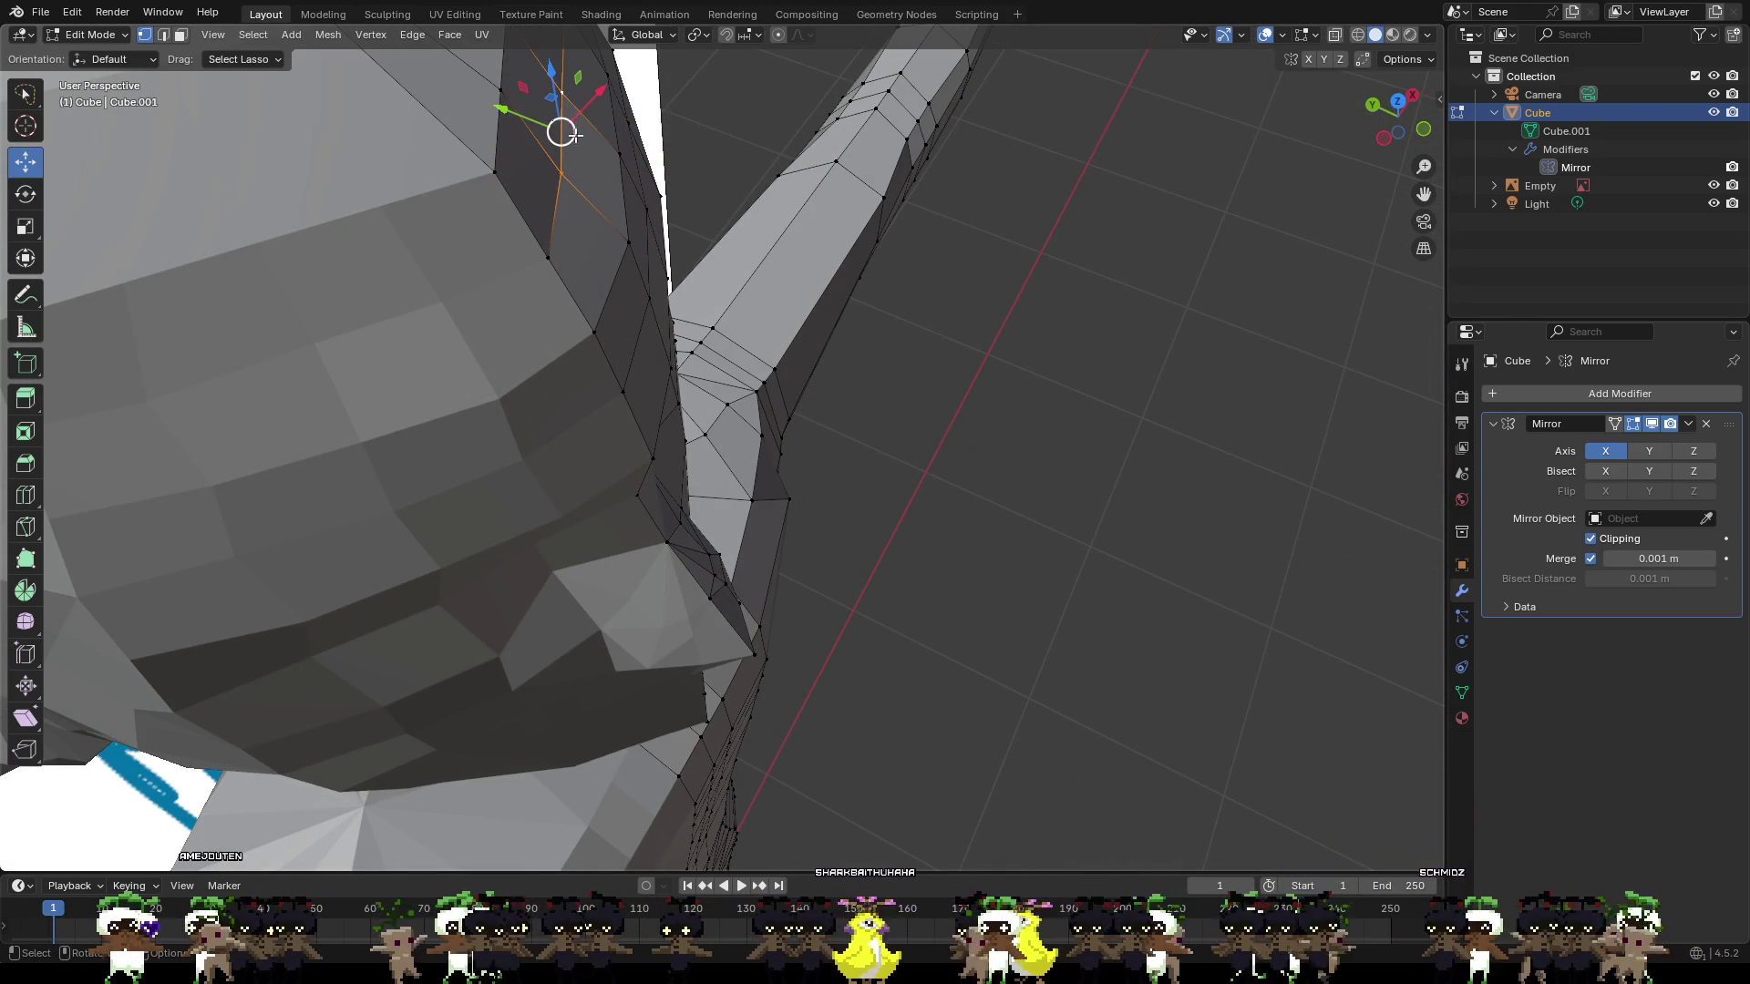
pyautogui.moveTo(539, 119); pyautogui.dragTo(567, 77)
# Shift two vertices on top of the head slightly sideways.
pyautogui.moveTo(566, 78)
pyautogui.mouseDown(button='middle')
pyautogui.moveTo(570, 59)
pyautogui.moveTo(820, 127)
pyautogui.mouseUp(button='middle')
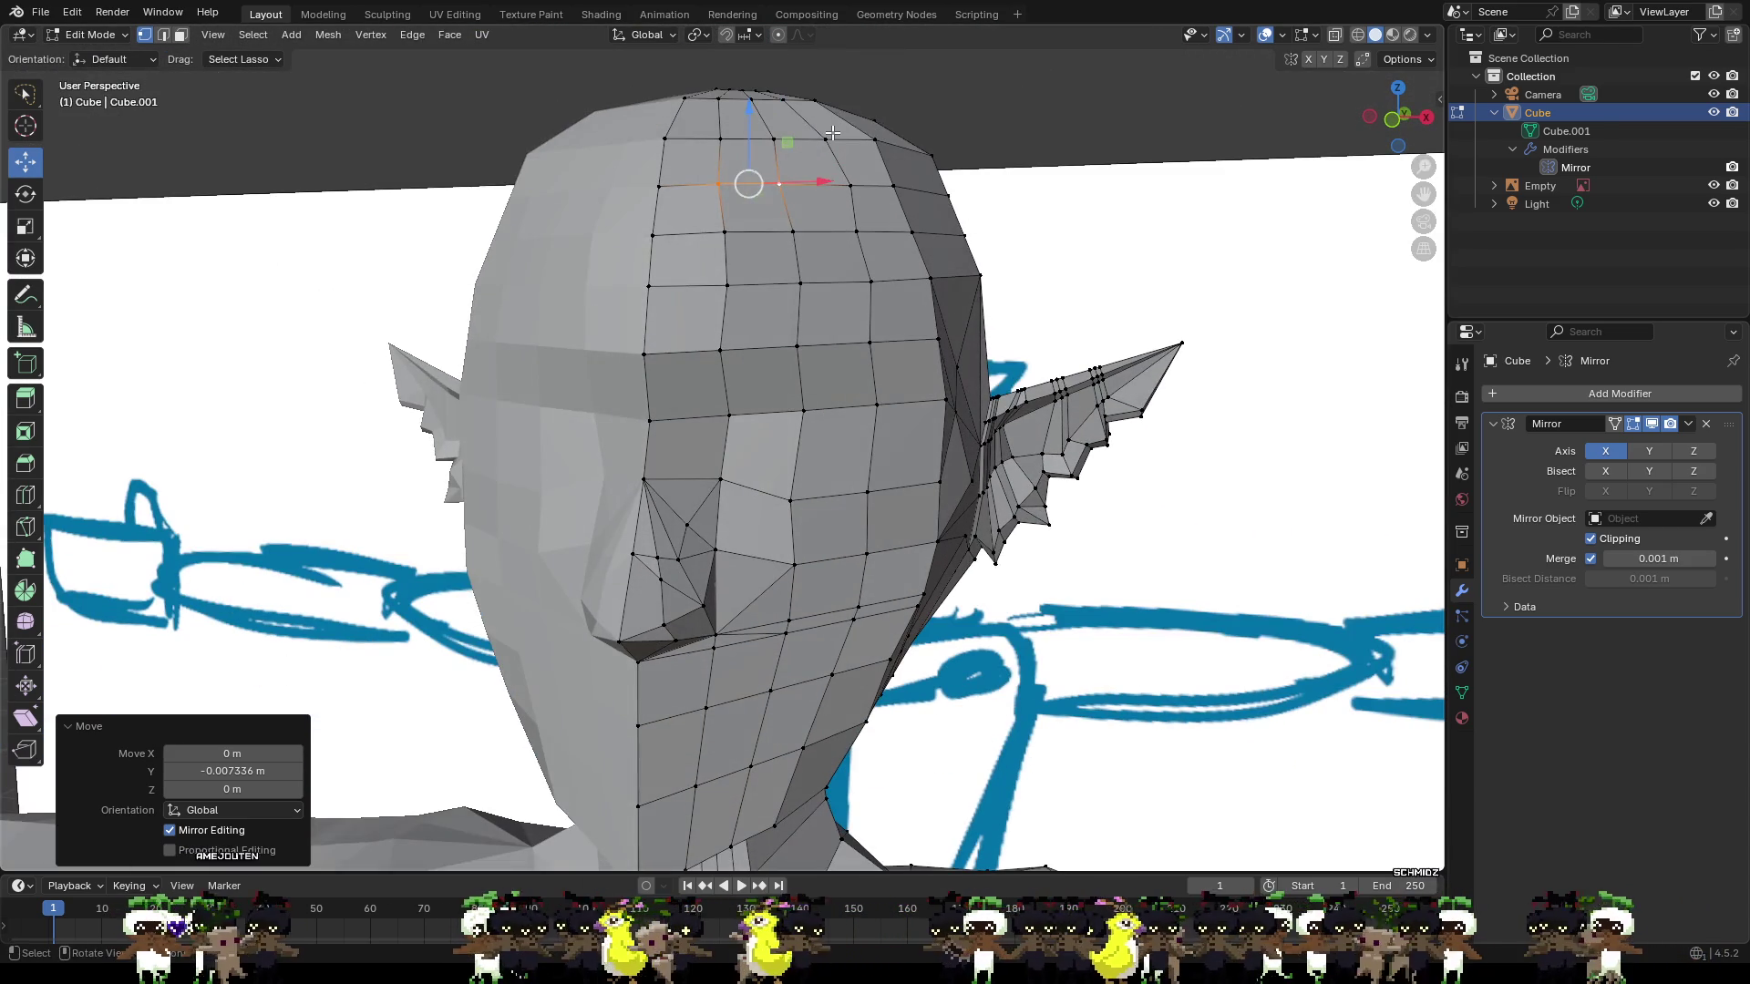
pyautogui.click(875, 137)
pyautogui.moveTo(931, 134); pyautogui.dragTo(941, 152)
pyautogui.click(953, 151)
pyautogui.moveTo(1027, 203); pyautogui.dragTo(1039, 395, button='middle')
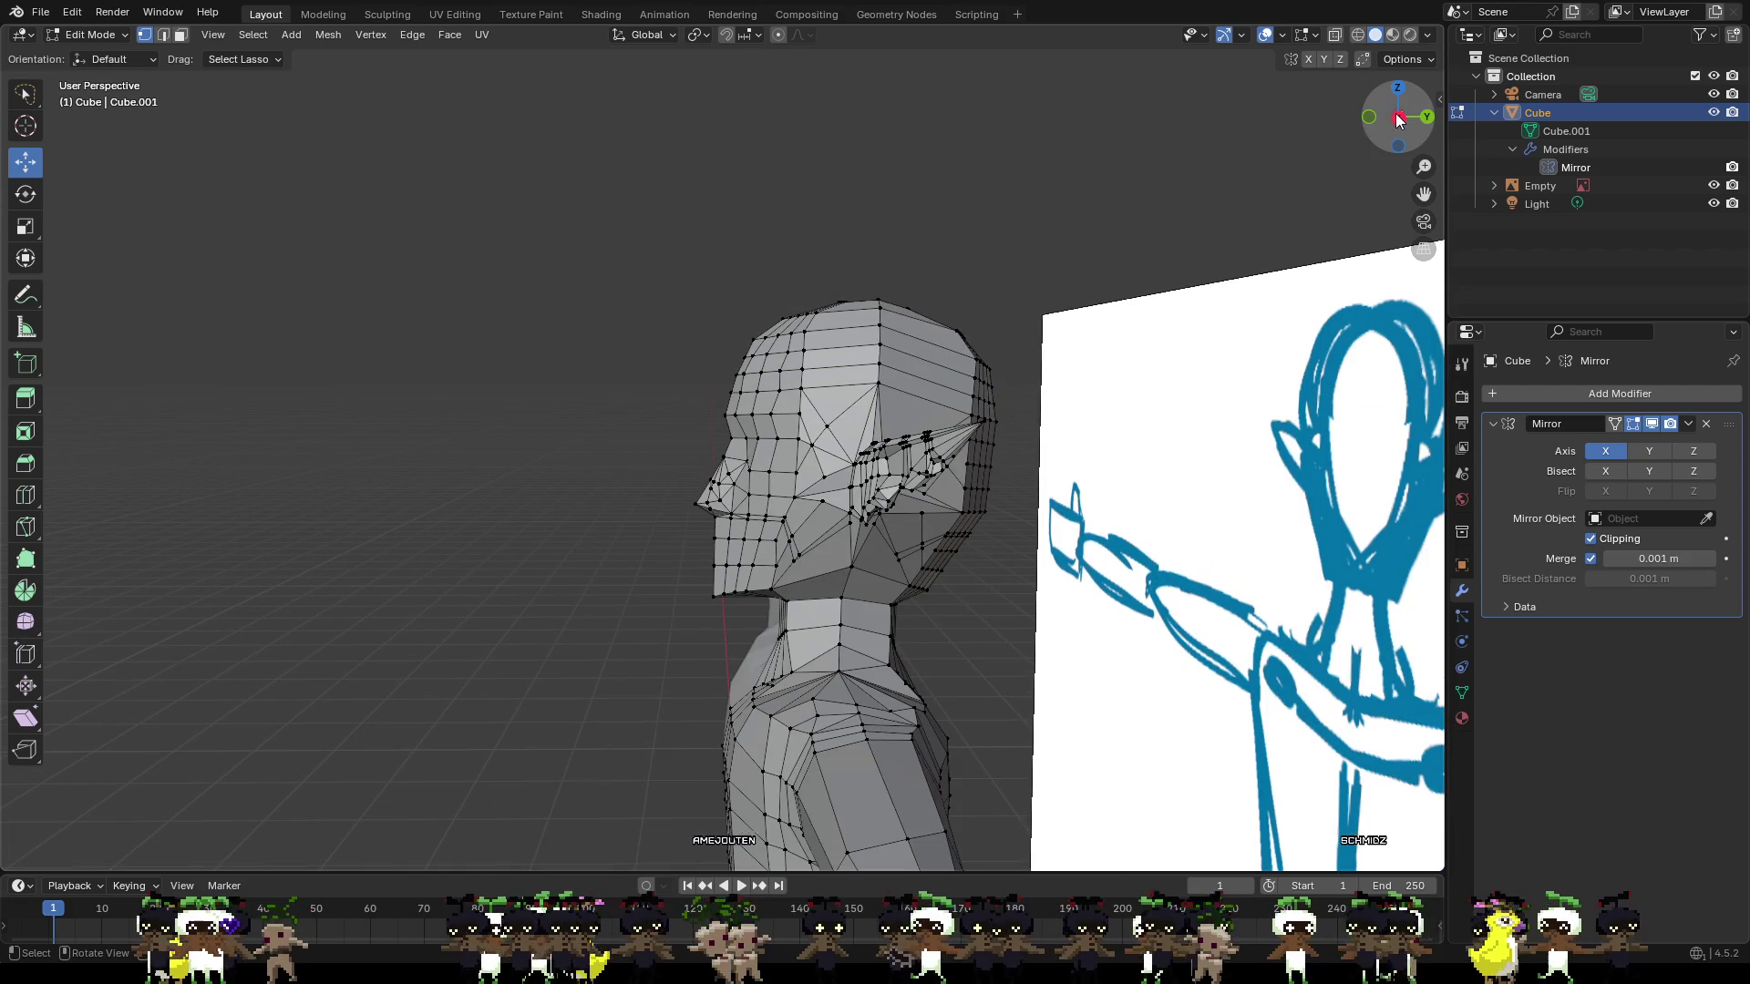
# Frame a three-quarter view of the head and switch to Face Select mode.
pyautogui.click(1399, 119)
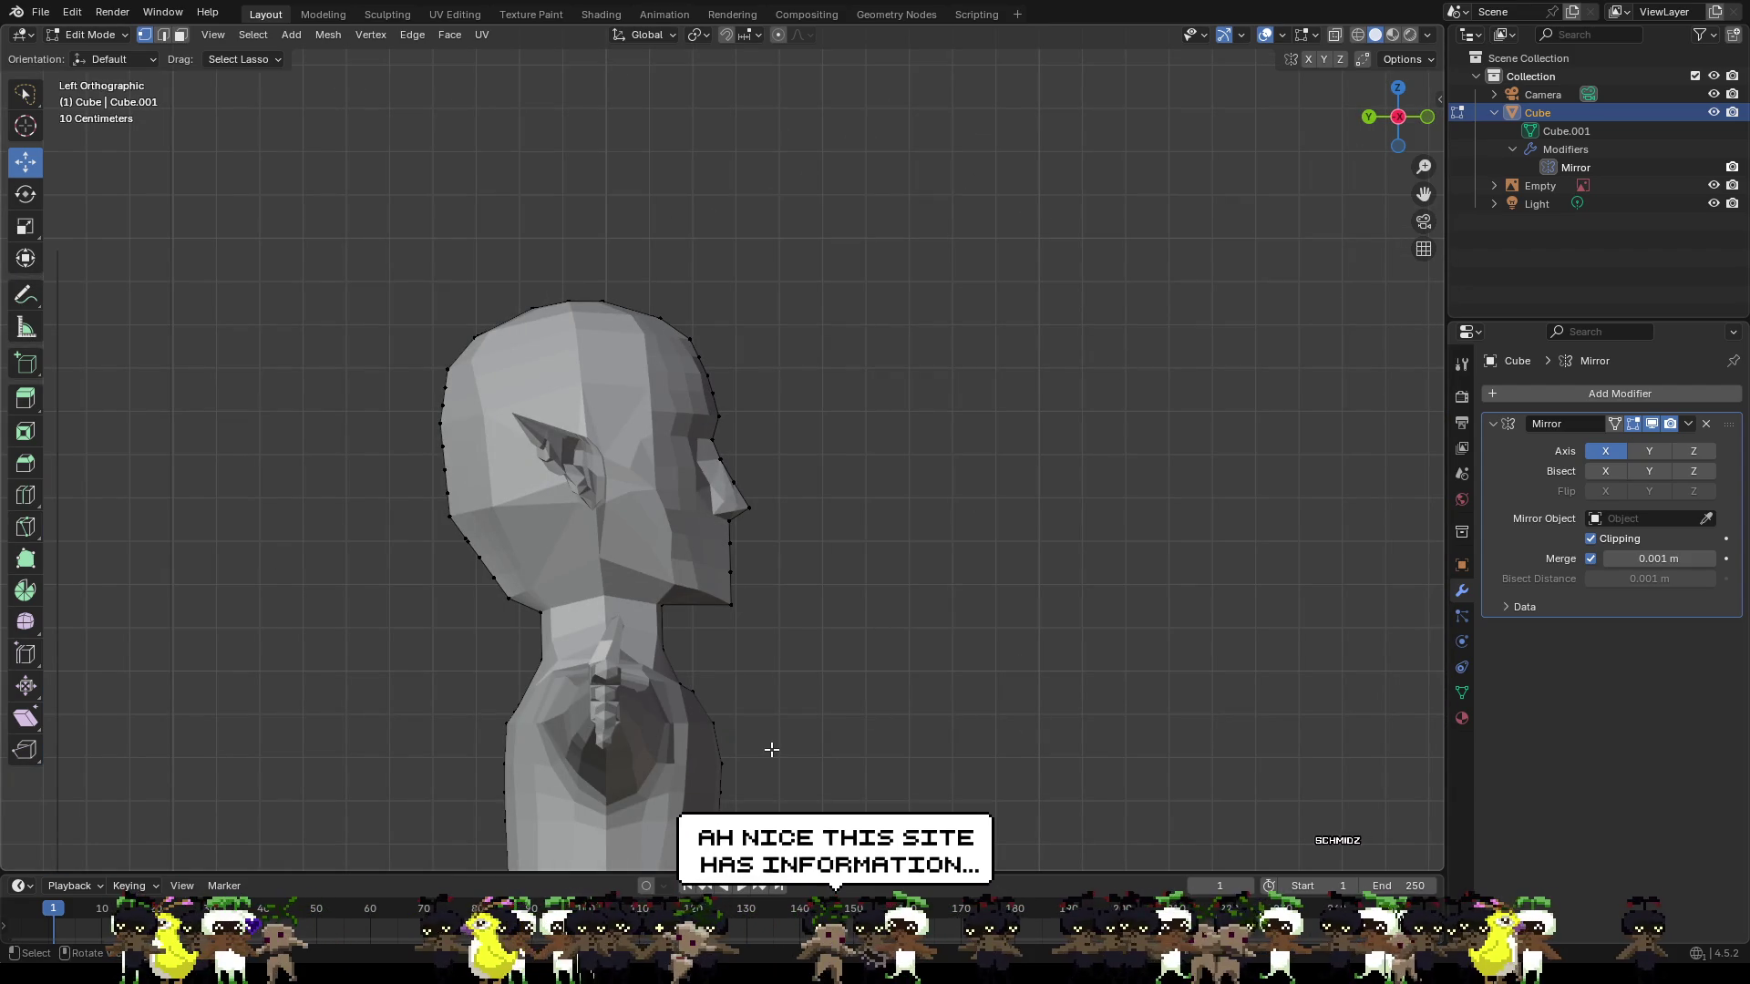
pyautogui.scroll(-4, 772, 747)
pyautogui.moveTo(897, 752)
pyautogui.mouseDown(button='middle')
pyautogui.moveTo(874, 735)
pyautogui.moveTo(722, 738)
pyautogui.moveTo(752, 621)
pyautogui.mouseUp(button='middle')
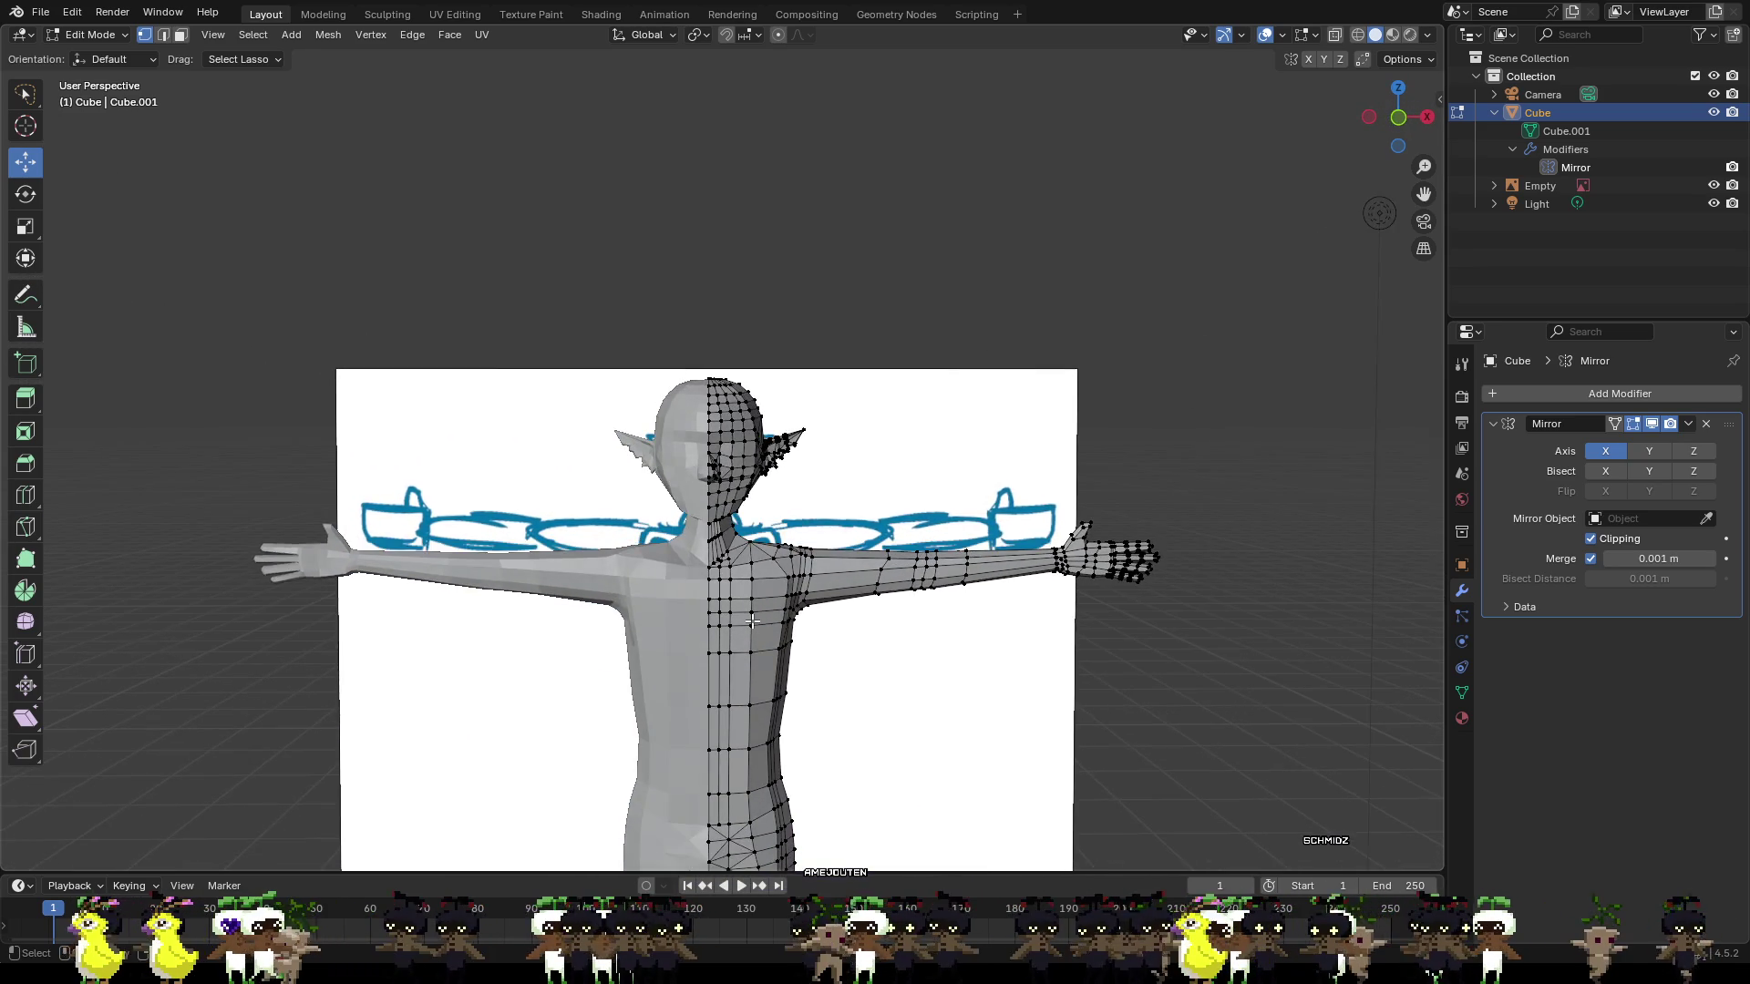
pyautogui.scroll(4, 752, 621)
pyautogui.scroll(-4, 867, 521)
pyautogui.scroll(4, 869, 529)
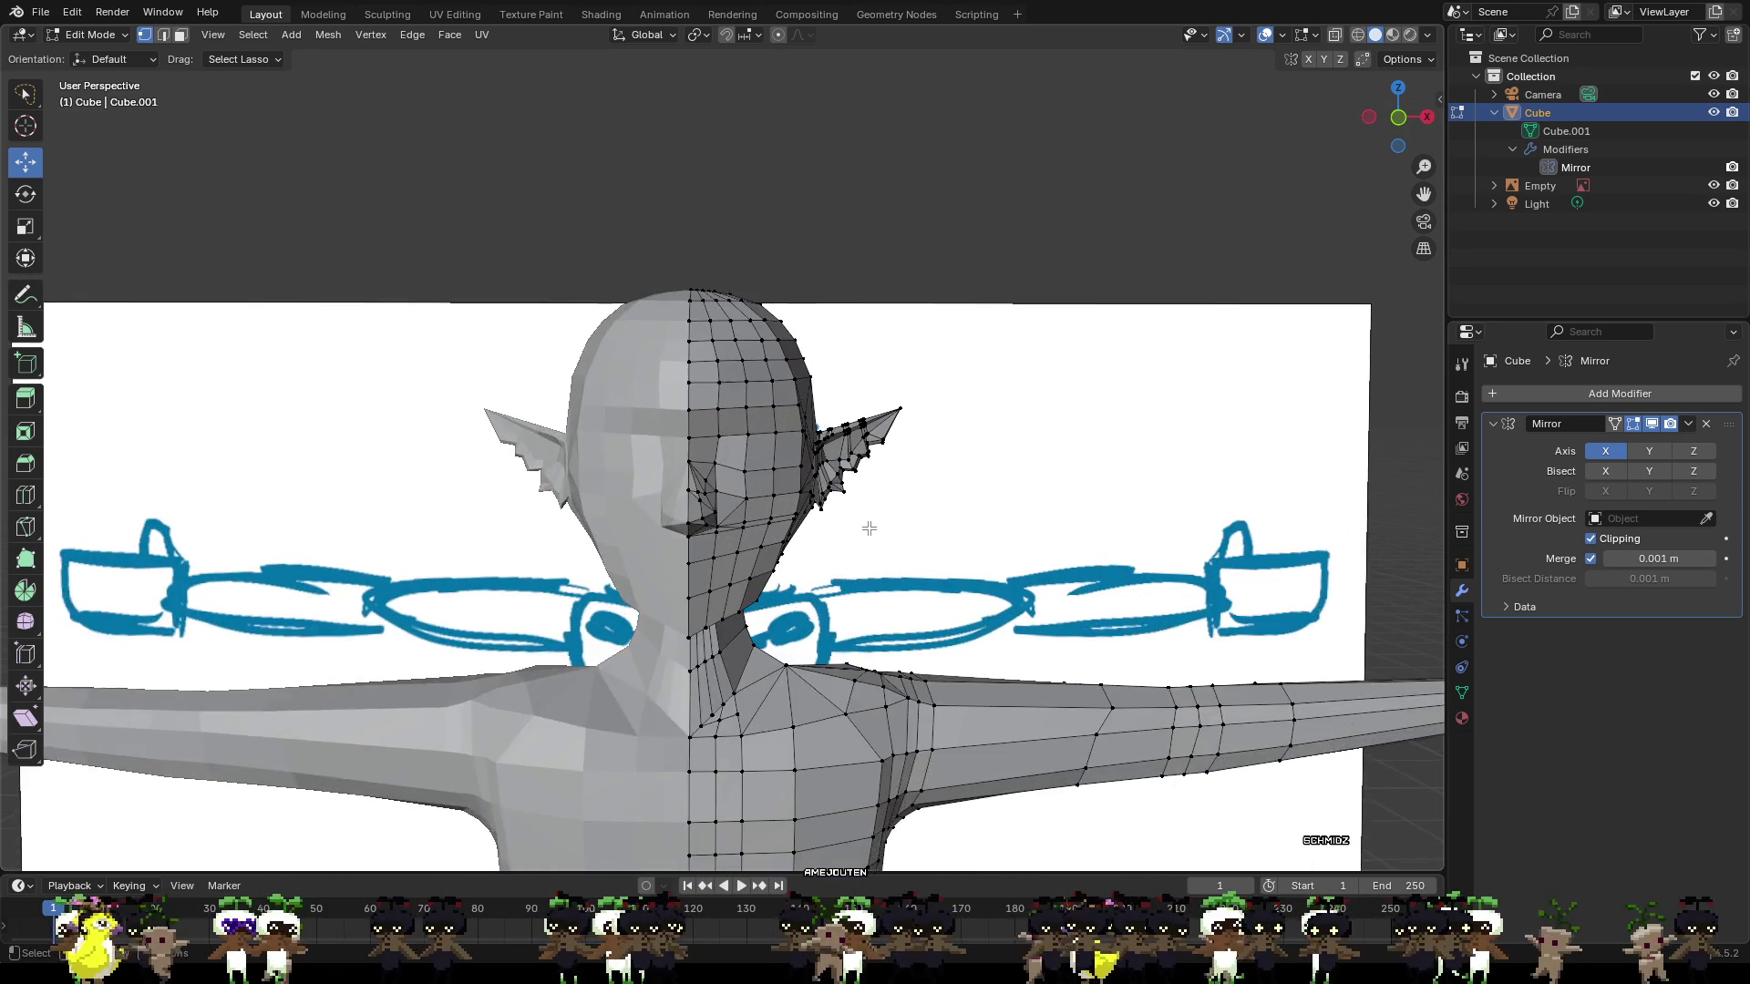
pyautogui.scroll(2, 868, 529)
pyautogui.moveTo(960, 552); pyautogui.dragTo(875, 536, button='middle')
pyautogui.scroll(3, 864, 529)
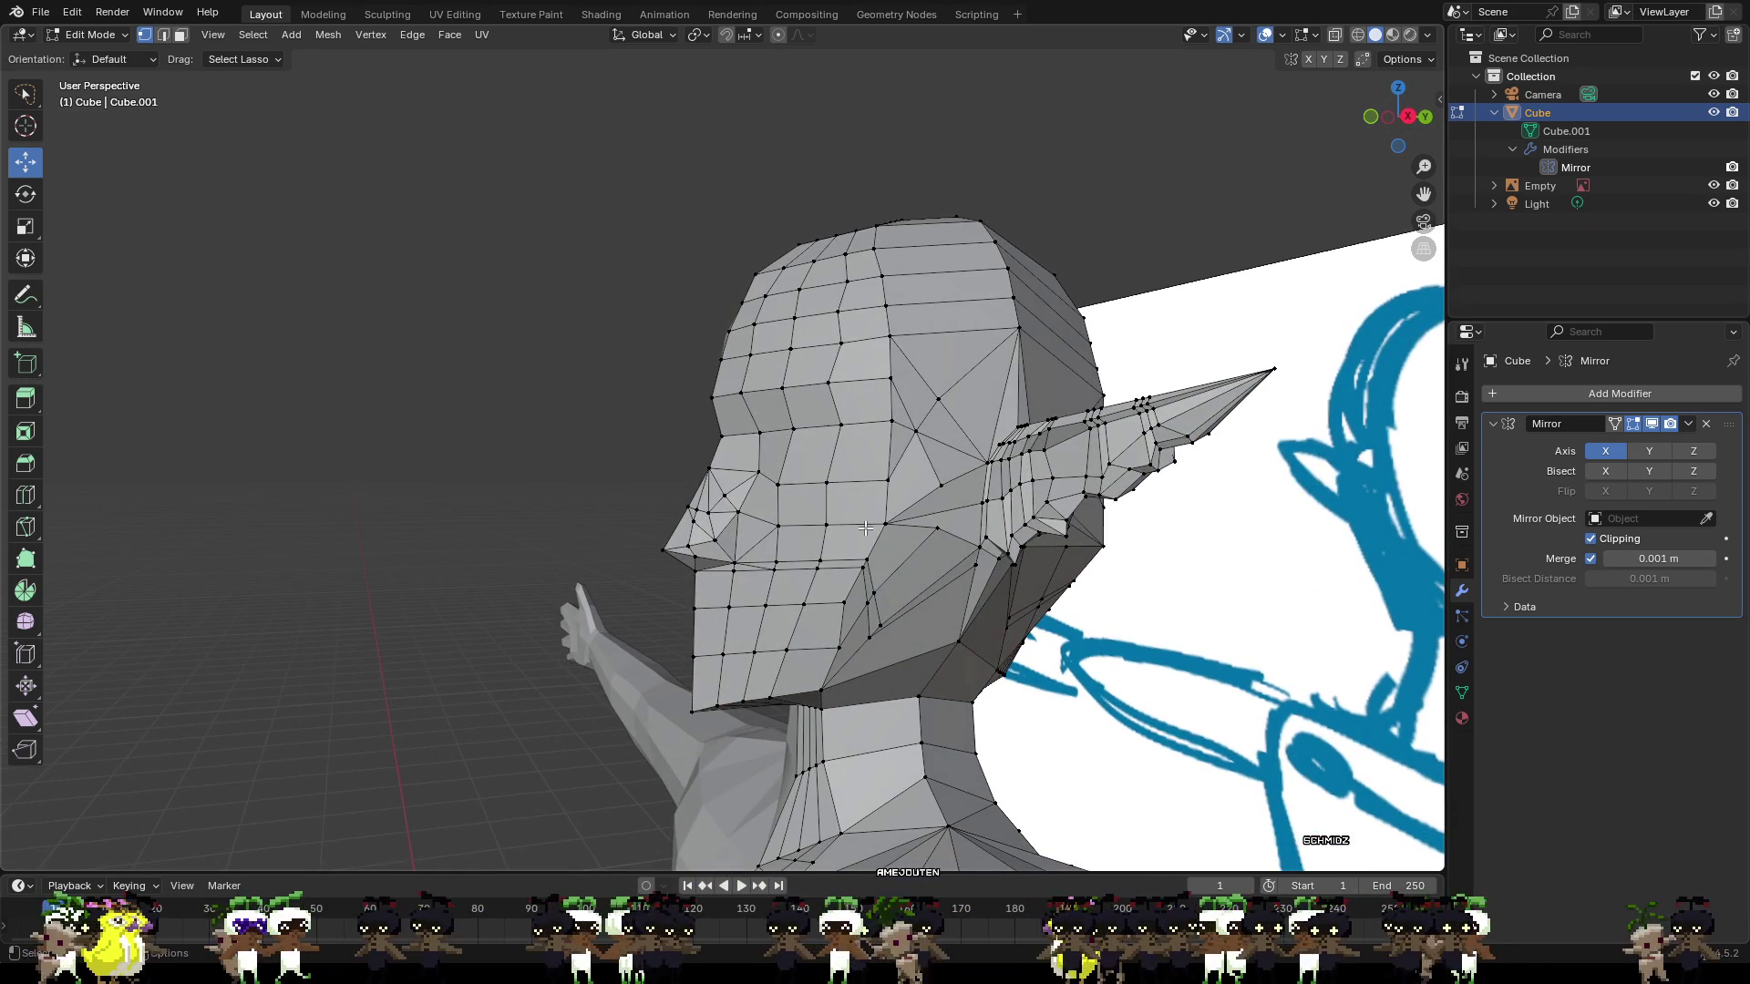
pyautogui.click(930, 529)
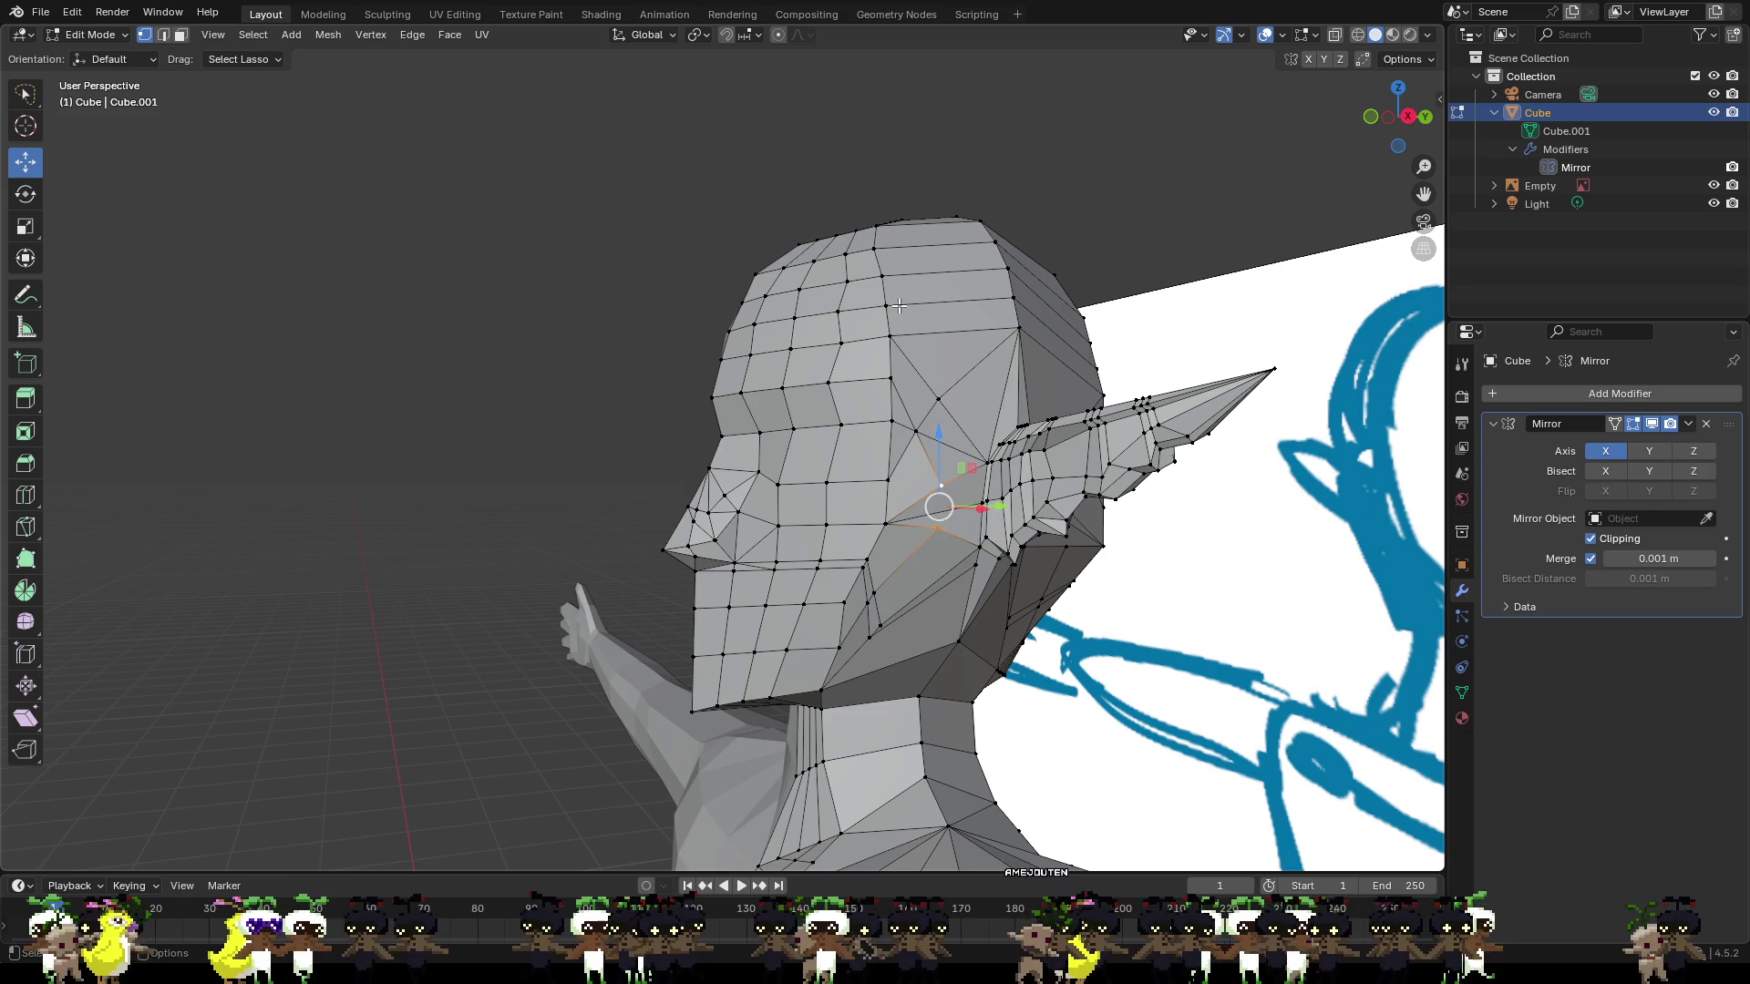
pyautogui.click(180, 35)
# Select the cheek faces and upper cheek triangles beside the ear.
pyautogui.click(950, 460)
pyautogui.keyDown('shift'); pyautogui.click(964, 498); pyautogui.keyUp('shift')
pyautogui.keyDown('shift'); pyautogui.click(916, 511); pyautogui.keyUp('shift')
pyautogui.keyDown('shift'); pyautogui.click(916, 396); pyautogui.keyUp('shift')
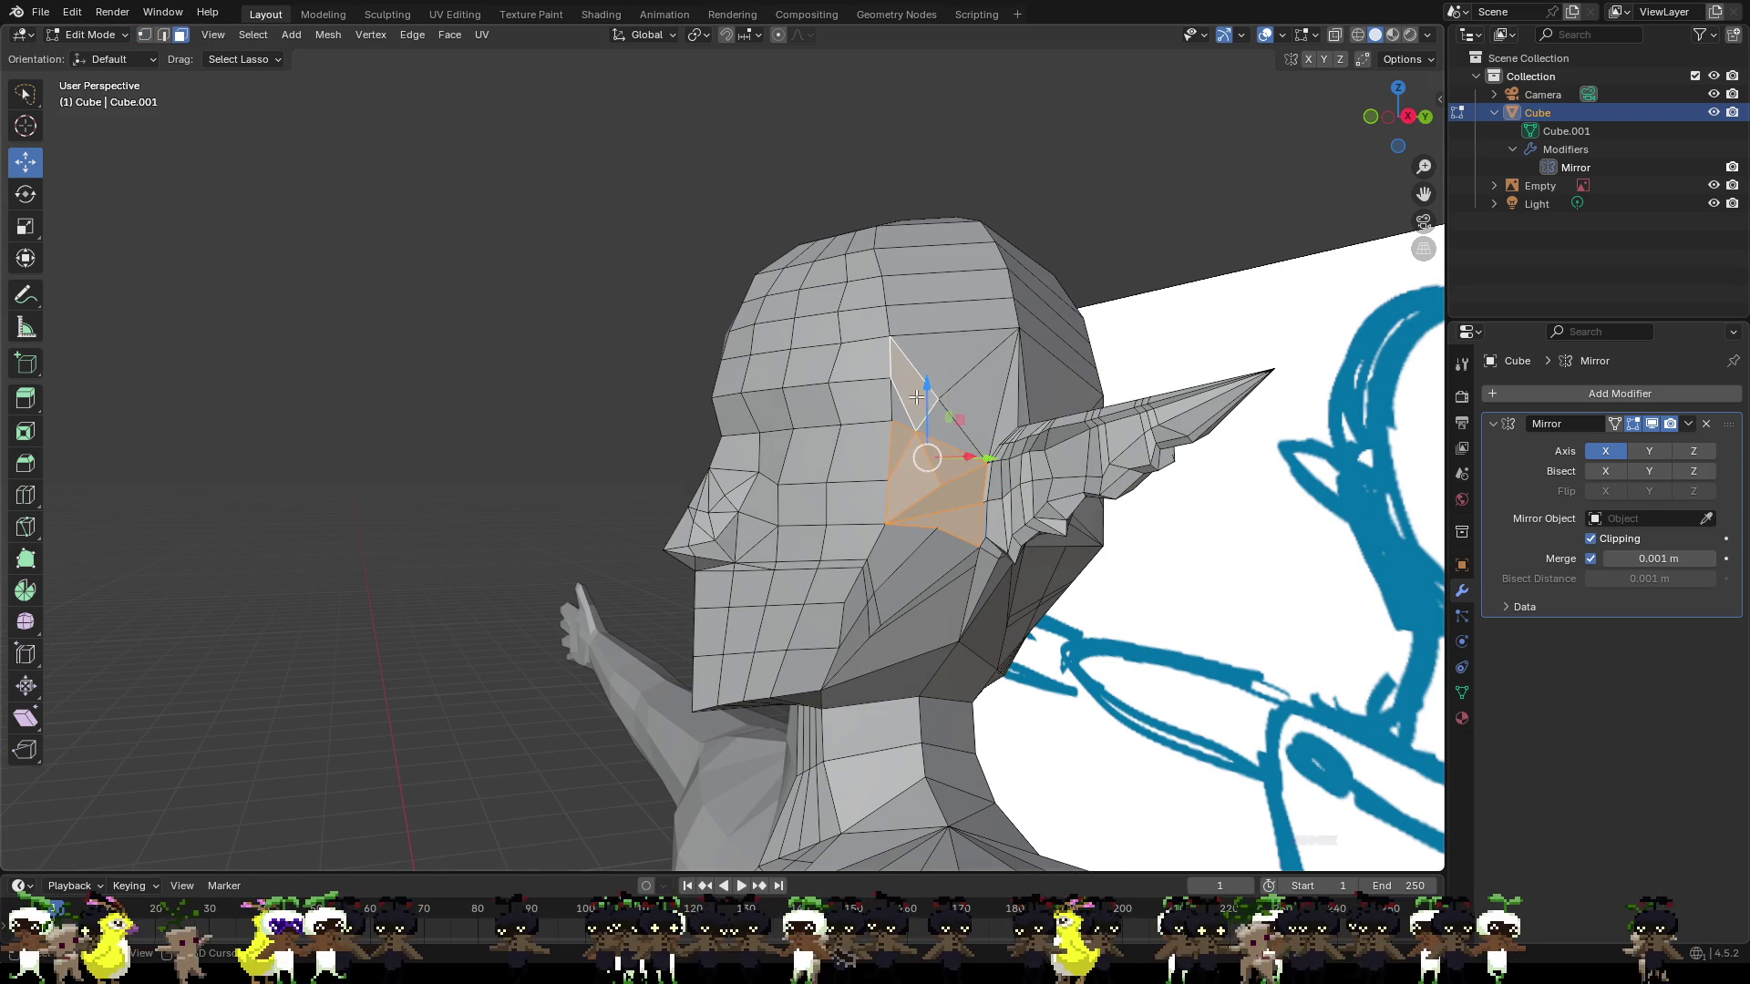
pyautogui.keyDown('shift'); pyautogui.click(980, 386); pyautogui.keyUp('shift')
pyautogui.keyDown('shift'); pyautogui.click(989, 392); pyautogui.keyUp('shift')
pyautogui.keyDown('shift'); pyautogui.click(994, 398); pyautogui.keyUp('shift')
pyautogui.keyDown('shift'); pyautogui.click(1039, 405); pyautogui.keyUp('shift')
pyautogui.keyDown('shift'); pyautogui.click(1005, 405); pyautogui.keyUp('shift')
pyautogui.keyDown('shift'); pyautogui.click(1005, 405); pyautogui.keyUp('shift')
# From a rear side view, add faces beside the ear and the strip atop the head.
pyautogui.moveTo(1005, 405)
pyautogui.mouseDown(button='middle')
pyautogui.moveTo(951, 506)
pyautogui.moveTo(908, 406)
pyautogui.mouseUp(button='middle')
pyautogui.keyDown('shift'); pyautogui.click(920, 328); pyautogui.keyUp('shift')
pyautogui.keyDown('shift'); pyautogui.click(875, 391); pyautogui.keyUp('shift')
pyautogui.keyDown('shift'); pyautogui.click(911, 406); pyautogui.keyUp('shift')
pyautogui.keyDown('shift'); pyautogui.click(956, 379); pyautogui.keyUp('shift')
pyautogui.keyDown('shift'); pyautogui.click(1021, 310); pyautogui.keyUp('shift')
pyautogui.keyDown('shift'); pyautogui.click(870, 150); pyautogui.keyUp('shift')
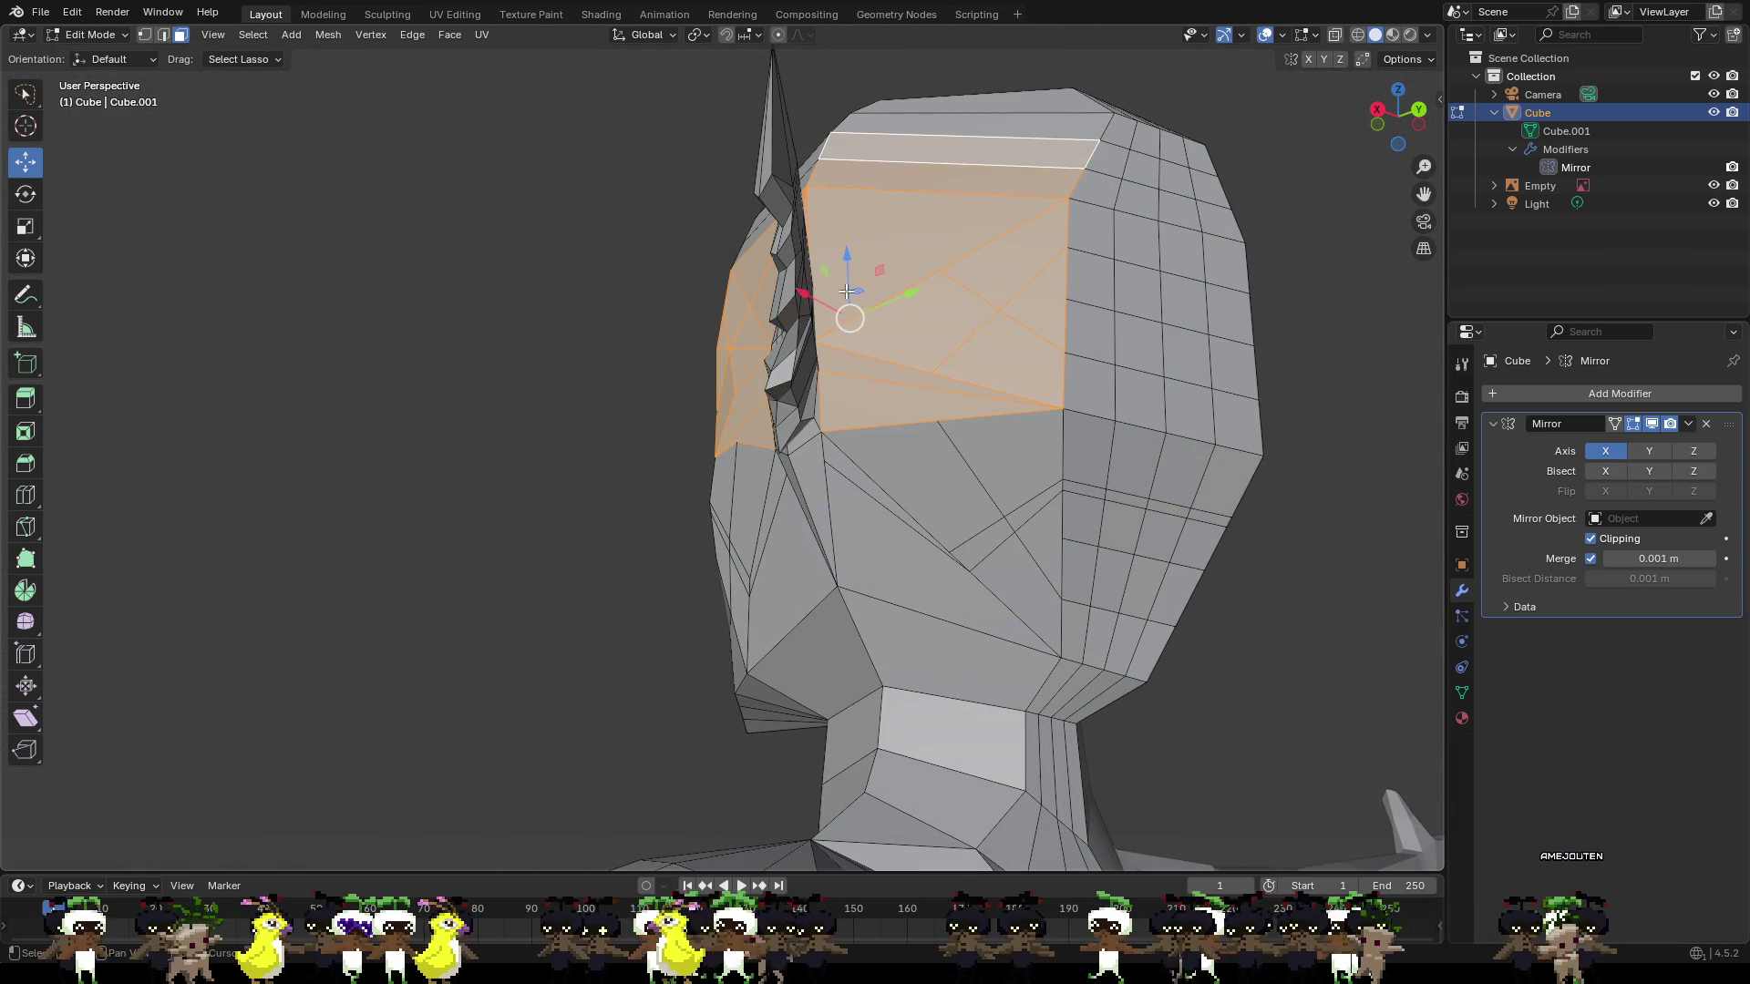
pyautogui.keyDown('shift'); pyautogui.click(928, 462); pyautogui.keyUp('shift')
pyautogui.keyDown('shift'); pyautogui.click(1001, 490); pyautogui.keyUp('shift')
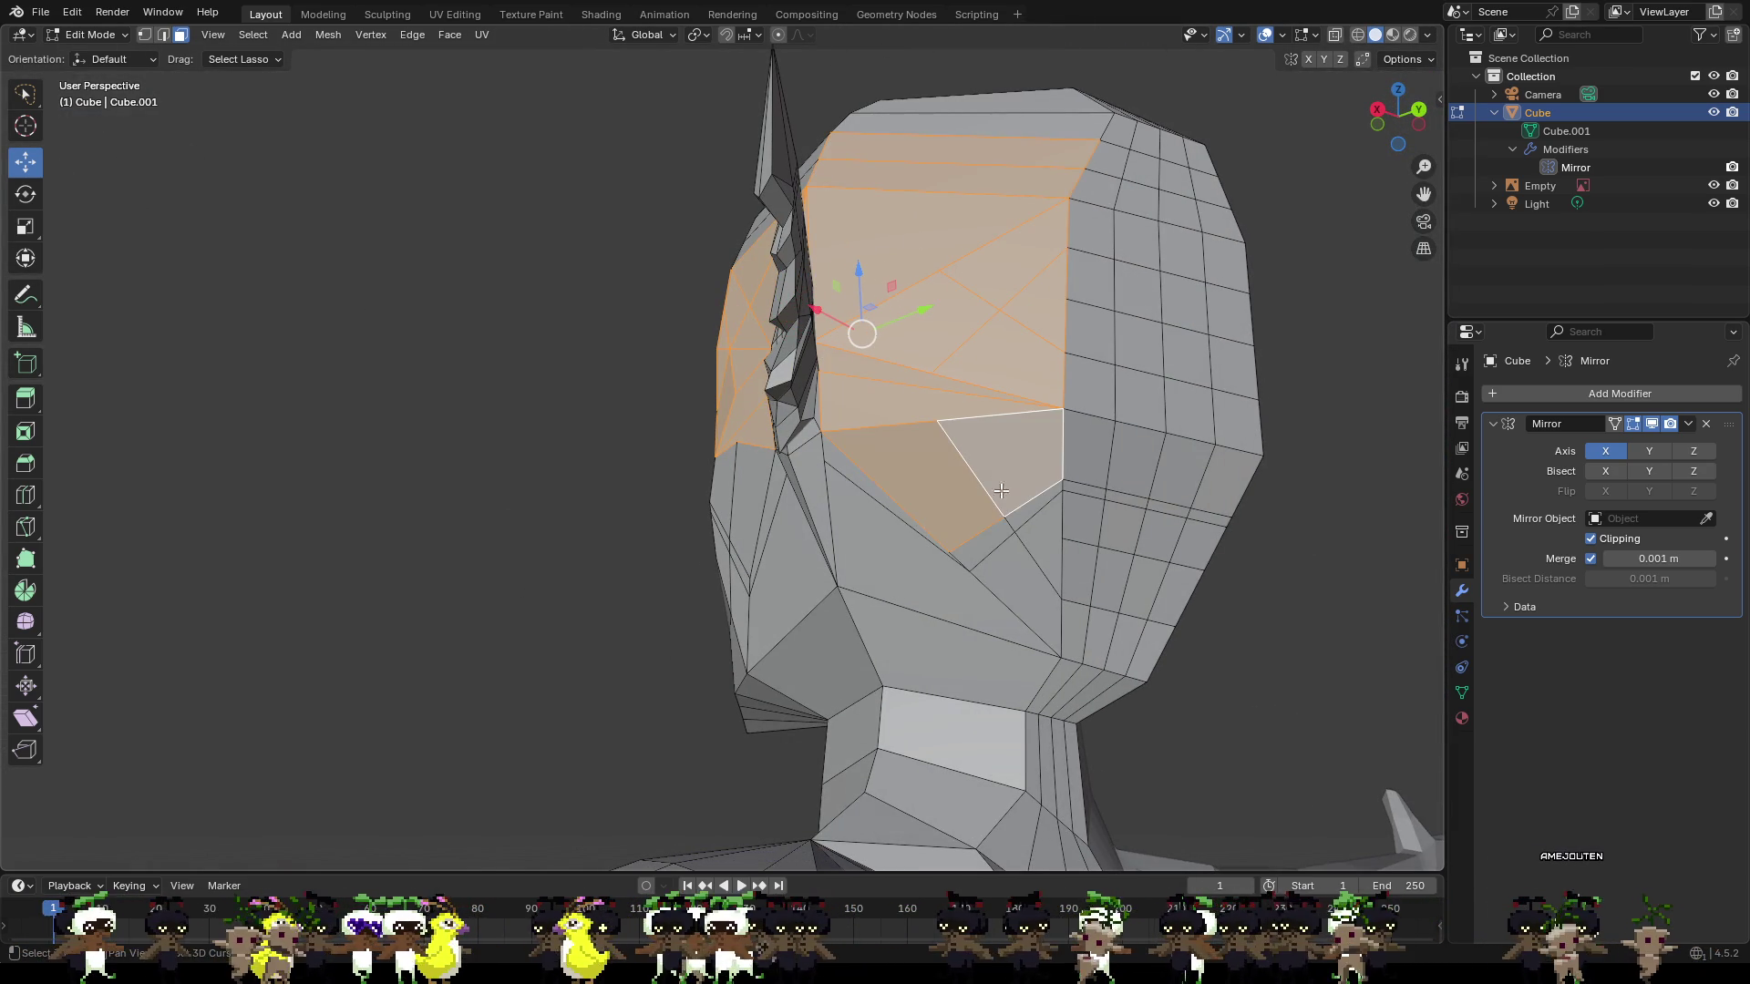
# Extend the selection with cheek faces and triangles reaching down to the jaw.
pyautogui.keyDown('shift'); pyautogui.click(890, 508); pyautogui.keyUp('shift')
pyautogui.keyDown('shift'); pyautogui.click(920, 587); pyautogui.keyUp('shift')
pyautogui.keyDown('shift'); pyautogui.click(794, 543); pyautogui.keyUp('shift')
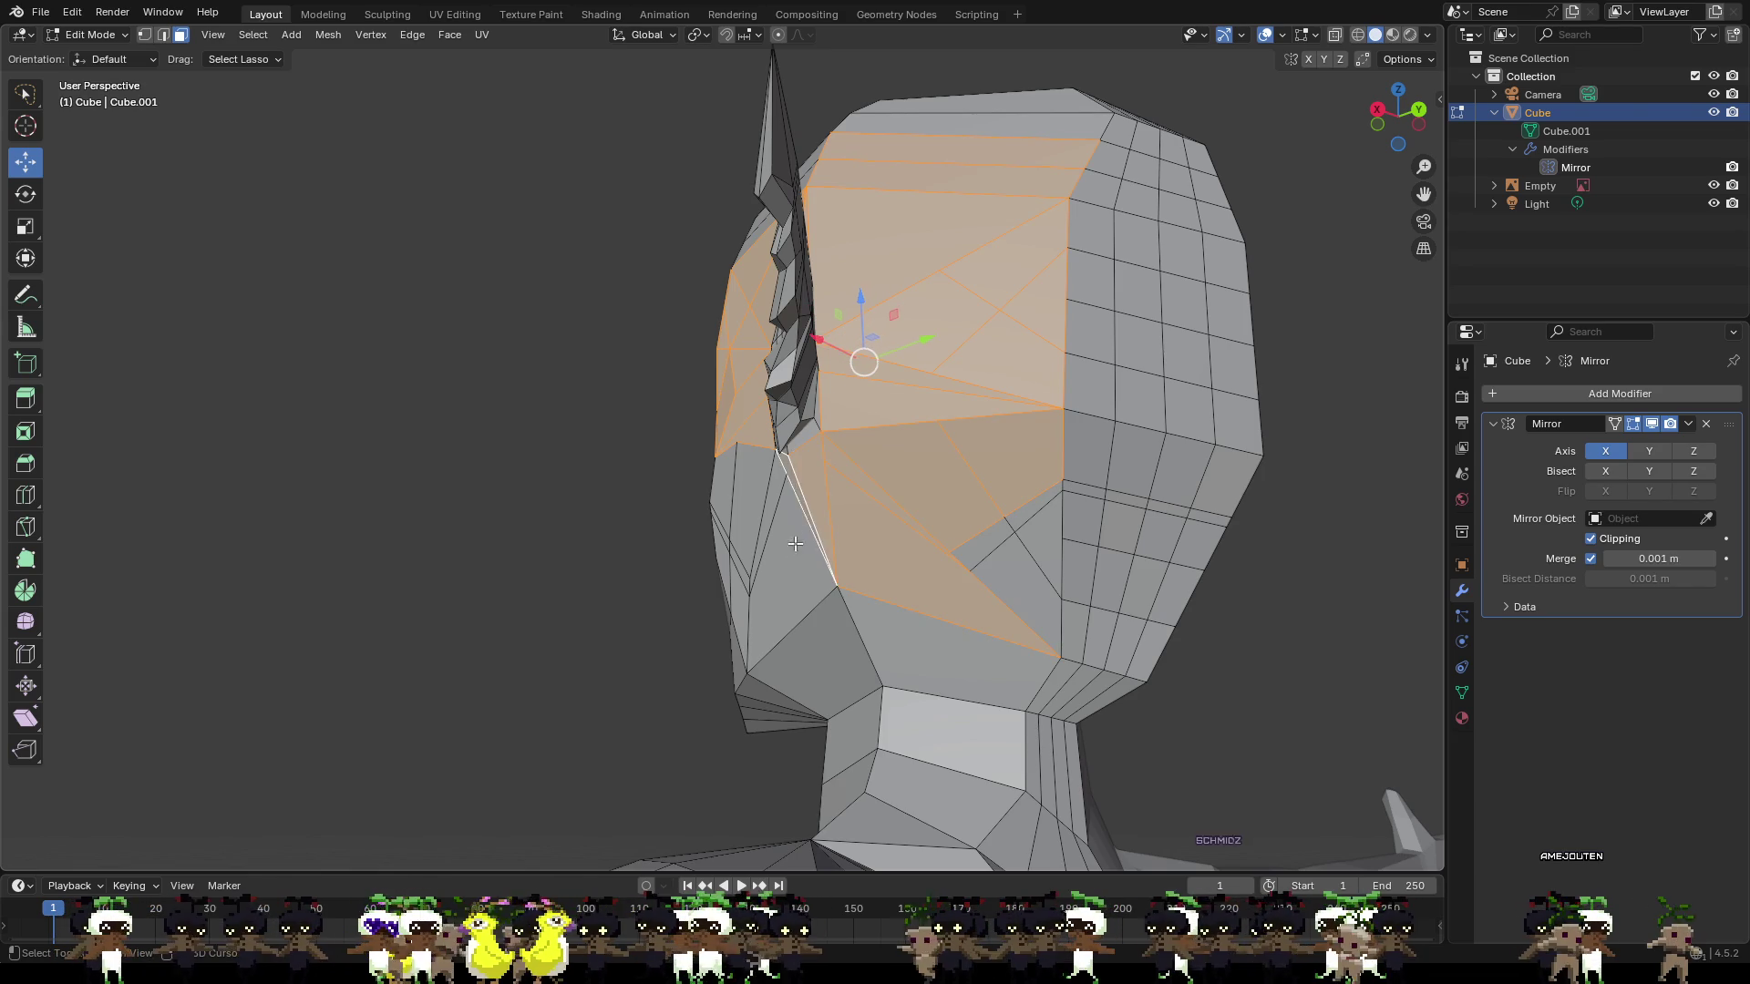
pyautogui.keyDown('shift'); pyautogui.click(795, 543); pyautogui.keyUp('shift')
pyautogui.keyDown('shift'); pyautogui.click(973, 561); pyautogui.keyUp('shift')
pyautogui.keyDown('shift'); pyautogui.click(1036, 537); pyautogui.keyUp('shift')
pyautogui.moveTo(953, 613)
pyautogui.mouseDown(button='middle')
pyautogui.moveTo(908, 620)
pyautogui.moveTo(967, 588)
pyautogui.moveTo(940, 591)
pyautogui.mouseUp(button='middle')
pyautogui.keyDown('shift'); pyautogui.click(925, 577); pyautogui.keyUp('shift')
pyautogui.keyDown('shift'); pyautogui.click(888, 550); pyautogui.keyUp('shift')
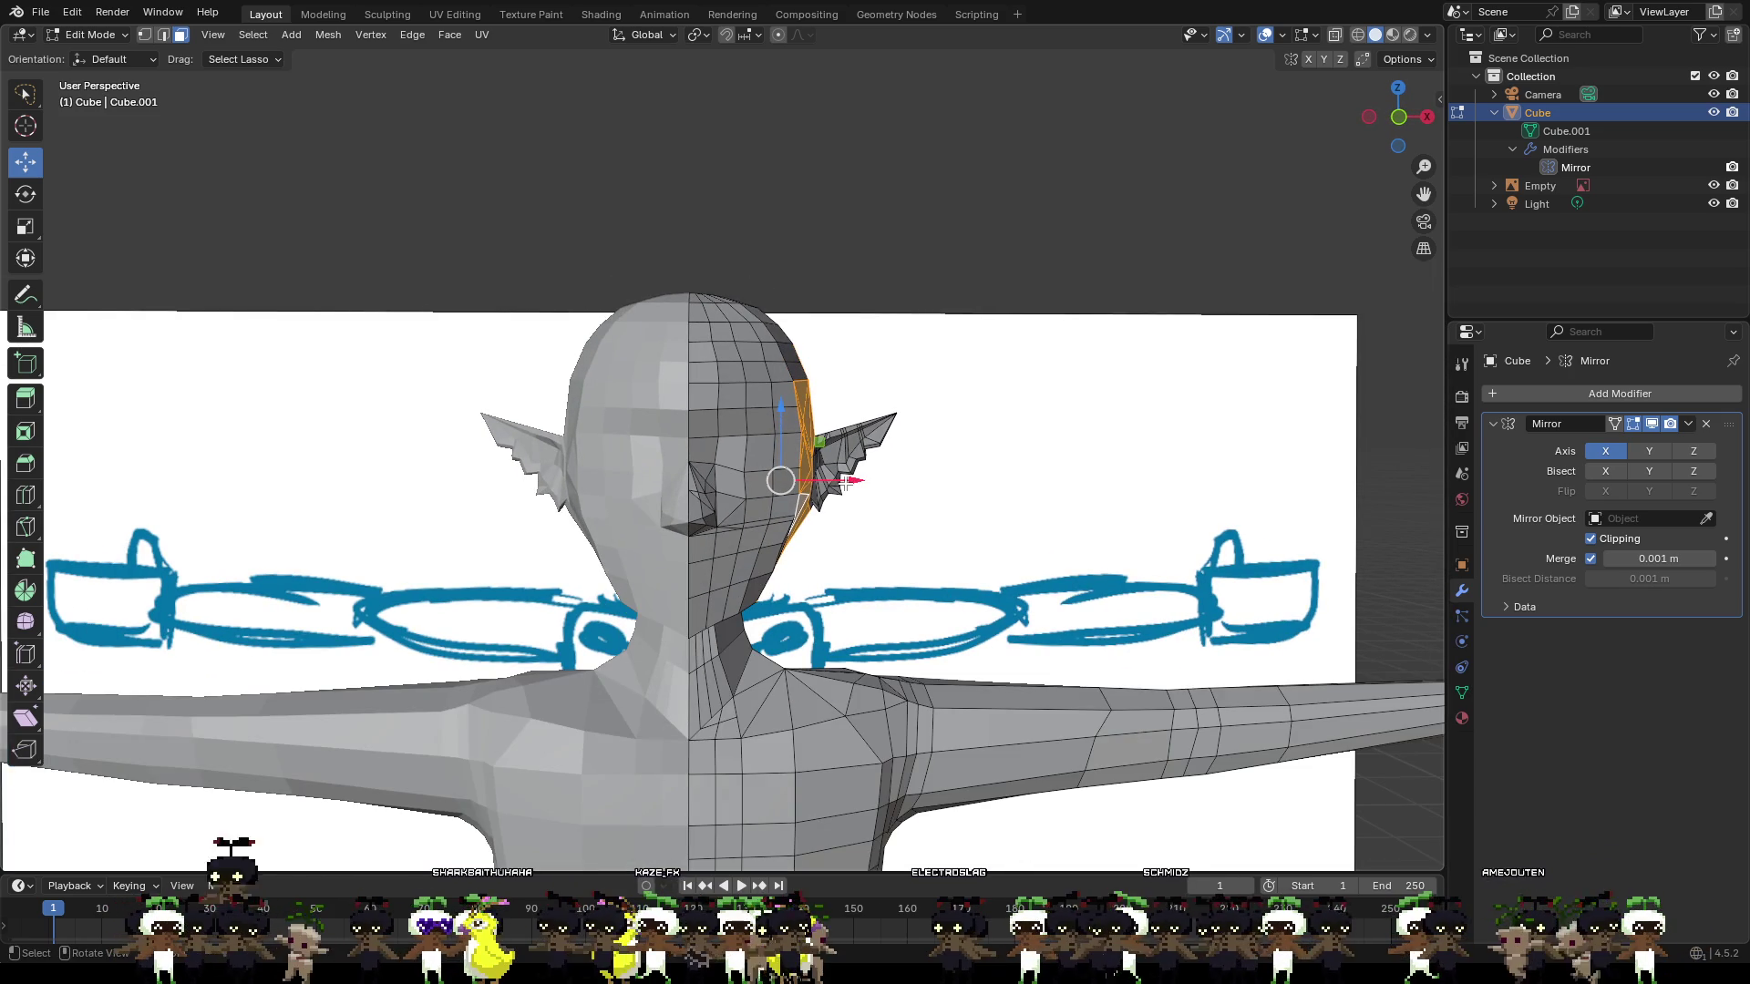
# Try moving the side faces inward with smooth proportional falloff, then undo it.
pyautogui.moveTo(845, 484); pyautogui.dragTo(843, 494)
pyautogui.click(1402, 118)
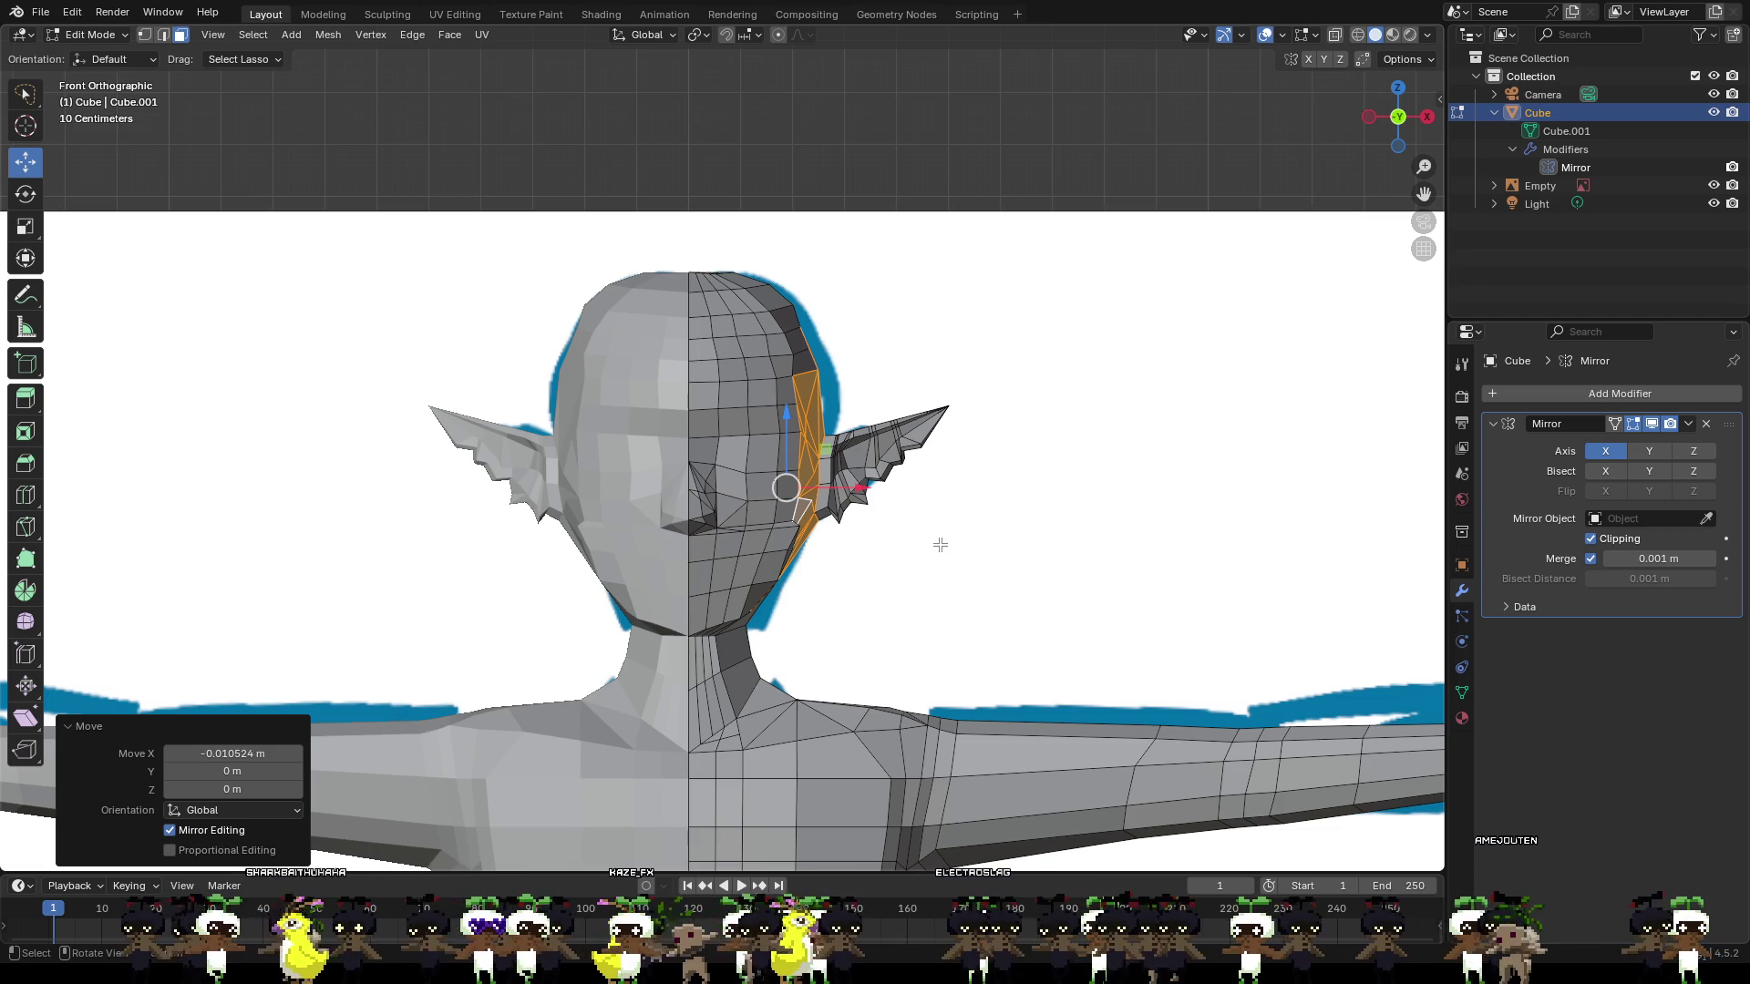
pyautogui.hotkey('ctrl', 'z')
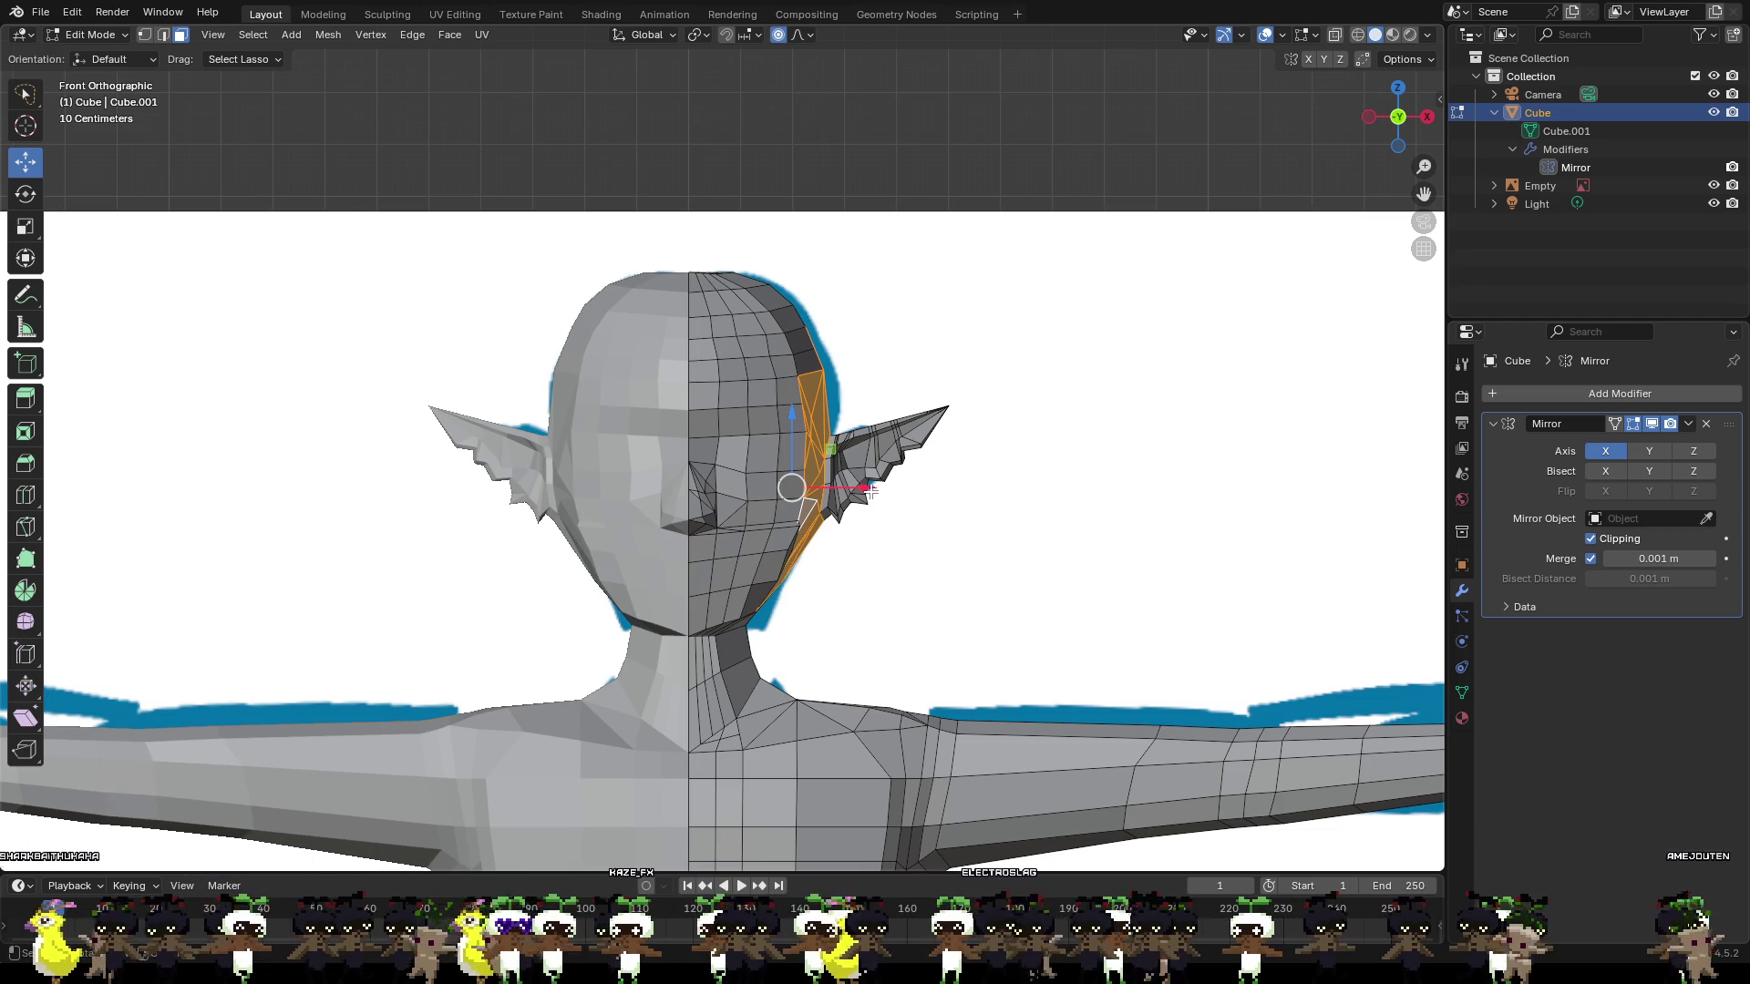
pyautogui.moveTo(866, 491); pyautogui.dragTo(862, 492)
pyautogui.scroll(-7, 898, 516)
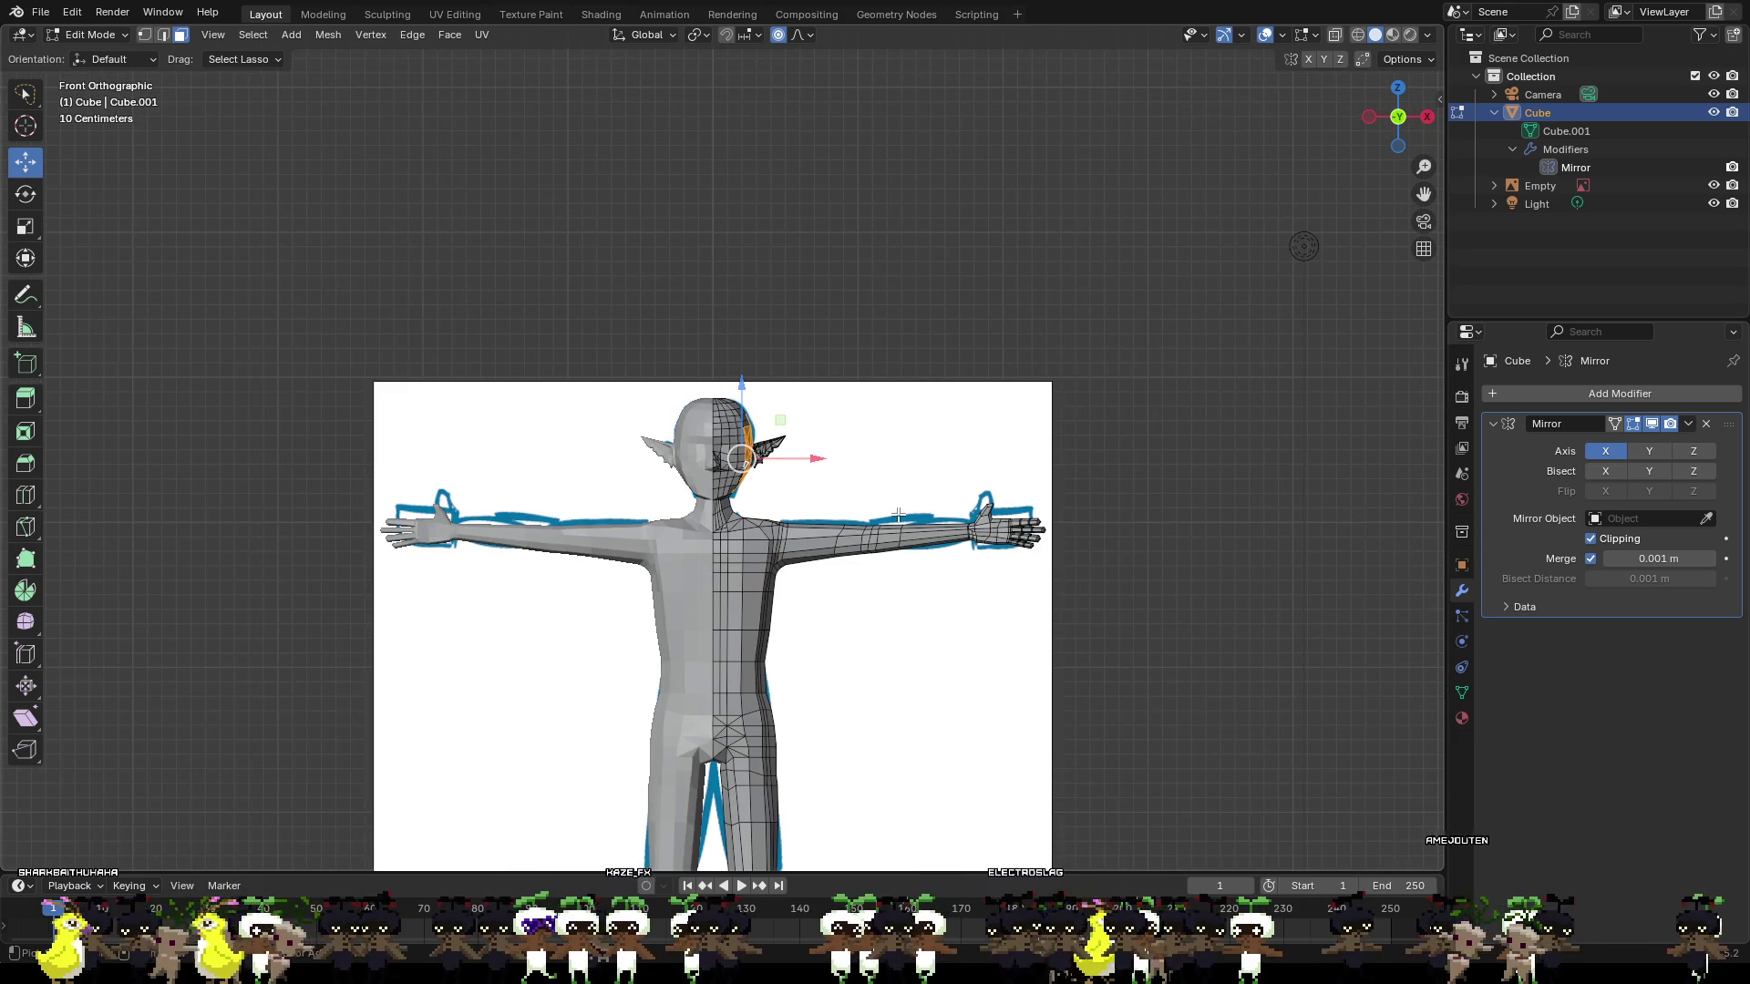
pyautogui.moveTo(798, 463); pyautogui.dragTo(789, 461)
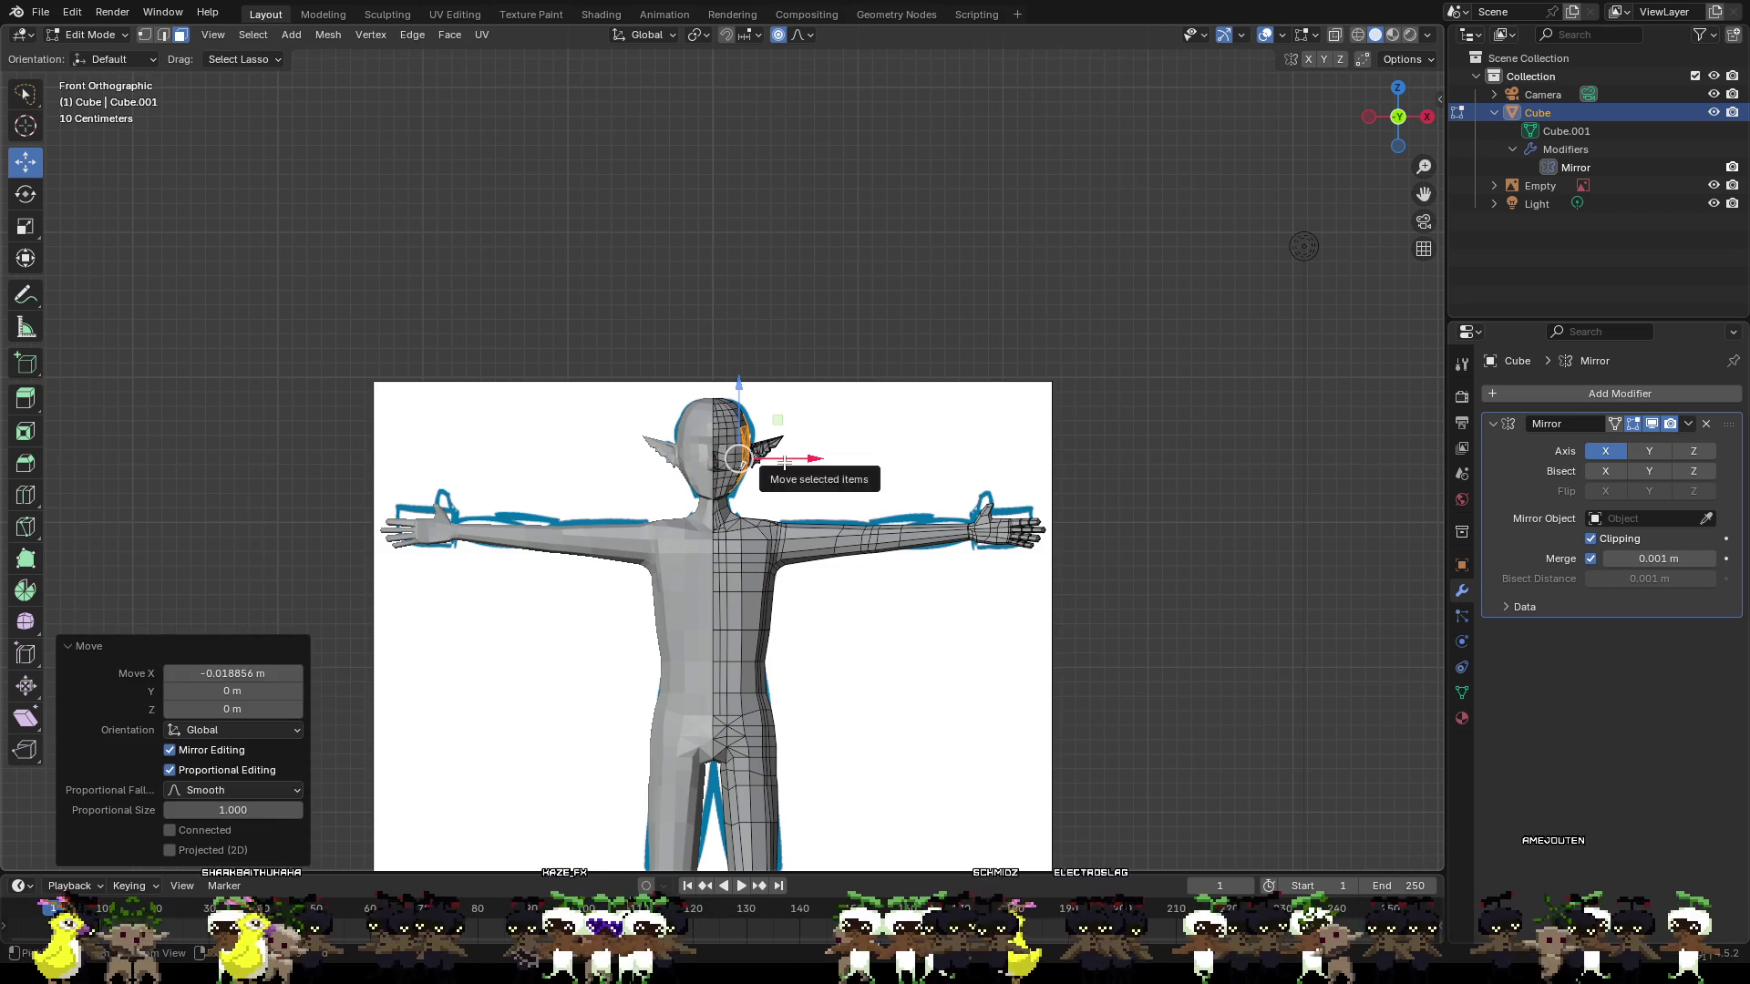
pyautogui.hotkey('ctrl', 'z')
# Turn on Connected Only falloff and move the side faces slightly inward.
pyautogui.click(808, 36)
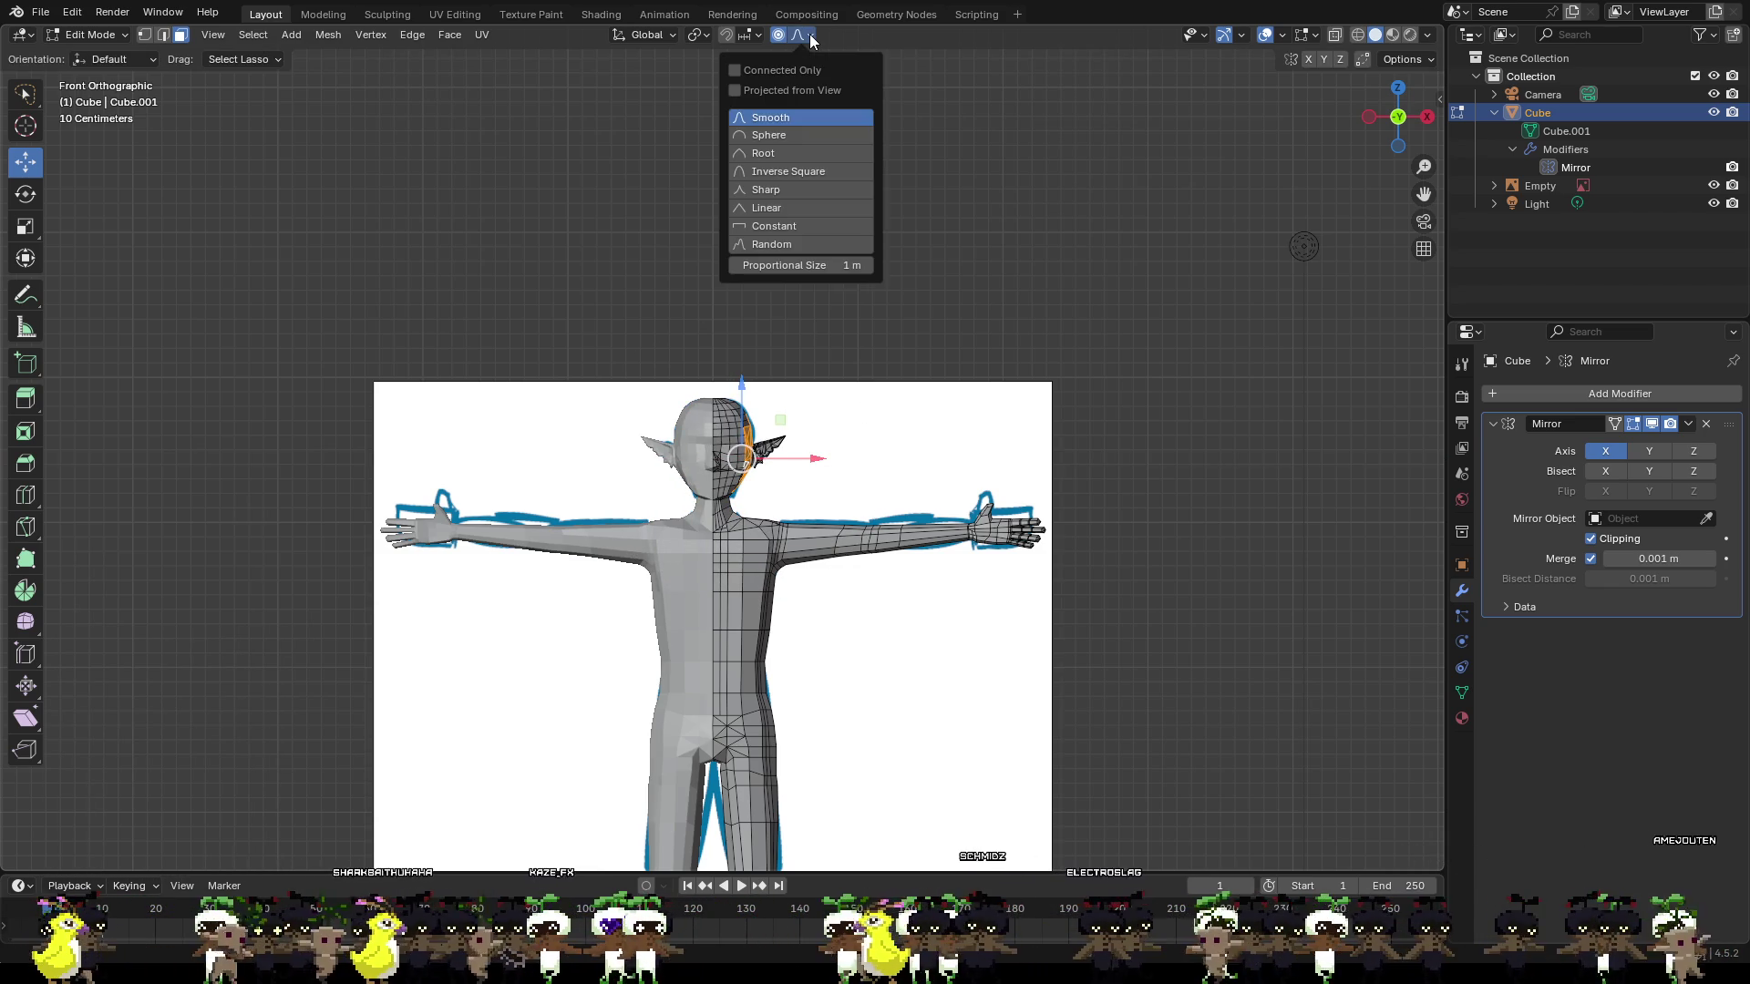
pyautogui.click(796, 69)
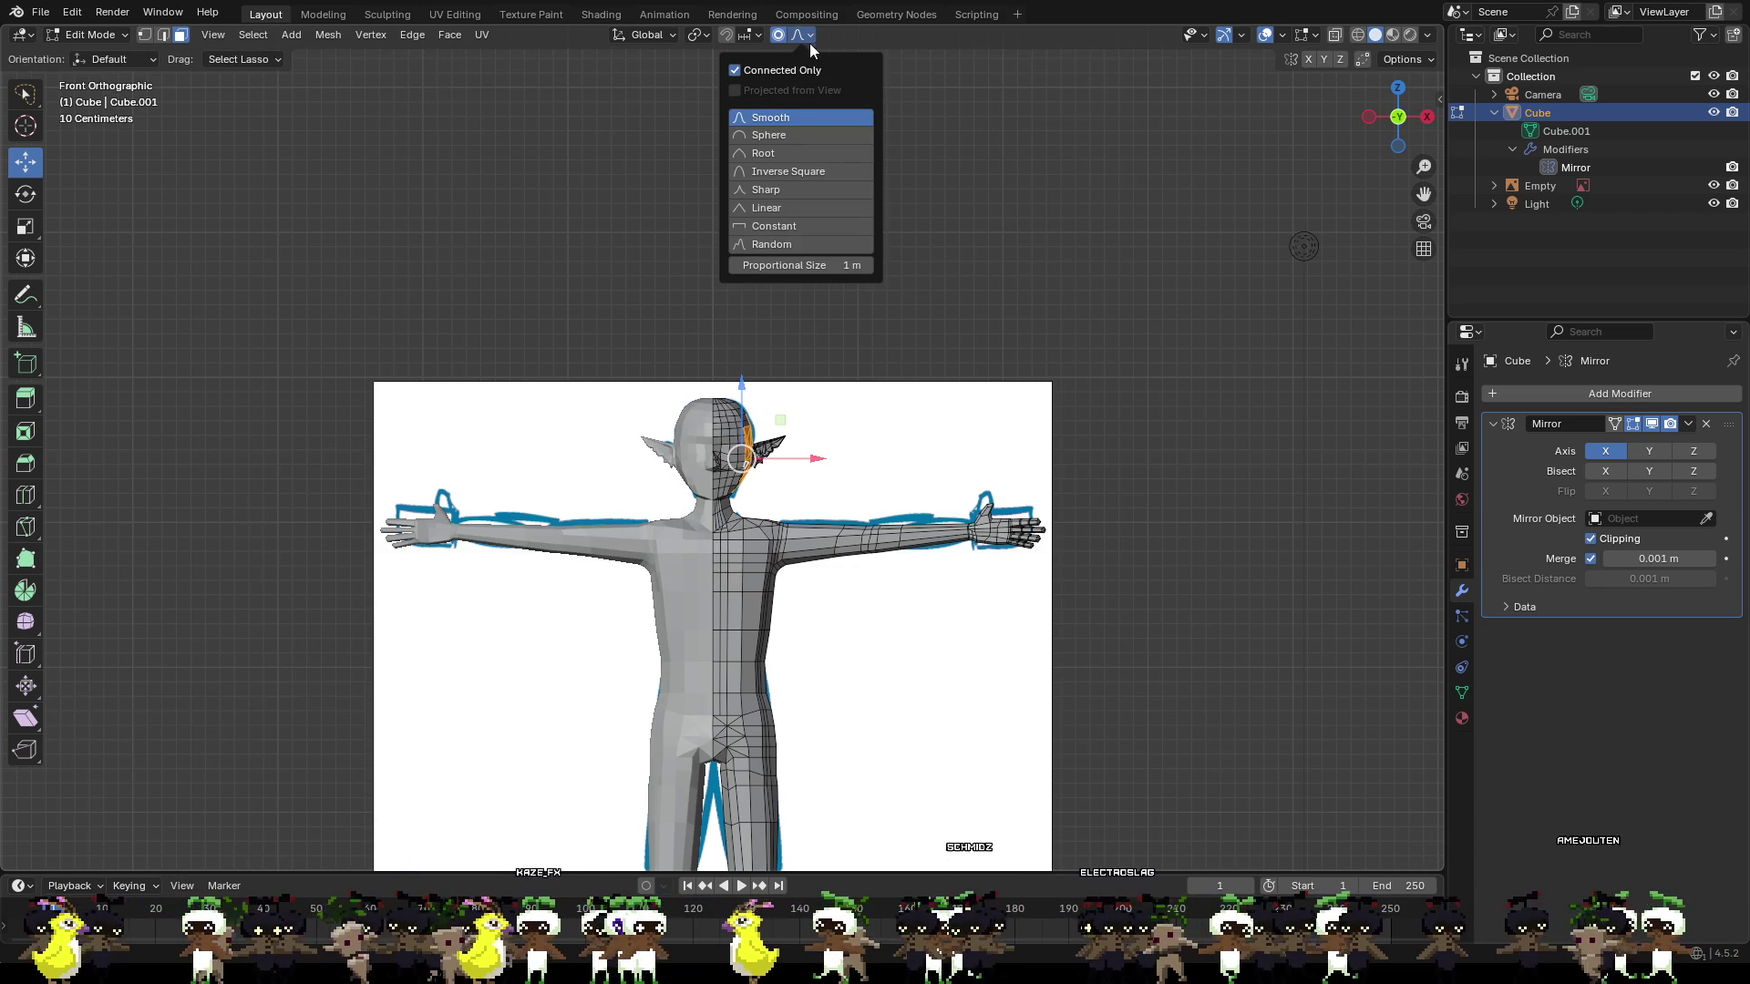
pyautogui.click(809, 37)
pyautogui.moveTo(808, 462); pyautogui.dragTo(815, 466)
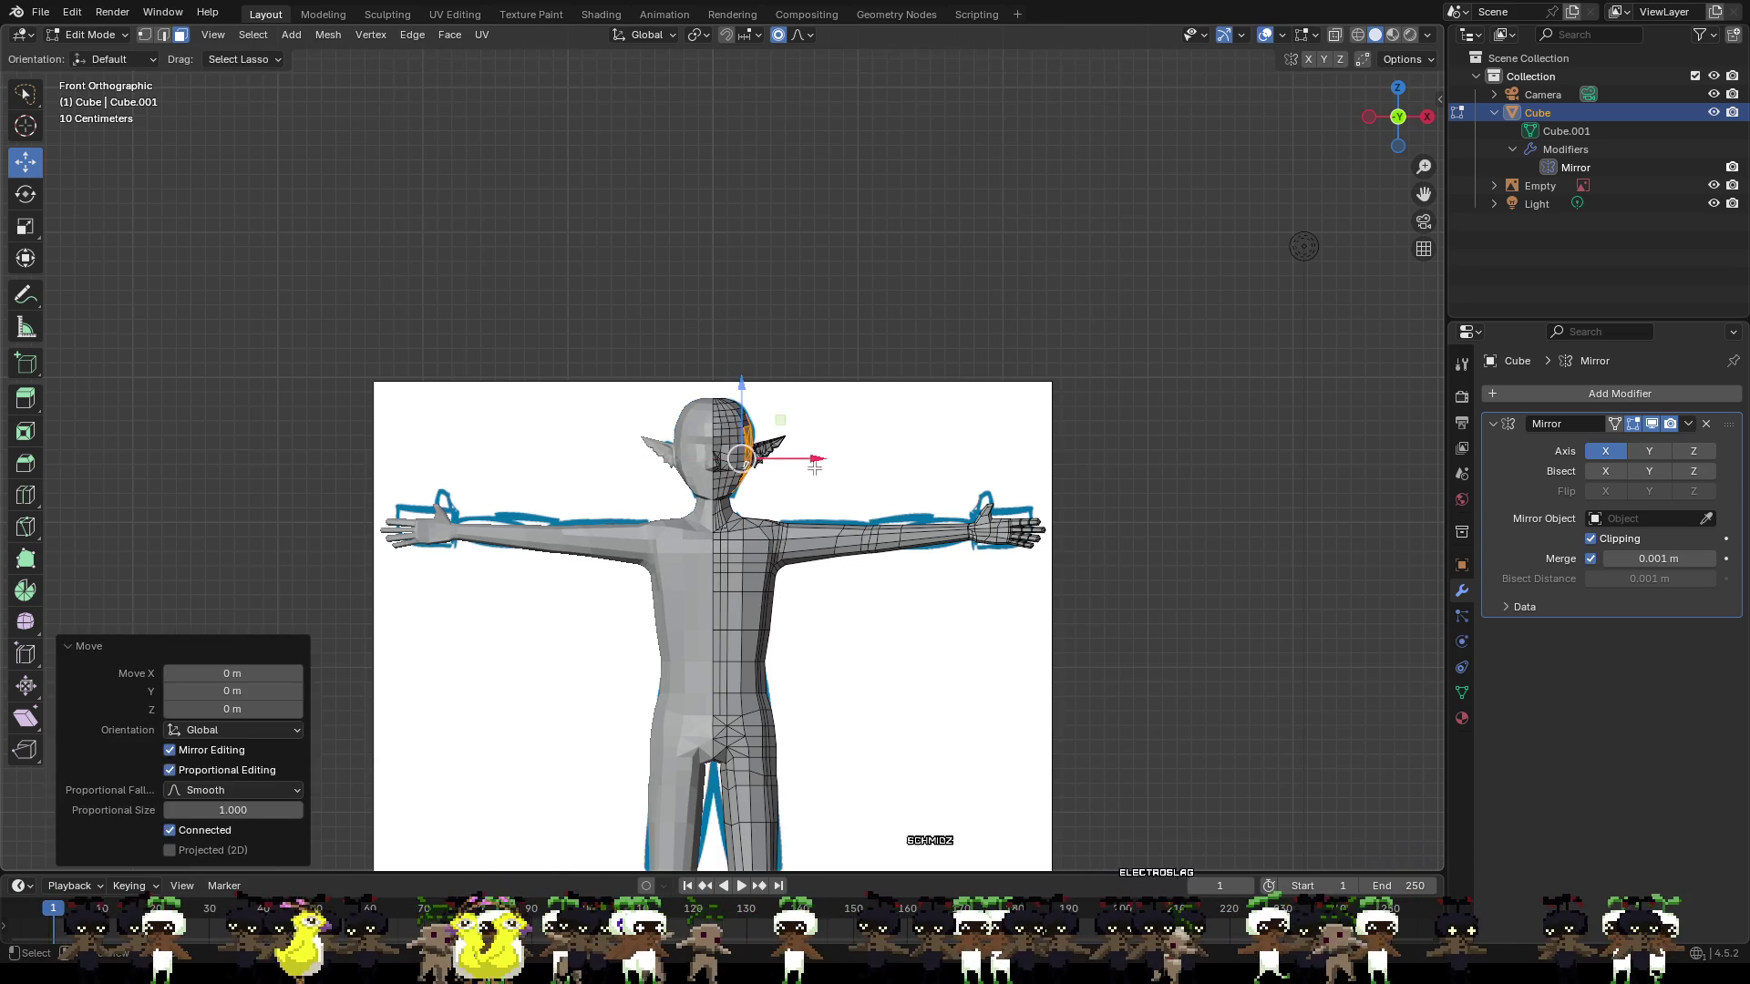
pyautogui.click(890, 492)
pyautogui.scroll(5, 891, 493)
pyautogui.moveTo(945, 508)
pyautogui.mouseDown(button='middle')
pyautogui.moveTo(864, 504)
pyautogui.moveTo(1331, 568)
pyautogui.moveTo(1130, 568)
pyautogui.moveTo(1011, 547)
pyautogui.mouseUp(button='middle')
pyautogui.scroll(3, 995, 491)
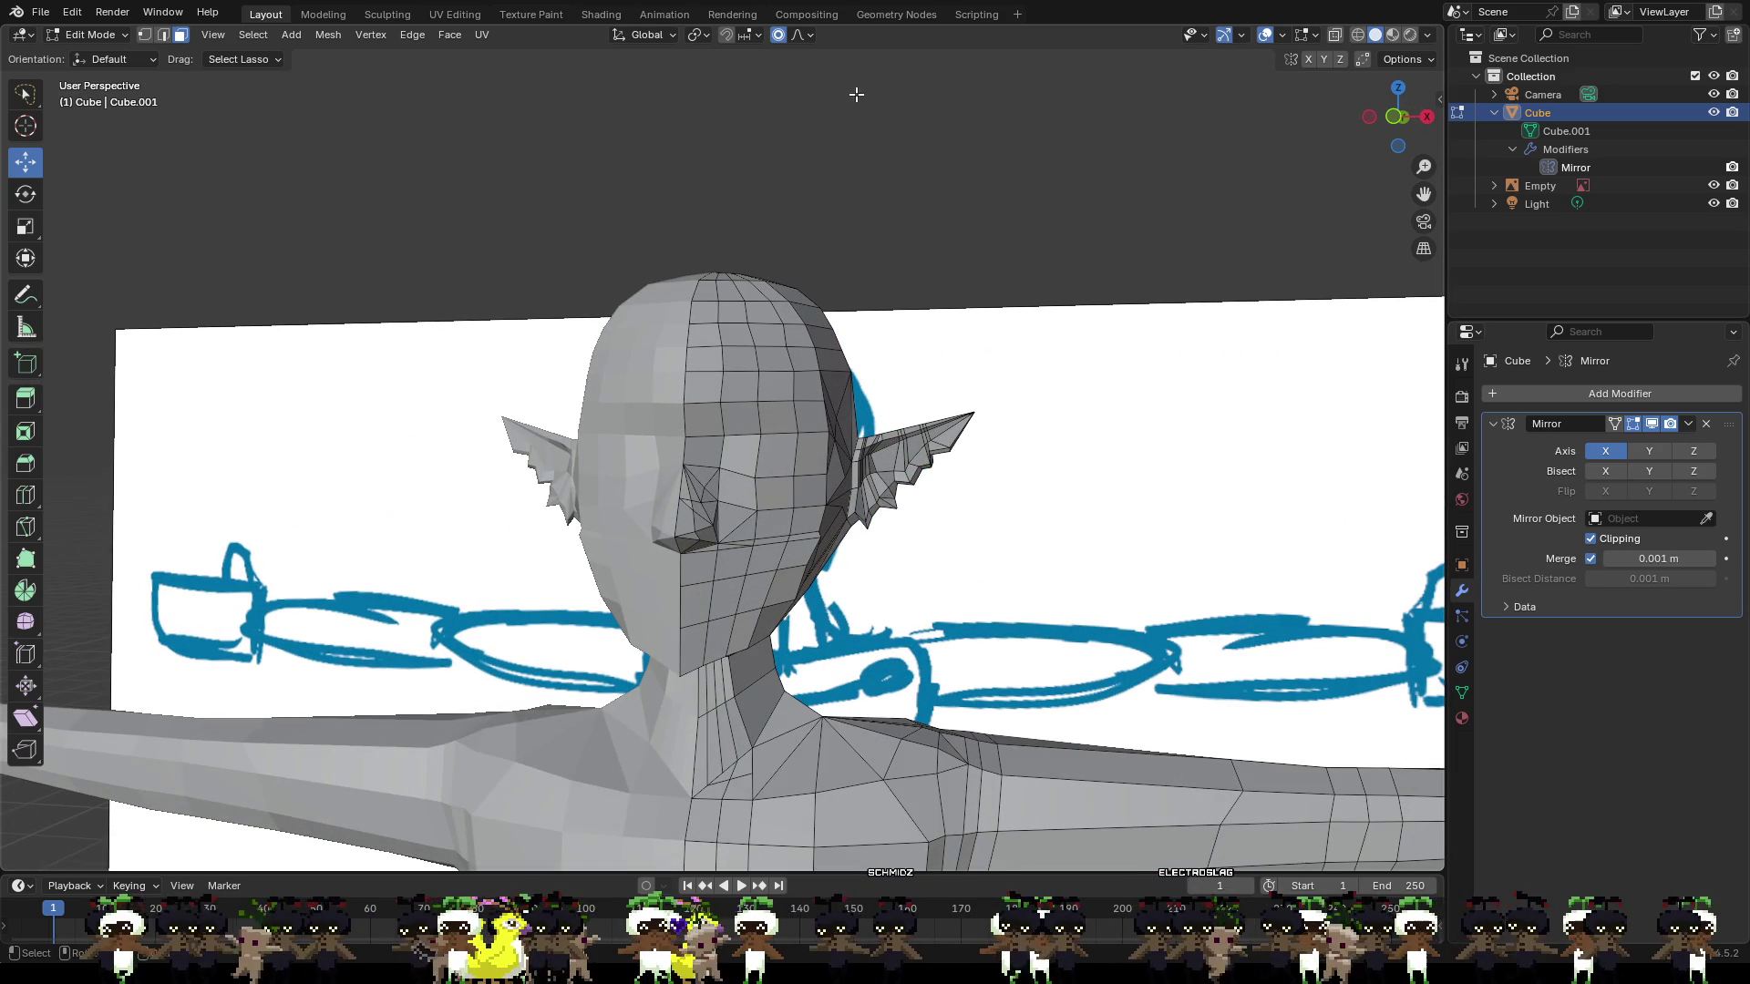
pyautogui.scroll(-4, 1014, 421)
pyautogui.moveTo(1014, 421); pyautogui.dragTo(764, 430, button='middle')
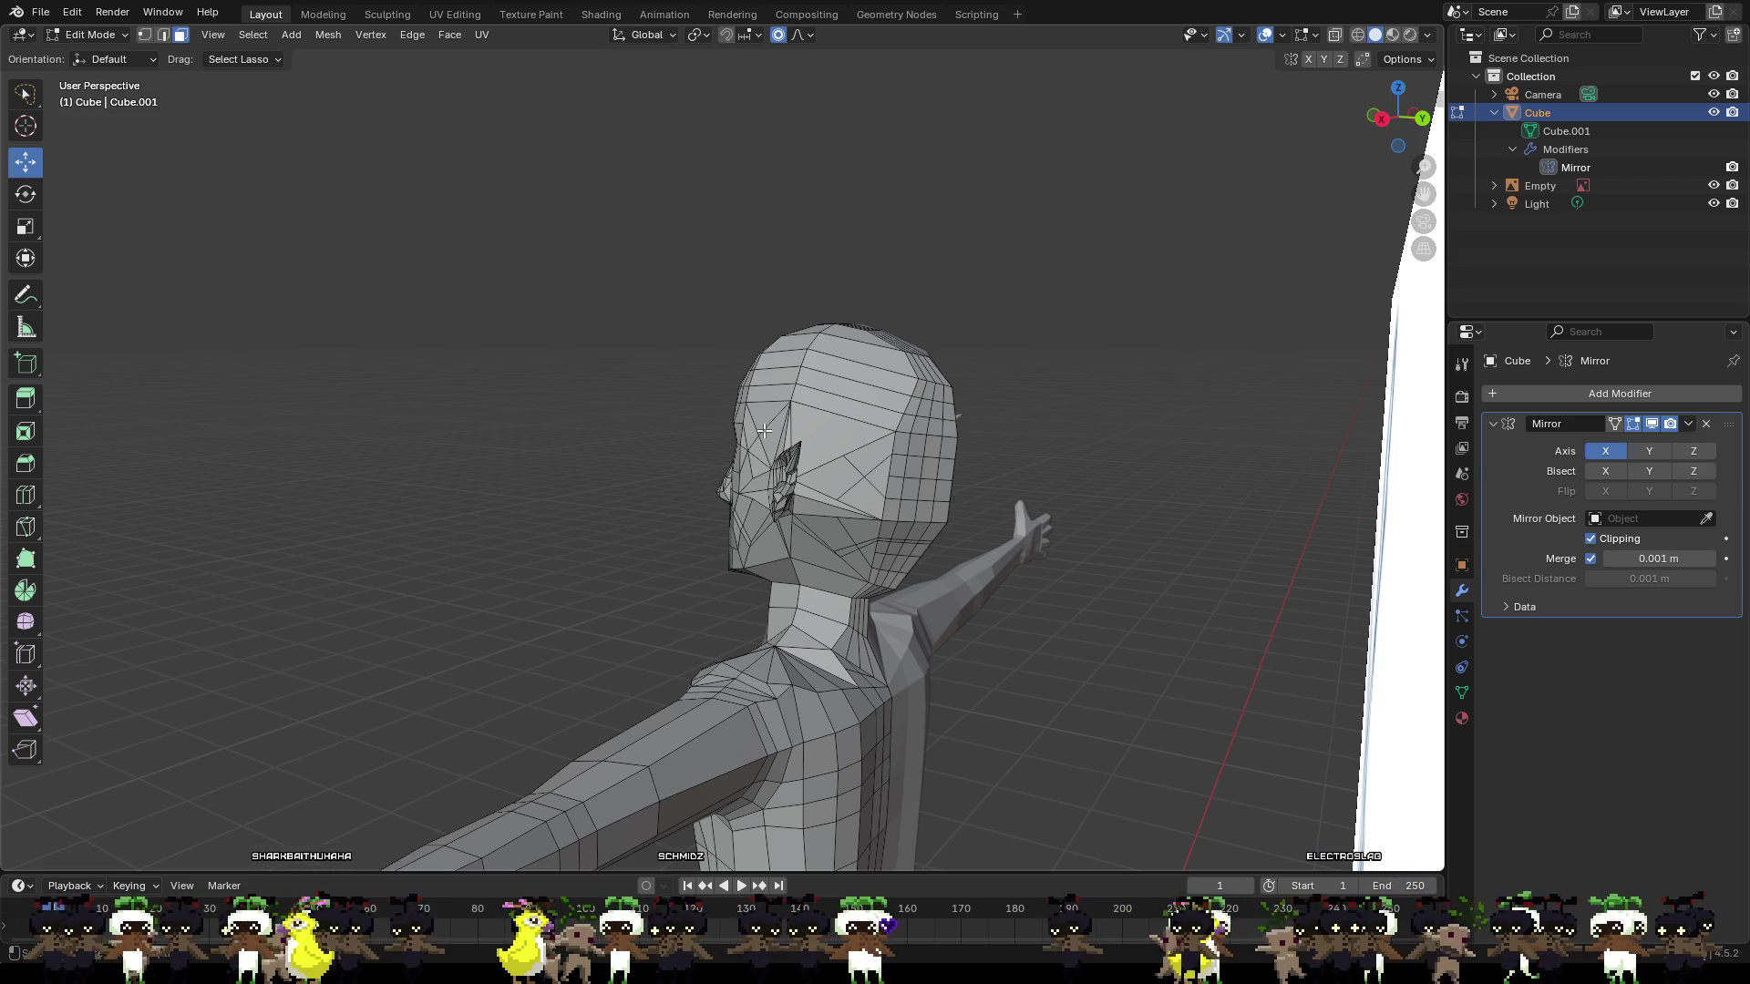
pyautogui.moveTo(719, 425)
pyautogui.mouseDown(button='middle')
pyautogui.moveTo(692, 510)
pyautogui.moveTo(820, 410)
pyautogui.moveTo(1127, 389)
pyautogui.mouseUp(button='middle')
pyautogui.scroll(2, 925, 393)
pyautogui.moveTo(936, 476); pyautogui.dragTo(968, 463, button='middle')
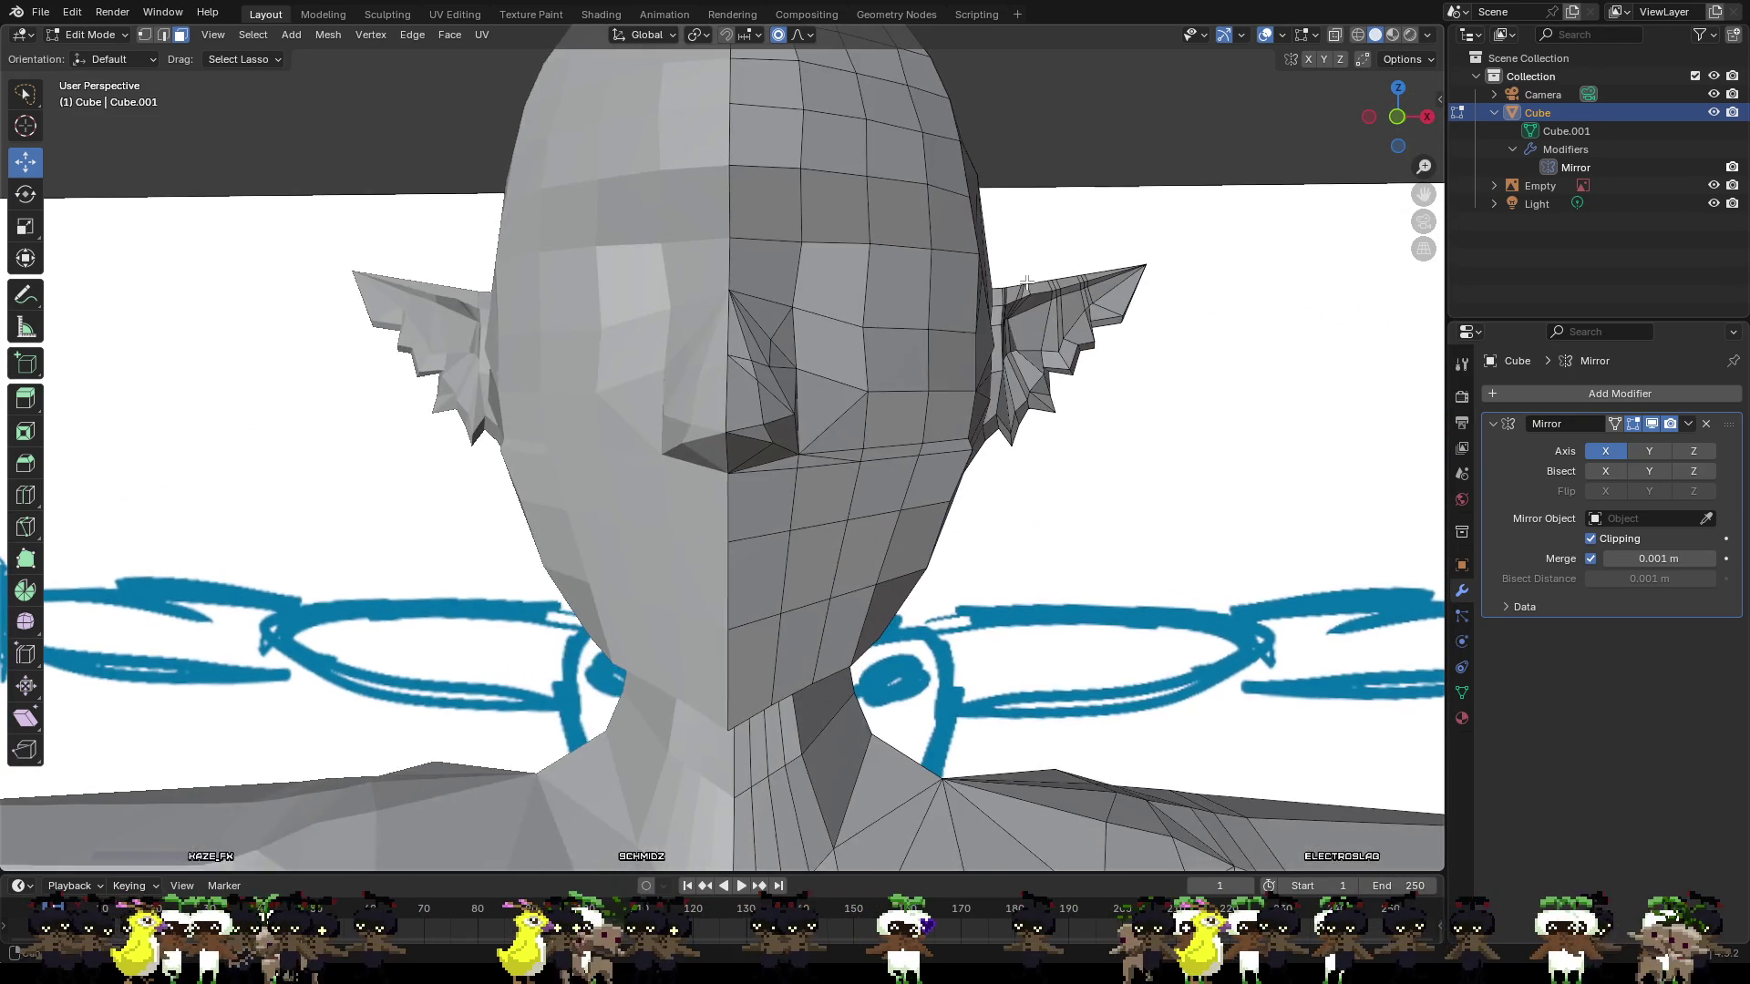
# In Vertex Select mode, move a cheek vertex along X.
pyautogui.scroll(2, 973, 460)
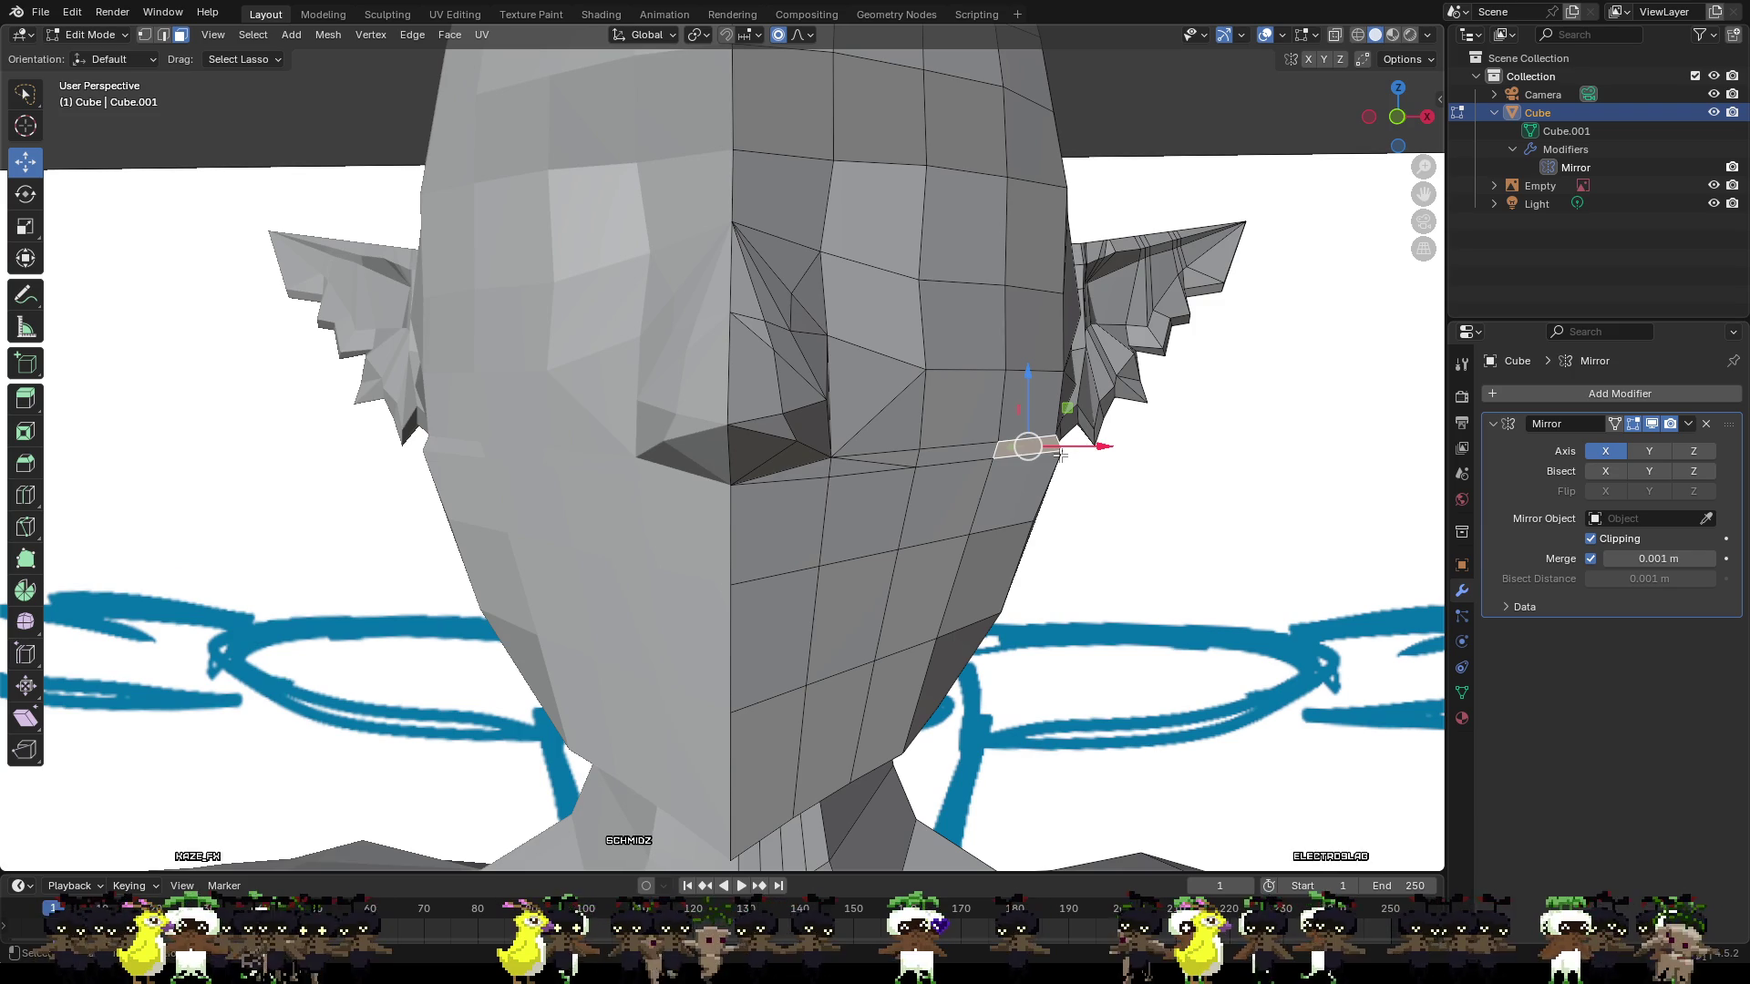
pyautogui.click(144, 34)
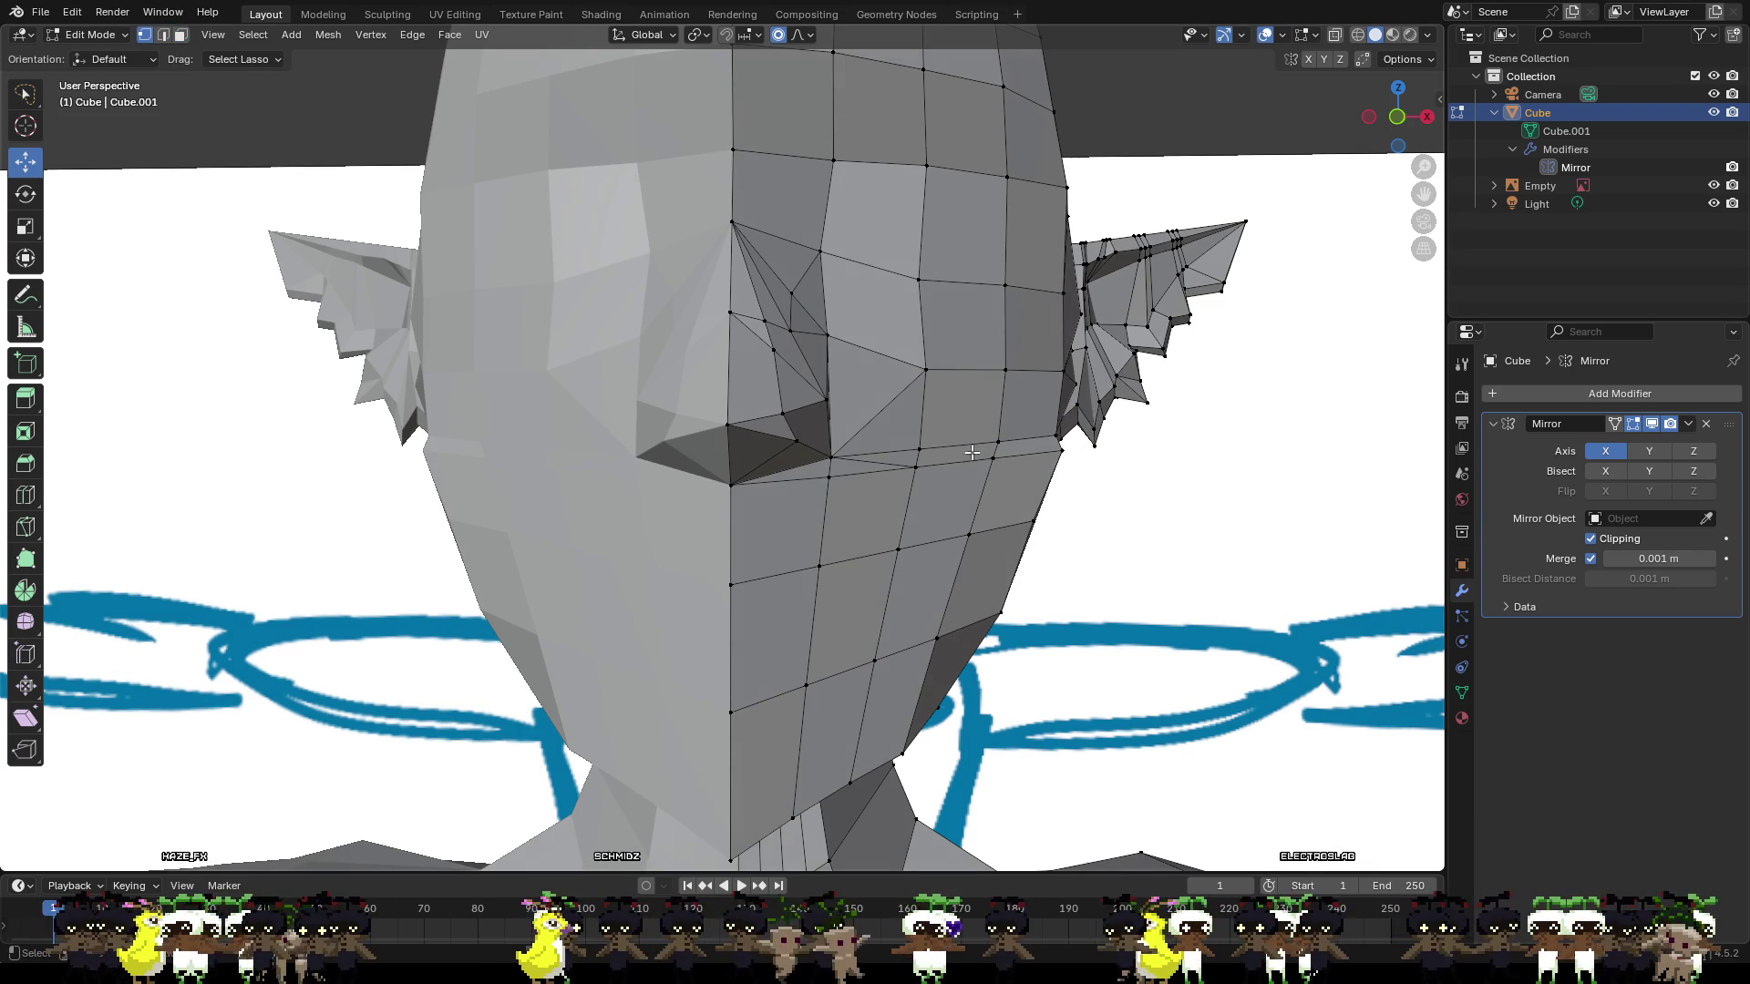
pyautogui.click(1063, 448)
pyautogui.press('g')
pyautogui.press('x')
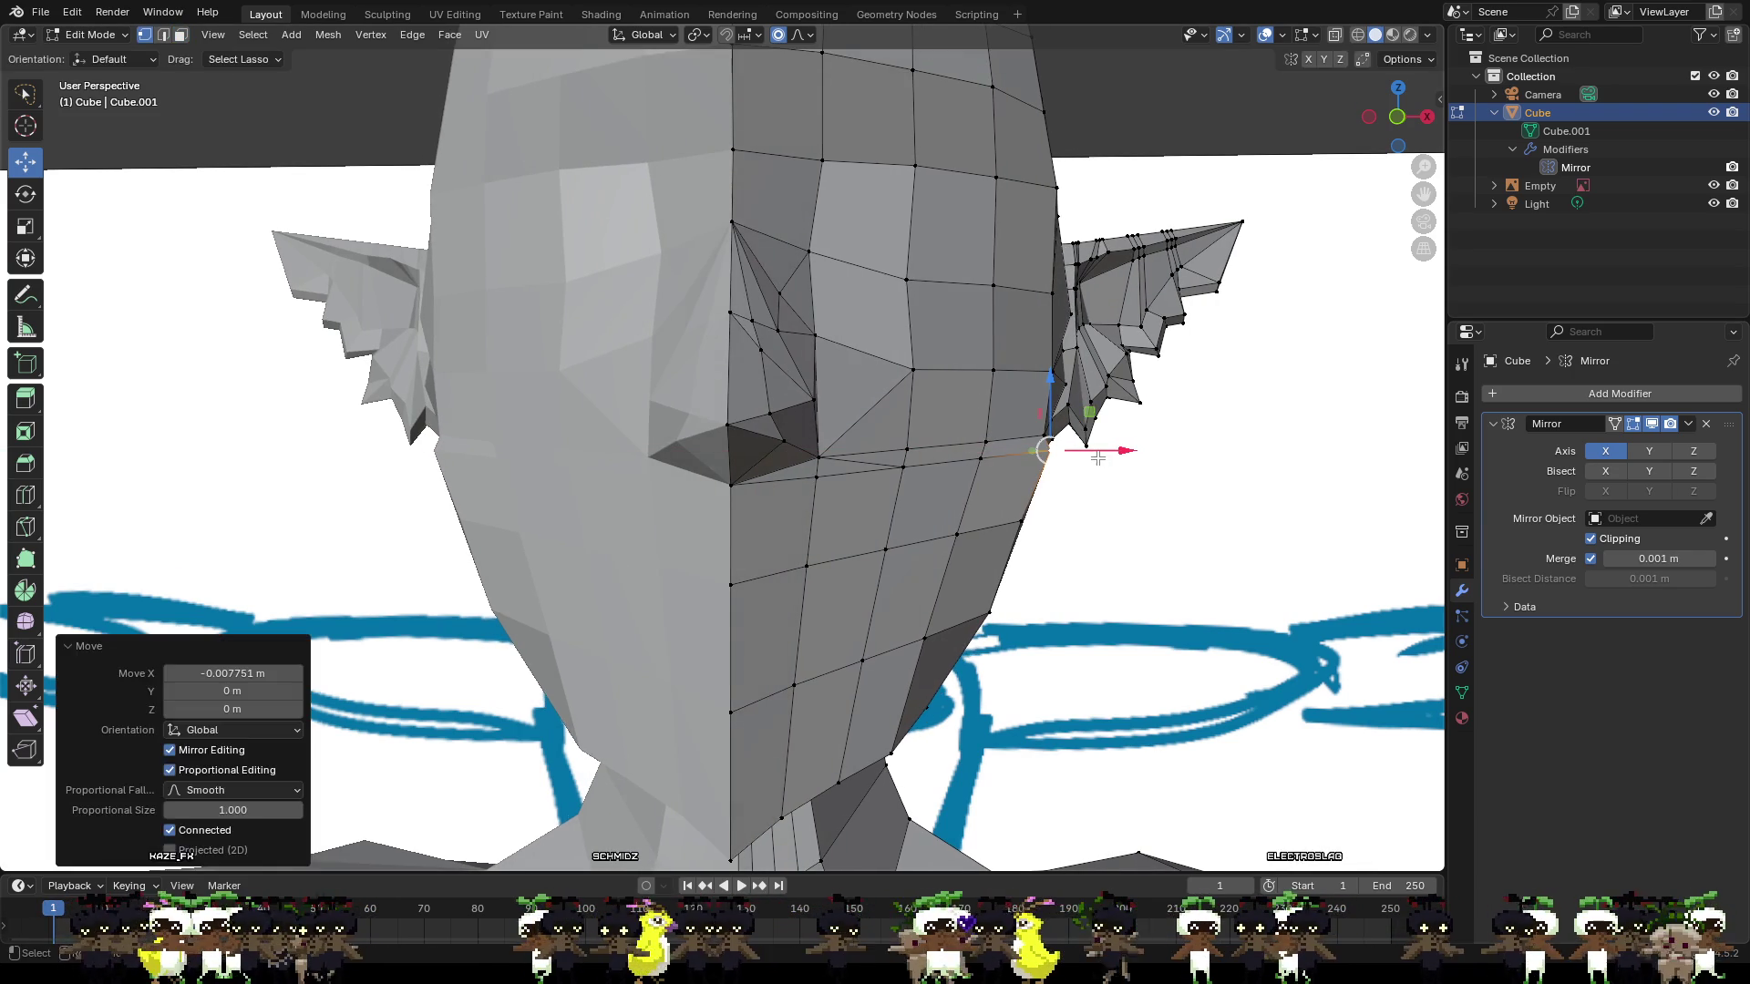
pyautogui.hotkey('ctrl', 'z')
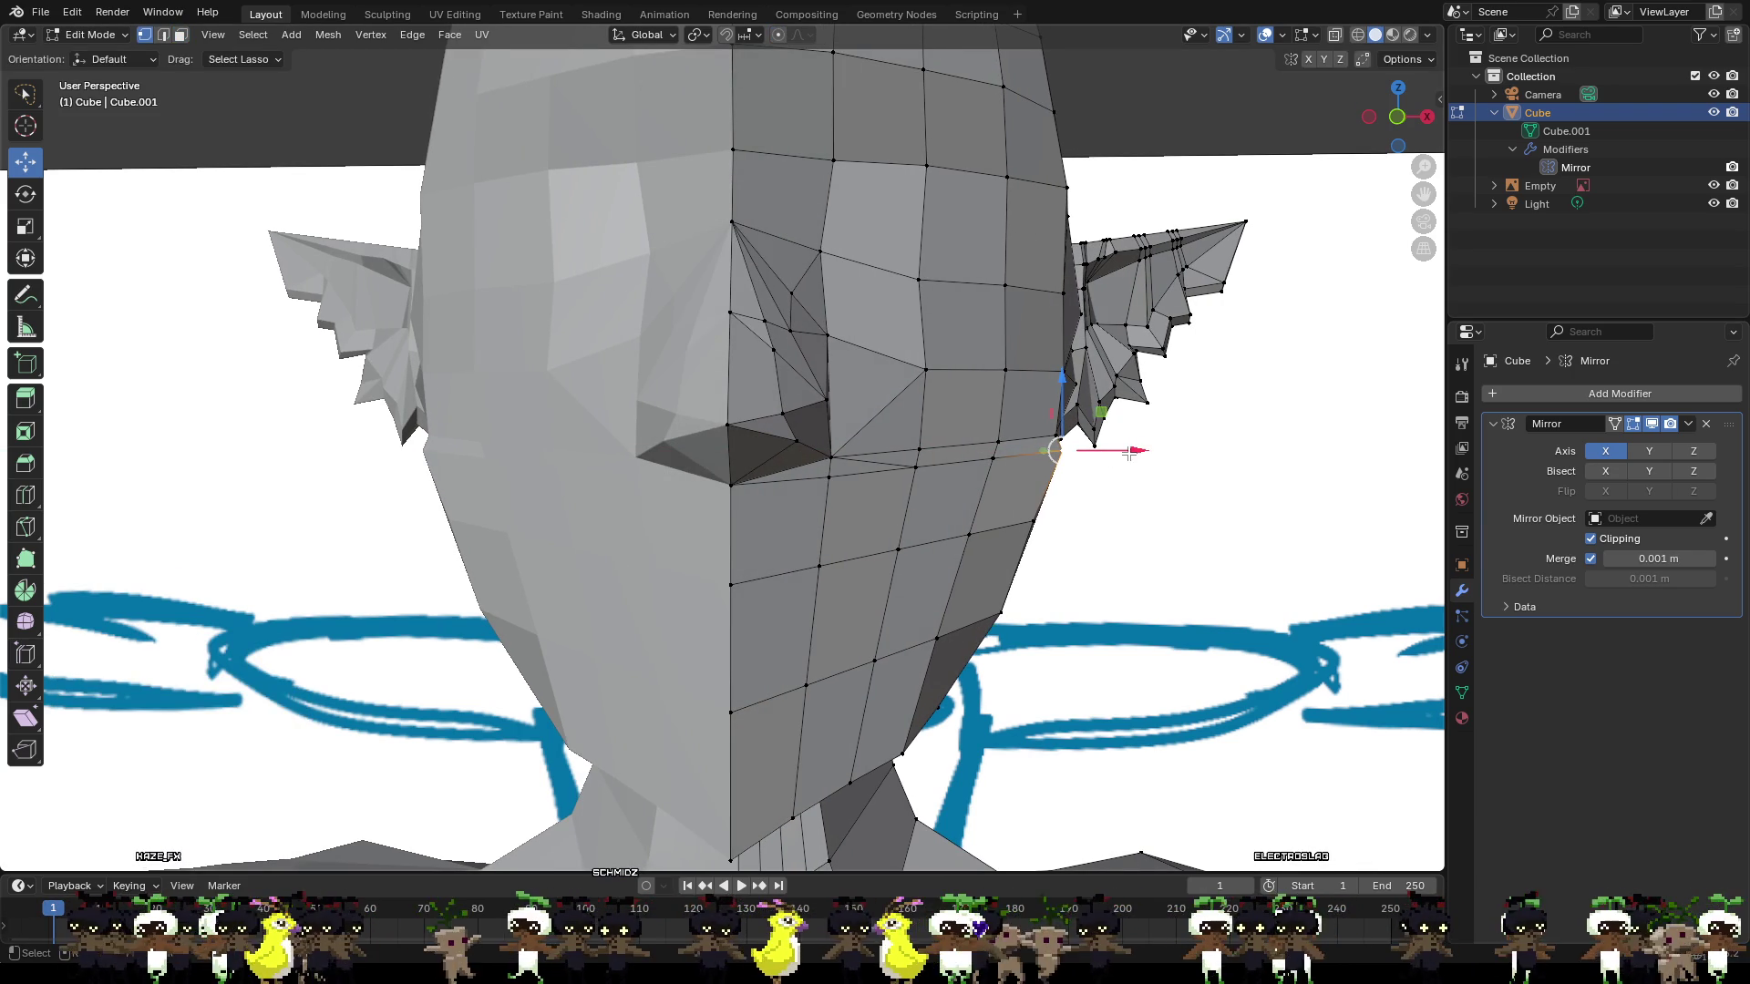
pyautogui.press('g')
pyautogui.press('x')
pyautogui.click(1114, 462)
# Move two cheek vertices together along X.
pyautogui.moveTo(1113, 462); pyautogui.dragTo(743, 354, button='middle')
pyautogui.scroll(2, 1019, 422)
pyautogui.click(735, 348)
pyautogui.keyDown('shift'); pyautogui.click(749, 492); pyautogui.keyUp('shift')
pyautogui.moveTo(766, 476)
pyautogui.mouseDown(button='middle')
pyautogui.moveTo(977, 499)
pyautogui.moveTo(973, 469)
pyautogui.moveTo(911, 420)
pyautogui.moveTo(821, 382)
pyautogui.moveTo(937, 426)
pyautogui.mouseUp(button='middle')
pyautogui.press('g')
pyautogui.press('x')
pyautogui.click(970, 466)
# Knife-cut a new edge across the cheek from a cheek vertex.
pyautogui.click(802, 352)
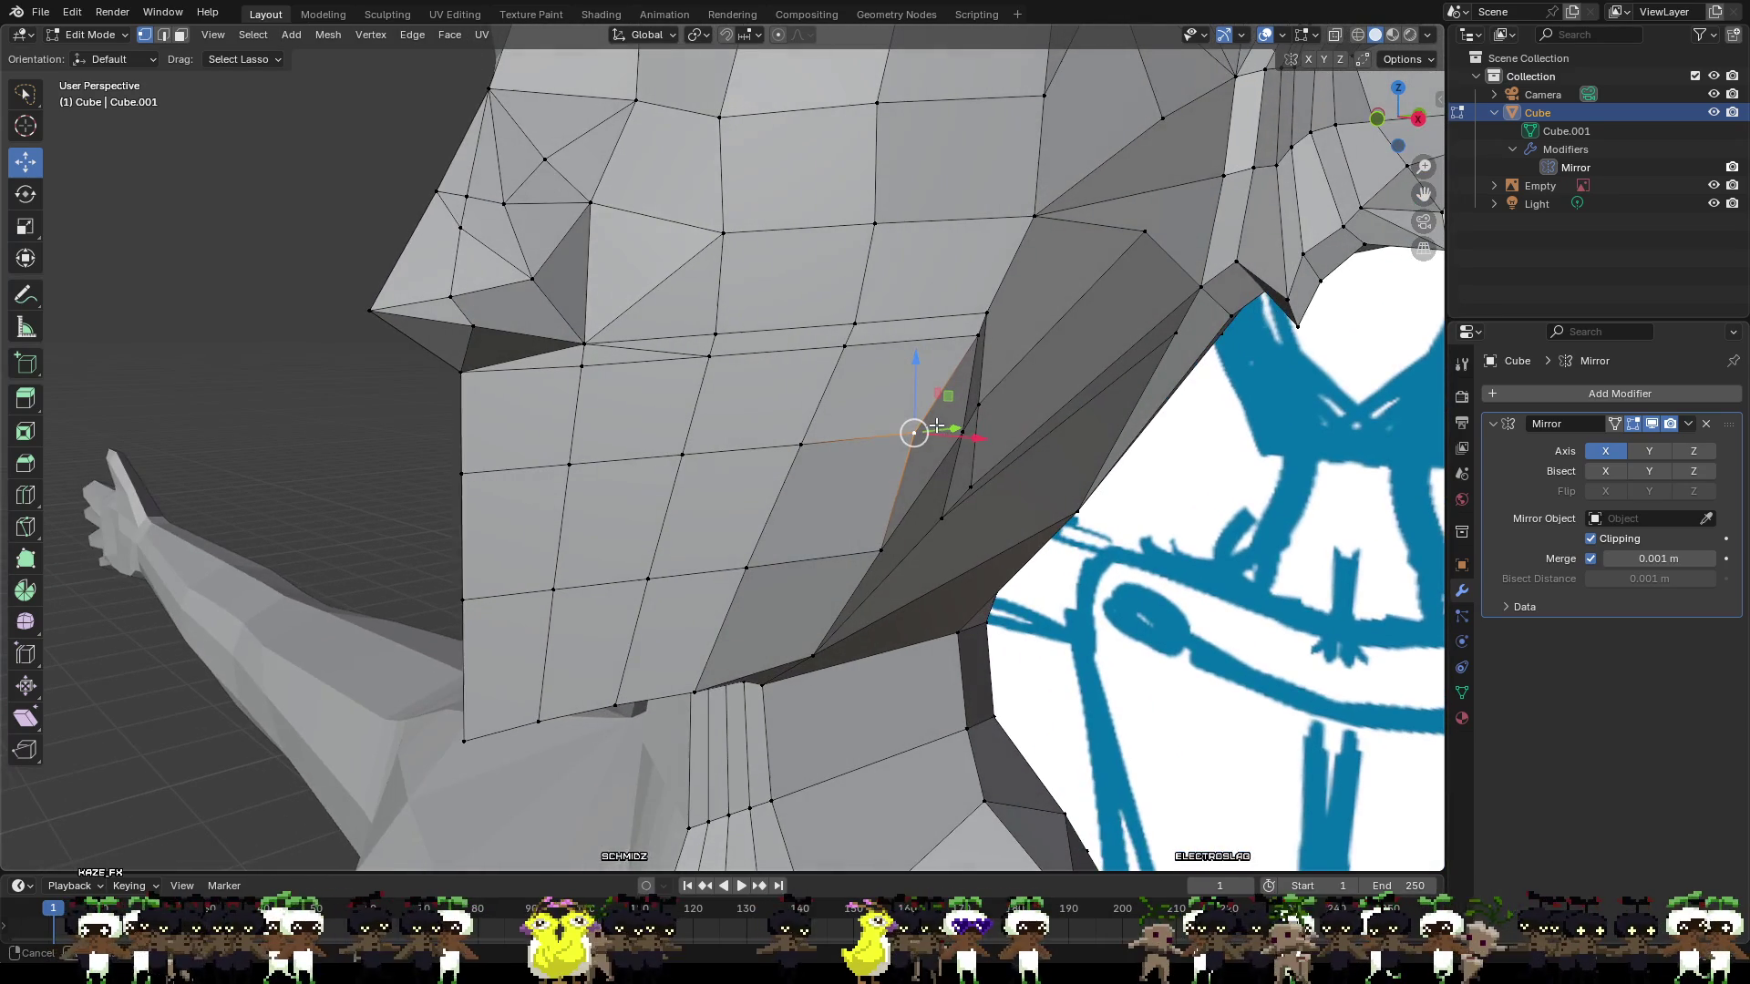
pyautogui.press('k')
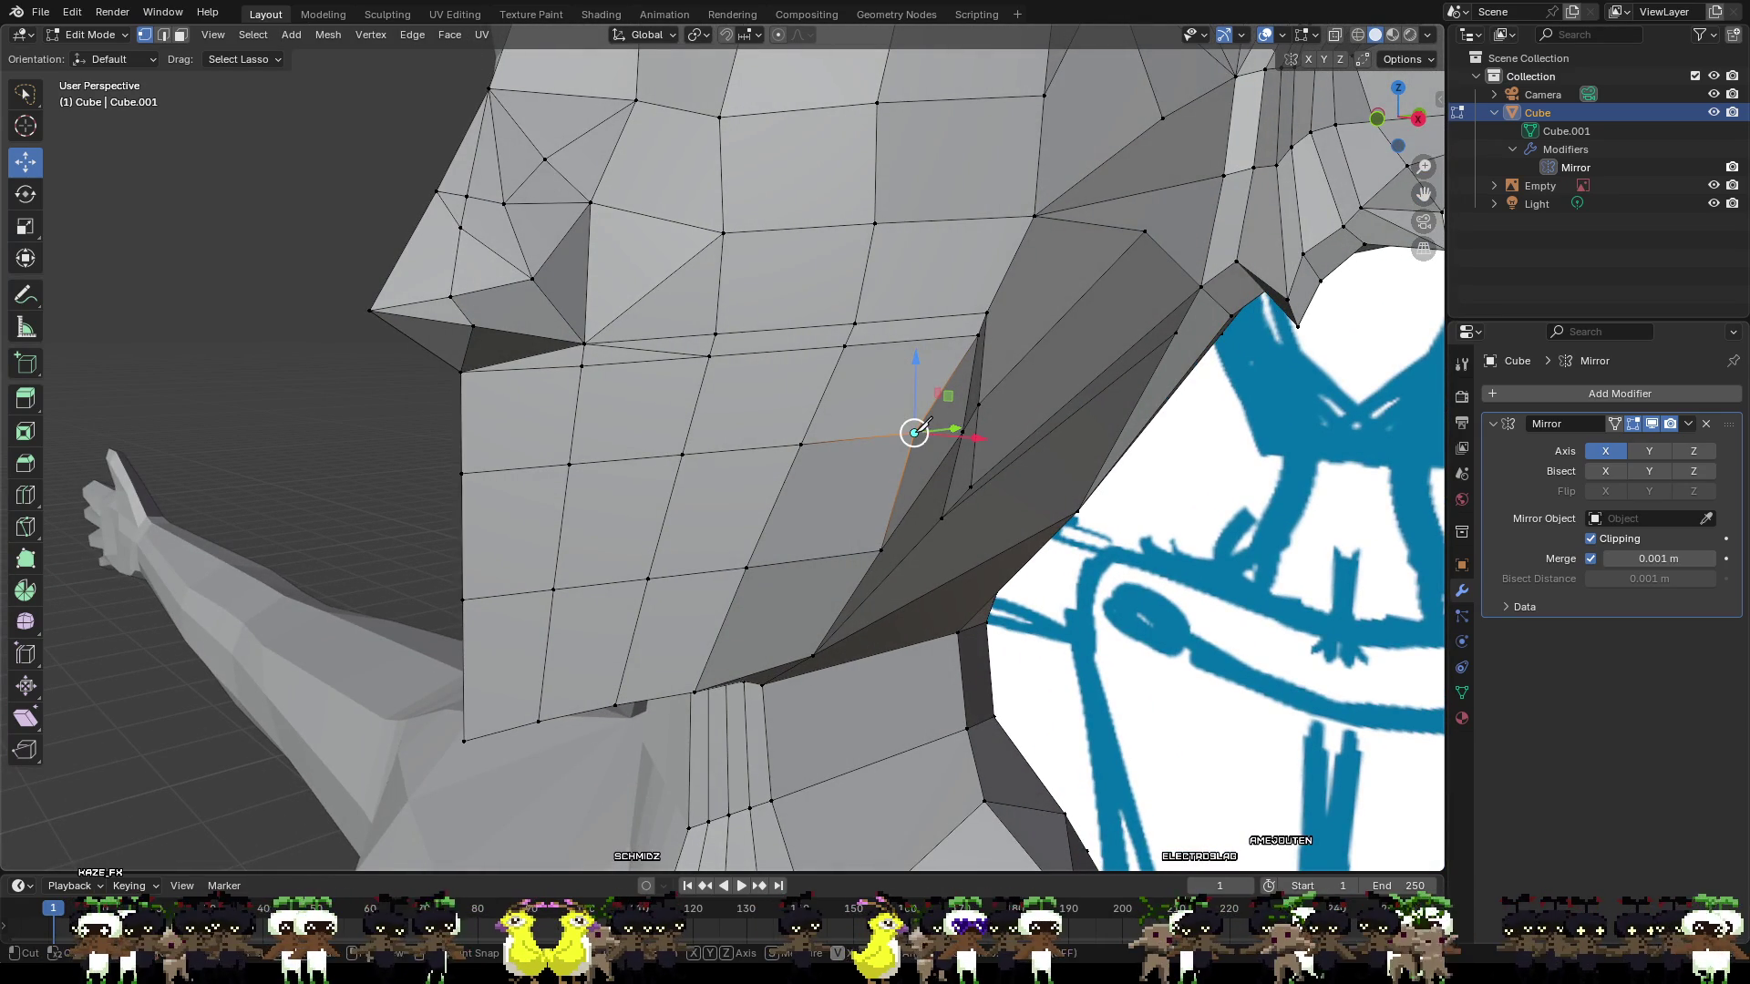
pyautogui.click(964, 428)
pyautogui.press('Return')
pyautogui.click(1085, 439)
# Slide a lower cheek vertex sideways along X and reframe a close front view.
pyautogui.click(881, 549)
pyautogui.moveTo(879, 546); pyautogui.dragTo(892, 524, button='middle')
pyautogui.moveTo(964, 532); pyautogui.dragTo(950, 538)
pyautogui.click(945, 535)
pyautogui.click(923, 507)
pyautogui.moveTo(923, 508)
pyautogui.mouseDown(button='middle')
pyautogui.moveTo(1028, 504)
pyautogui.moveTo(857, 525)
pyautogui.moveTo(690, 511)
pyautogui.mouseUp(button='middle')
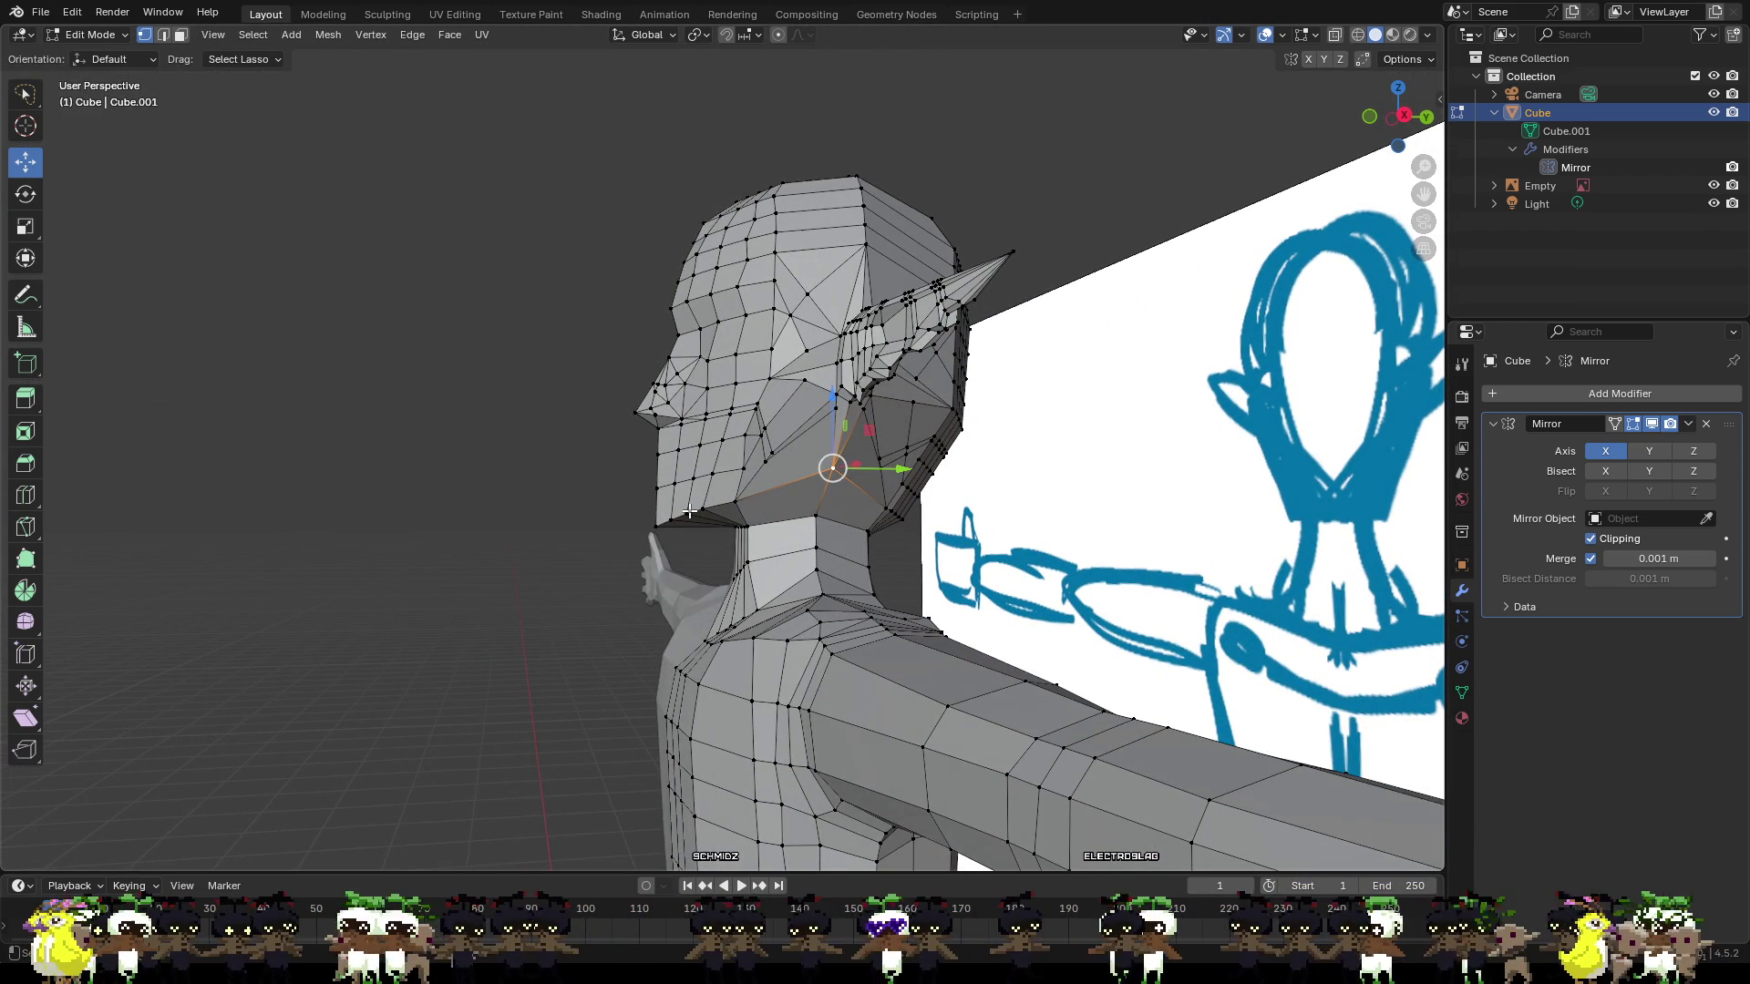
pyautogui.moveTo(708, 322); pyautogui.dragTo(929, 369, button='middle')
pyautogui.moveTo(749, 261)
pyautogui.mouseDown(button='middle')
pyautogui.moveTo(891, 284)
pyautogui.moveTo(943, 274)
pyautogui.moveTo(805, 309)
pyautogui.moveTo(717, 261)
pyautogui.moveTo(718, 338)
pyautogui.mouseUp(button='middle')
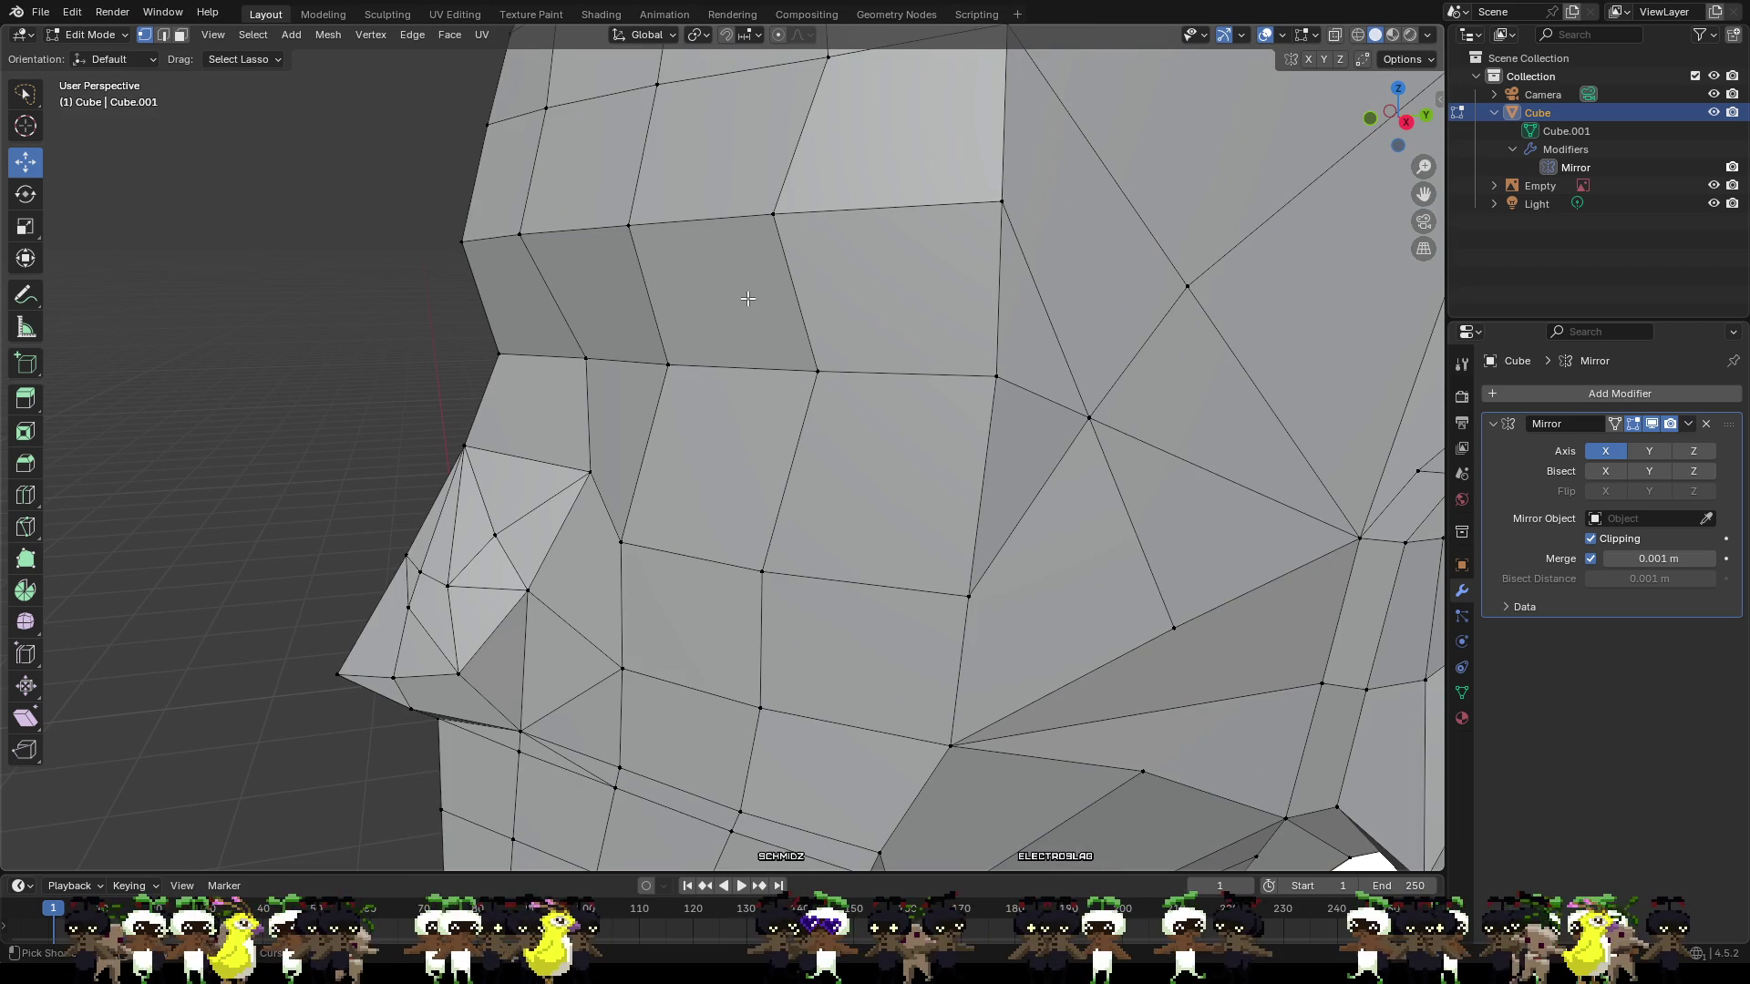
# Loop-cut one centred loop across the brow and two loops near the top of the face.
pyautogui.hotkey('ctrl', 'r')
pyautogui.click(684, 286)
pyautogui.rightClick(683, 283)
pyautogui.hotkey('ctrl', 'r')
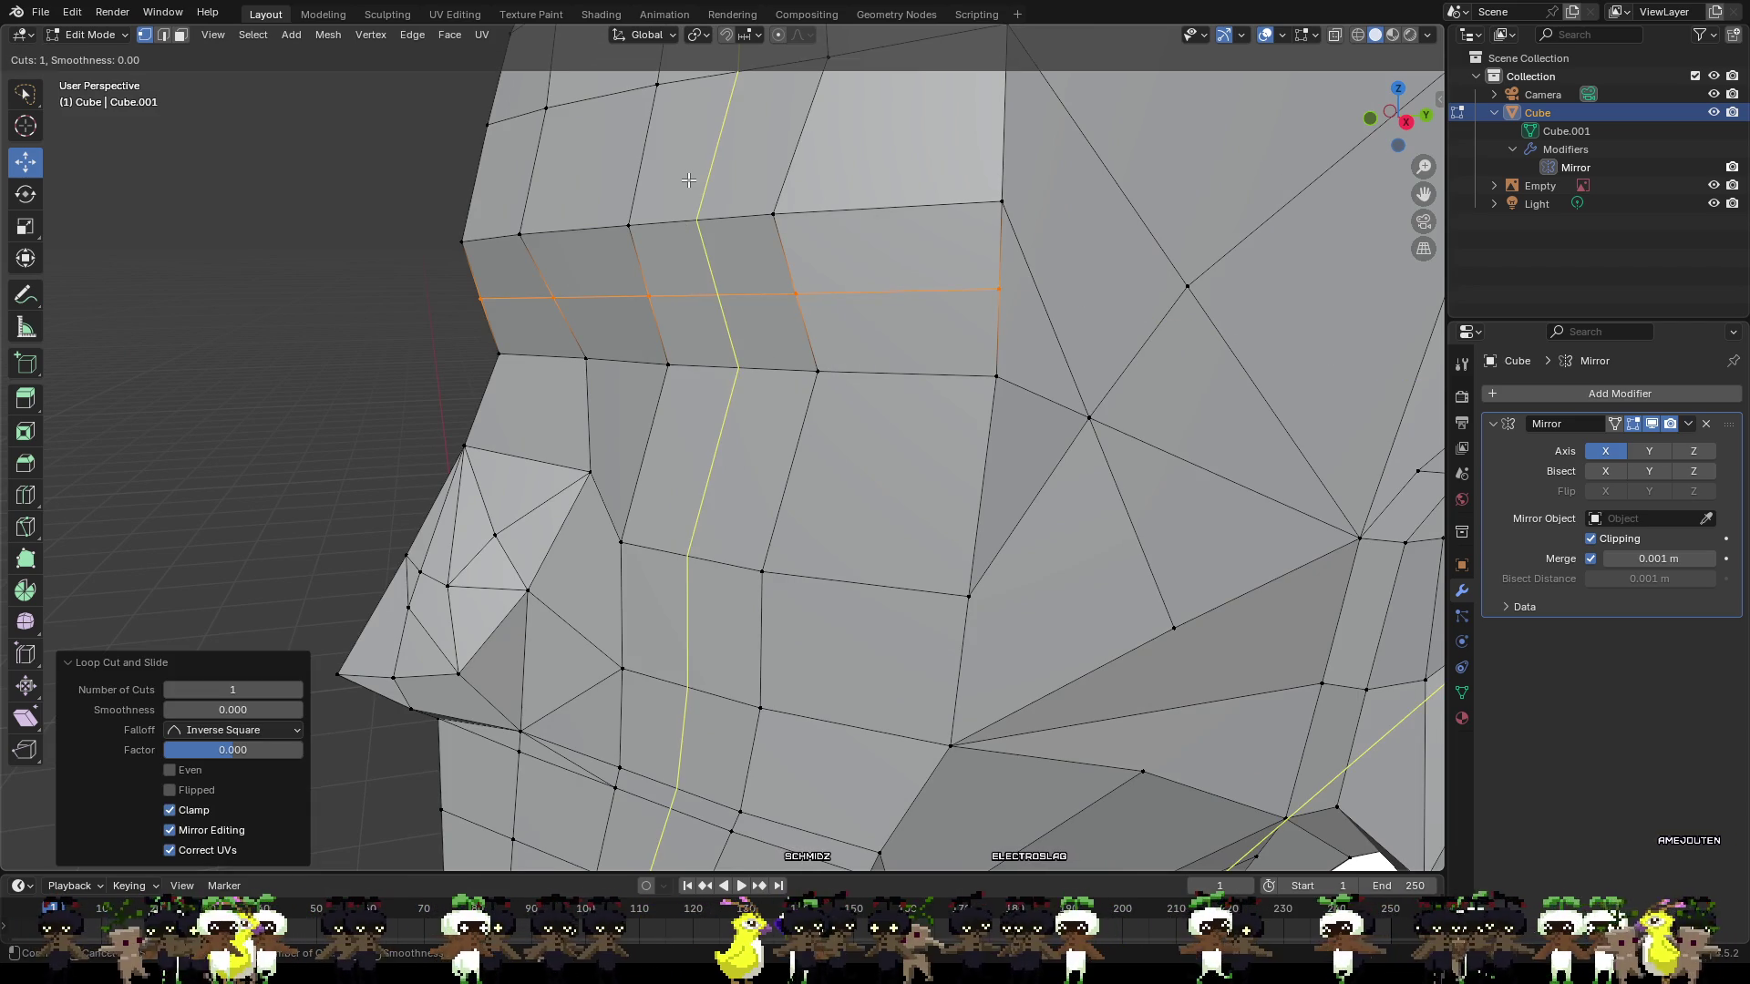
pyautogui.scroll(1, 649, 187)
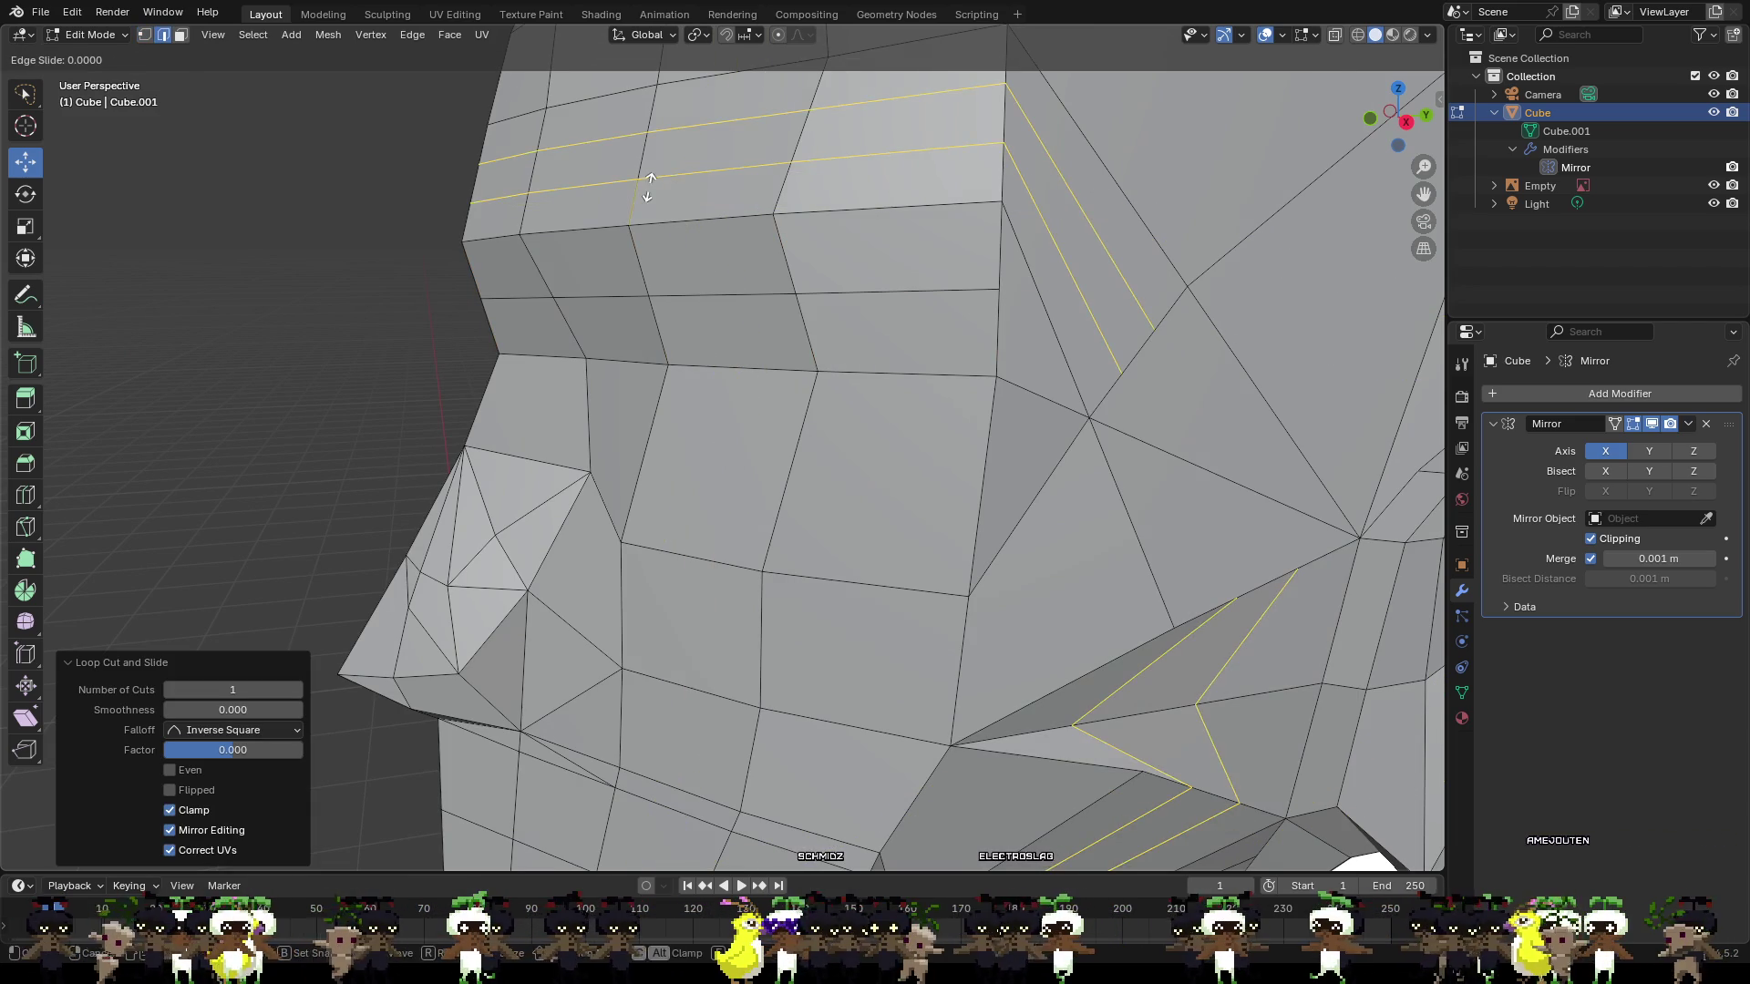
pyautogui.click(649, 187)
pyautogui.rightClick(649, 186)
# Add three more centred horizontal loops lower across the brow.
pyautogui.hotkey('ctrl', 'r')
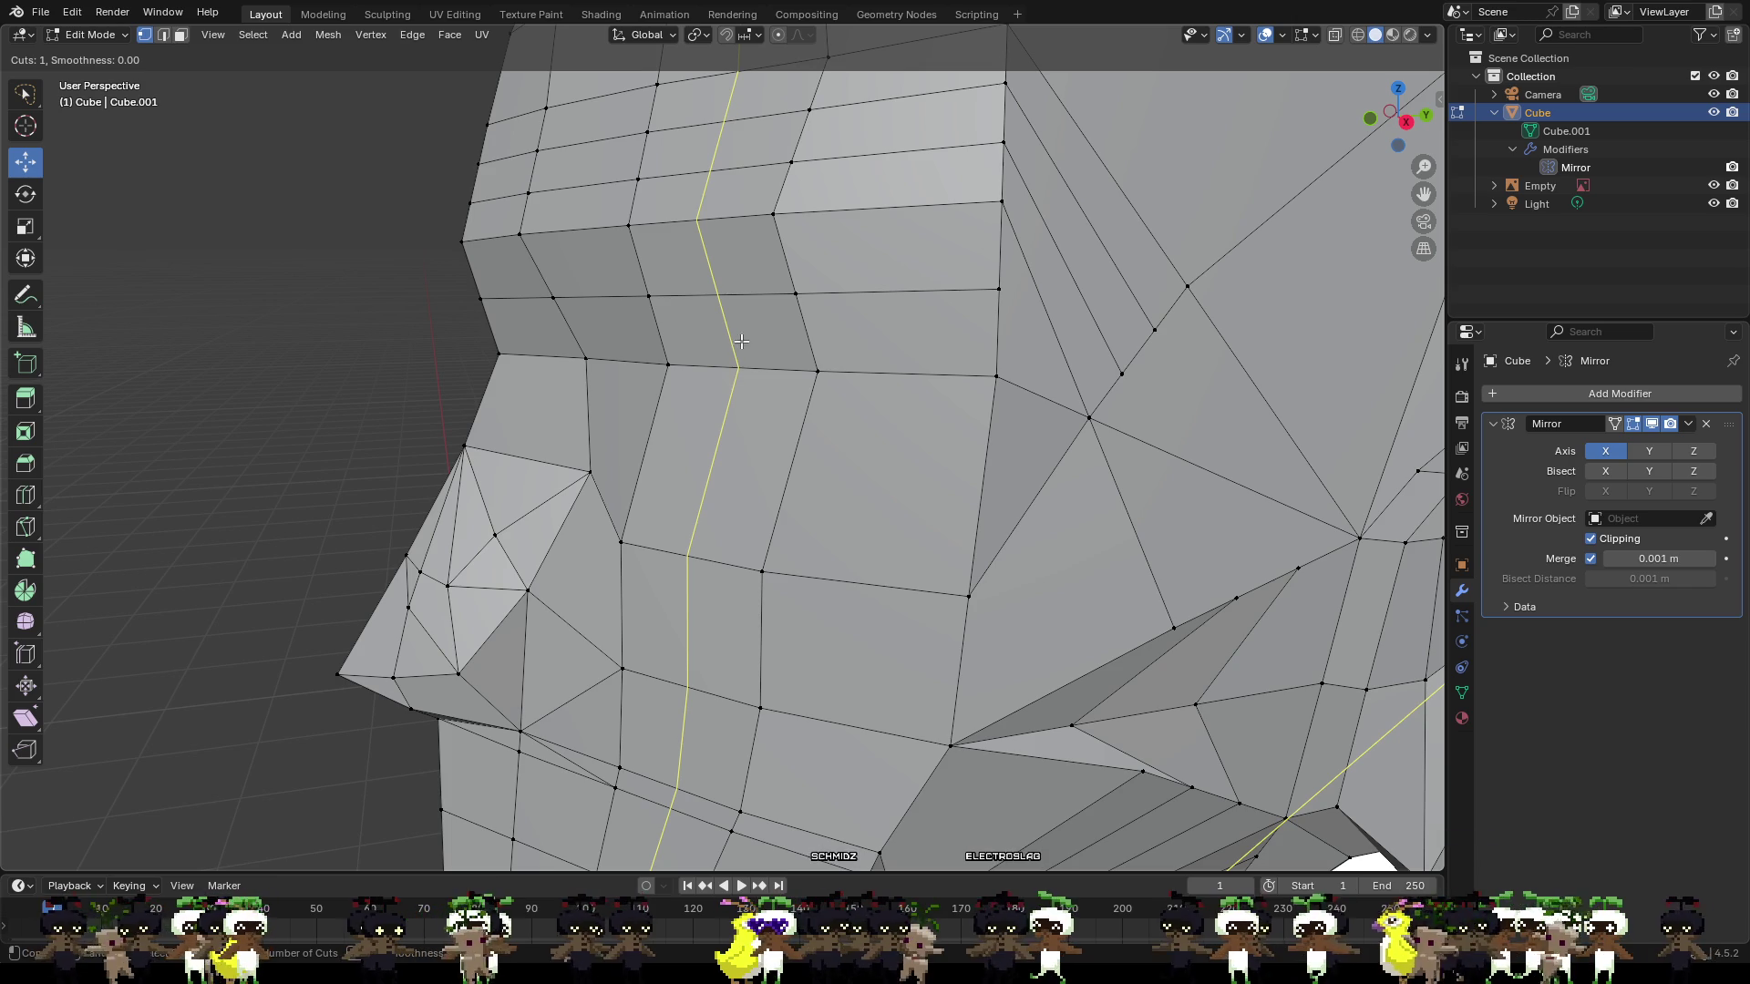
pyautogui.click(652, 318)
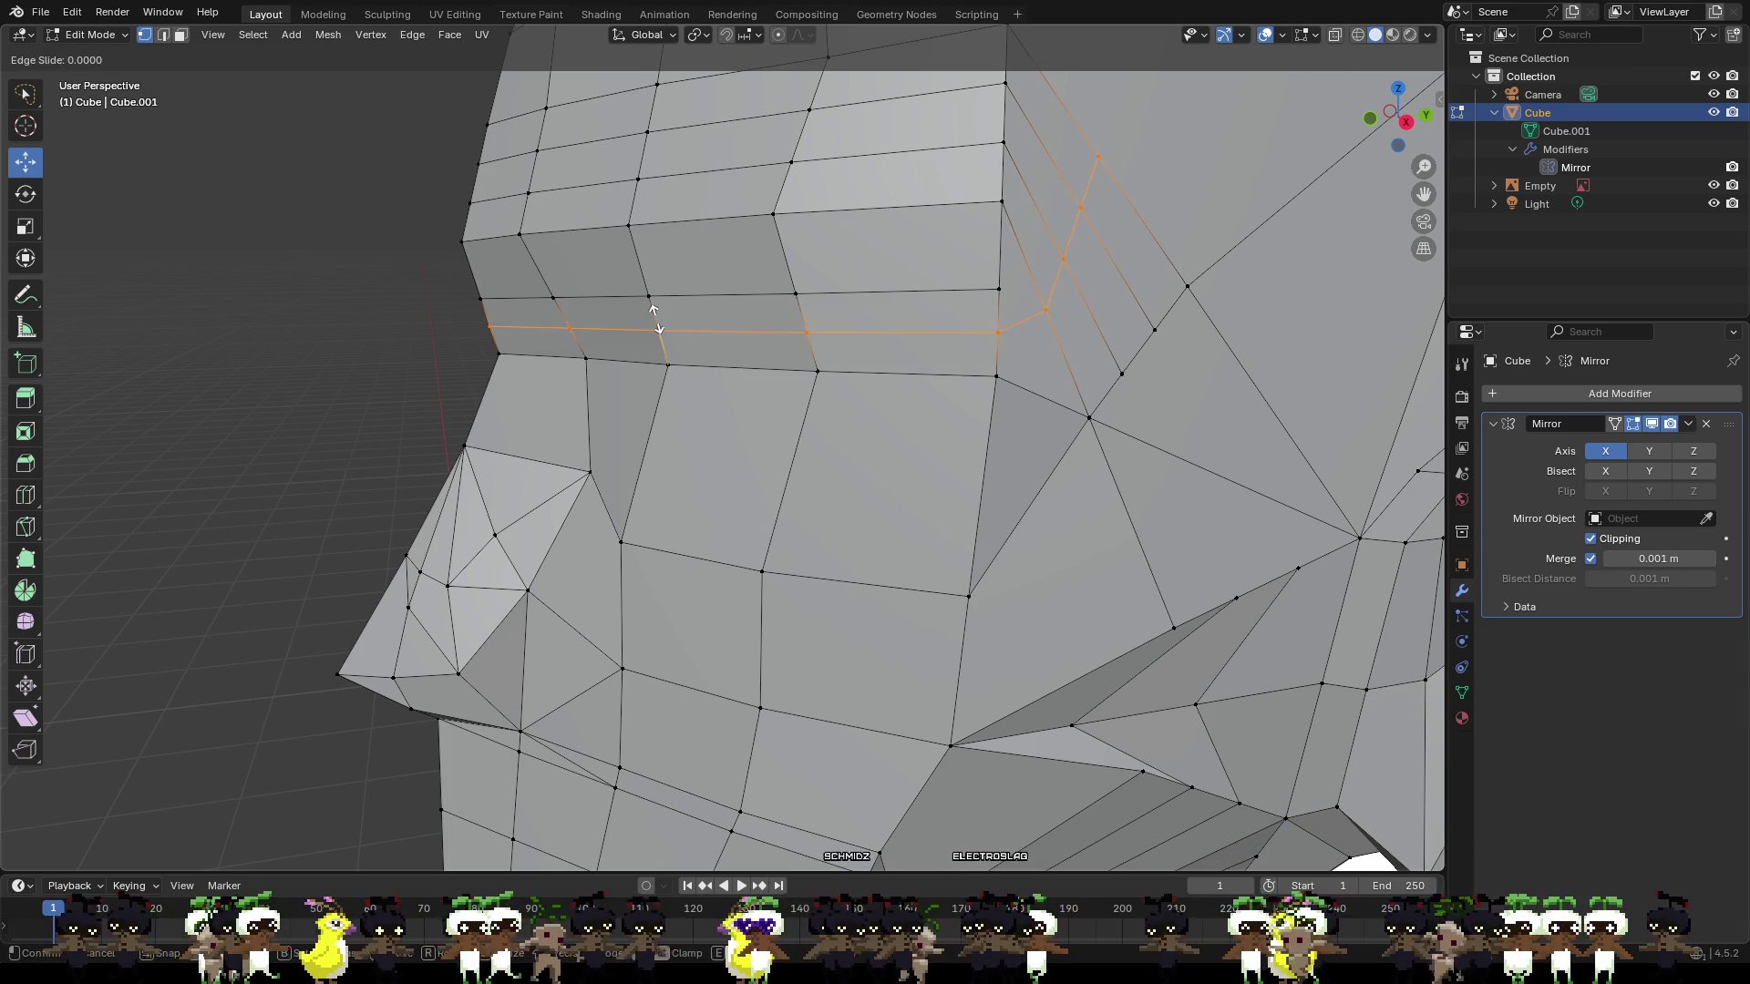
pyautogui.rightClick(653, 319)
pyautogui.hotkey('ctrl', 'r')
pyautogui.click(653, 270)
pyautogui.rightClick(652, 271)
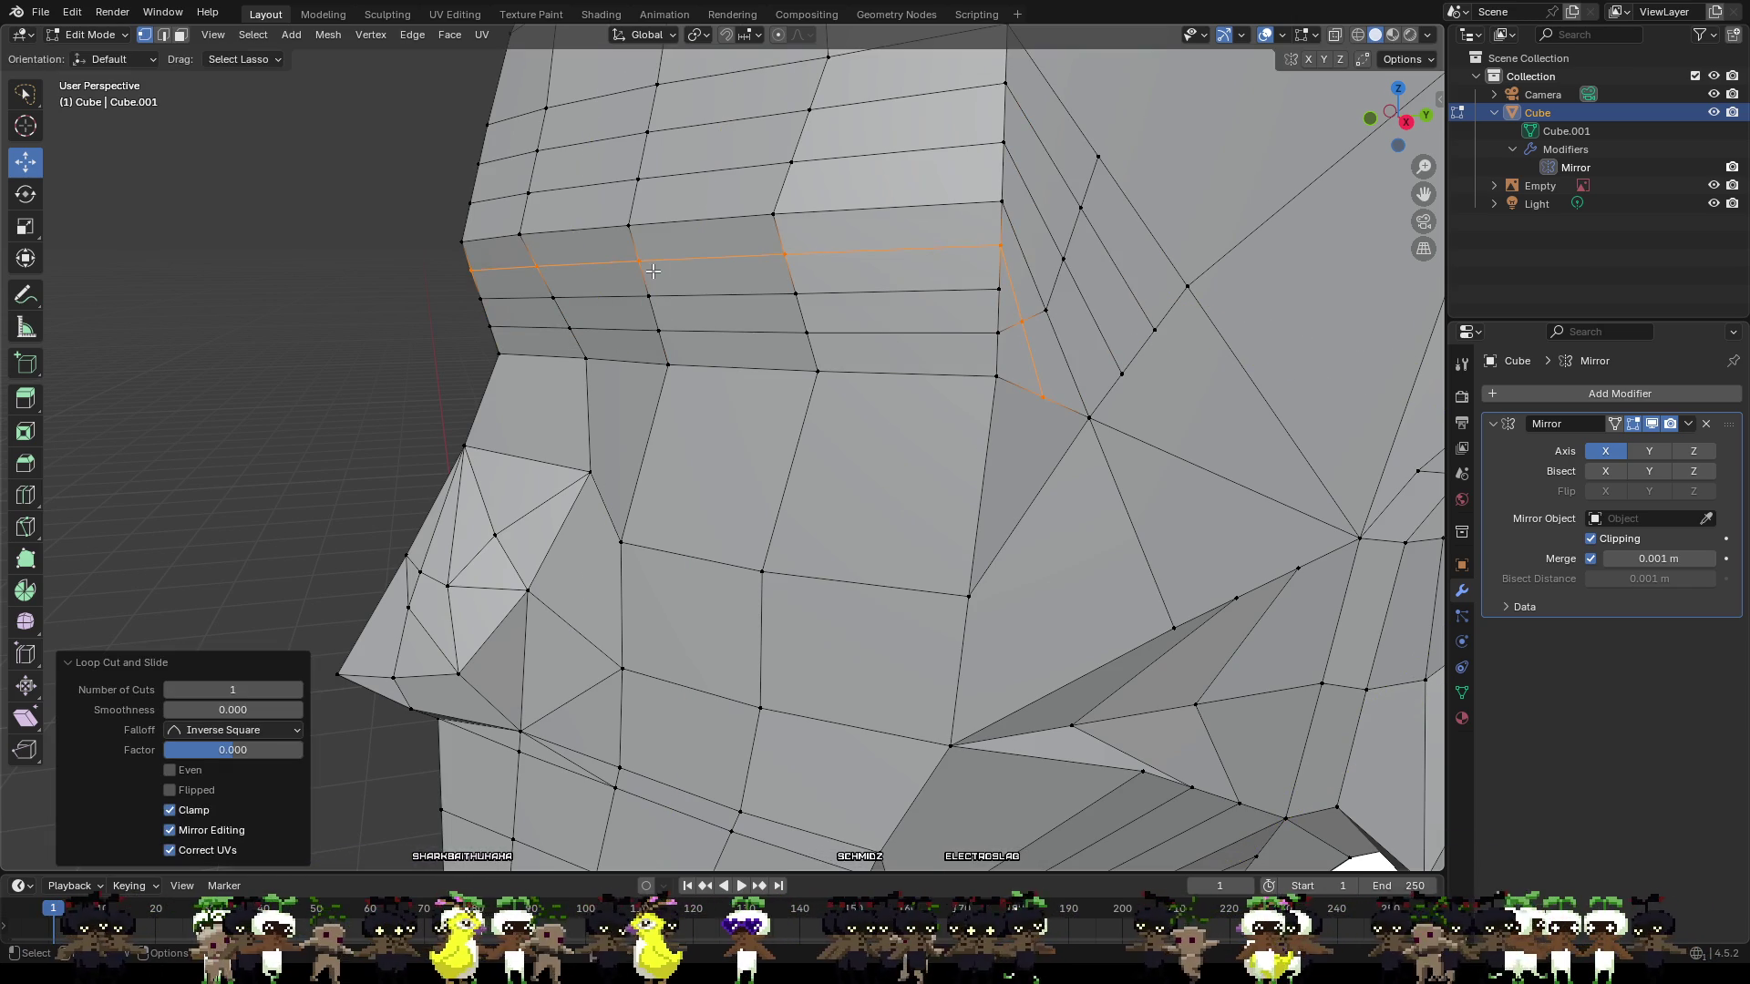
pyautogui.hotkey('ctrl', 'r')
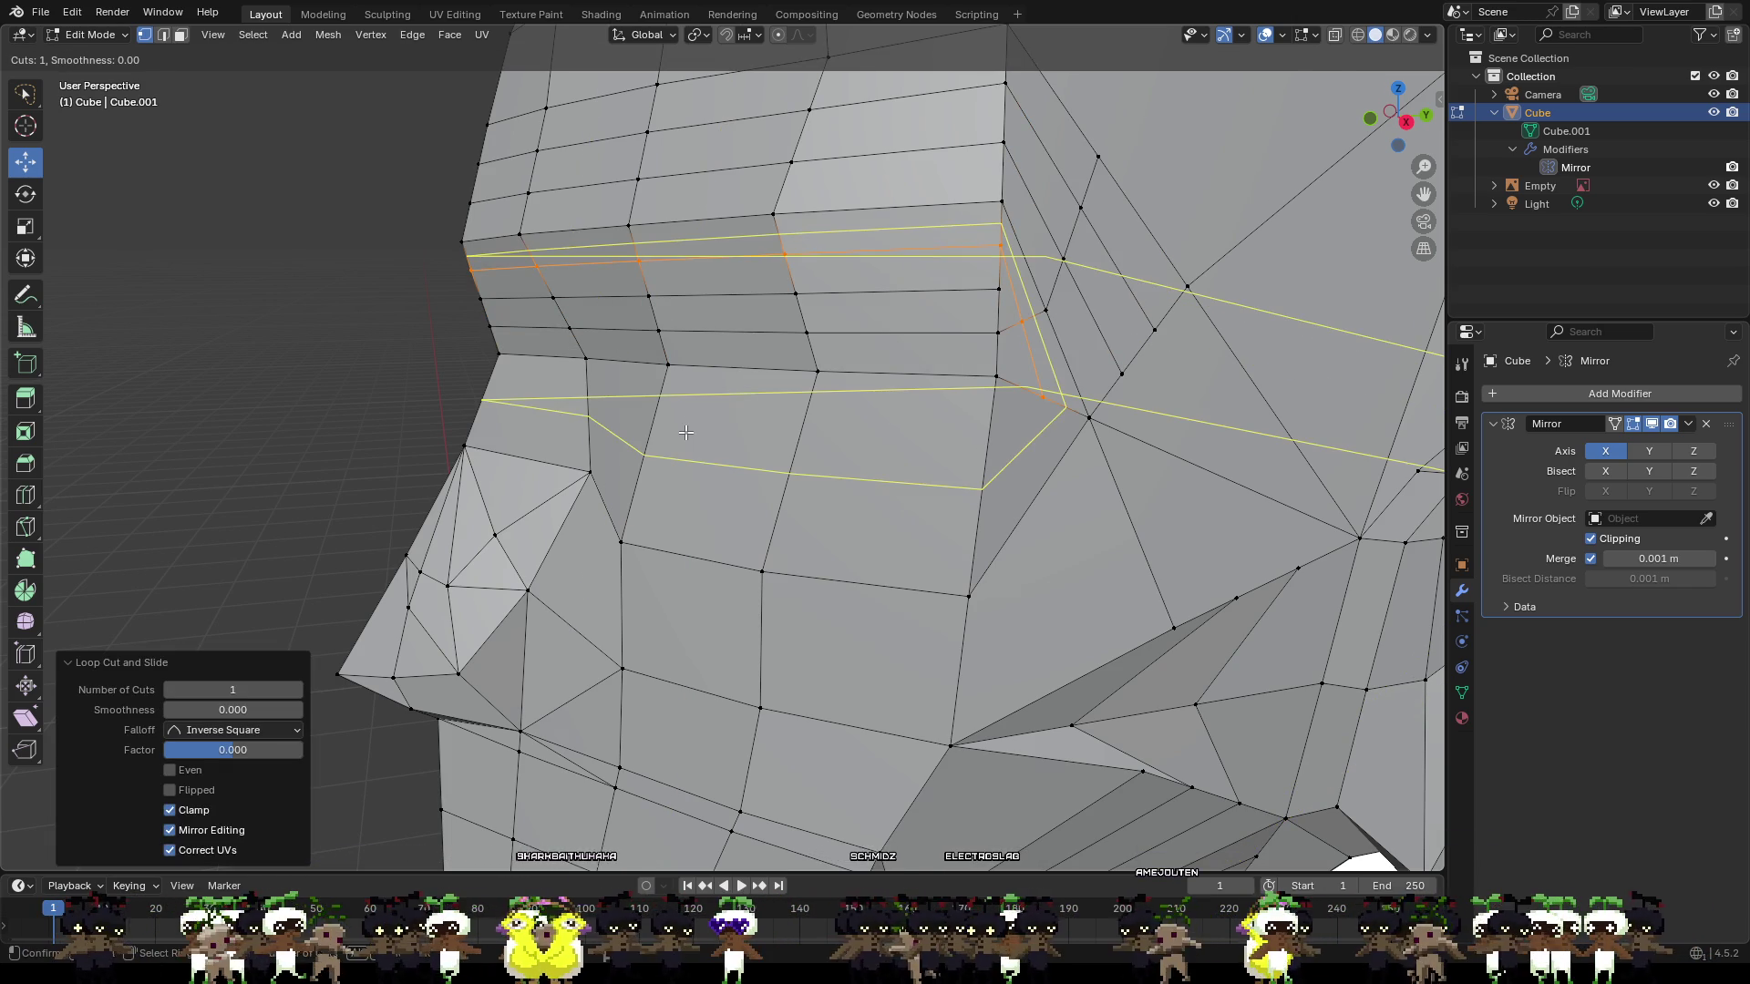
pyautogui.click(686, 432)
# Add one more loop cut from a higher side view, then return to a front view.
pyautogui.scroll(-3, 687, 432)
pyautogui.click(648, 456)
pyautogui.click(784, 473)
pyautogui.scroll(3, 739, 532)
pyautogui.moveTo(739, 533); pyautogui.dragTo(749, 476, button='middle')
pyautogui.hotkey('ctrl', 'r')
pyautogui.click(635, 686)
pyautogui.click(635, 685)
pyautogui.click(451, 623)
pyautogui.moveTo(451, 623)
pyautogui.mouseDown(button='middle')
pyautogui.moveTo(635, 652)
pyautogui.moveTo(426, 632)
pyautogui.moveTo(566, 644)
pyautogui.moveTo(477, 637)
pyautogui.moveTo(1433, 334)
pyautogui.mouseUp(button='middle')
pyautogui.scroll(-3, 635, 652)
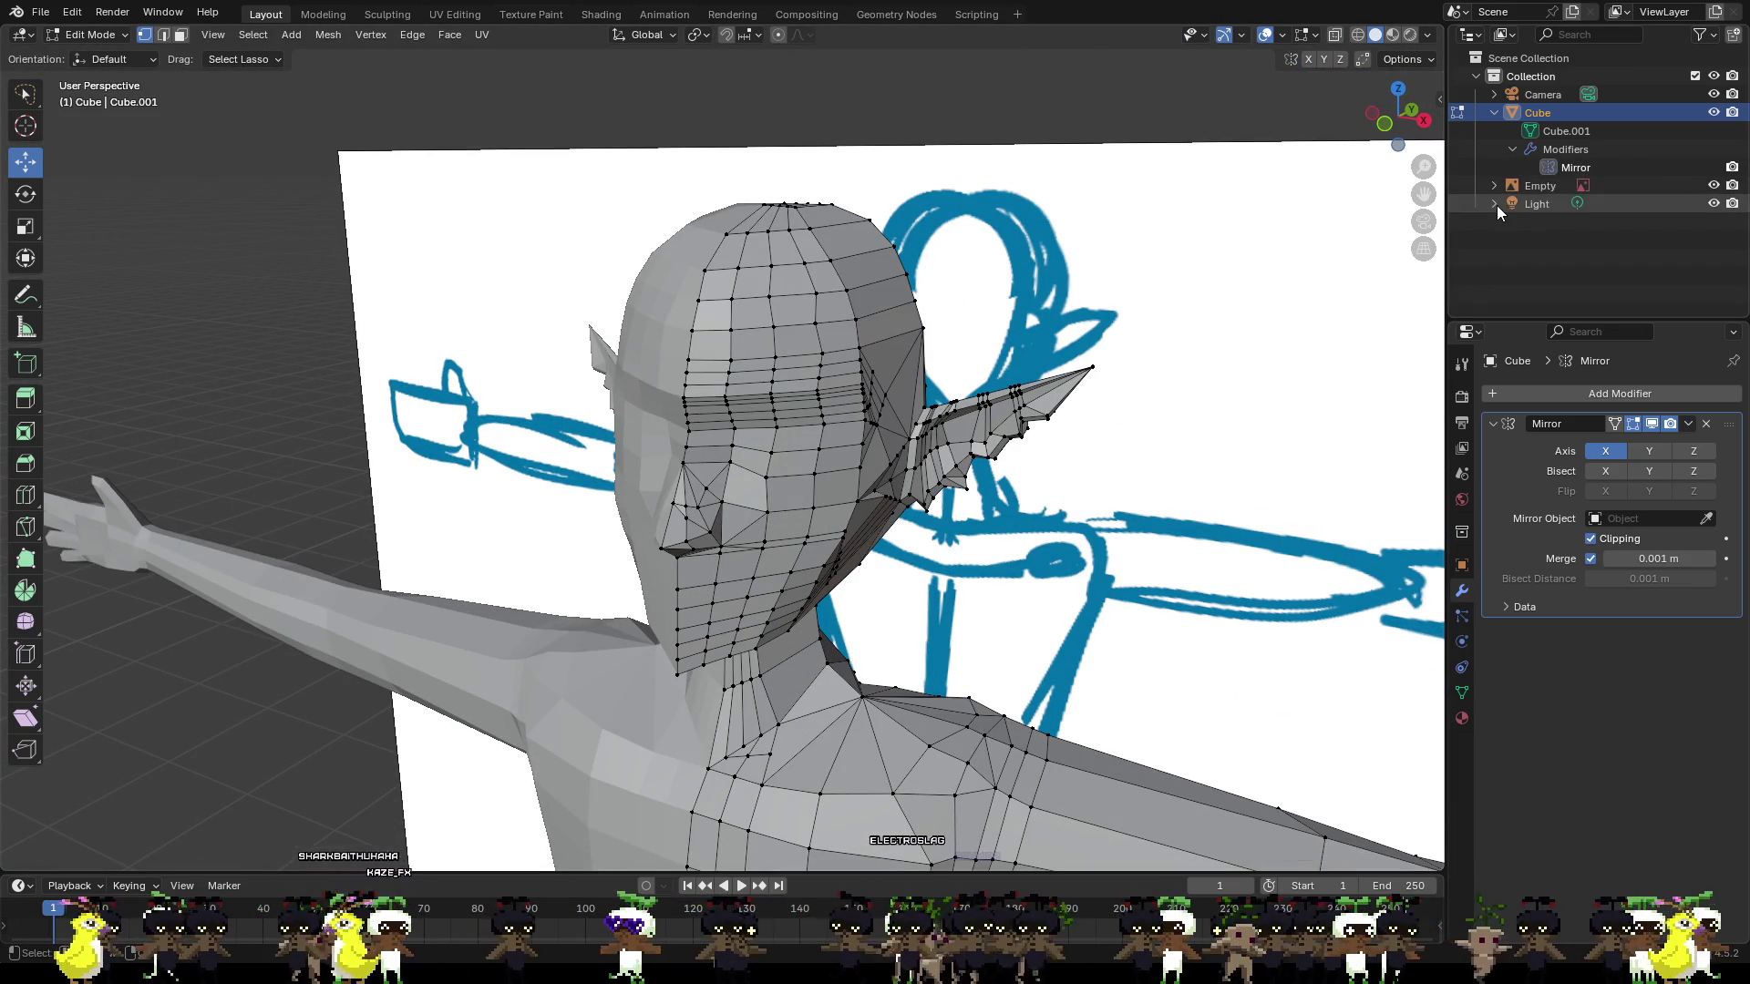
# Hide the reference image and push the first brow edge loop along Y.
pyautogui.click(1714, 184)
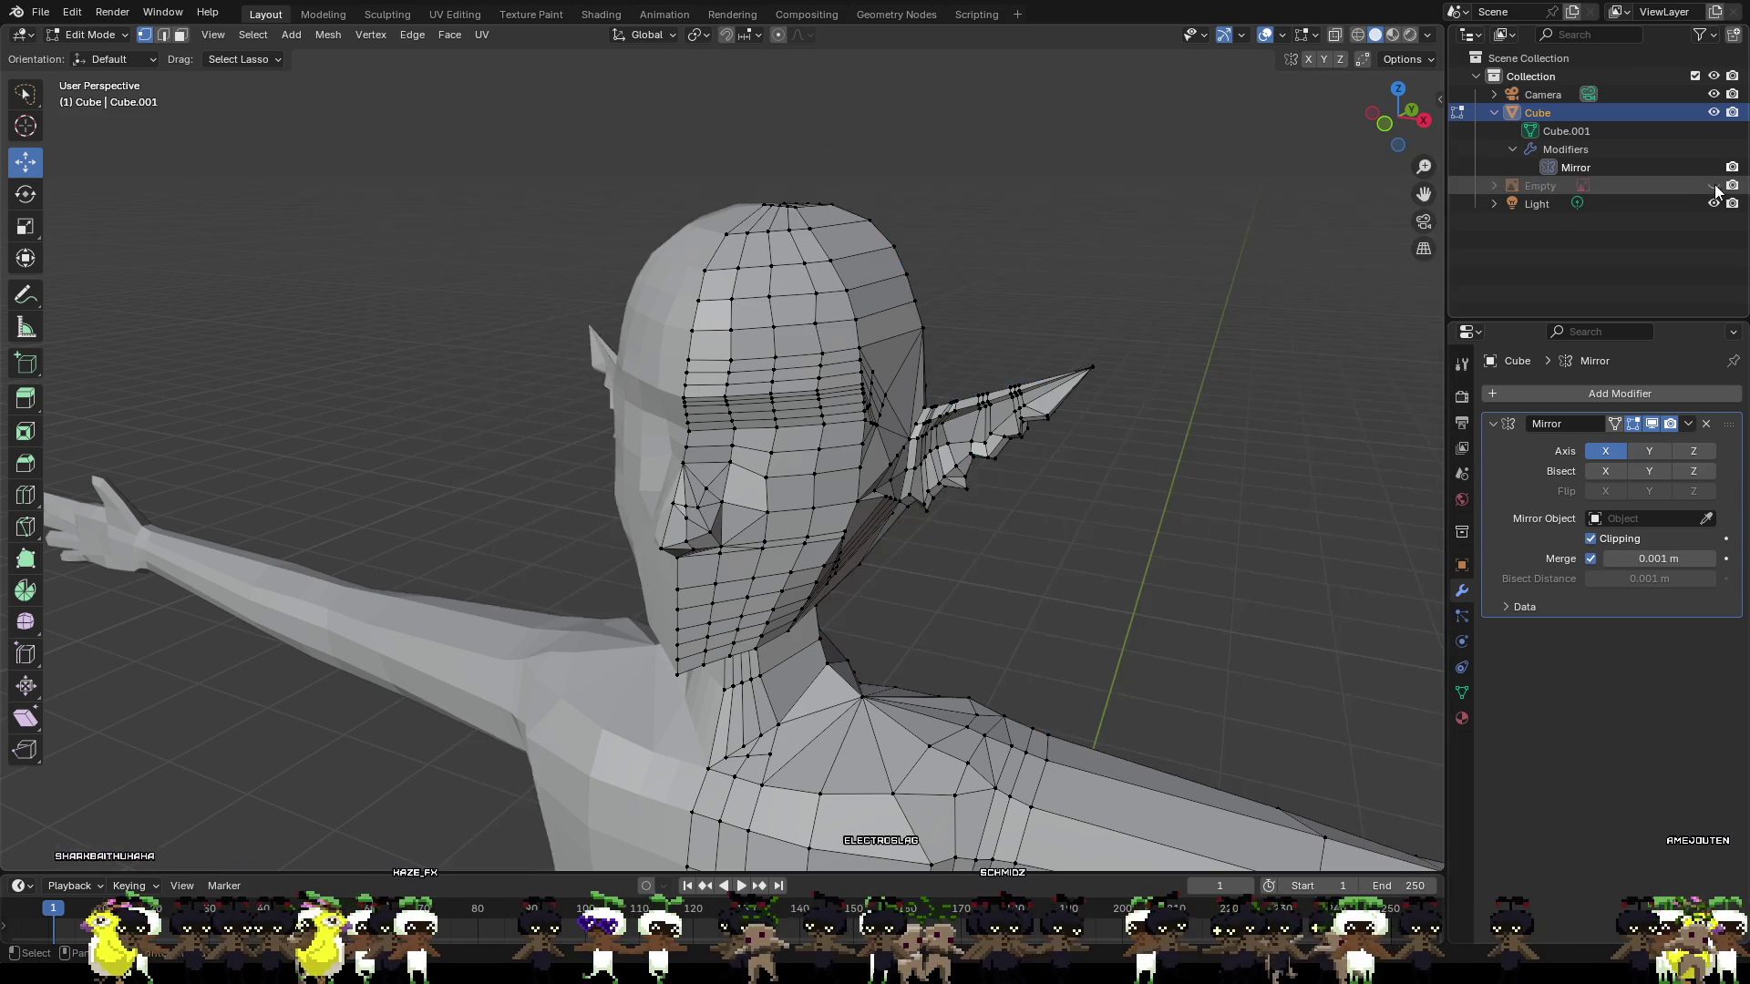
pyautogui.scroll(4, 912, 382)
pyautogui.moveTo(911, 383)
pyautogui.mouseDown(button='middle')
pyautogui.moveTo(998, 367)
pyautogui.moveTo(912, 421)
pyautogui.moveTo(1018, 421)
pyautogui.moveTo(912, 424)
pyautogui.moveTo(985, 426)
pyautogui.moveTo(962, 385)
pyautogui.mouseUp(button='middle')
pyautogui.scroll(2, 911, 421)
pyautogui.scroll(2, 1018, 420)
pyautogui.keyDown('alt'); pyautogui.click(893, 337); pyautogui.keyUp('alt')
pyautogui.moveTo(893, 337); pyautogui.dragTo(978, 383, button='middle')
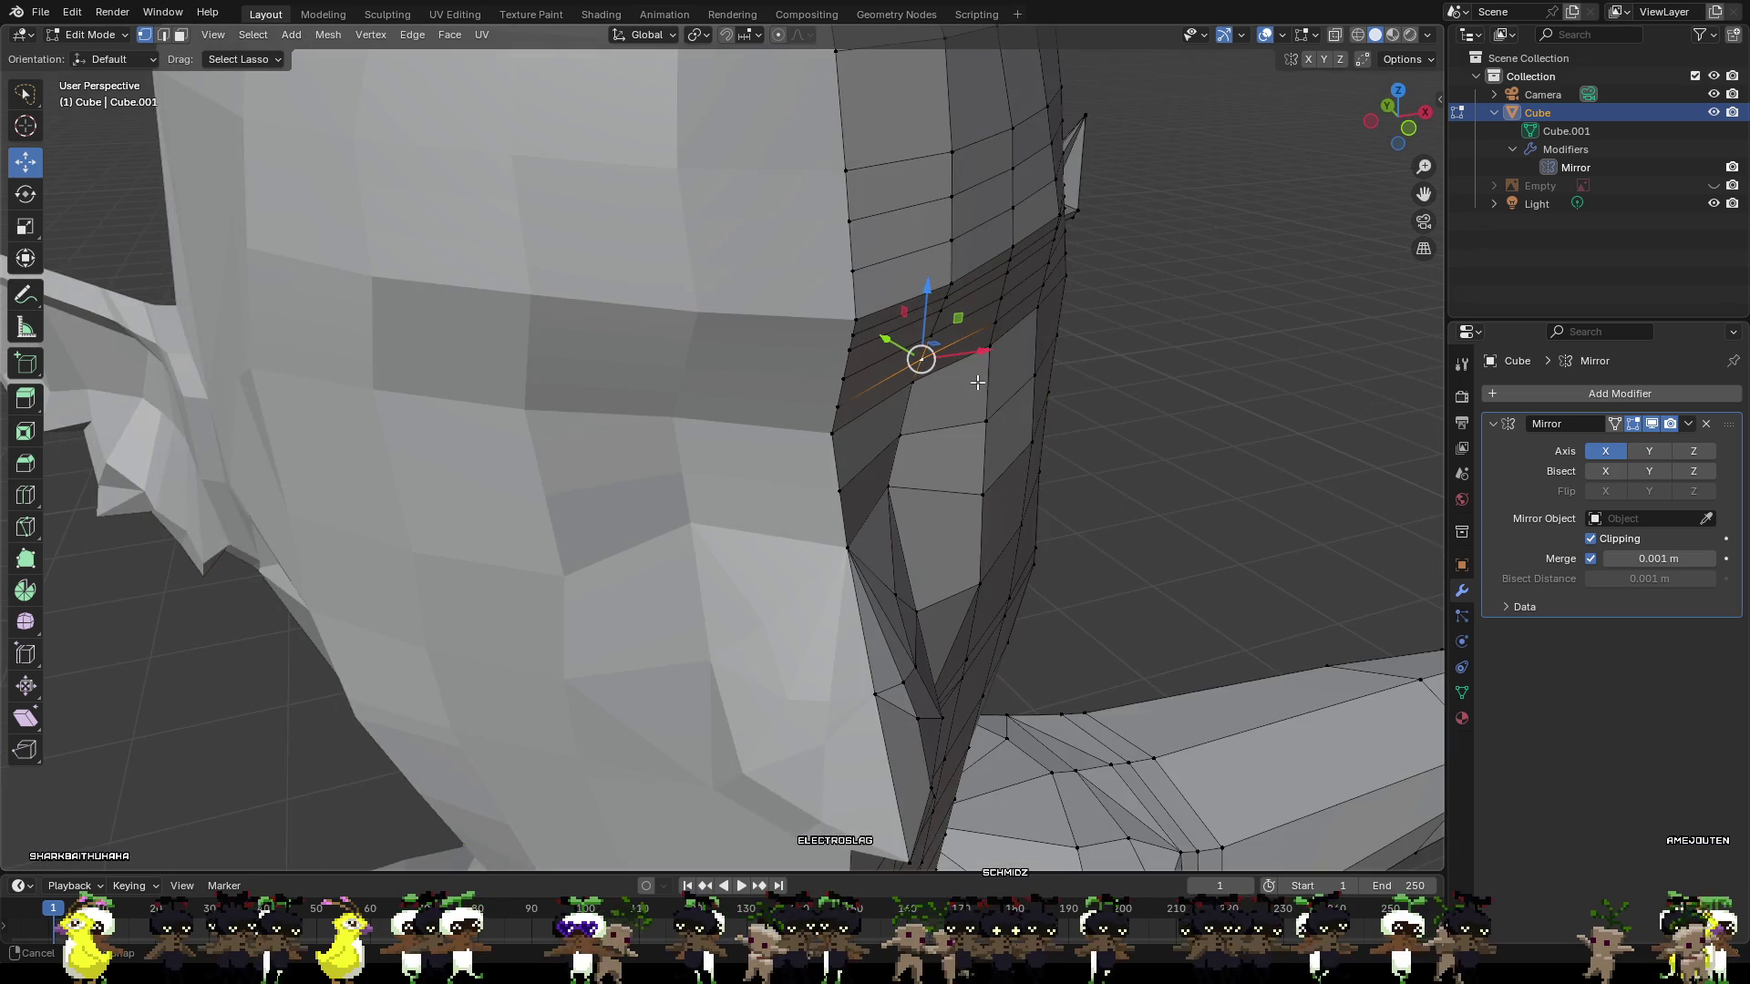
pyautogui.moveTo(898, 343); pyautogui.dragTo(927, 339)
# Nudge the loops above the brow and a neighbouring brow loop slightly along Y.
pyautogui.keyDown('alt'); pyautogui.click(927, 311); pyautogui.keyUp('alt')
pyautogui.keyDown('alt'); pyautogui.click(944, 296); pyautogui.keyUp('alt')
pyautogui.moveTo(935, 290); pyautogui.dragTo(937, 291)
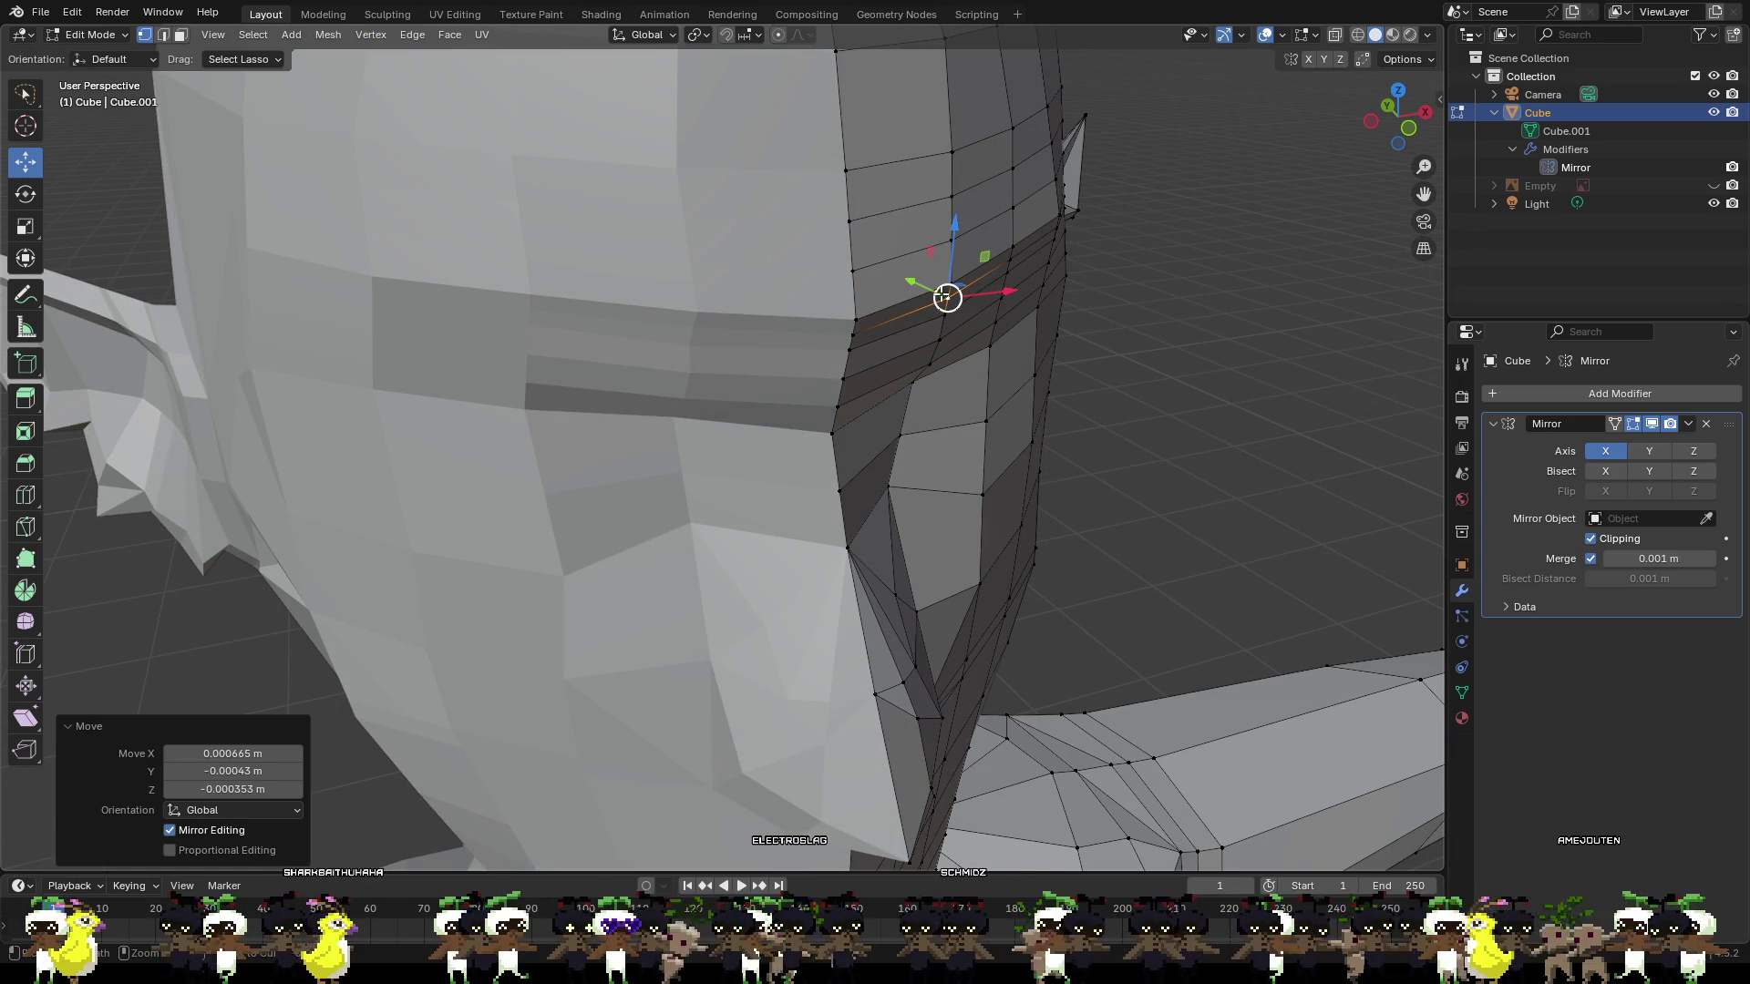
pyautogui.moveTo(949, 285)
pyautogui.mouseDown(button='middle')
pyautogui.moveTo(1038, 354)
pyautogui.moveTo(542, 253)
pyautogui.mouseUp(button='middle')
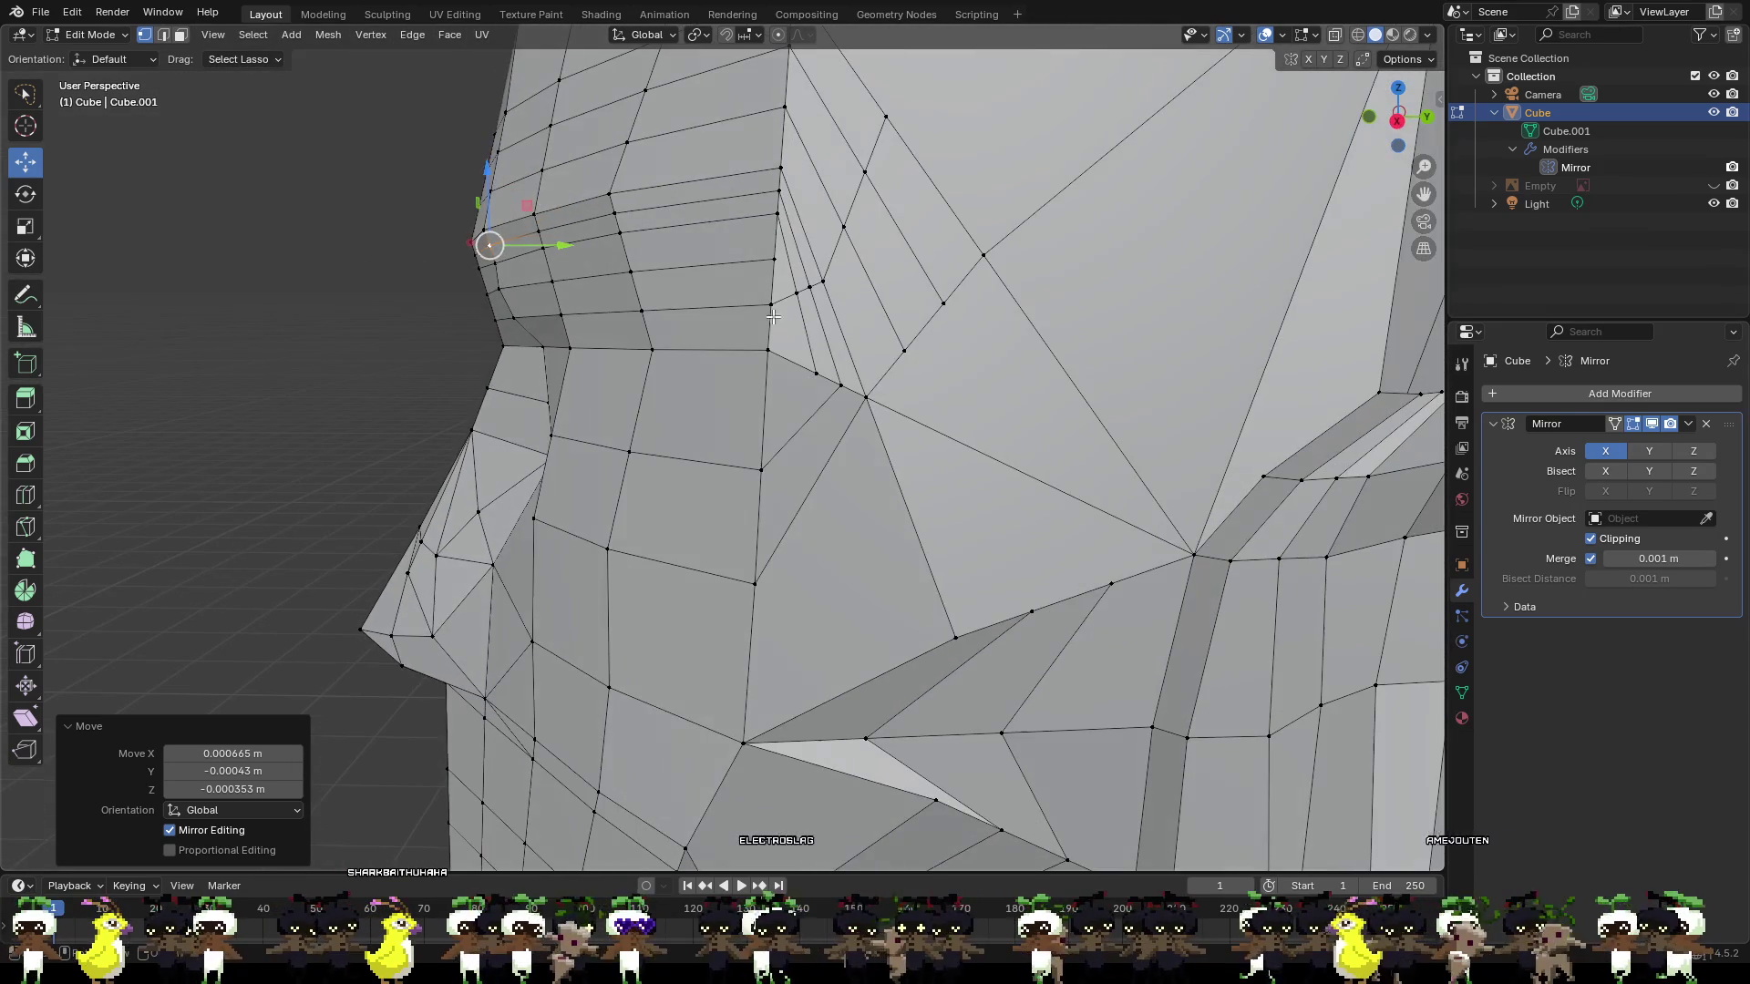
pyautogui.keyDown('alt'); pyautogui.click(488, 244); pyautogui.keyUp('alt')
pyautogui.keyDown('alt'); pyautogui.click(490, 244); pyautogui.keyUp('alt')
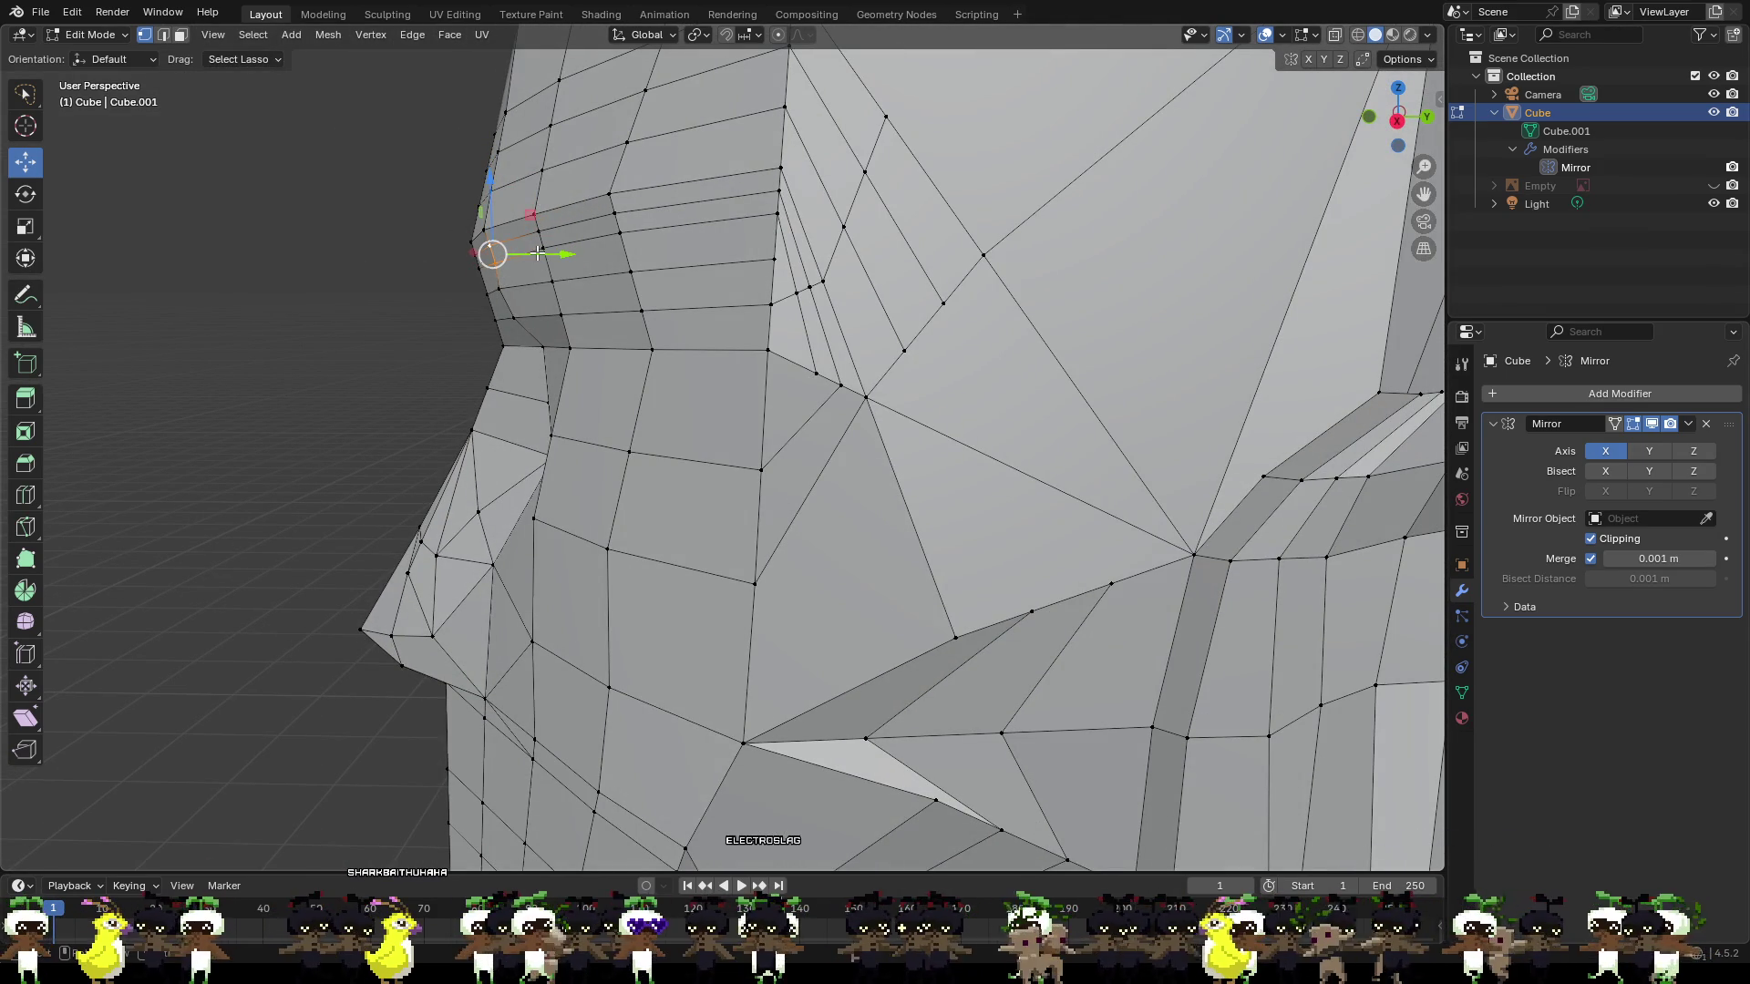
pyautogui.moveTo(538, 254); pyautogui.dragTo(545, 283)
pyautogui.hotkey('ctrl', 'z')
pyautogui.moveTo(545, 283)
pyautogui.mouseDown(button='middle')
pyautogui.moveTo(667, 366)
pyautogui.moveTo(671, 435)
pyautogui.moveTo(841, 432)
pyautogui.moveTo(859, 412)
pyautogui.mouseUp(button='middle')
# Finish the brow loop's Y move and slide one nose-bridge vertex along X.
pyautogui.press('g')
pyautogui.press('y')
pyautogui.click(690, 441)
pyautogui.click(869, 397)
pyautogui.press('g')
pyautogui.press('x')
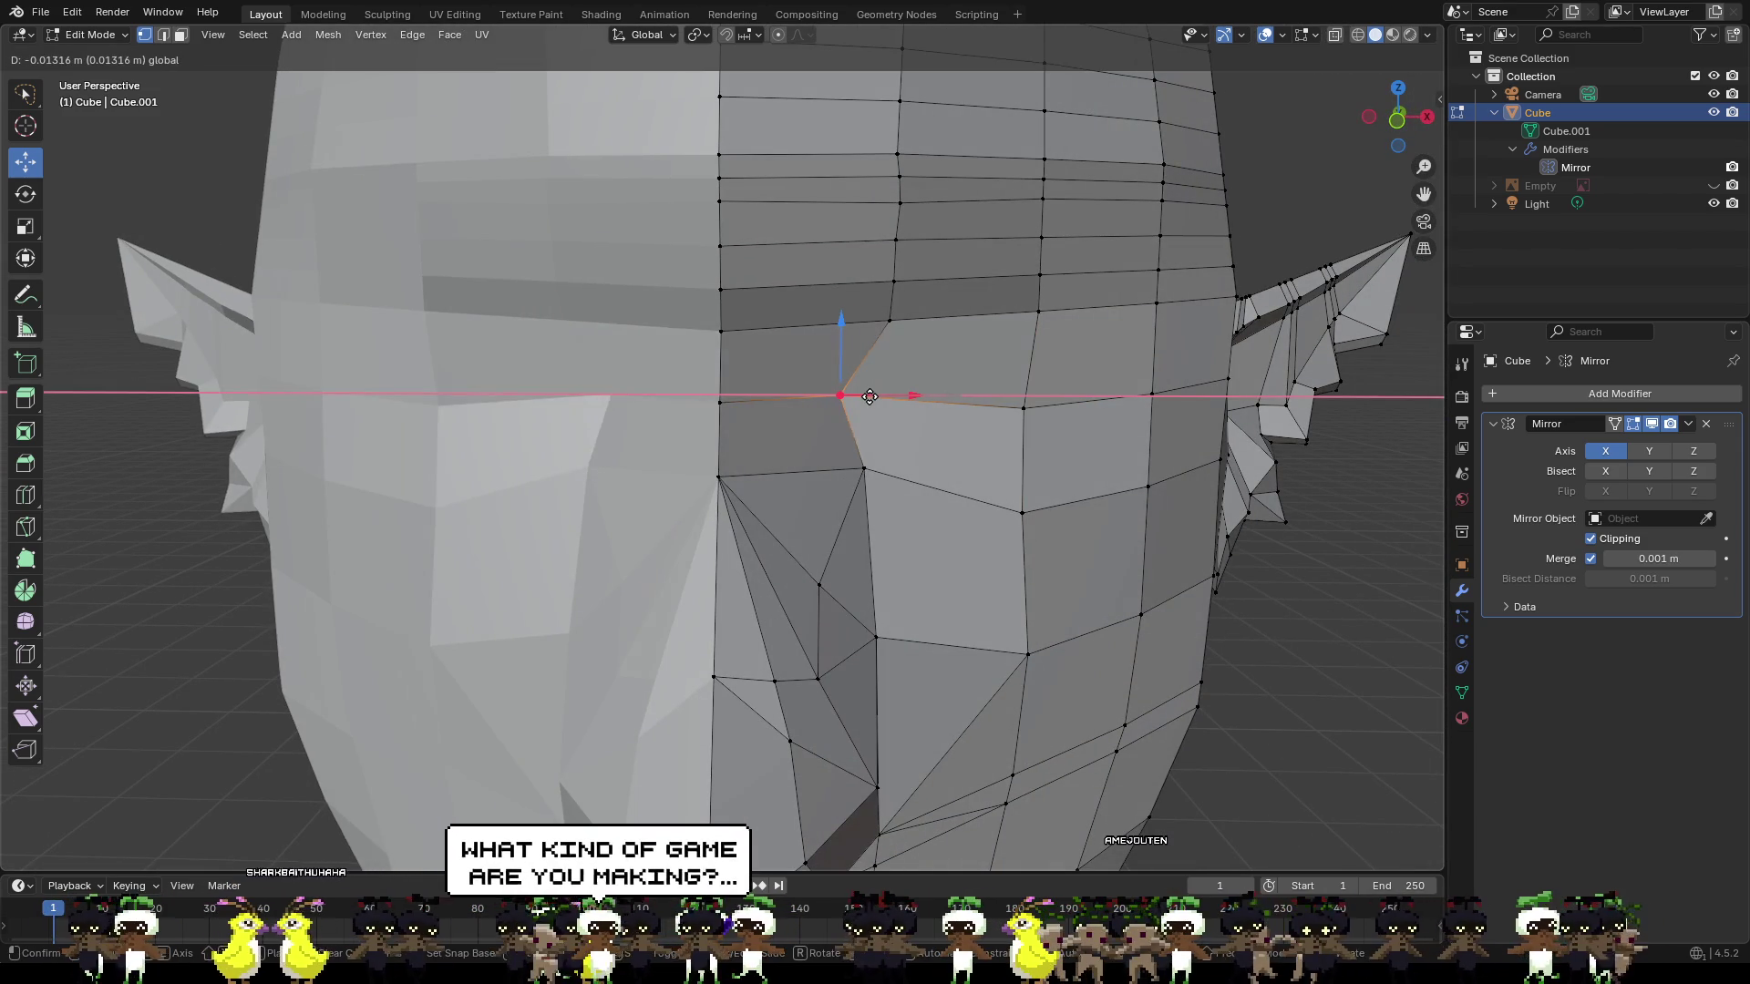
pyautogui.click(866, 397)
# Slide the lower nose-bridge vertex, then upper and lower together, toward centre along X.
pyautogui.click(866, 469)
pyautogui.press('g')
pyautogui.press('x')
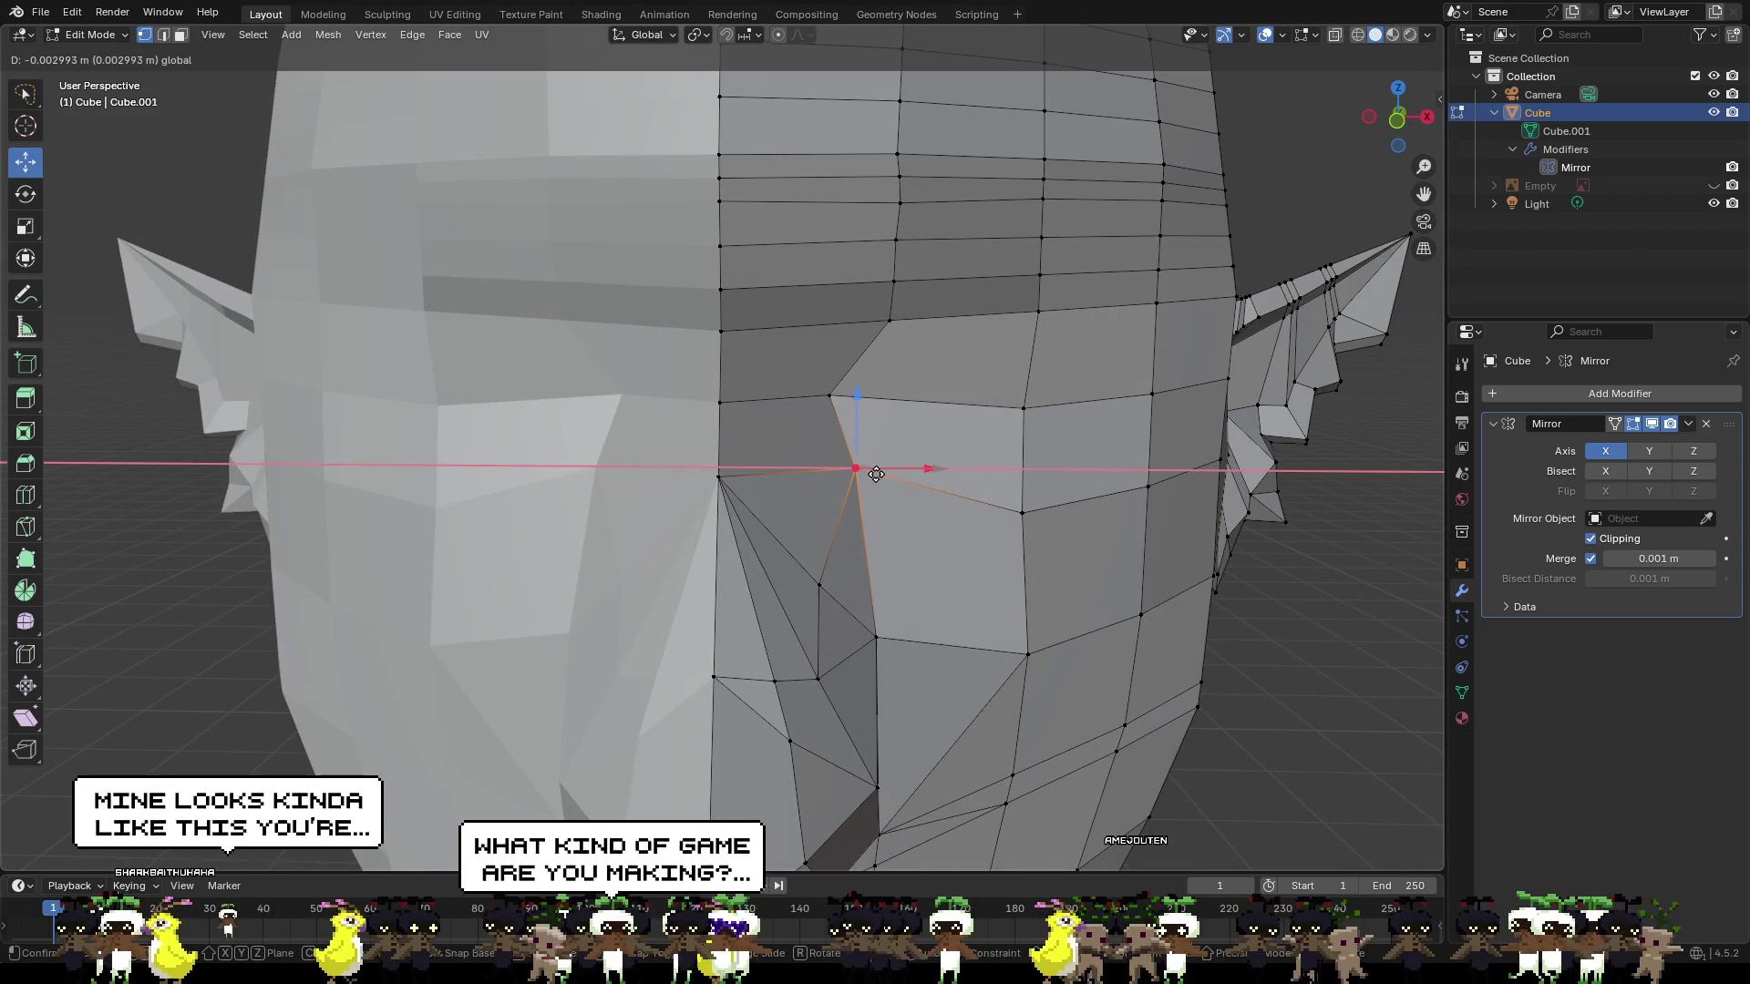
pyautogui.click(847, 468)
pyautogui.keyDown('shift'); pyautogui.click(830, 397); pyautogui.keyUp('shift')
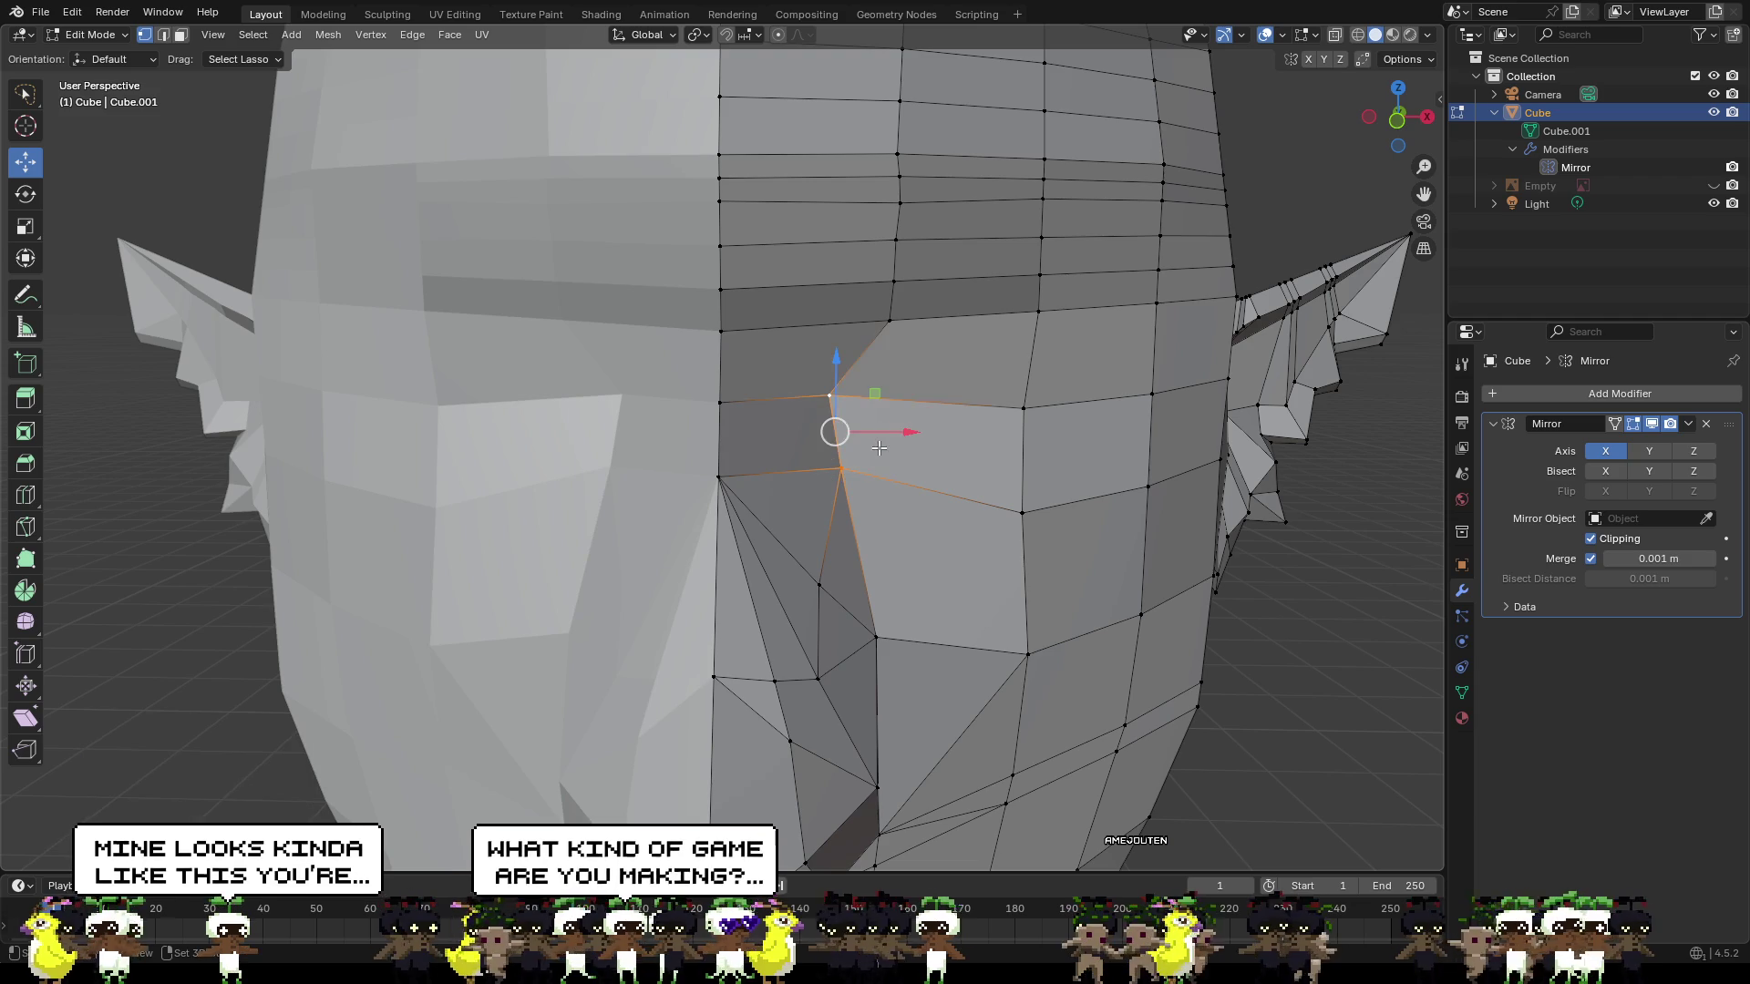
pyautogui.press('g')
pyautogui.press('x')
pyautogui.click(870, 447)
# Slide three vertices beside the nose together toward the centre line along X.
pyautogui.scroll(-2, 873, 454)
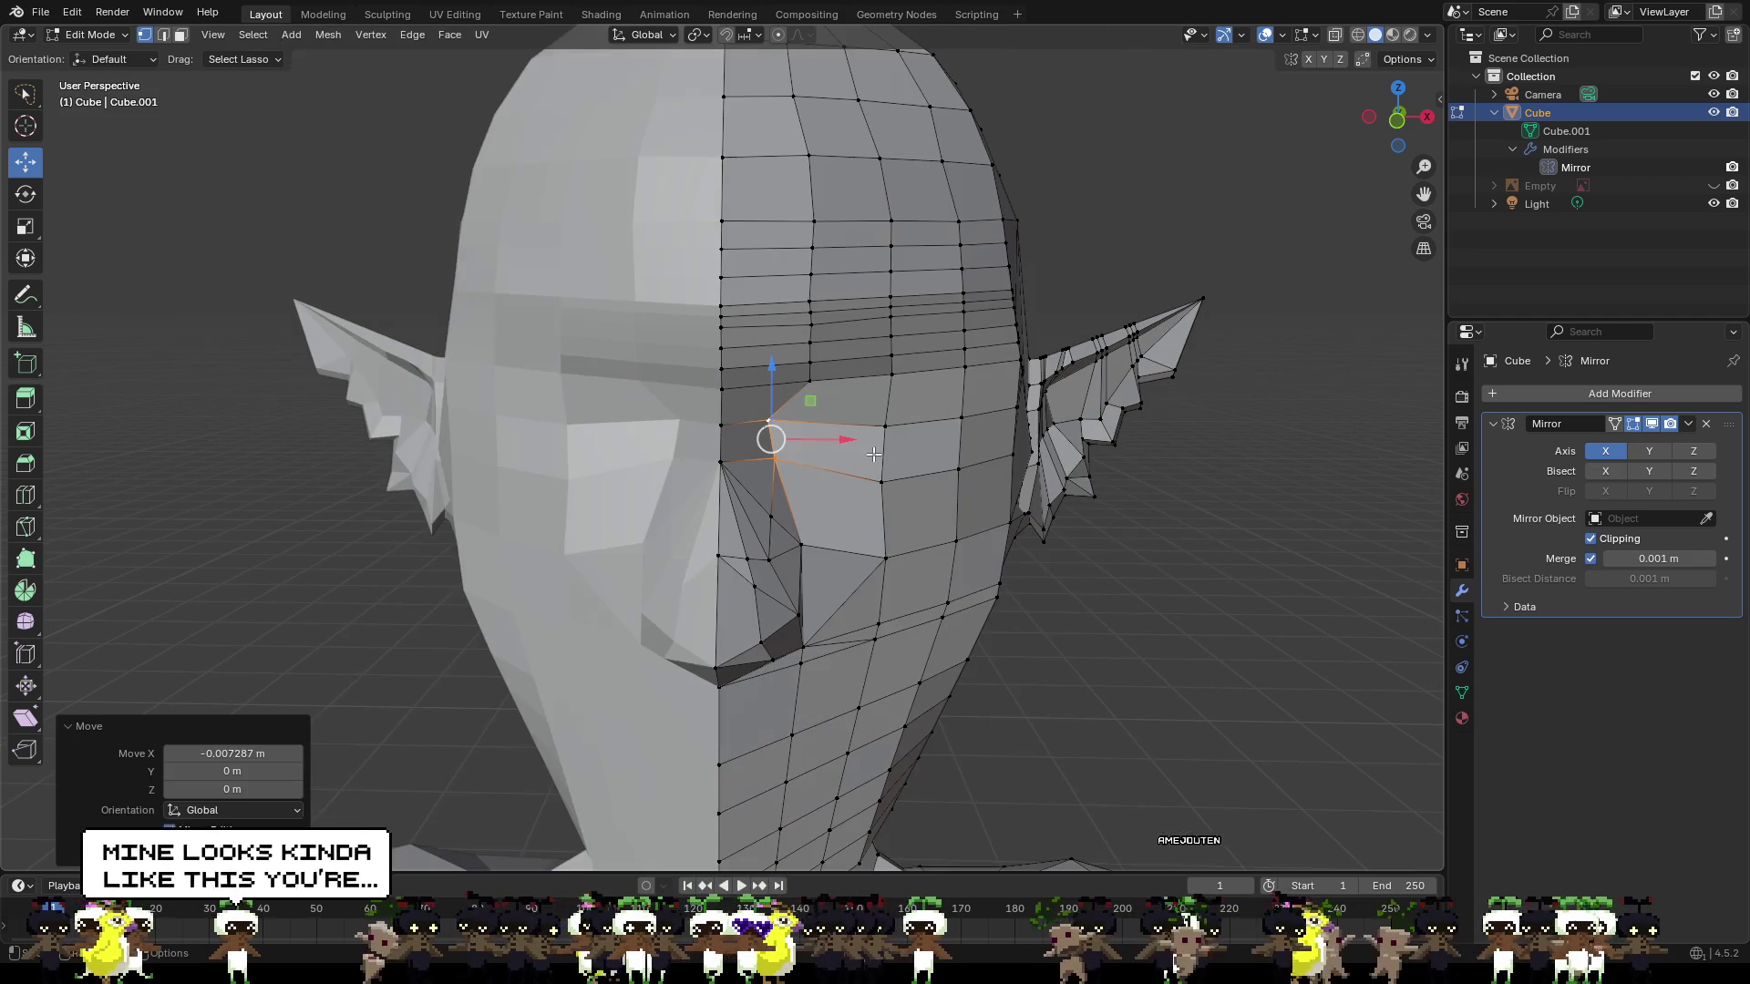
pyautogui.keyDown('shift'); pyautogui.click(801, 544); pyautogui.keyUp('shift')
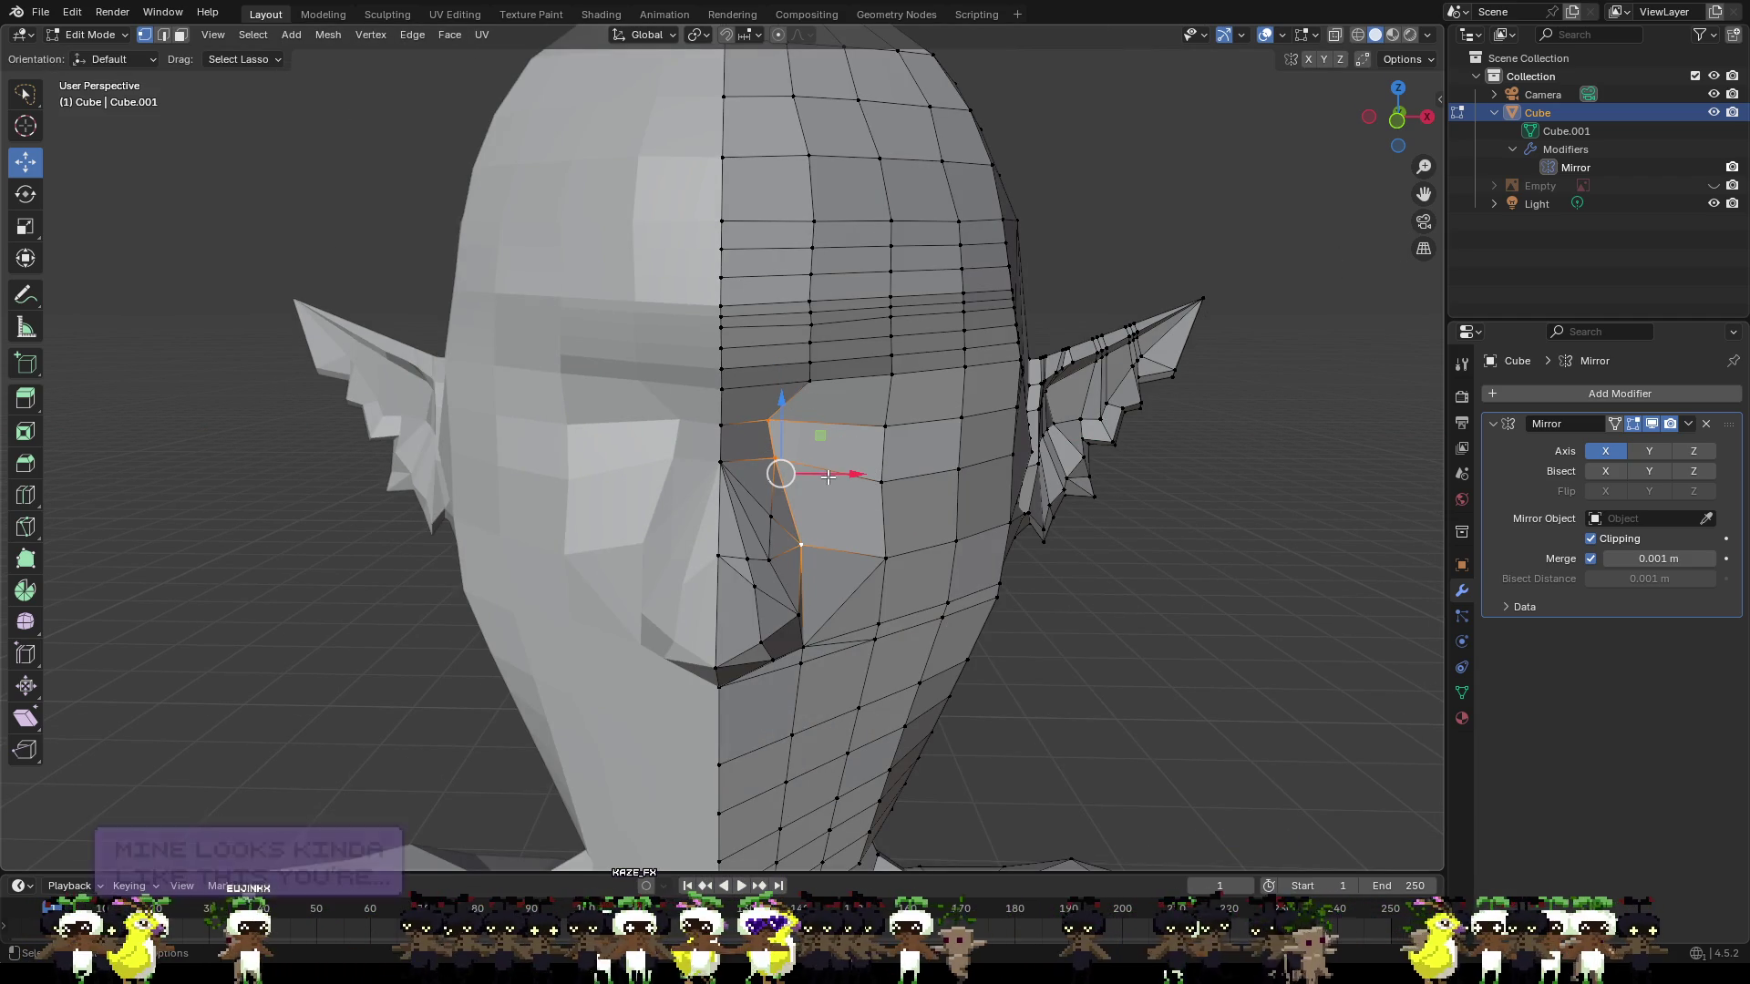
pyautogui.click(823, 478)
pyautogui.press('g')
pyautogui.press('x')
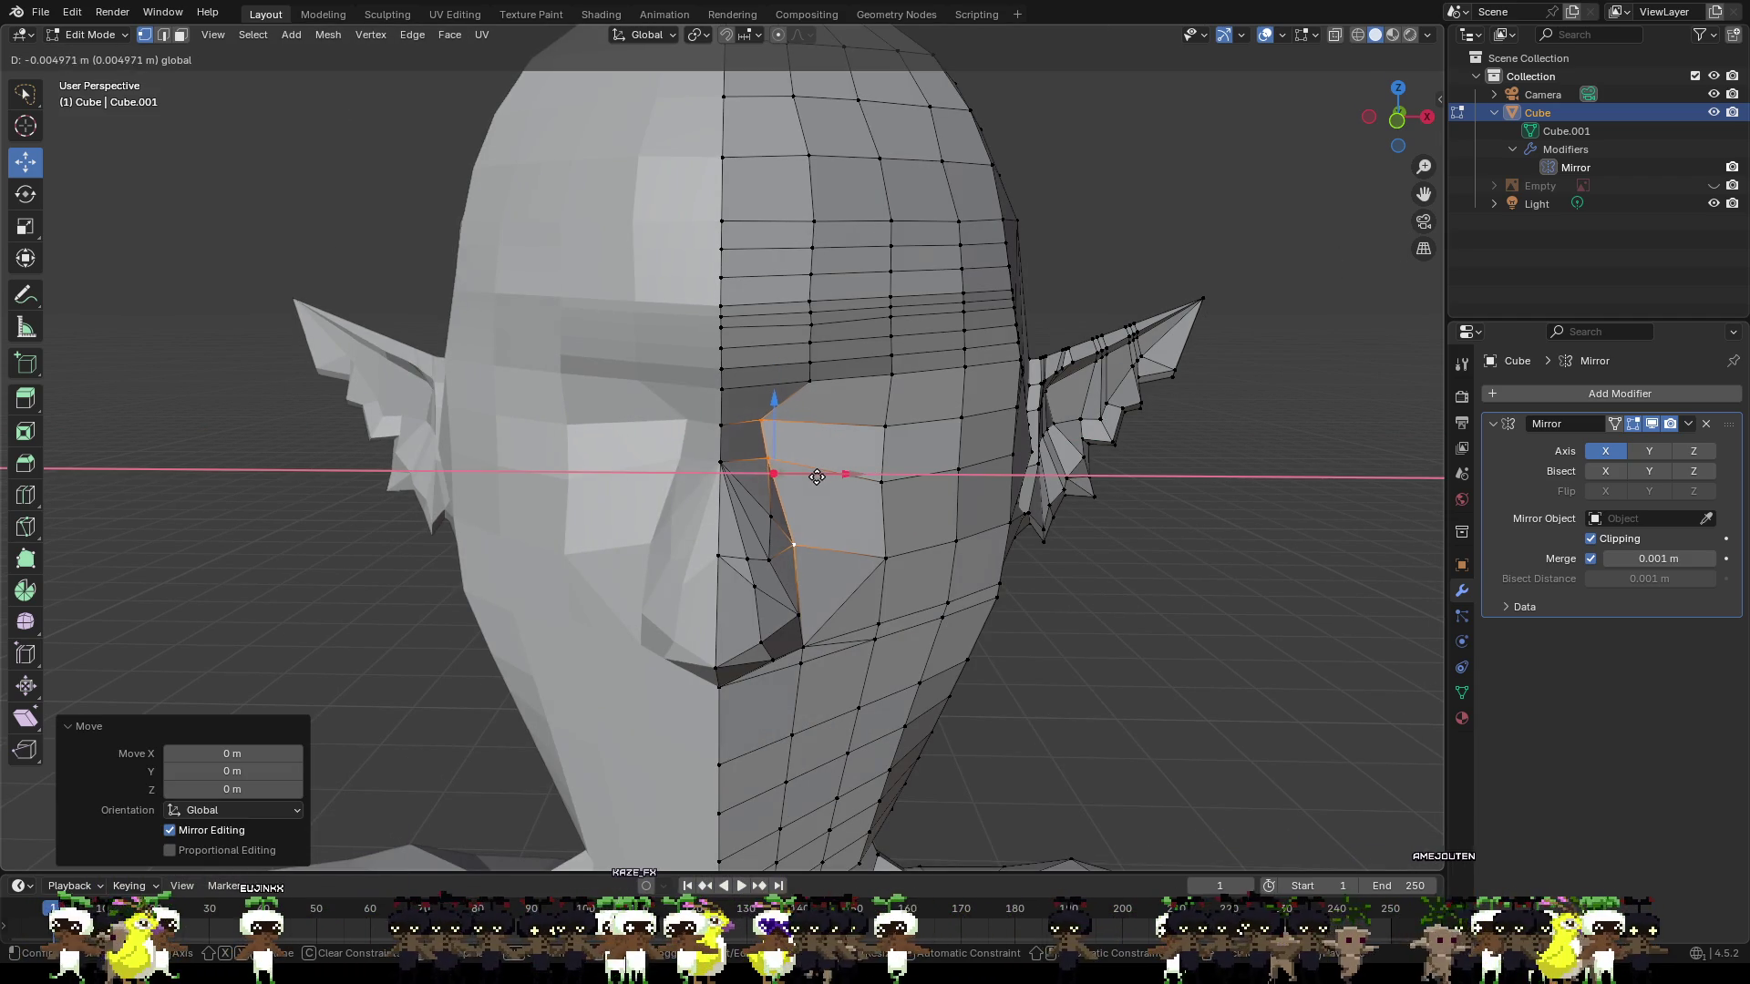
pyautogui.click(813, 477)
# Inspect the narrowed nose bridge from side and front views, cancelling a stray Y move.
pyautogui.moveTo(814, 477)
pyautogui.mouseDown(button='middle')
pyautogui.moveTo(656, 438)
pyautogui.moveTo(636, 462)
pyautogui.mouseUp(button='middle')
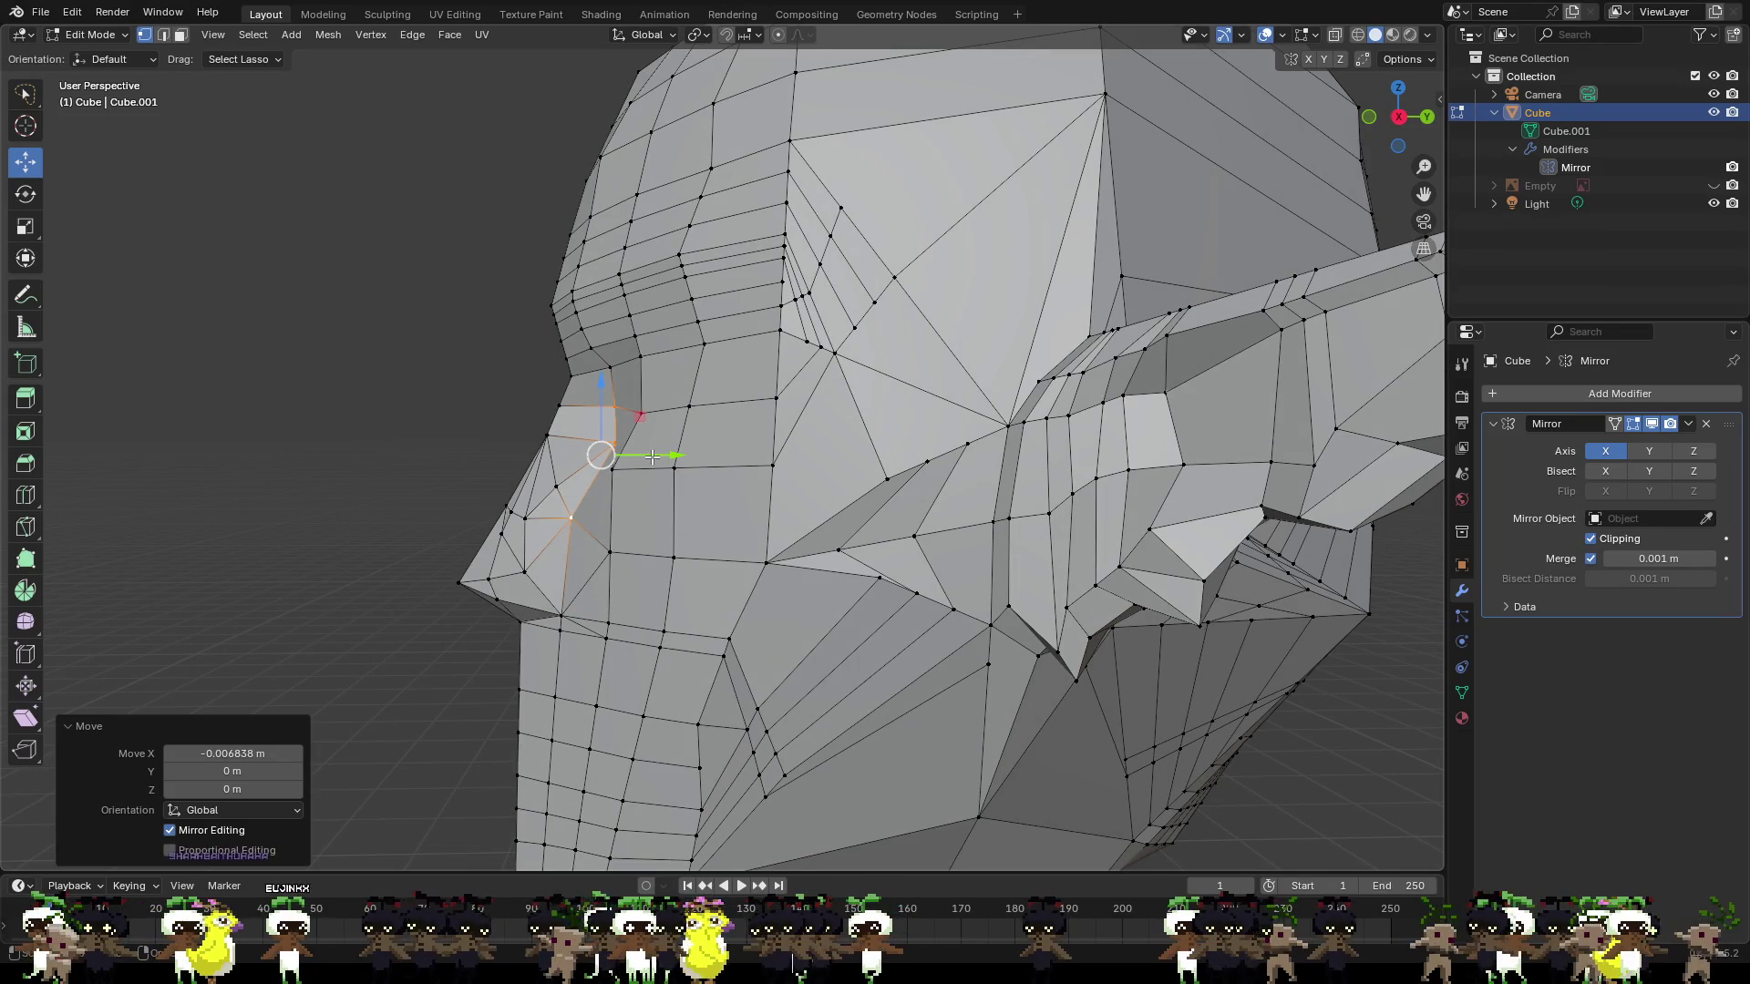
pyautogui.press('g')
pyautogui.press('y')
pyautogui.press('Escape')
pyautogui.click(673, 468)
pyautogui.moveTo(673, 469)
pyautogui.mouseDown(button='middle')
pyautogui.moveTo(855, 463)
pyautogui.moveTo(791, 508)
pyautogui.moveTo(840, 446)
pyautogui.mouseUp(button='middle')
pyautogui.scroll(-6, 854, 463)
pyautogui.scroll(6, 829, 446)
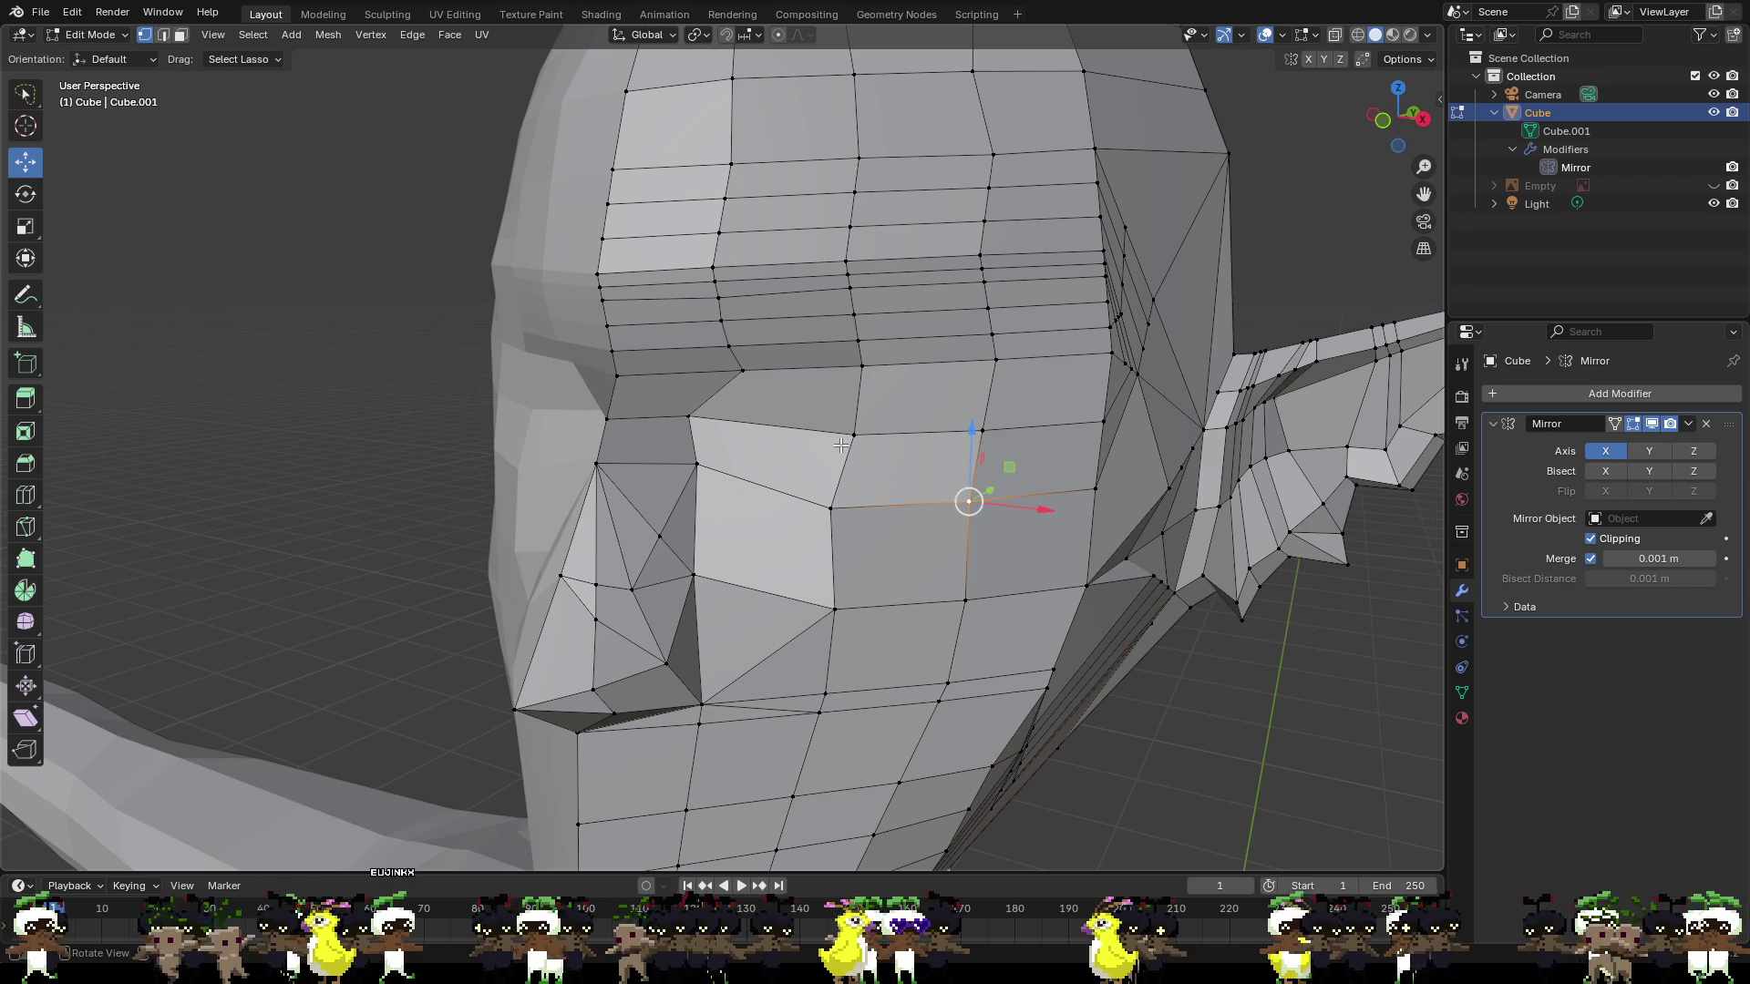
pyautogui.moveTo(849, 406)
pyautogui.mouseDown(button='middle')
pyautogui.moveTo(832, 422)
pyautogui.moveTo(1009, 418)
pyautogui.moveTo(875, 405)
pyautogui.moveTo(796, 448)
pyautogui.moveTo(964, 447)
pyautogui.mouseUp(button='middle')
pyautogui.scroll(2, 849, 402)
pyautogui.scroll(-3, 974, 414)
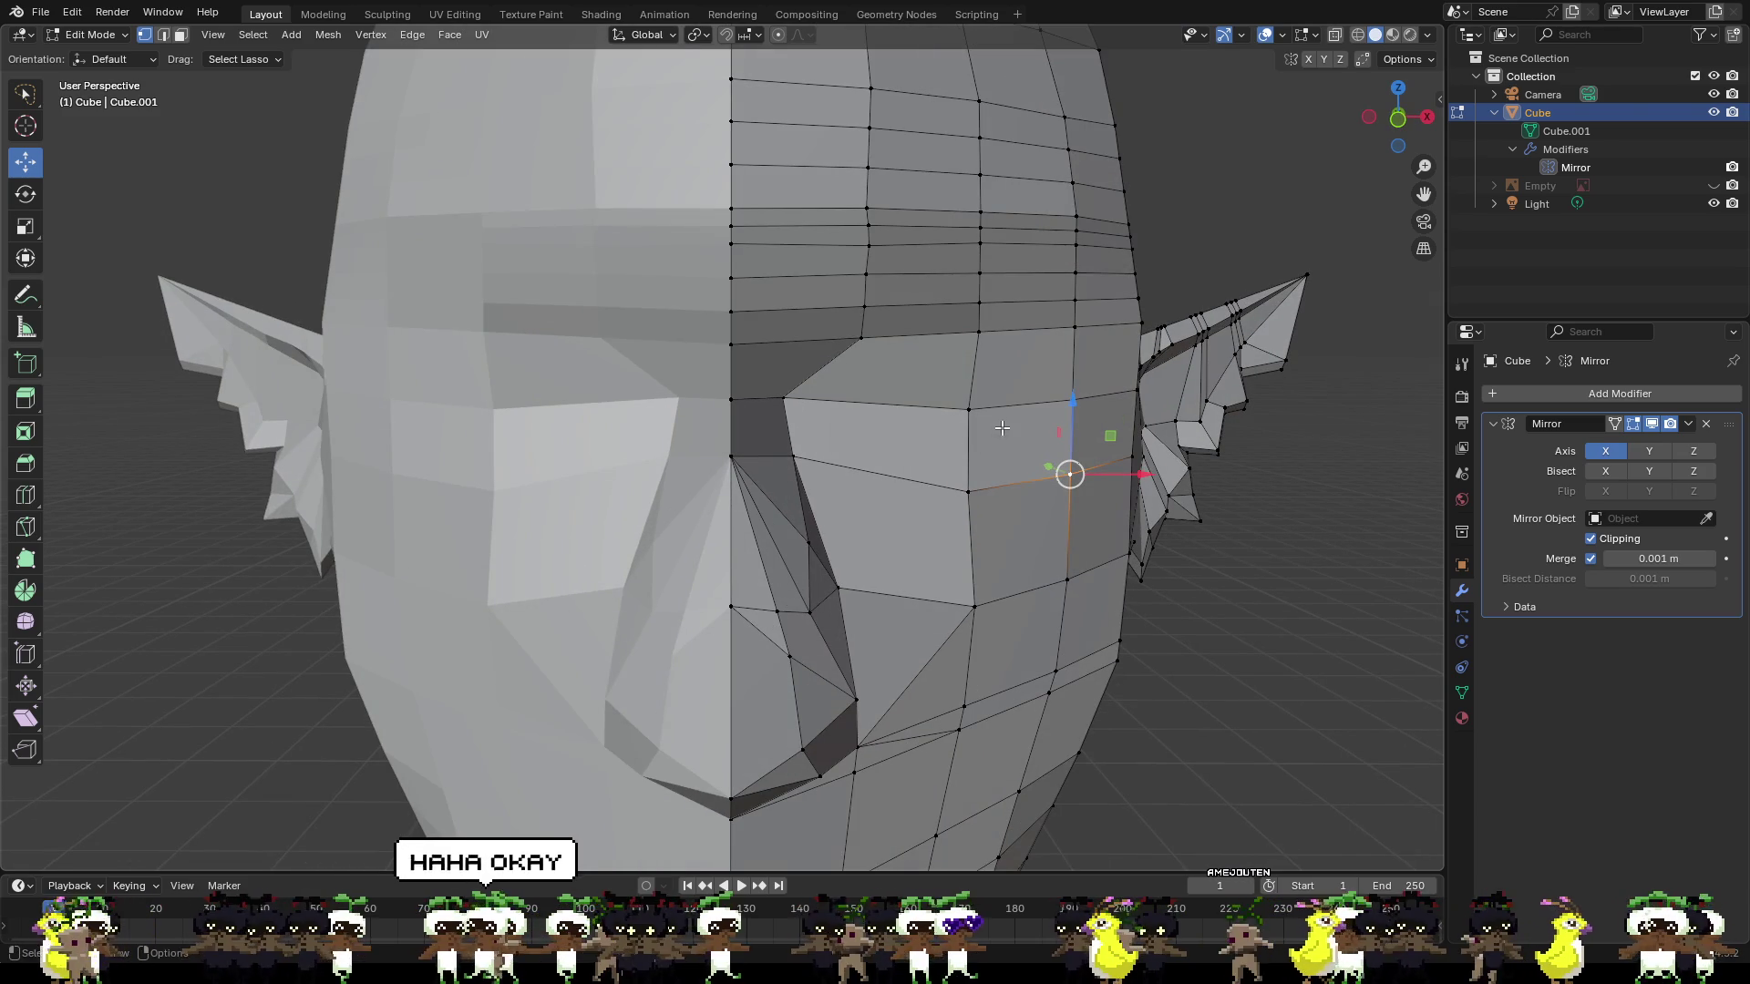
# Knife-cut a closed four-point outline around the eye socket.
pyautogui.press('k')
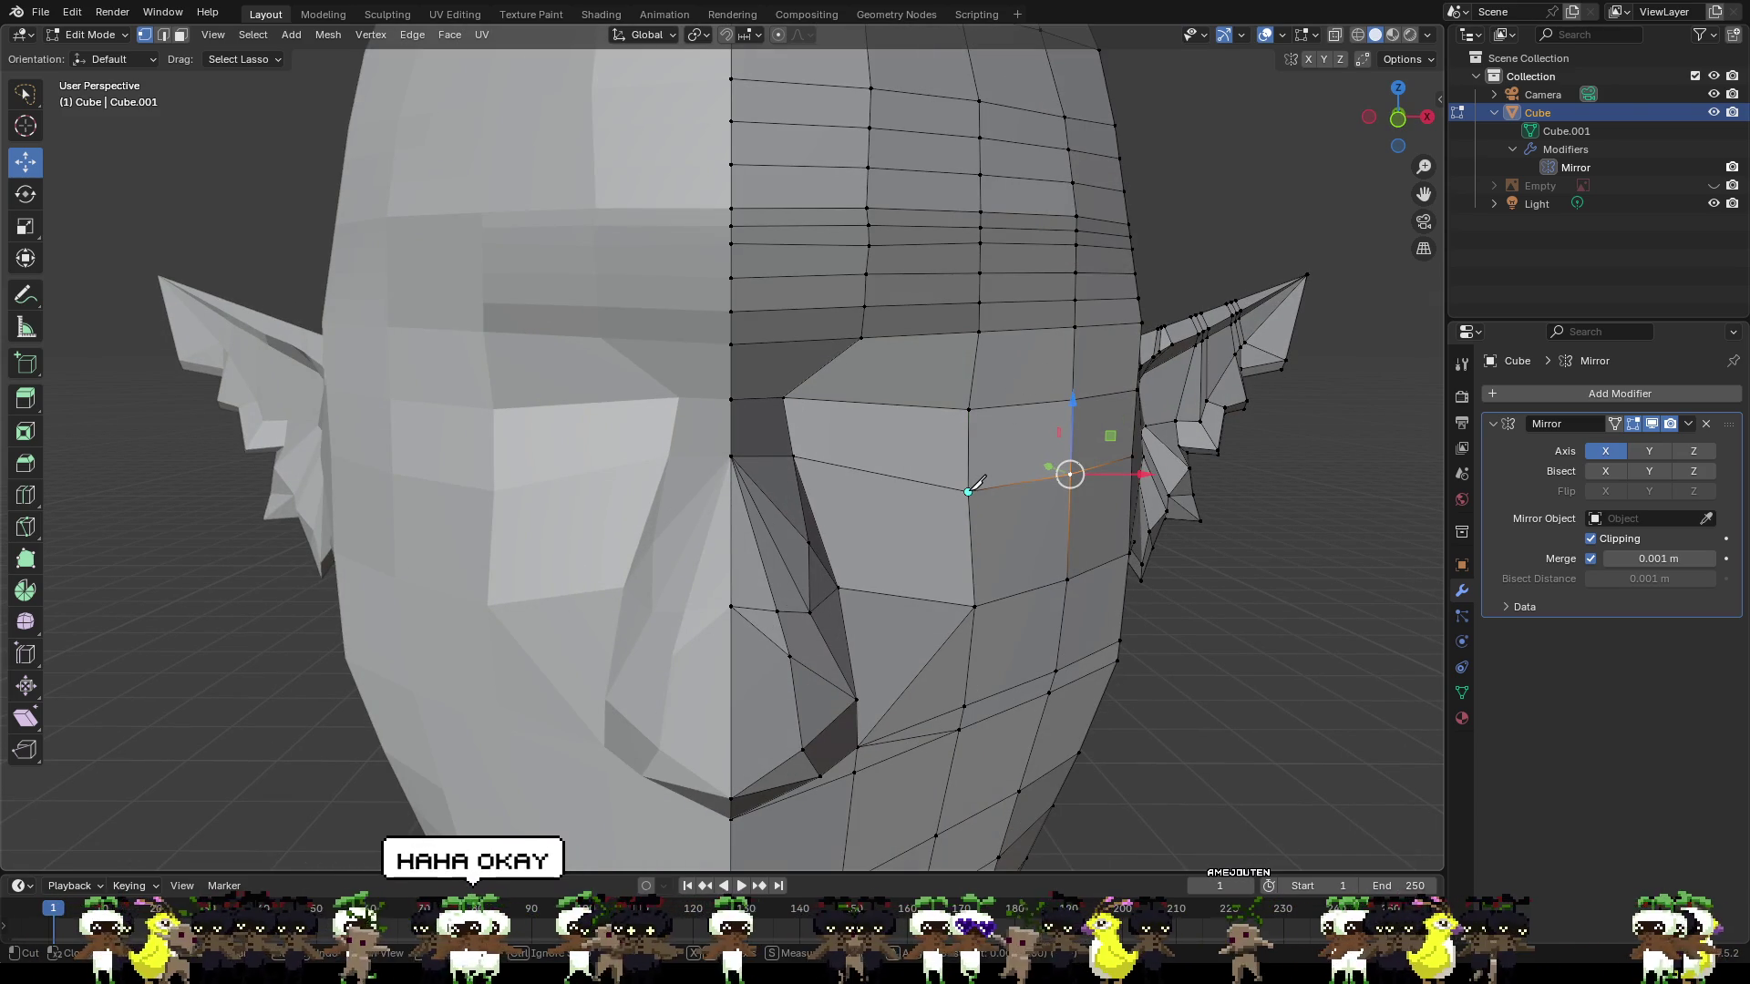
pyautogui.click(967, 492)
pyautogui.click(1073, 399)
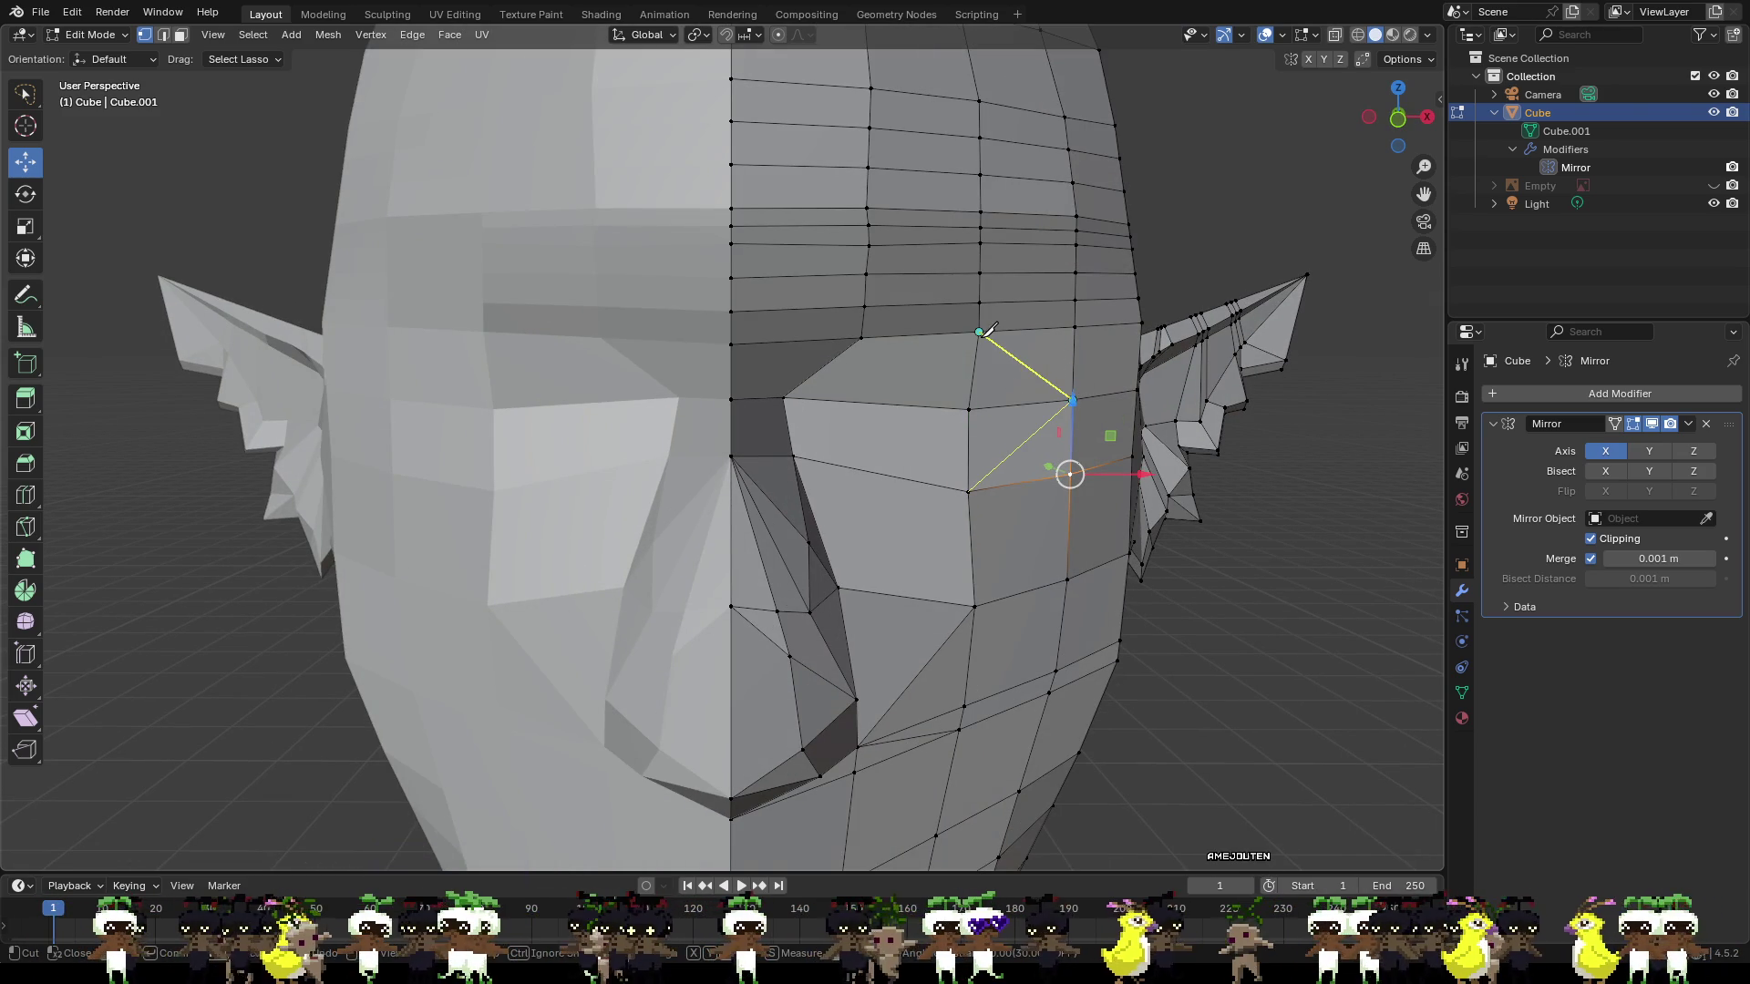
pyautogui.click(980, 331)
pyautogui.click(783, 398)
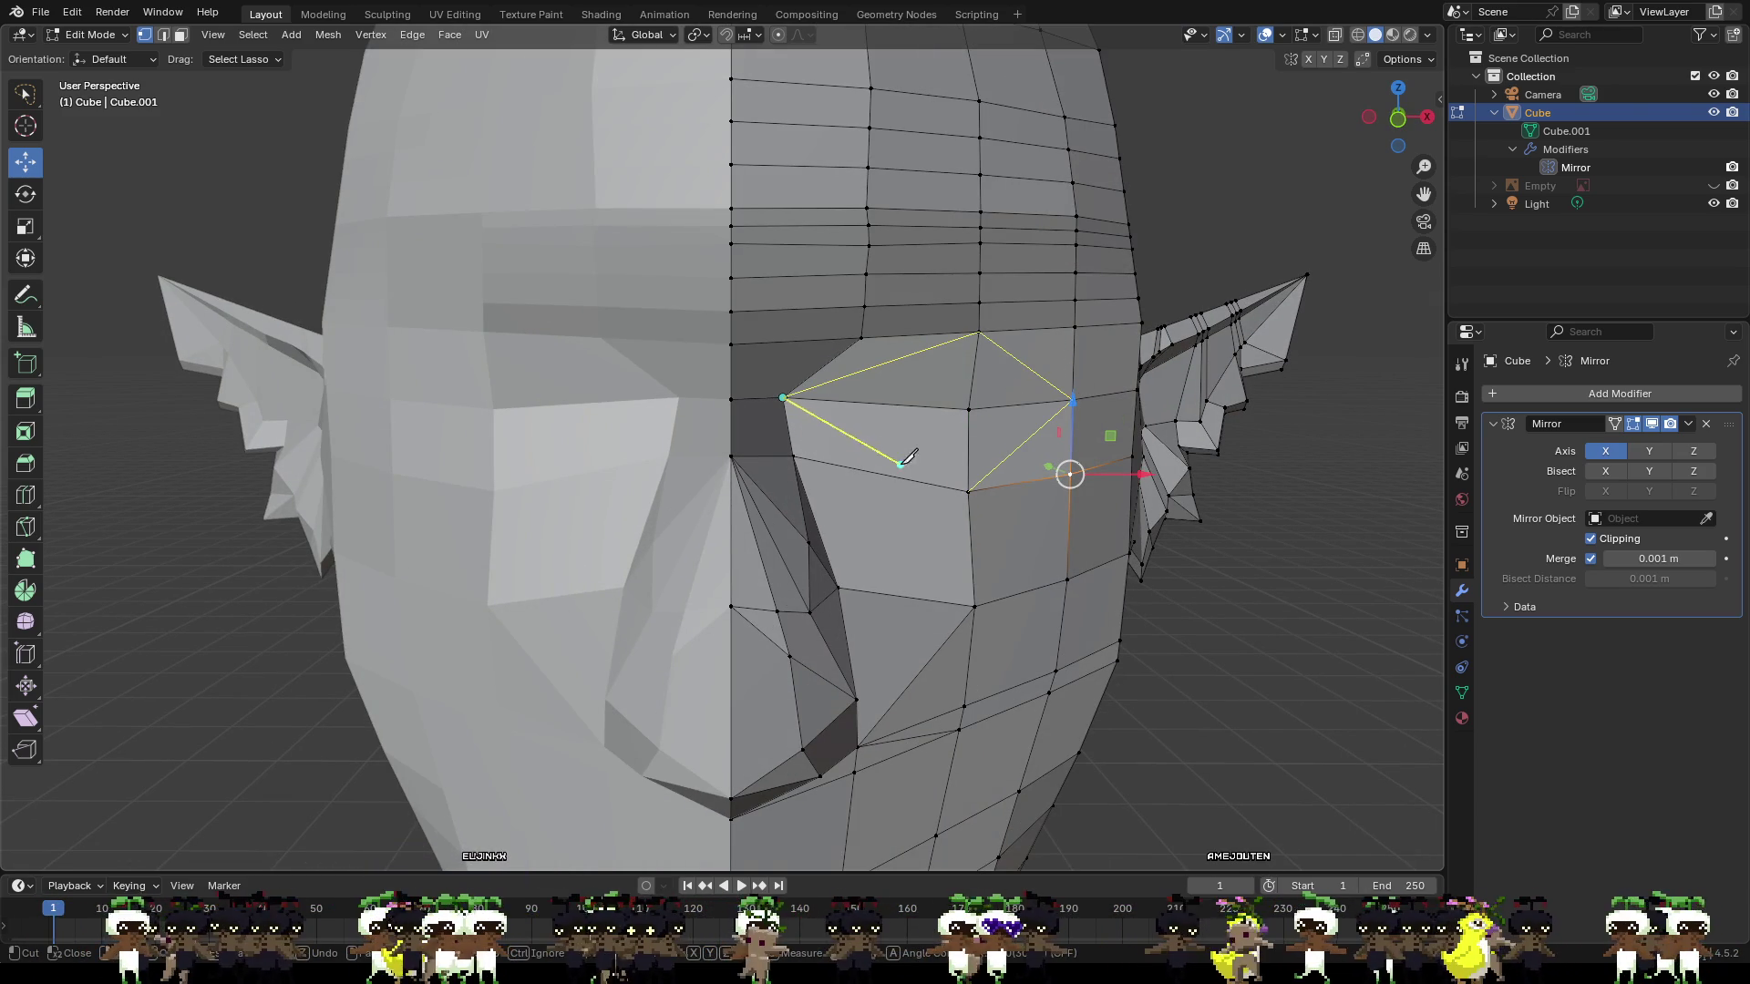
pyautogui.click(968, 488)
pyautogui.press('Return')
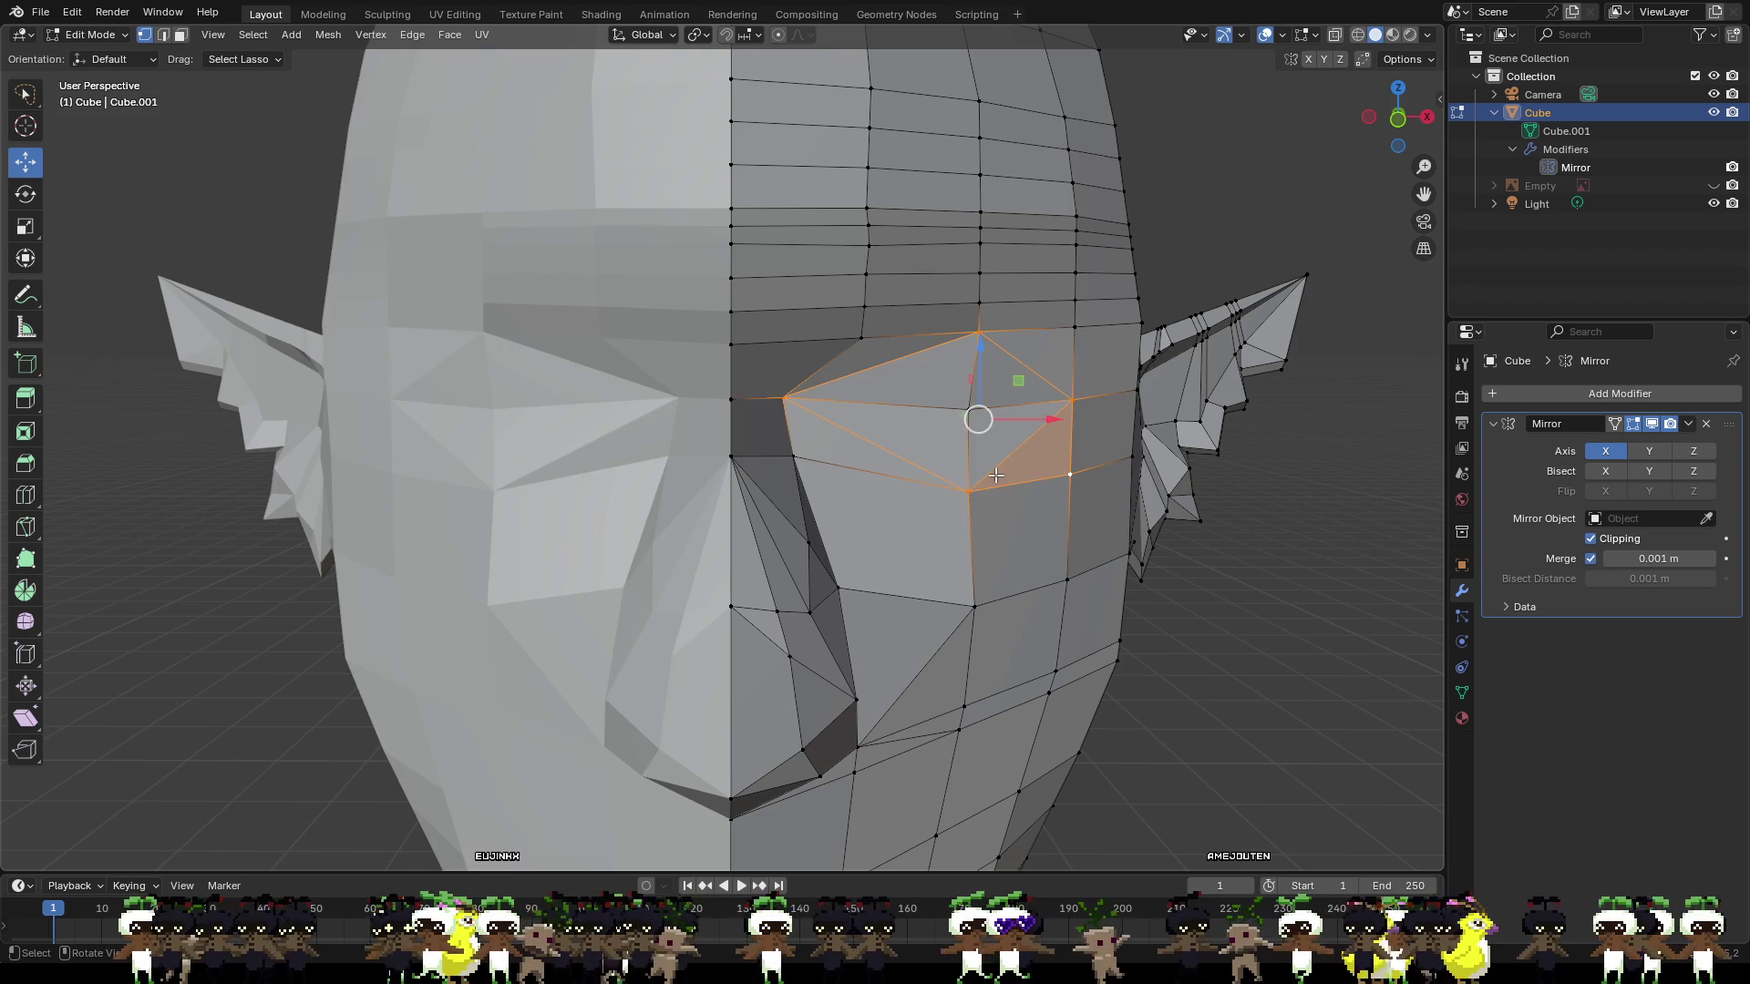
# Cut a new edge from the eye socket corner up to a brow vertex.
pyautogui.click(1002, 478)
pyautogui.click(1043, 487)
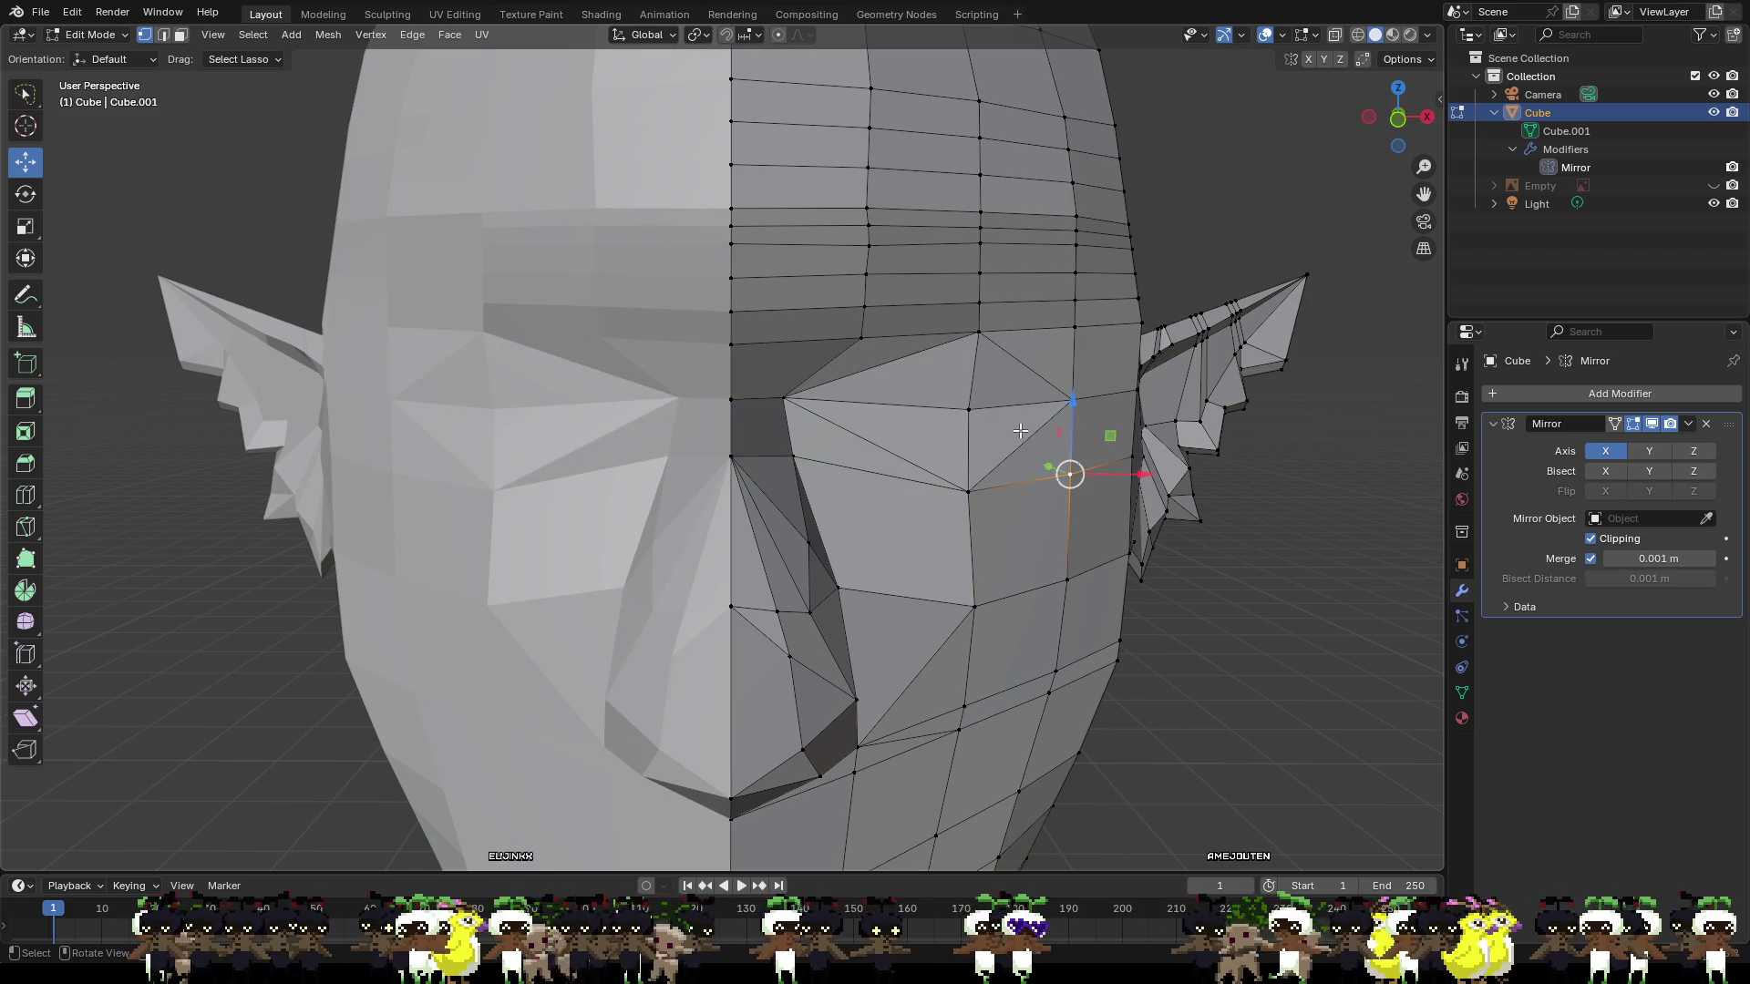
pyautogui.scroll(-3, 957, 464)
pyautogui.scroll(3, 911, 456)
pyautogui.moveTo(965, 424)
pyautogui.mouseDown(button='middle')
pyautogui.moveTo(628, 428)
pyautogui.moveTo(960, 422)
pyautogui.mouseUp(button='middle')
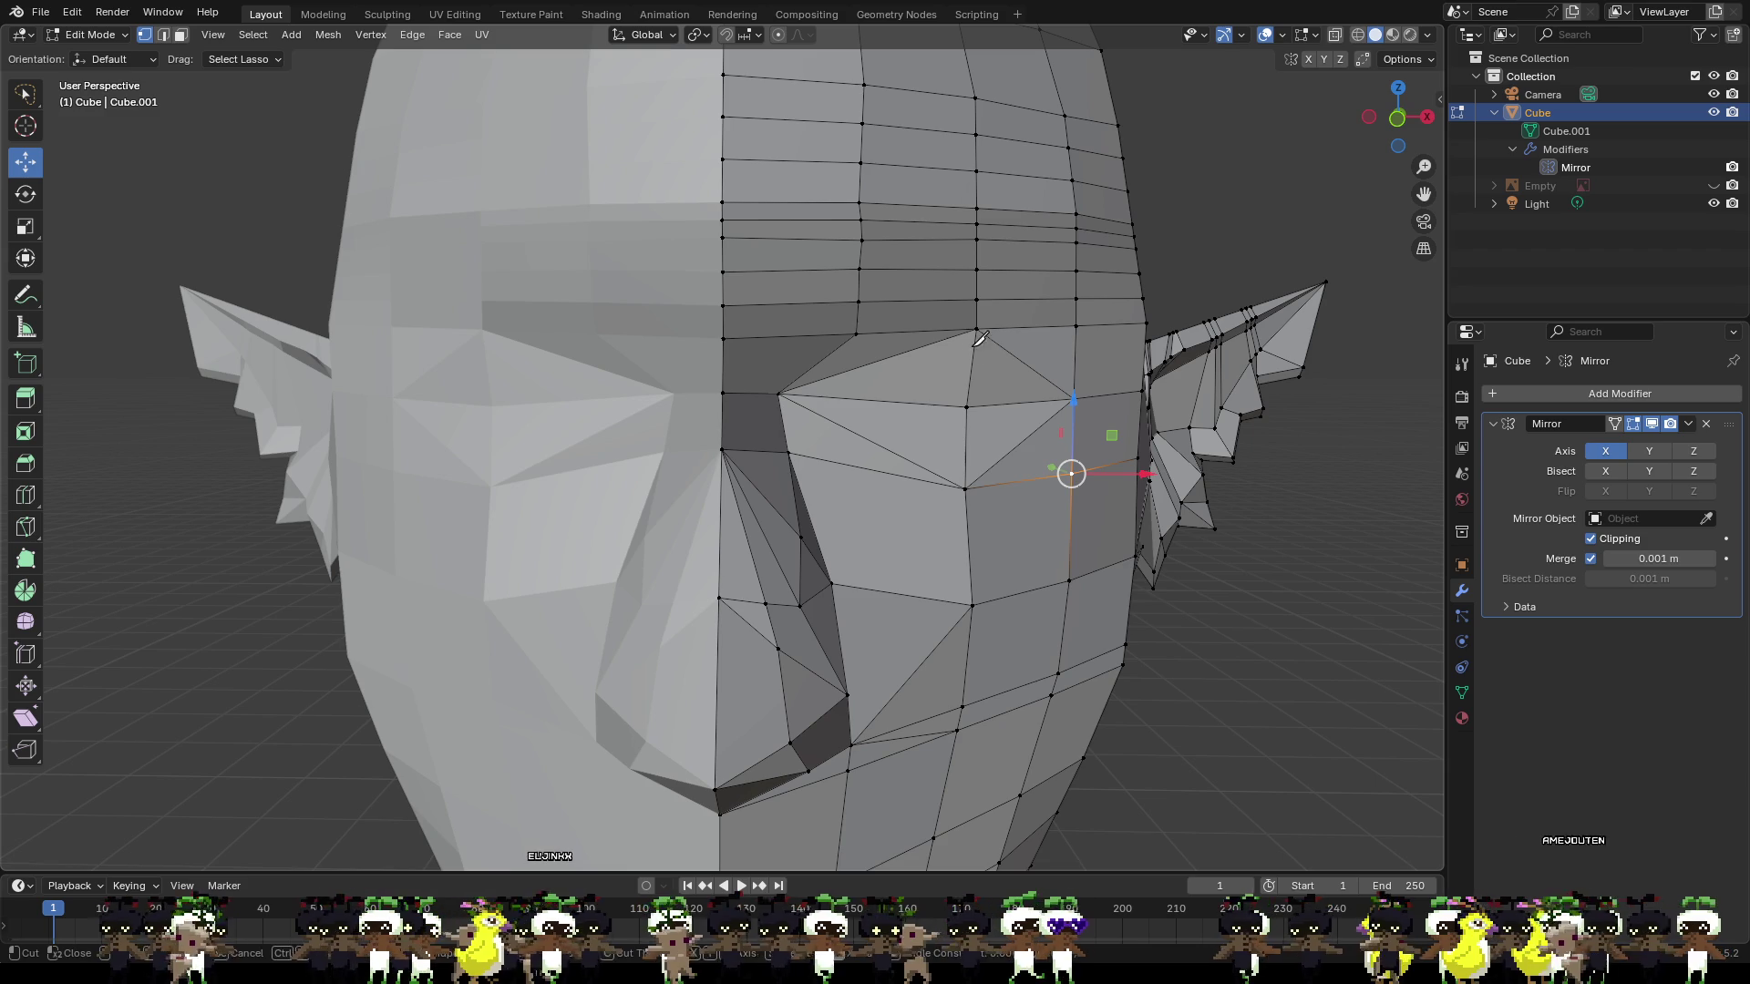
pyautogui.click(967, 405)
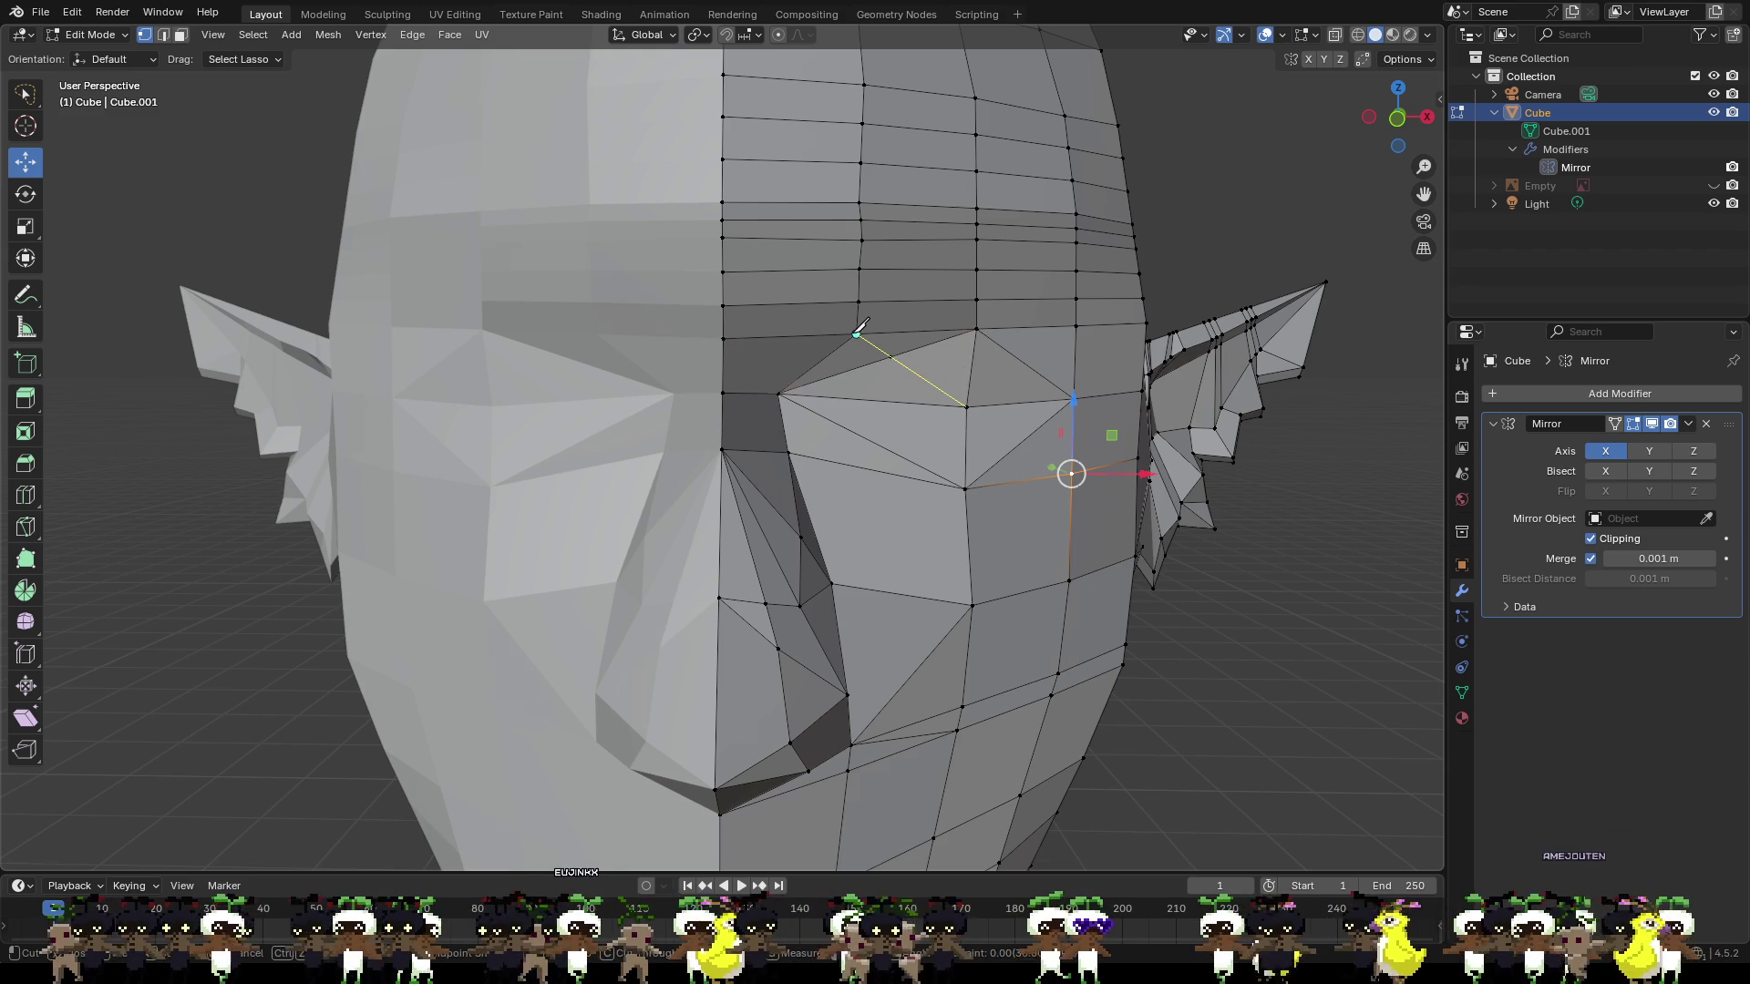
pyautogui.click(857, 335)
pyautogui.press('Return')
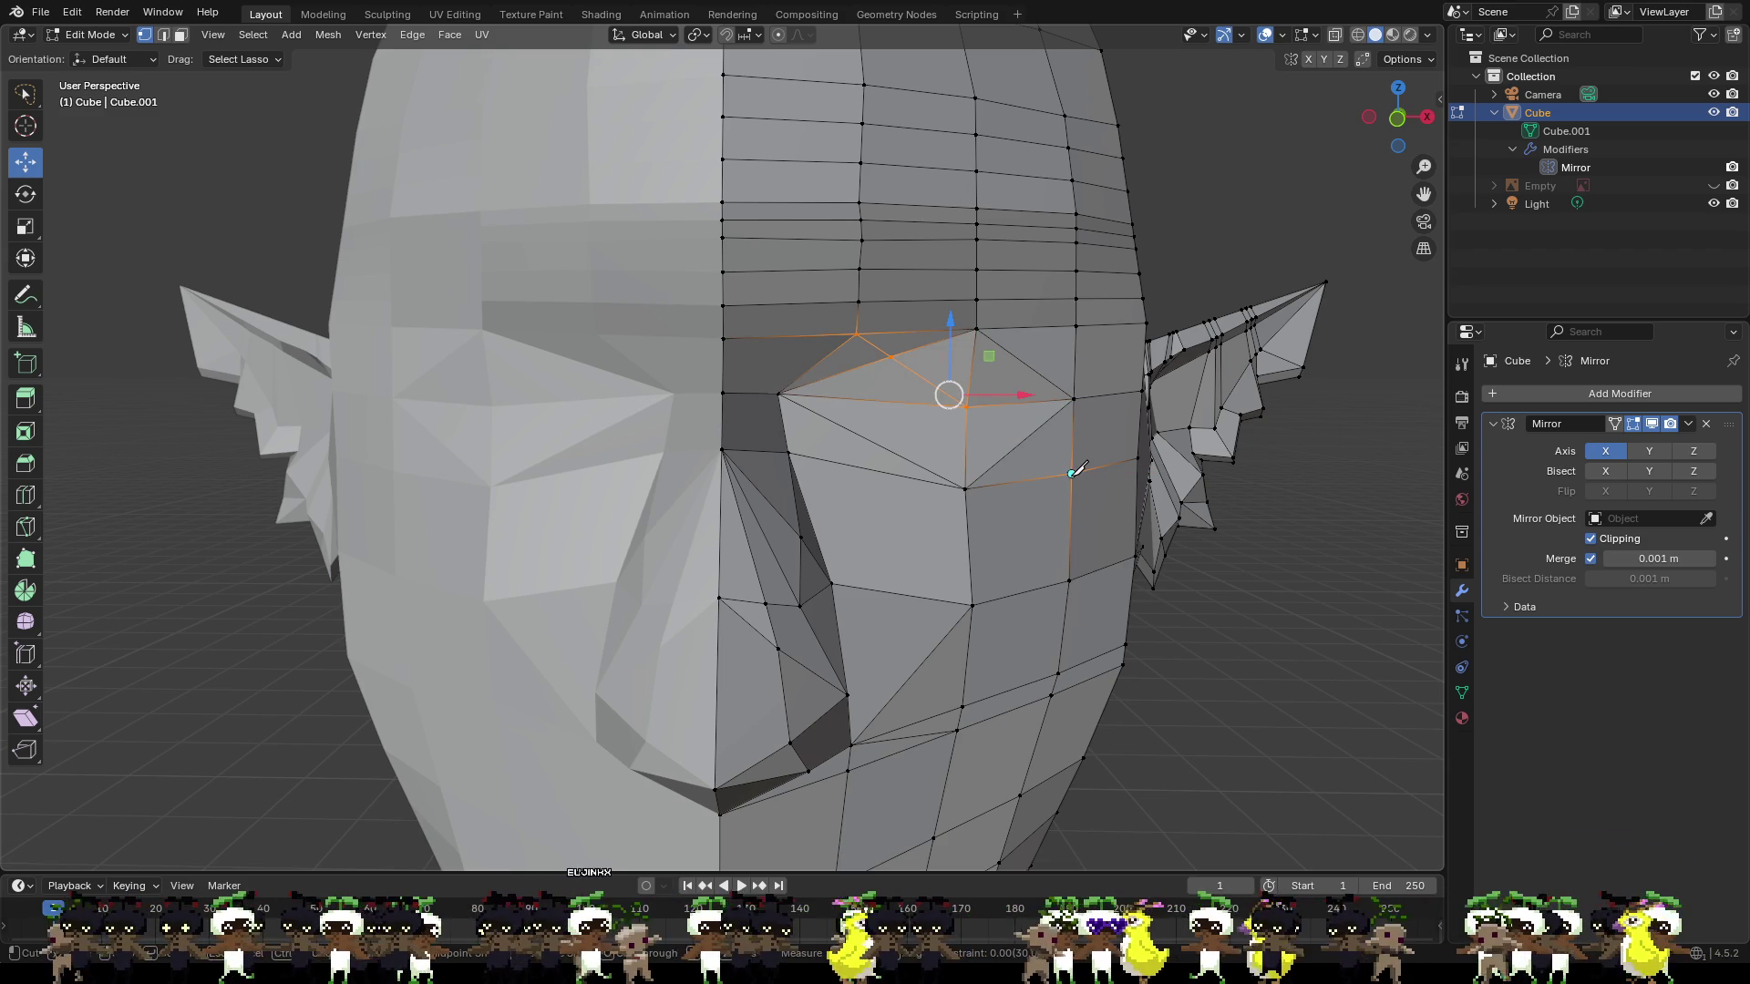
# Knife edges from the outer corner, upper brow and brow centre to the inner eye corner.
pyautogui.click(967, 407)
pyautogui.press('Return')
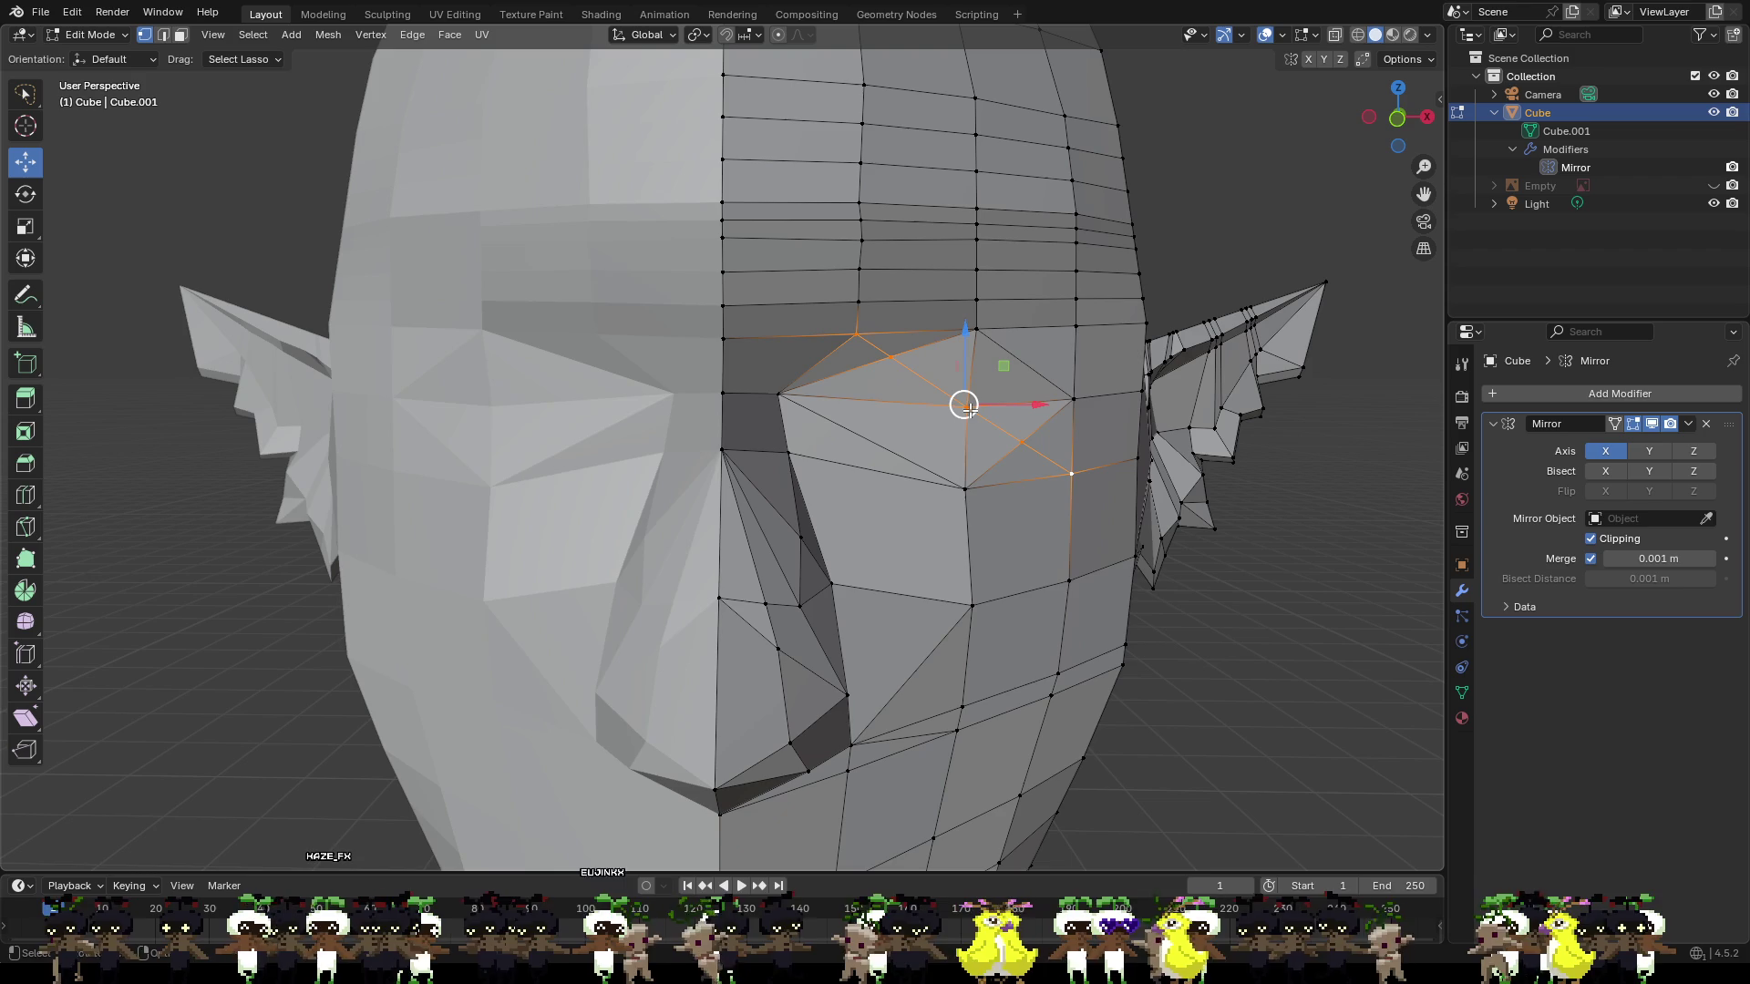
pyautogui.click(1076, 324)
pyautogui.click(968, 406)
pyautogui.press('Return')
pyautogui.click(967, 407)
pyautogui.click(789, 451)
pyautogui.press('Return')
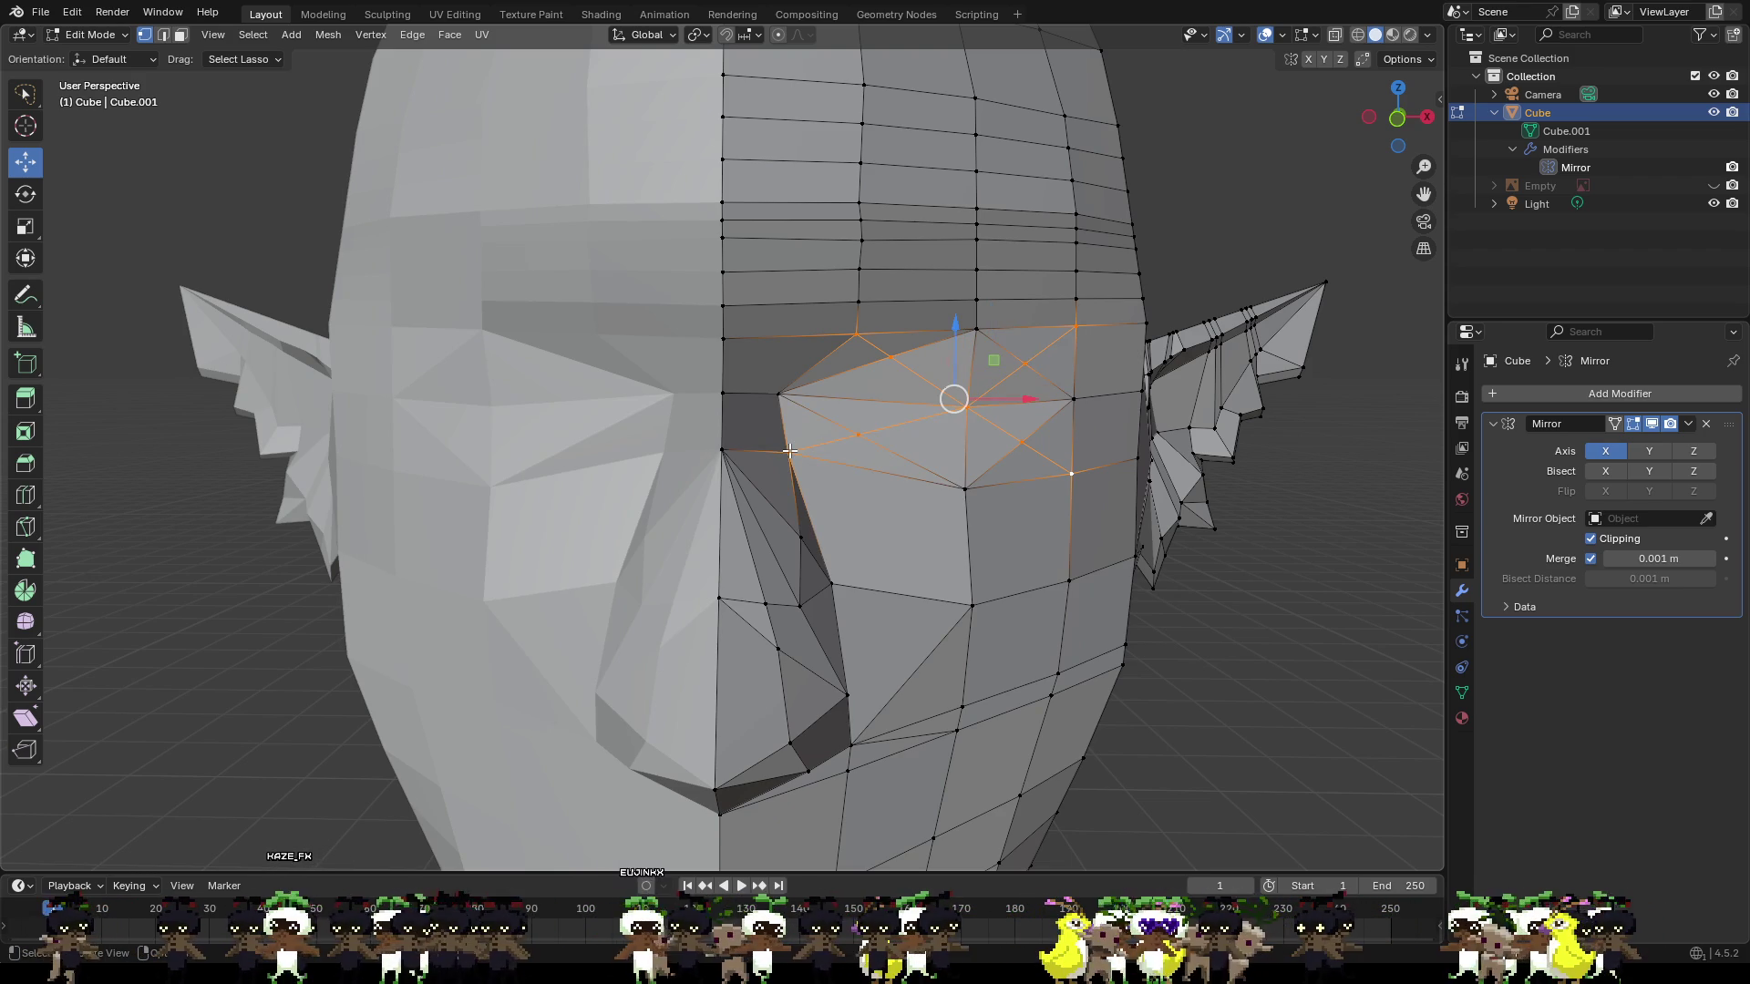
pyautogui.click(1198, 266)
pyautogui.scroll(5, 1074, 364)
pyautogui.moveTo(1074, 364); pyautogui.dragTo(603, 389, button='middle')
pyautogui.scroll(3, 920, 382)
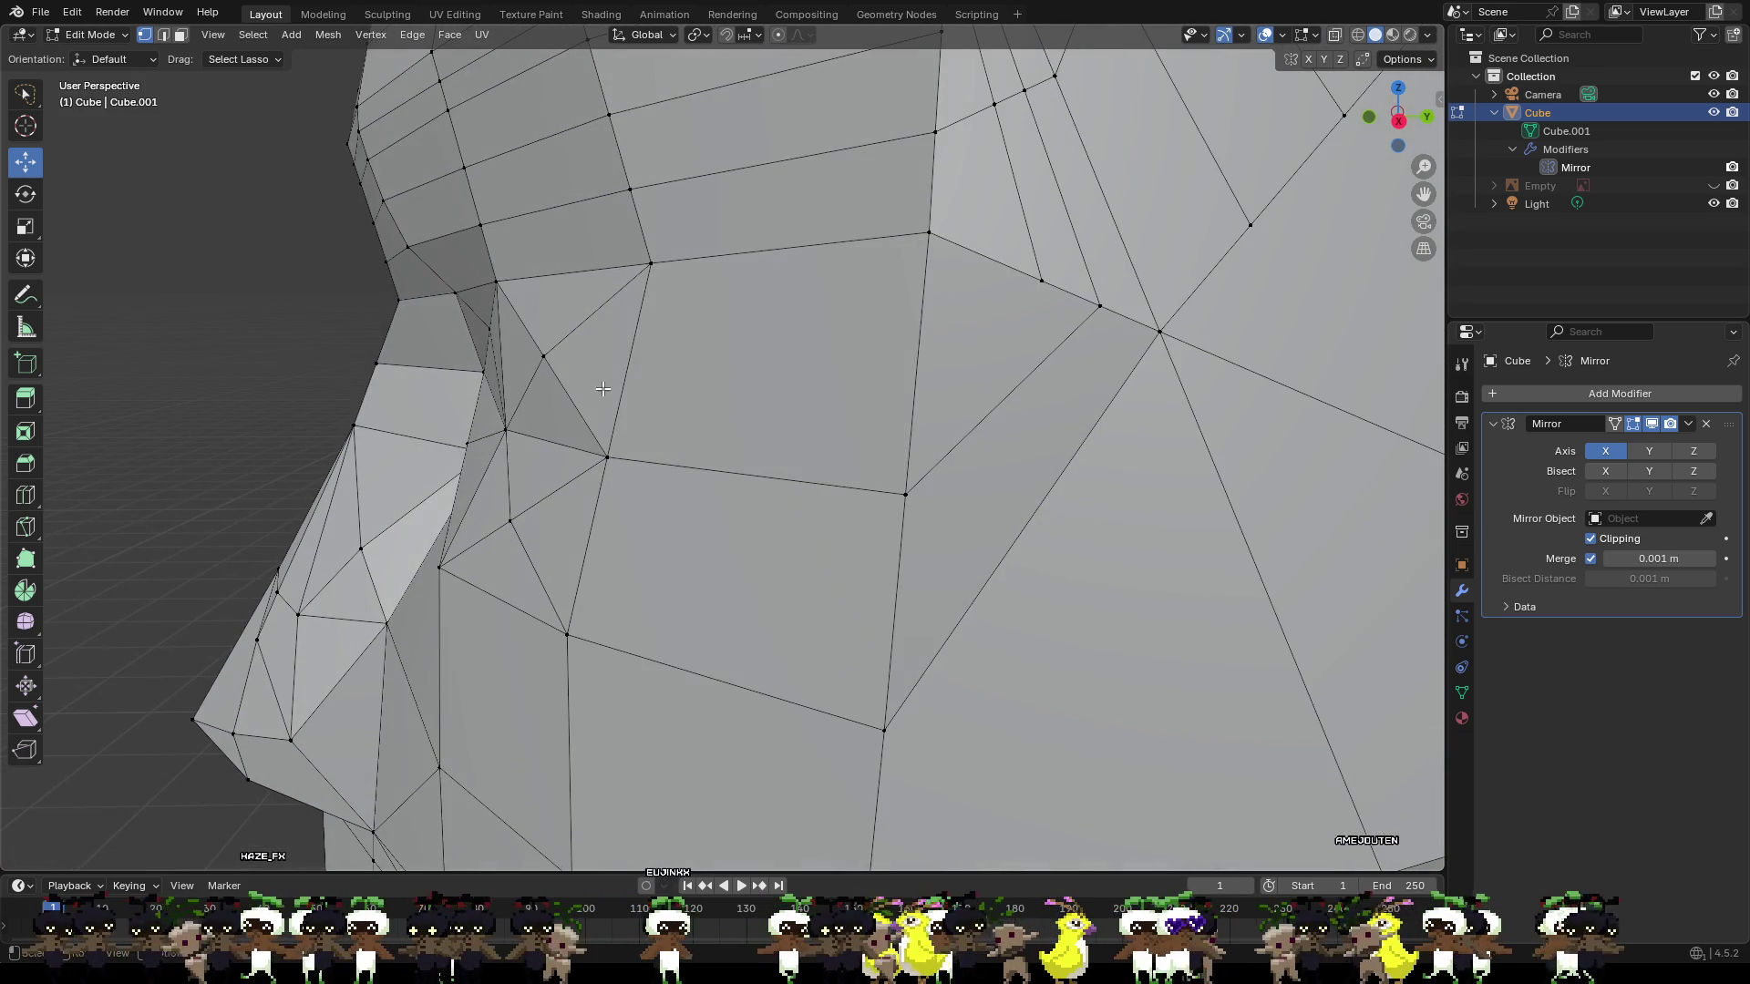
# Push one eye-socket vertex back along Y and shift another slightly along X.
pyautogui.click(506, 426)
pyautogui.moveTo(506, 427)
pyautogui.mouseDown(button='middle')
pyautogui.moveTo(546, 401)
pyautogui.moveTo(637, 414)
pyautogui.moveTo(644, 445)
pyautogui.mouseUp(button='middle')
pyautogui.press('g')
pyautogui.press('y')
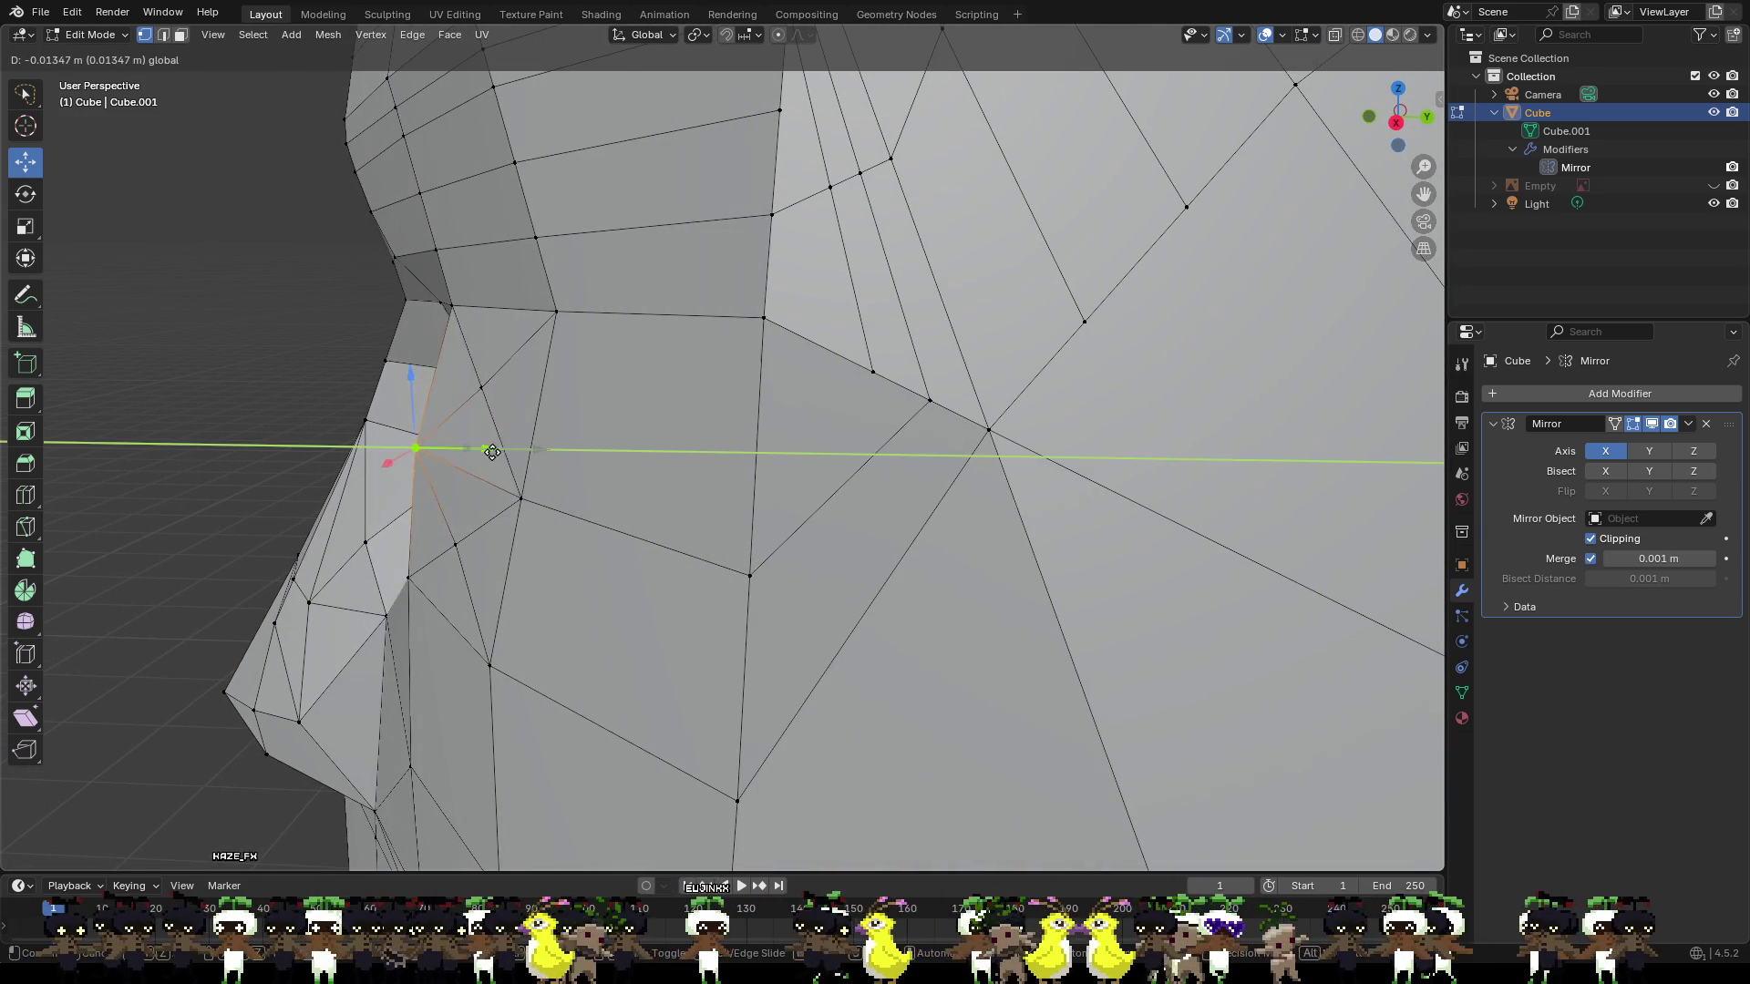
pyautogui.click(565, 445)
pyautogui.scroll(2, 565, 445)
pyautogui.scroll(-6, 564, 445)
pyautogui.moveTo(957, 428)
pyautogui.mouseDown(button='middle')
pyautogui.moveTo(1047, 441)
pyautogui.moveTo(955, 430)
pyautogui.mouseUp(button='middle')
pyautogui.scroll(-3, 1046, 442)
pyautogui.scroll(4, 961, 393)
pyautogui.click(1006, 416)
pyautogui.moveTo(986, 425); pyautogui.dragTo(979, 437)
# Try lowering a brow vertex (undone), then nudge a socket vertex slightly outward.
pyautogui.click(875, 386)
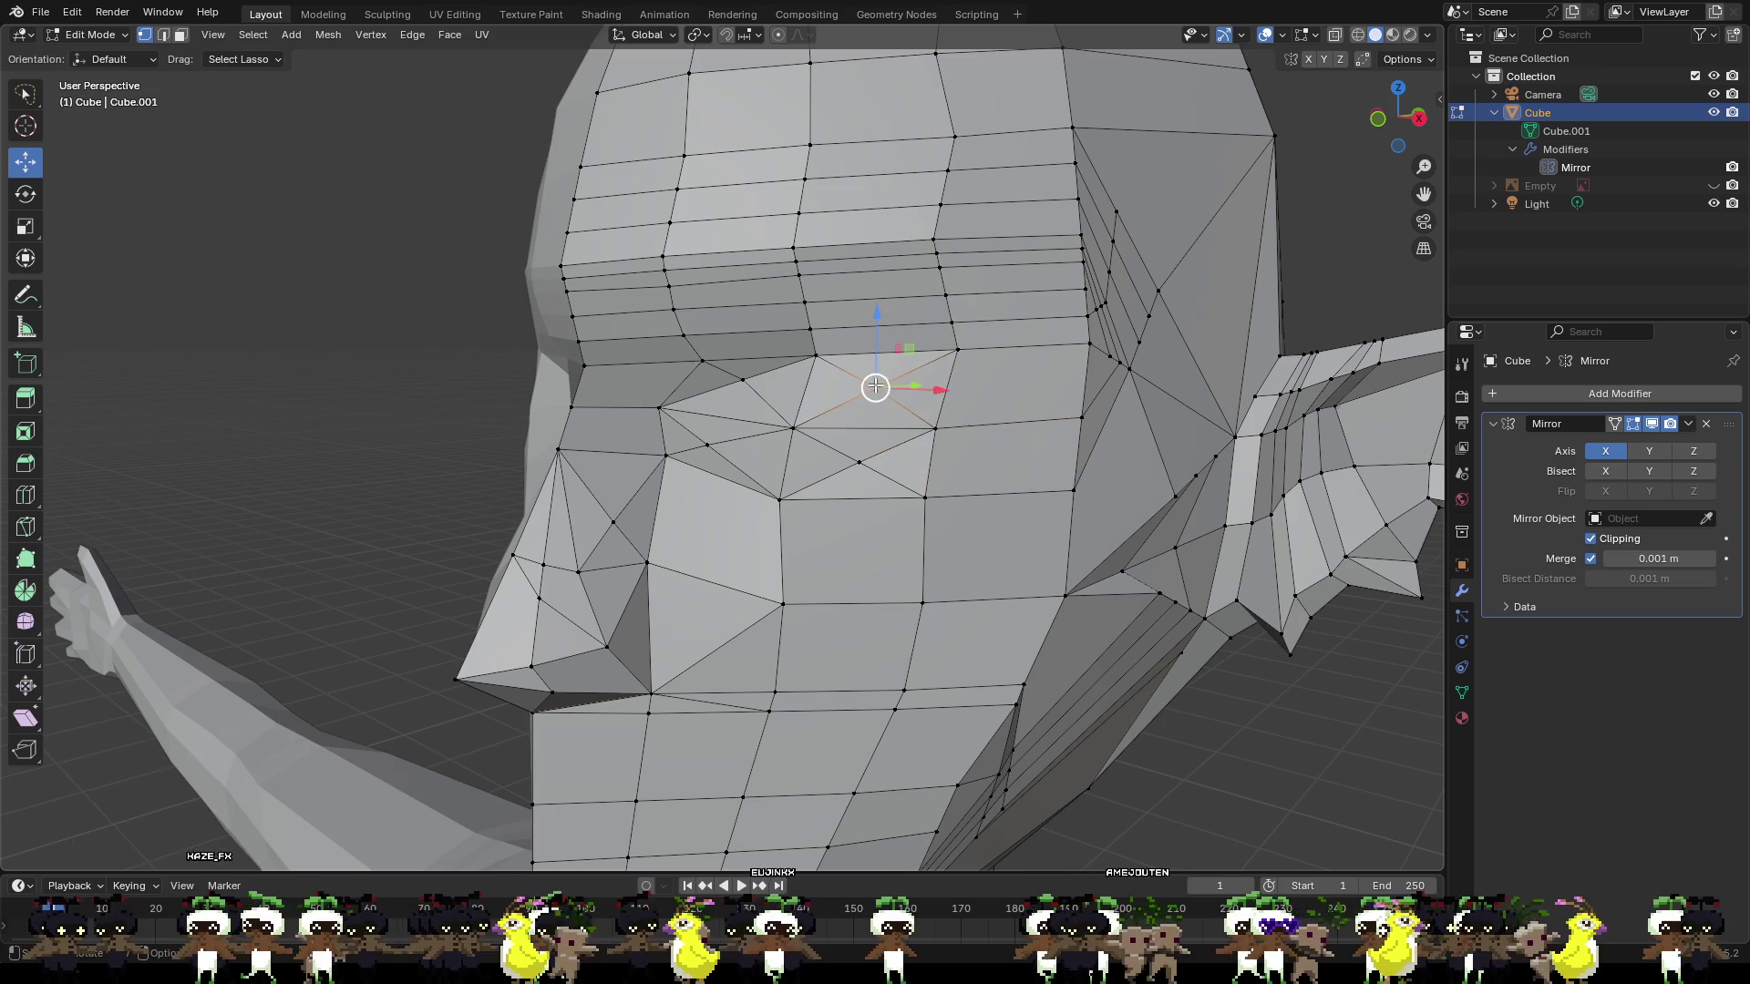
pyautogui.click(812, 354)
pyautogui.moveTo(811, 320); pyautogui.dragTo(809, 347)
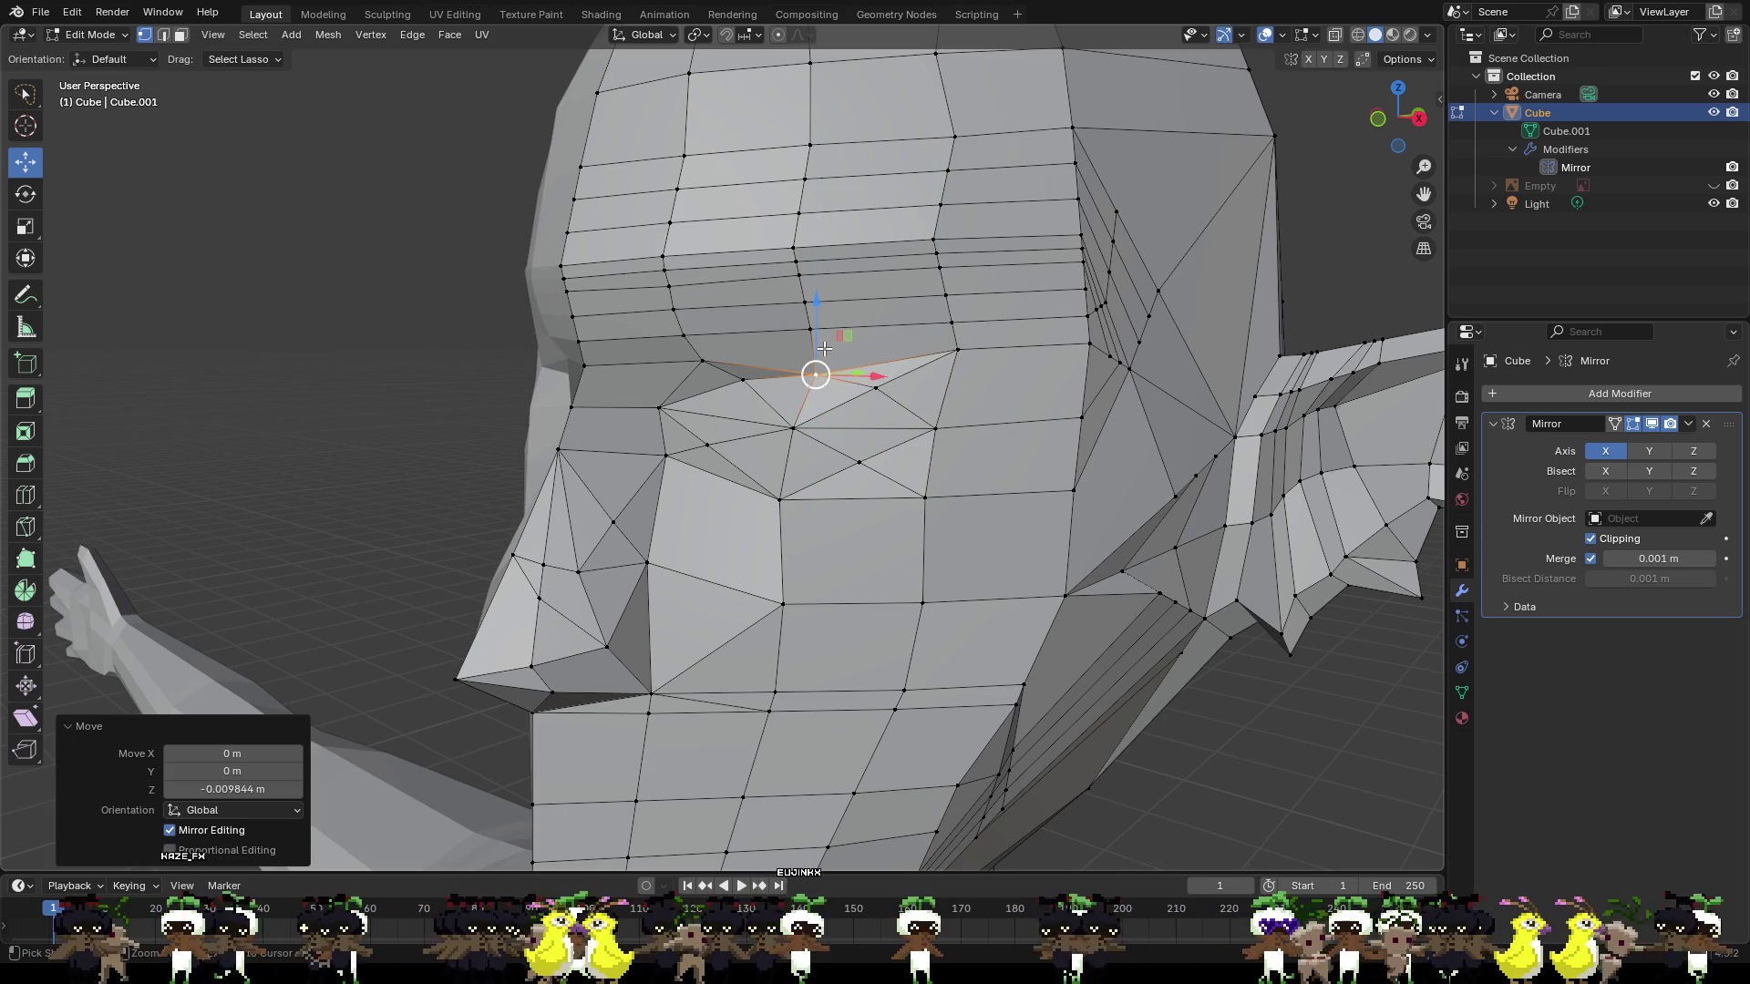
pyautogui.hotkey('ctrl', 'z')
pyautogui.click(876, 389)
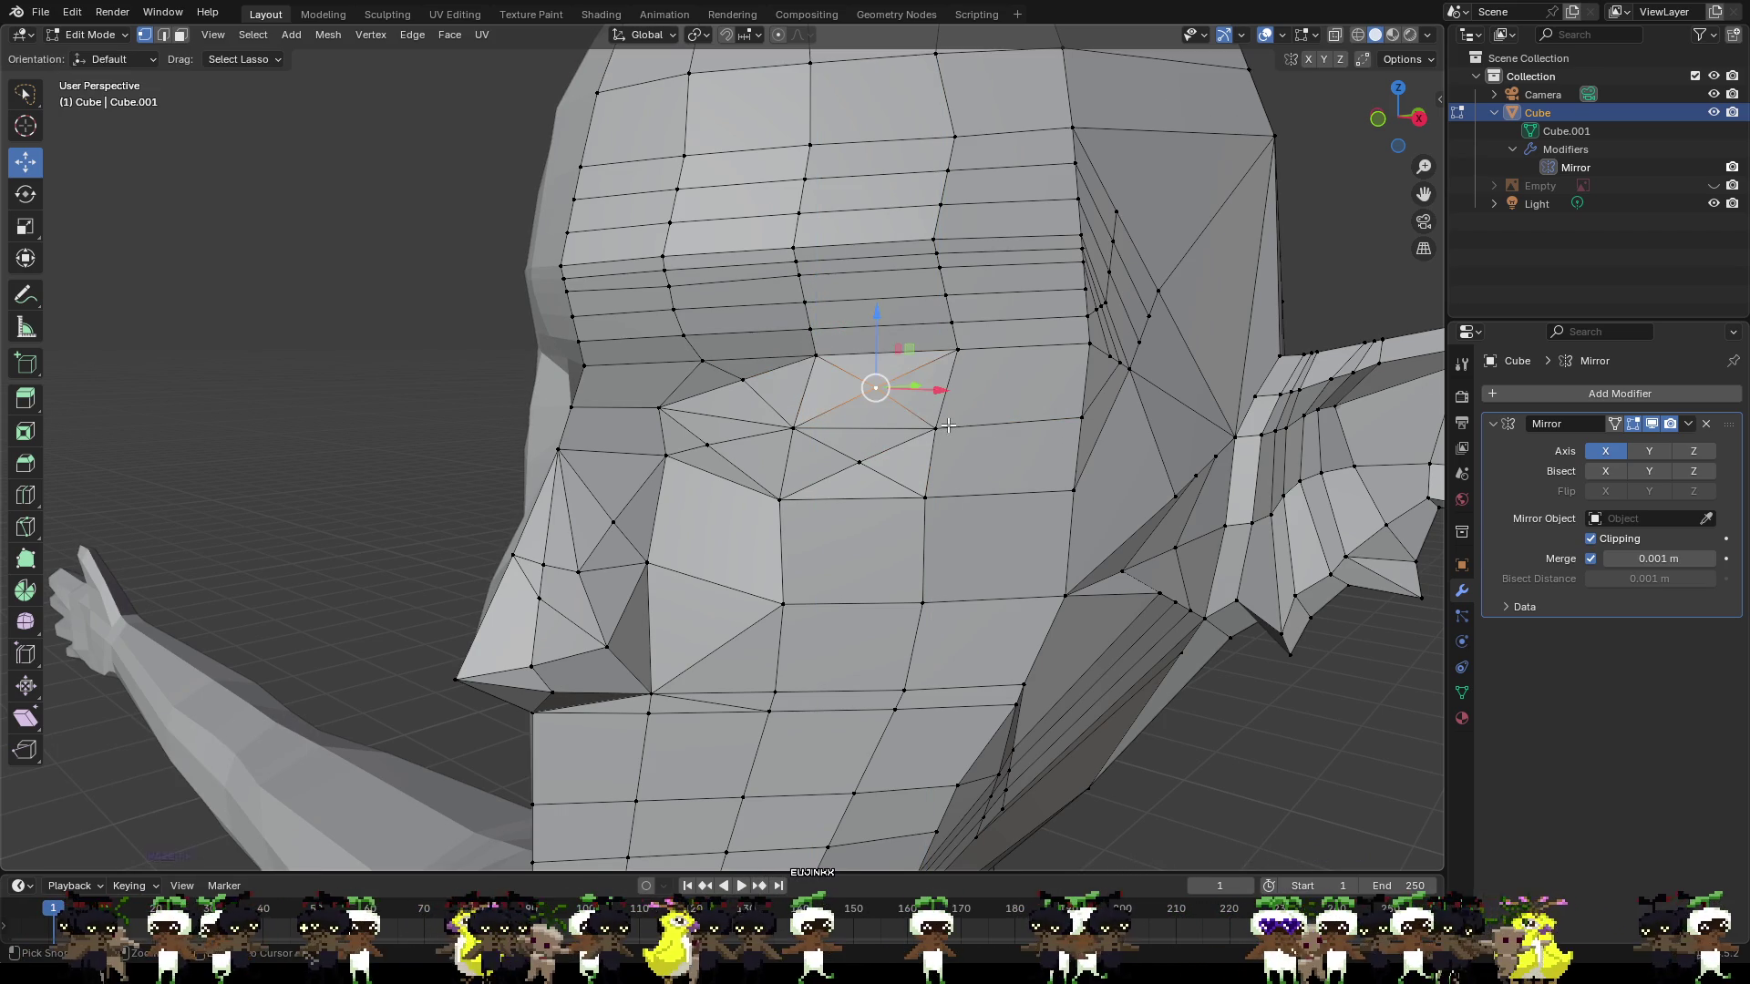
pyautogui.click(936, 424)
pyautogui.moveTo(948, 424); pyautogui.dragTo(953, 426)
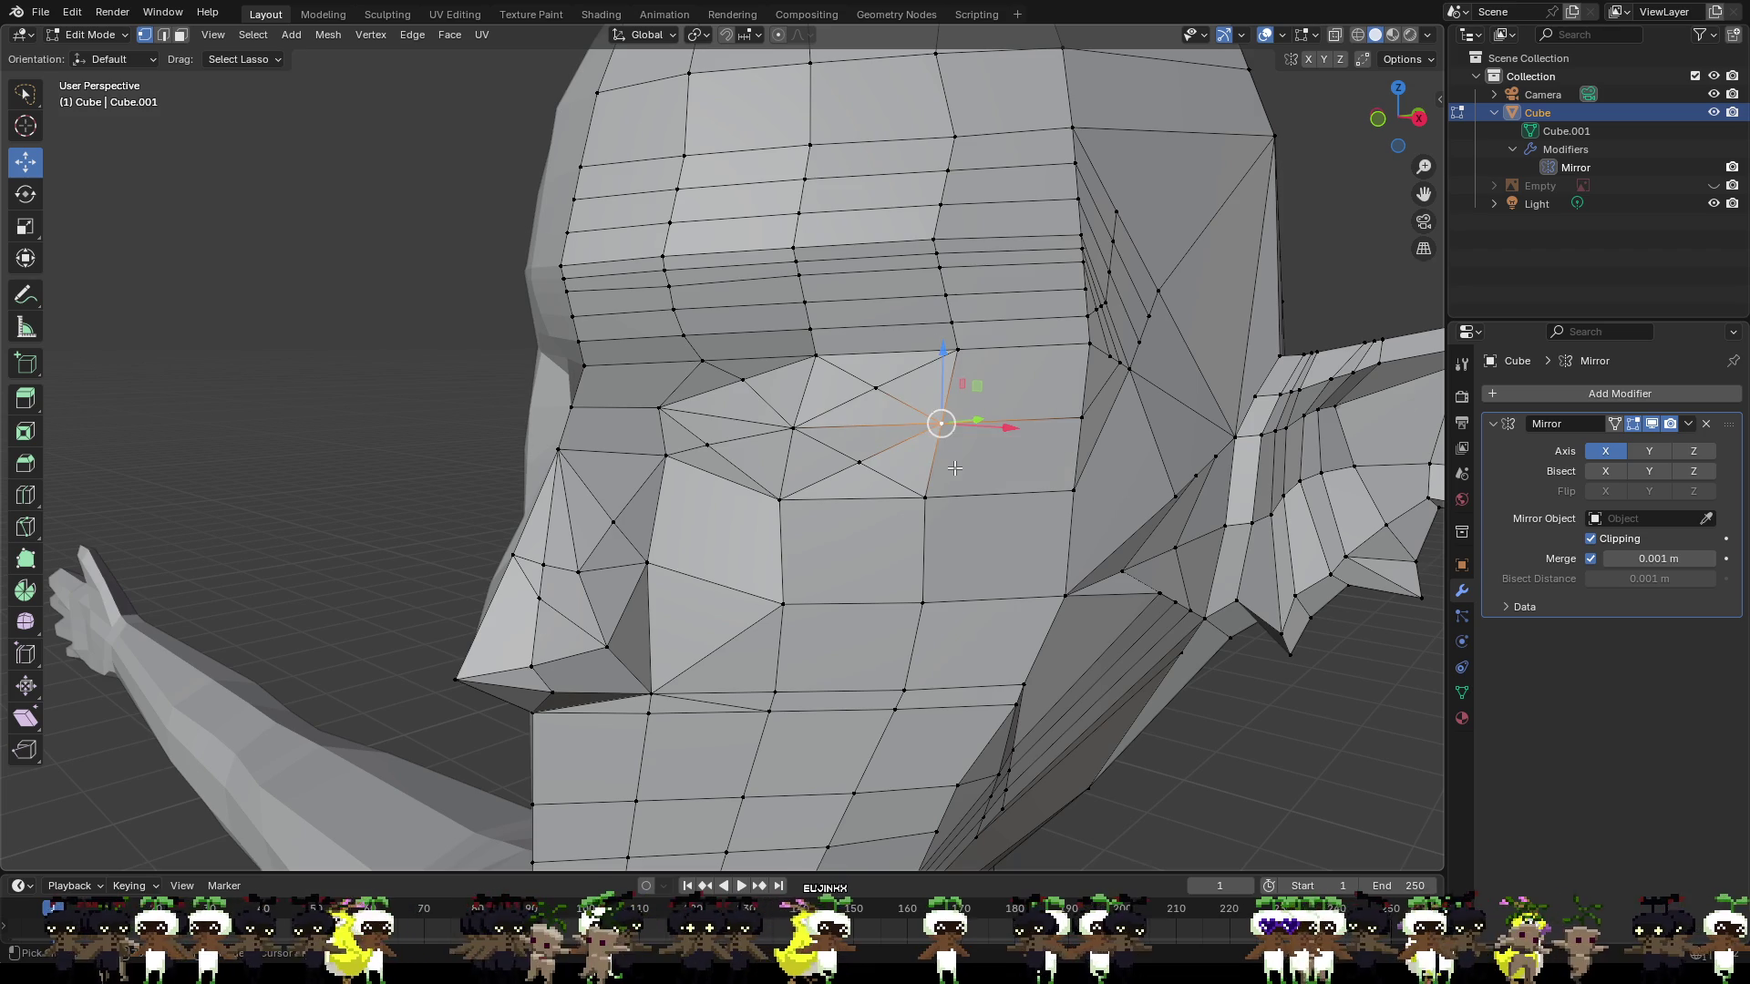
pyautogui.click(793, 427)
pyautogui.click(925, 497)
pyautogui.moveTo(951, 471); pyautogui.dragTo(944, 459, button='middle')
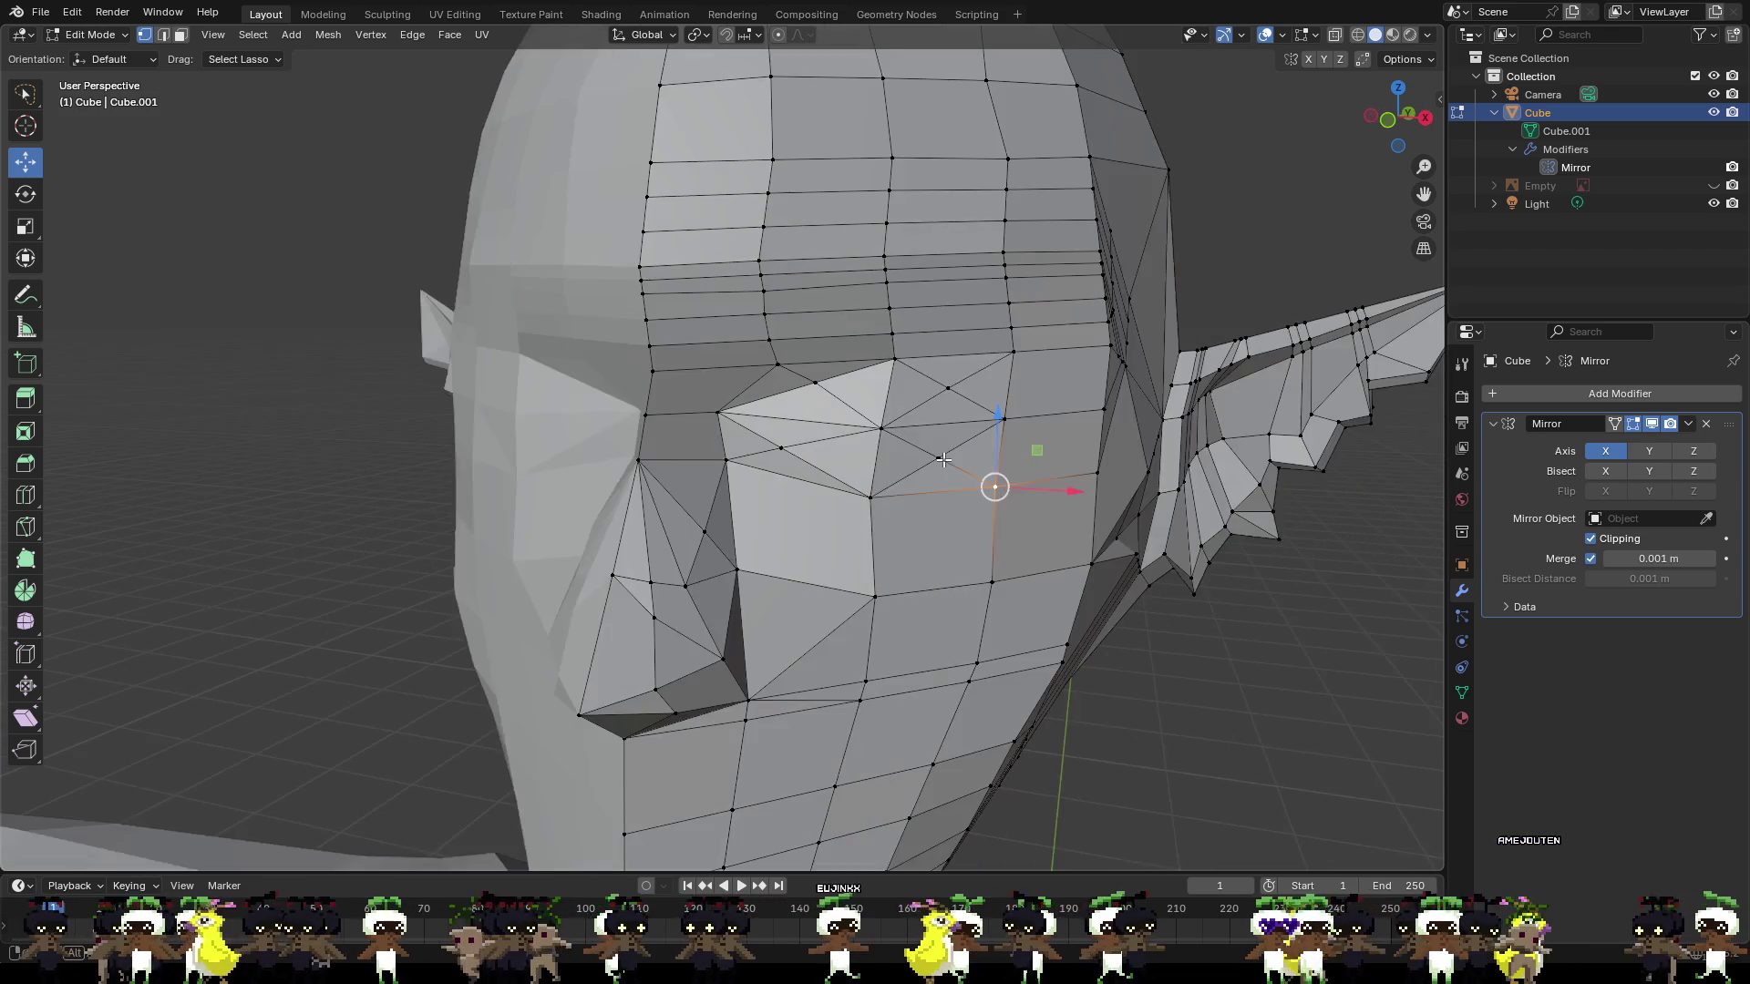
# Knife a closed four-sided loop inside the eye socket.
pyautogui.click(815, 382)
pyautogui.click(782, 446)
pyautogui.click(939, 457)
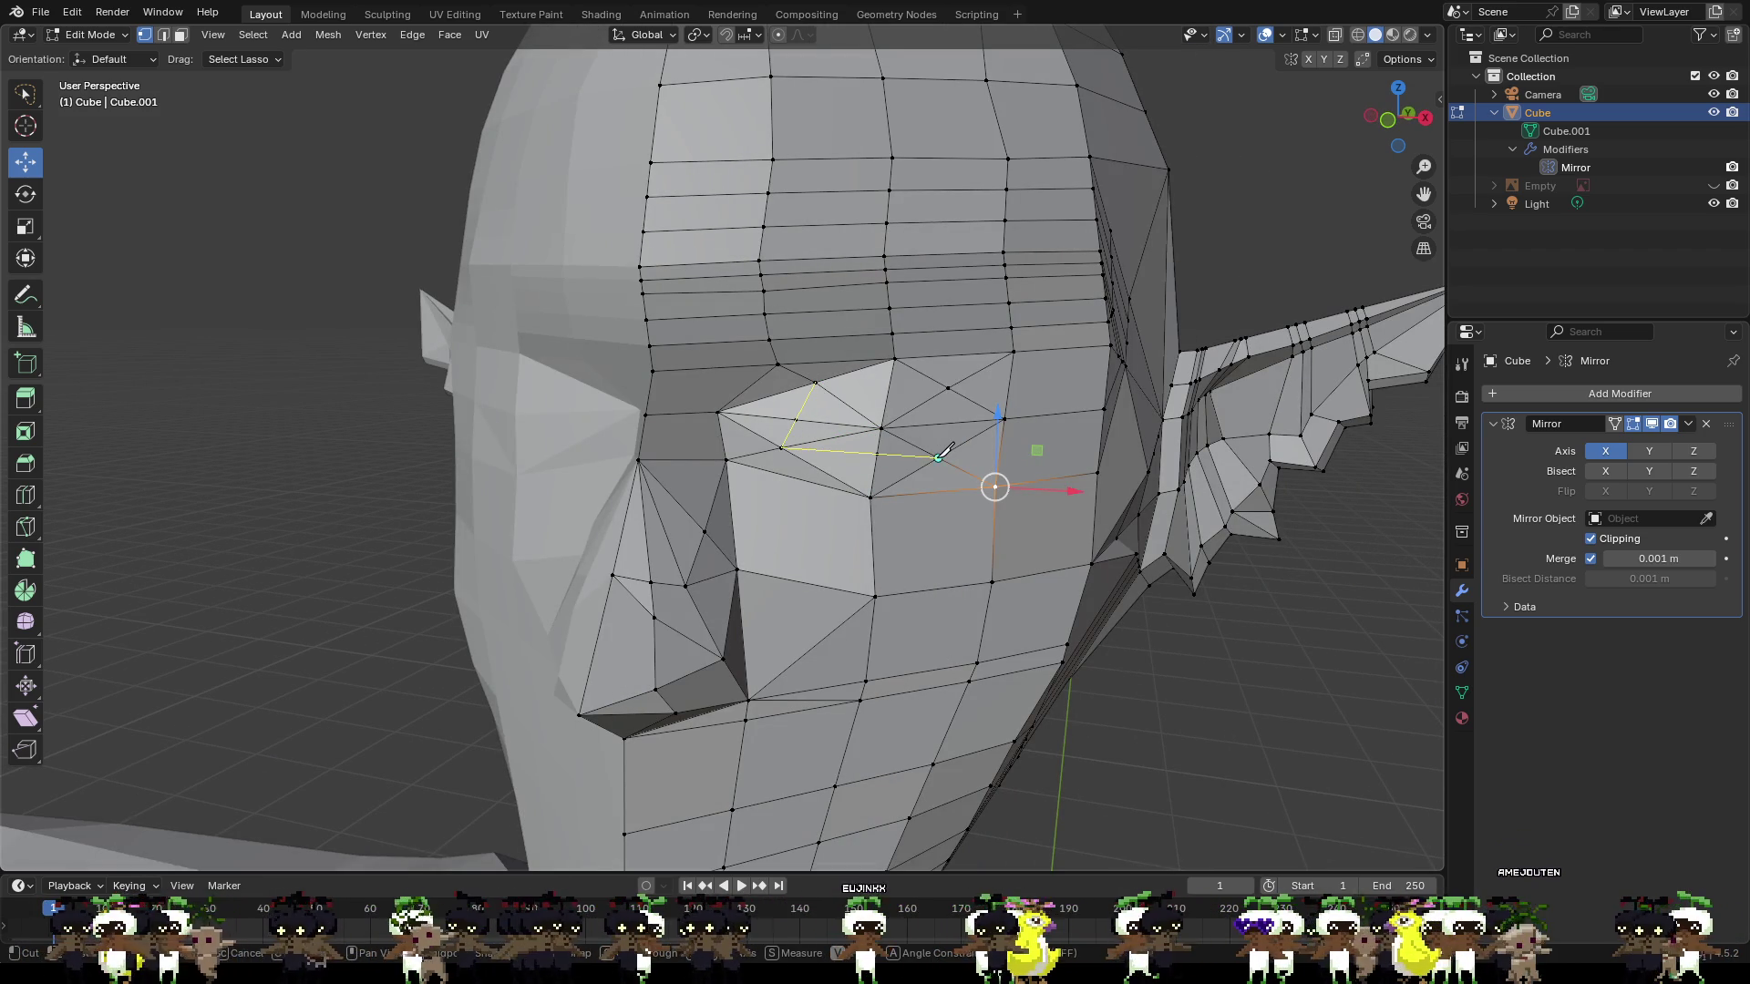
pyautogui.click(948, 387)
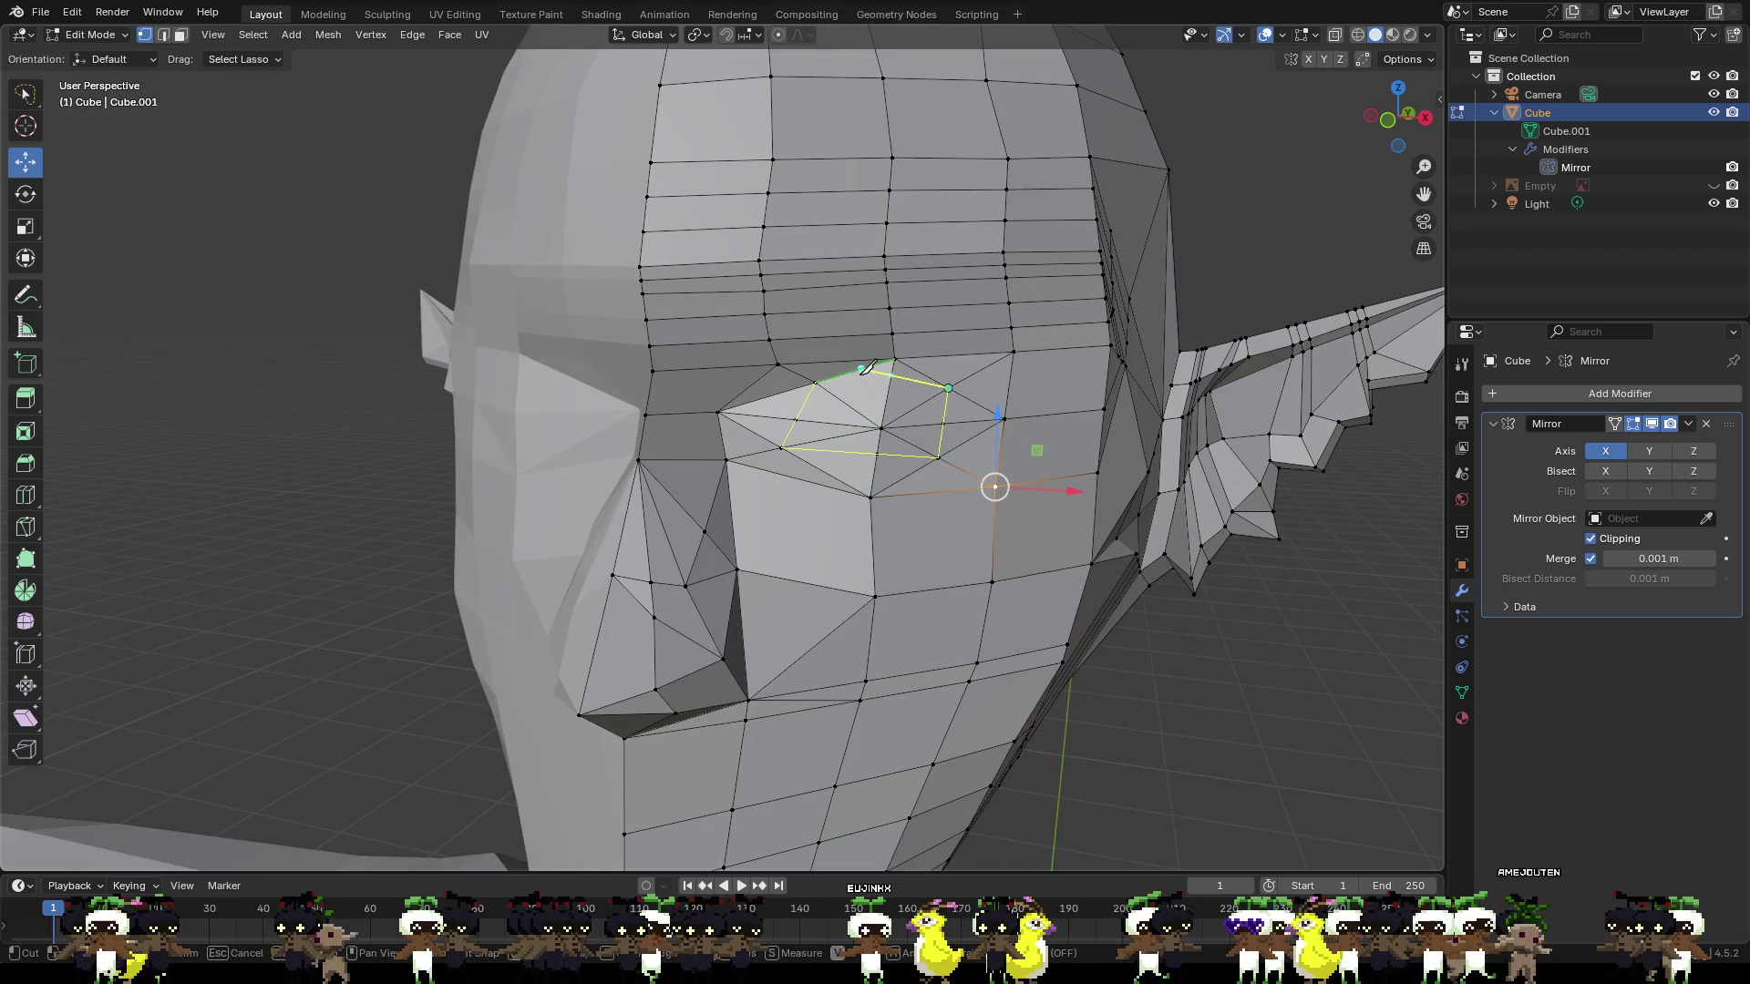
pyautogui.click(815, 382)
pyautogui.press('Return')
pyautogui.click(872, 496)
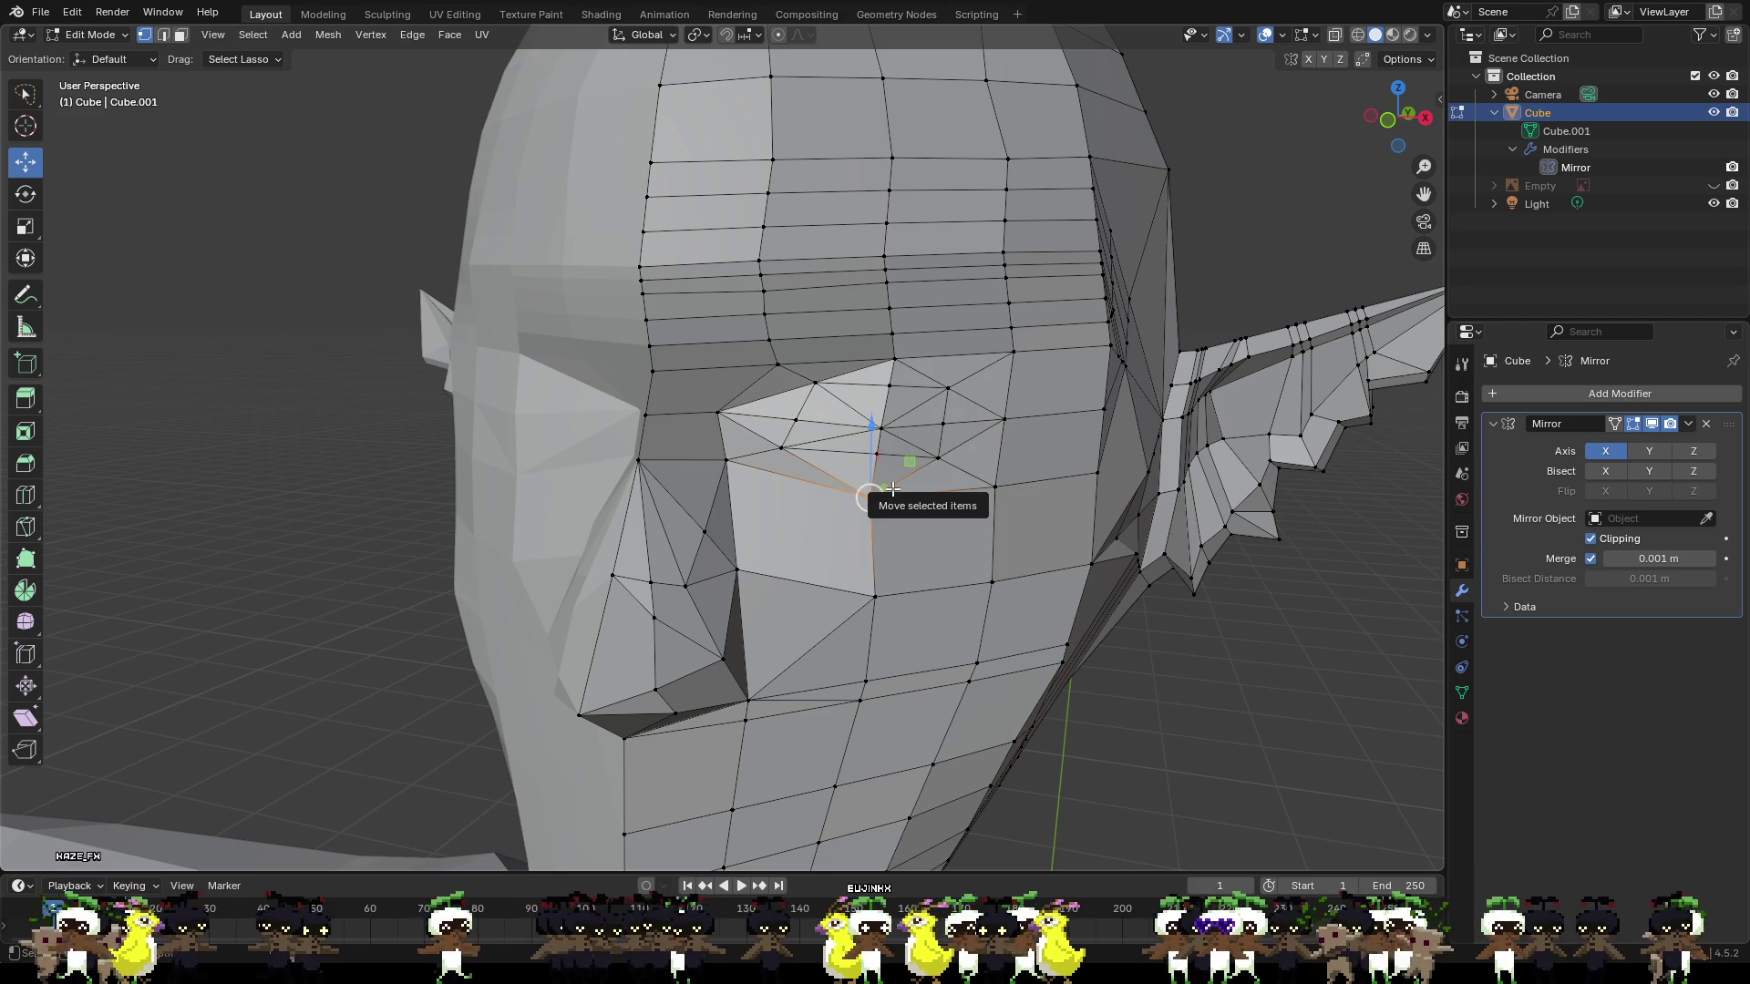
pyautogui.click(1287, 246)
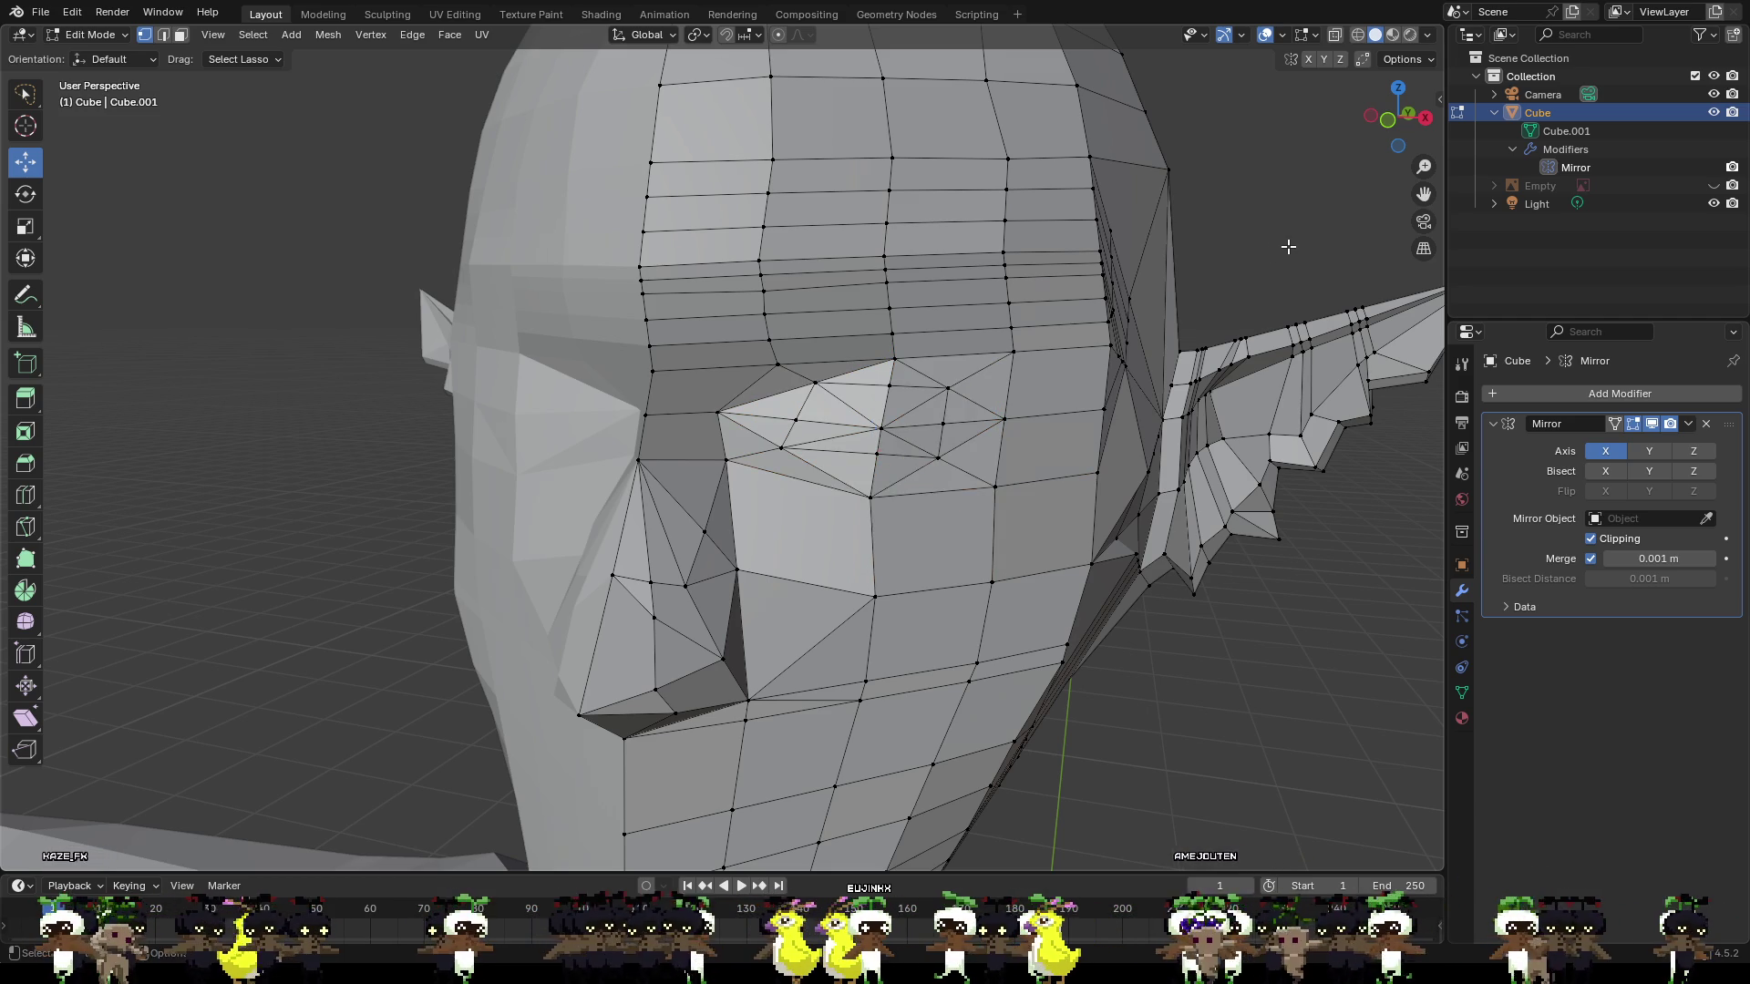
# On the right side near the ear, move a cheek vertex down and outward.
pyautogui.scroll(4, 1255, 282)
pyautogui.scroll(-8, 966, 336)
pyautogui.moveTo(1110, 607)
pyautogui.mouseDown(button='middle')
pyautogui.moveTo(1191, 586)
pyautogui.moveTo(1316, 598)
pyautogui.moveTo(1316, 574)
pyautogui.moveTo(1334, 591)
pyautogui.mouseUp(button='middle')
pyautogui.moveTo(975, 555)
pyautogui.mouseDown(button='middle')
pyautogui.moveTo(823, 525)
pyautogui.moveTo(887, 495)
pyautogui.mouseUp(button='middle')
pyautogui.scroll(5, 1066, 527)
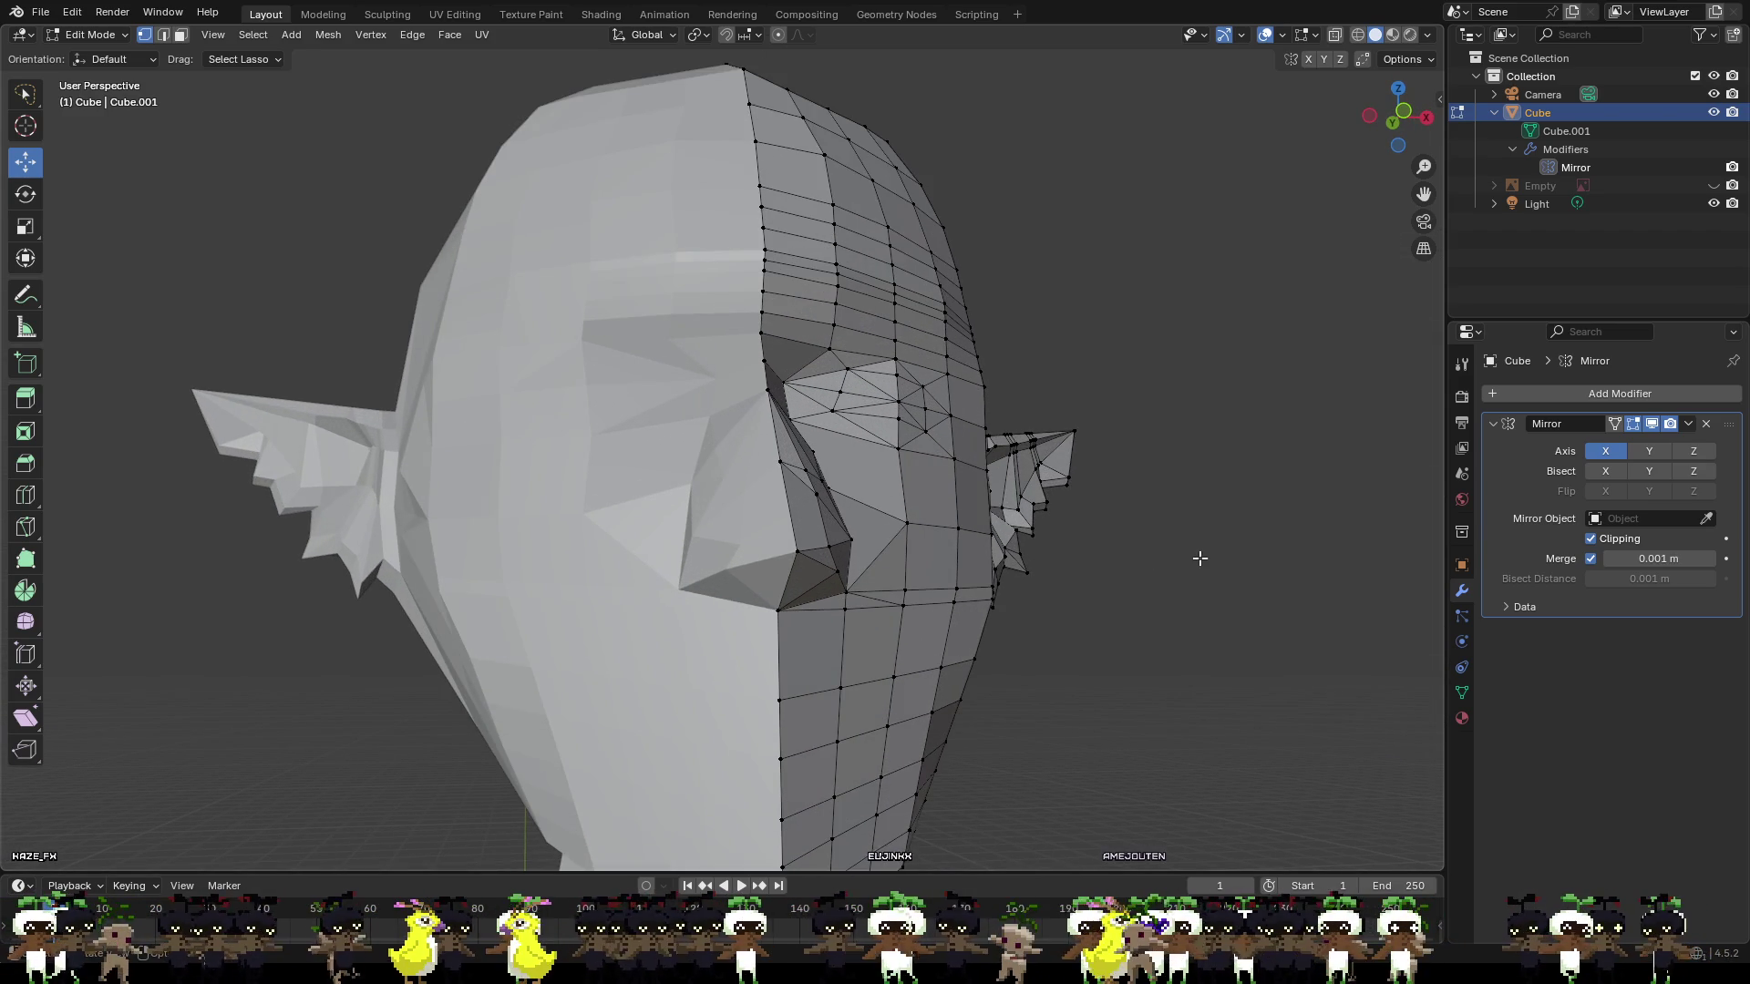
pyautogui.moveTo(1199, 558); pyautogui.dragTo(1141, 577, button='middle')
pyautogui.moveTo(722, 527); pyautogui.dragTo(728, 539, button='middle')
pyautogui.scroll(2, 729, 538)
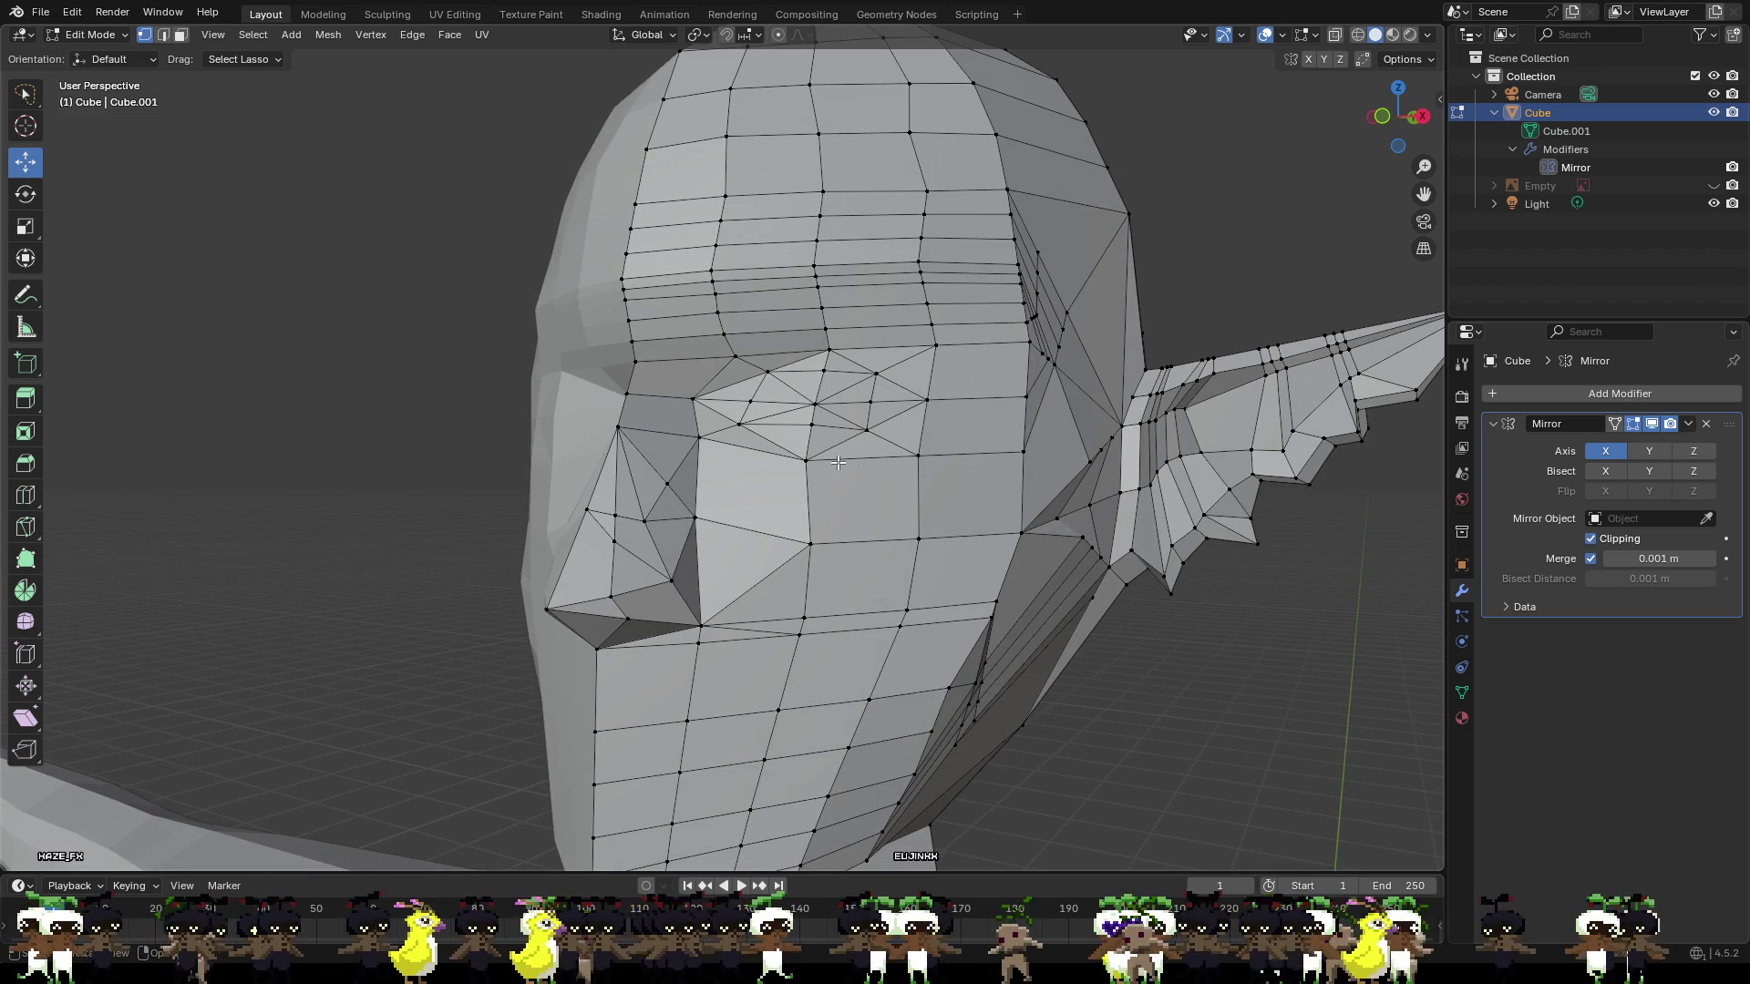
pyautogui.scroll(3, 1006, 532)
pyautogui.click(1266, 584)
pyautogui.moveTo(1266, 585); pyautogui.dragTo(1284, 616)
# Lower the cheek vertex, pull it back along Y, and shift another cheek vertex along X.
pyautogui.moveTo(1279, 604)
pyautogui.mouseDown(button='middle')
pyautogui.moveTo(1321, 617)
pyautogui.moveTo(1180, 637)
pyautogui.moveTo(1165, 620)
pyautogui.mouseUp(button='middle')
pyautogui.moveTo(1181, 607)
pyautogui.mouseDown()
pyautogui.moveTo(1175, 663)
pyautogui.moveTo(1215, 716)
pyautogui.moveTo(1103, 717)
pyautogui.mouseUp()
pyautogui.moveTo(1102, 716)
pyautogui.mouseDown(button='middle')
pyautogui.moveTo(1201, 687)
pyautogui.moveTo(1256, 714)
pyautogui.mouseUp(button='middle')
pyautogui.moveTo(1325, 648); pyautogui.dragTo(1272, 632)
pyautogui.moveTo(1233, 589)
pyautogui.mouseDown(button='middle')
pyautogui.moveTo(1122, 581)
pyautogui.moveTo(1185, 561)
pyautogui.moveTo(1268, 566)
pyautogui.mouseUp(button='middle')
pyautogui.click(1117, 539)
pyautogui.moveTo(1267, 566); pyautogui.dragTo(1291, 574)
# Knife three new edges across and down the side of the cheek.
pyautogui.moveTo(1239, 611)
pyautogui.mouseDown(button='middle')
pyautogui.moveTo(1173, 567)
pyautogui.moveTo(1139, 597)
pyautogui.mouseUp(button='middle')
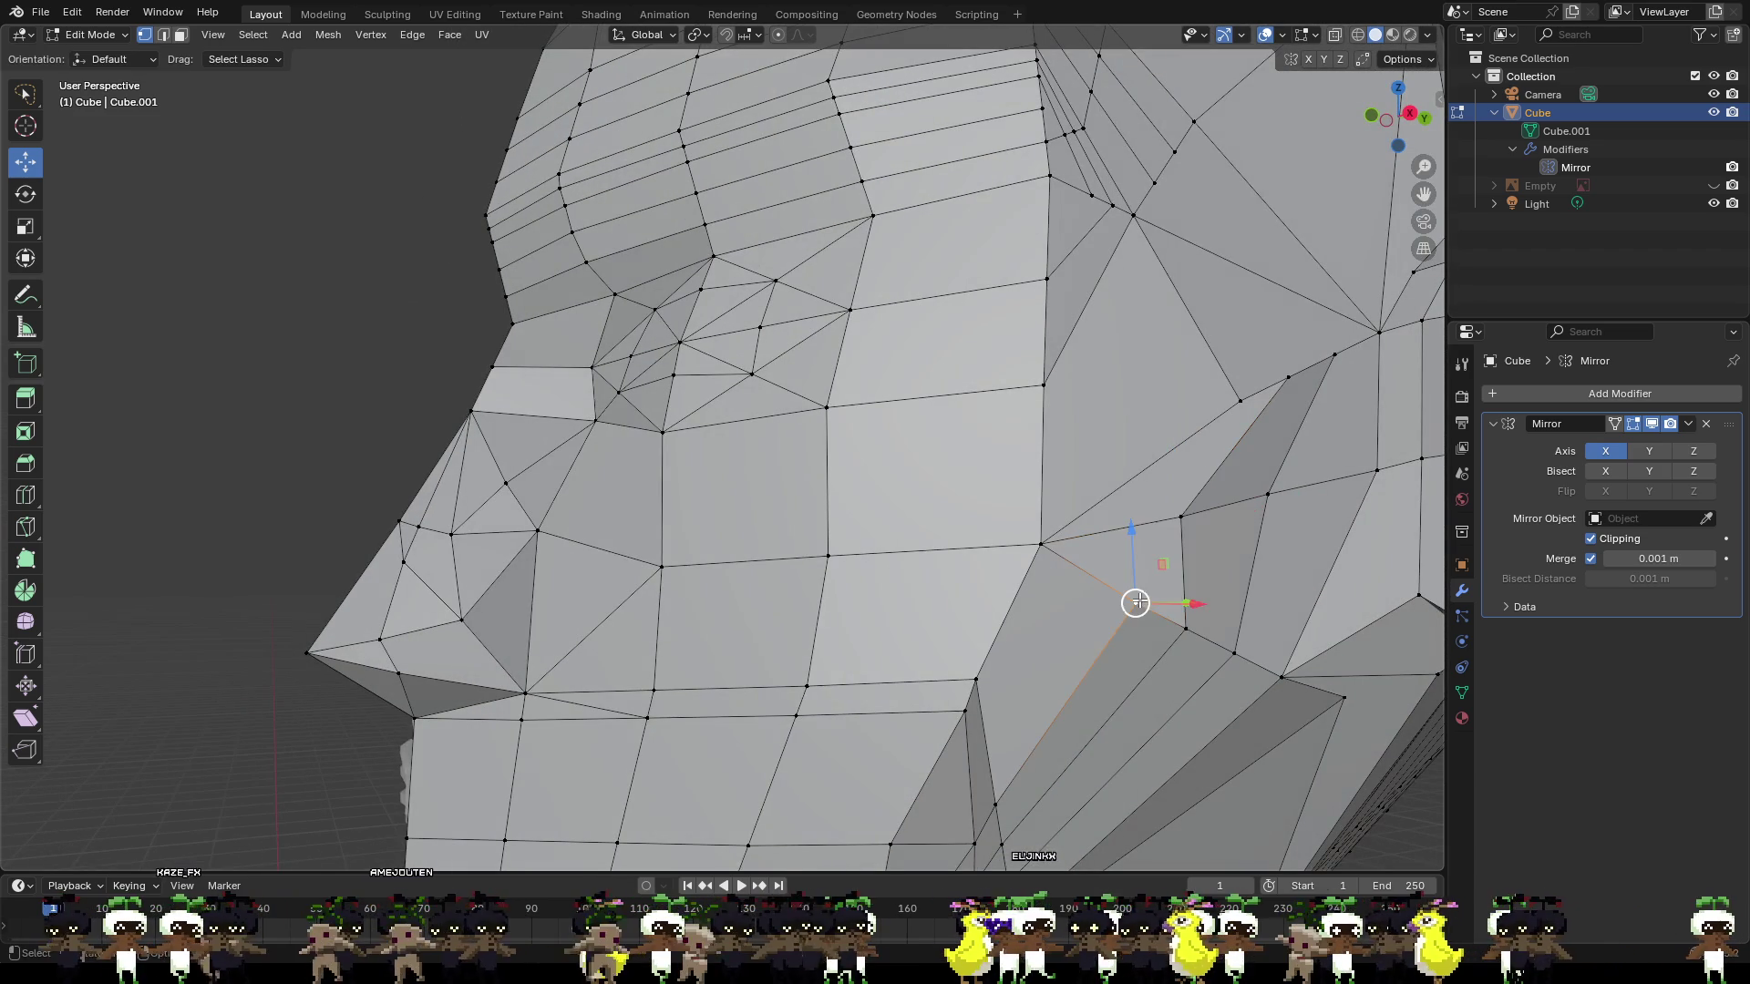
pyautogui.press('k')
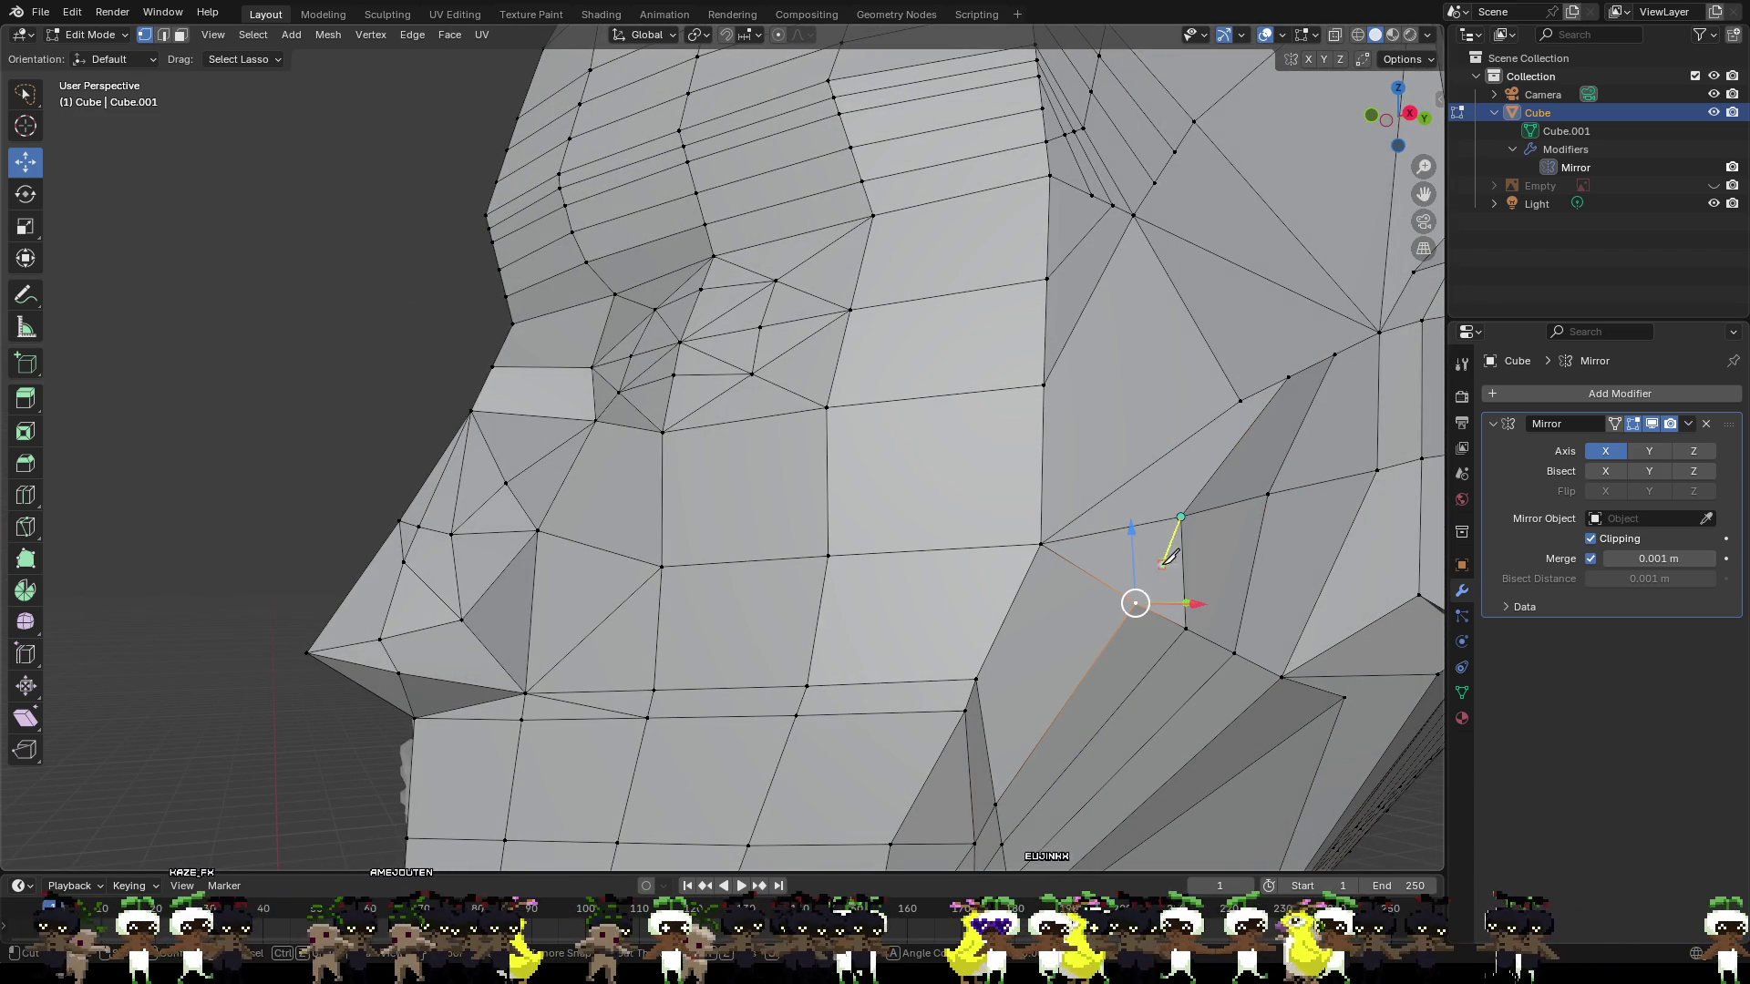
pyautogui.click(1135, 603)
pyautogui.press('Return')
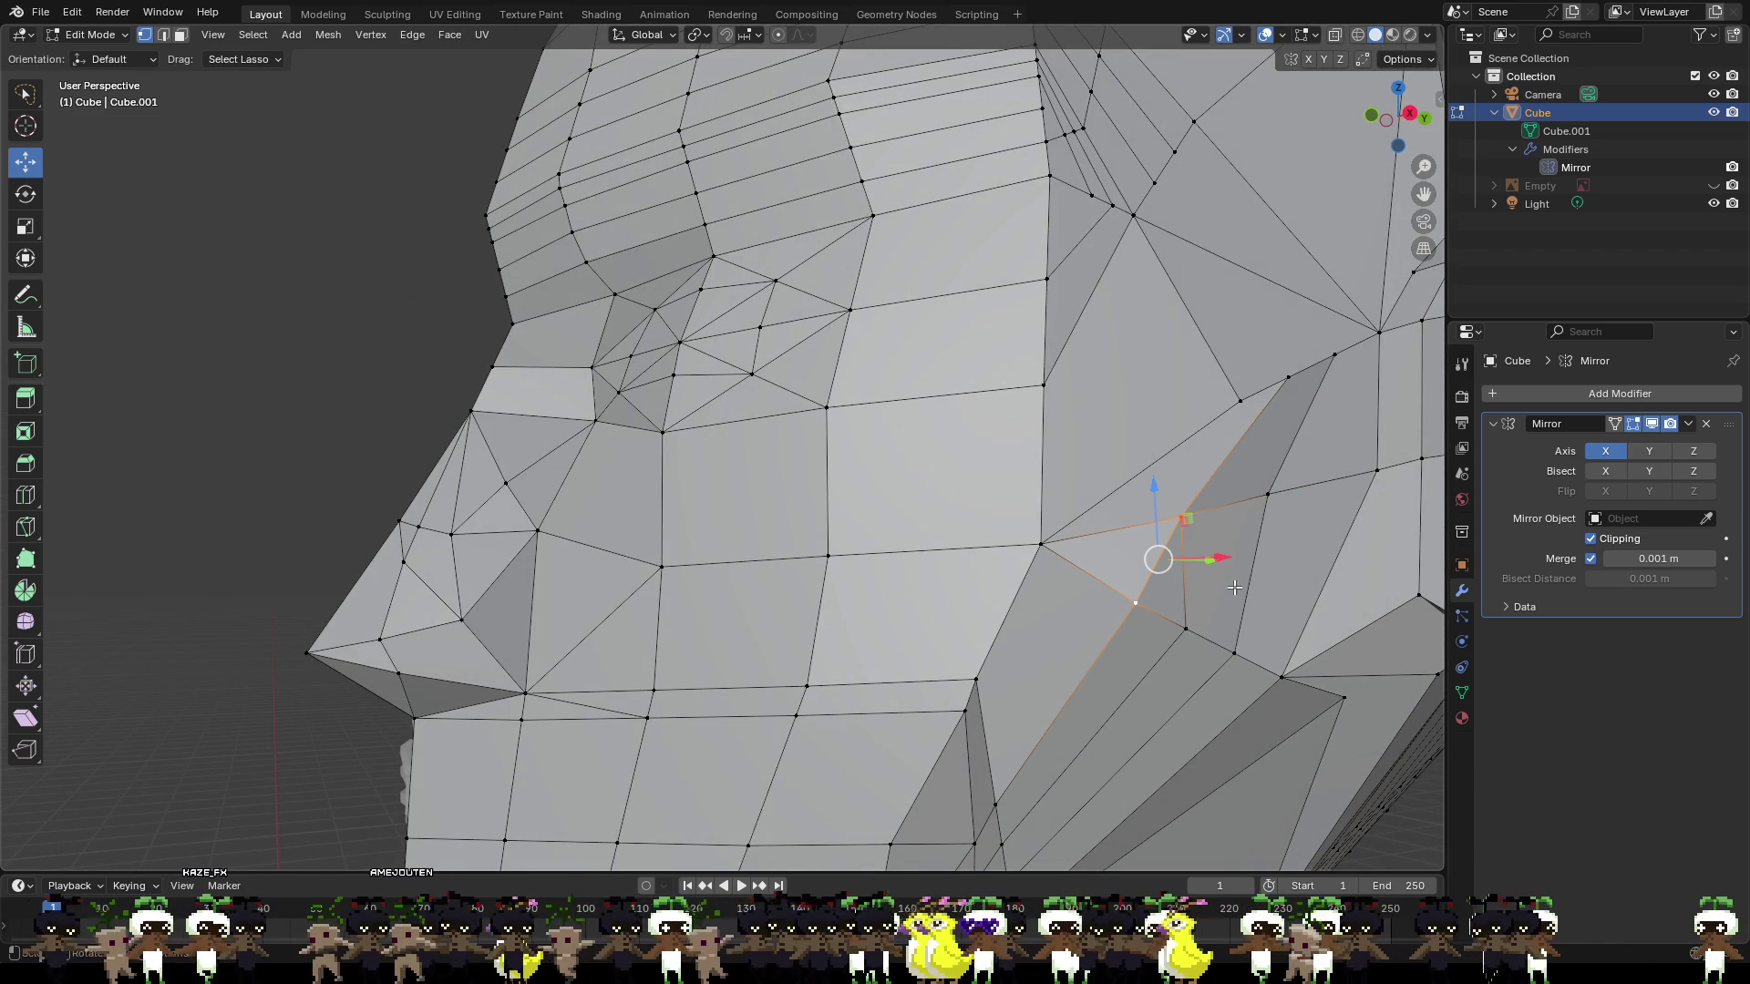
pyautogui.moveTo(1234, 588); pyautogui.dragTo(1342, 603, button='middle')
pyautogui.moveTo(1221, 609); pyautogui.dragTo(1225, 597, button='middle')
pyautogui.scroll(5, 996, 538)
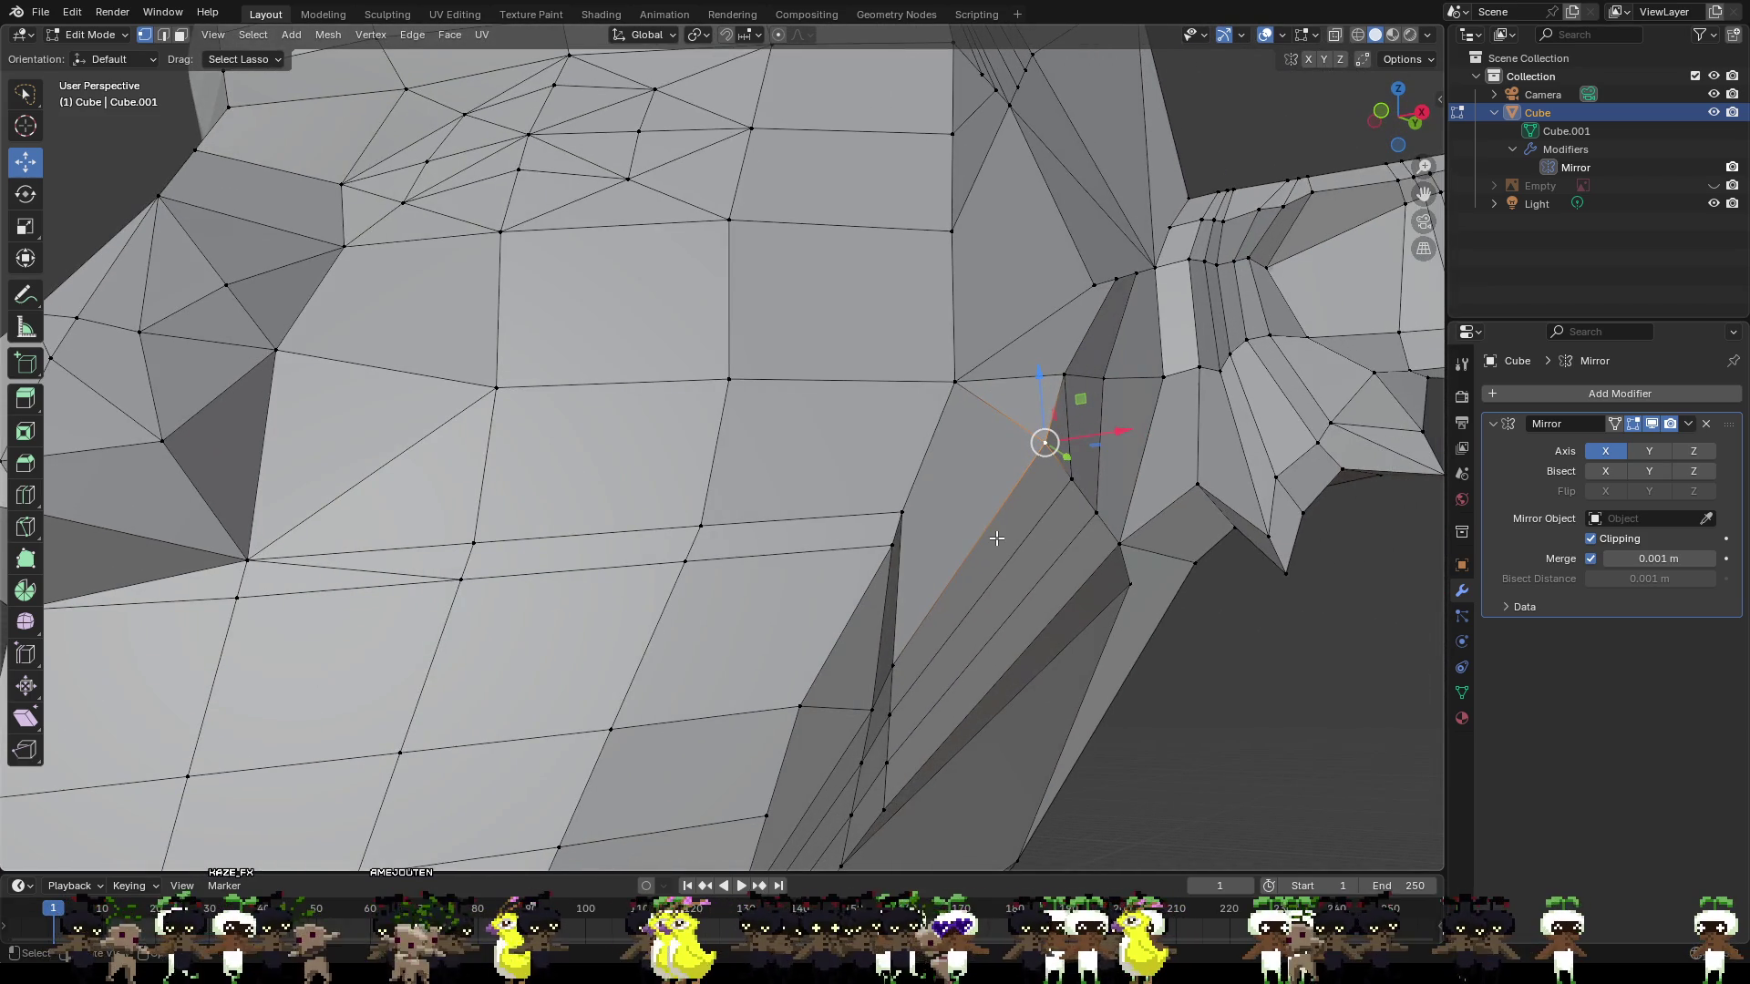
pyautogui.click(1045, 442)
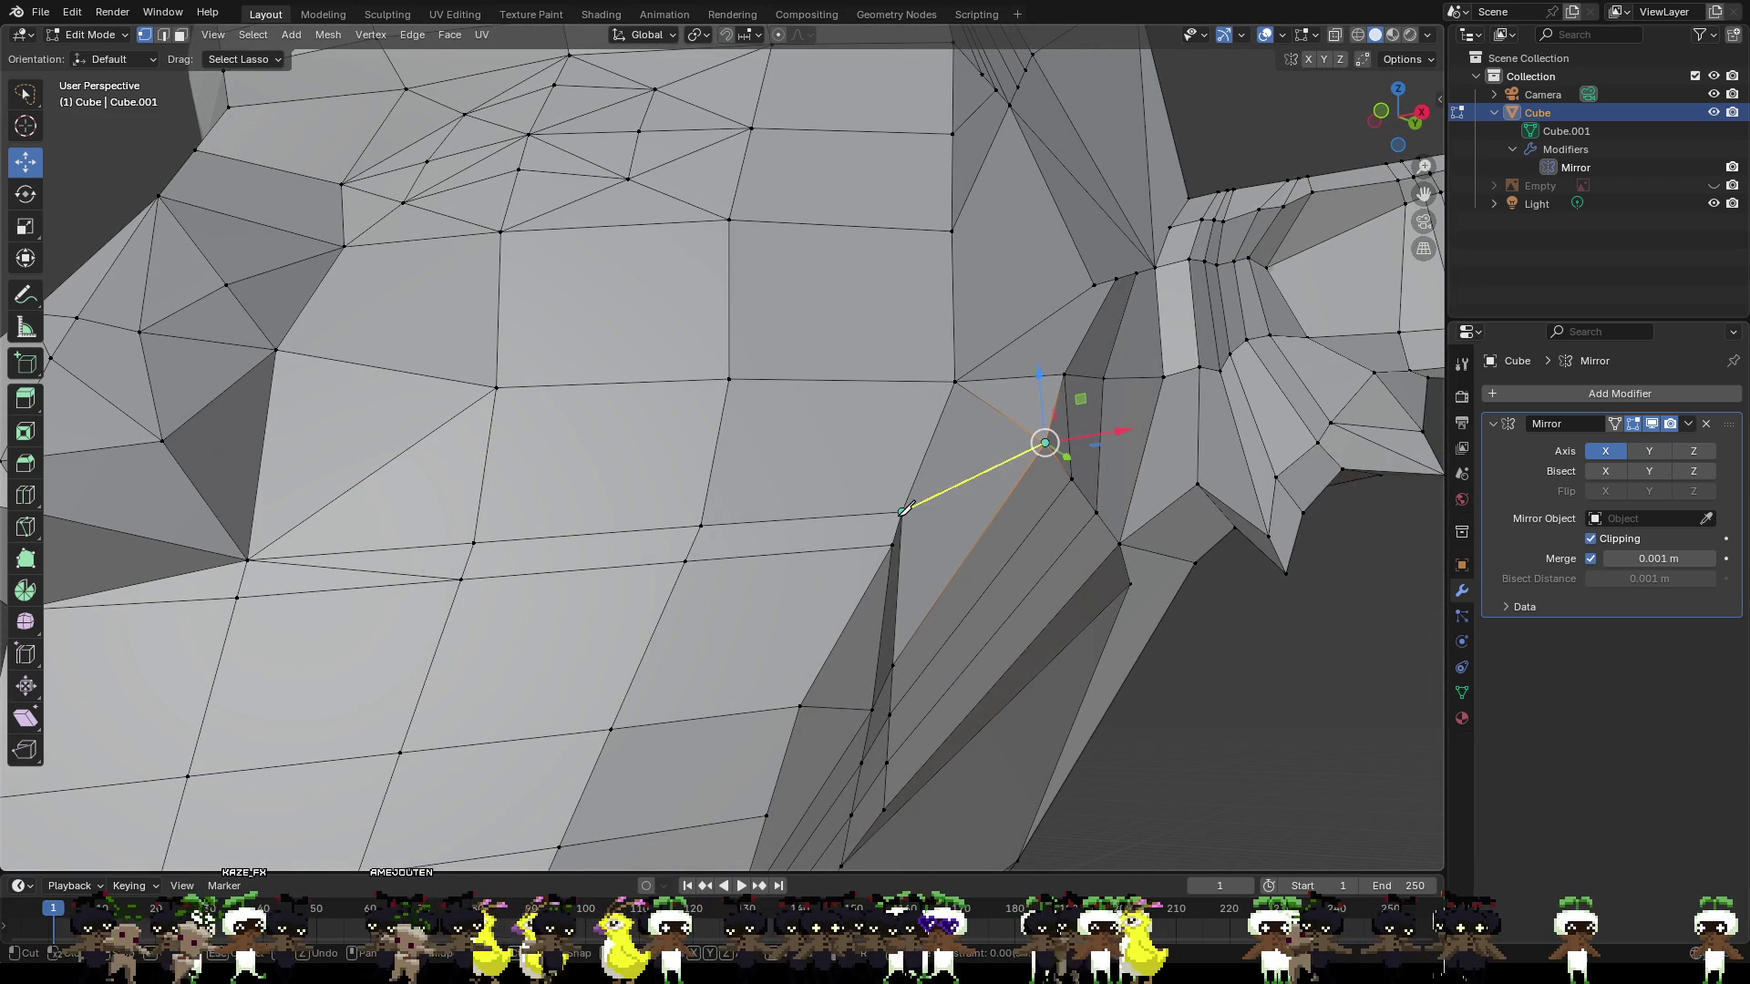
pyautogui.click(898, 516)
pyautogui.press('Return')
pyautogui.moveTo(945, 528)
pyautogui.mouseDown(button='middle')
pyautogui.moveTo(911, 524)
pyautogui.moveTo(907, 500)
pyautogui.mouseUp(button='middle')
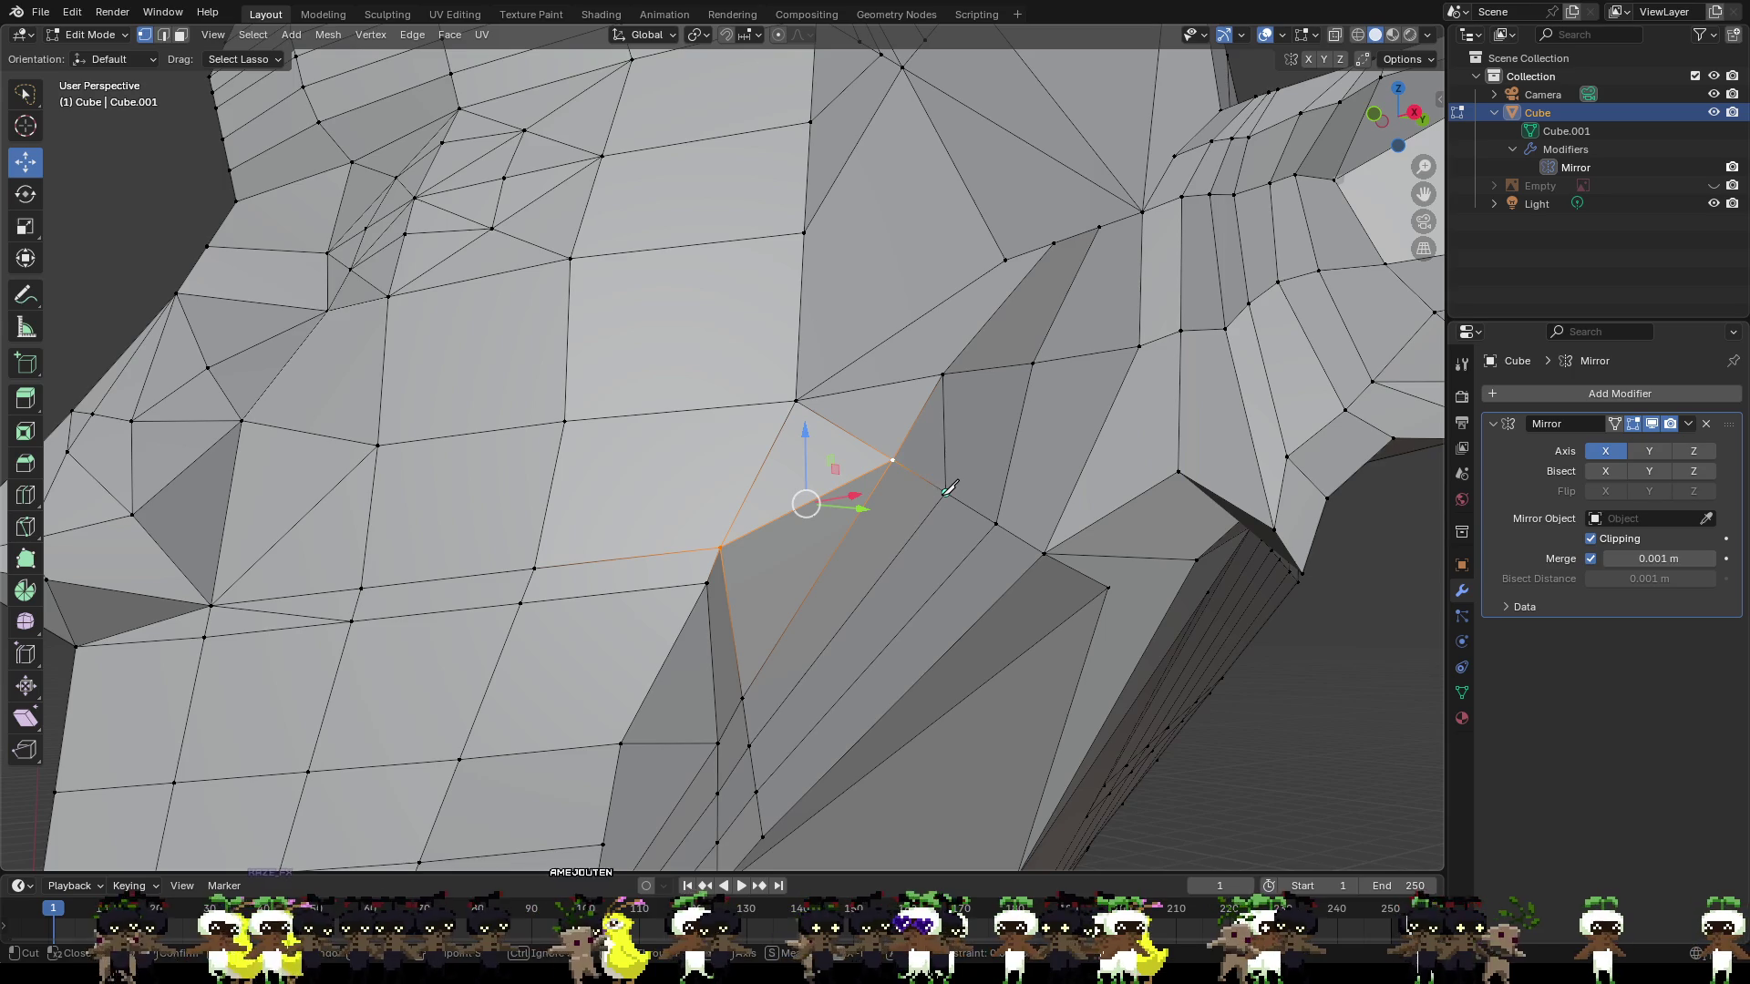
pyautogui.click(742, 698)
pyautogui.press('Return')
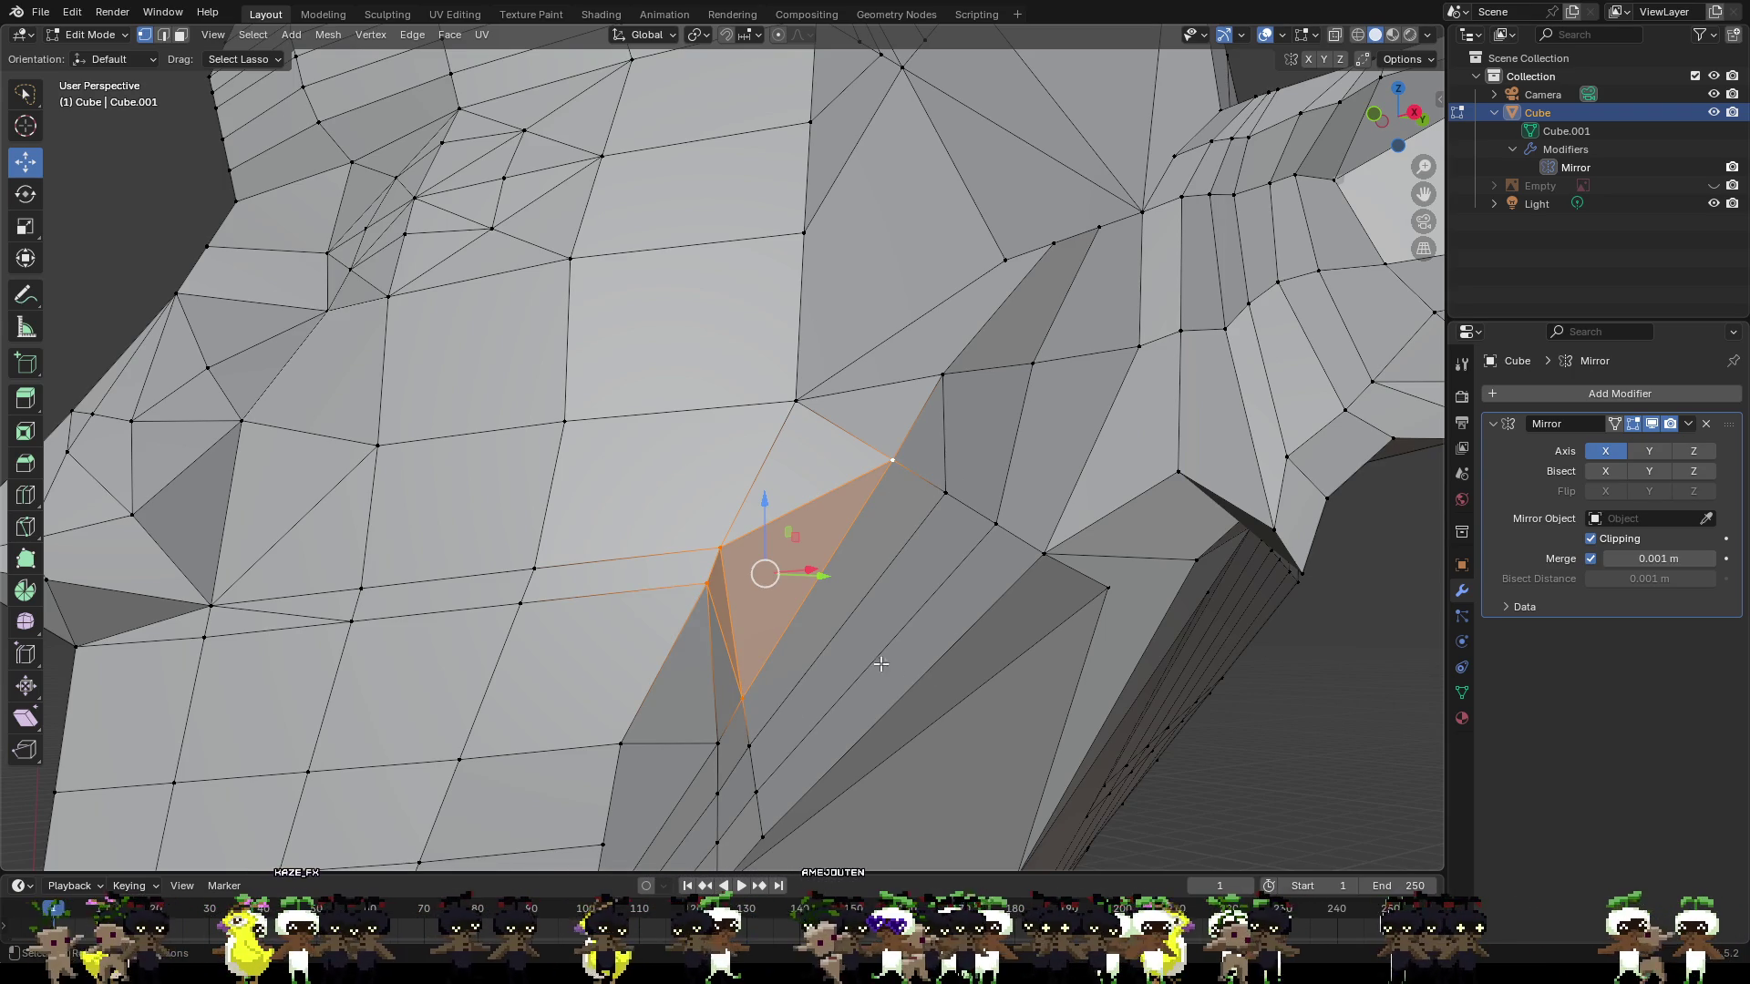
# Nudge the jaw-edge vertex and the vertex above it slightly along X.
pyautogui.hotkey('alt', 'a')
pyautogui.click(706, 582)
pyautogui.moveTo(705, 582); pyautogui.dragTo(883, 623, button='middle')
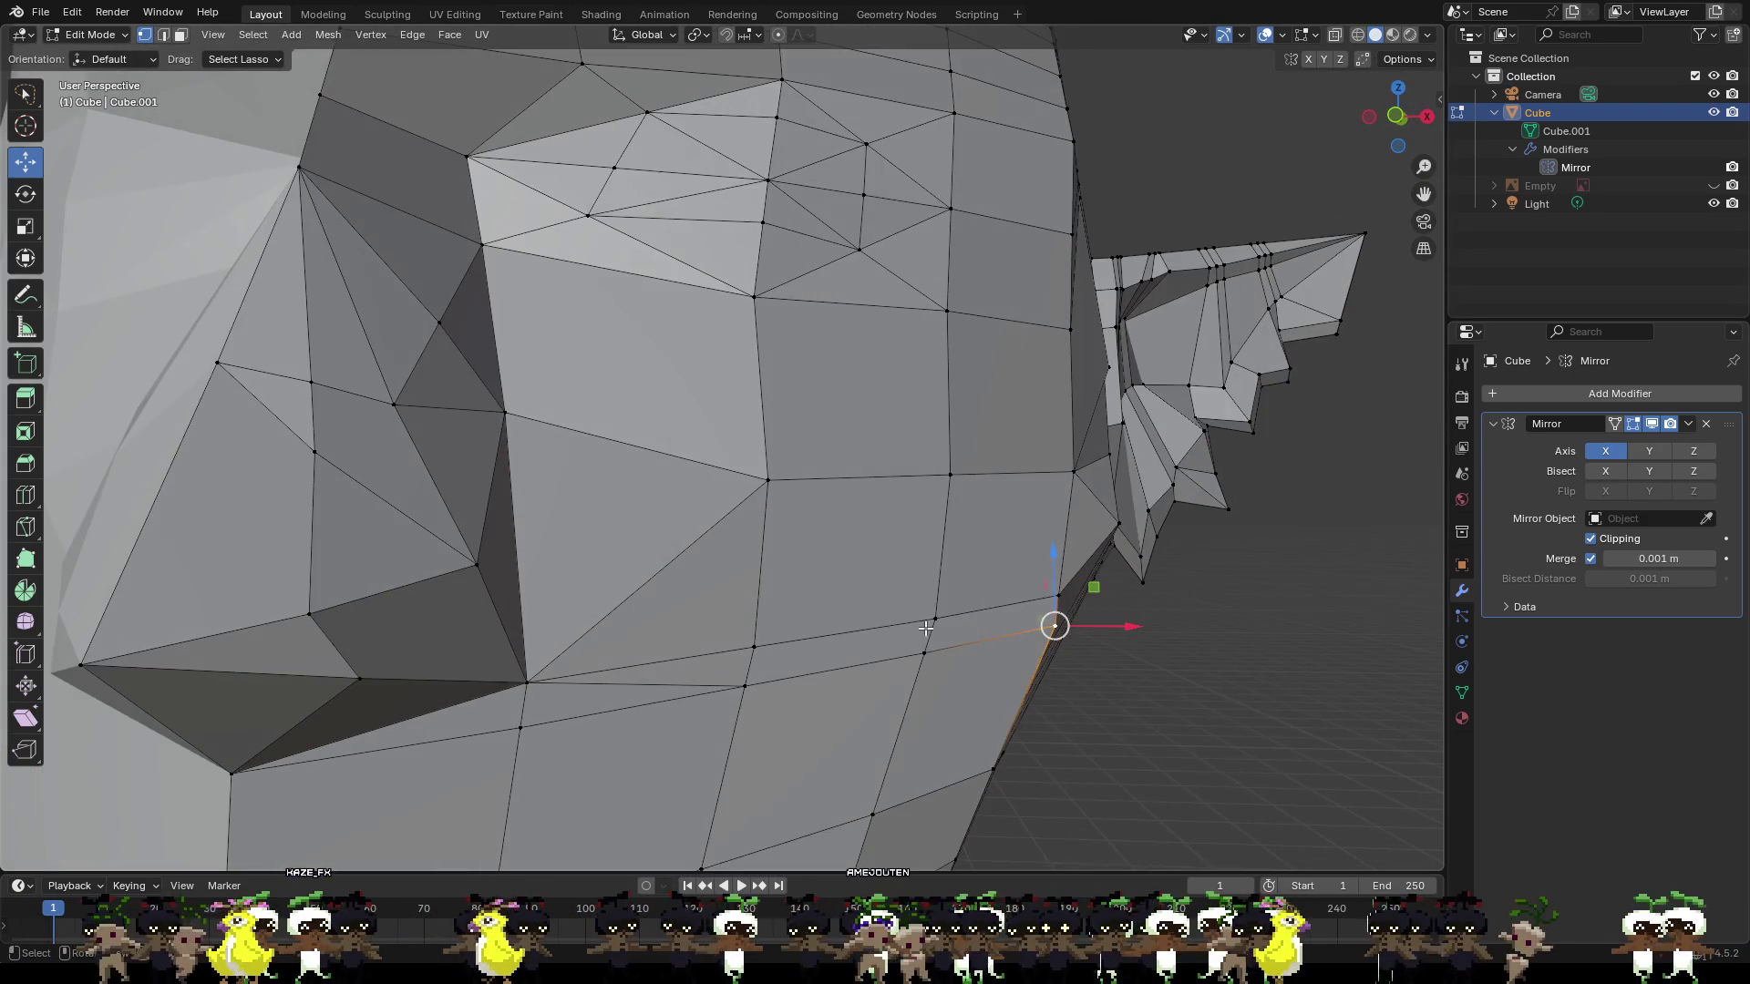
pyautogui.press('g')
pyautogui.press('x')
pyautogui.press('Return')
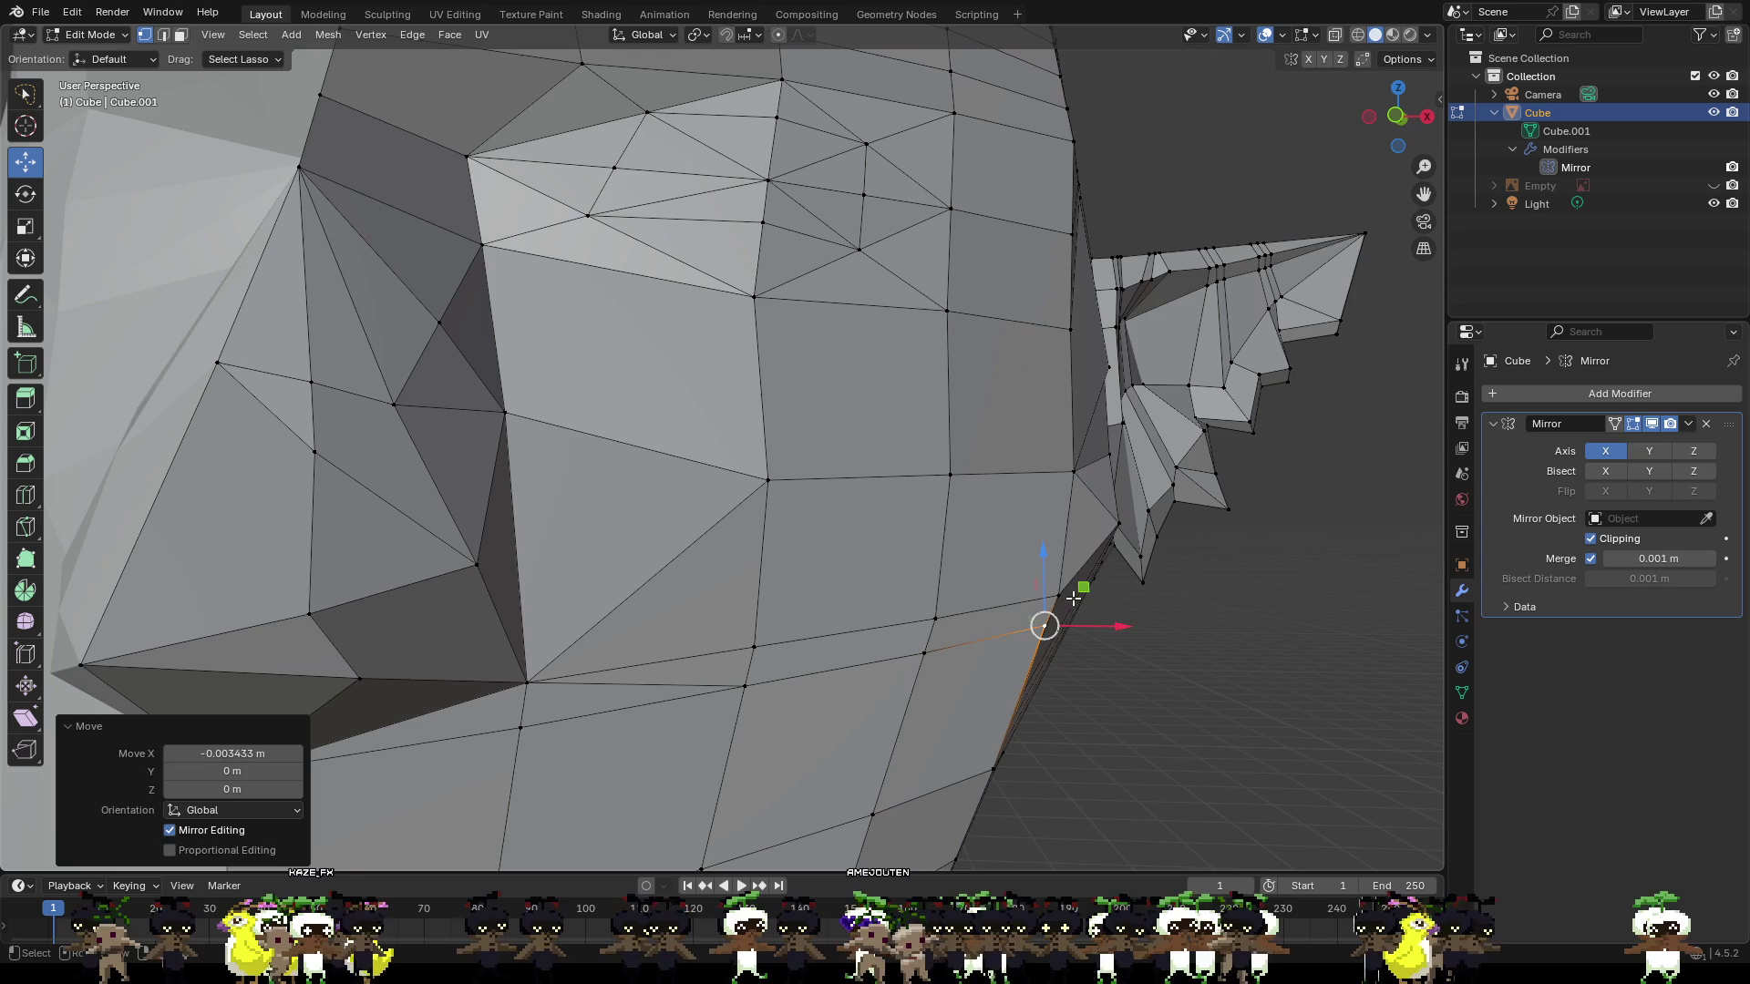
pyautogui.click(1058, 595)
pyautogui.press('x')
pyautogui.press('Return')
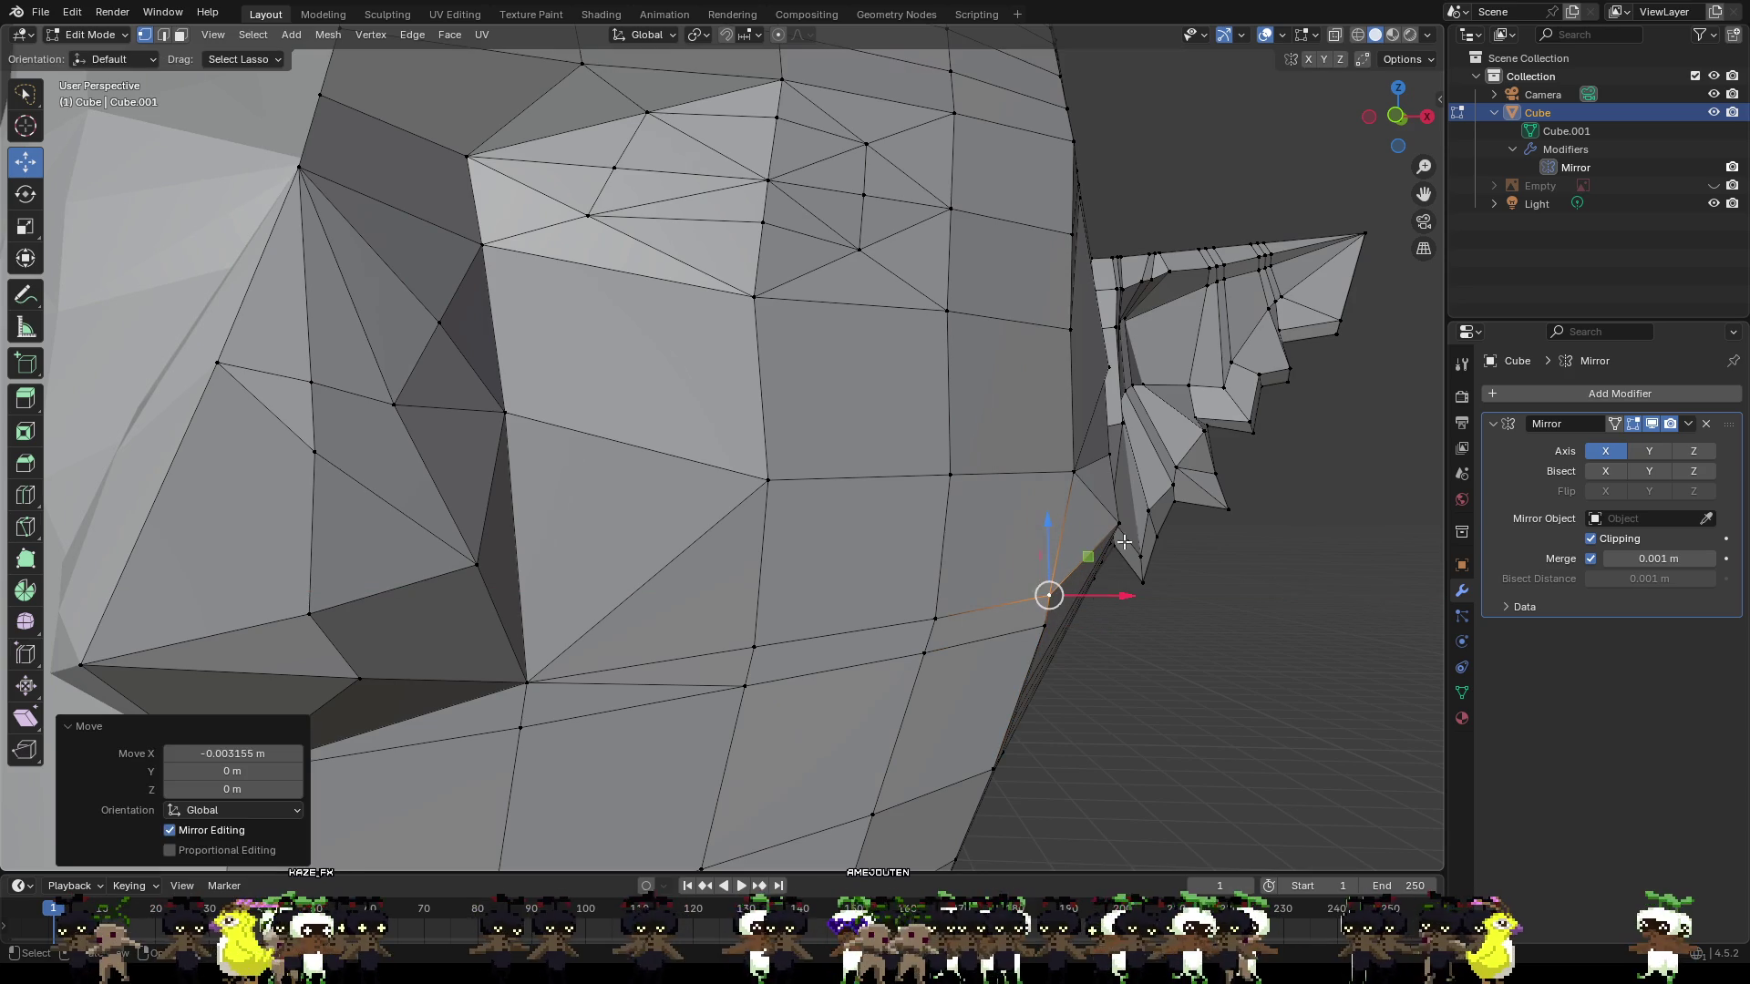
# Tuck two ear-root vertices slightly inward along X.
pyautogui.click(1121, 521)
pyautogui.press('g')
pyautogui.press('x')
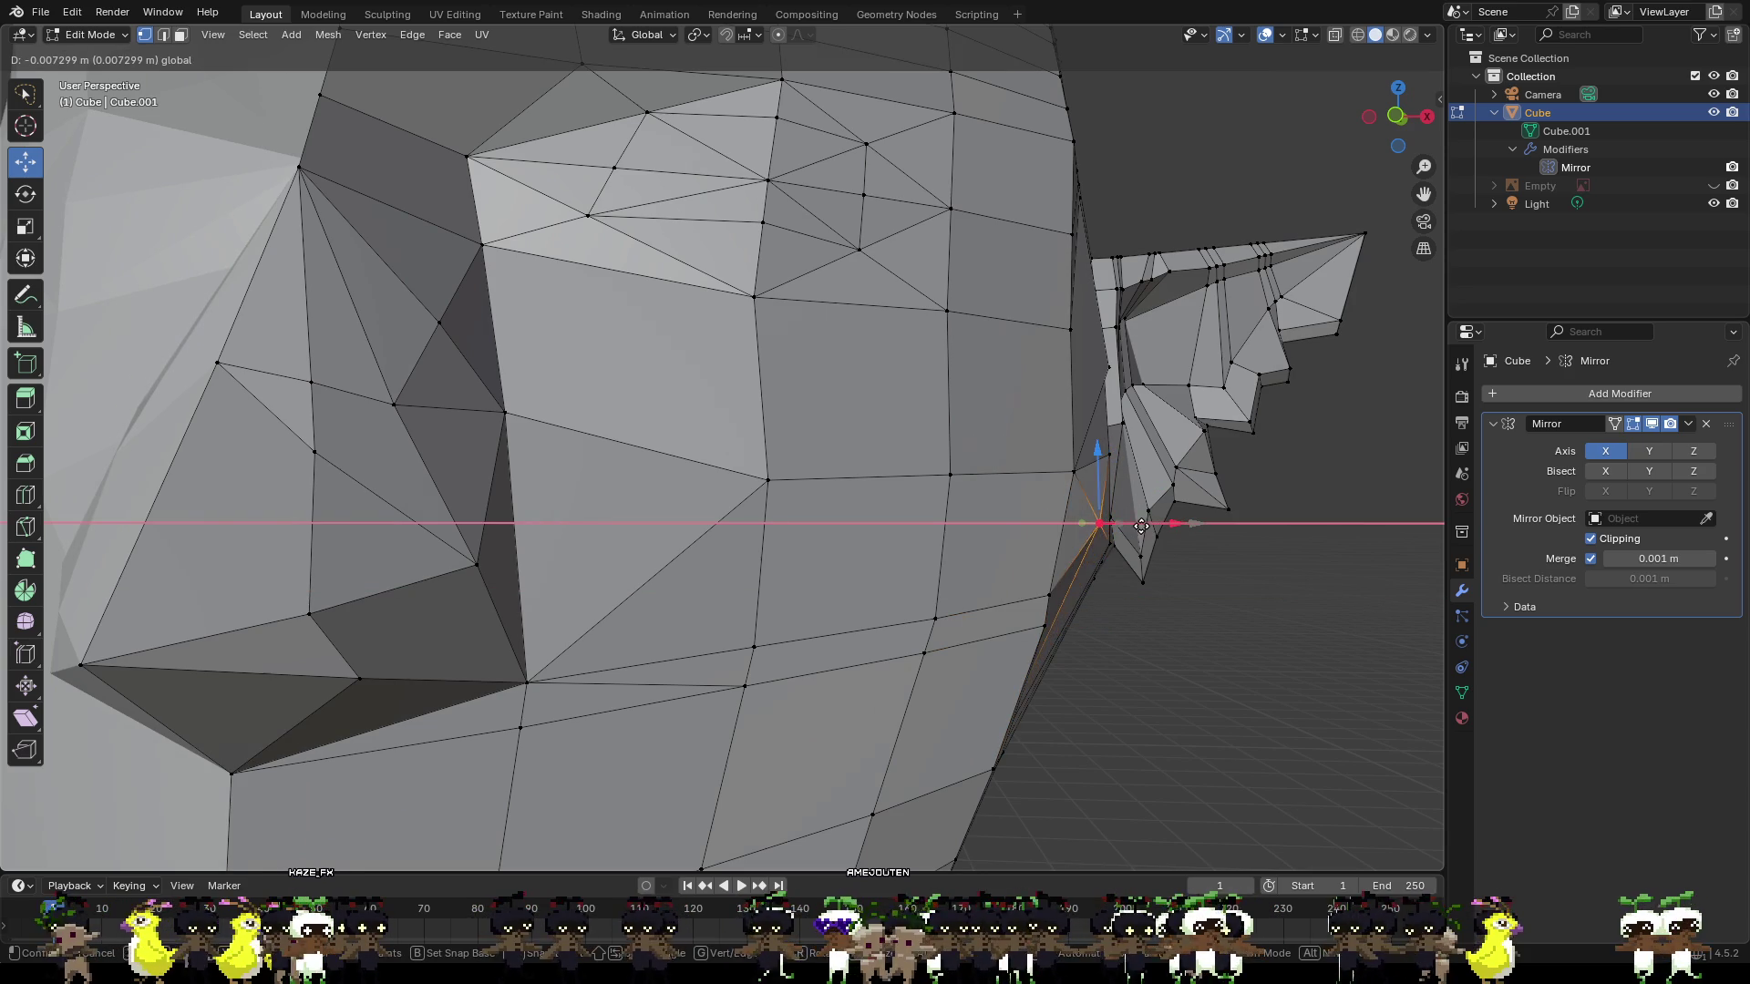
pyautogui.press('Return')
pyautogui.click(1110, 369)
pyautogui.press('g')
pyautogui.press('x')
pyautogui.press('Return')
# Knife an edge across the temple down to the lower vertex.
pyautogui.moveTo(1108, 368); pyautogui.dragTo(917, 321, button='middle')
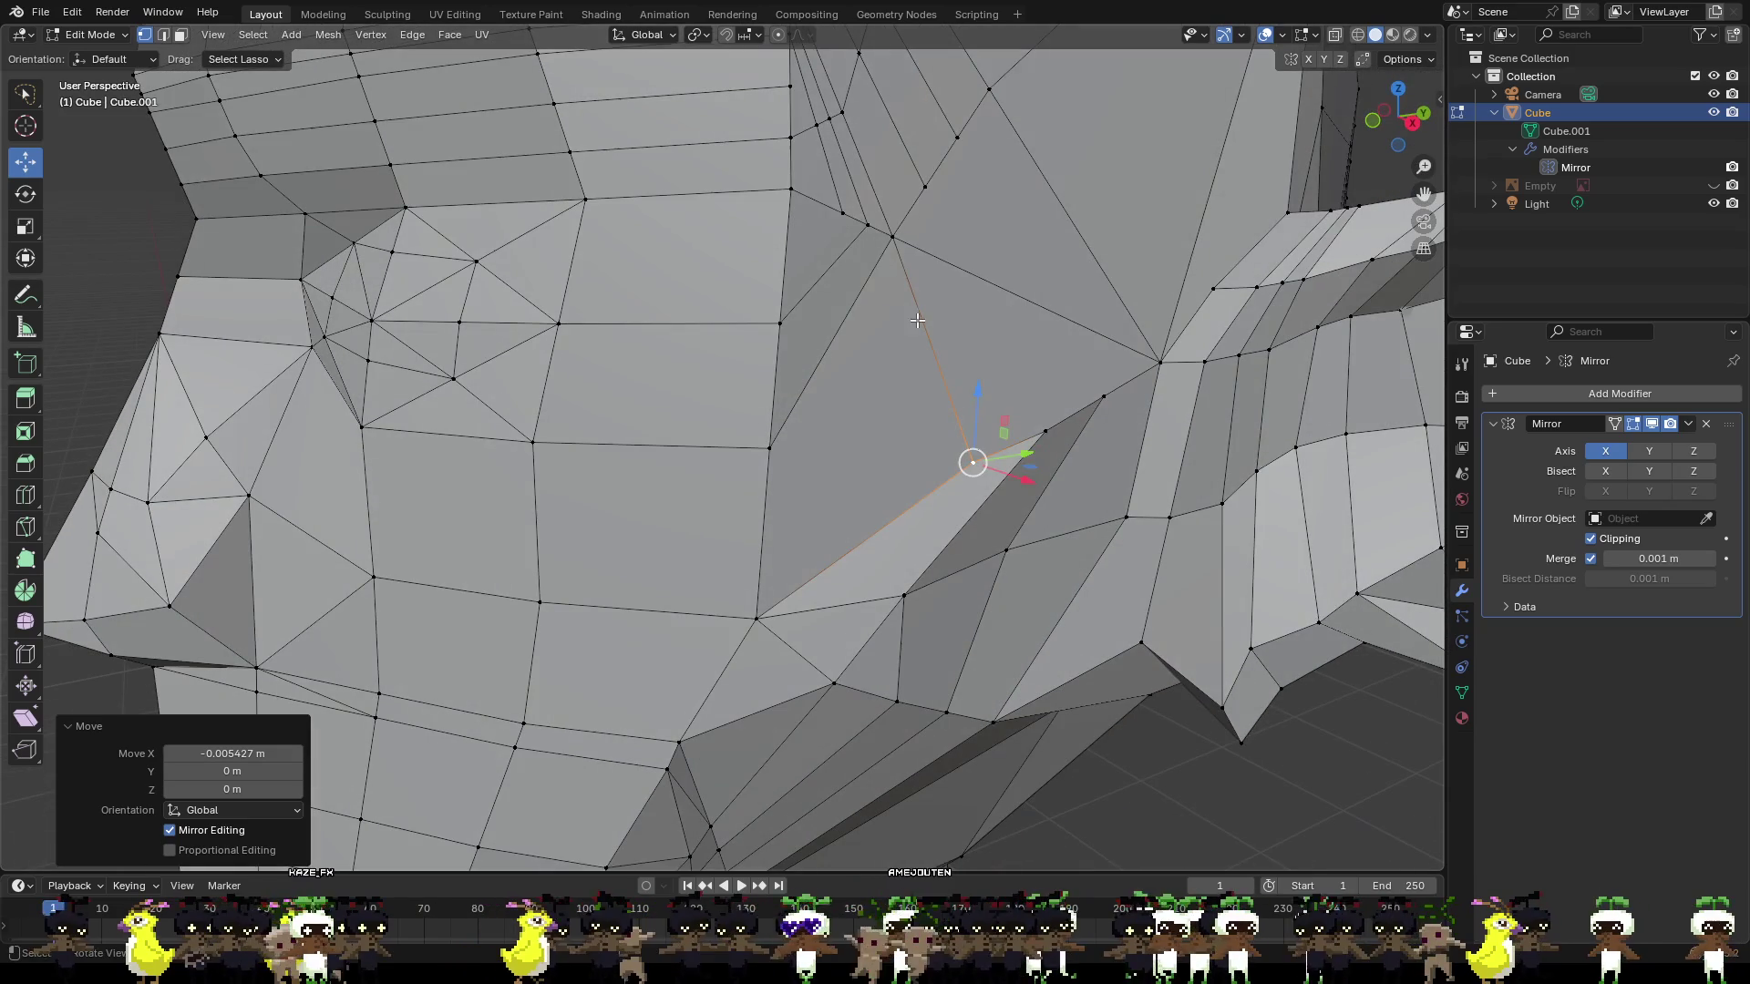
pyautogui.click(842, 213)
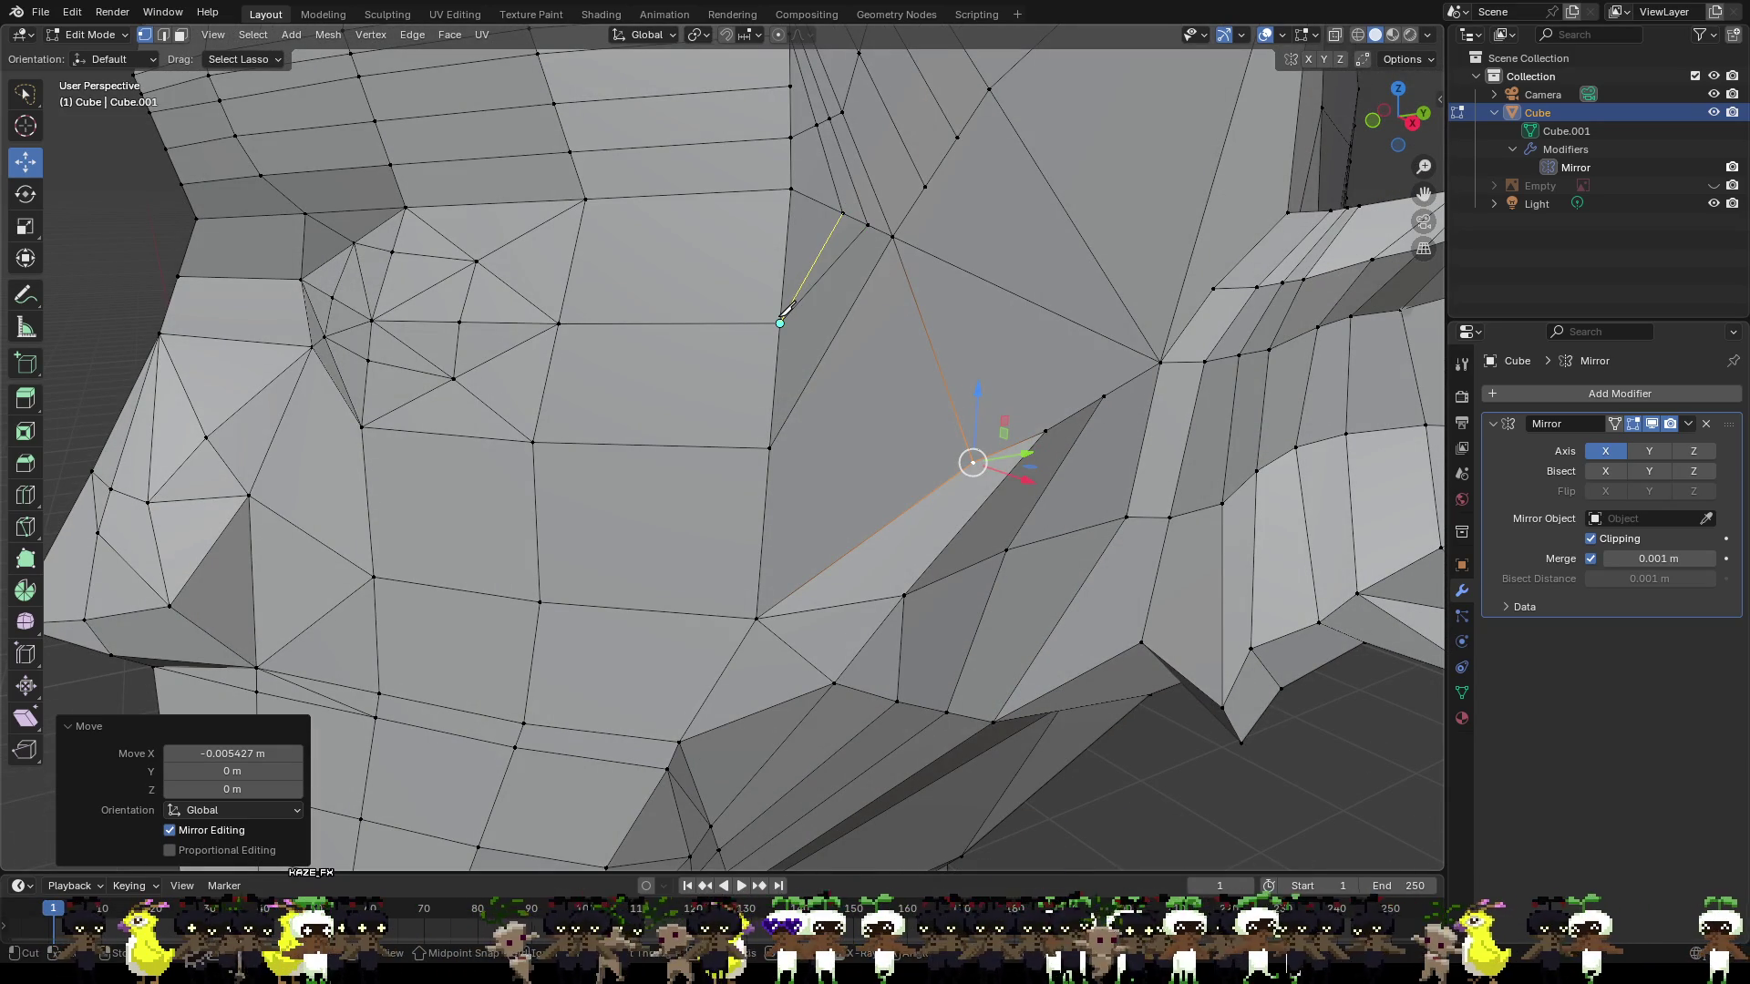
pyautogui.click(779, 322)
pyautogui.press('Return')
pyautogui.hotkey('alt', 'a')
pyautogui.scroll(-3, 902, 416)
pyautogui.moveTo(903, 454)
pyautogui.mouseDown(button='middle')
pyautogui.moveTo(906, 471)
pyautogui.moveTo(884, 469)
pyautogui.mouseUp(button='middle')
# Cut two more temple edges between the cheek vertices and the eye corner.
pyautogui.click(878, 432)
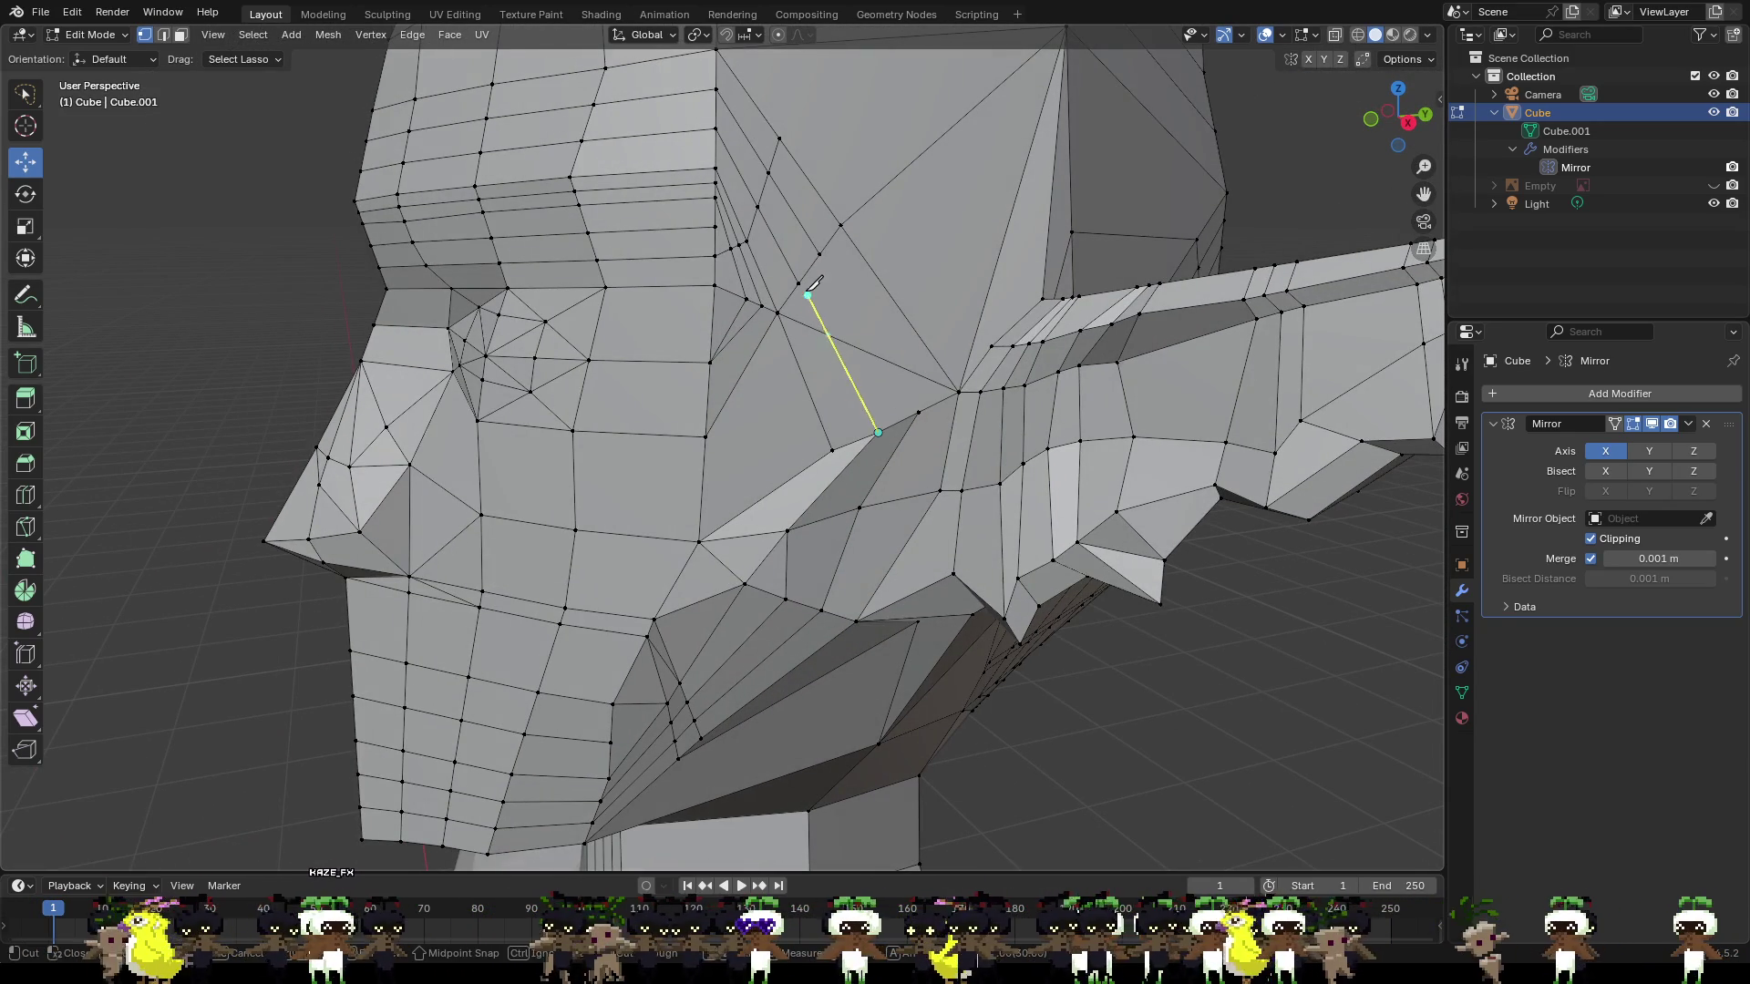
pyautogui.click(798, 283)
pyautogui.press('Return')
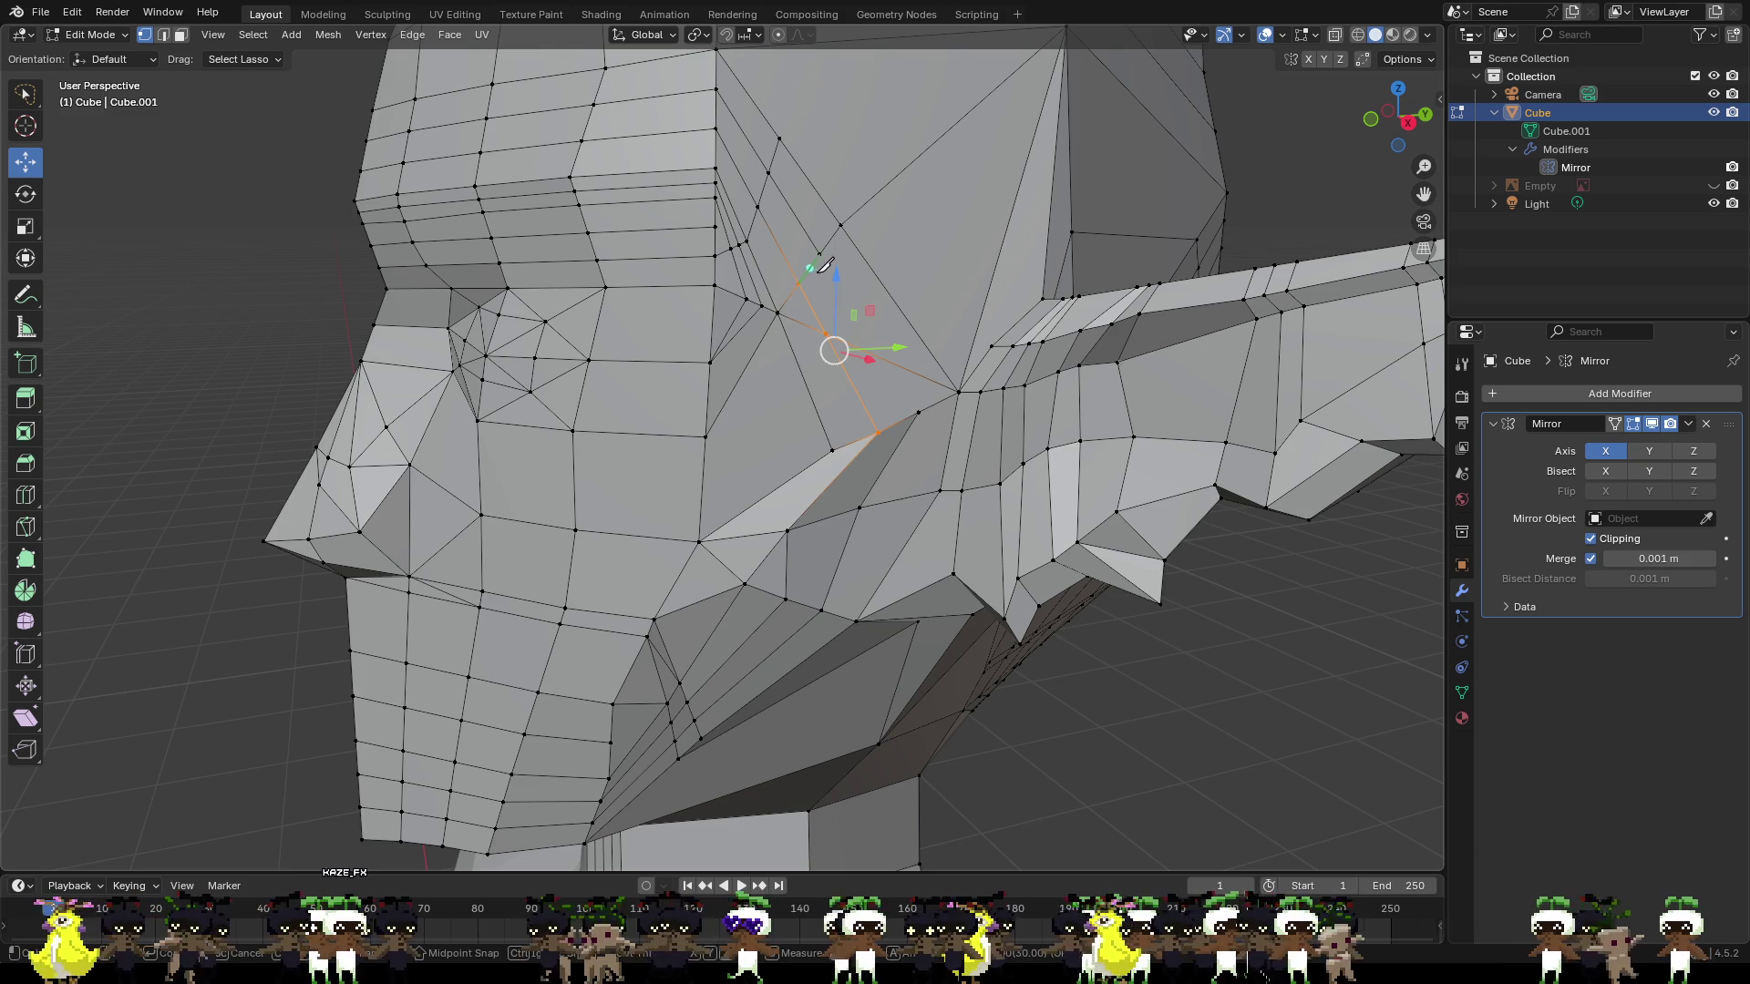
pyautogui.click(820, 254)
pyautogui.click(918, 412)
pyautogui.press('Return')
pyautogui.scroll(-3, 986, 352)
pyautogui.moveTo(986, 351)
pyautogui.mouseDown(button='middle')
pyautogui.moveTo(1053, 404)
pyautogui.moveTo(729, 310)
pyautogui.moveTo(799, 323)
pyautogui.moveTo(725, 336)
pyautogui.moveTo(790, 380)
pyautogui.moveTo(765, 394)
pyautogui.moveTo(772, 372)
pyautogui.mouseUp(button='middle')
pyautogui.scroll(5, 721, 305)
pyautogui.scroll(-2, 721, 306)
pyautogui.scroll(-3, 754, 331)
pyautogui.scroll(3, 734, 337)
pyautogui.scroll(-2, 739, 339)
pyautogui.scroll(2, 765, 393)
# Slide the eye-corner vertex along X and lower neighbouring eye vertices along Z.
pyautogui.click(717, 413)
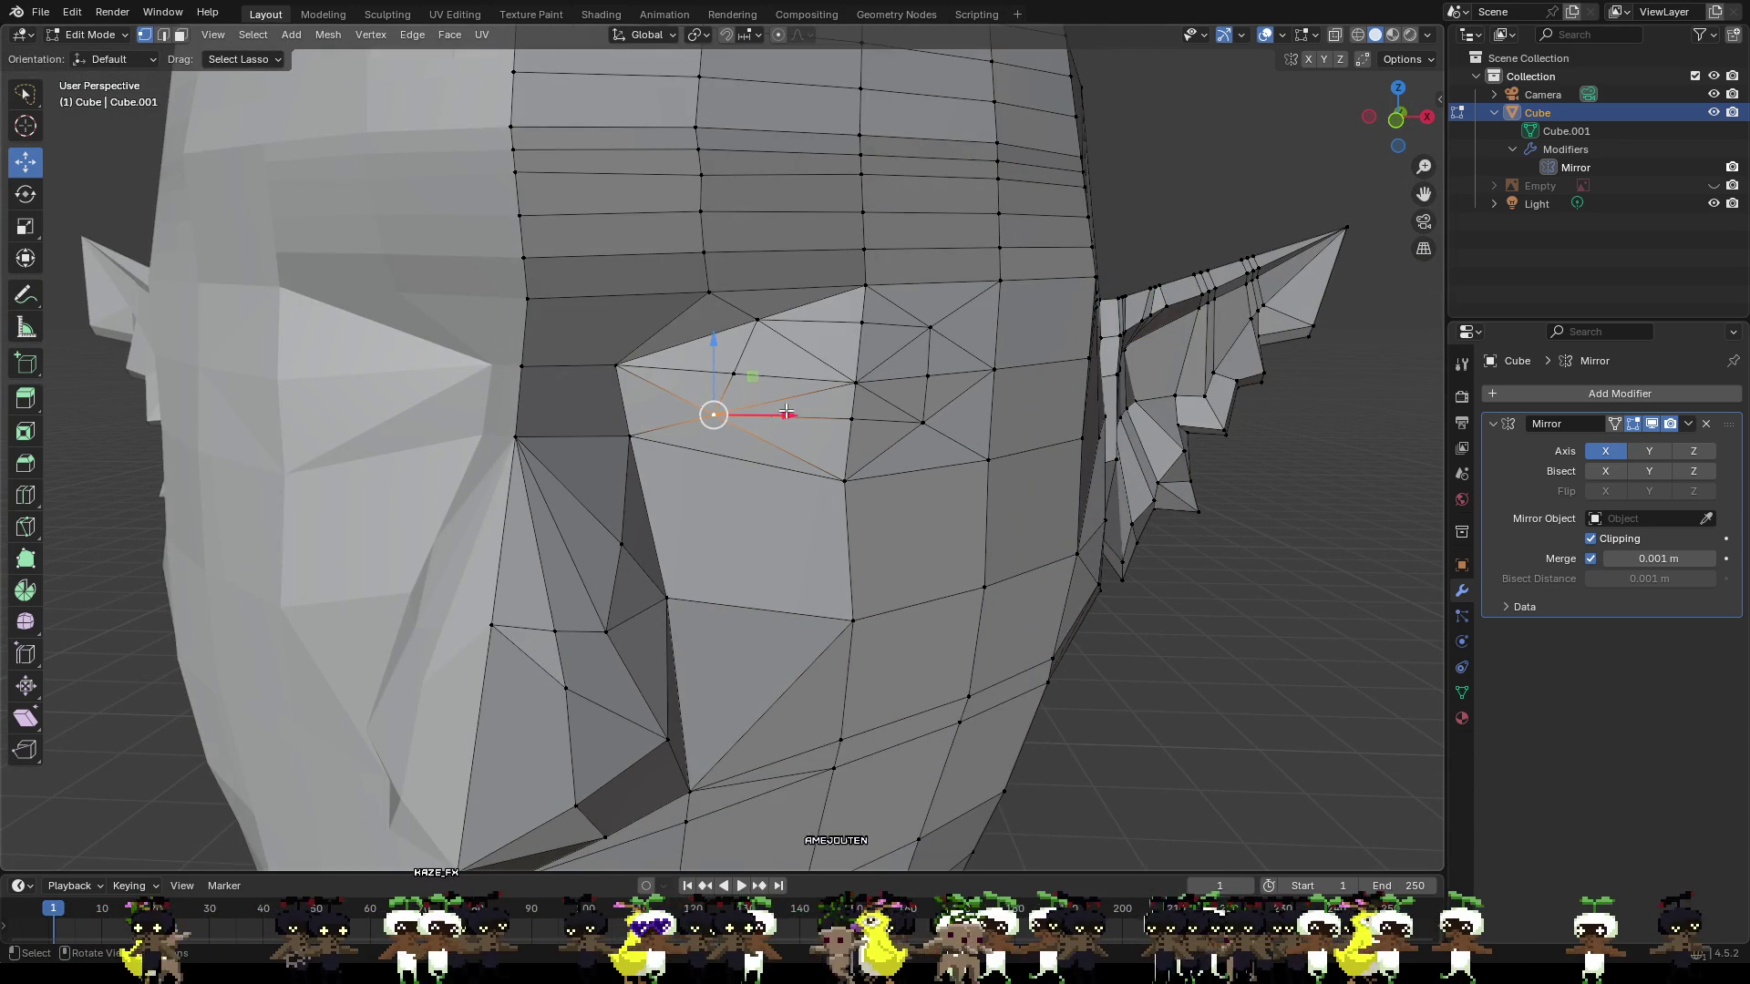
pyautogui.moveTo(792, 414)
pyautogui.mouseDown()
pyautogui.moveTo(809, 398)
pyautogui.moveTo(800, 412)
pyautogui.mouseUp()
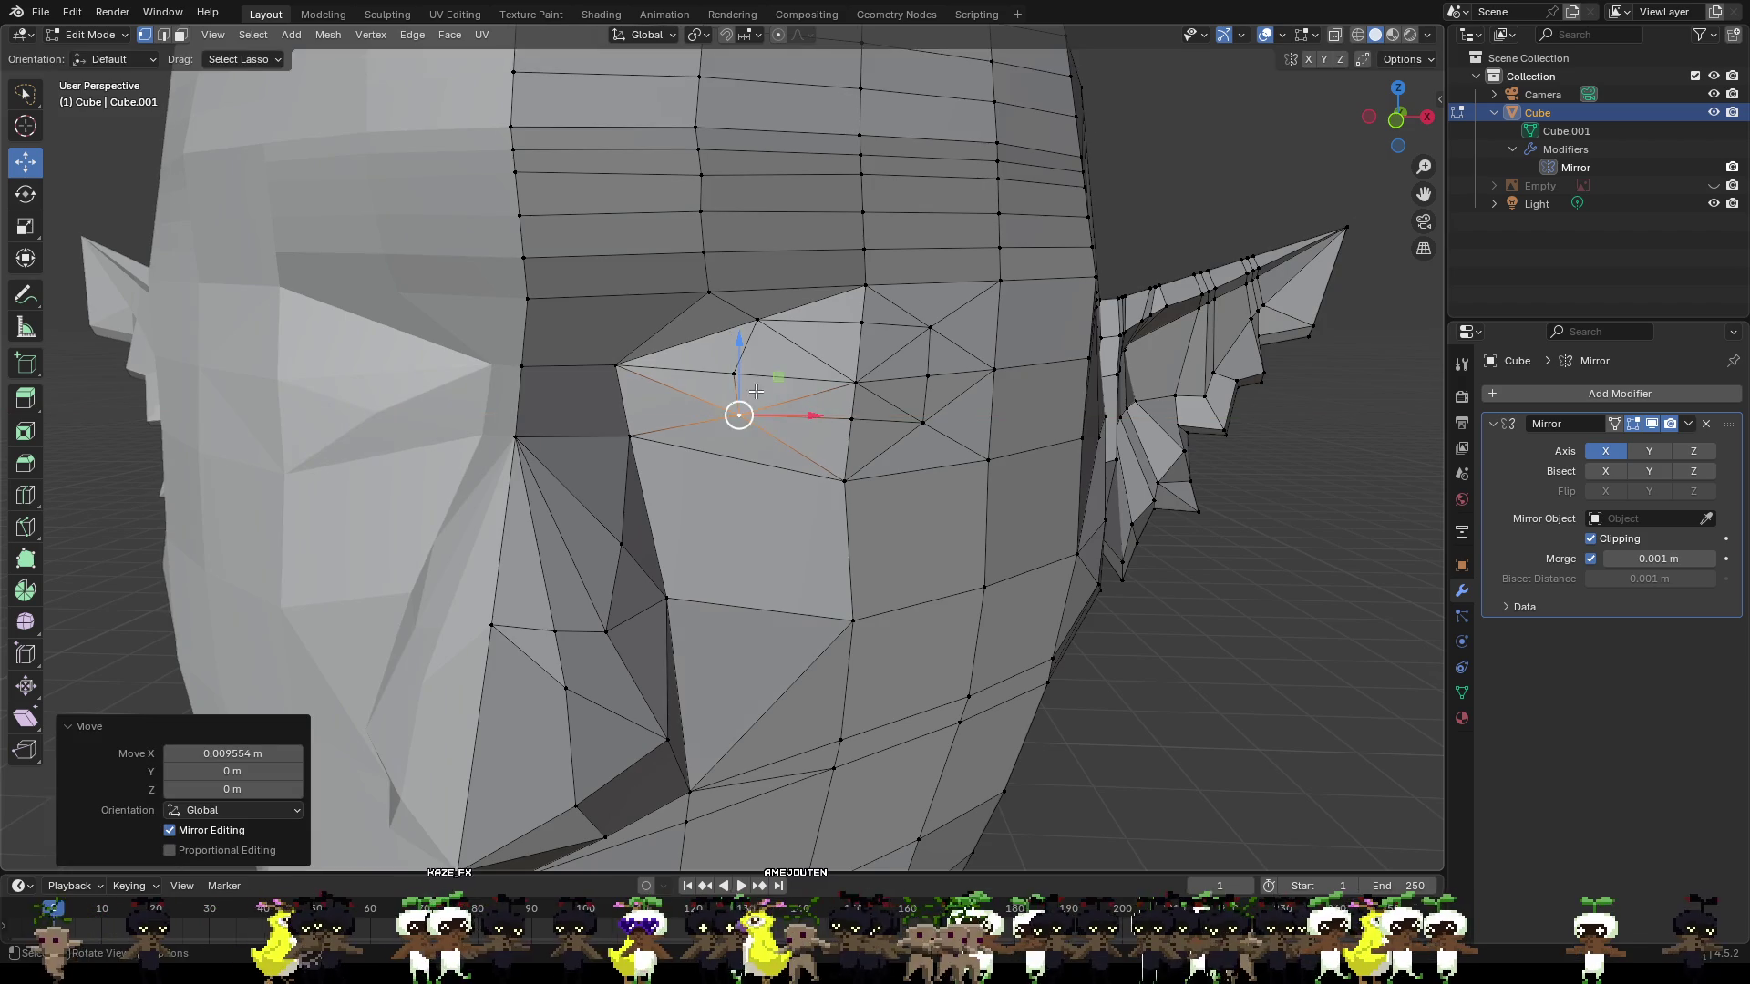
pyautogui.moveTo(800, 412); pyautogui.dragTo(693, 390, button='middle')
pyautogui.moveTo(690, 389); pyautogui.dragTo(736, 387)
pyautogui.click(768, 295)
pyautogui.click(662, 296)
pyautogui.moveTo(663, 276)
pyautogui.mouseDown()
pyautogui.moveTo(662, 294)
pyautogui.moveTo(739, 316)
pyautogui.moveTo(757, 283)
pyautogui.mouseUp()
pyautogui.click(765, 297)
pyautogui.moveTo(758, 284)
pyautogui.mouseDown(button='middle')
pyautogui.moveTo(638, 355)
pyautogui.moveTo(544, 383)
pyautogui.mouseUp(button='middle')
pyautogui.moveTo(544, 382); pyautogui.dragTo(517, 376)
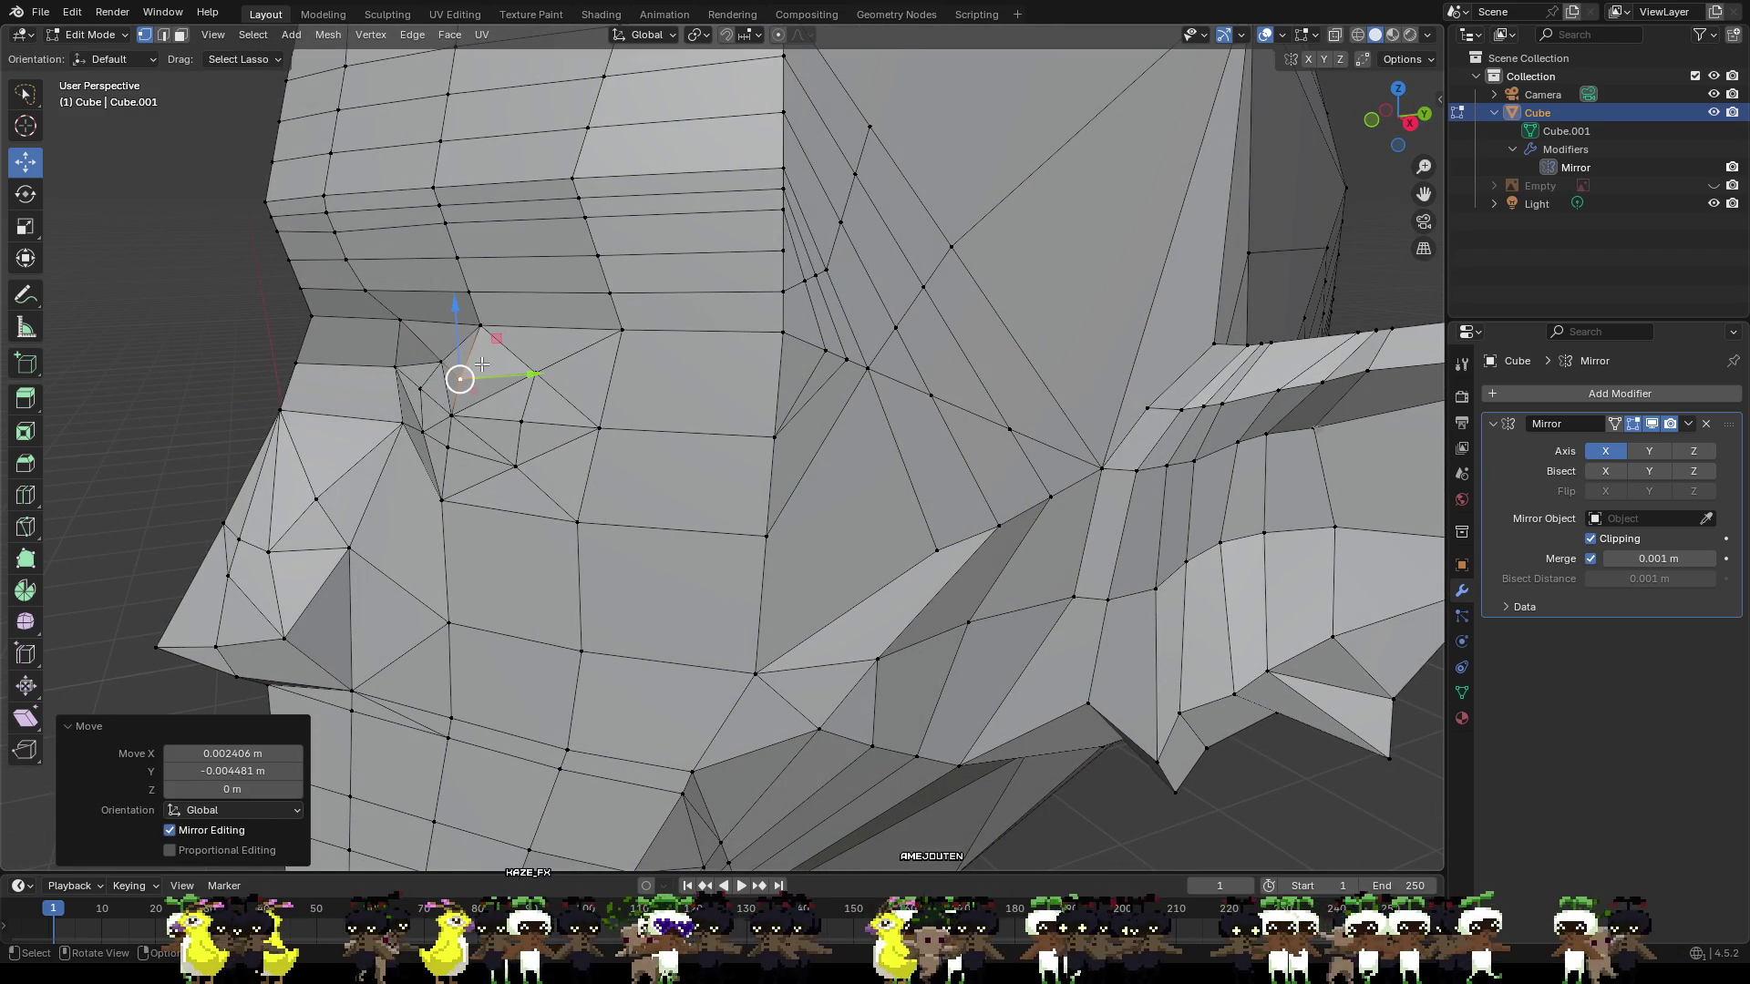
pyautogui.moveTo(502, 374); pyautogui.dragTo(527, 371)
pyautogui.rightClick(528, 371)
# Lower and shift the vertices beside the eye along Z, X and Y.
pyautogui.click(535, 373)
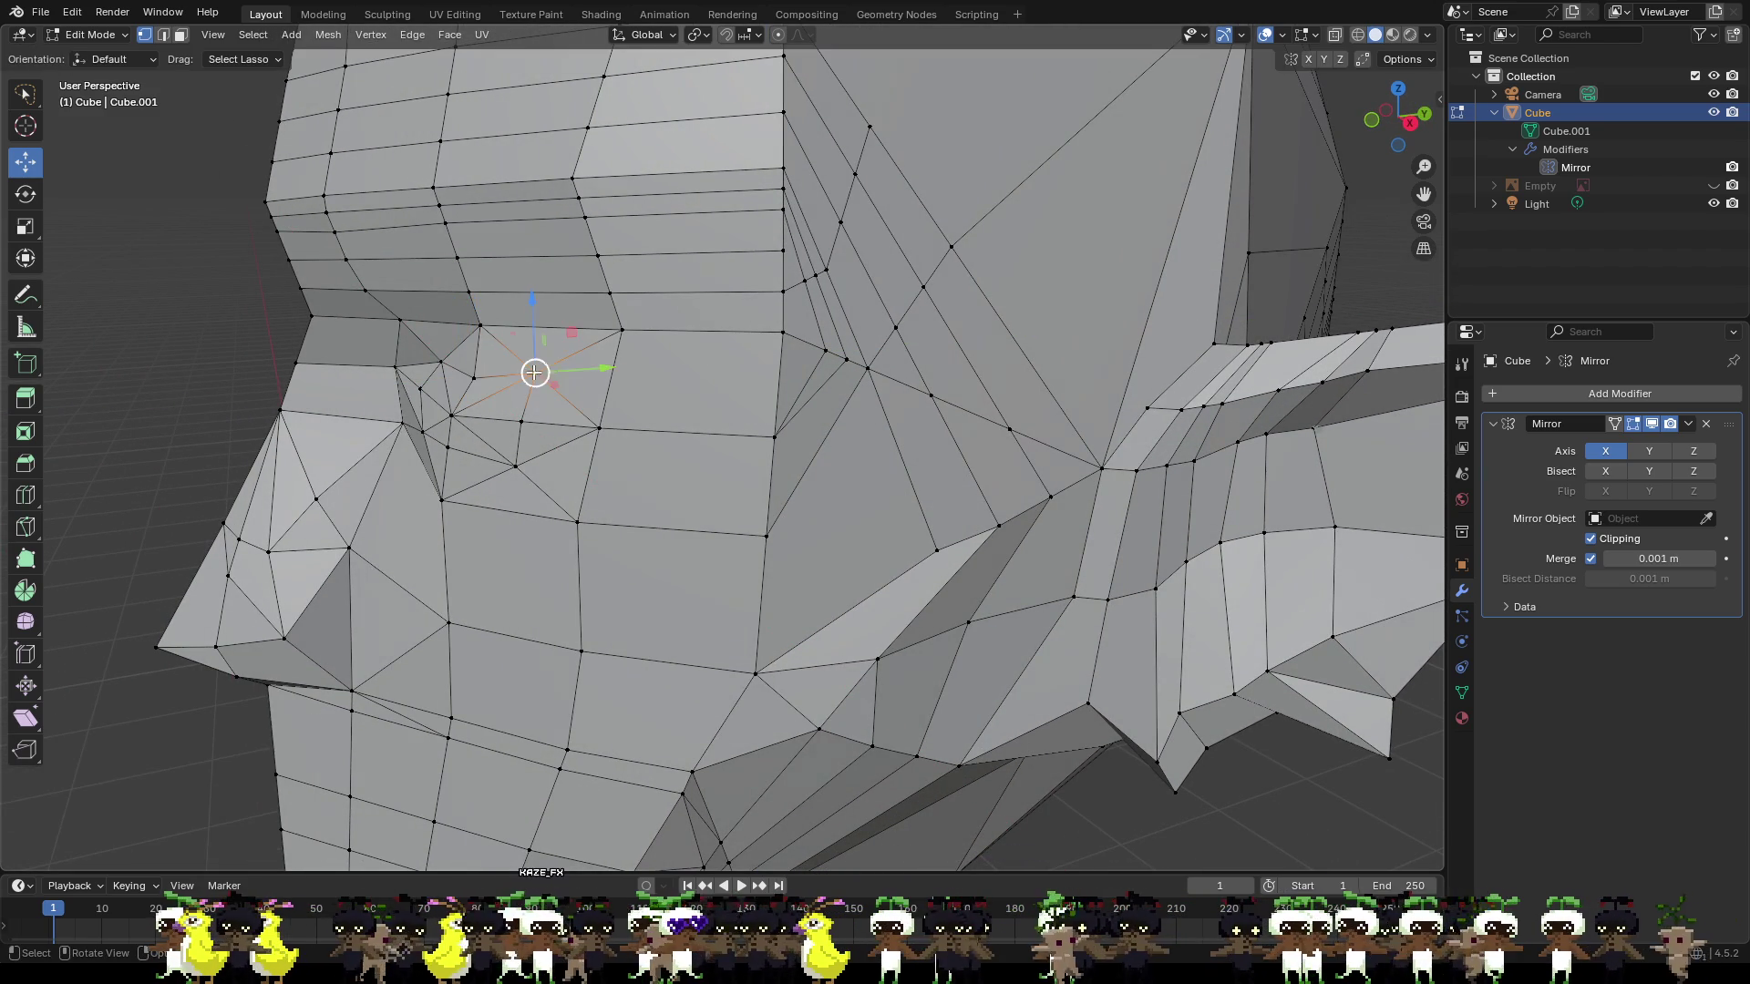
pyautogui.moveTo(543, 398); pyautogui.dragTo(669, 413, button='middle')
pyautogui.moveTo(878, 386)
pyautogui.mouseDown()
pyautogui.moveTo(902, 449)
pyautogui.moveTo(889, 474)
pyautogui.mouseUp()
pyautogui.moveTo(888, 473)
pyautogui.mouseDown(button='middle')
pyautogui.moveTo(862, 425)
pyautogui.moveTo(577, 409)
pyautogui.mouseUp(button='middle')
pyautogui.moveTo(524, 378); pyautogui.dragTo(509, 384)
pyautogui.moveTo(509, 385)
pyautogui.mouseDown(button='middle')
pyautogui.moveTo(738, 488)
pyautogui.moveTo(951, 475)
pyautogui.moveTo(894, 500)
pyautogui.mouseUp(button='middle')
pyautogui.click(738, 488)
pyautogui.click(926, 452)
pyautogui.click(869, 451)
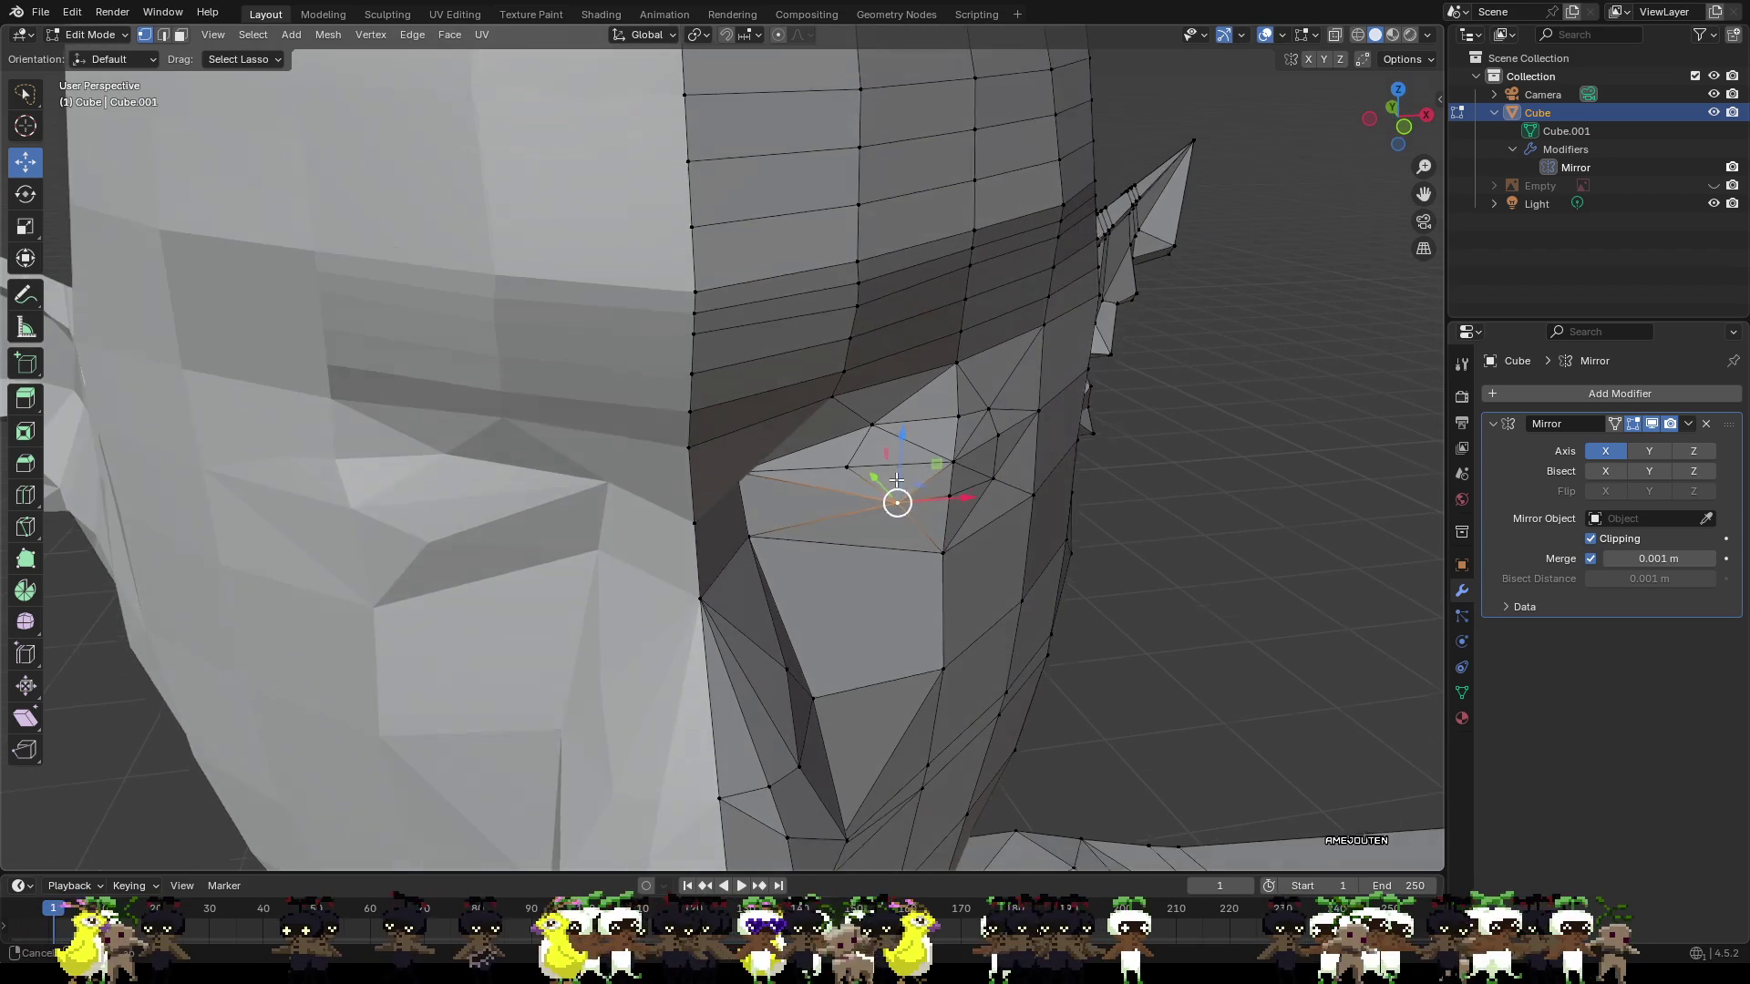
pyautogui.press('g')
pyautogui.press('y')
pyautogui.click(873, 477)
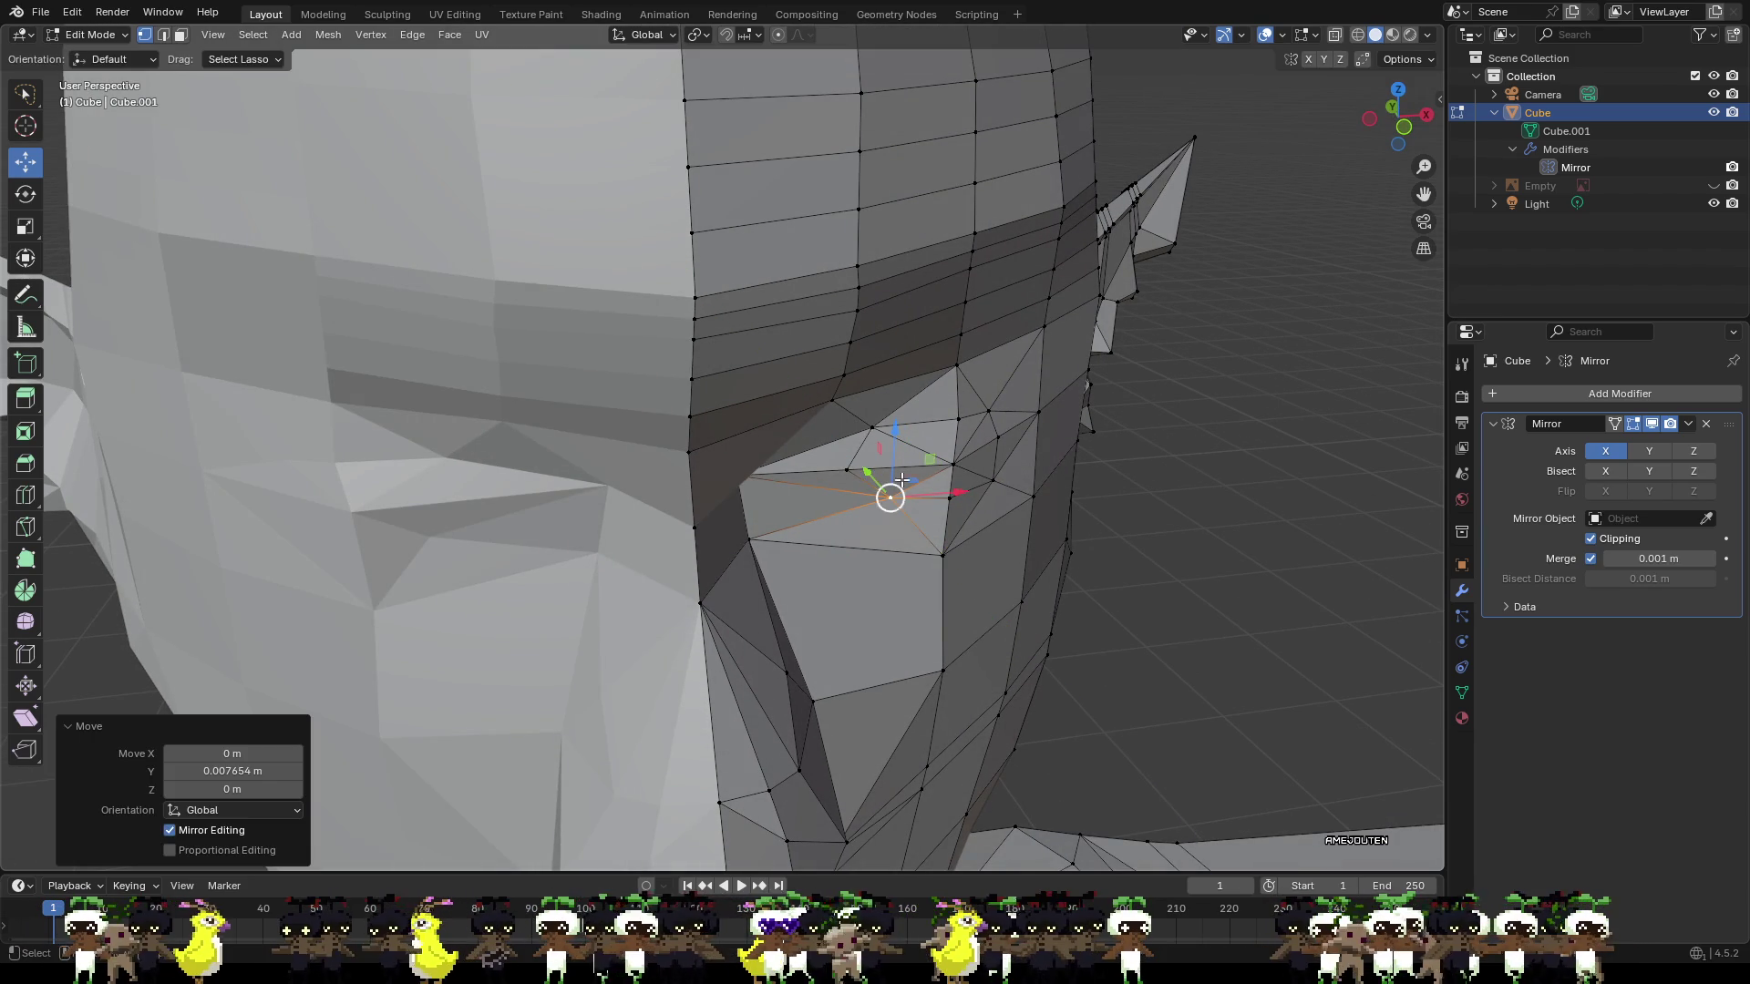
pyautogui.click(951, 494)
pyautogui.moveTo(936, 486); pyautogui.dragTo(930, 482)
# Shift a brow vertex near the eye along X, then 0.001614 m along Y.
pyautogui.moveTo(995, 503); pyautogui.dragTo(892, 454, button='middle')
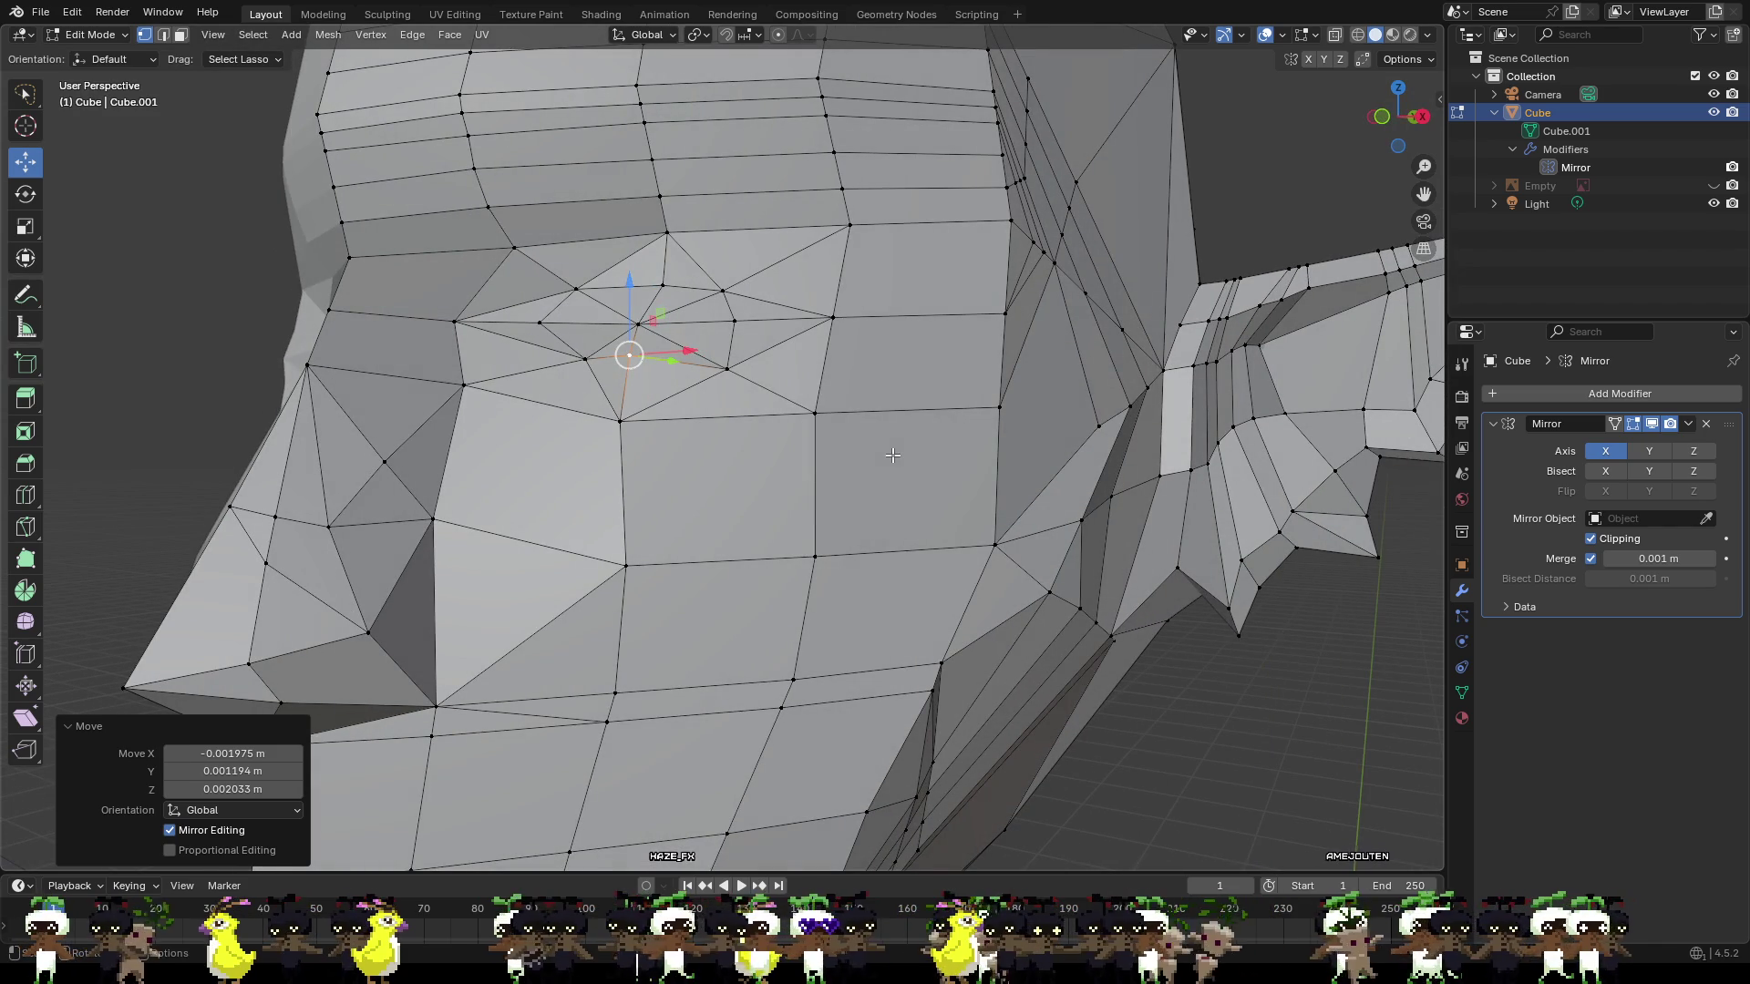
pyautogui.moveTo(759, 468); pyautogui.dragTo(616, 352, button='middle')
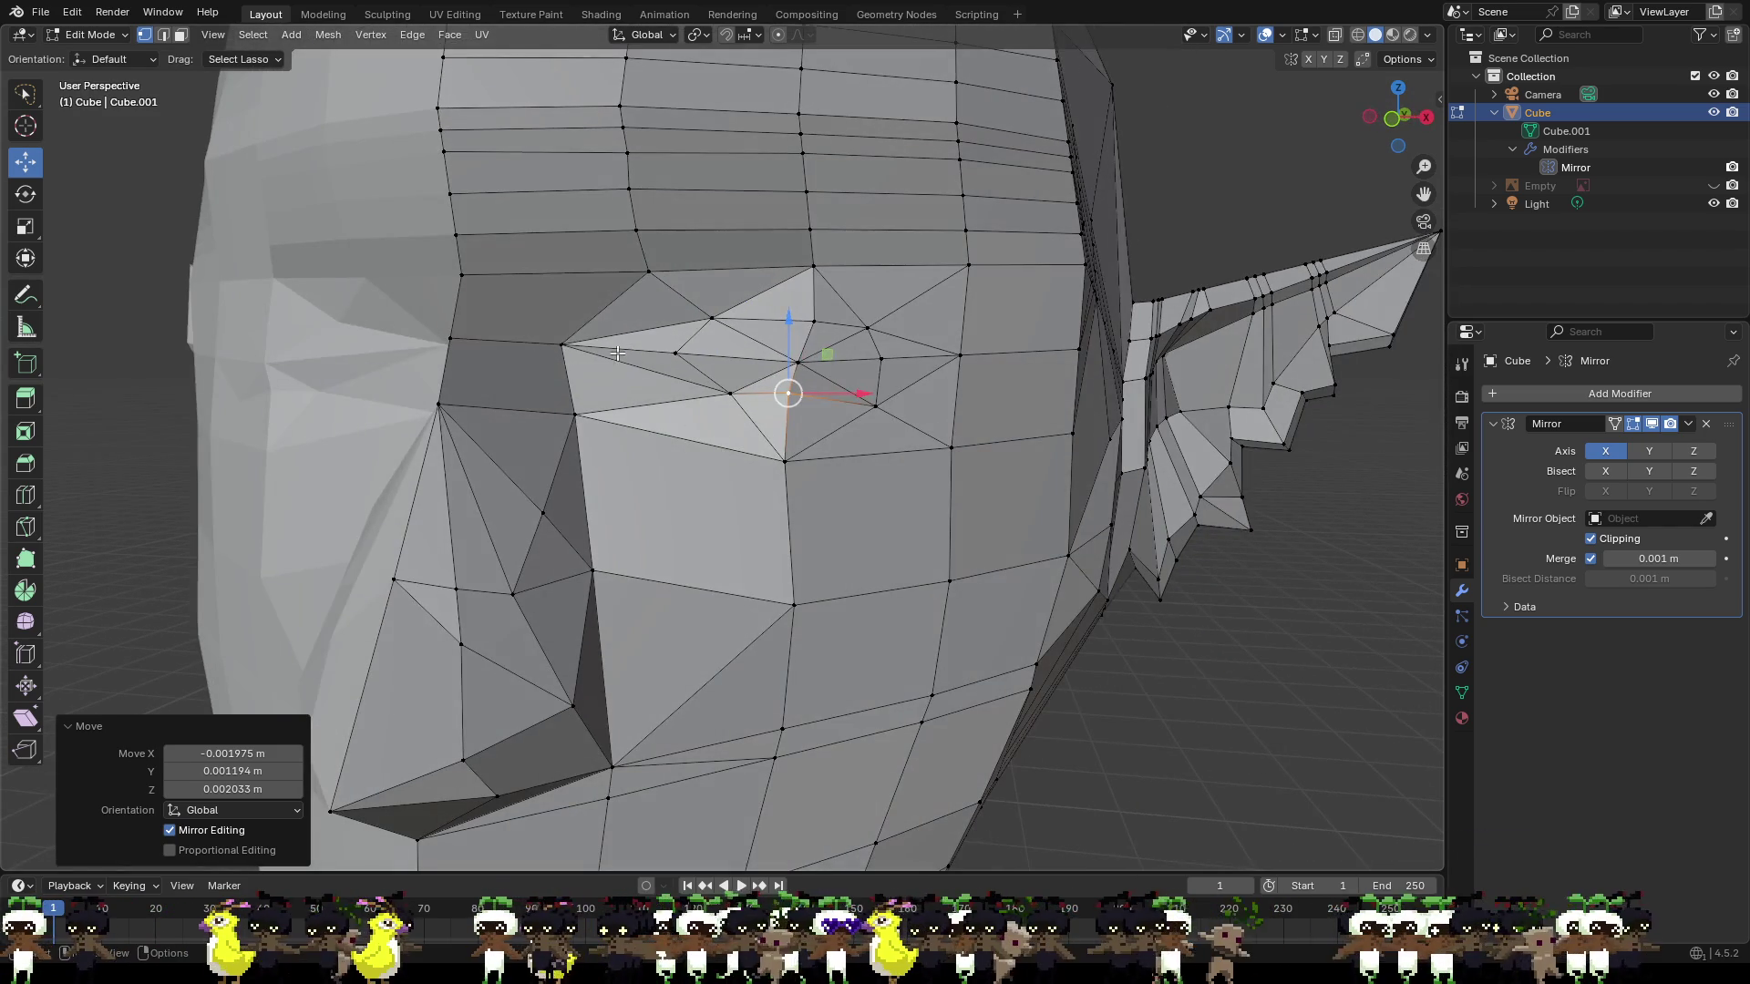
pyautogui.click(557, 347)
pyautogui.click(575, 414)
pyautogui.moveTo(575, 415)
pyautogui.mouseDown(button='middle')
pyautogui.moveTo(637, 437)
pyautogui.moveTo(693, 429)
pyautogui.moveTo(625, 414)
pyautogui.mouseUp(button='middle')
pyautogui.click(679, 417)
pyautogui.press('g')
pyautogui.press('x')
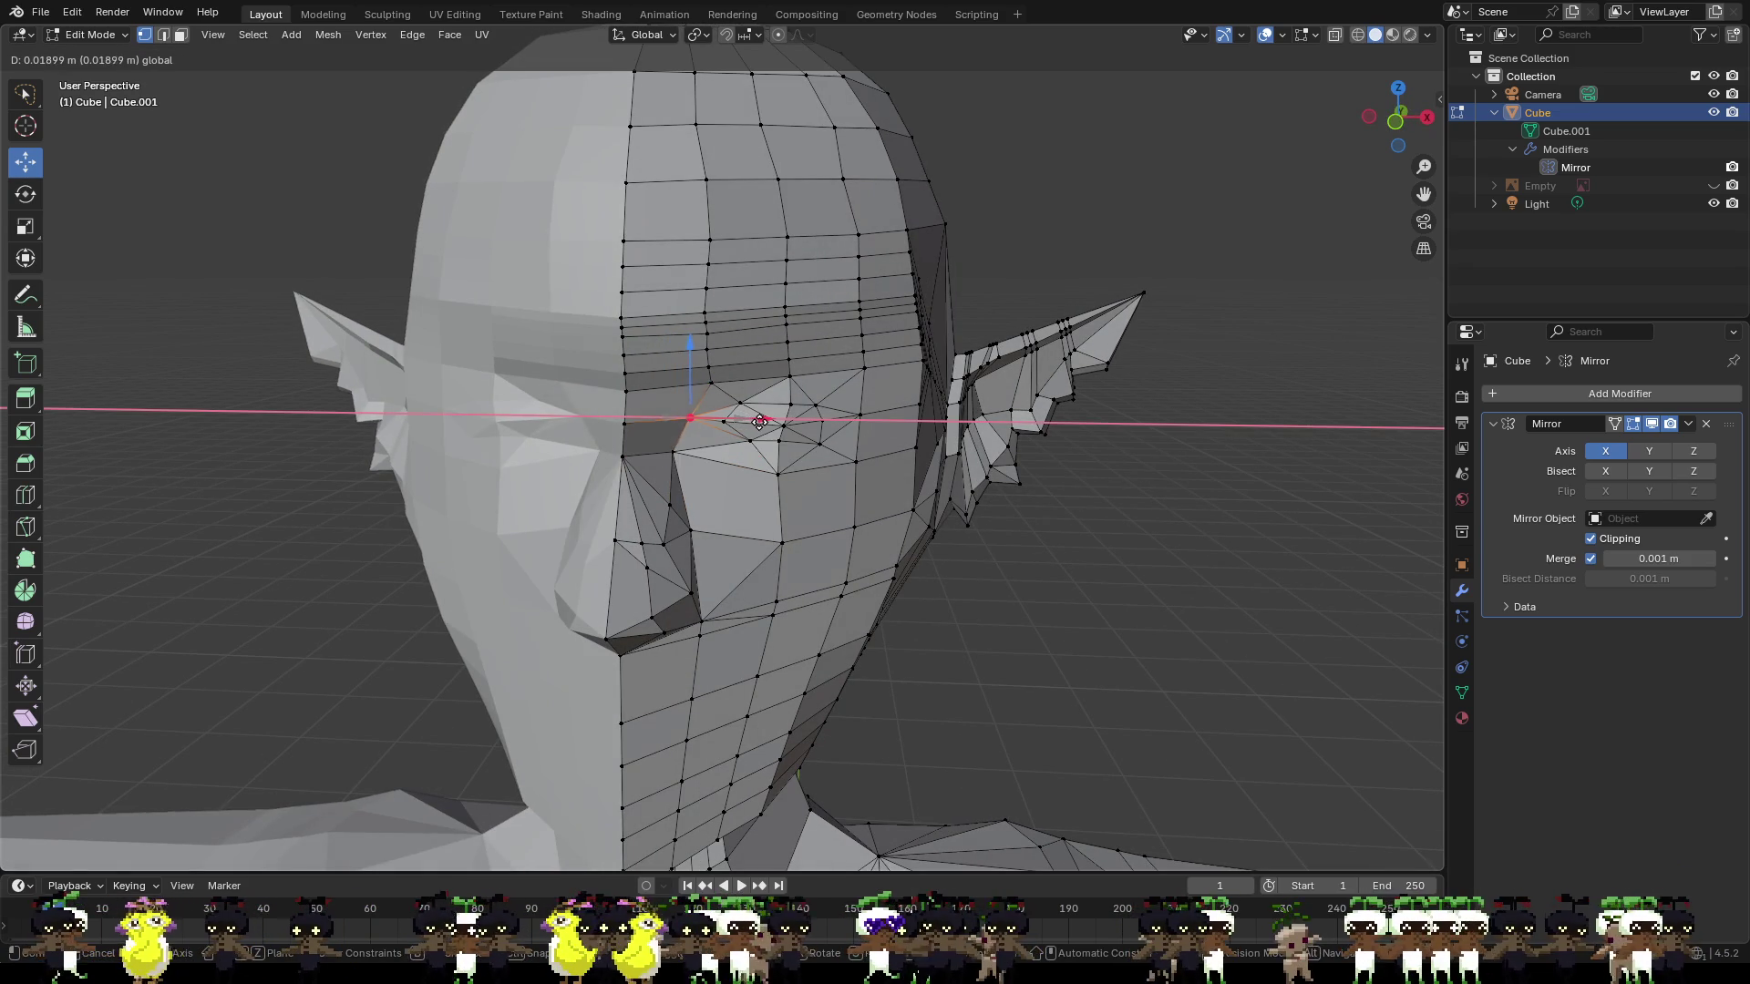
pyautogui.click(719, 415)
pyautogui.moveTo(707, 407); pyautogui.dragTo(519, 399, button='middle')
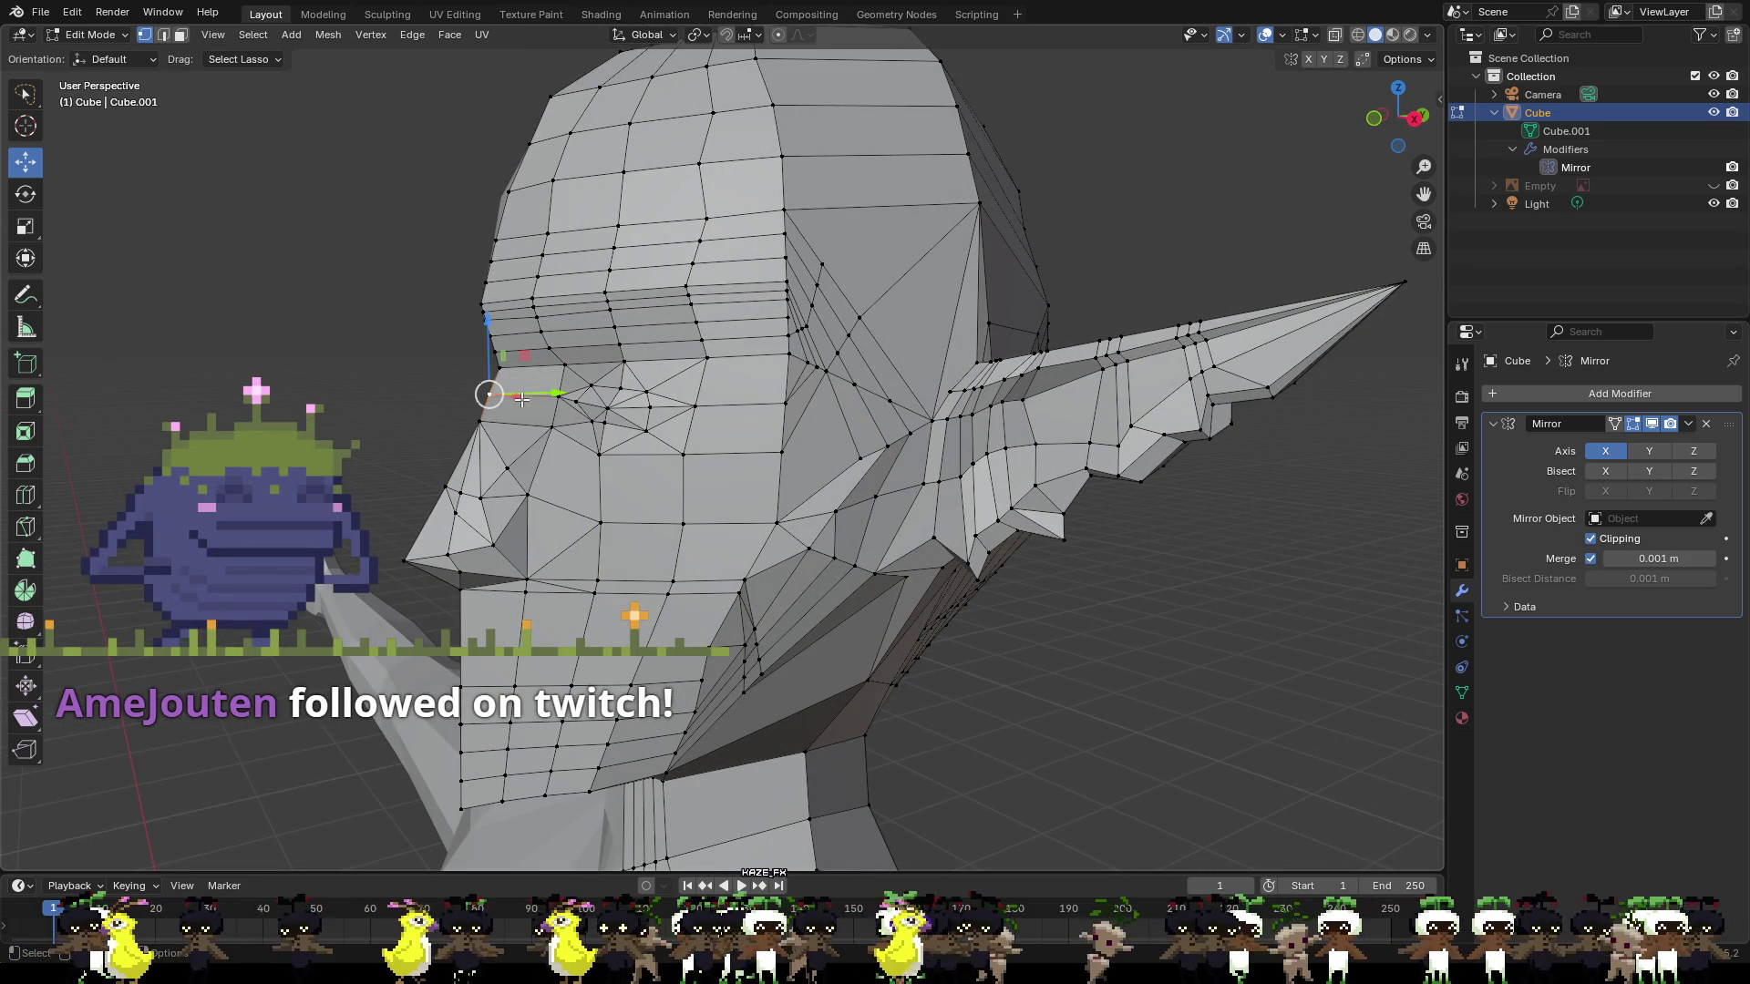
pyautogui.press('g')
pyautogui.press('y')
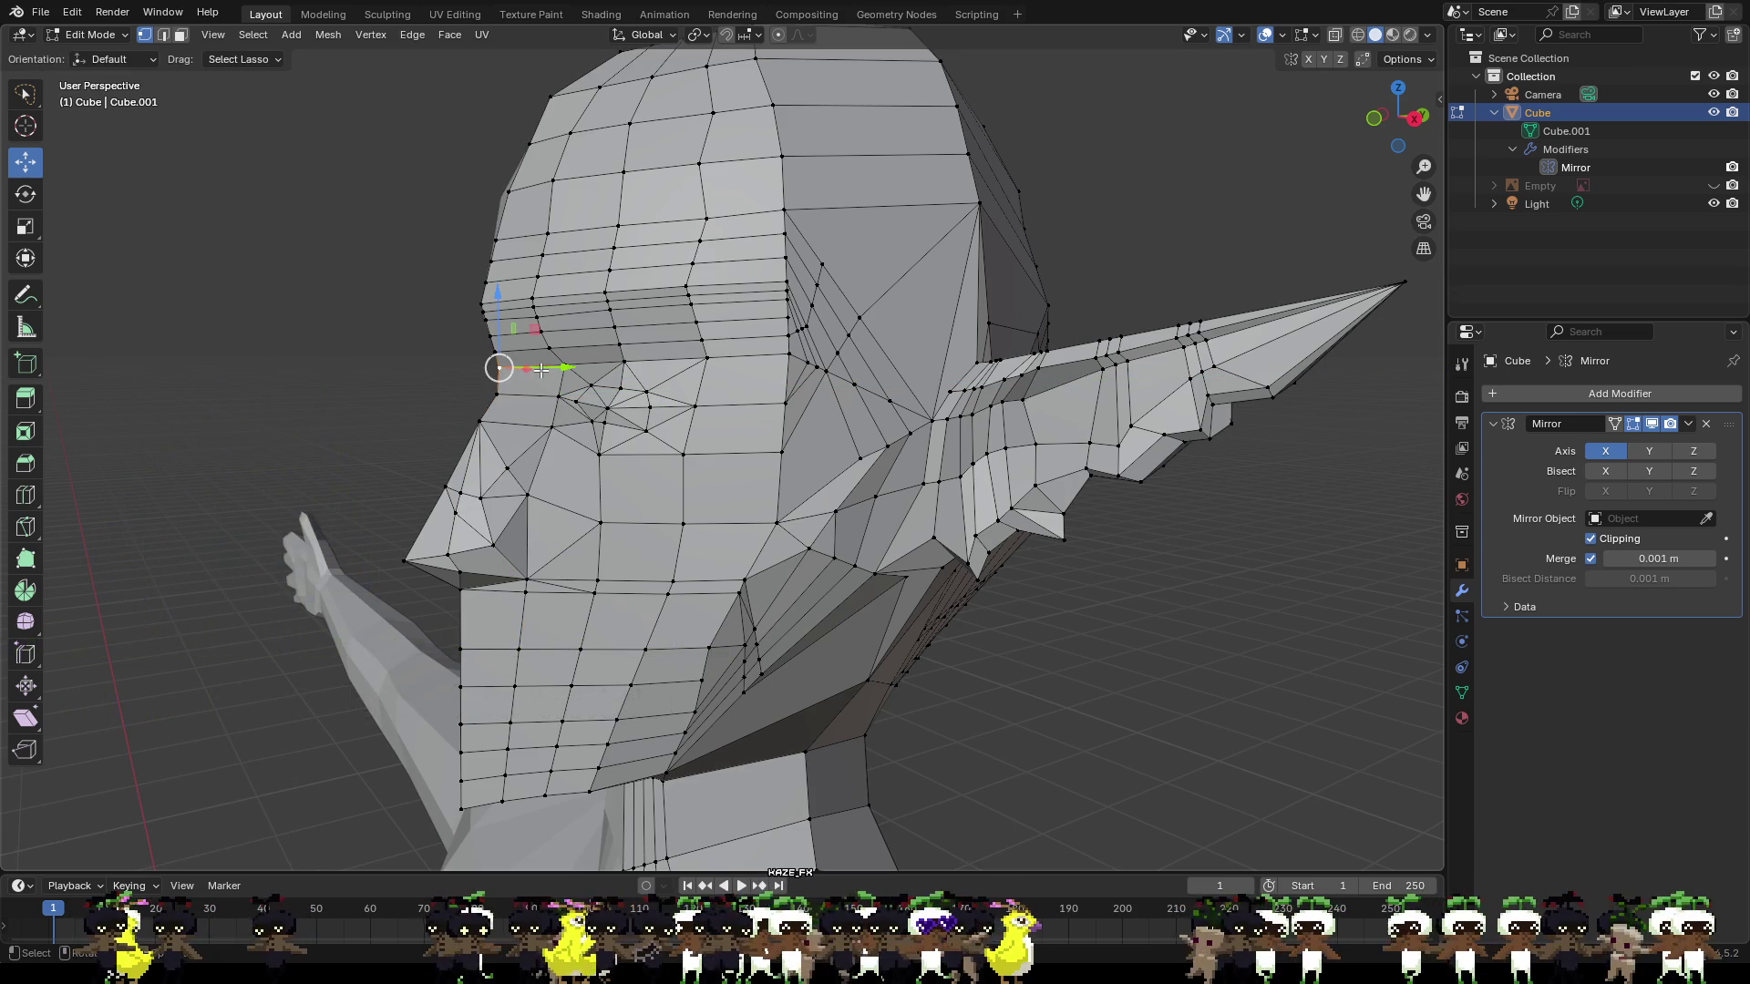
pyautogui.click(544, 381)
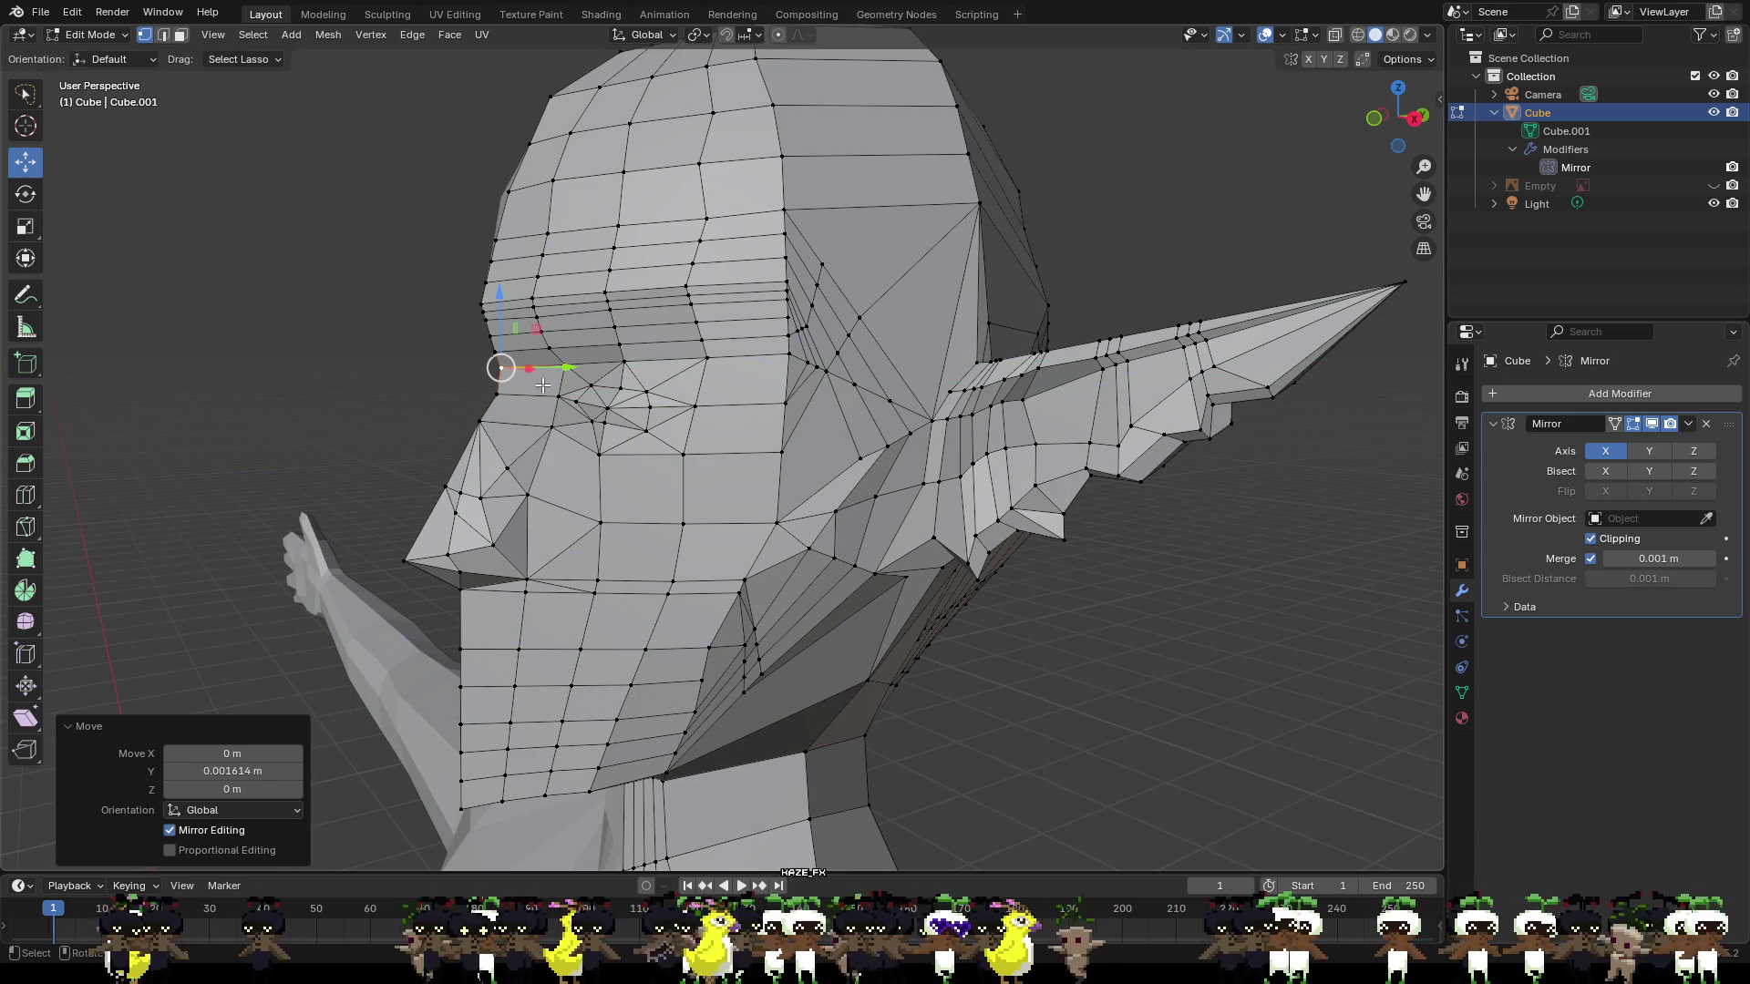
pyautogui.moveTo(489, 331)
pyautogui.mouseDown(button='middle')
pyautogui.moveTo(810, 352)
pyautogui.moveTo(764, 381)
pyautogui.mouseUp(button='middle')
pyautogui.click(968, 453)
# Lower the vertices above the eye along Z by about 0.01 m.
pyautogui.moveTo(967, 453); pyautogui.dragTo(825, 437, button='middle')
pyautogui.scroll(5, 826, 437)
pyautogui.click(803, 404)
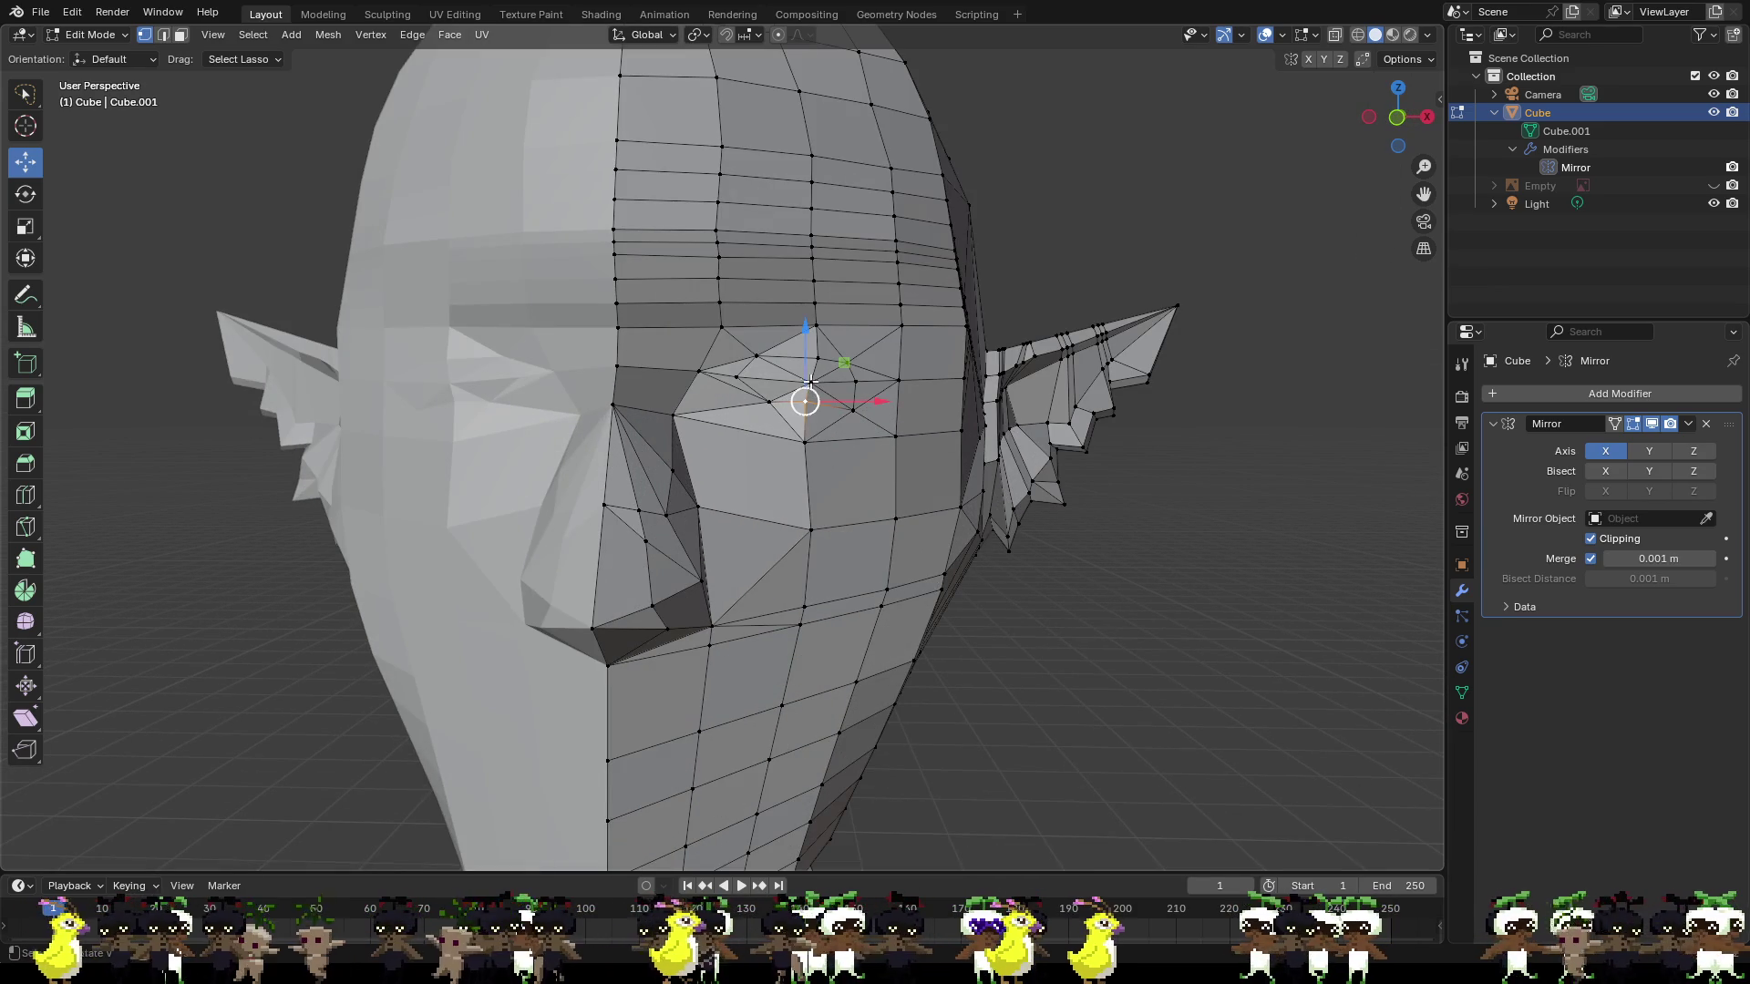
pyautogui.press('g')
pyautogui.press('z')
pyautogui.click(803, 389)
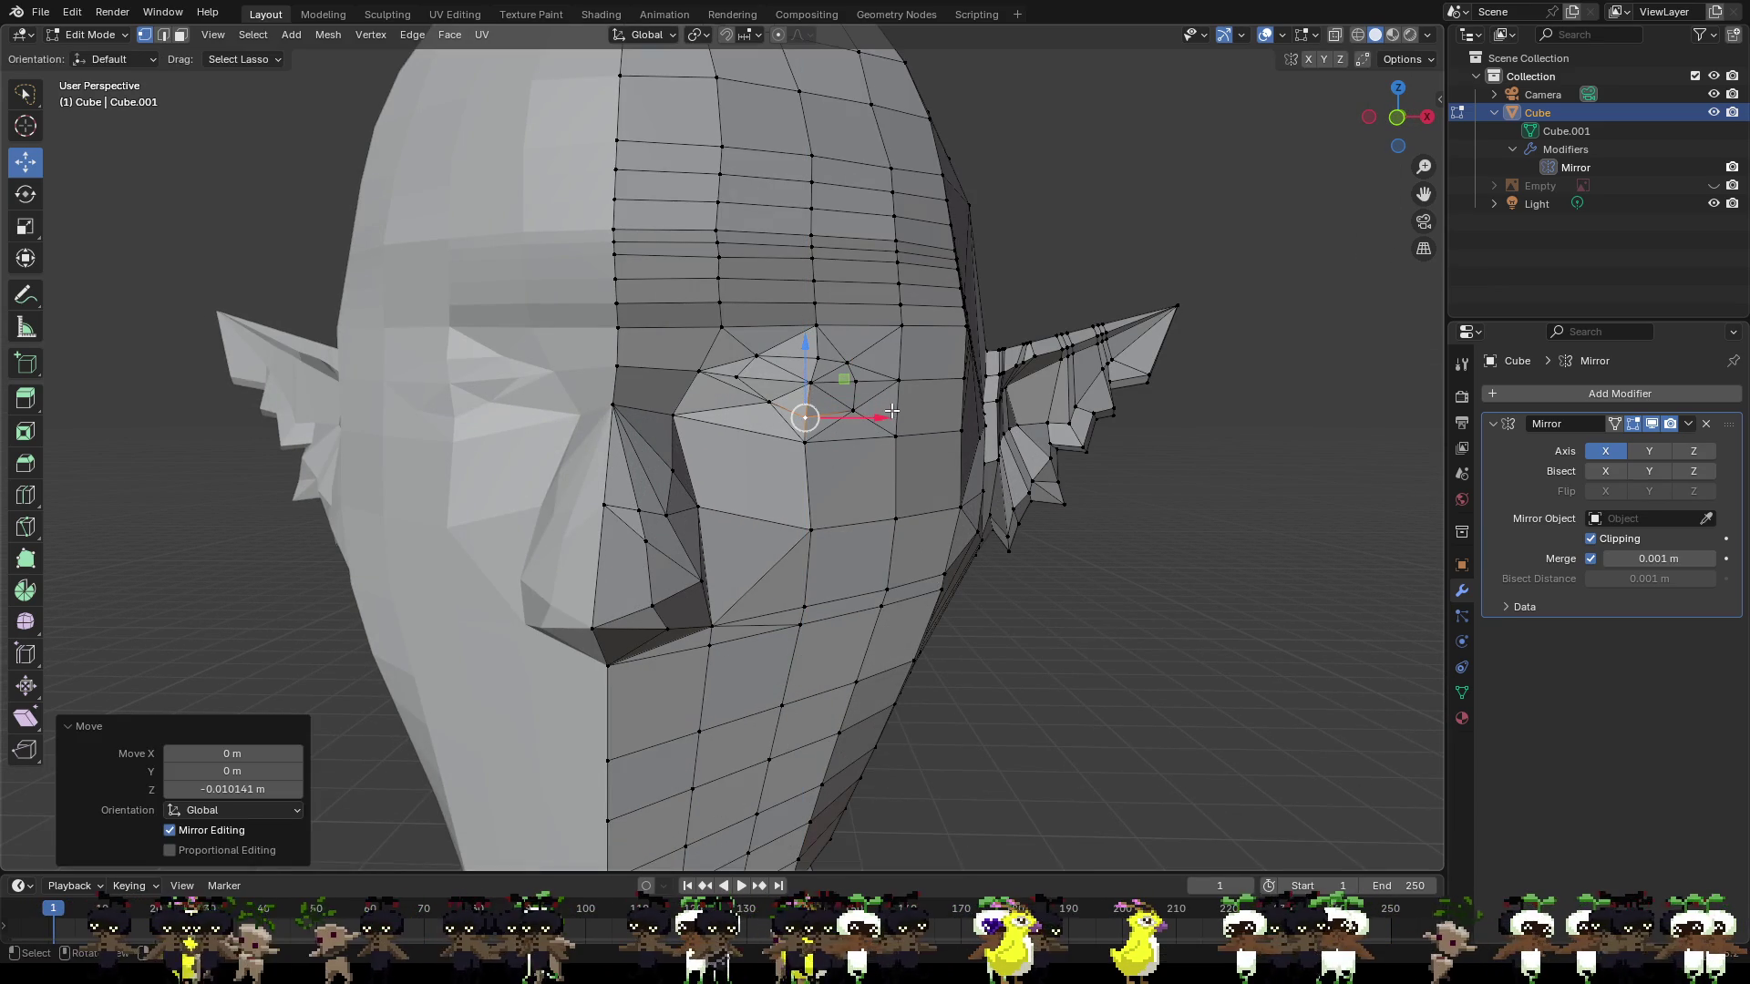
pyautogui.click(853, 410)
pyautogui.press('g')
pyautogui.press('z')
pyautogui.click(898, 380)
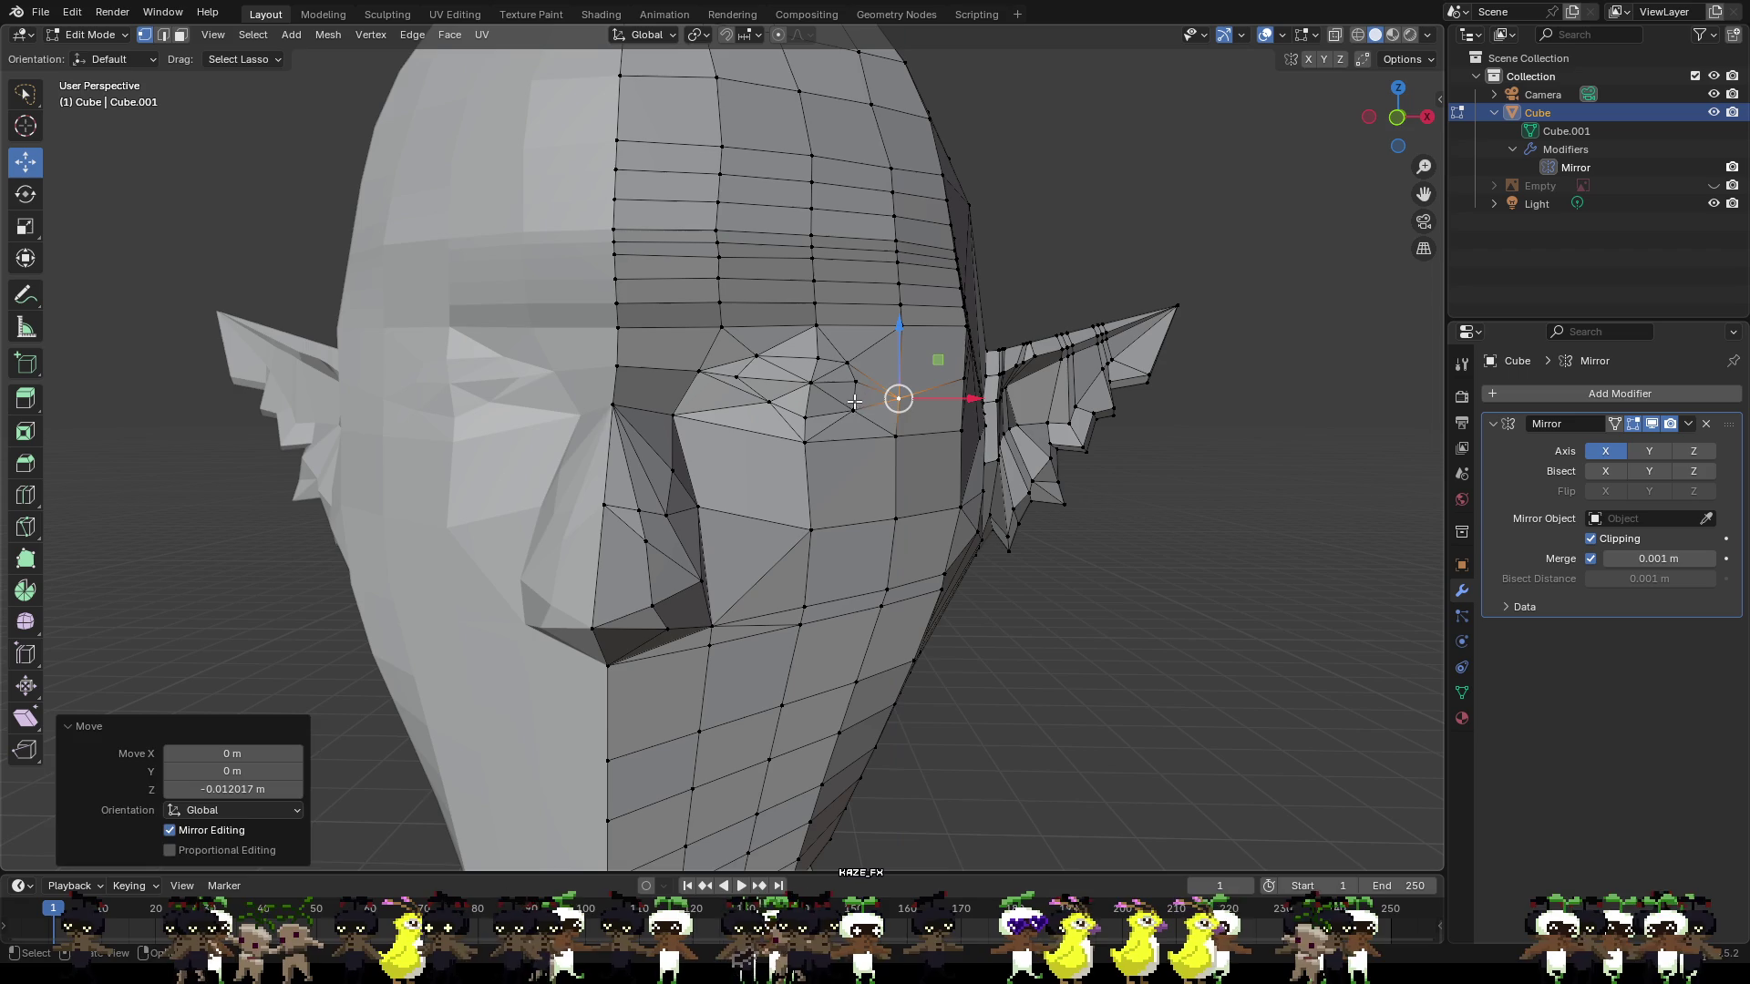
pyautogui.moveTo(854, 365); pyautogui.dragTo(774, 383)
pyautogui.click(770, 414)
# Lower another eye vertex along Z and shift the outer-edge vertices along Y and X.
pyautogui.moveTo(773, 382)
pyautogui.mouseDown(button='middle')
pyautogui.moveTo(595, 389)
pyautogui.moveTo(759, 487)
pyautogui.moveTo(1093, 638)
pyautogui.moveTo(1144, 638)
pyautogui.moveTo(1145, 620)
pyautogui.mouseUp(button='middle')
pyautogui.scroll(3, 594, 389)
pyautogui.scroll(4, 759, 488)
pyautogui.scroll(-5, 759, 488)
pyautogui.scroll(2, 1142, 658)
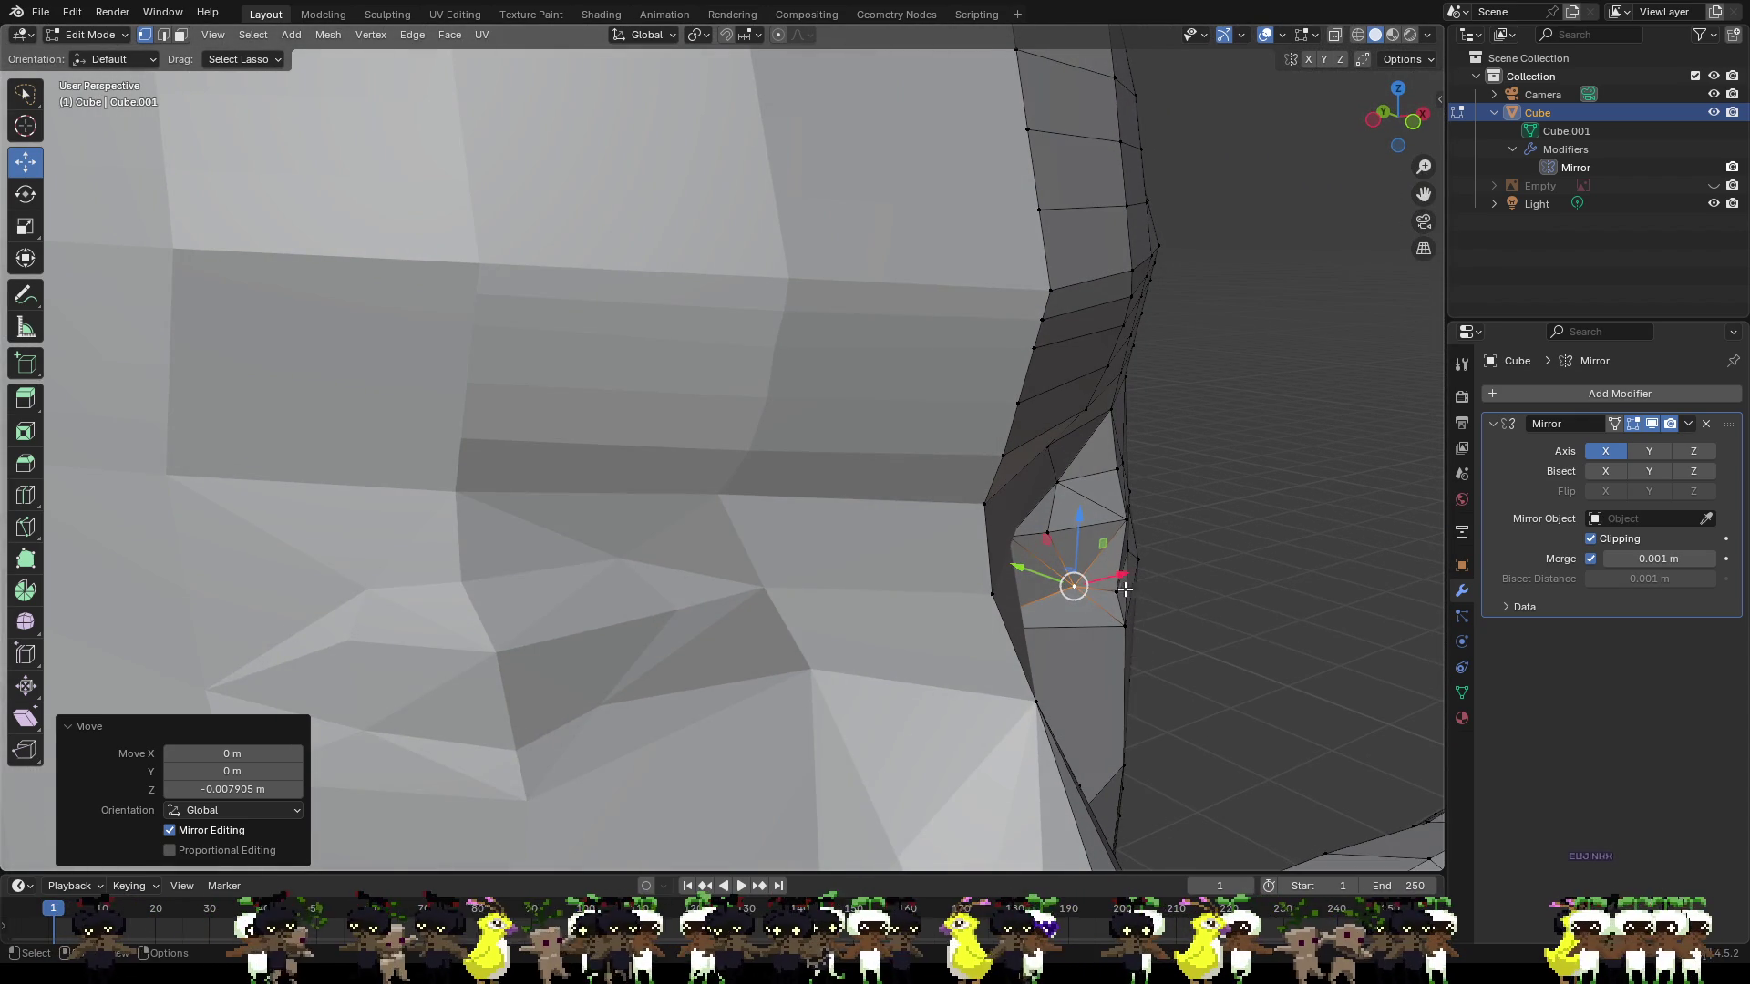
pyautogui.click(1146, 590)
pyautogui.moveTo(1090, 581); pyautogui.dragTo(1079, 573)
pyautogui.moveTo(1084, 572); pyautogui.dragTo(1130, 559, button='middle')
pyautogui.click(1116, 471)
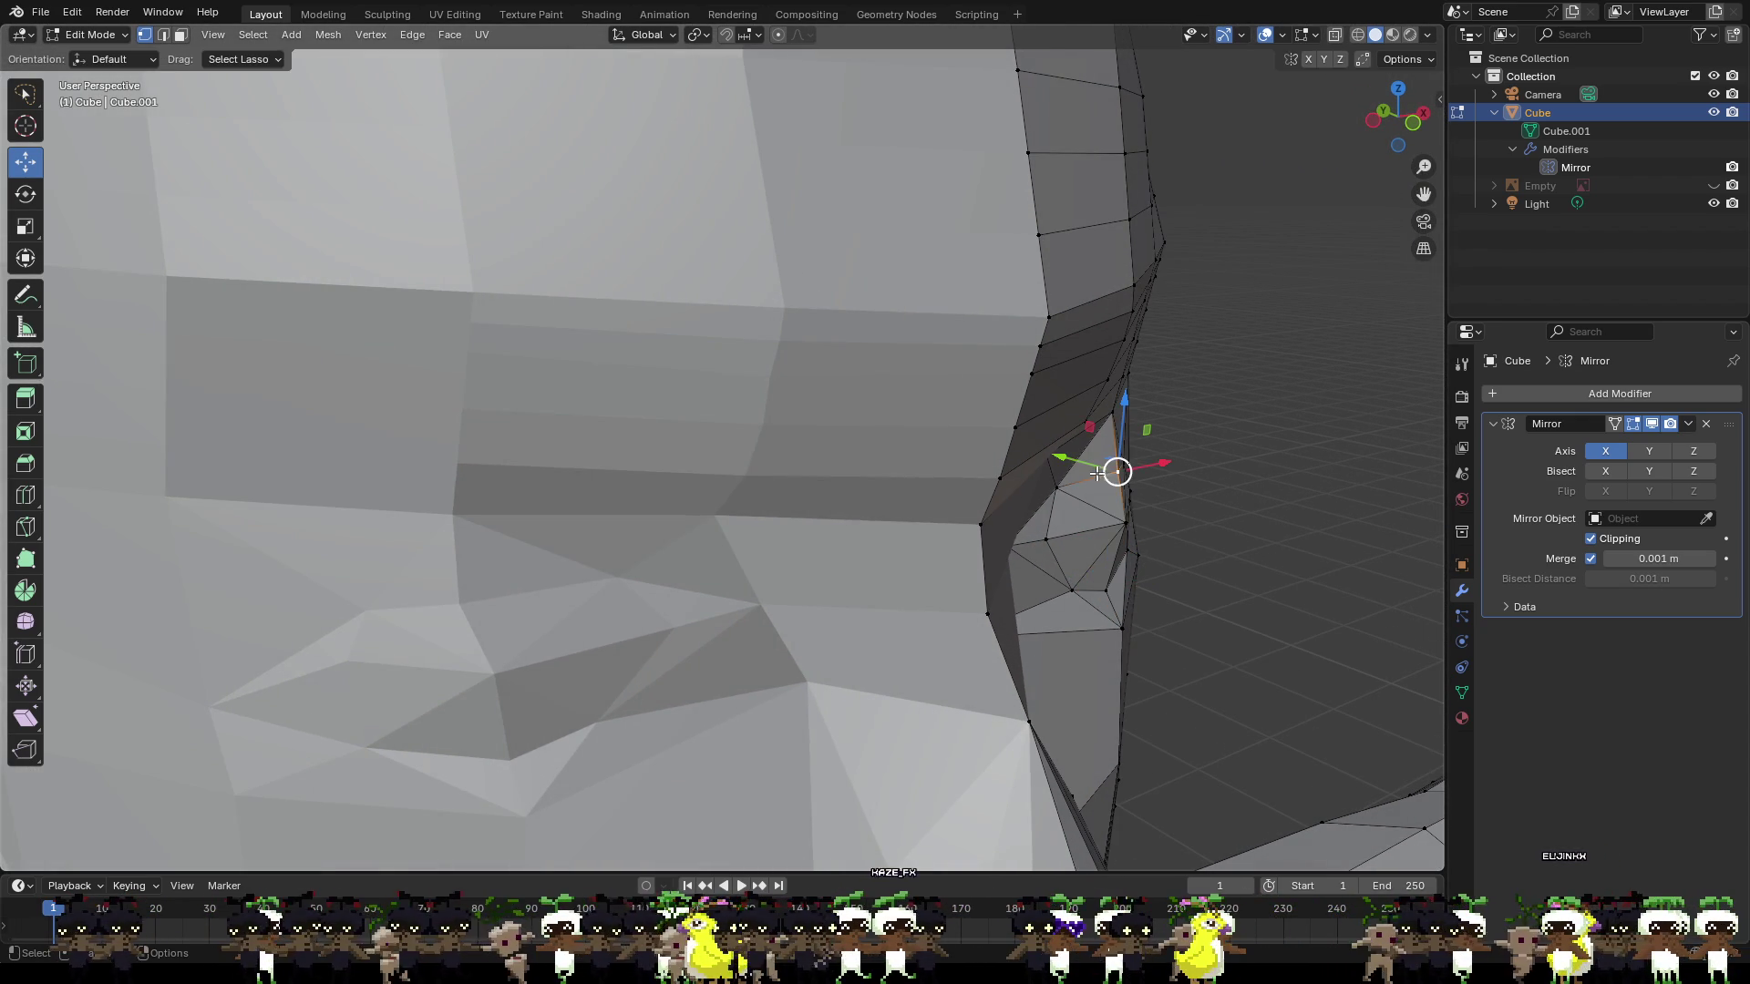
pyautogui.moveTo(1096, 471); pyautogui.dragTo(1091, 468)
pyautogui.moveTo(1091, 468)
pyautogui.mouseDown(button='middle')
pyautogui.moveTo(1083, 493)
pyautogui.moveTo(1011, 486)
pyautogui.mouseUp(button='middle')
pyautogui.moveTo(1015, 527)
pyautogui.mouseDown()
pyautogui.moveTo(875, 517)
pyautogui.moveTo(895, 526)
pyautogui.mouseUp()
# Raise one eye vertex slightly, then pull the vertex below the eye along X and −0.003022 m along Y.
pyautogui.scroll(-5, 895, 526)
pyautogui.moveTo(894, 526)
pyautogui.mouseDown(button='middle')
pyautogui.moveTo(1034, 547)
pyautogui.moveTo(1017, 576)
pyautogui.moveTo(848, 437)
pyautogui.mouseUp(button='middle')
pyautogui.moveTo(804, 393); pyautogui.dragTo(911, 517)
pyautogui.click(863, 456)
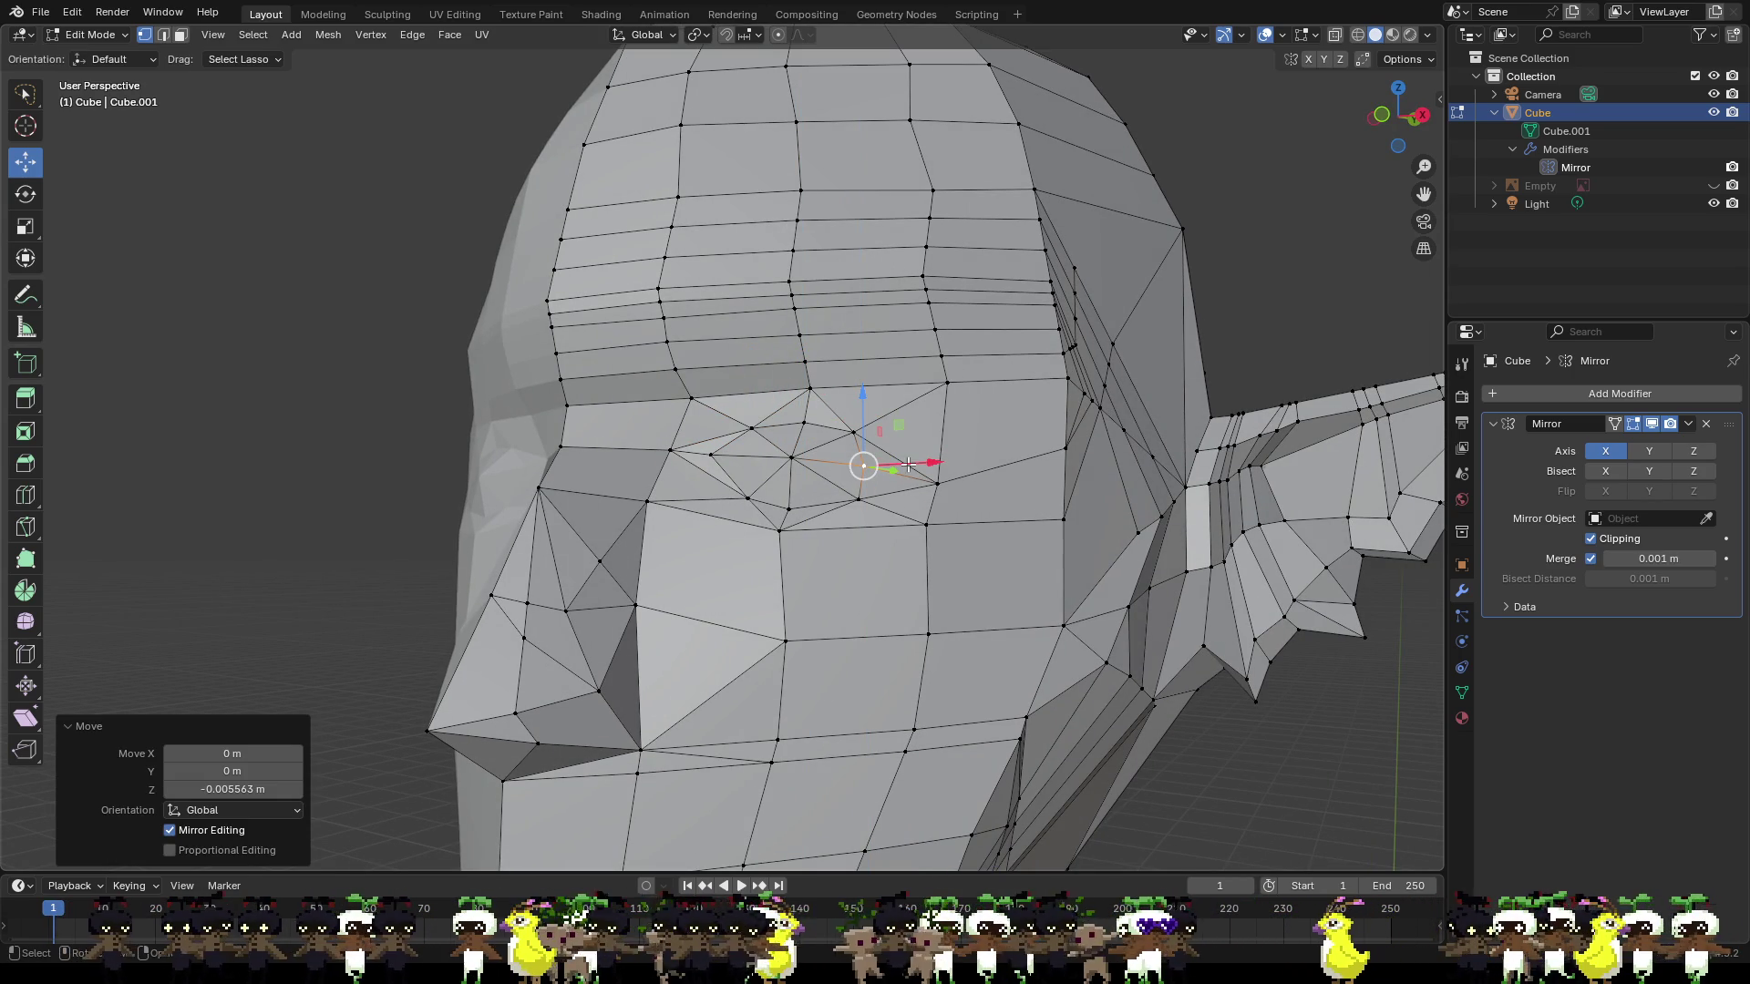
pyautogui.click(856, 503)
pyautogui.moveTo(915, 499); pyautogui.dragTo(889, 500)
pyautogui.moveTo(872, 498); pyautogui.dragTo(722, 585, button='middle')
pyautogui.moveTo(722, 584); pyautogui.dragTo(714, 592)
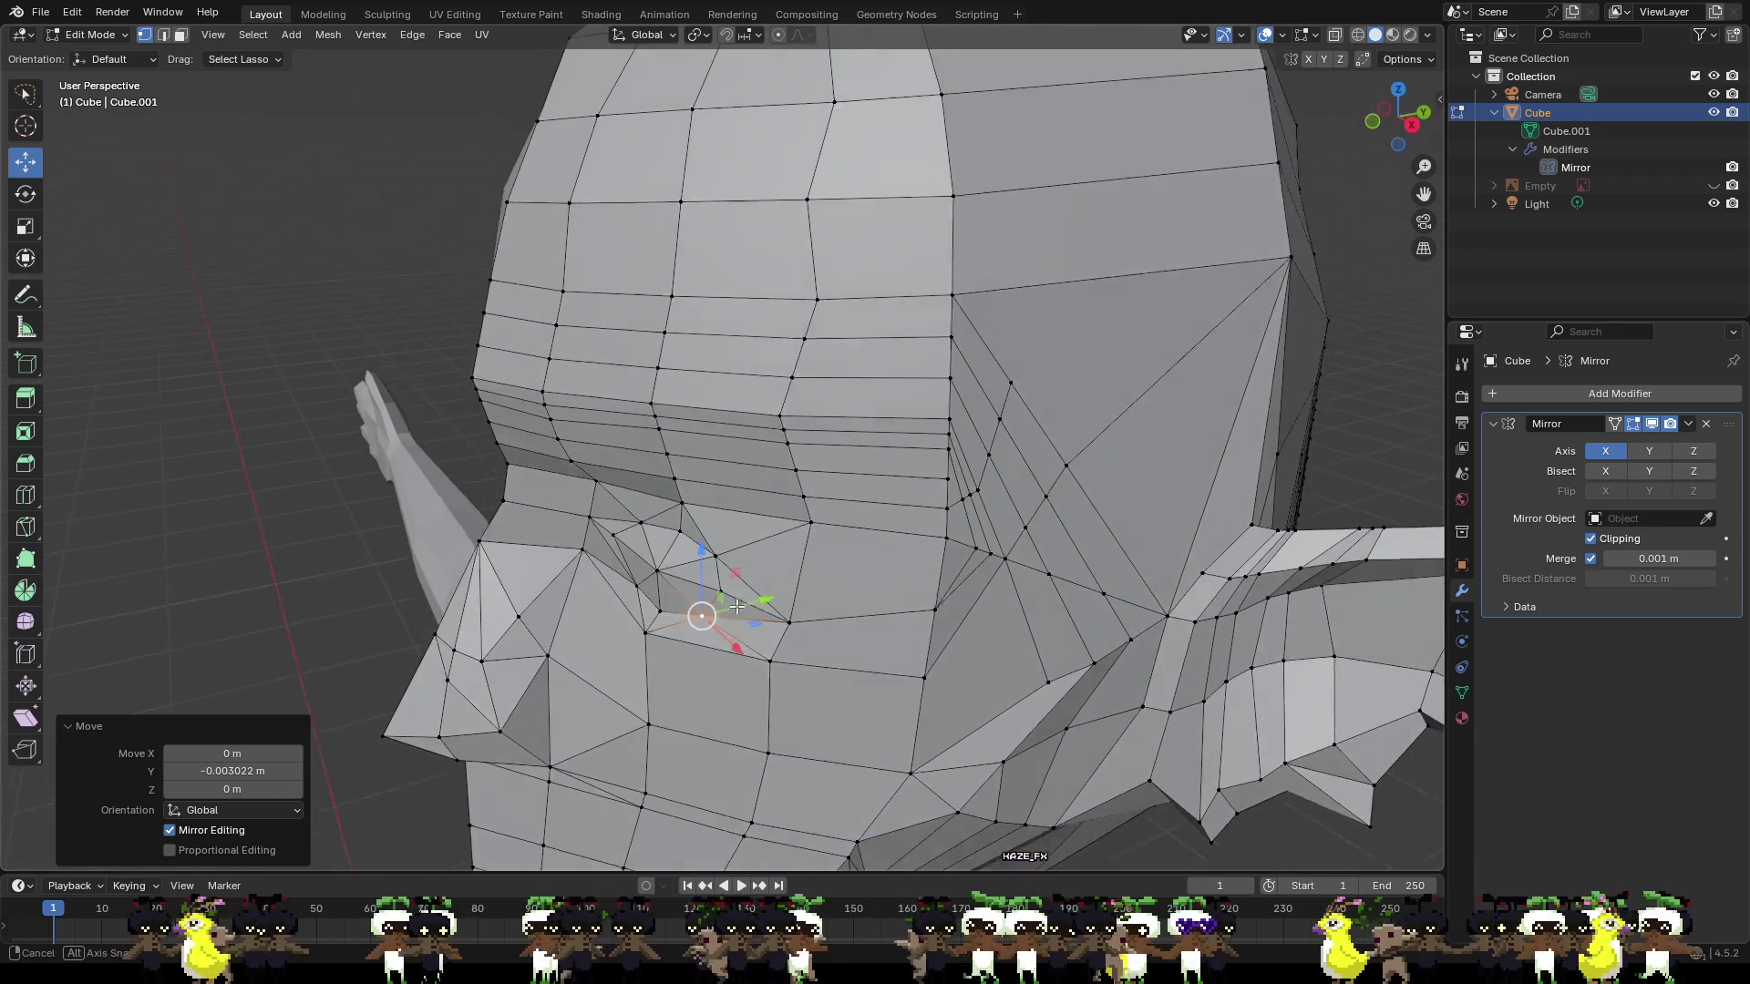